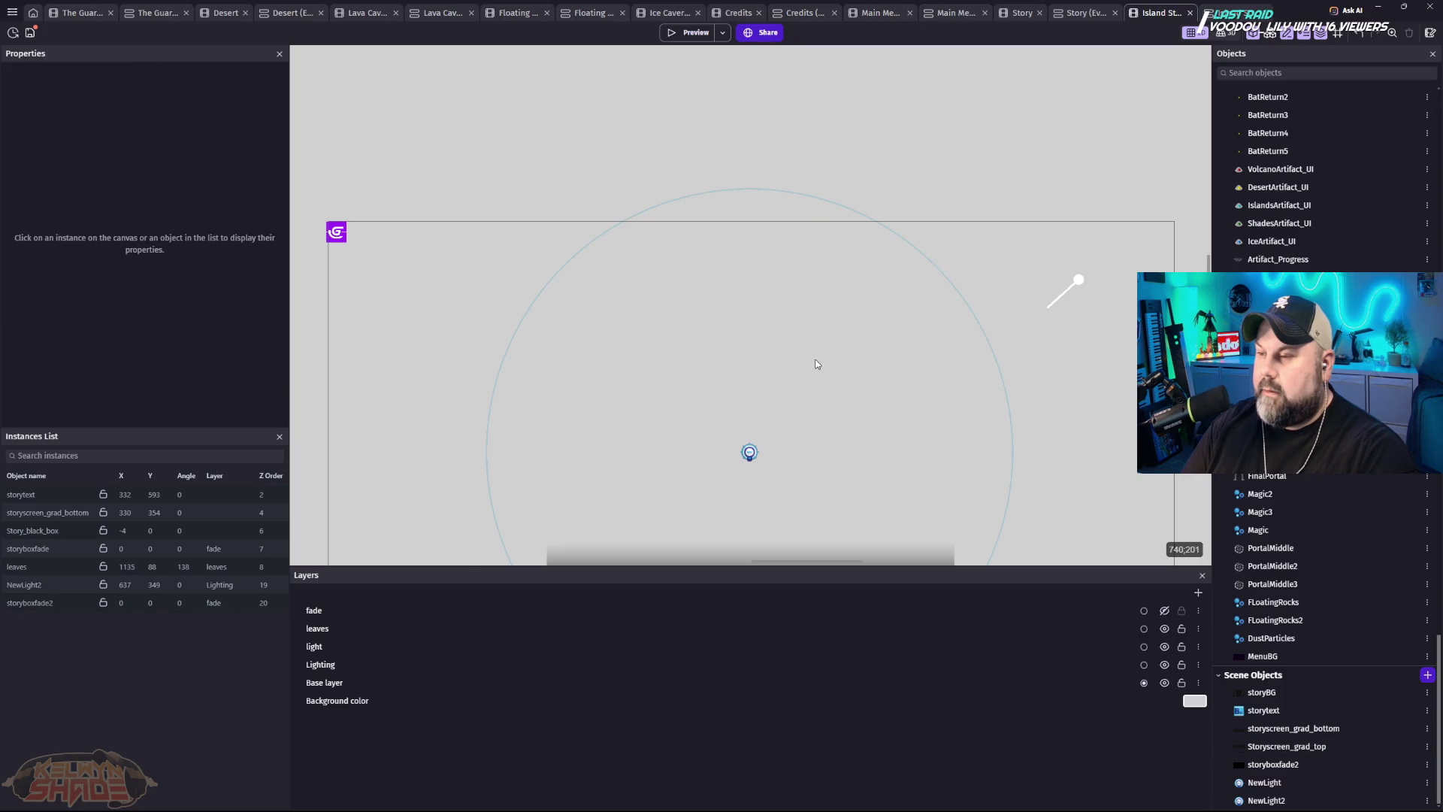
Step: Delete the storyscreen_grad_bottom gradient, set the background color to 141414, and preview the scene
click(66, 516)
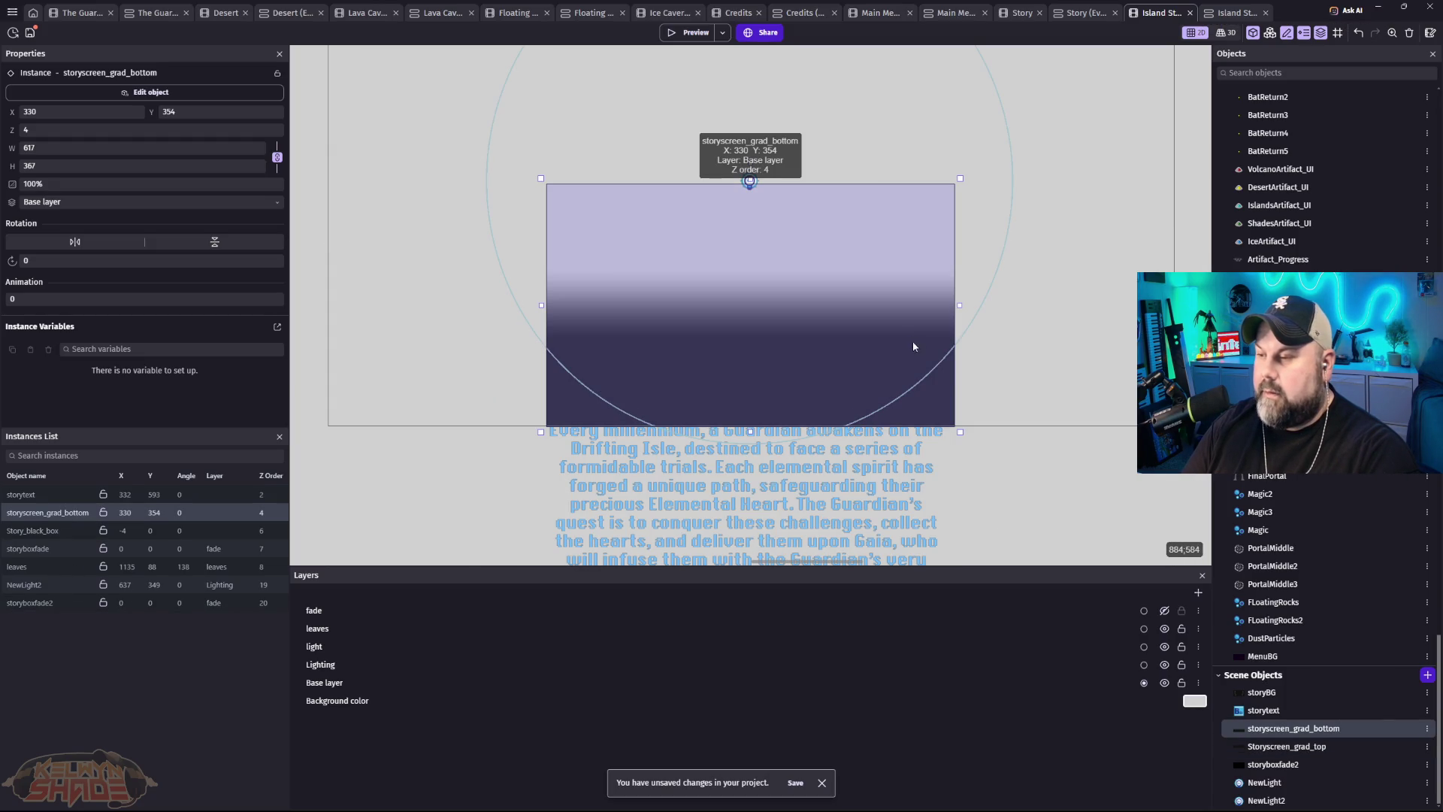
key(Delete)
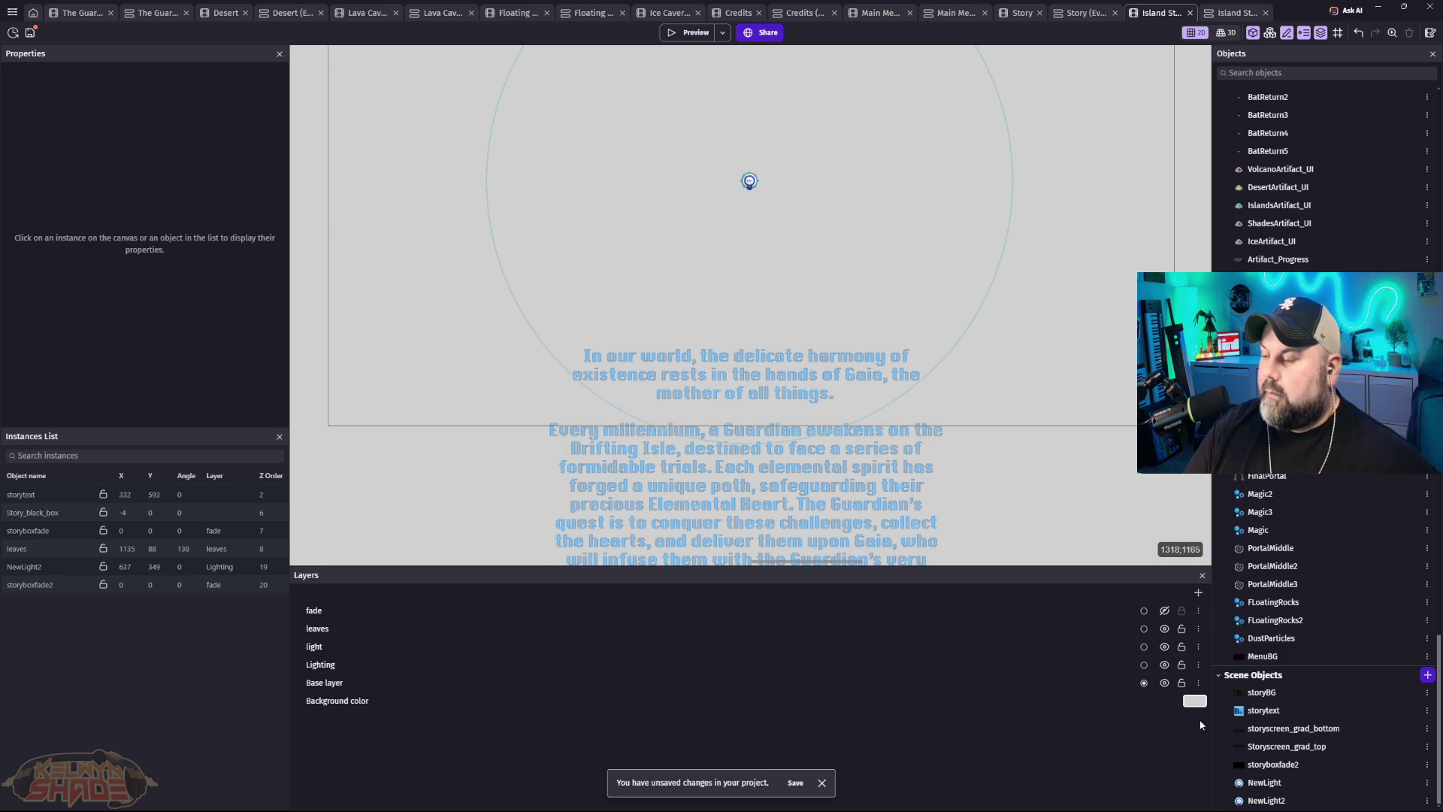
click(1195, 700)
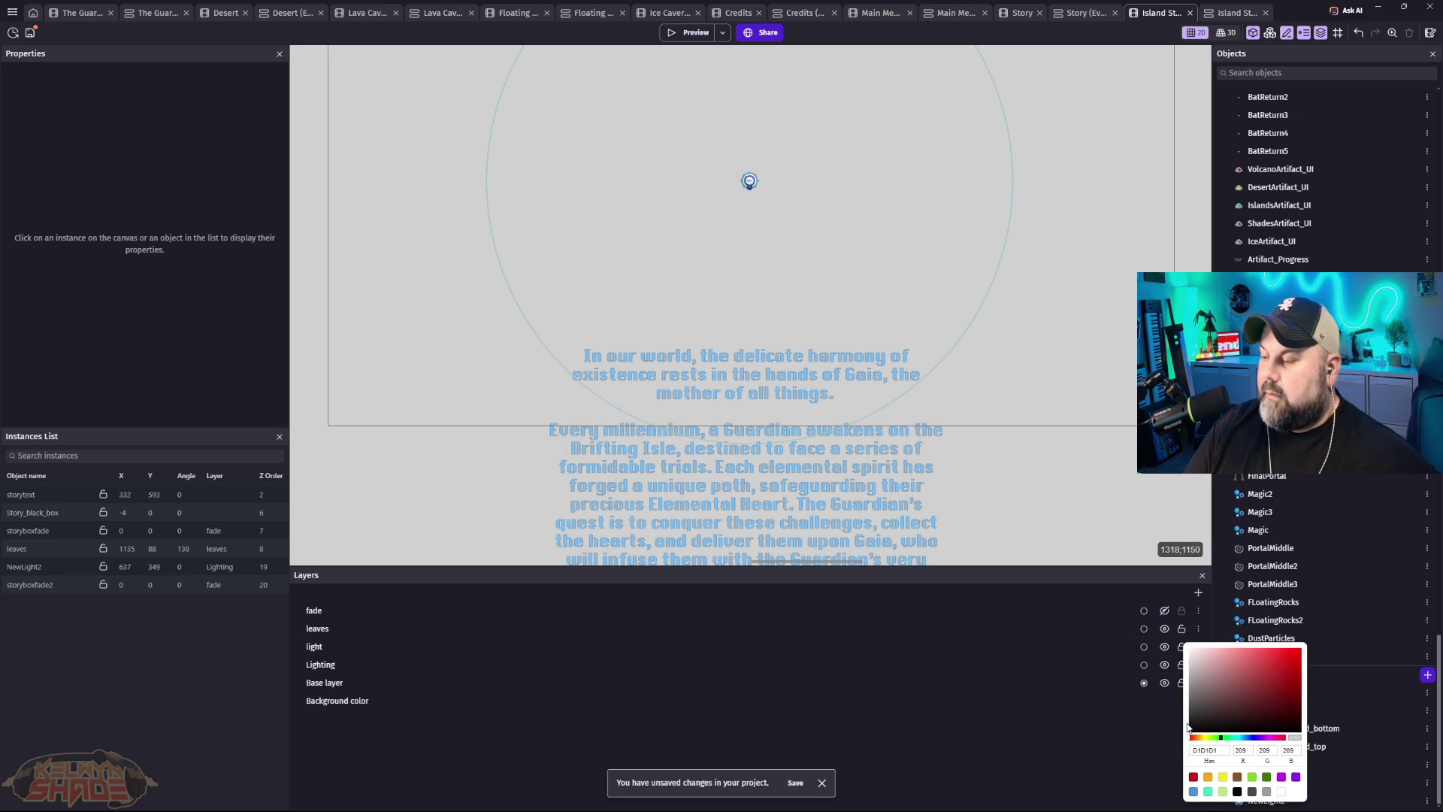
drag(1191, 726, 1301, 720)
click(1191, 729)
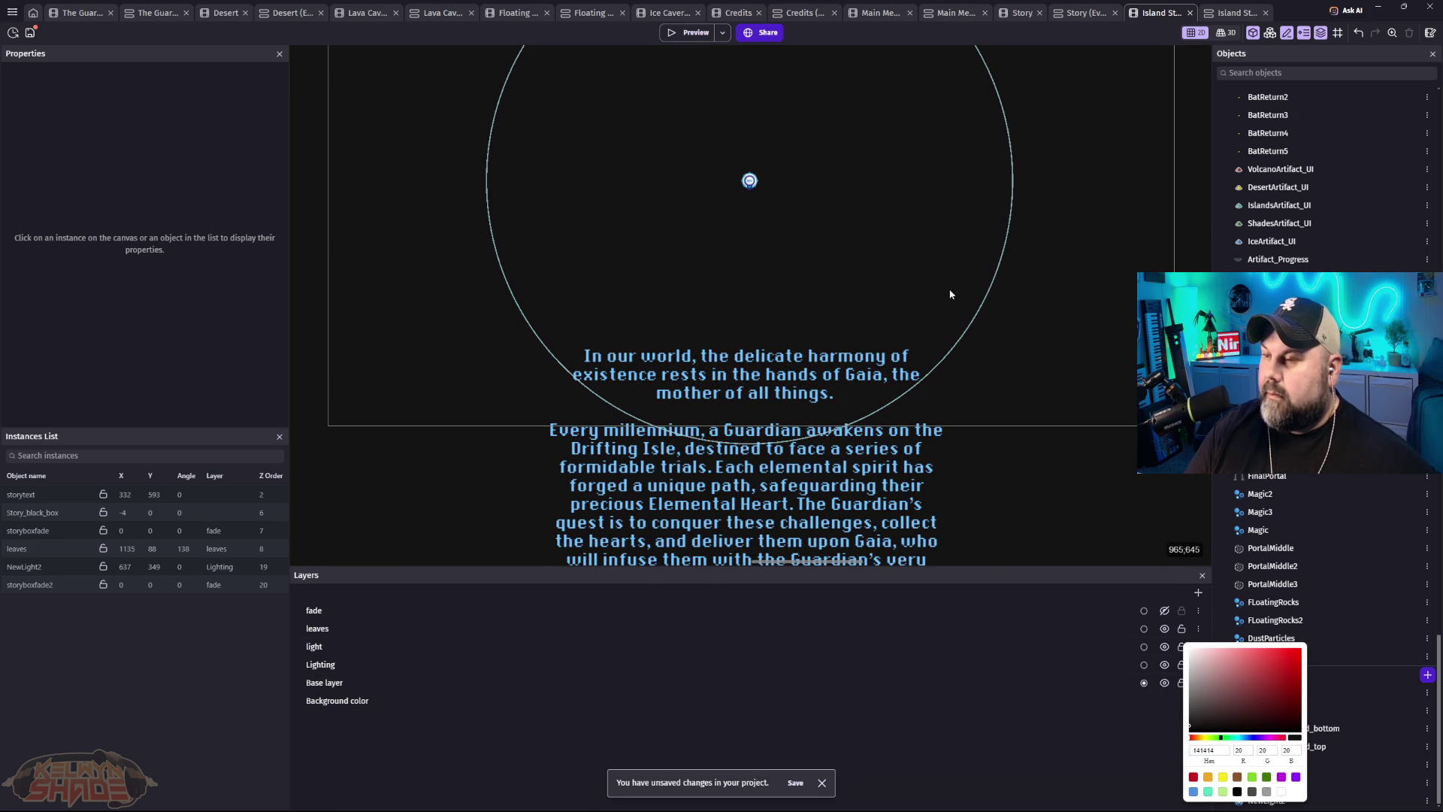
click(929, 212)
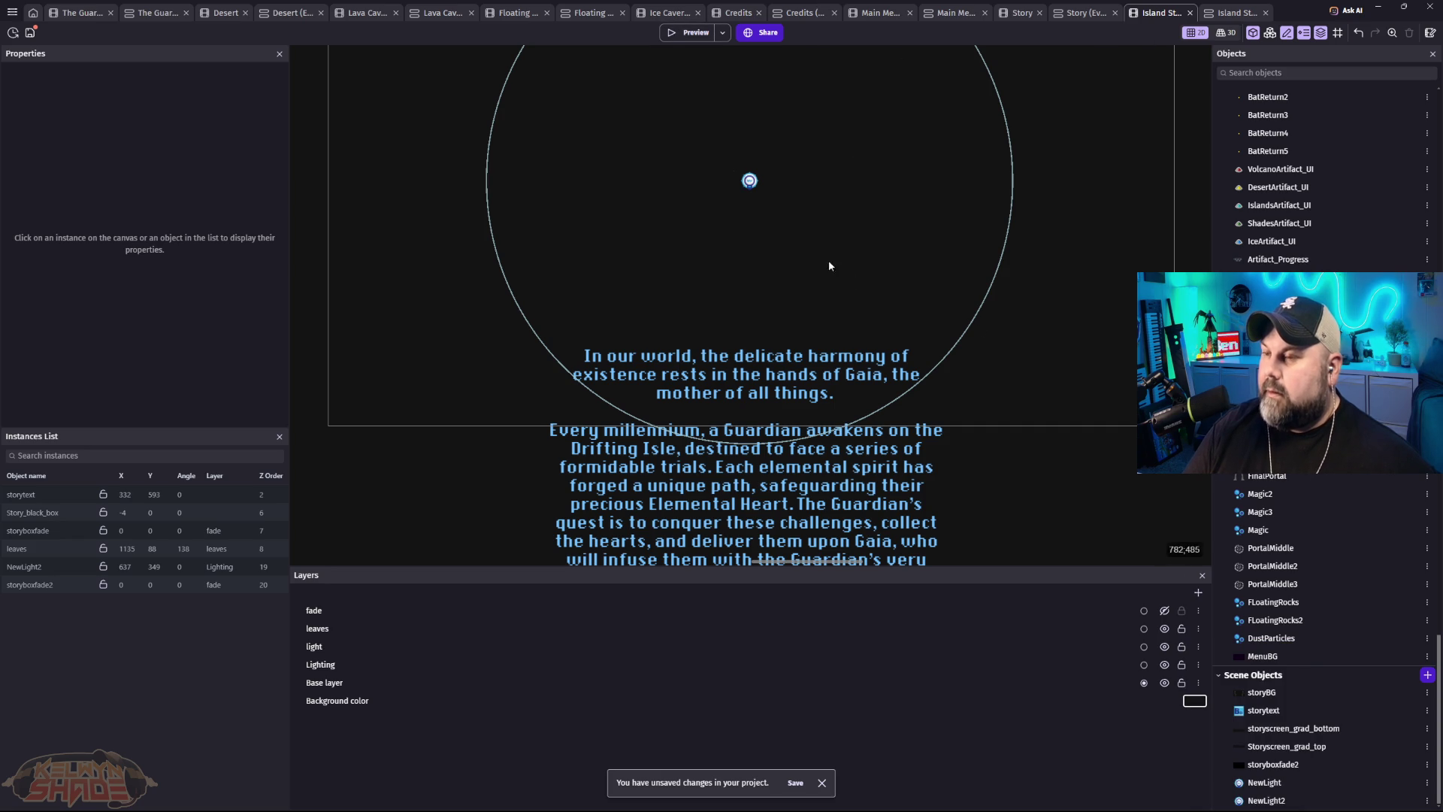
key(F5)
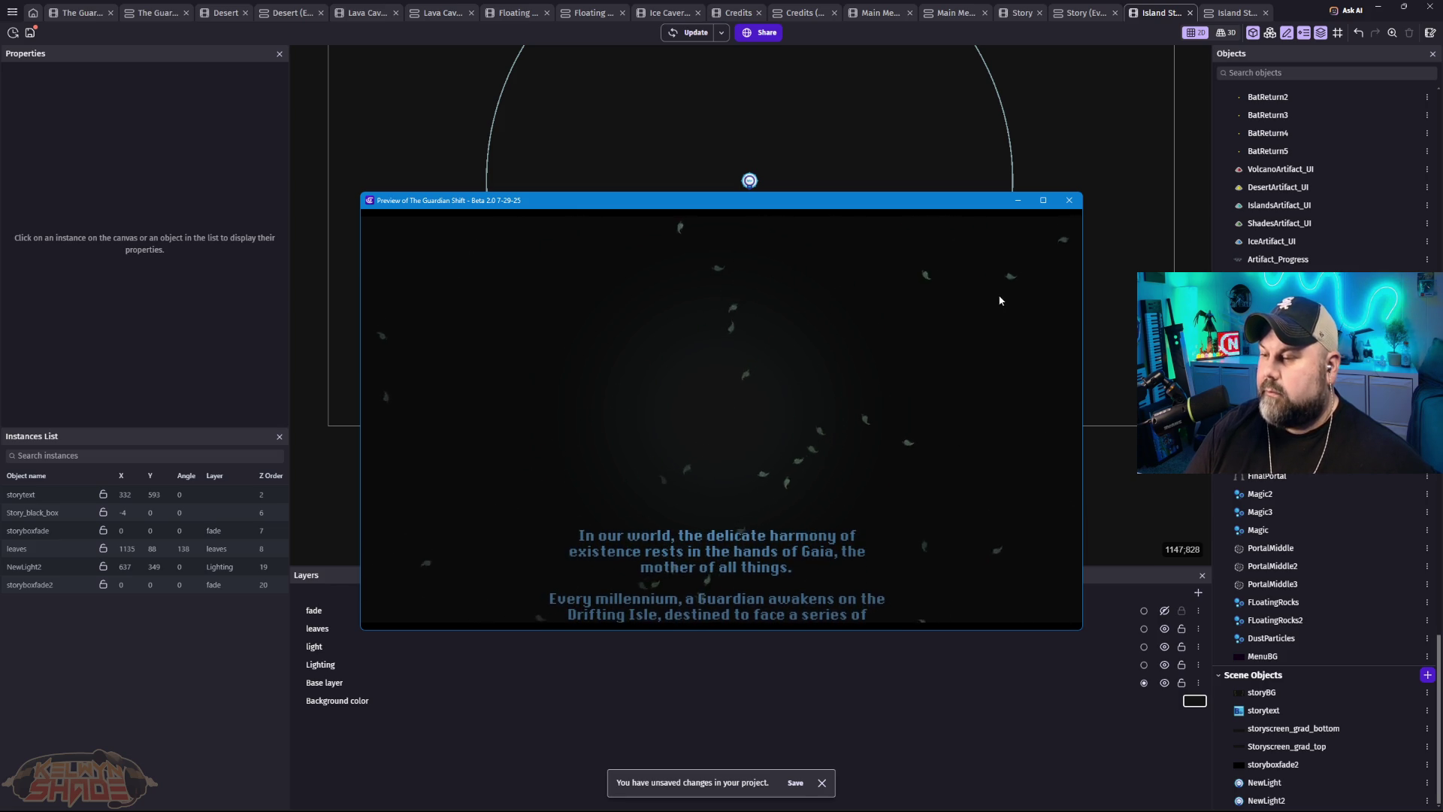
drag(910, 201, 925, 130)
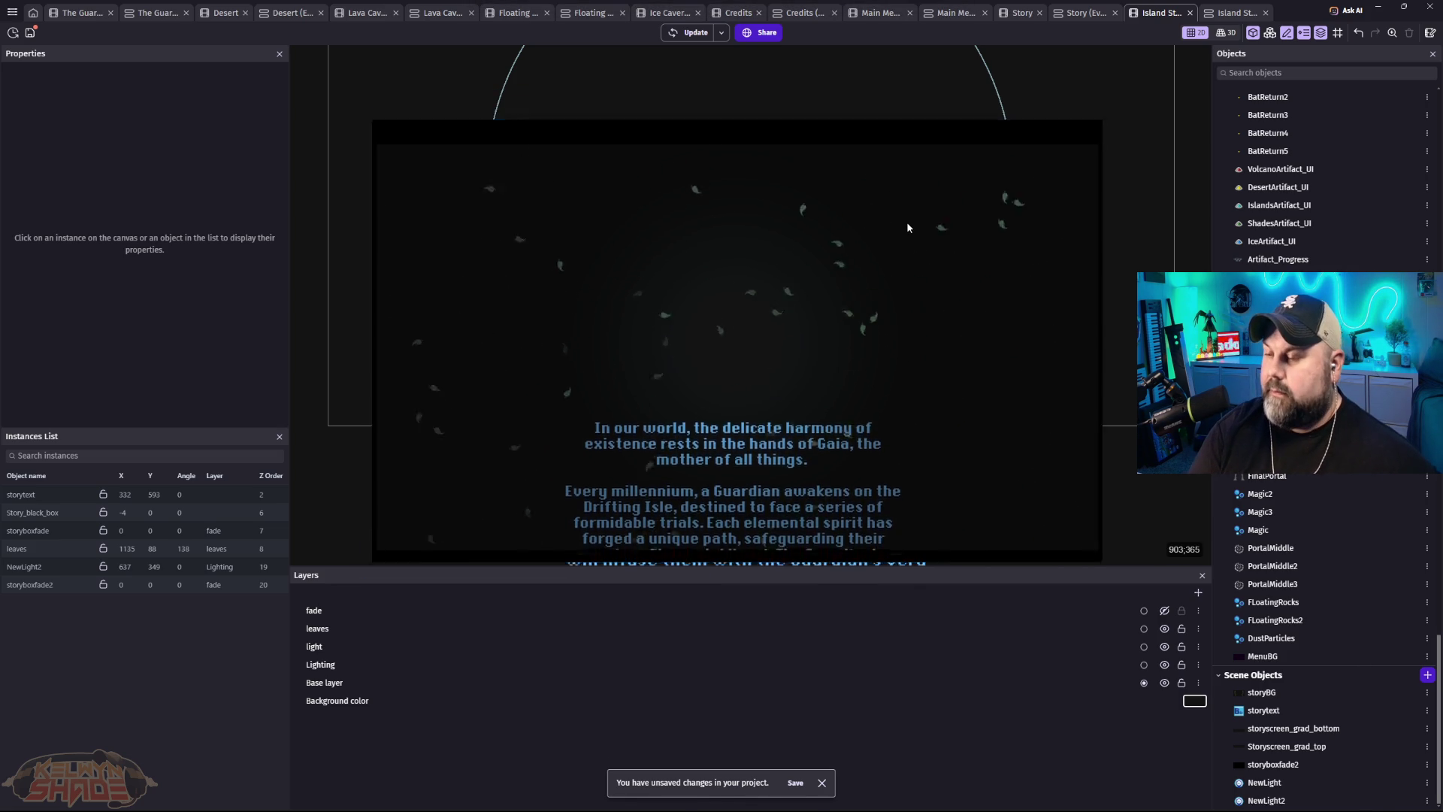
key(F11)
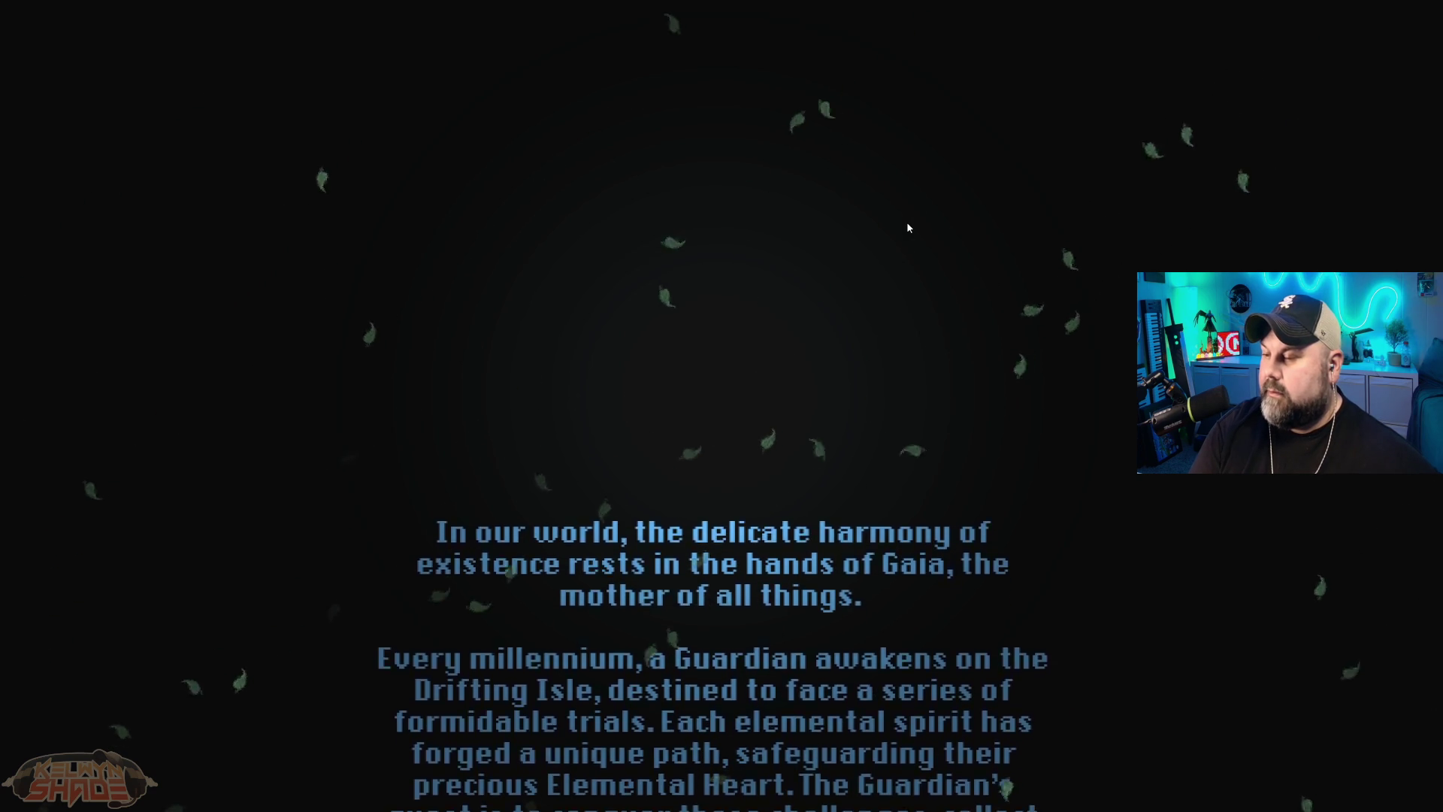
key(F11)
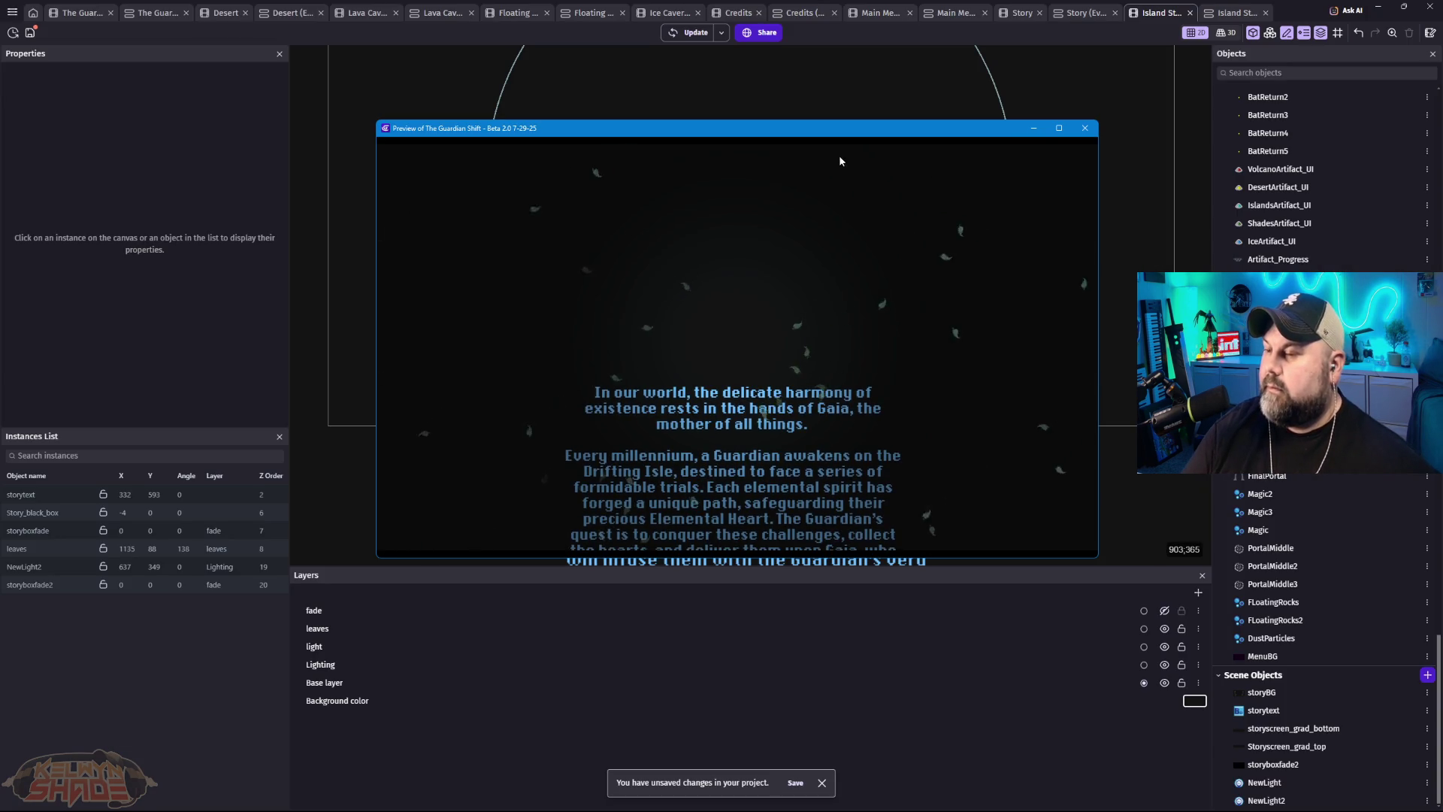
click(1084, 128)
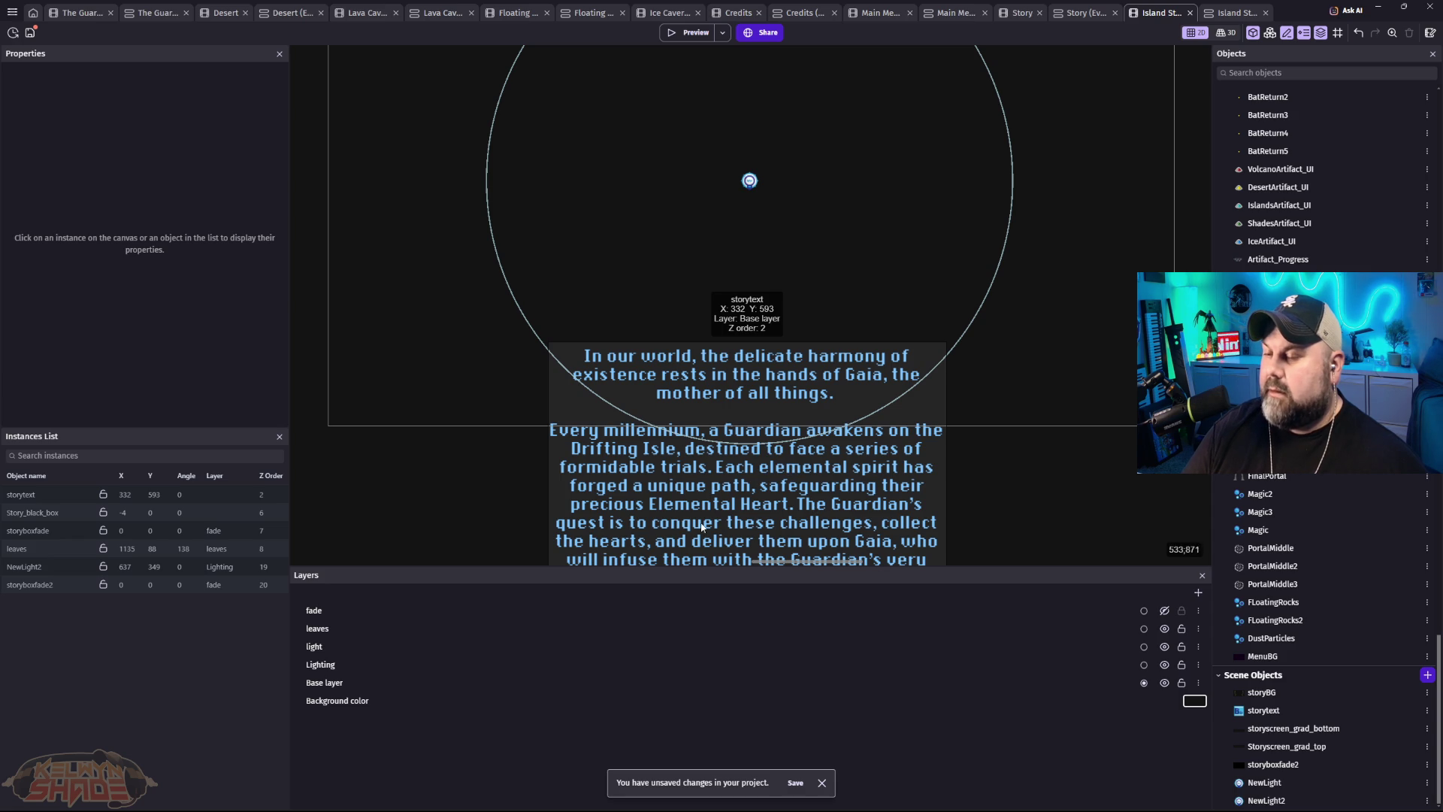
Step: Review storytext's Behaviors and Effects settings, then show the Island Story events sheet
click(804, 504)
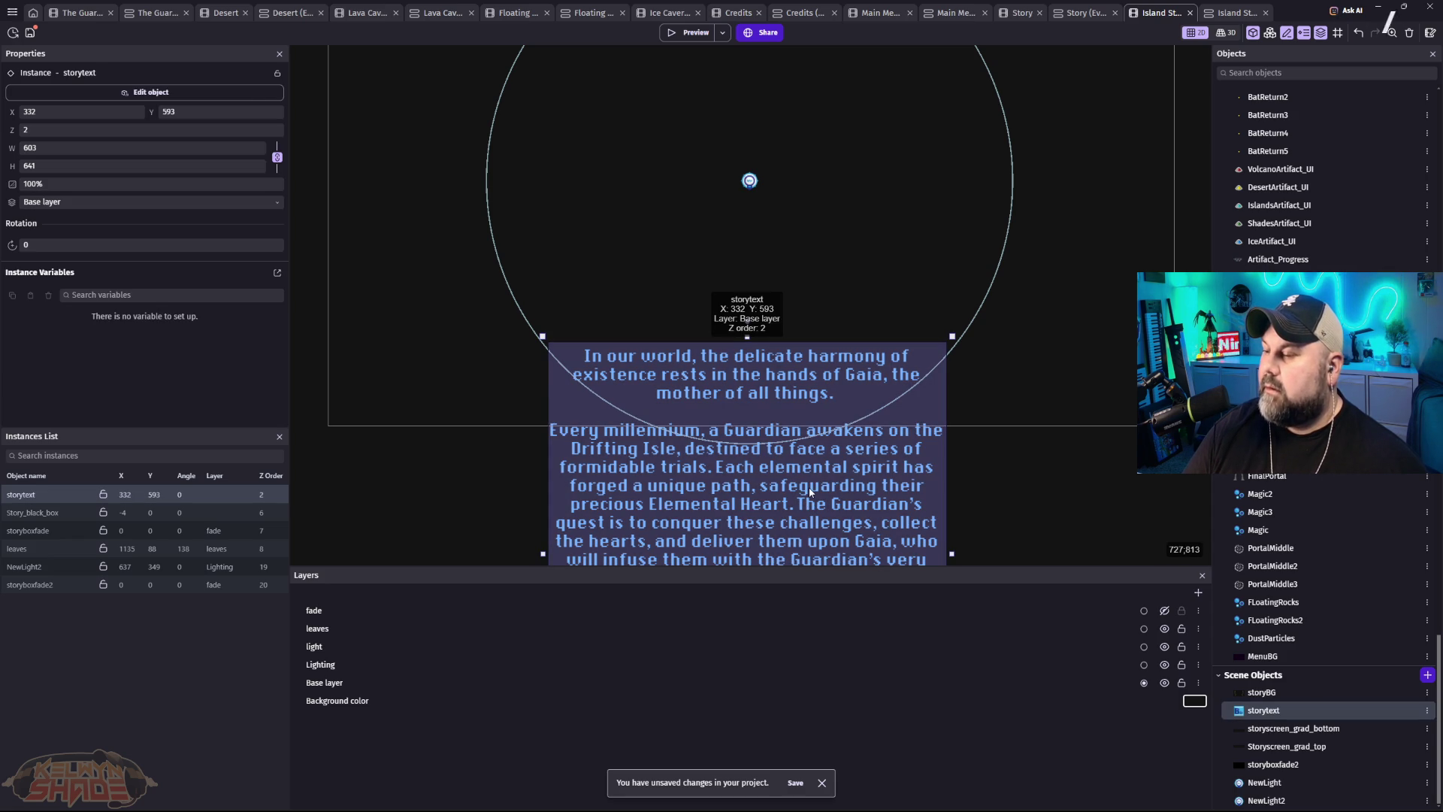
double_click(810, 493)
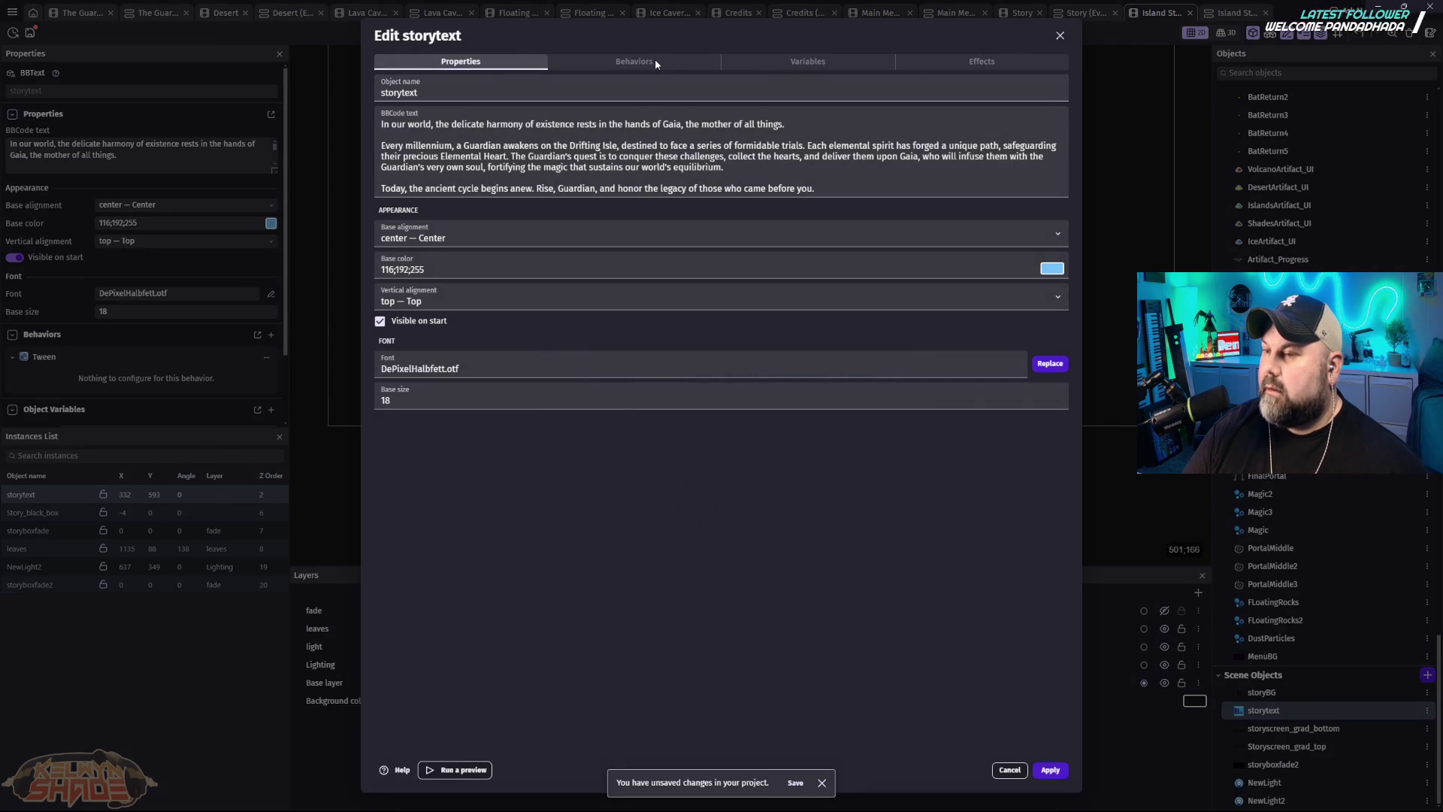
click(655, 60)
click(996, 61)
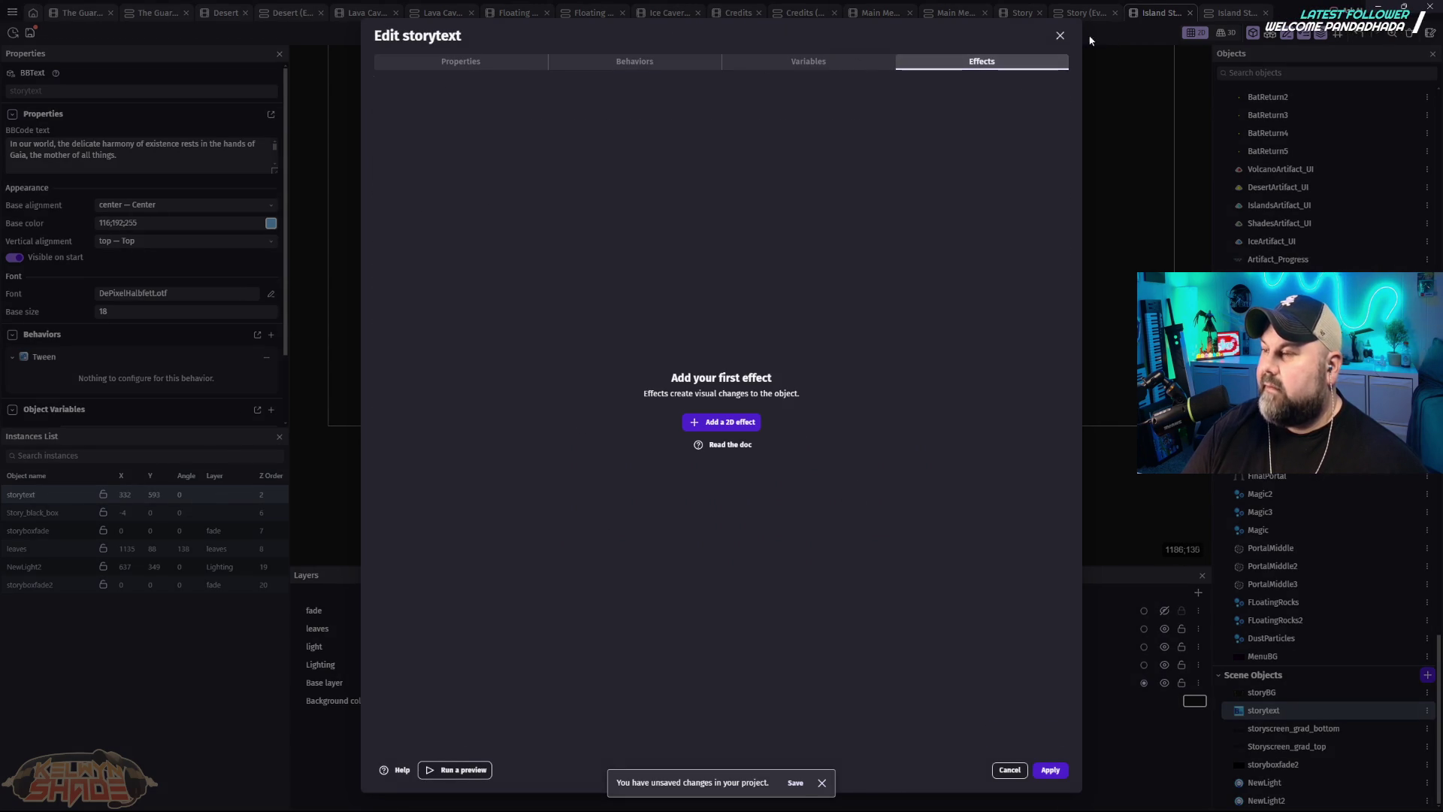
click(1059, 37)
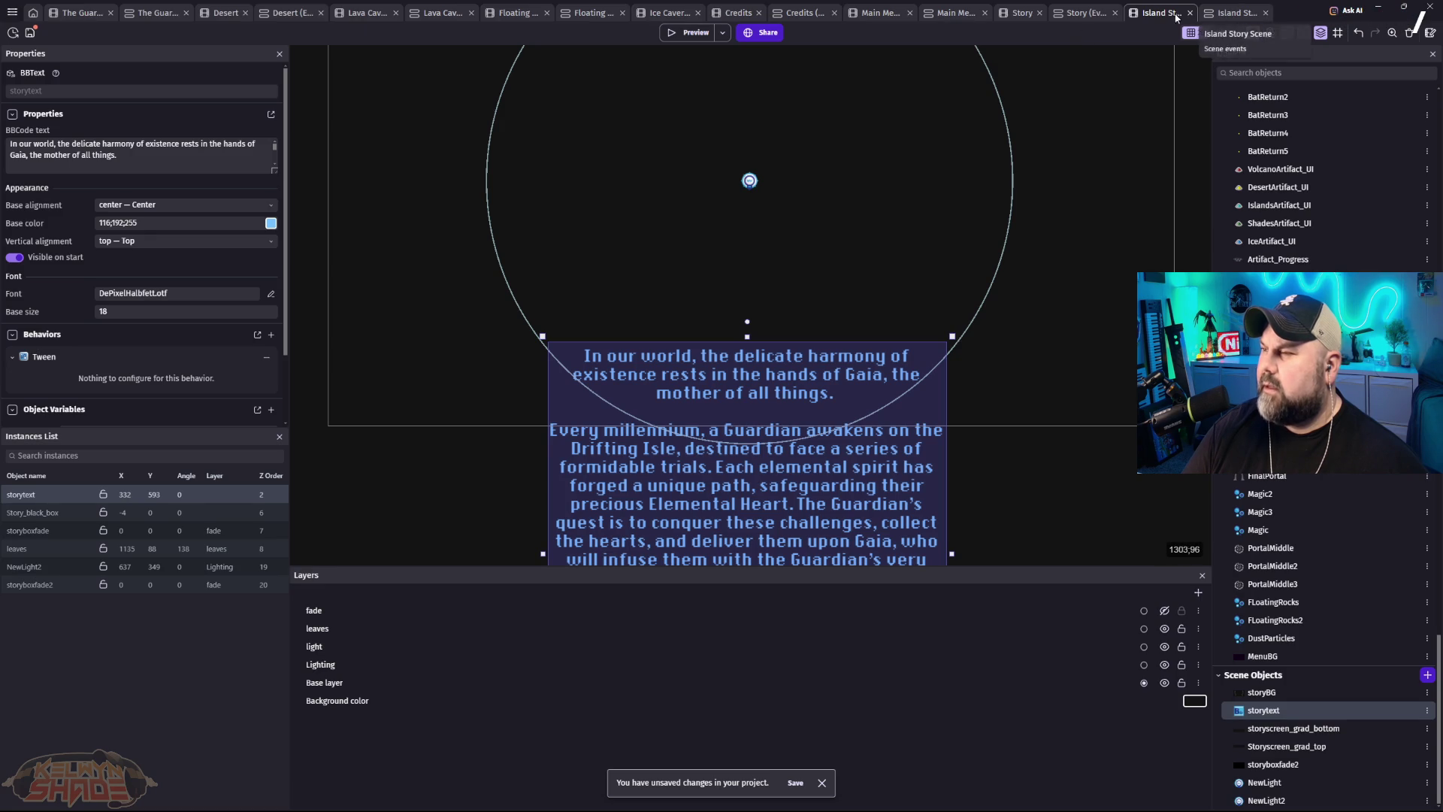
click(1233, 14)
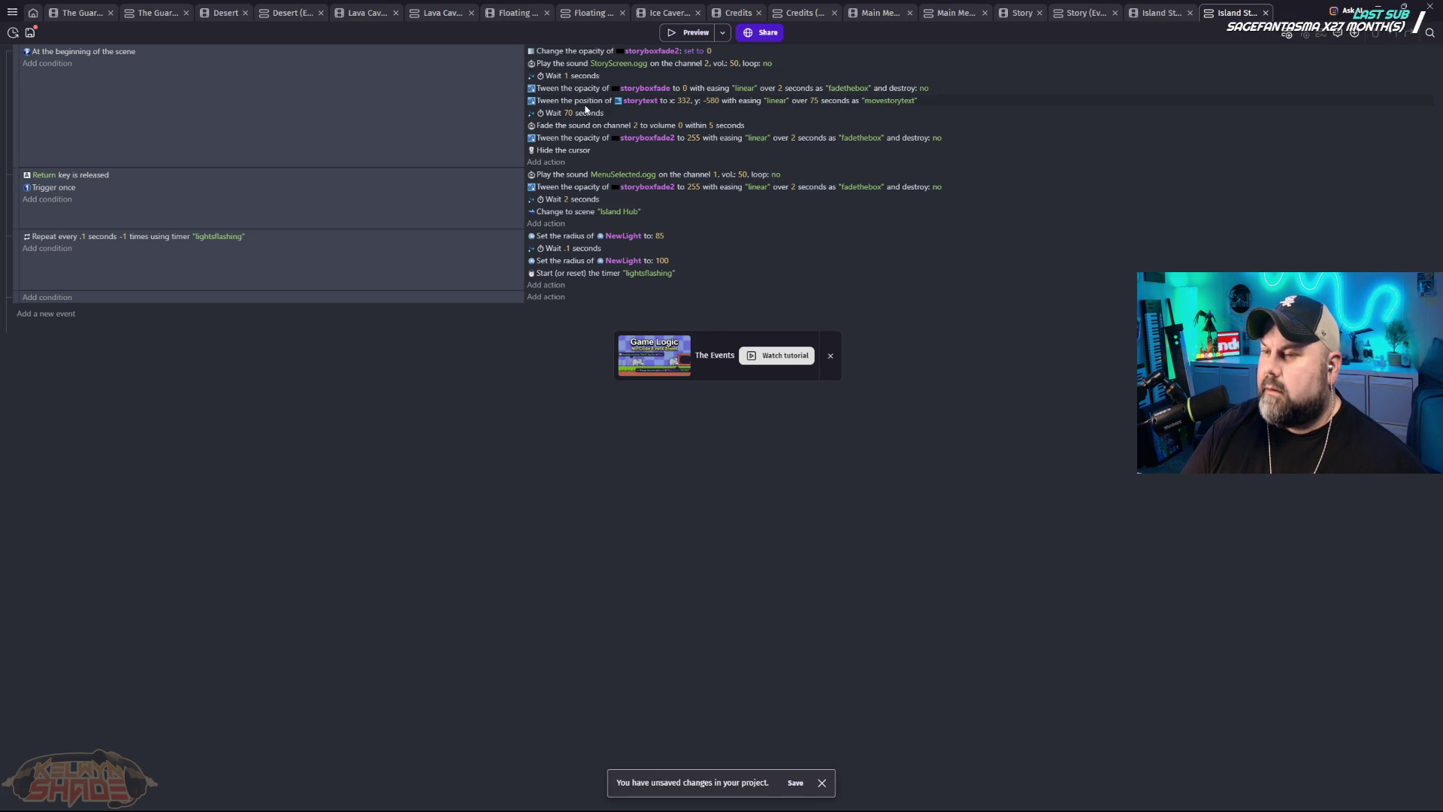
Step: Delete the 'Tween the position of storytext' action and return to the scene layout
click(586, 103)
key(Delete)
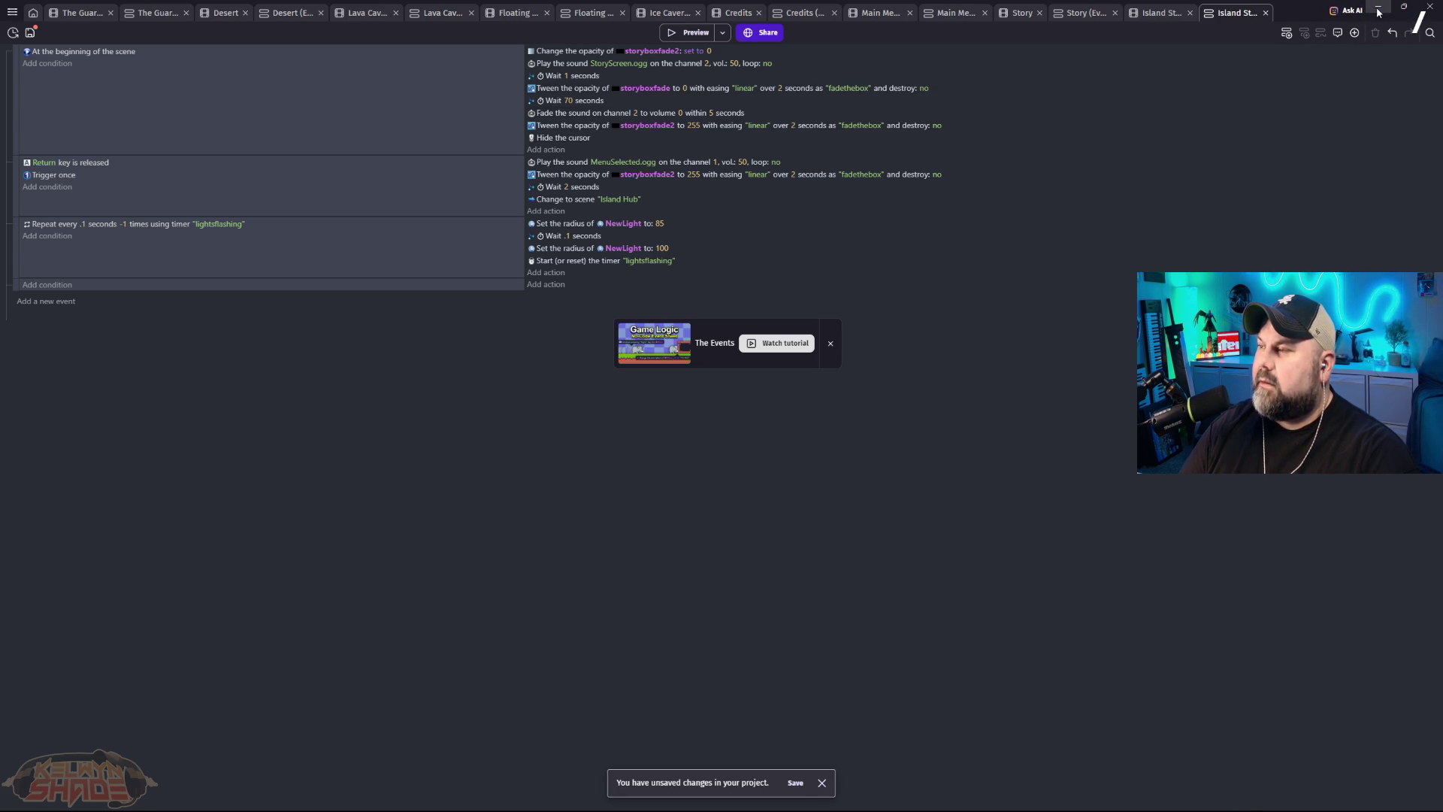
key(ctrl+shift+Tab)
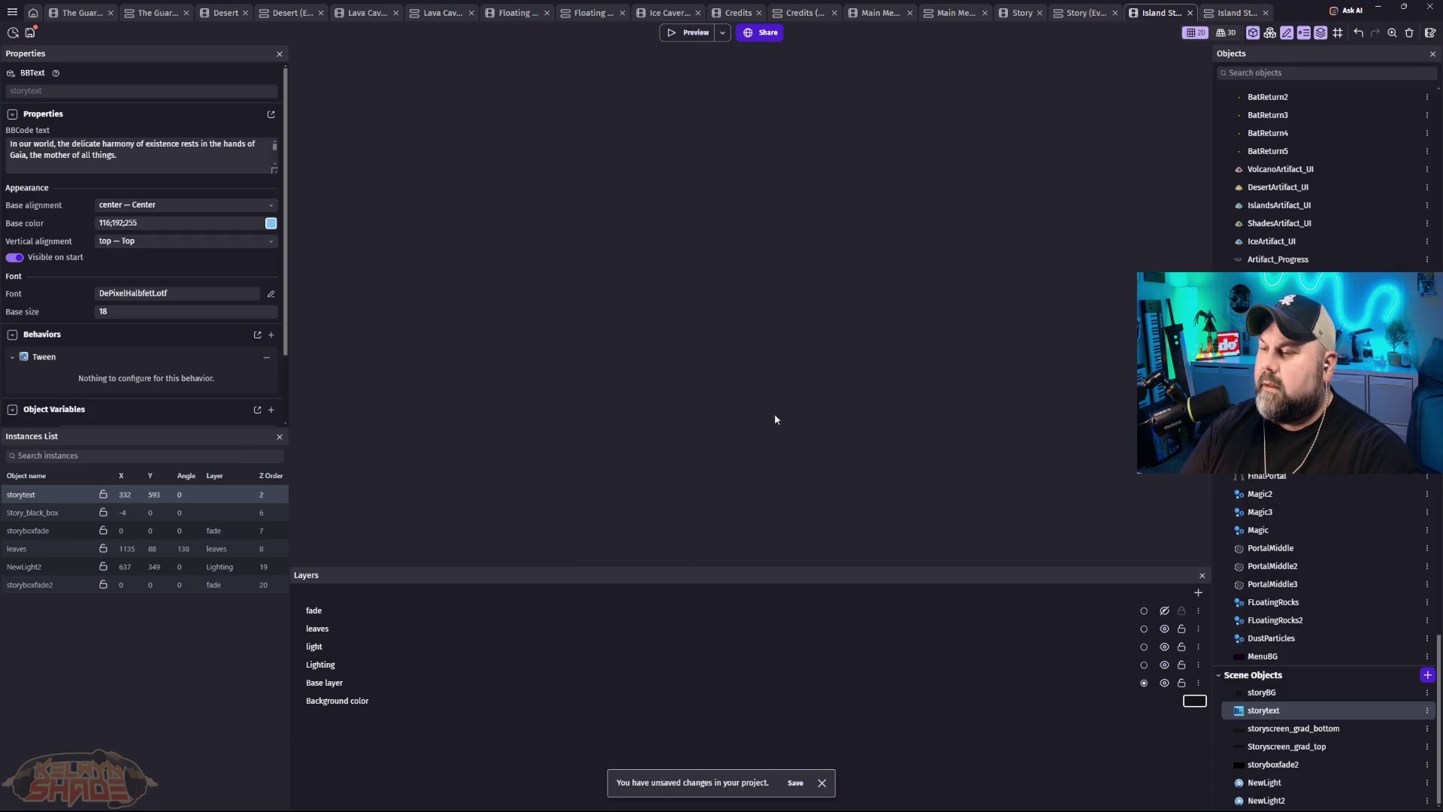
Step: Move the storytext box up-left and widen it on both sides to 1017
mouse_move(806, 478)
mouse_down()
mouse_move(770, 421)
mouse_move(721, 409)
mouse_up()
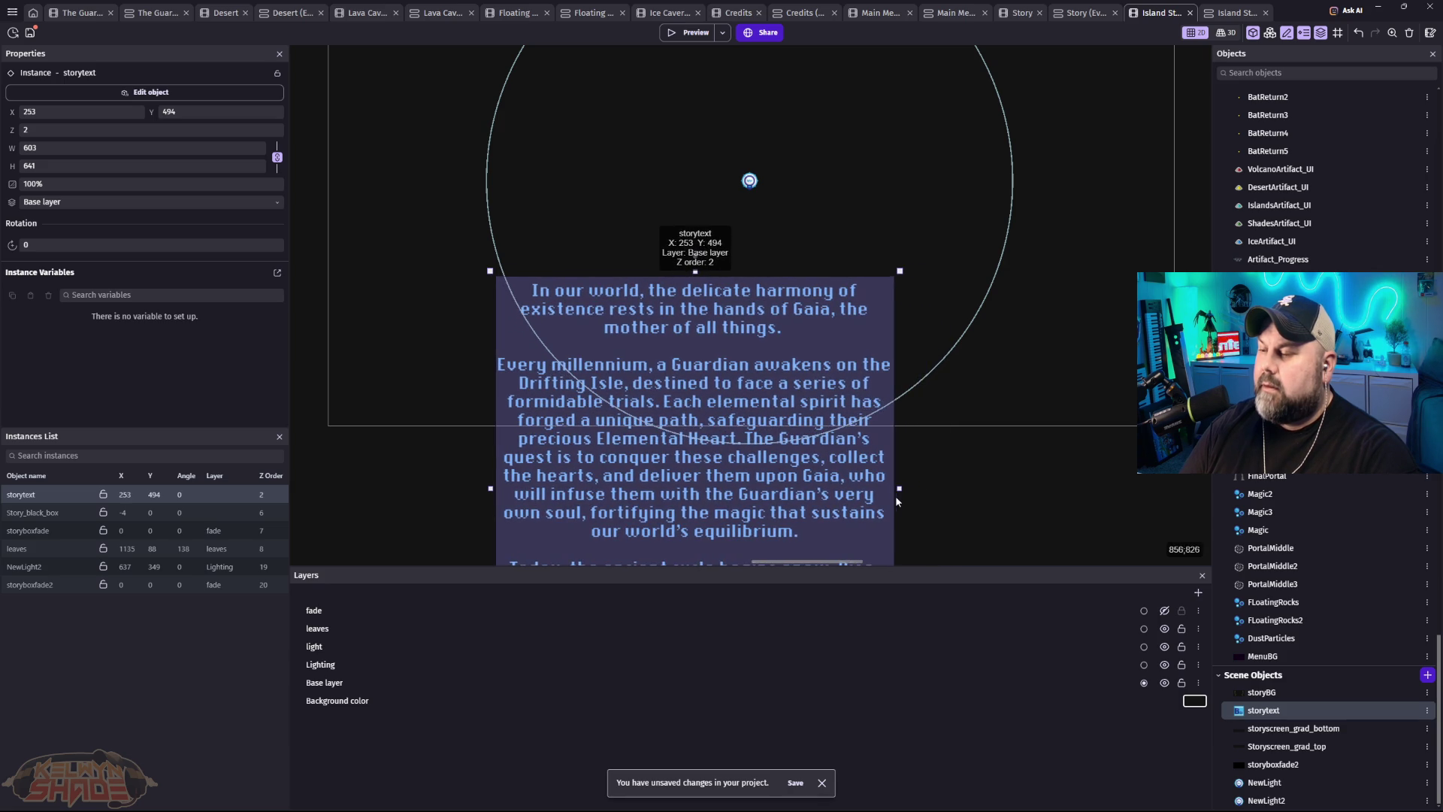
mouse_move(900, 488)
mouse_down()
mouse_move(1123, 481)
mouse_move(1079, 470)
mouse_move(1114, 474)
mouse_move(1092, 473)
mouse_up()
drag(488, 487, 403, 491)
Step: Replace the story paragraphs with Lorem ipsum, nudge the box to 123, 485, and preview
double_click(869, 496)
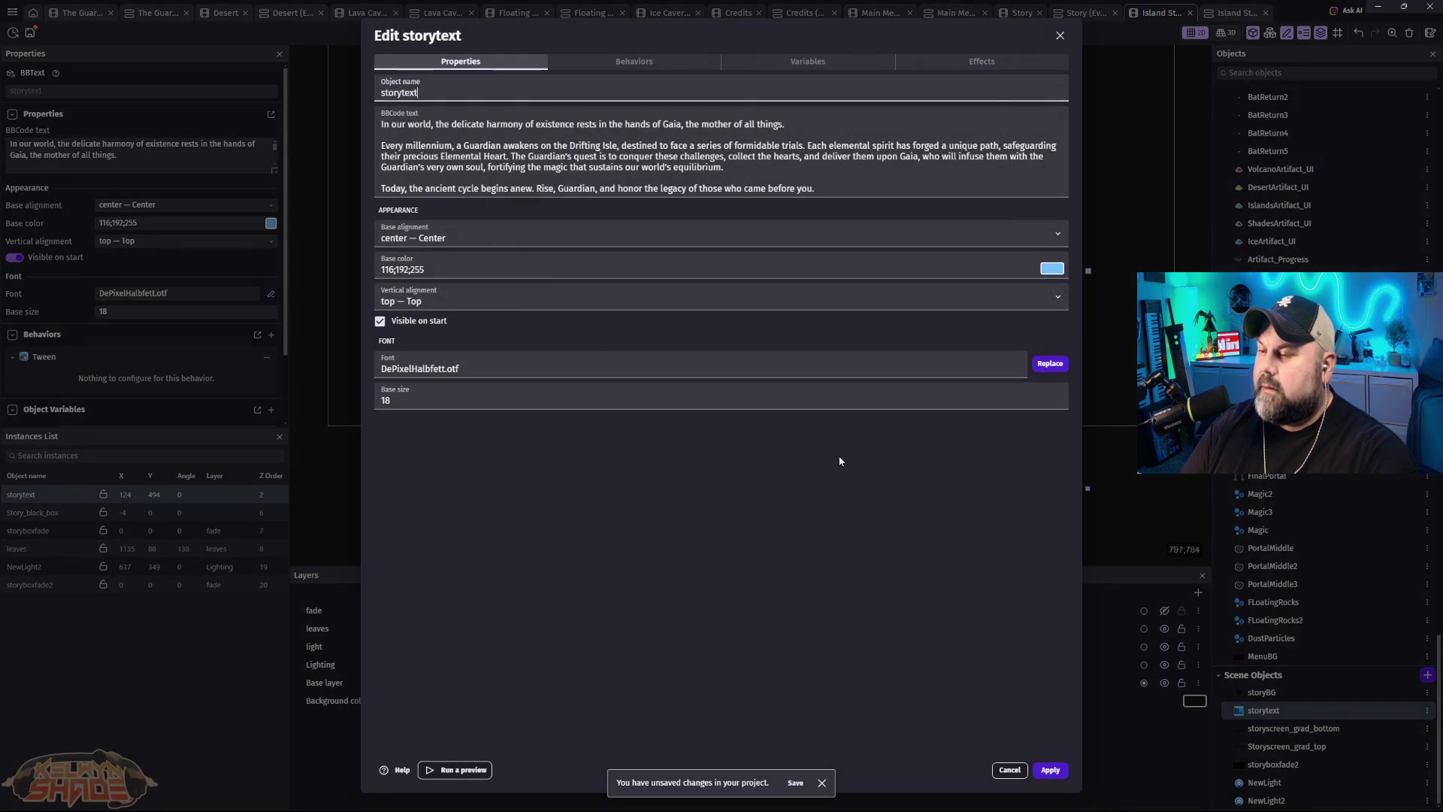
drag(835, 194, 745, 179)
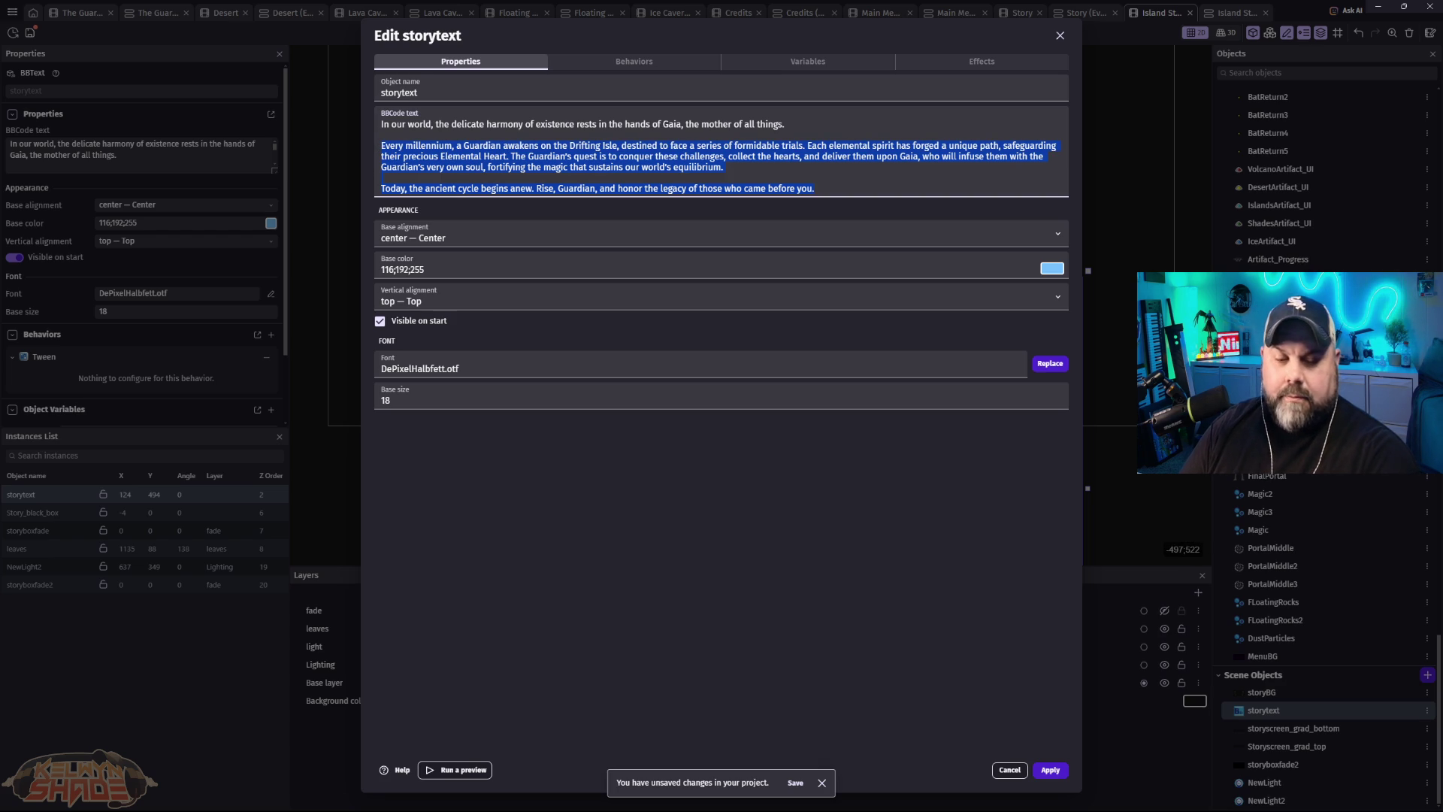
key(alt+Tab)
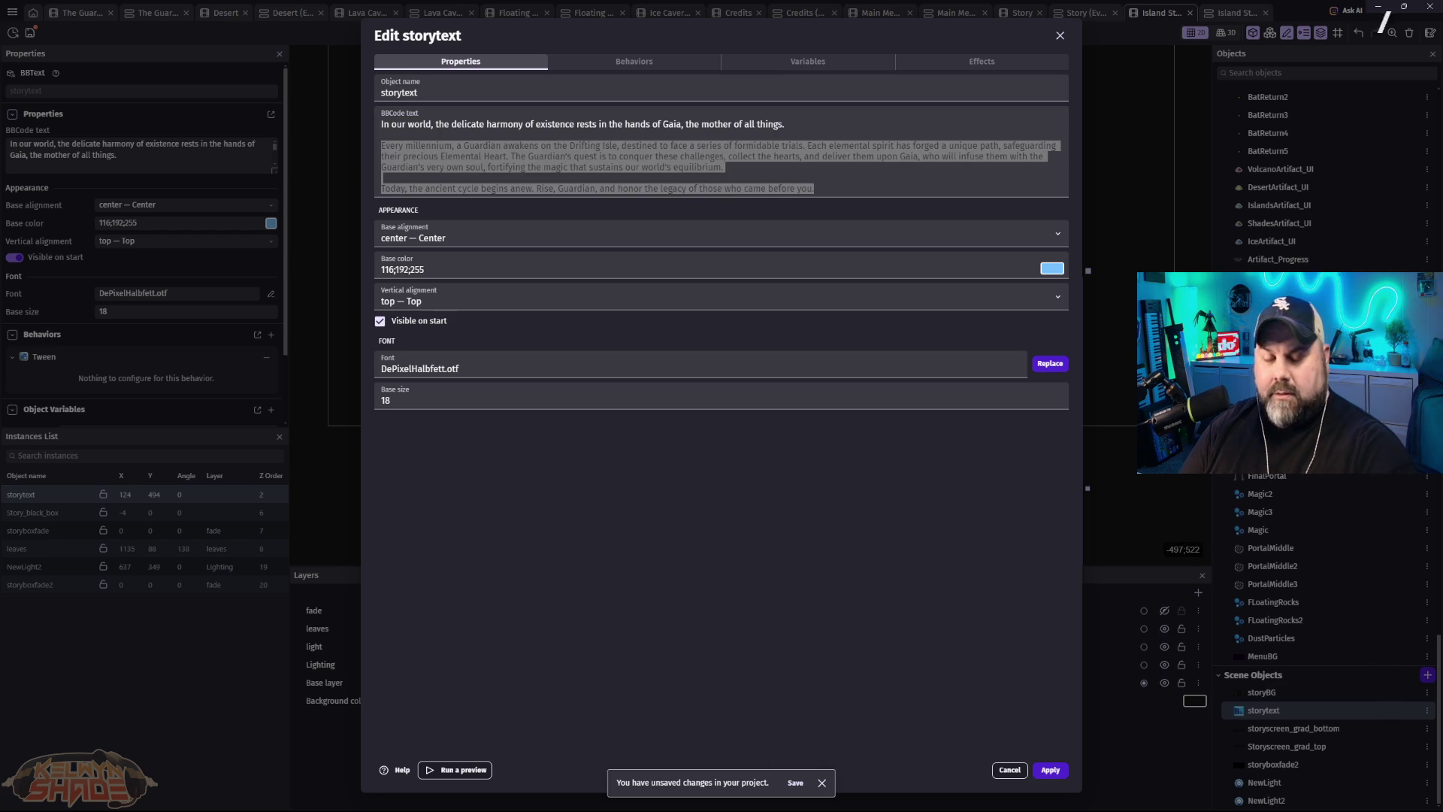
click(674, 189)
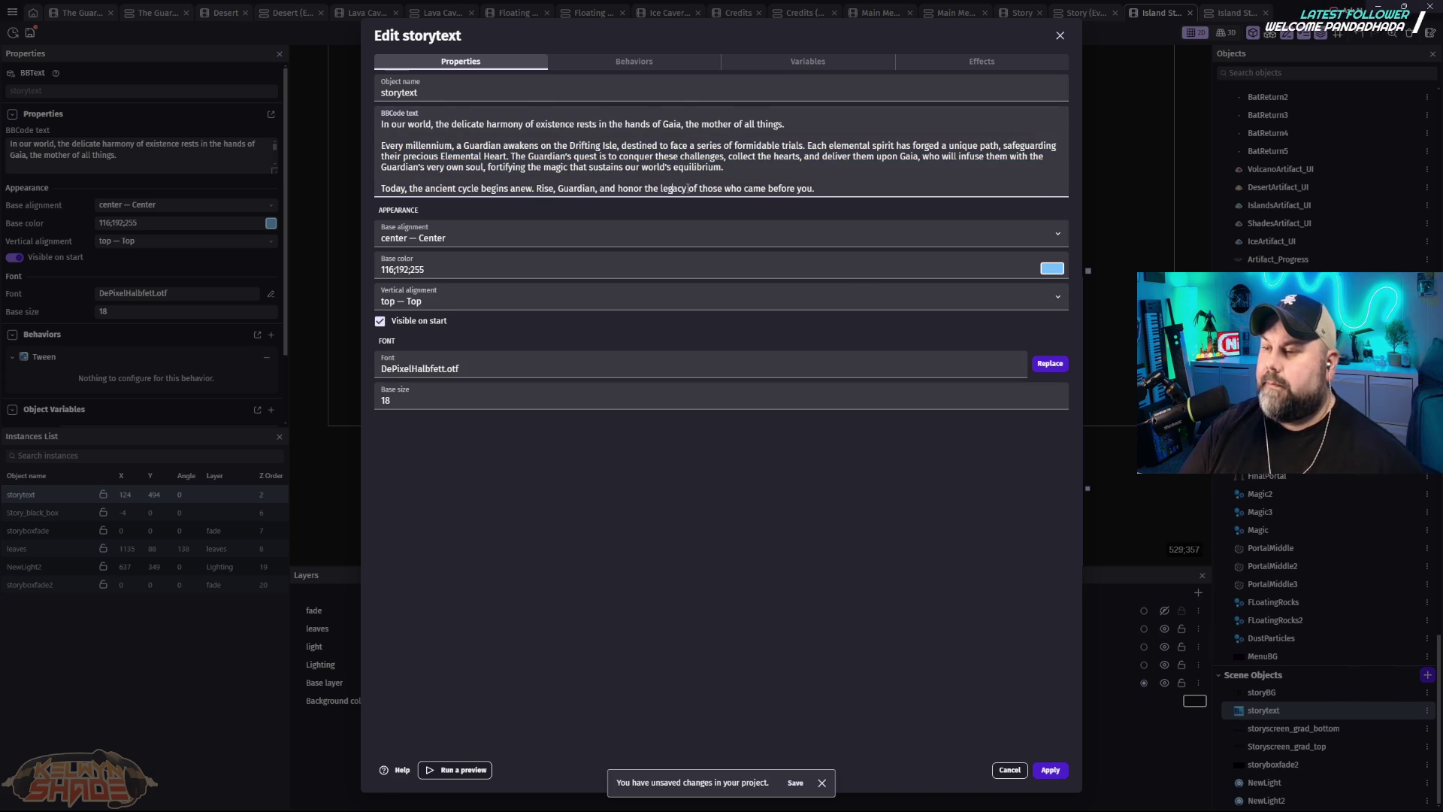
text(Lorem ipsum dolor sit amet, consectetur adipiscing elit, sed do eiusmod tempor incididunt ut labore et dolore magna aliqua. Ut enim ad minim veniam, quis nostrud exercitation ullamco laboris nisi ut aliquip ex ea commodo consequat. Duis aute irure dolor in reprehenderit in voluptate velit esse cillum dolore eu fugiat nulla pariatur. Excepteur sint occaecat cupidatat non proident, sunt in culpa qui officia deserunt mollit anim id est laborum.)
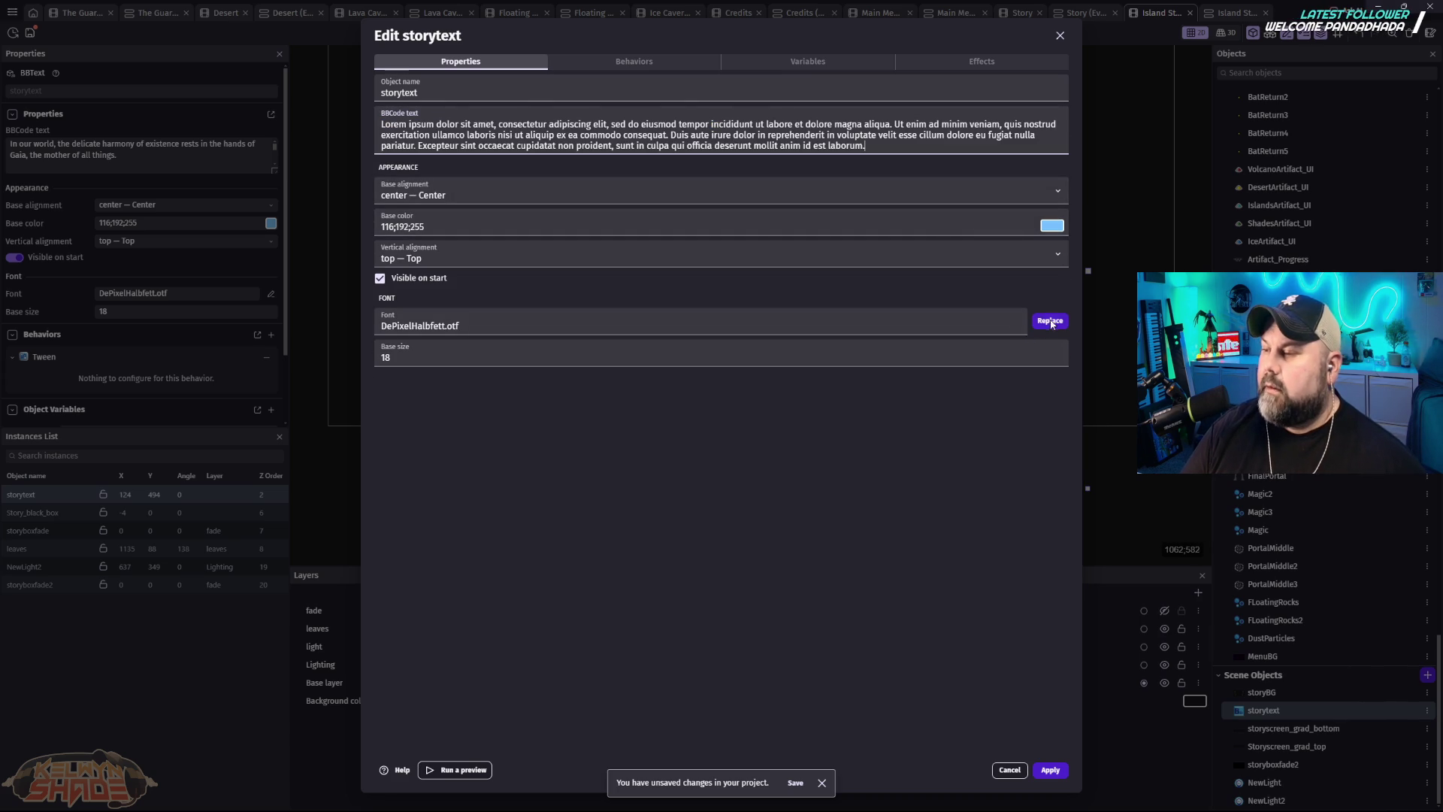
click(1060, 771)
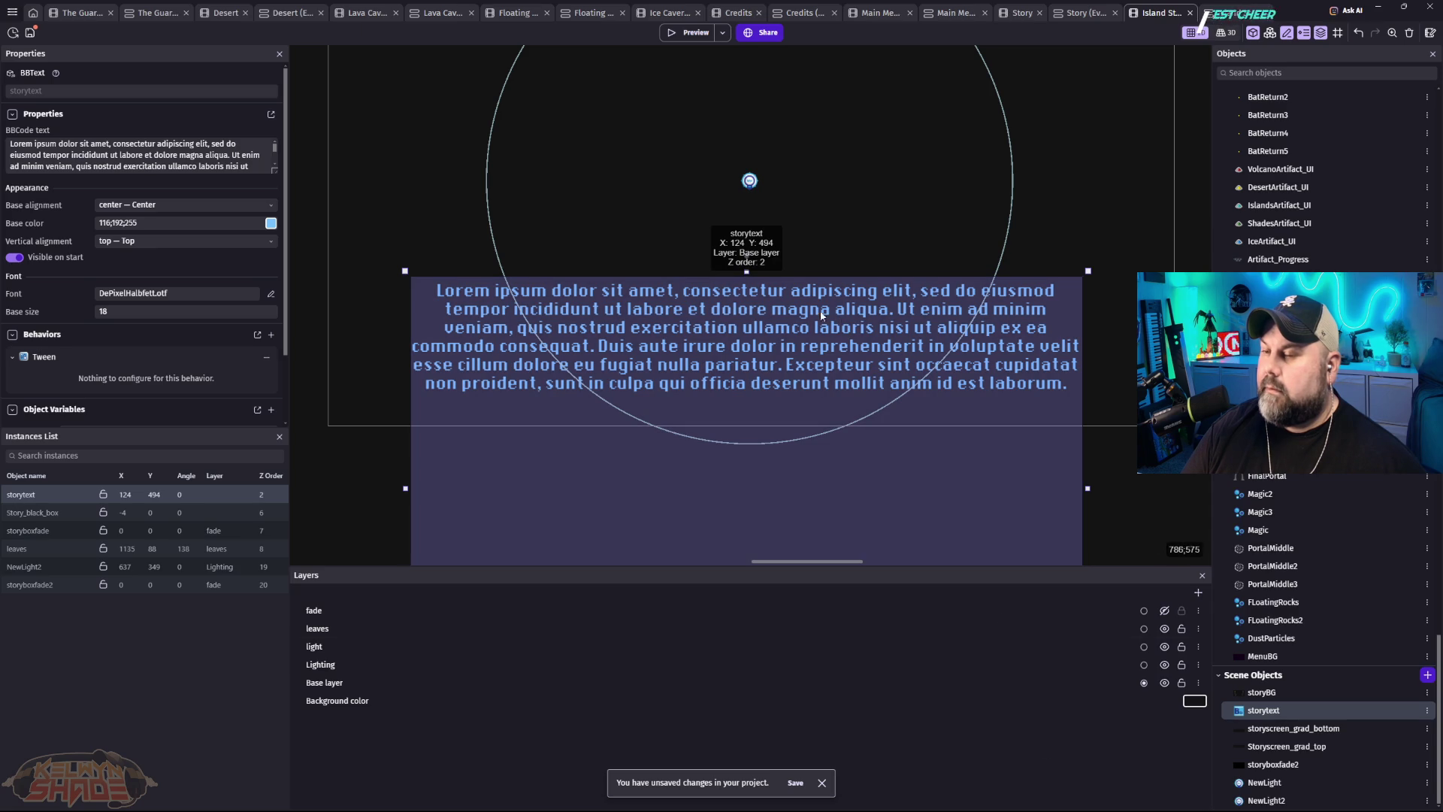
drag(815, 319, 813, 311)
key(F5)
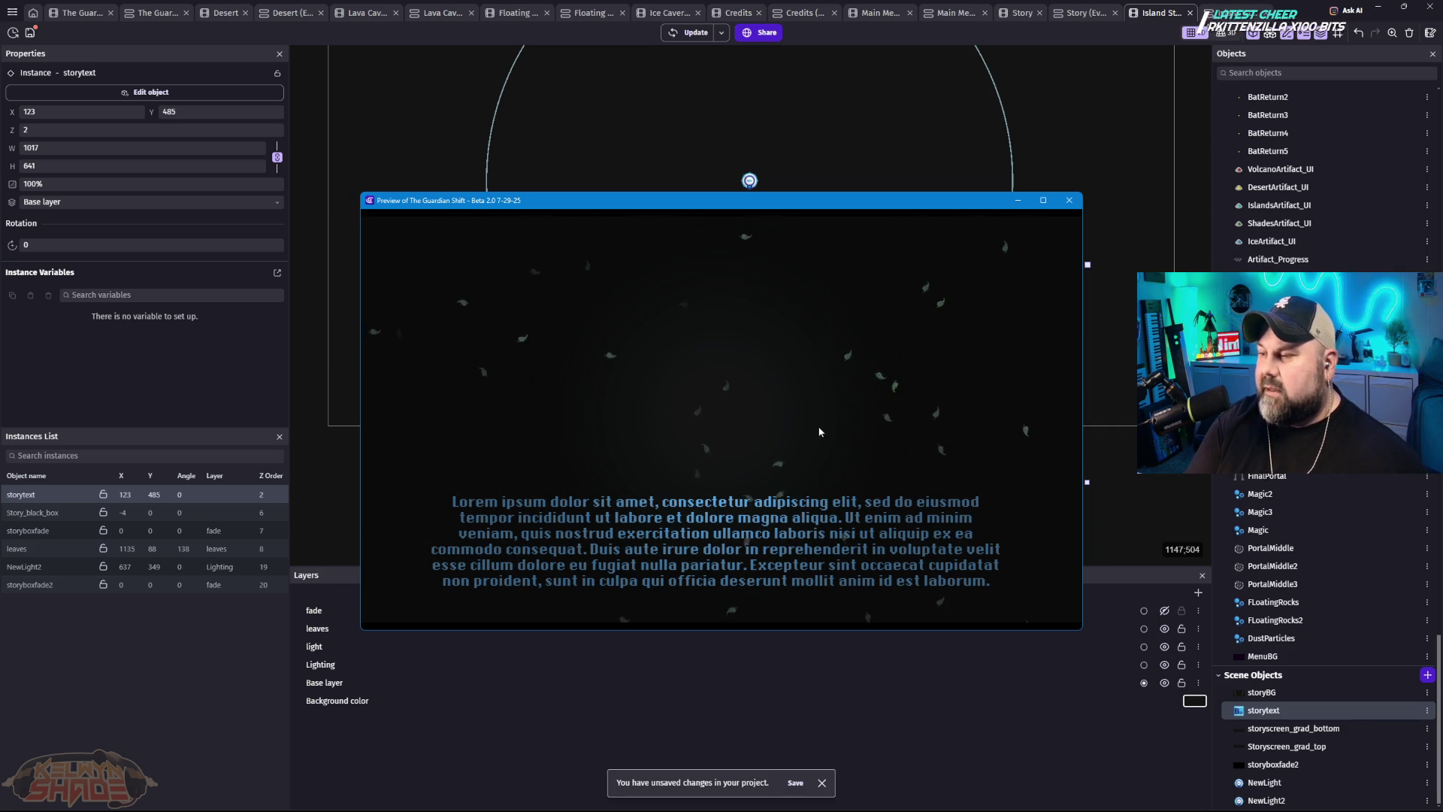
click(1073, 203)
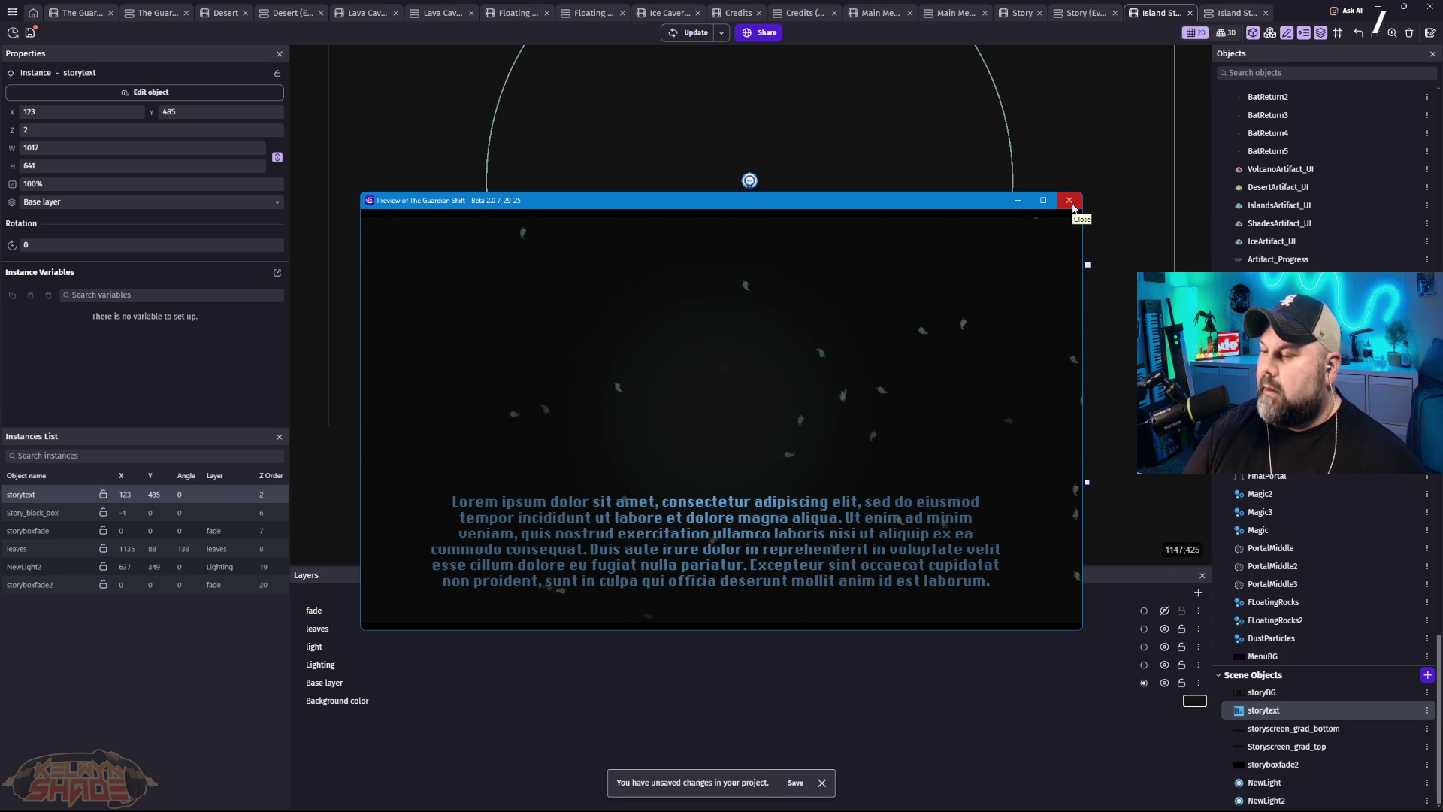
click(1069, 201)
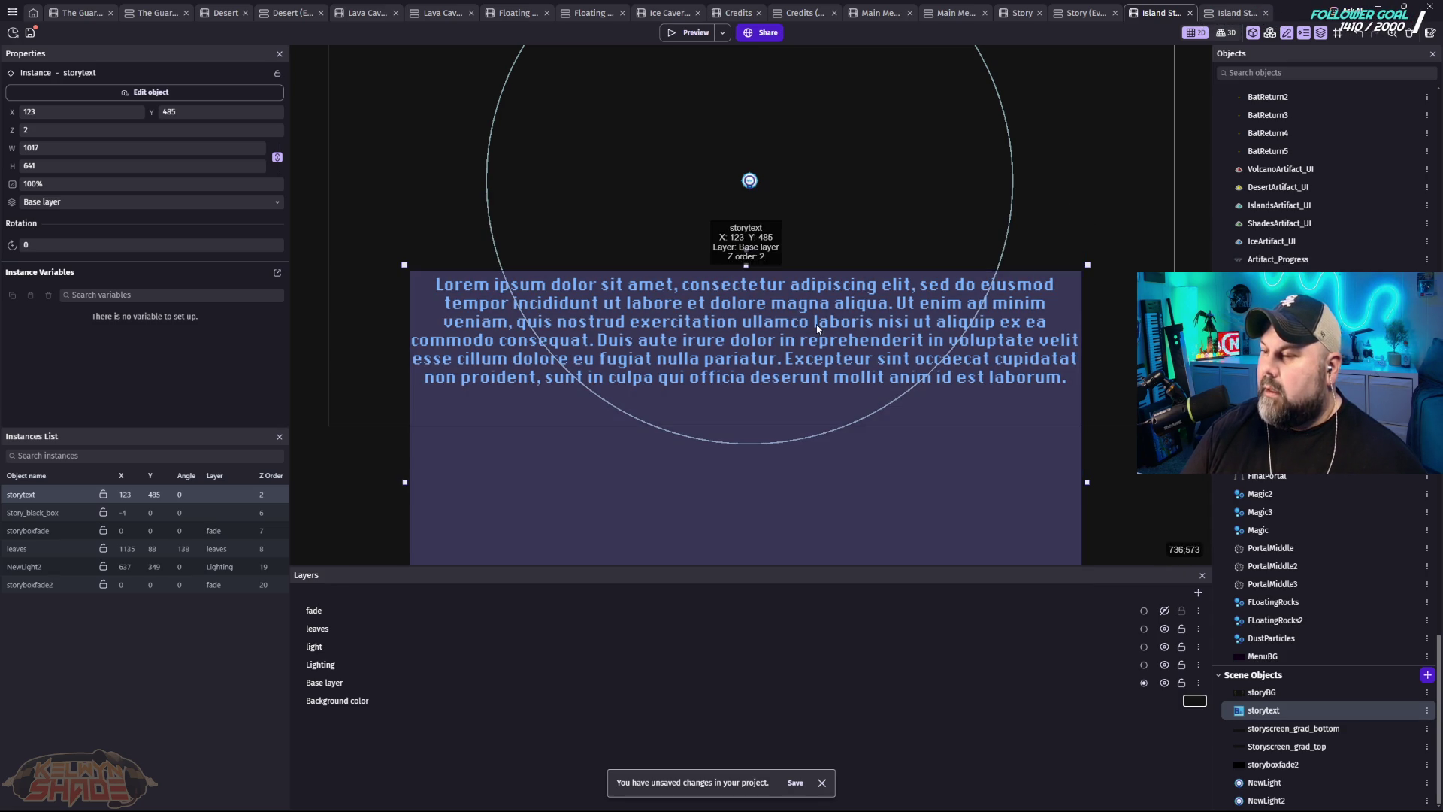
Step: Open storytext's effects and browse the effect type list without changing anything
double_click(887, 287)
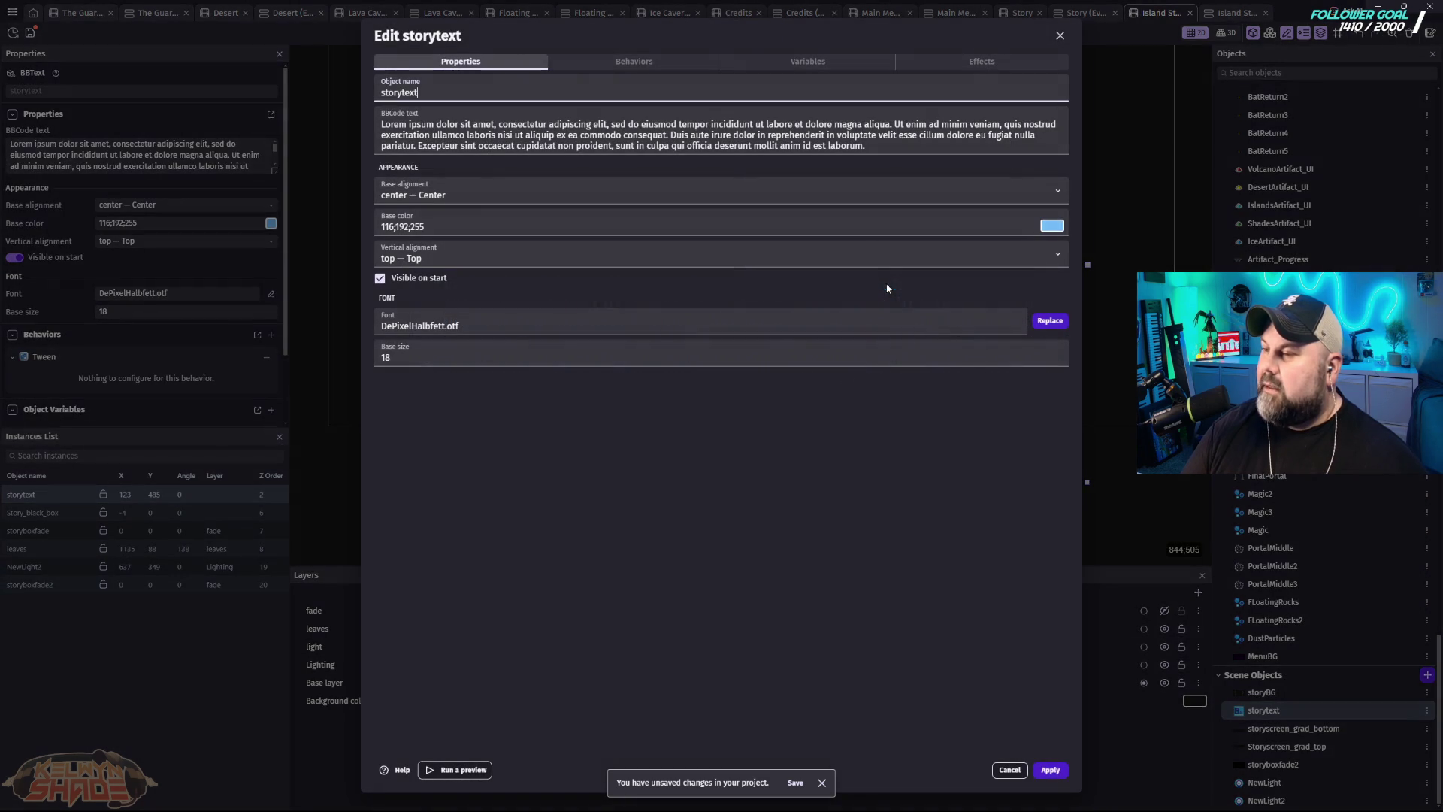
click(977, 62)
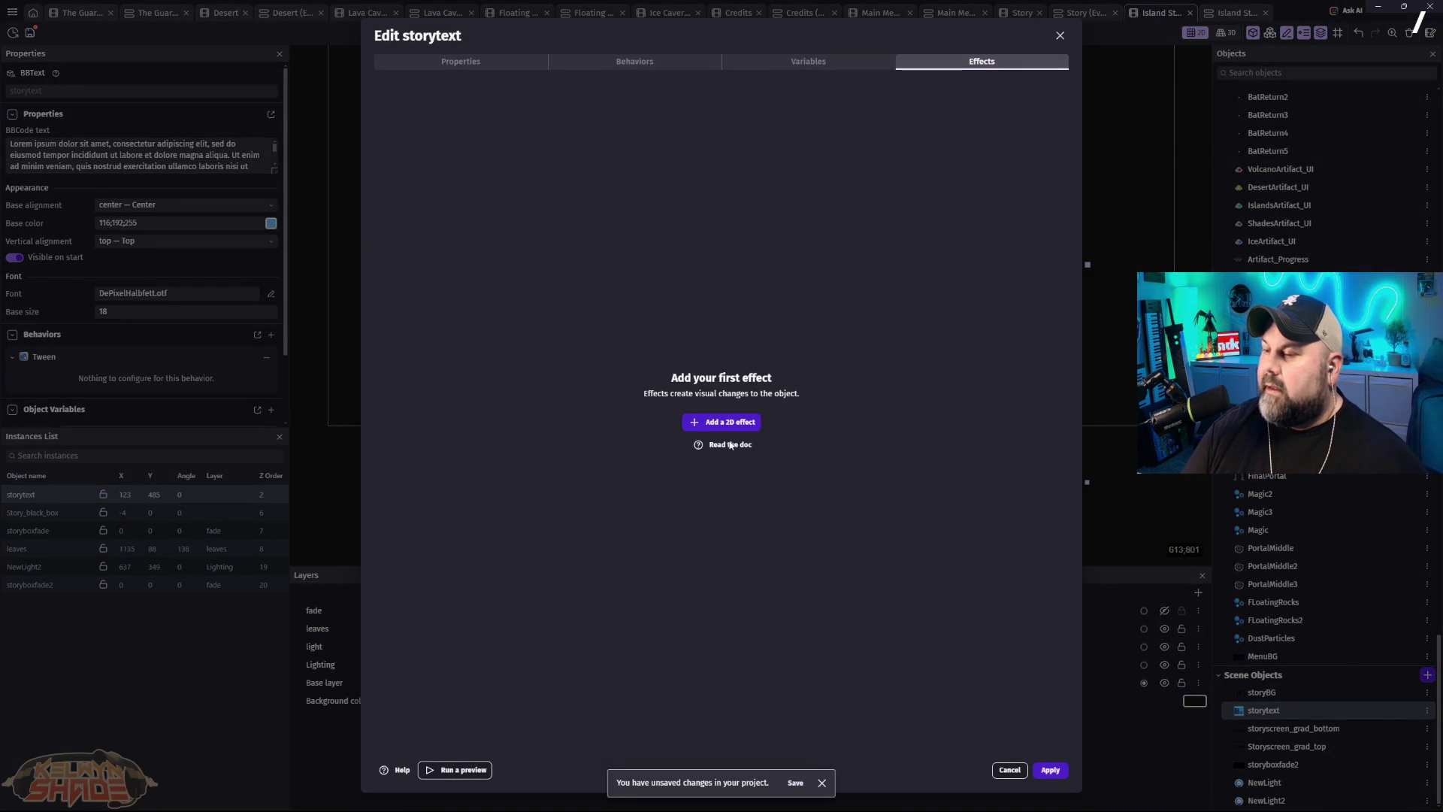
click(735, 425)
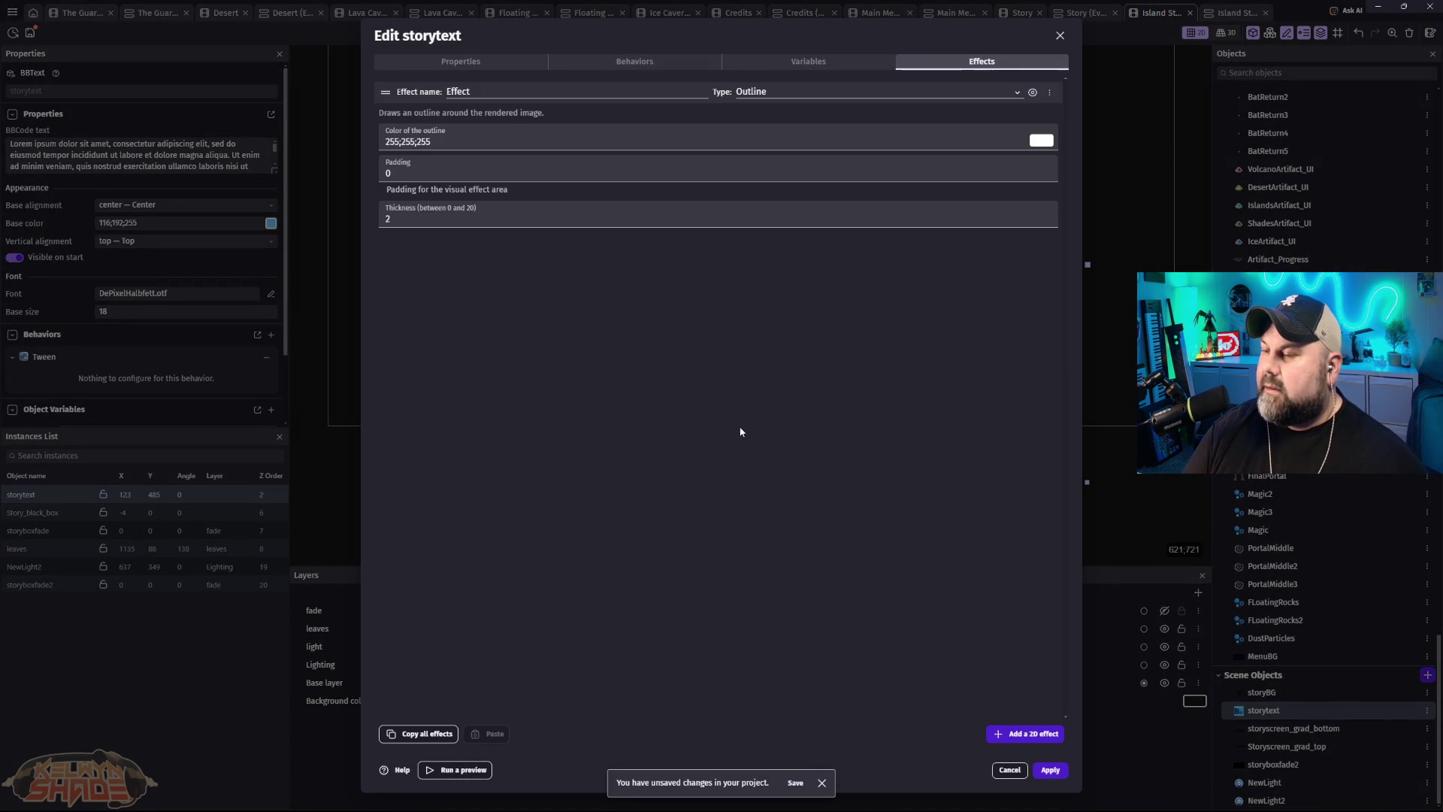
click(871, 92)
scroll(890, 307, down, 2)
scroll(890, 312, down, 1)
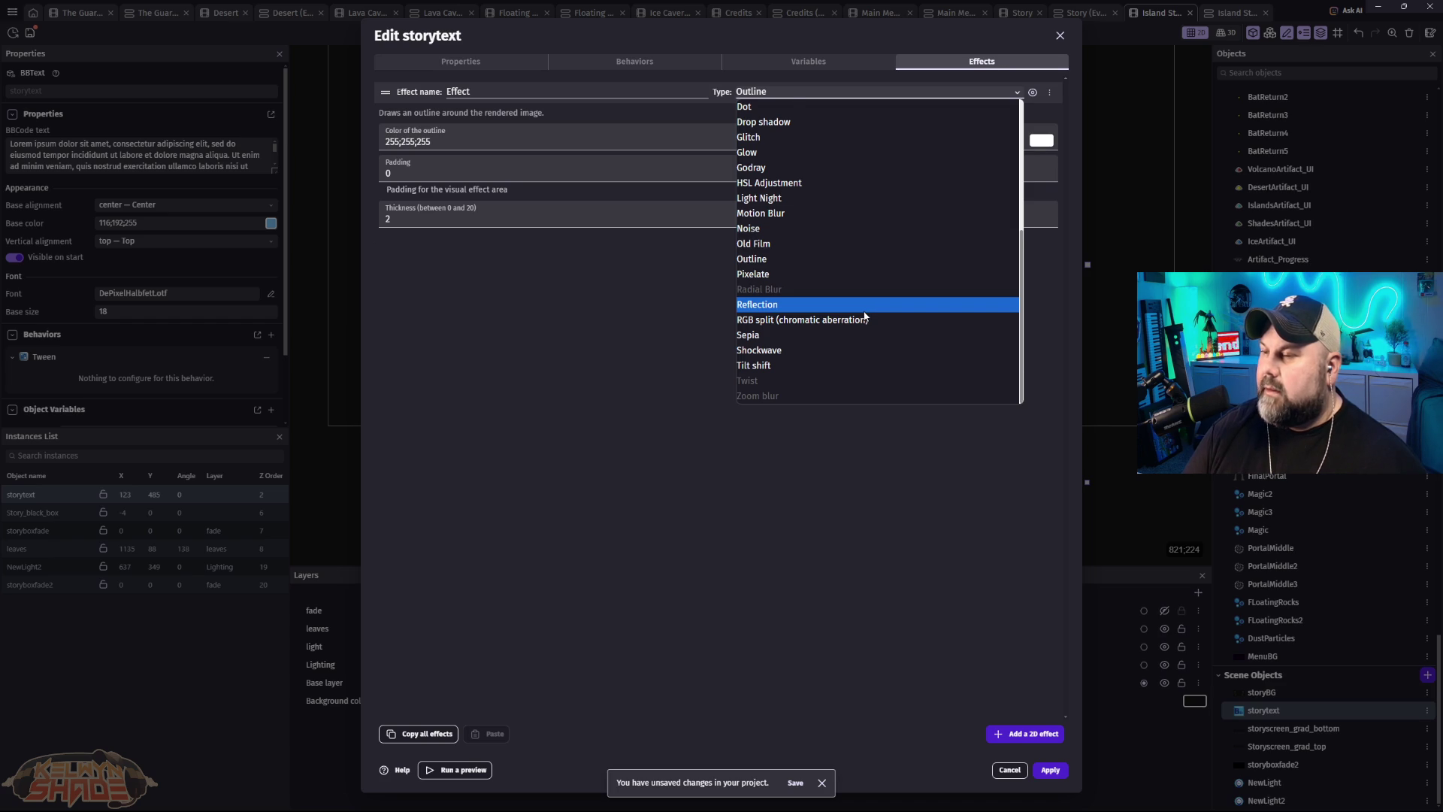
scroll(864, 316, up, 3)
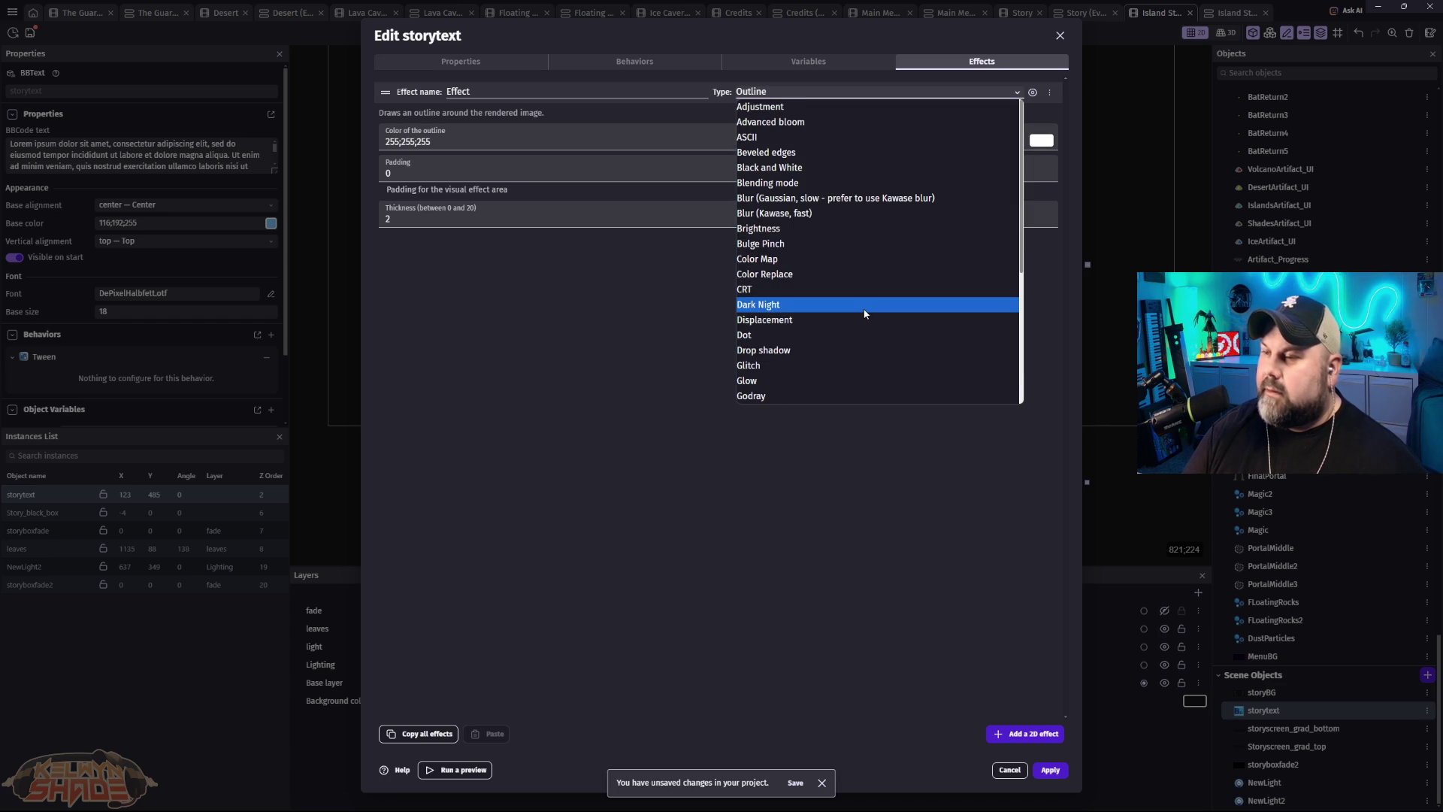
scroll(864, 314, down, 3)
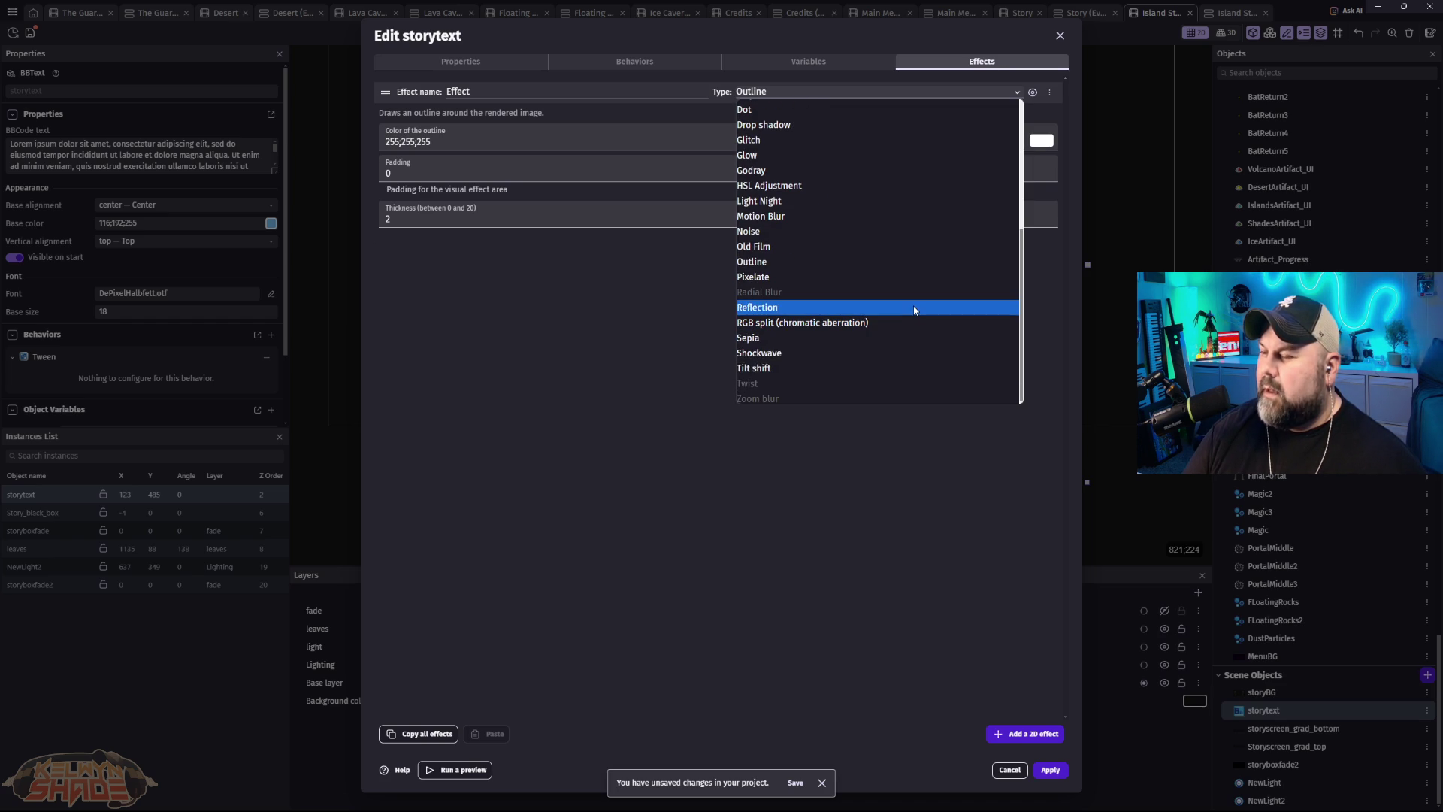
click(1062, 250)
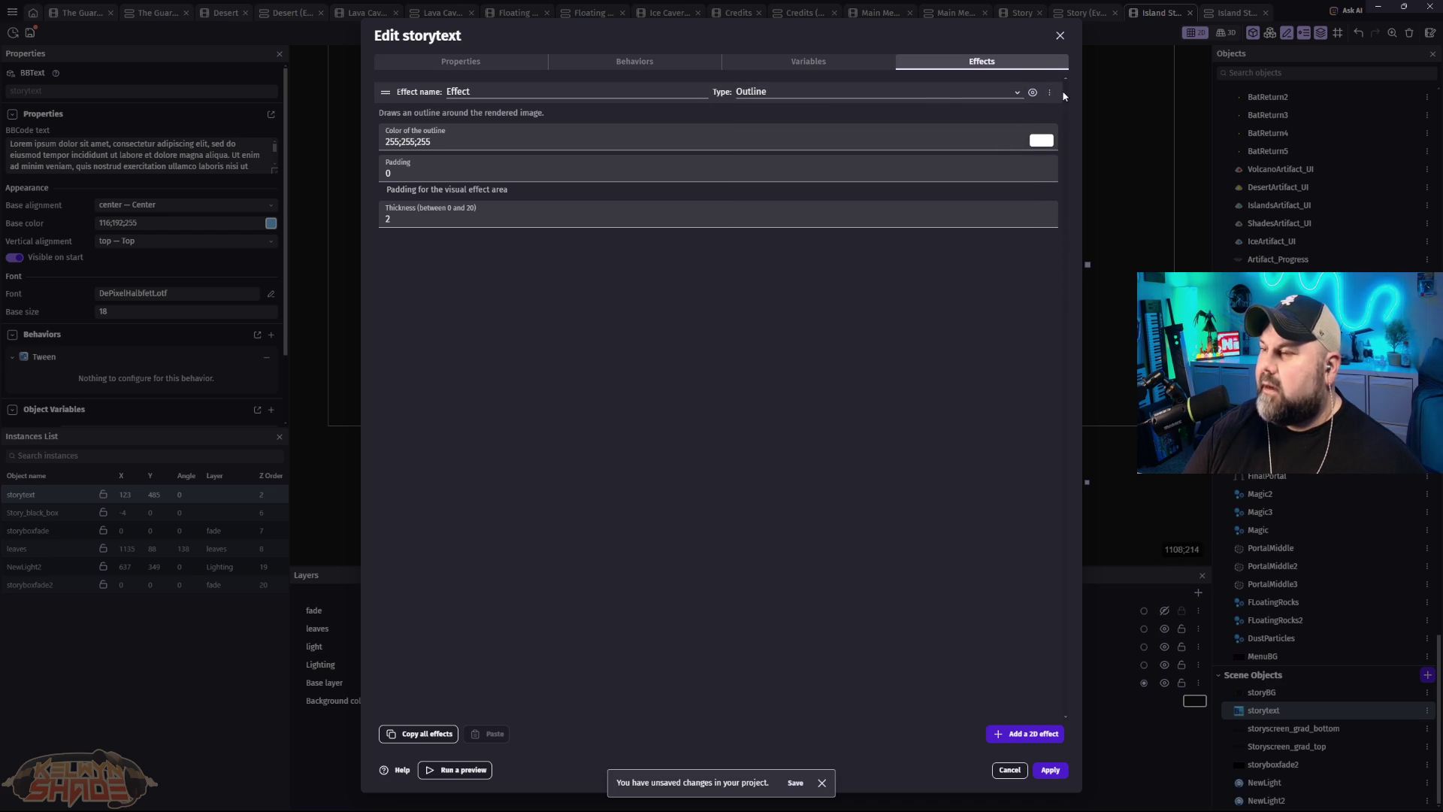
Step: Delete the white Outline effect from storytext and apply the change
click(1050, 93)
click(1100, 115)
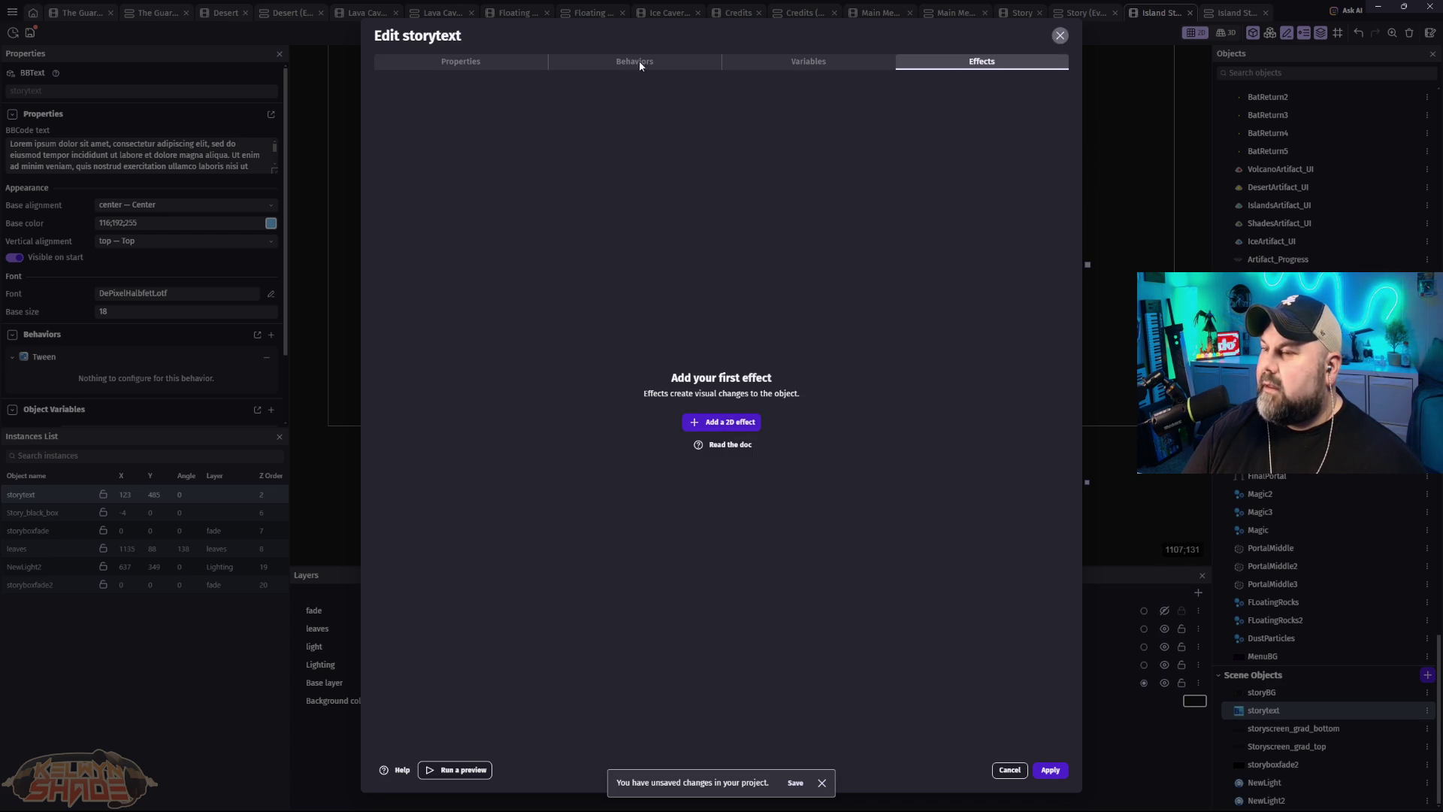
key(Escape)
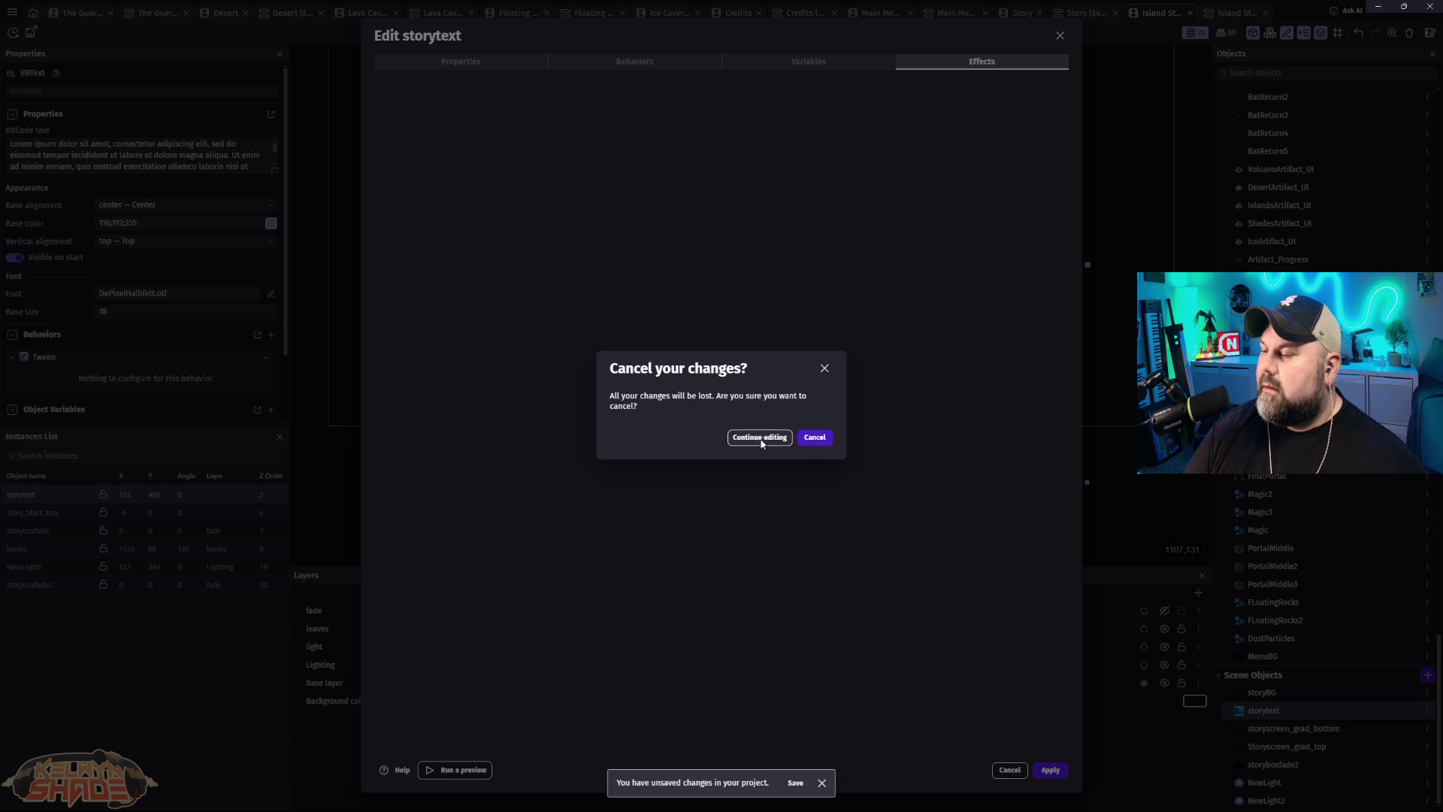
click(1051, 772)
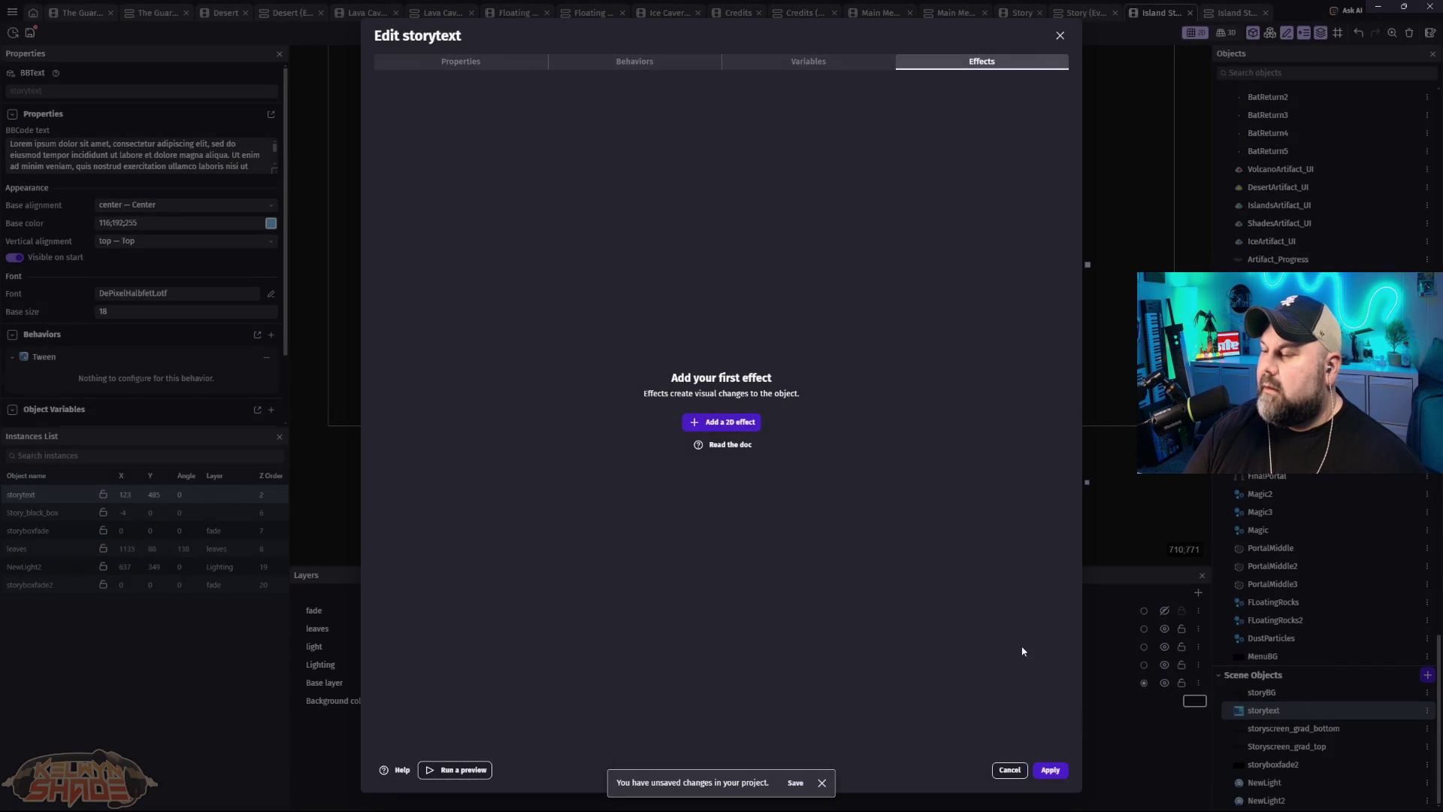
click(1051, 769)
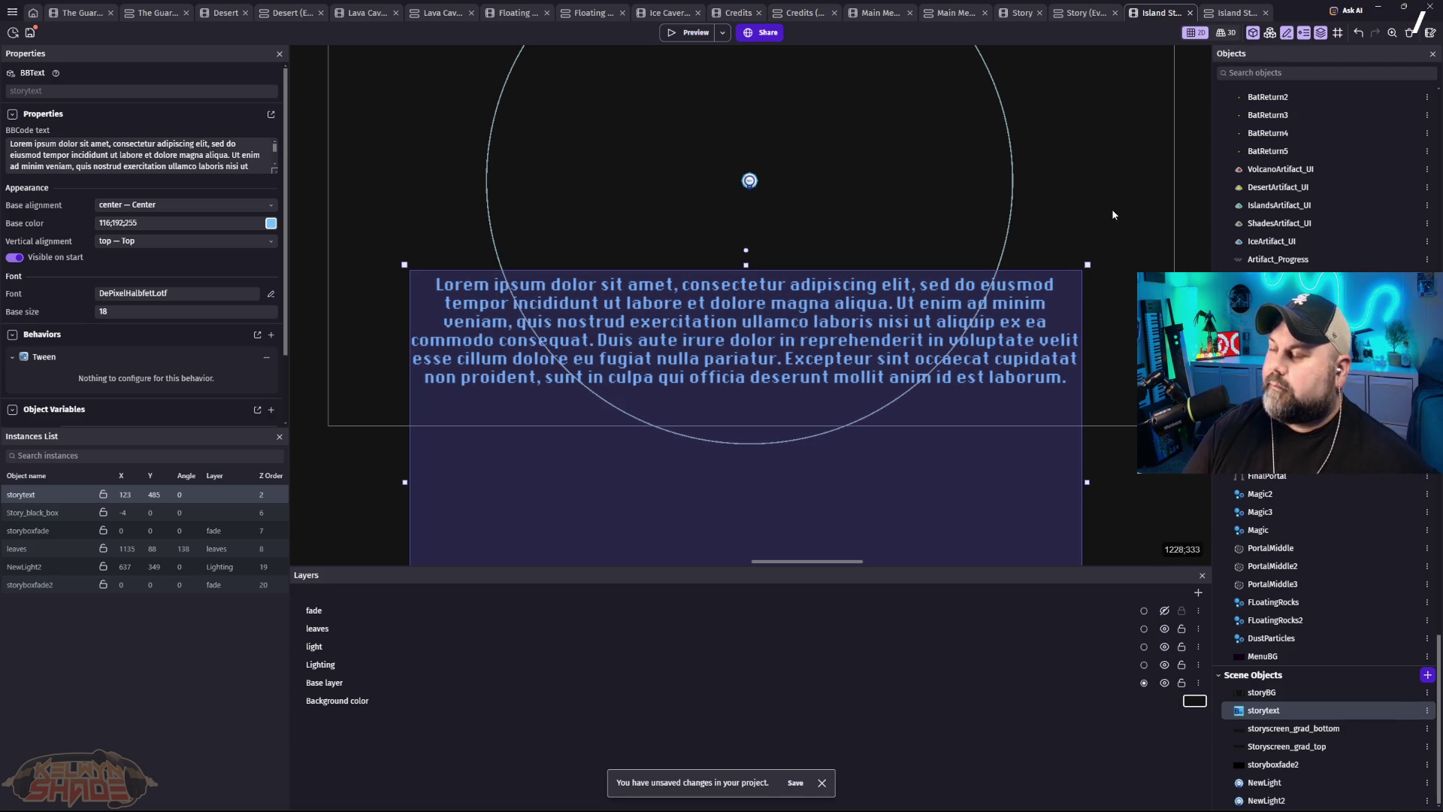
Step: Start a beginning-of-scene action and browse the storytext and general action lists
click(1219, 12)
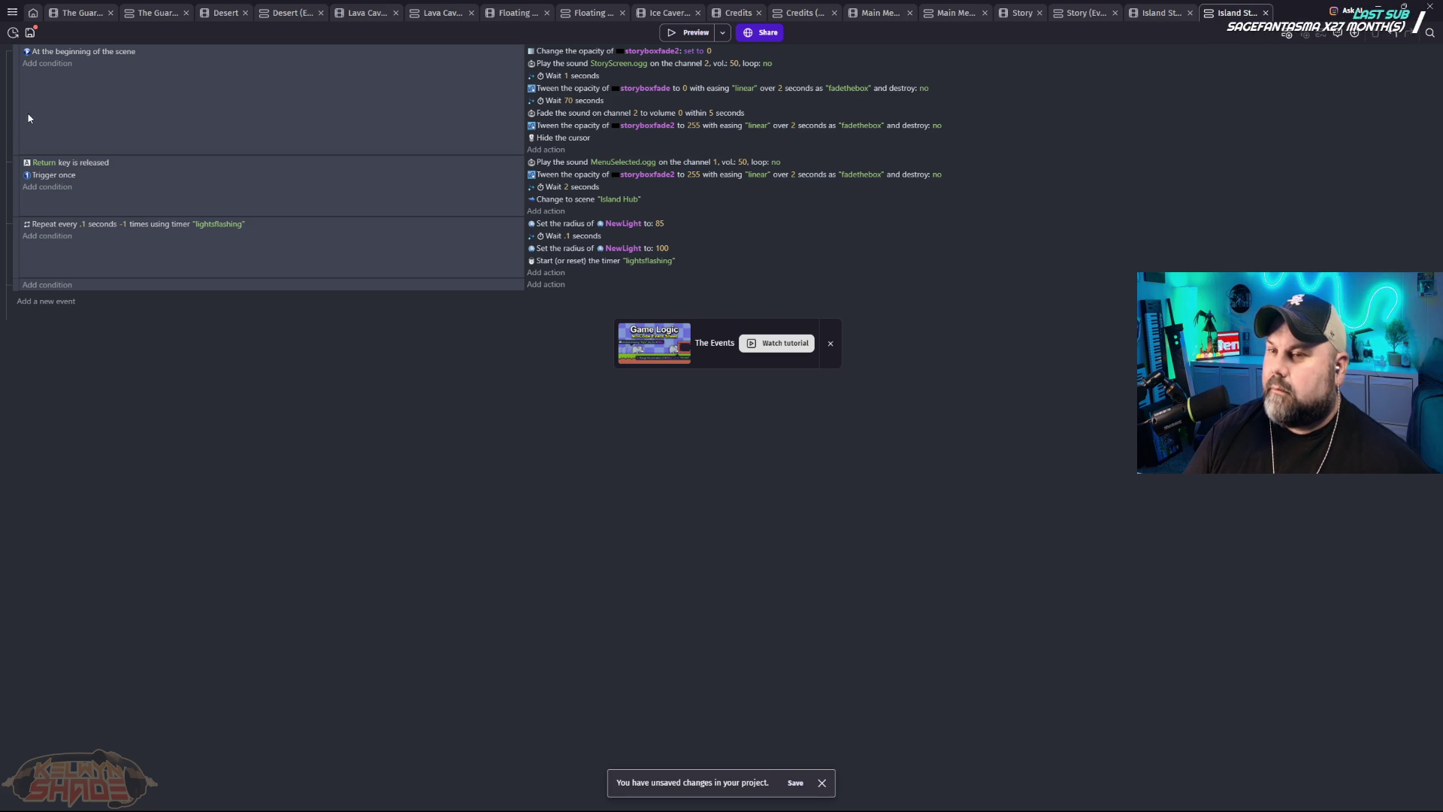
click(544, 150)
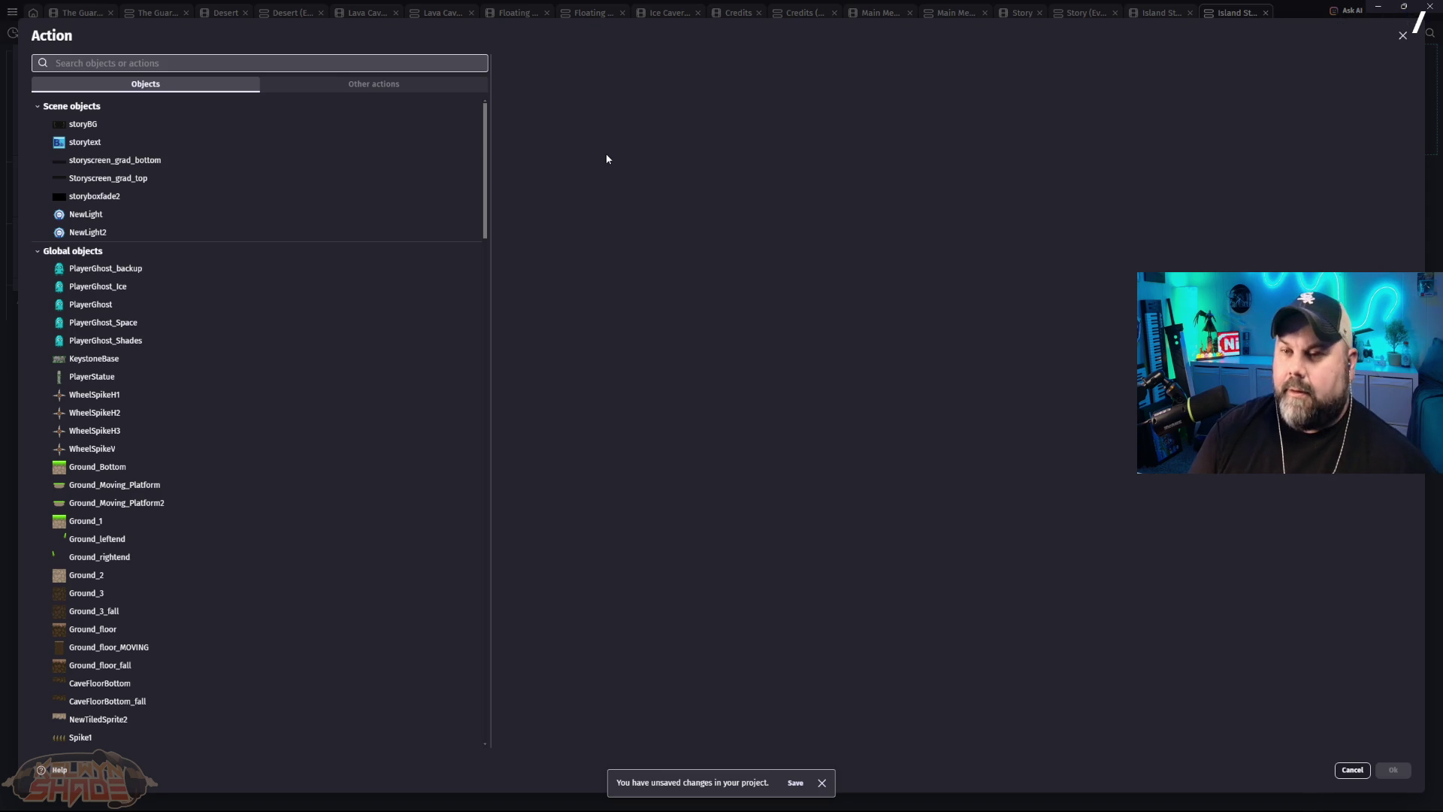
click(105, 148)
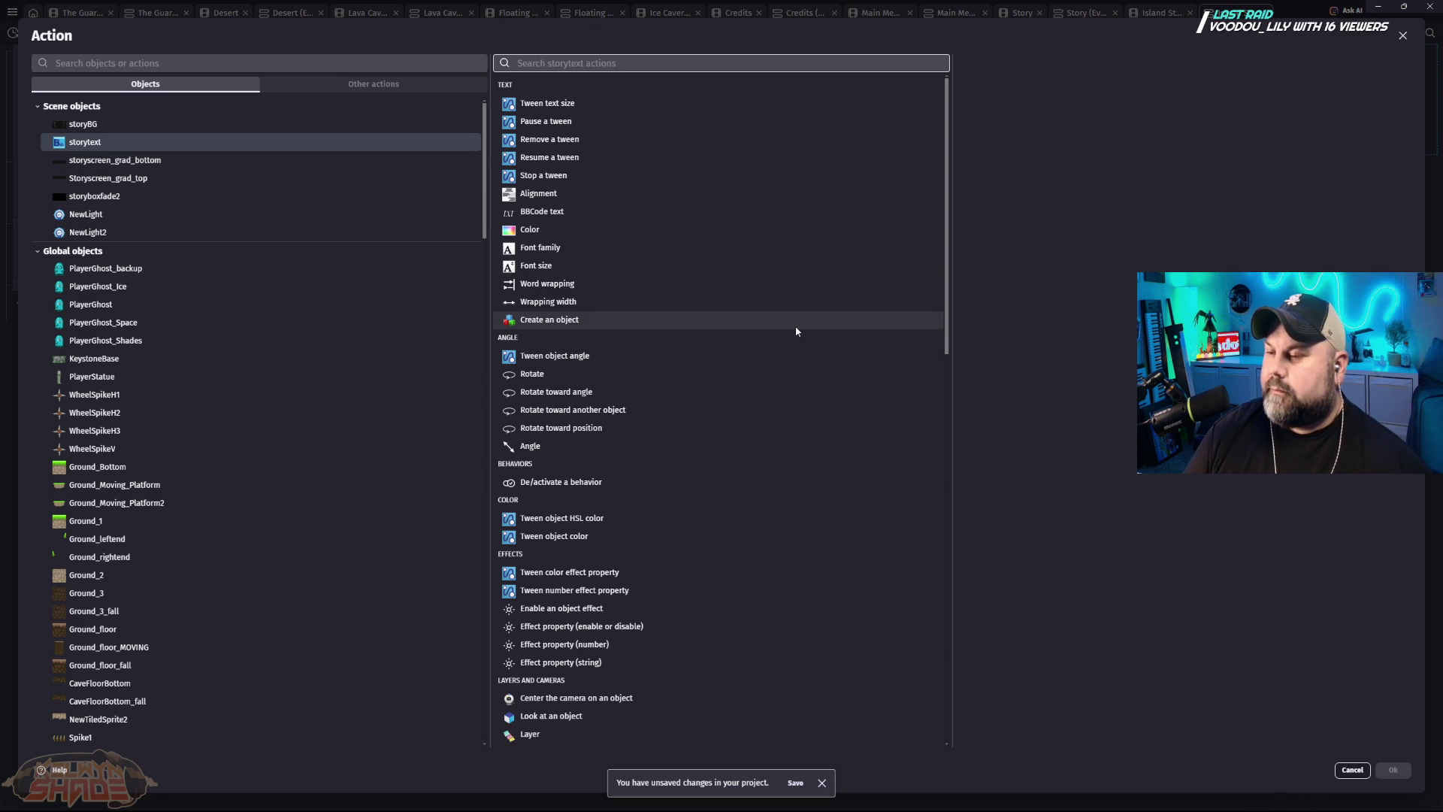
scroll(728, 232, down, 3)
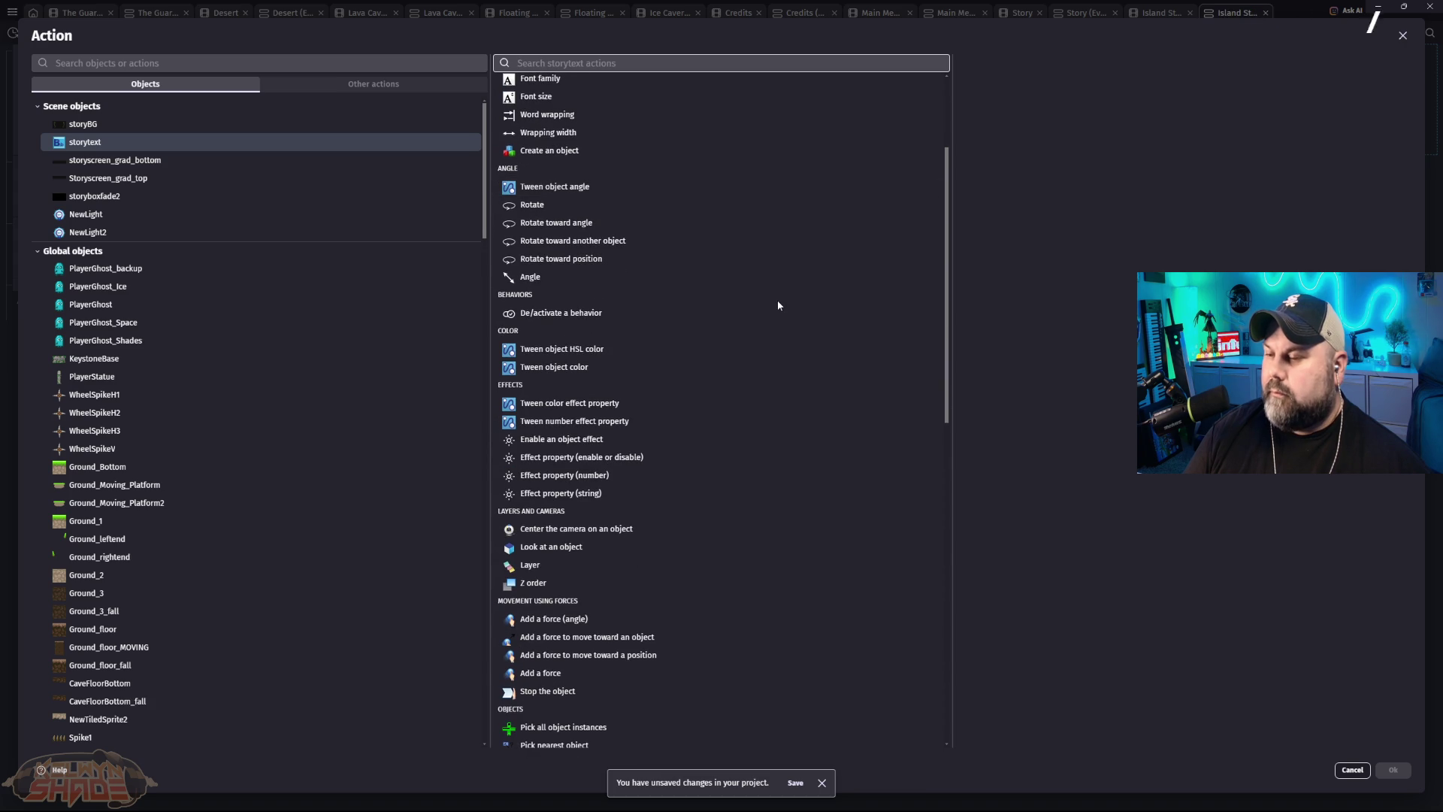
scroll(778, 303, down, 2)
scroll(799, 342, down, 9)
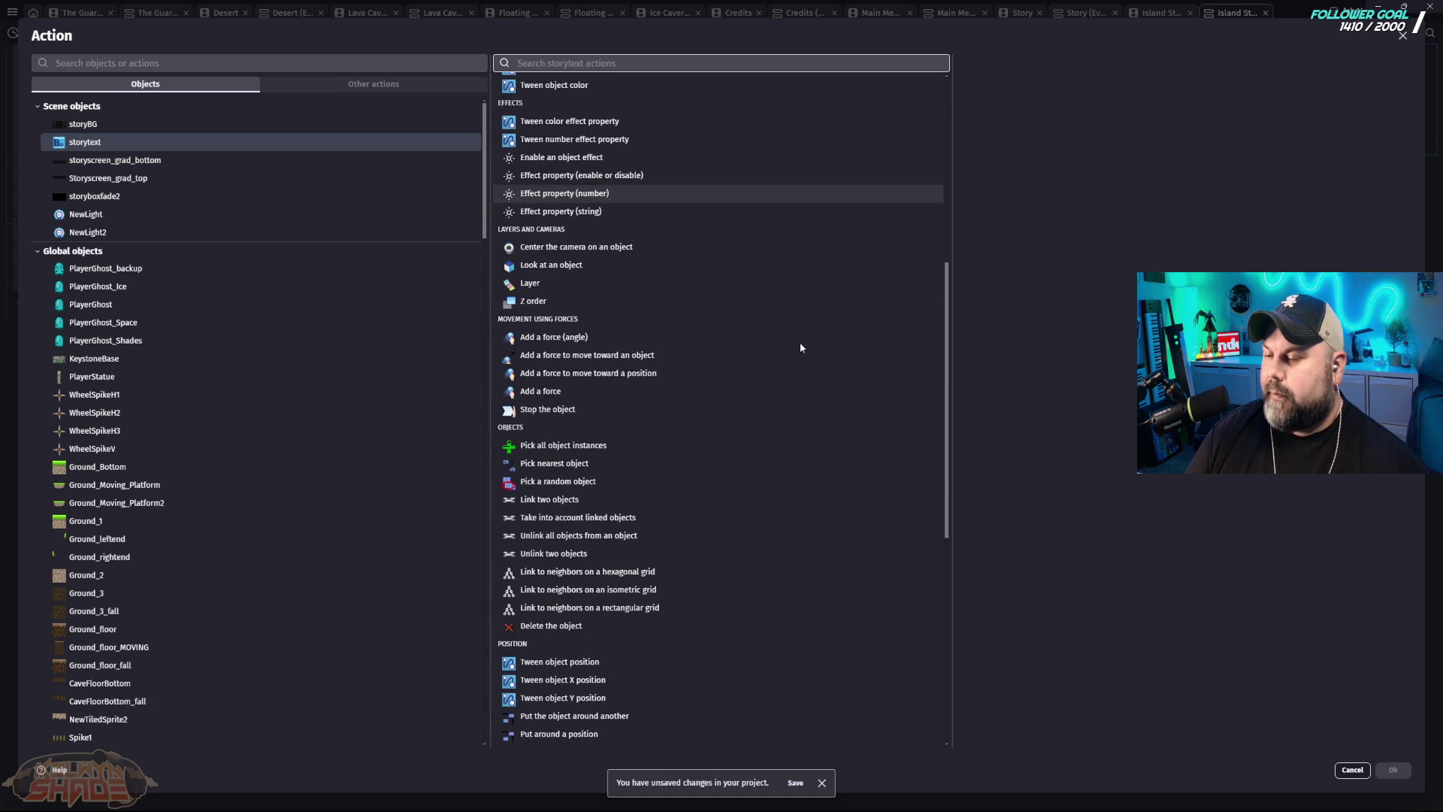
scroll(800, 347, down, 2)
scroll(800, 343, down, 1)
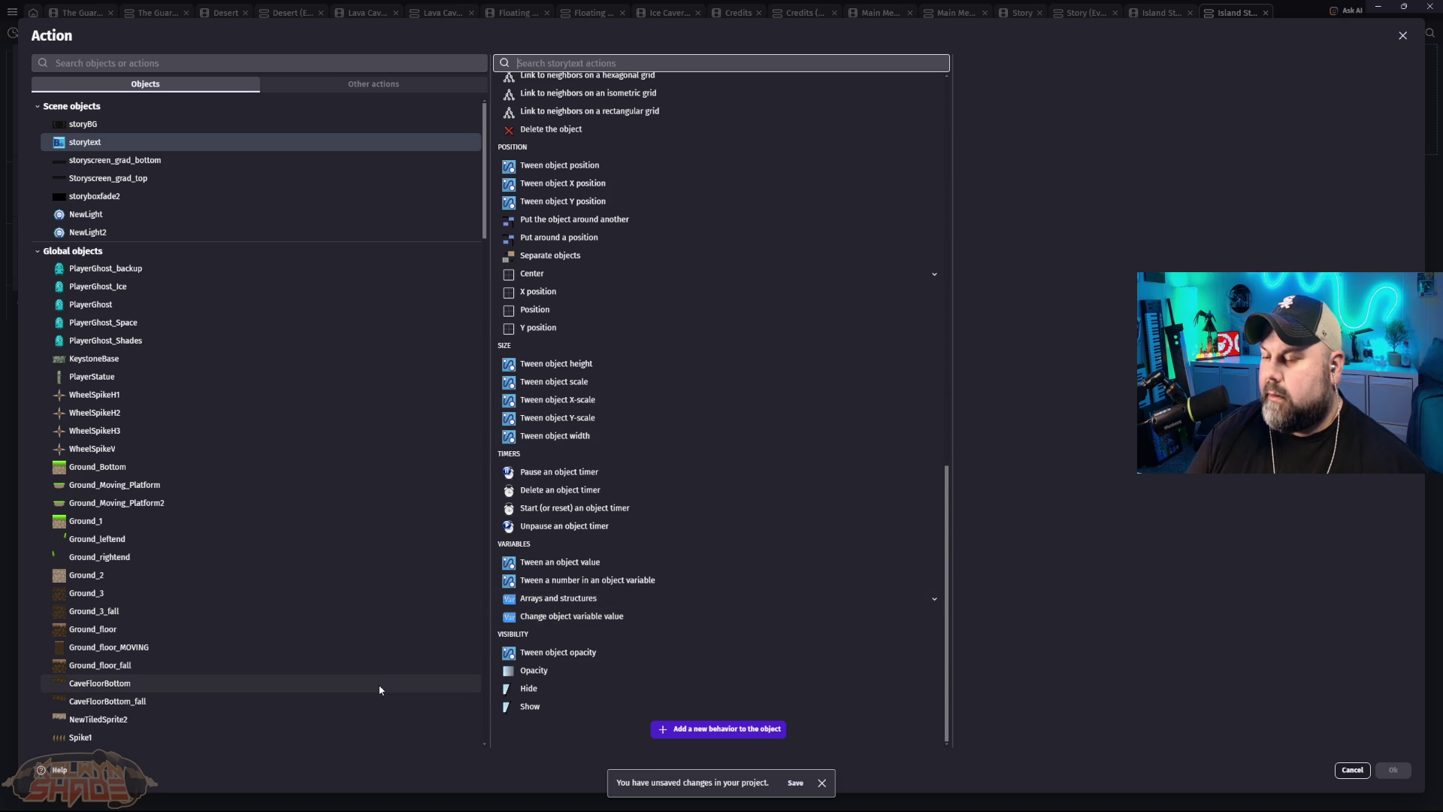
click(394, 80)
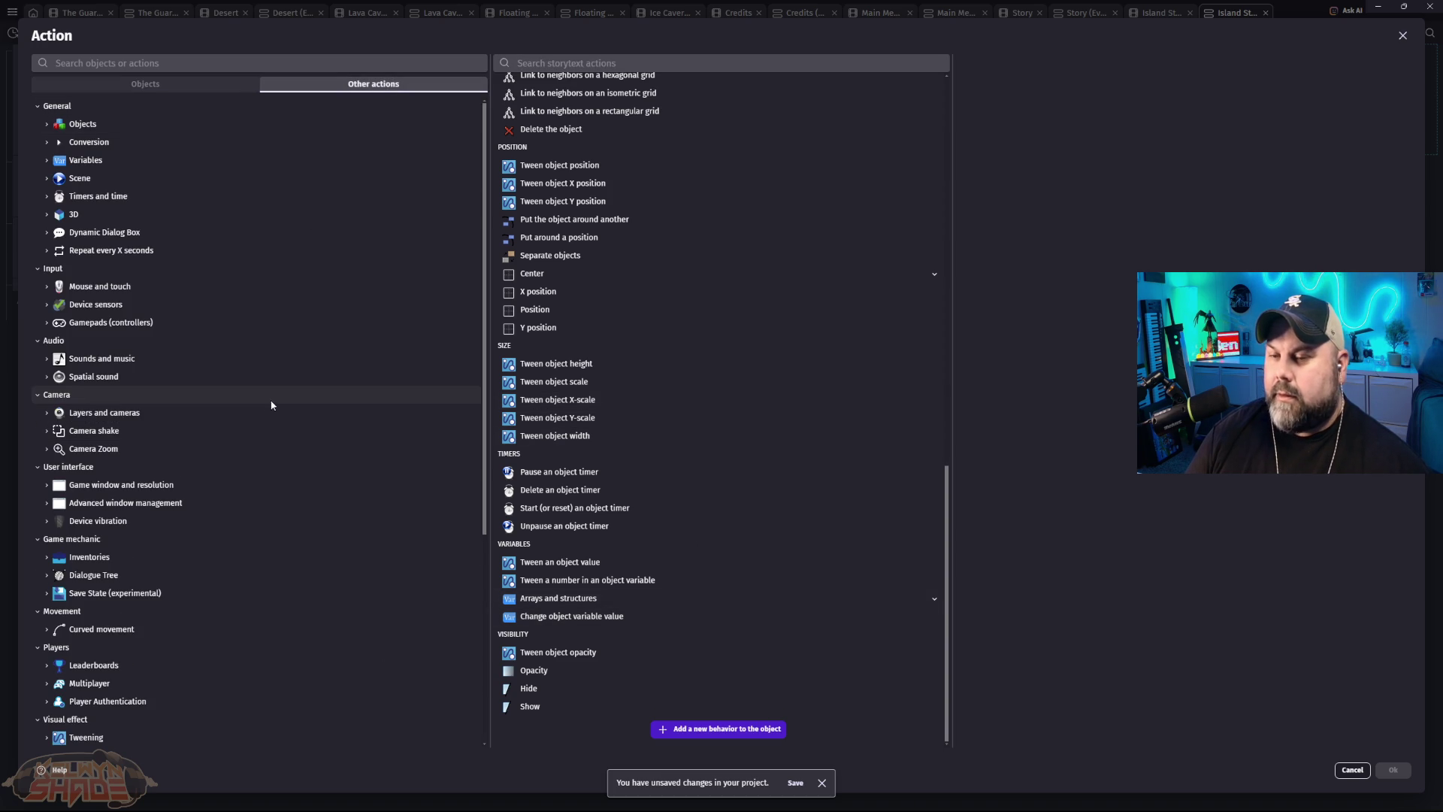
scroll(268, 443, down, 3)
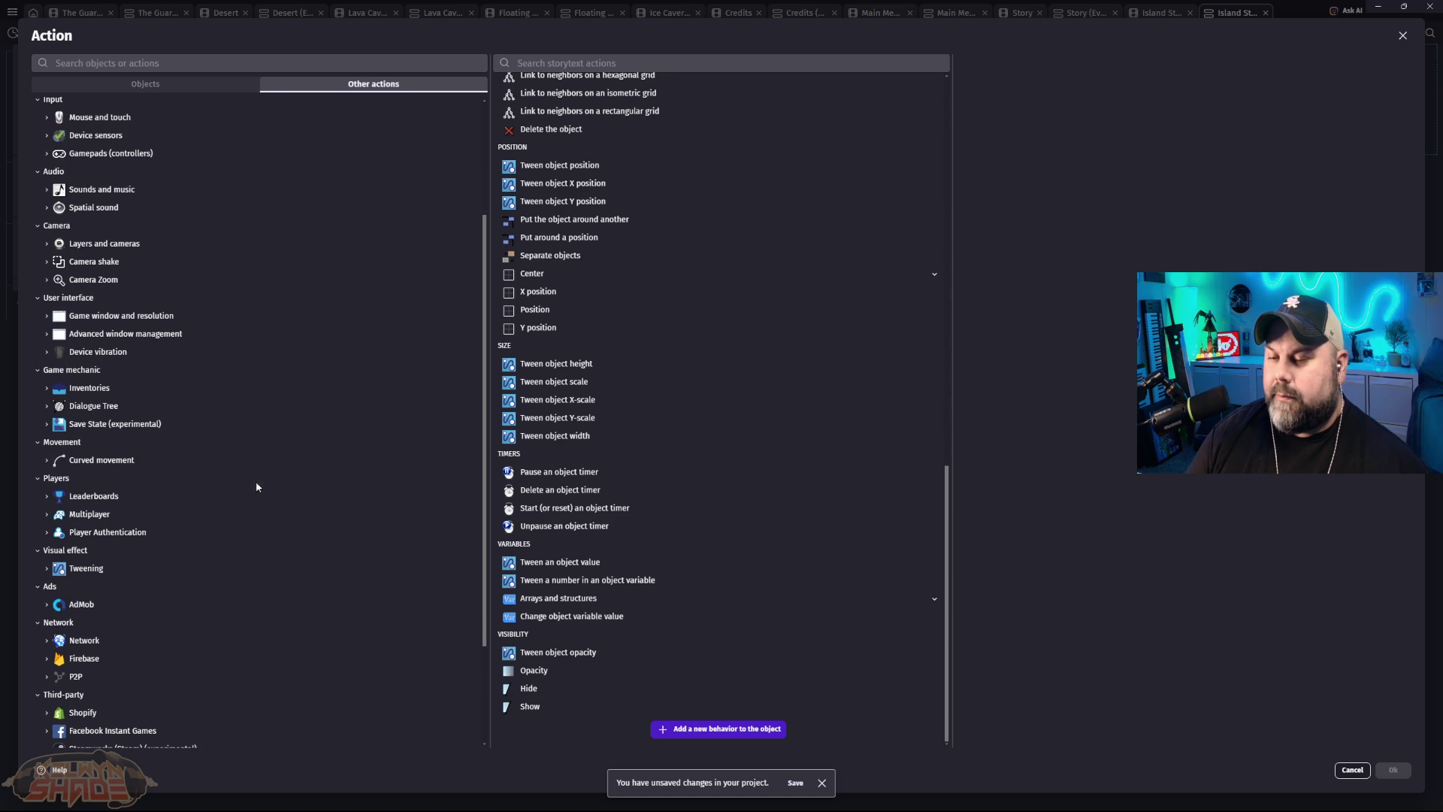
Step: Search actions for 'type', cancel the Action dialog, and return to the scene layout
click(142, 62)
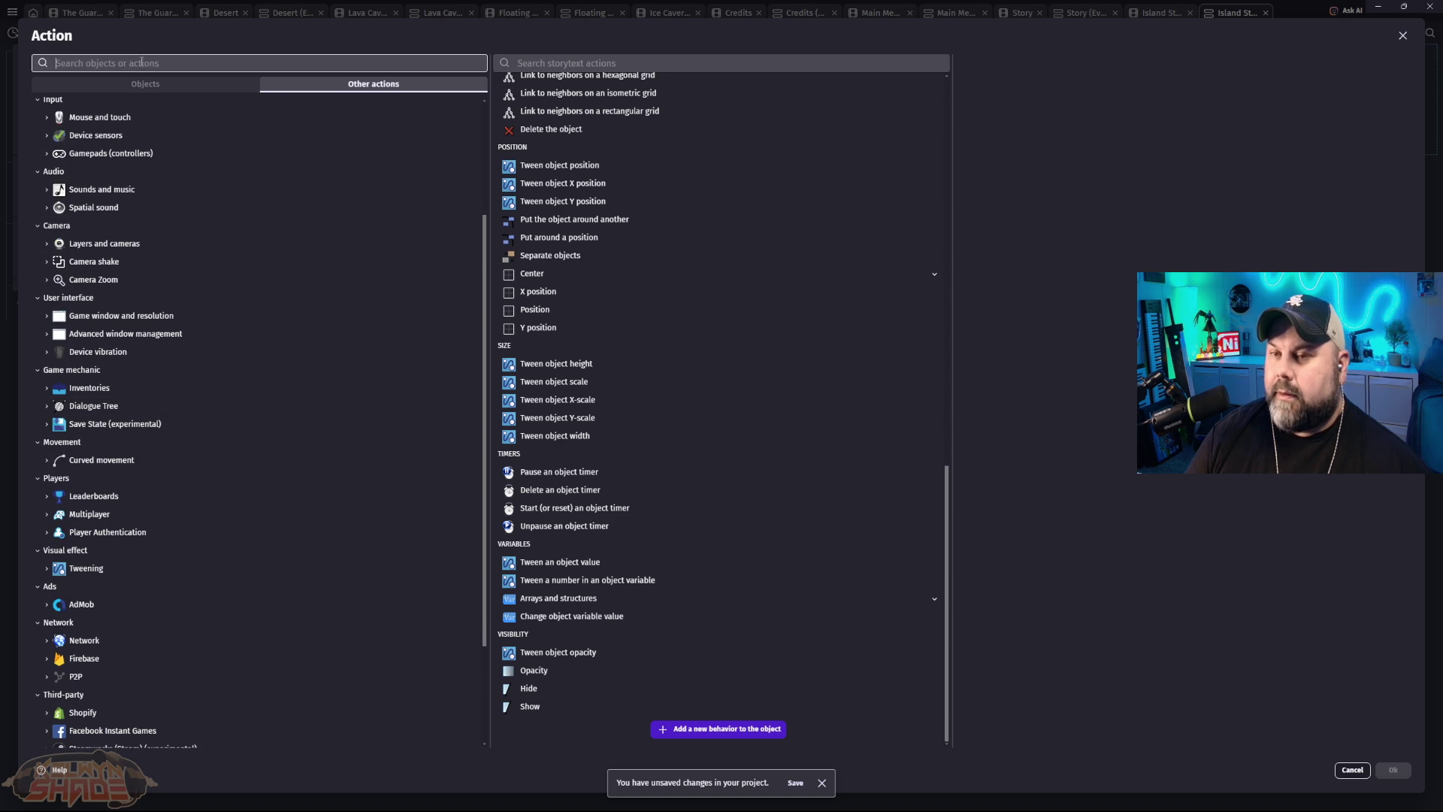
text(type)
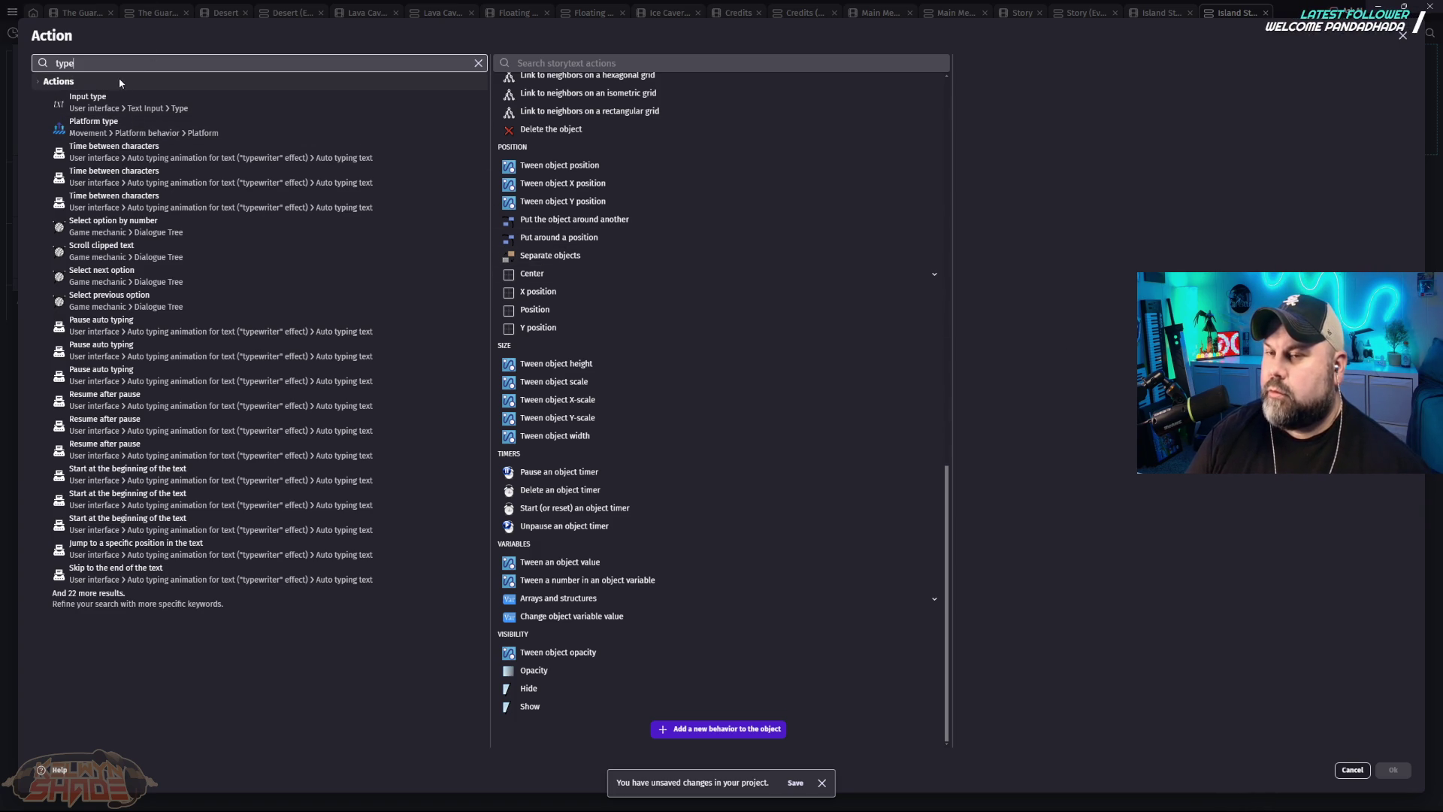
click(601, 63)
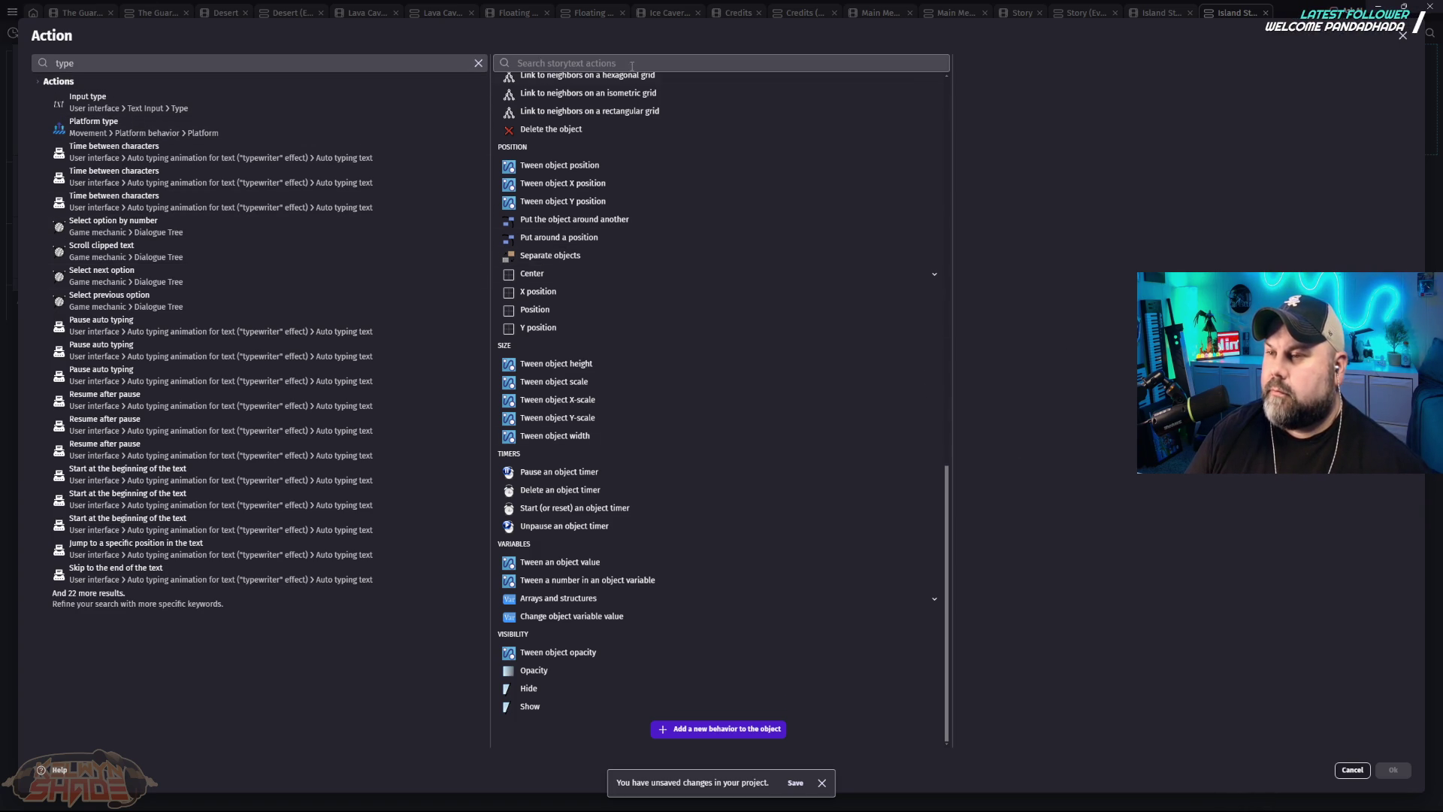
click(477, 63)
scroll(218, 193, up, 3)
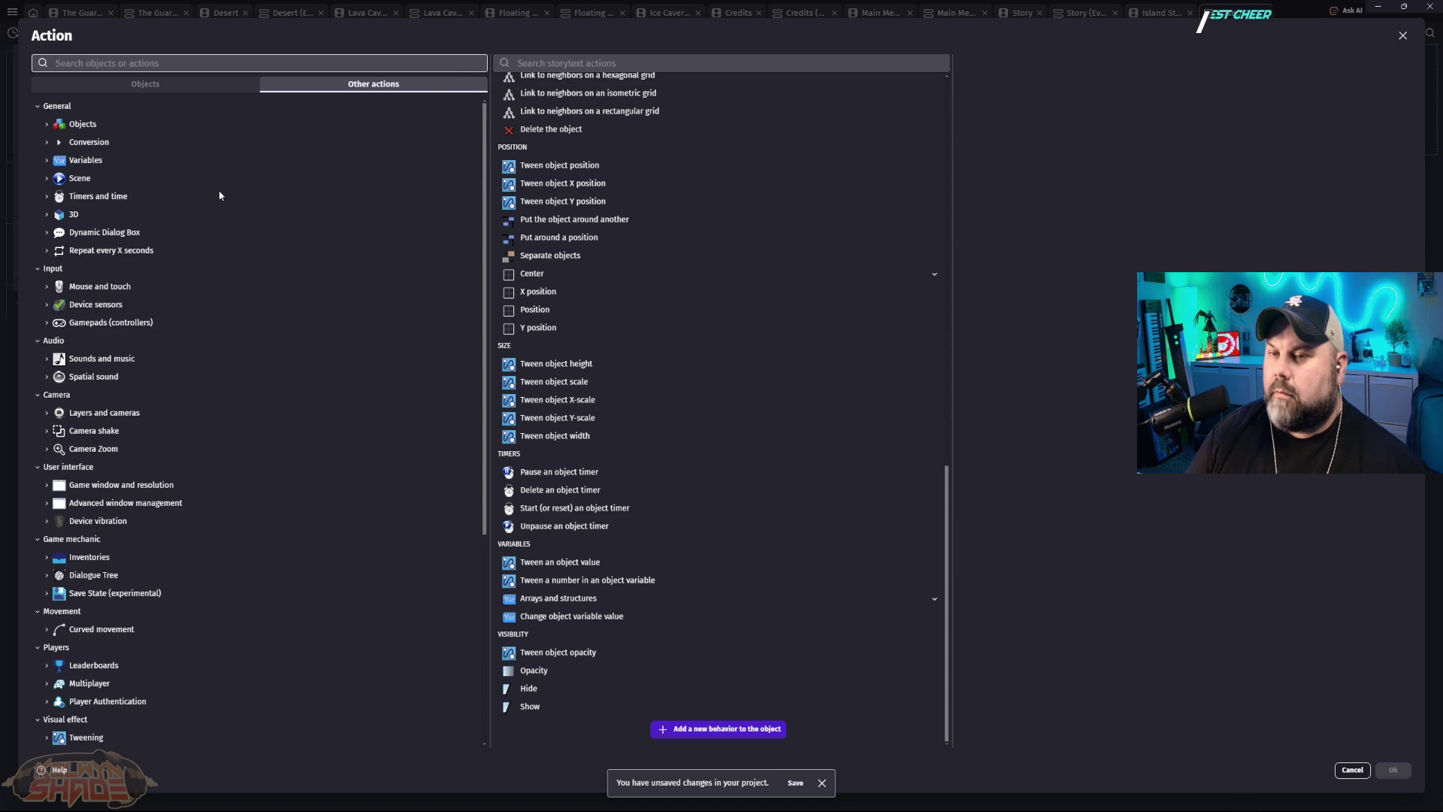
click(145, 84)
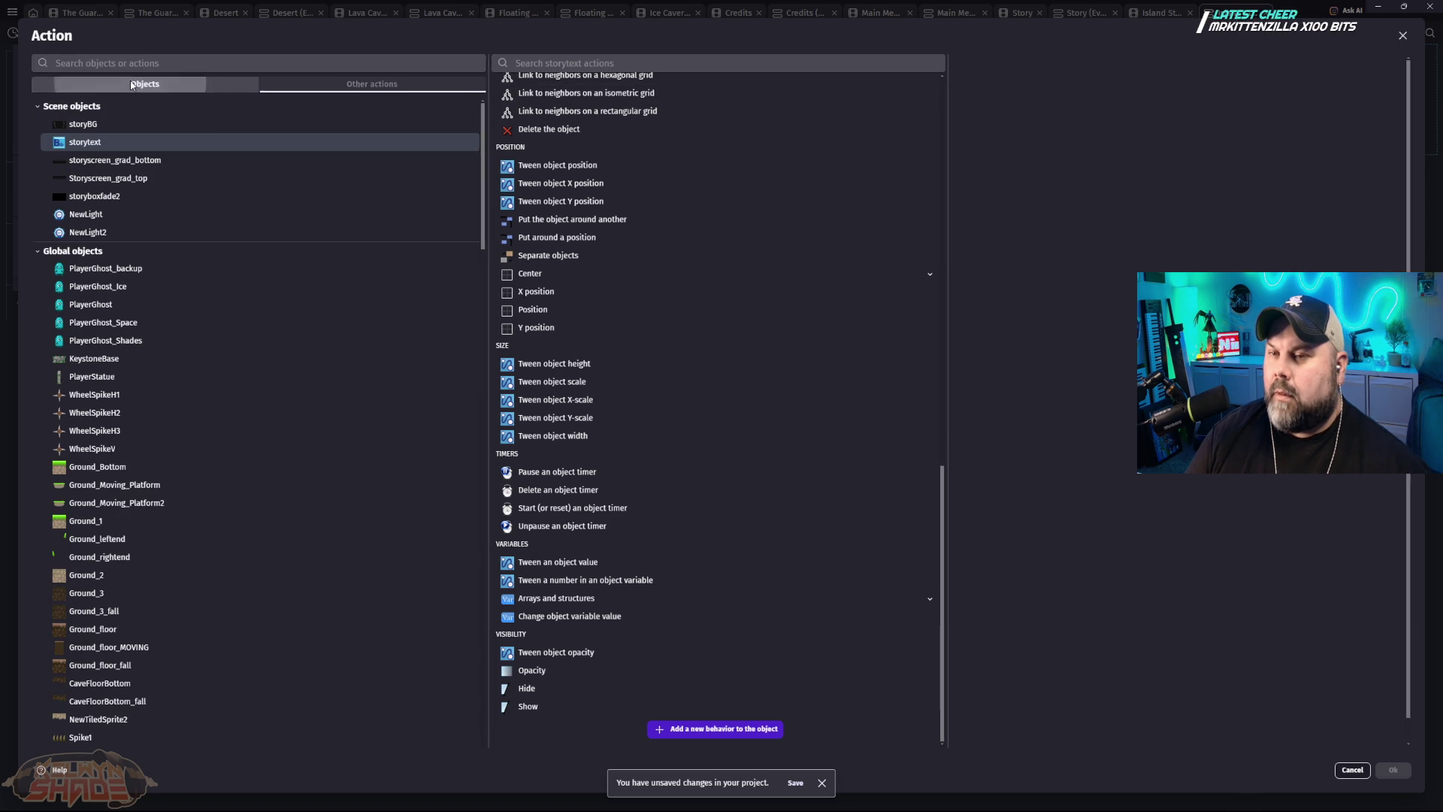
click(680, 64)
text(ty)
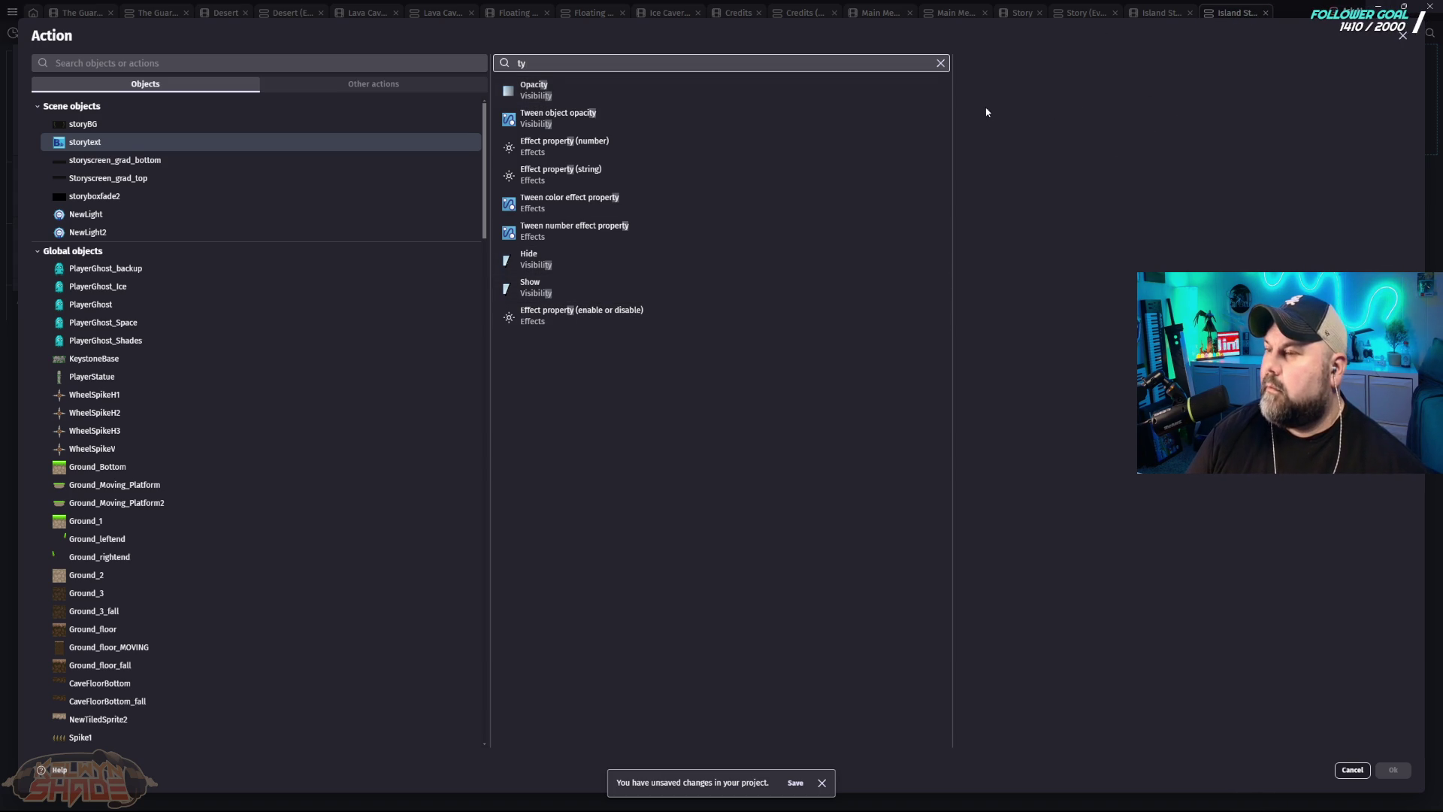
click(939, 63)
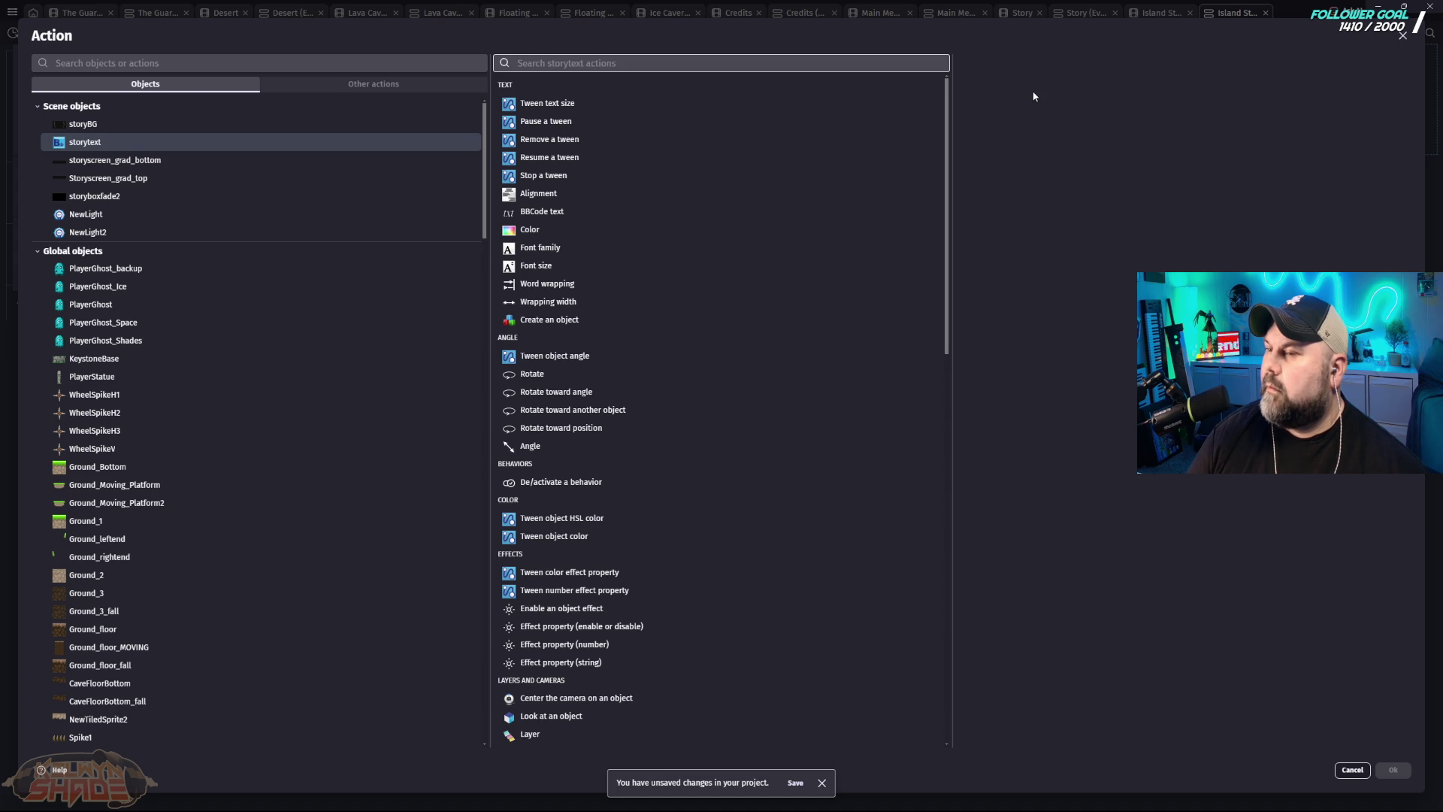
click(1352, 769)
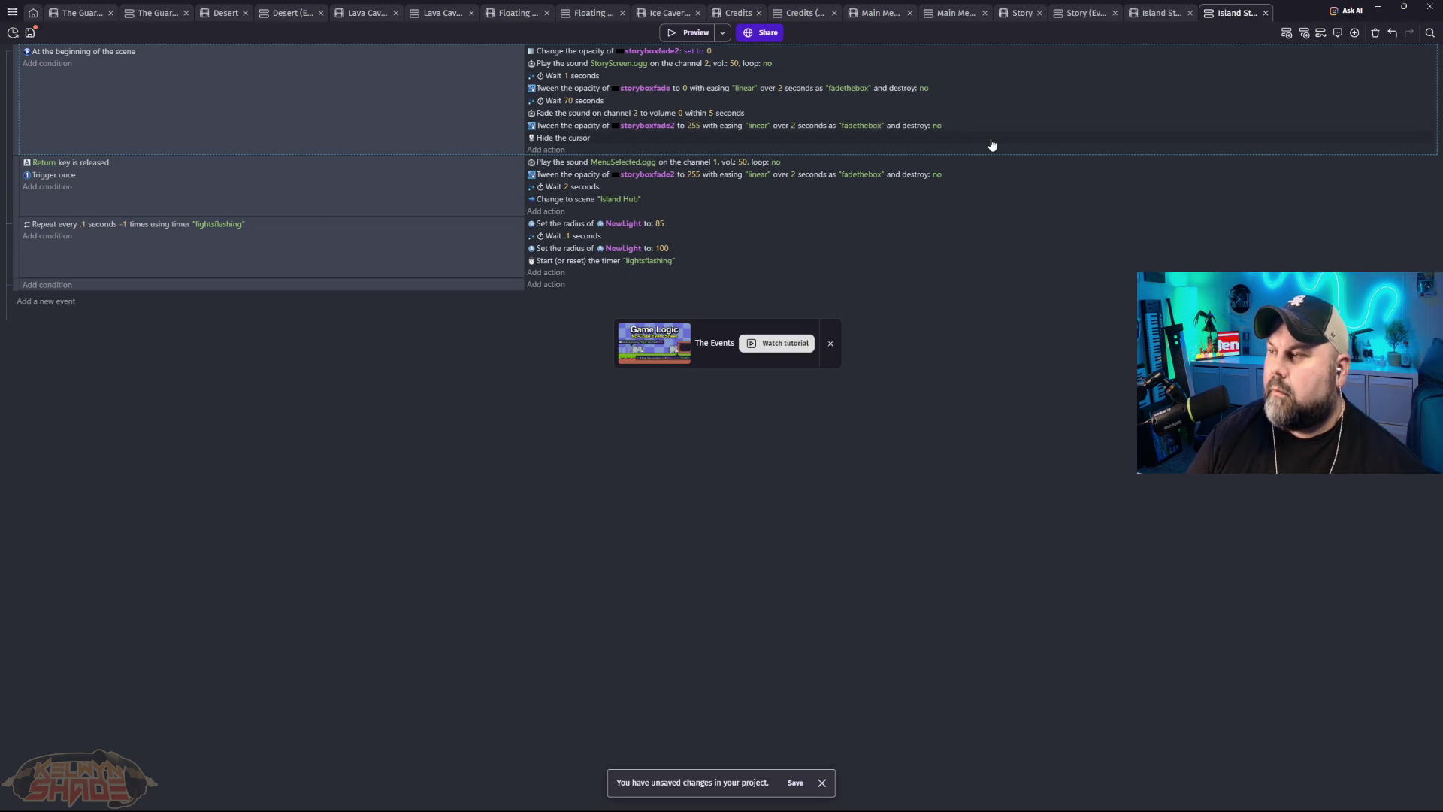
click(1158, 13)
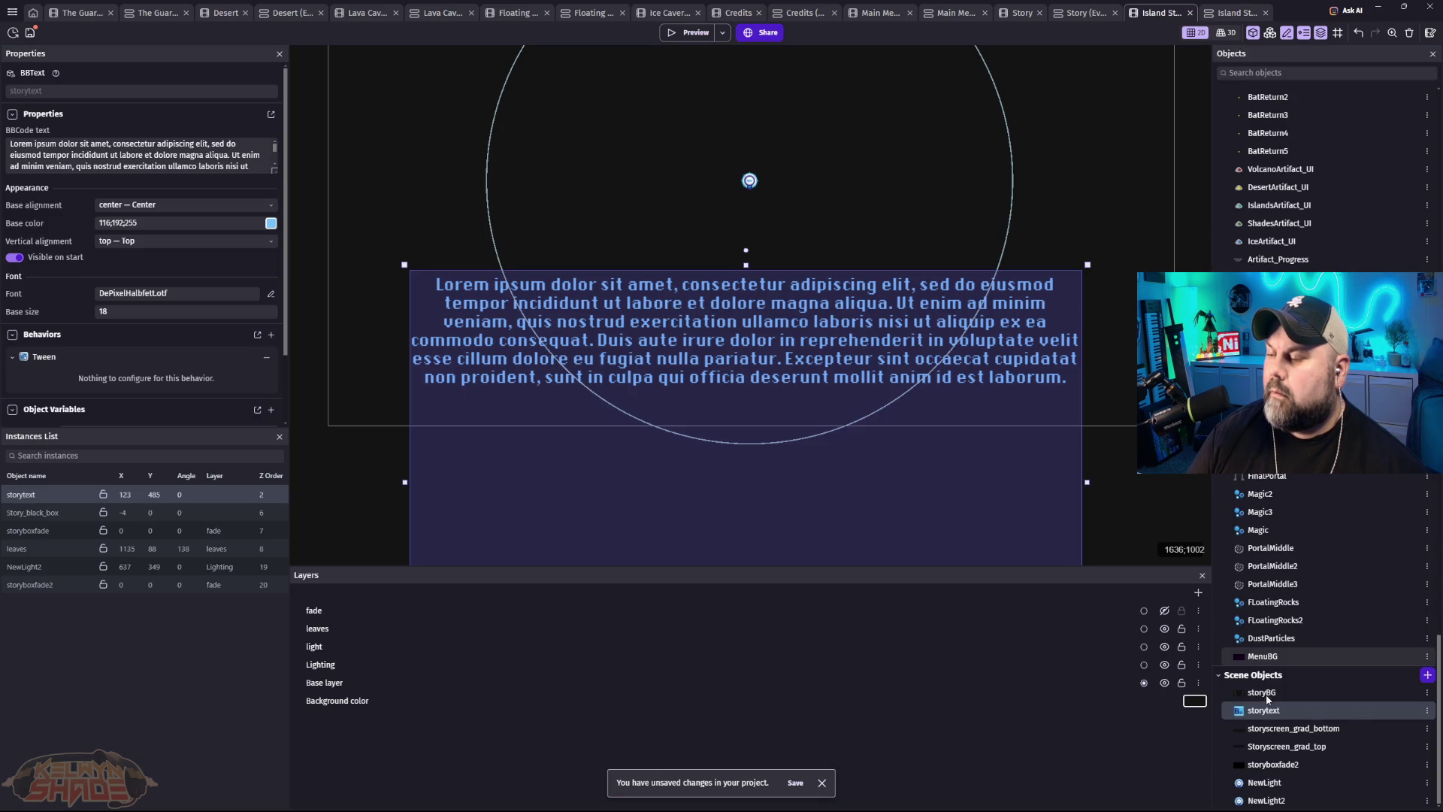
Step: Add the BBText_AutoTyping behavior to storytext with 0.05 seconds between characters
right_click(846, 329)
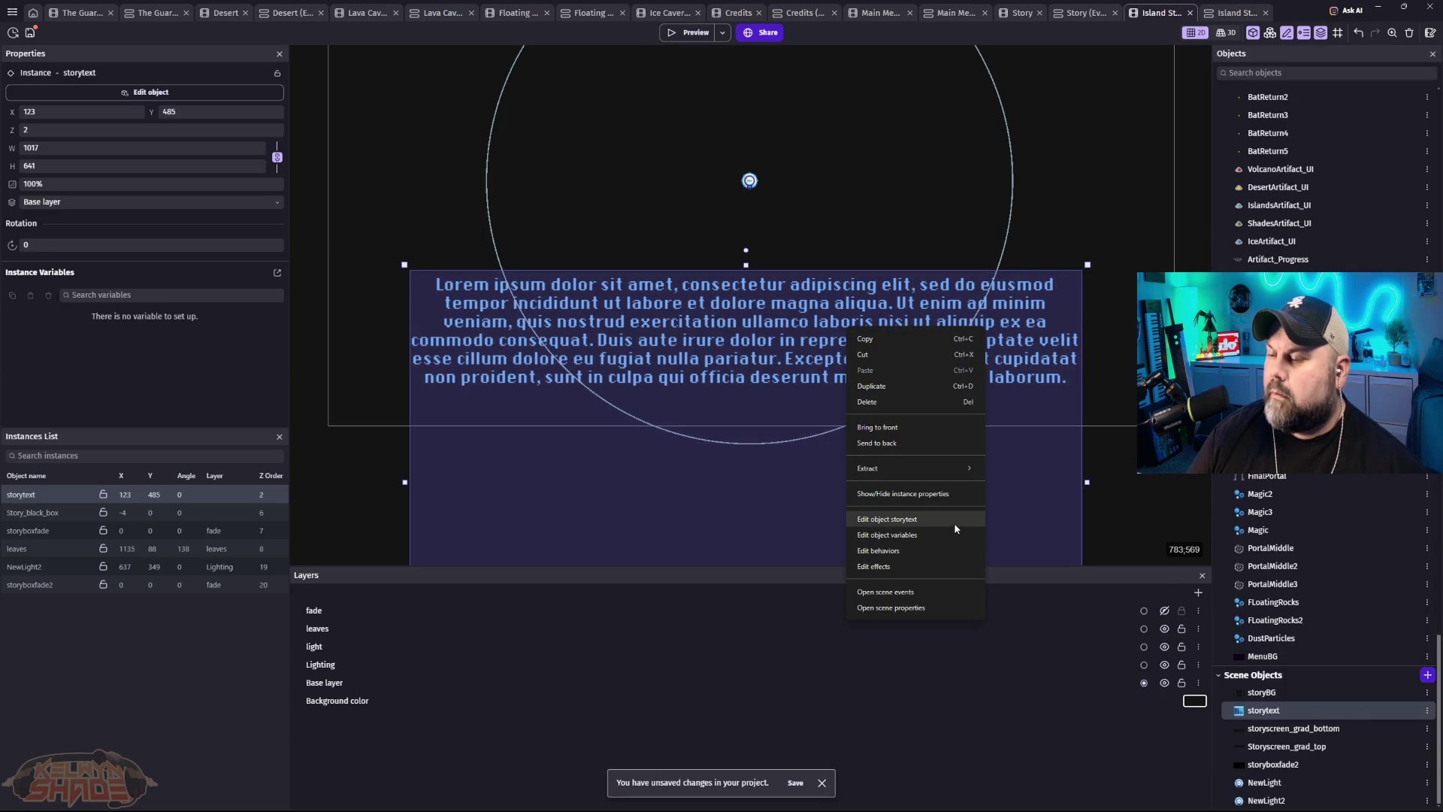
click(905, 556)
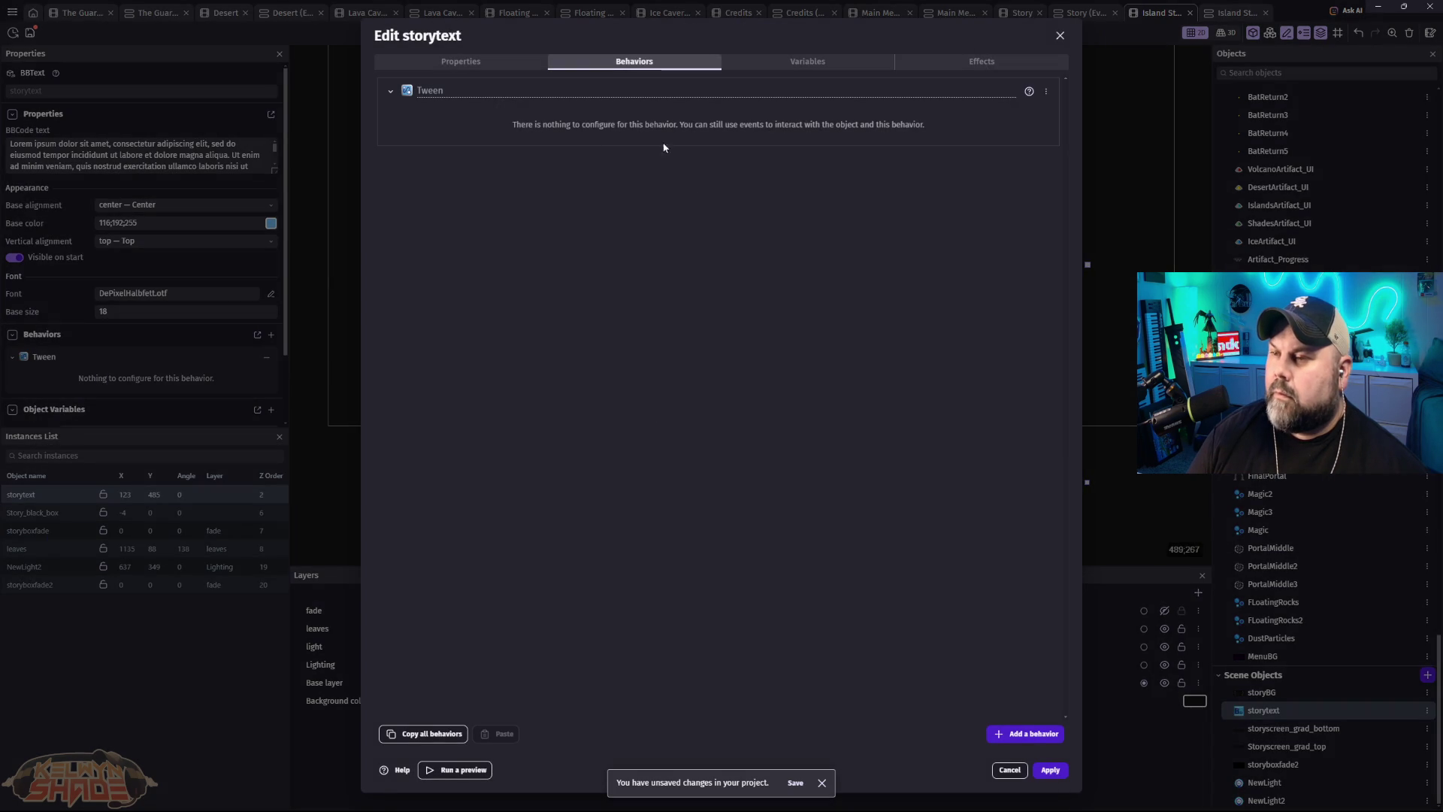
click(1029, 734)
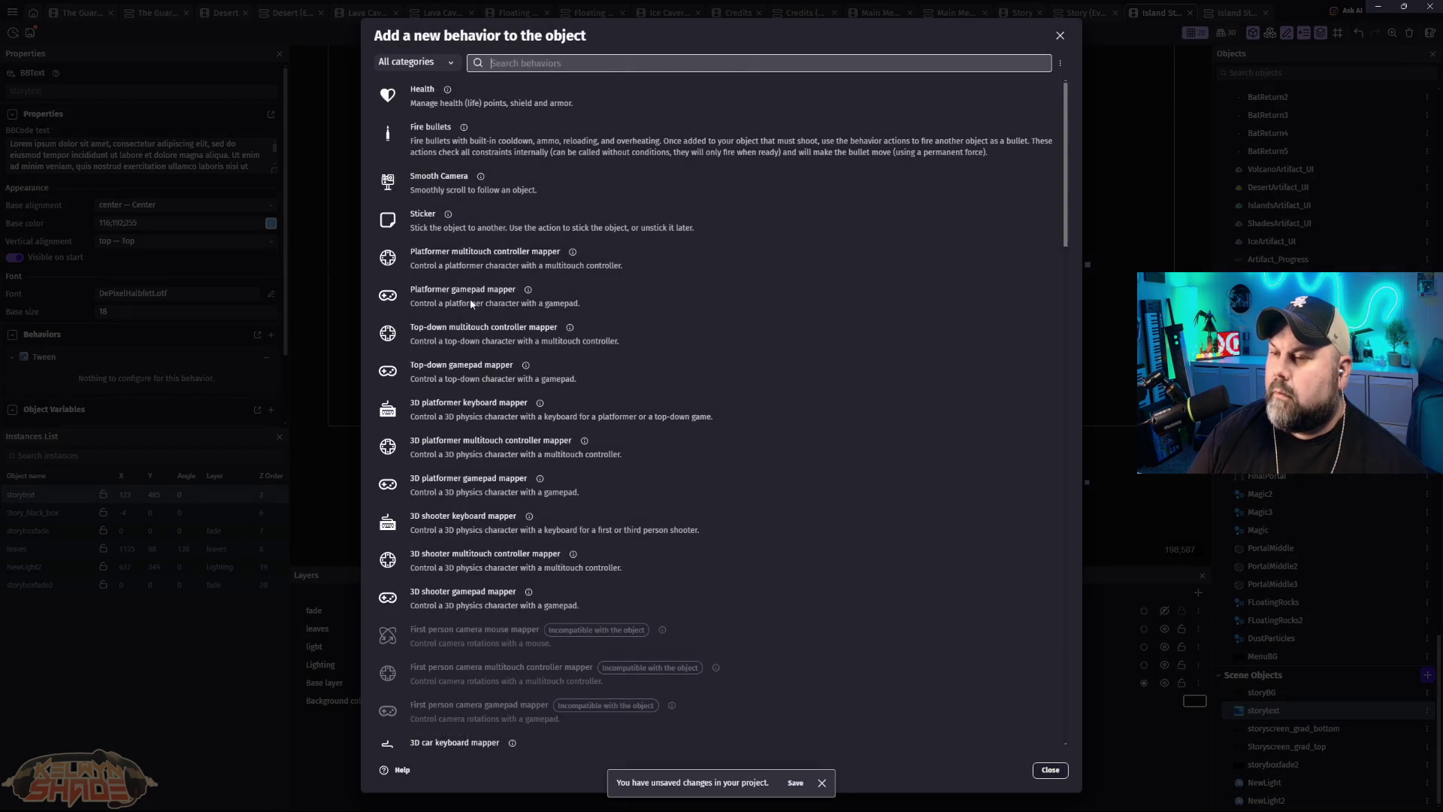
text(type)
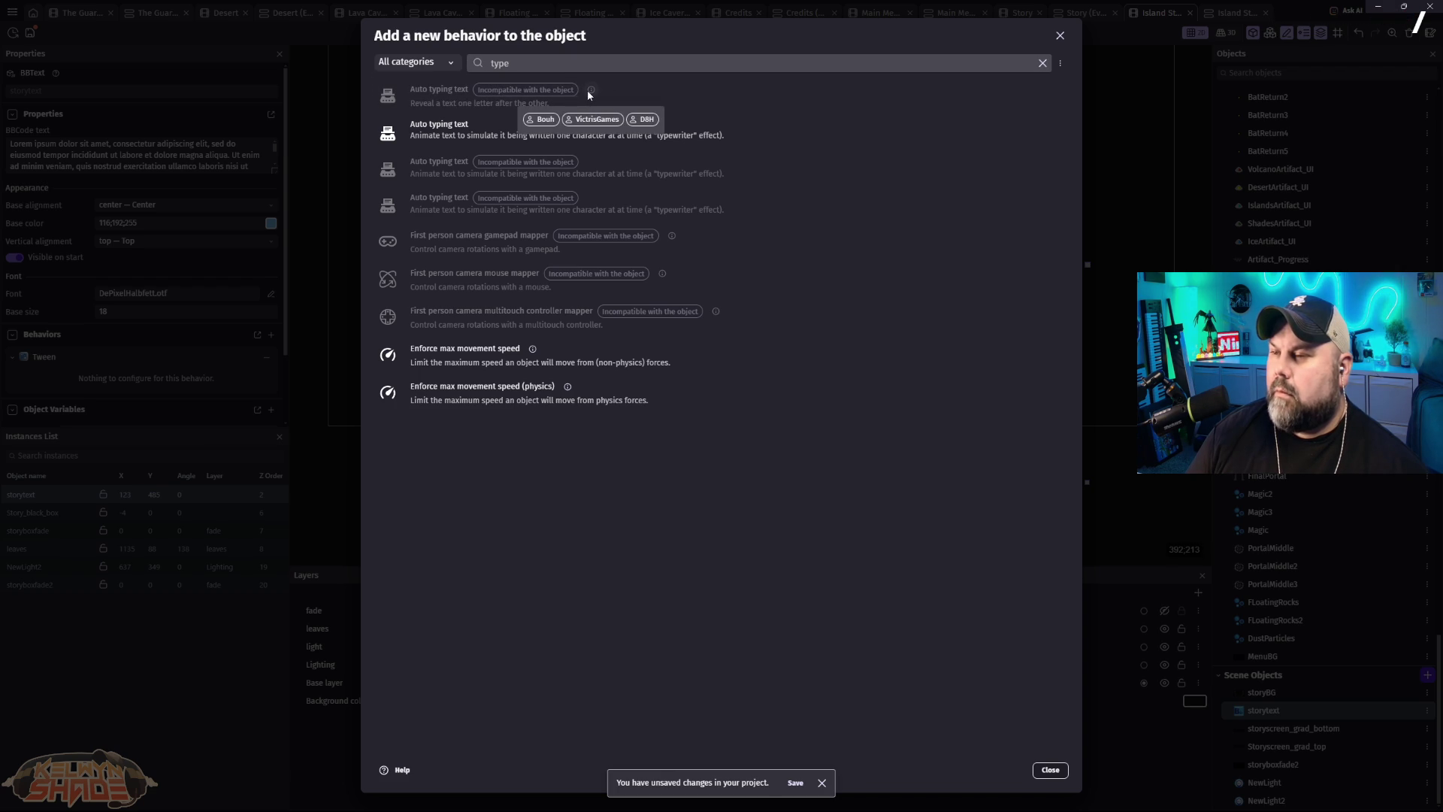
click(464, 136)
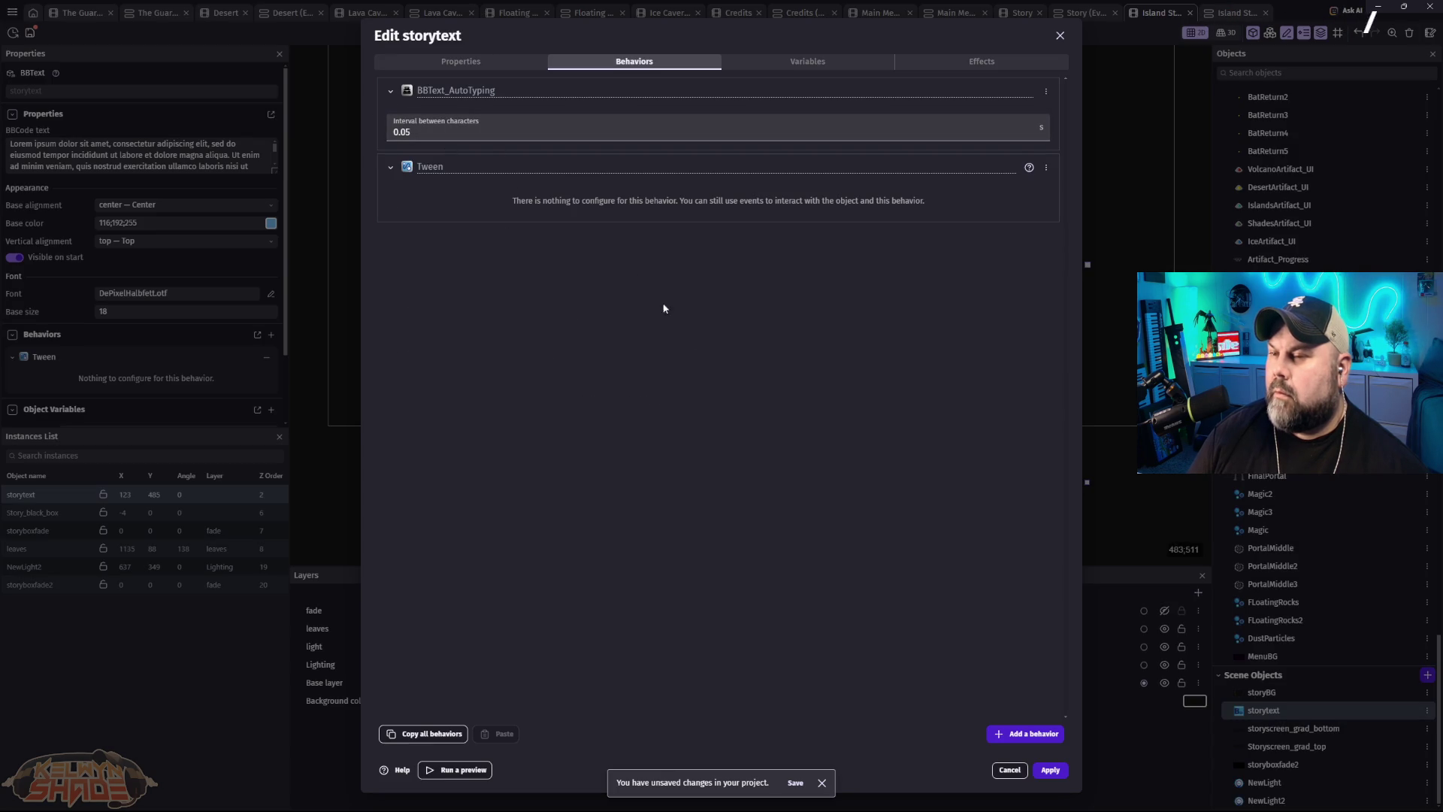
Step: Apply the auto-typing behavior and preview the scene typing out the story text
click(1048, 774)
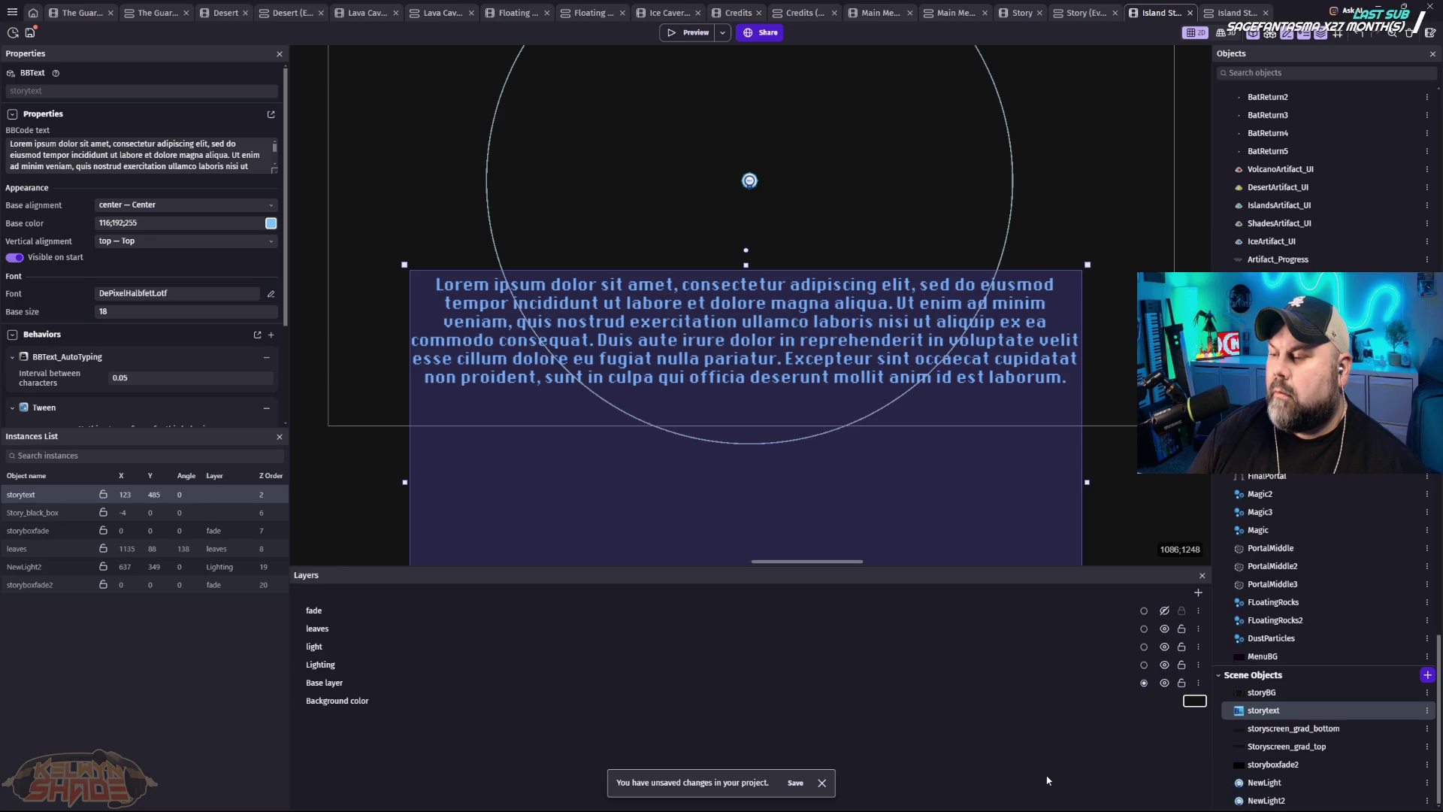
click(690, 33)
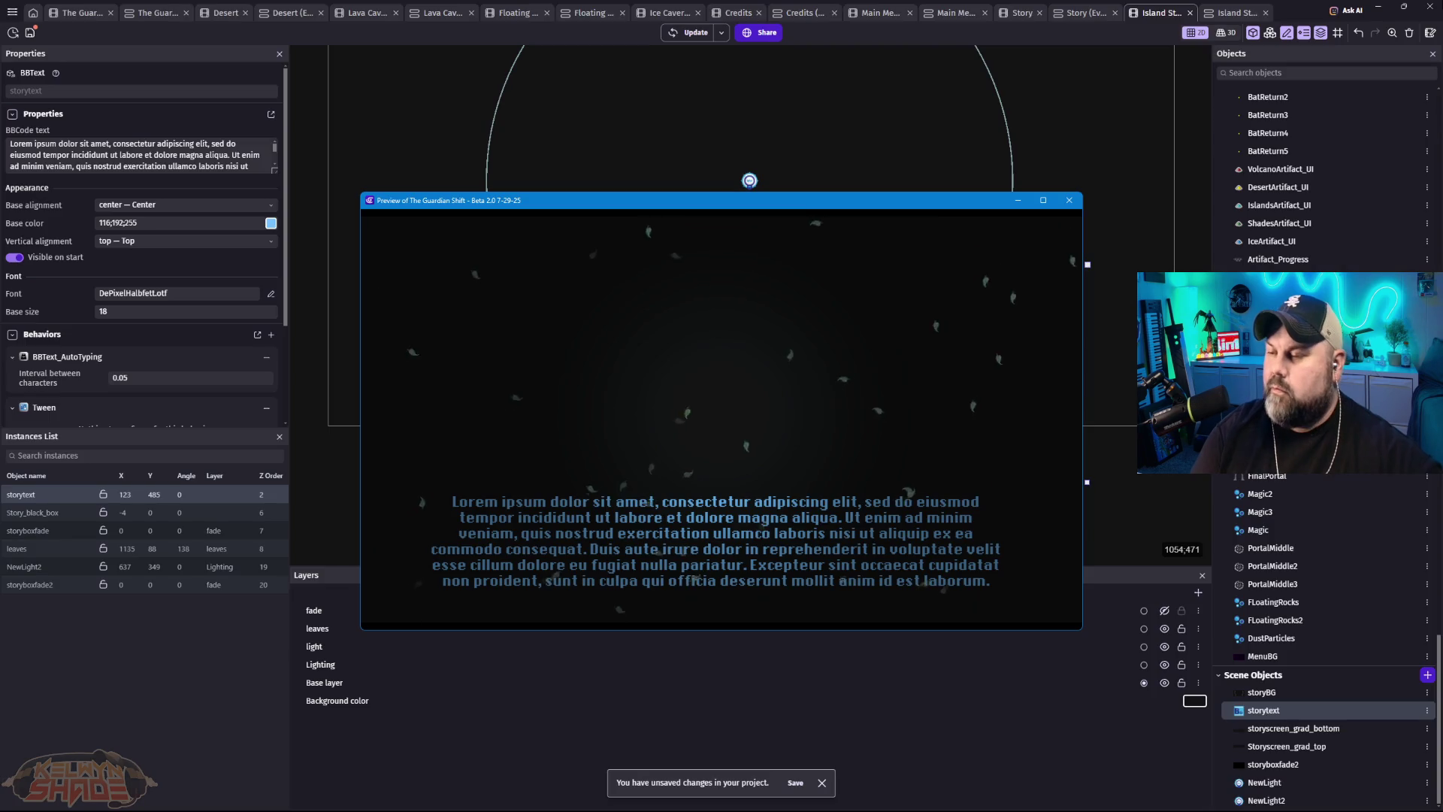
click(1067, 206)
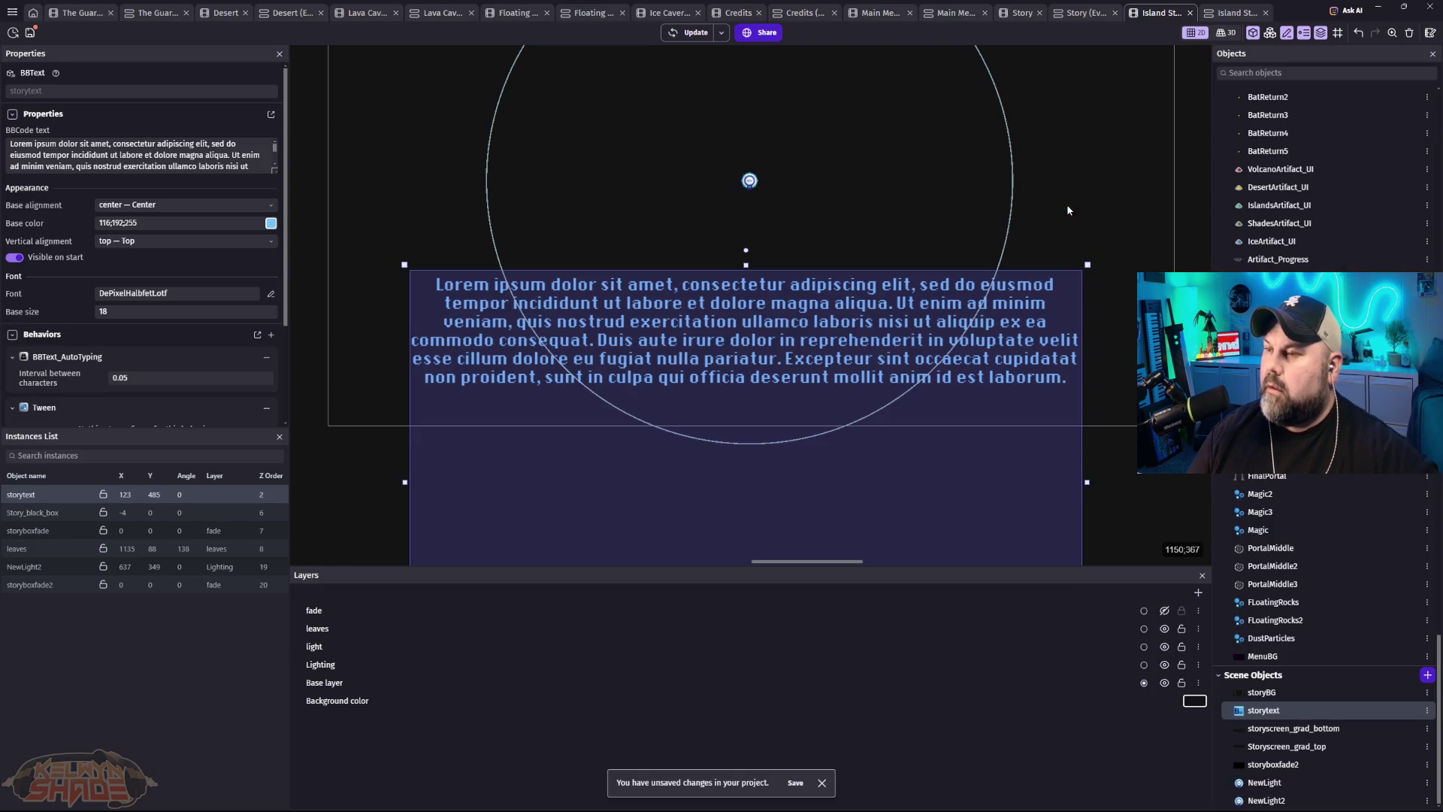
Step: Check the Island Story events, return to the layout, and reopen storytext's settings
click(1235, 13)
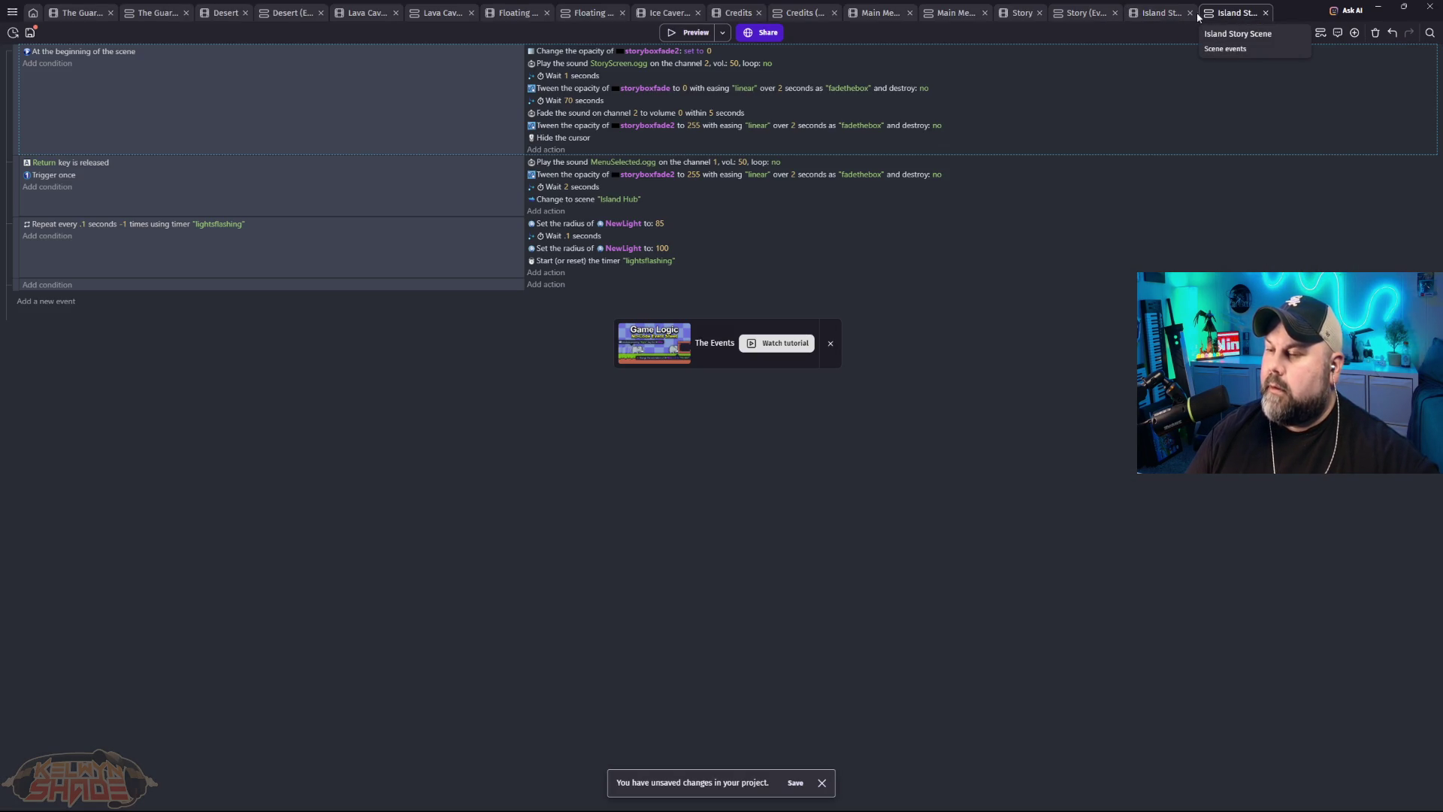
click(1161, 13)
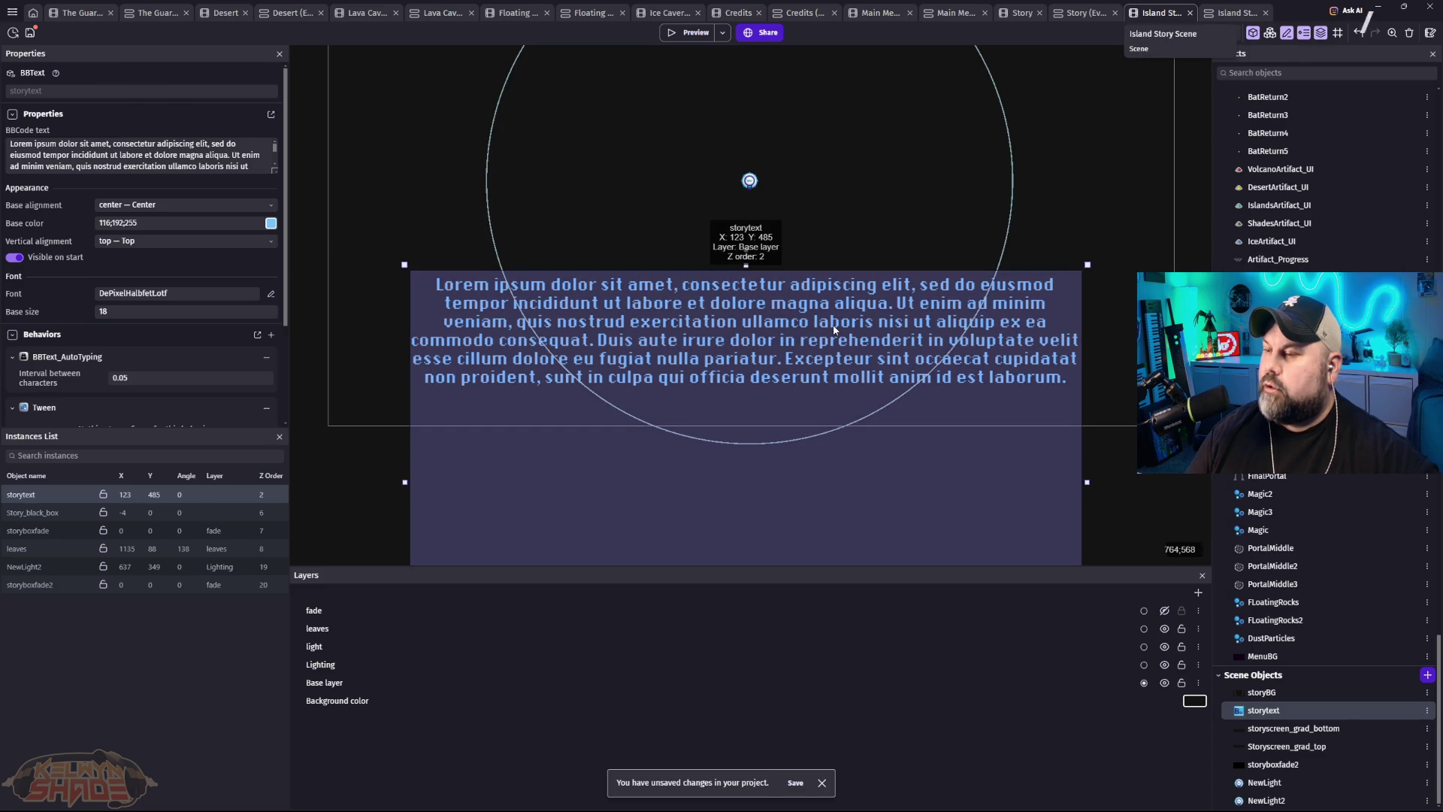
double_click(786, 287)
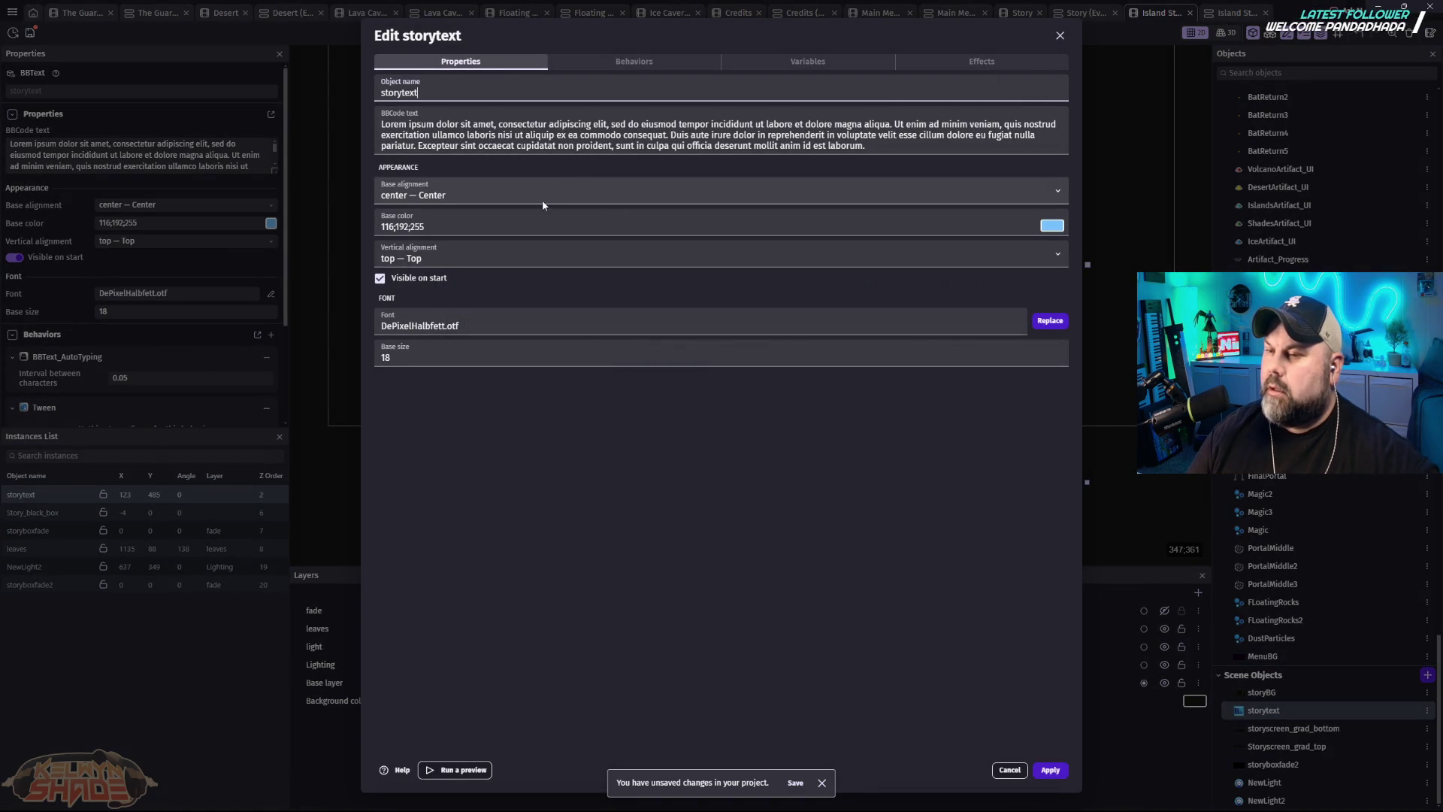
Step: Set storytext's base alignment to left
click(1027, 197)
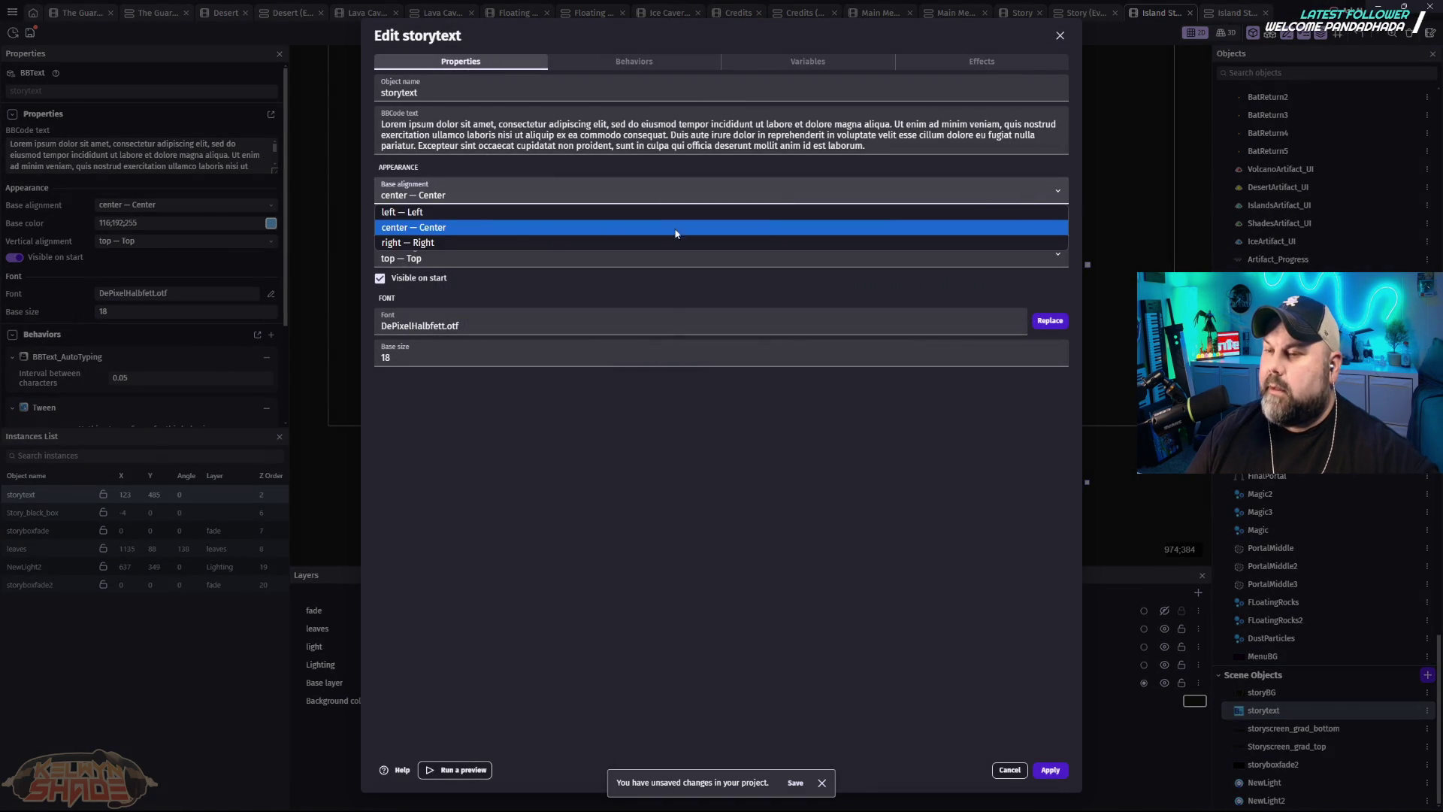
click(475, 214)
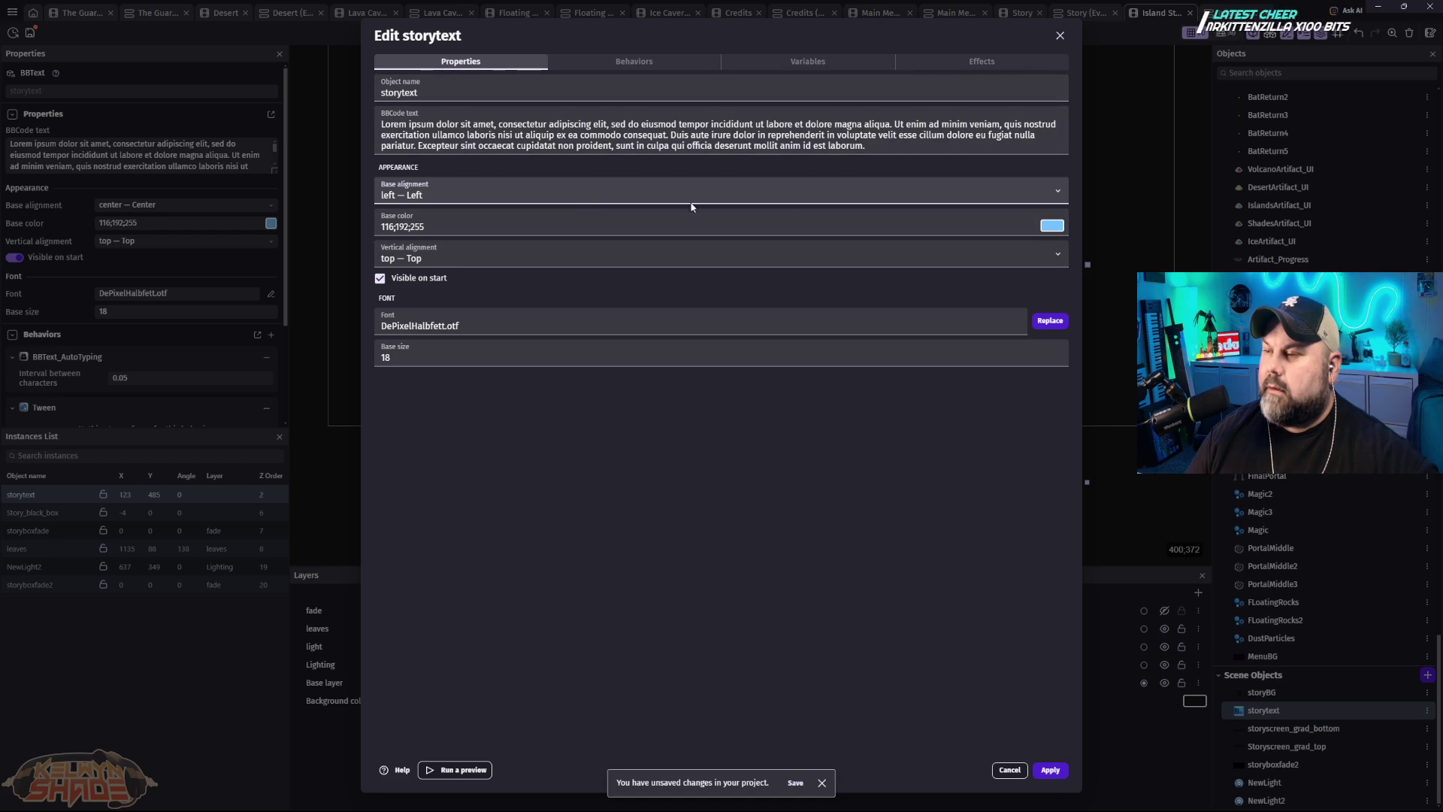
click(937, 194)
click(421, 225)
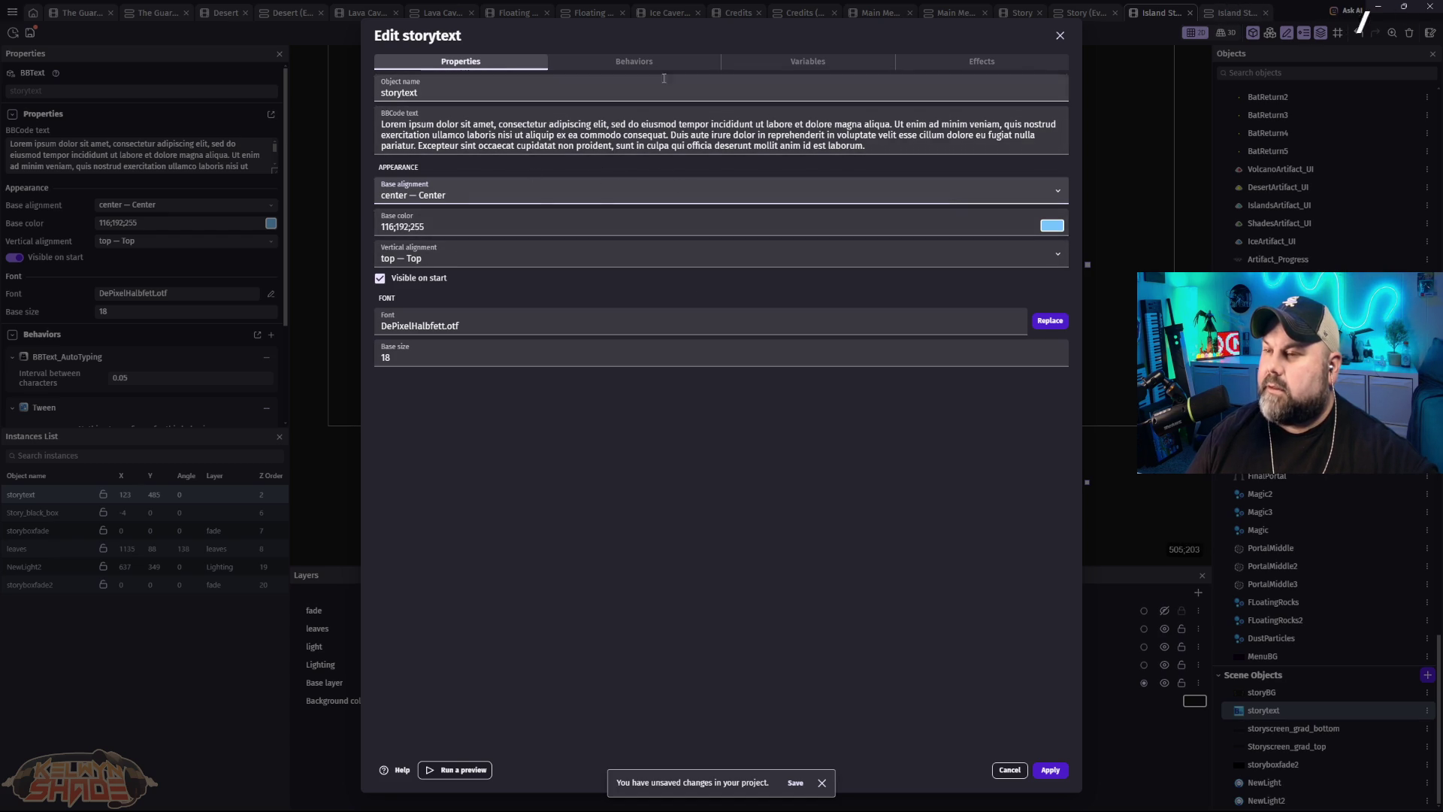
click(660, 64)
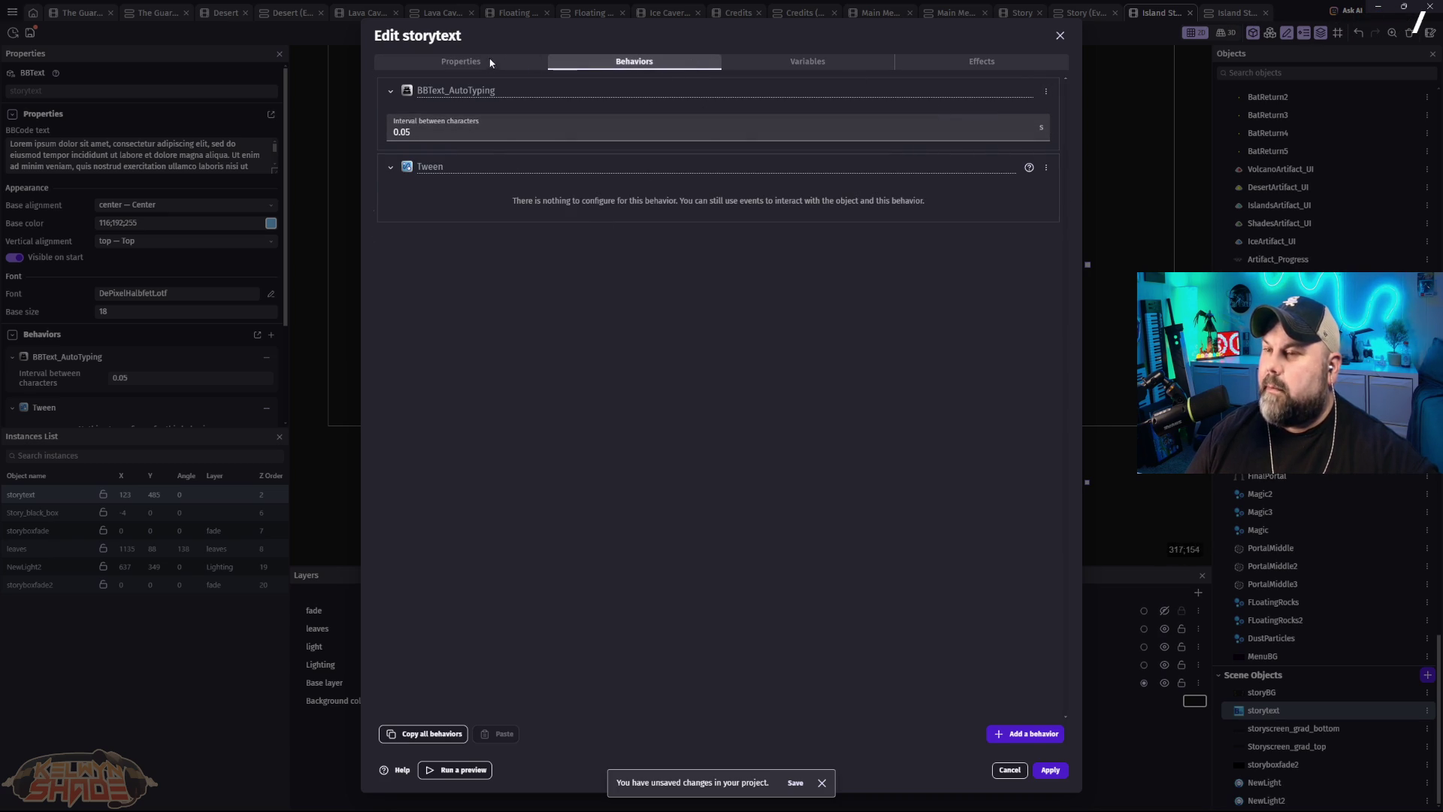
click(481, 61)
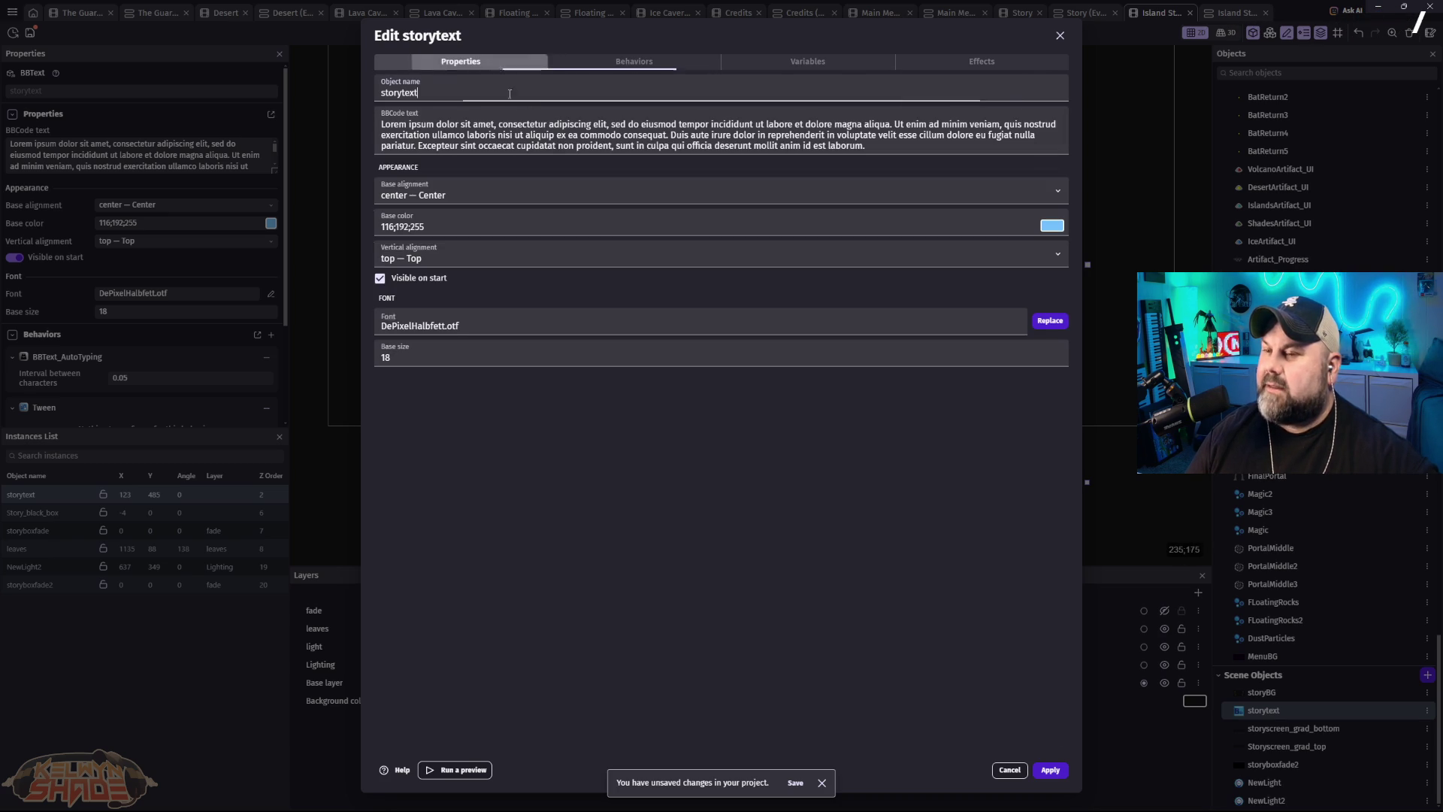
click(517, 198)
click(472, 214)
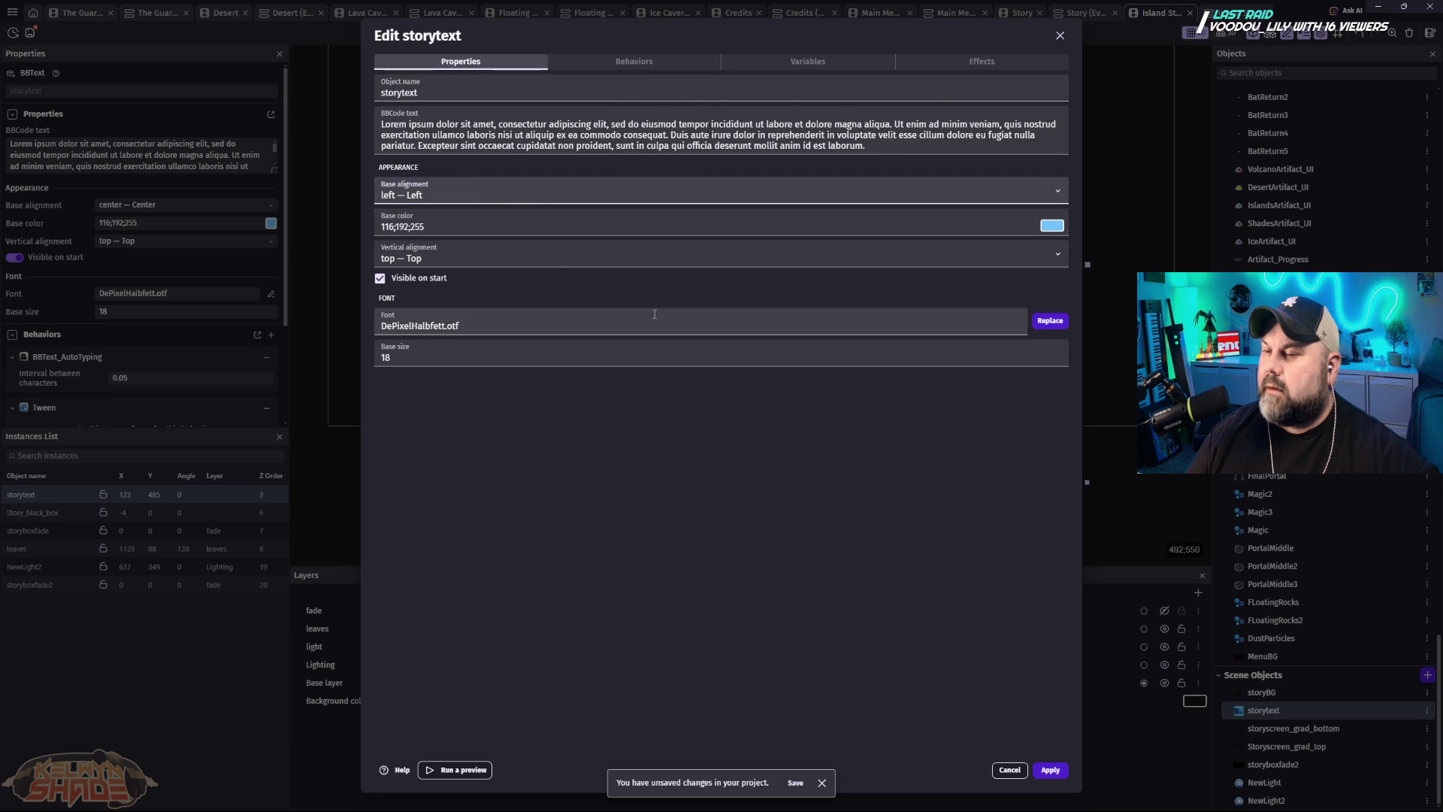
Step: Change the auto-typing interval to 0.03 seconds, apply, and preview the scene
click(679, 61)
text(0.03)
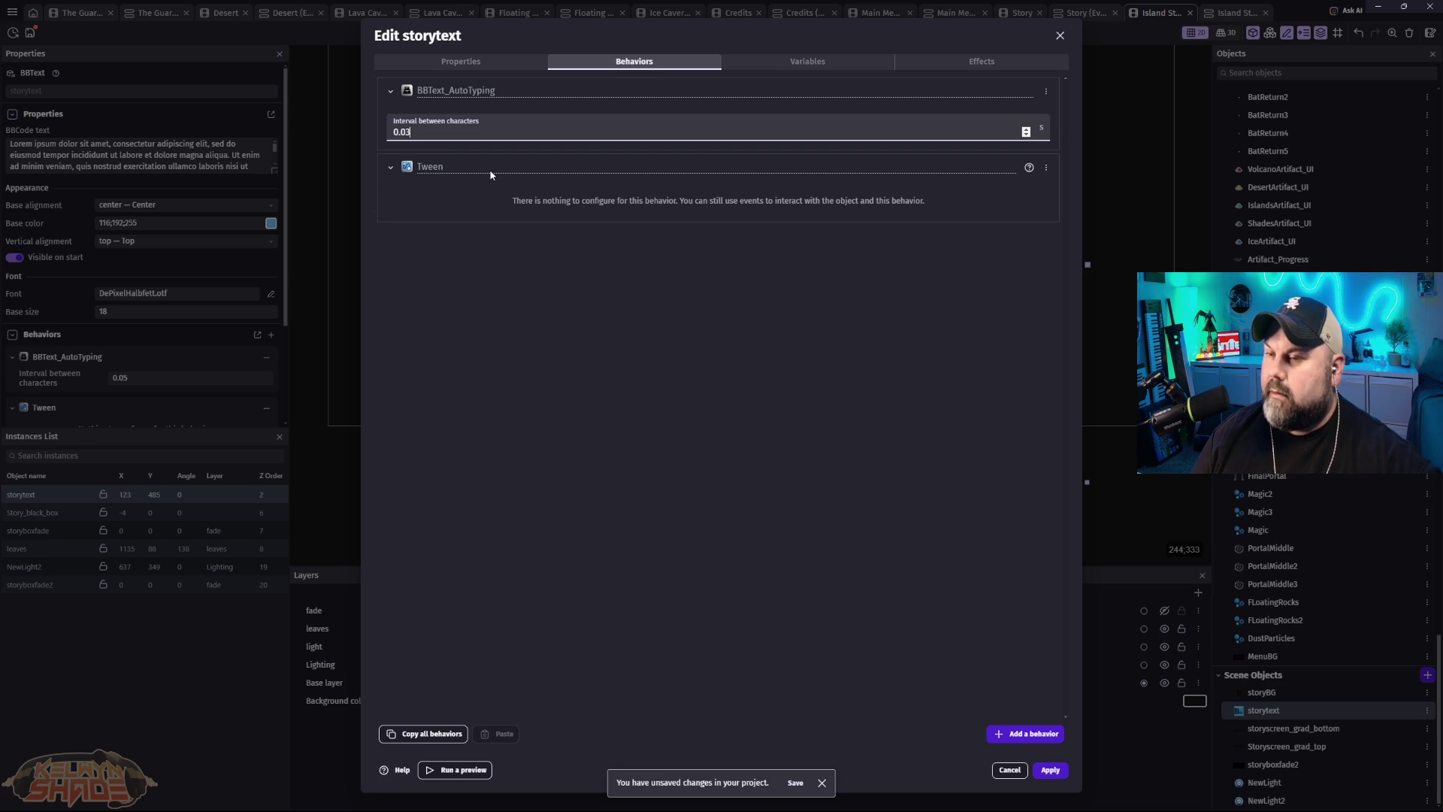
click(1050, 769)
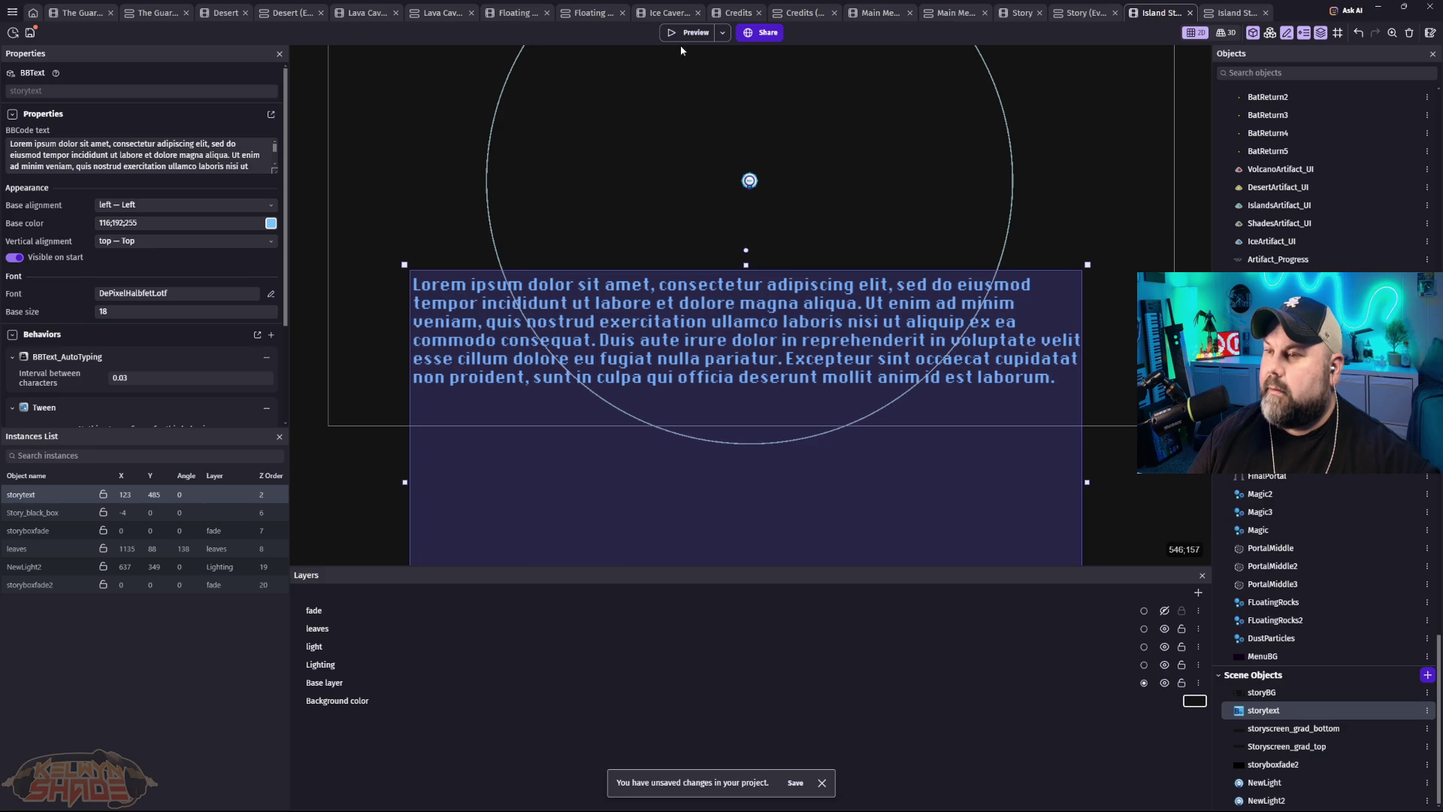
click(677, 34)
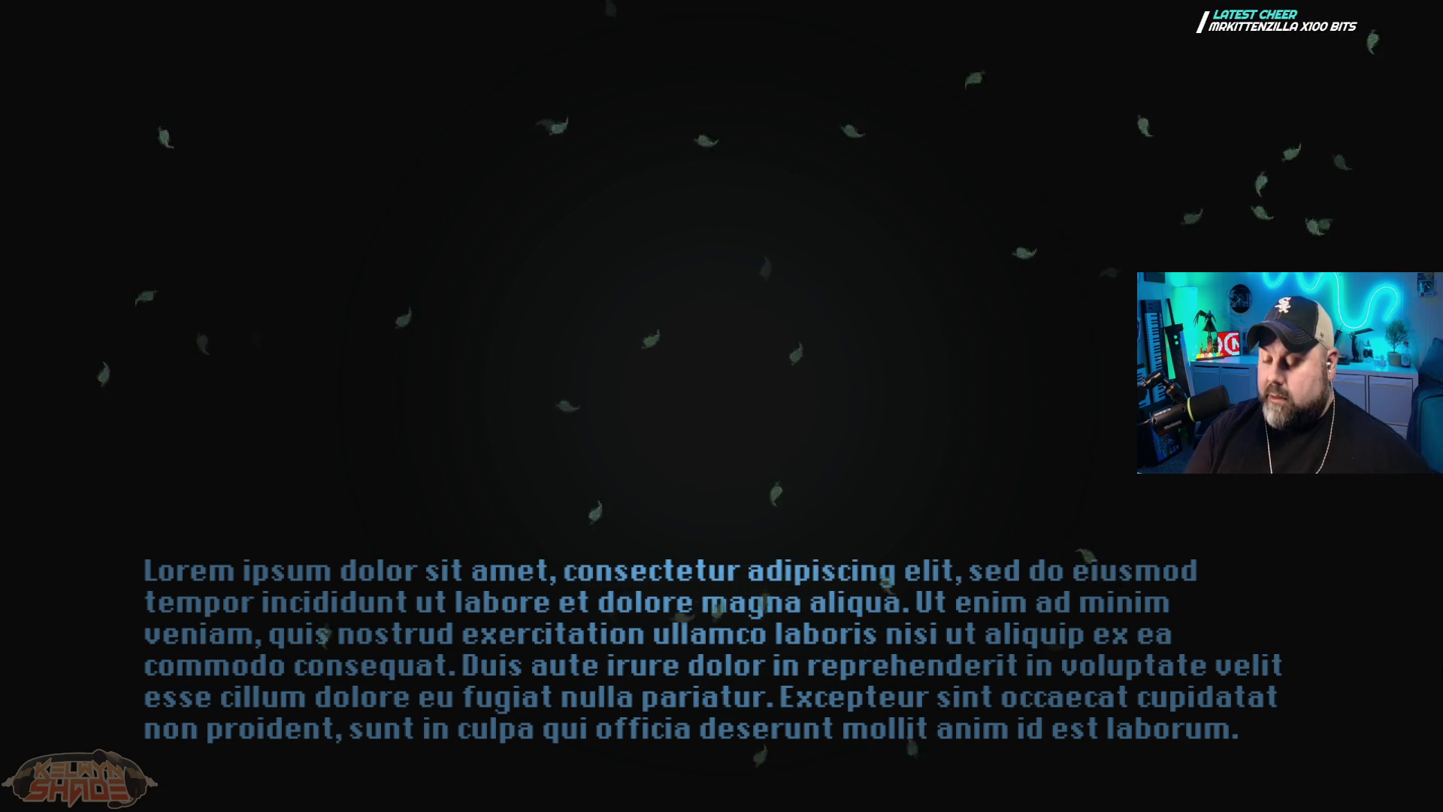
key(Escape)
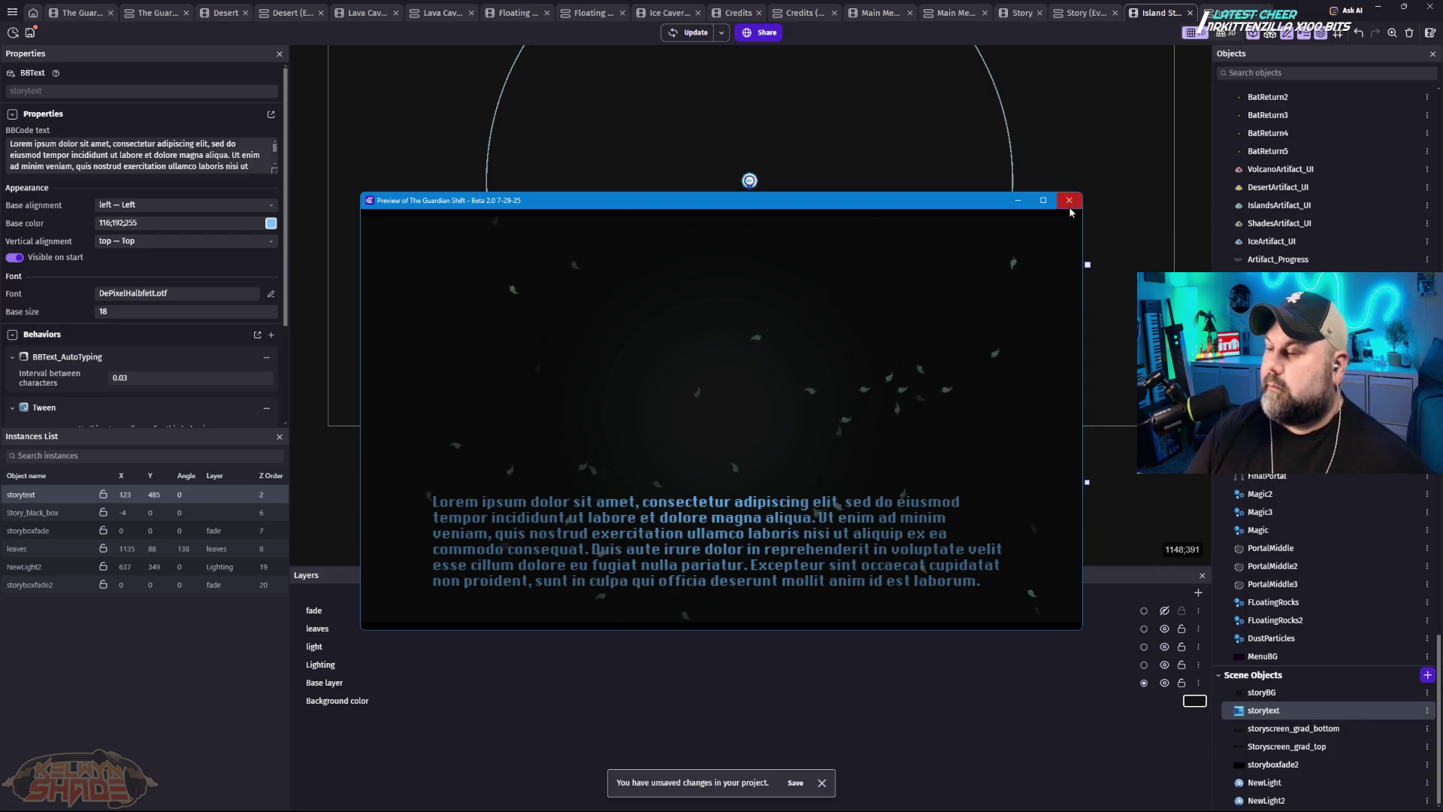
click(1069, 202)
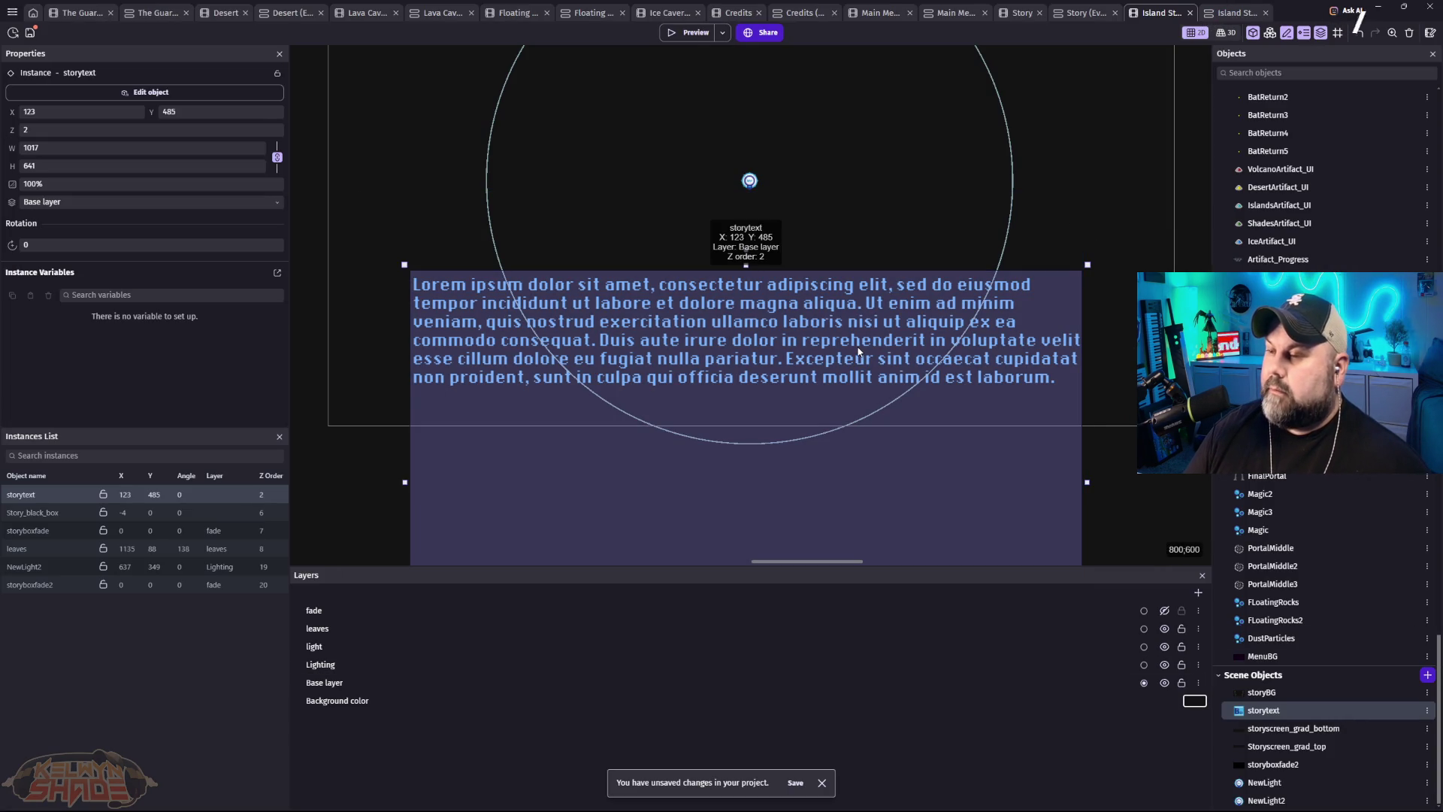
Step: Set the auto-typing interval to 0.15 seconds and preview the slower typing
double_click(858, 351)
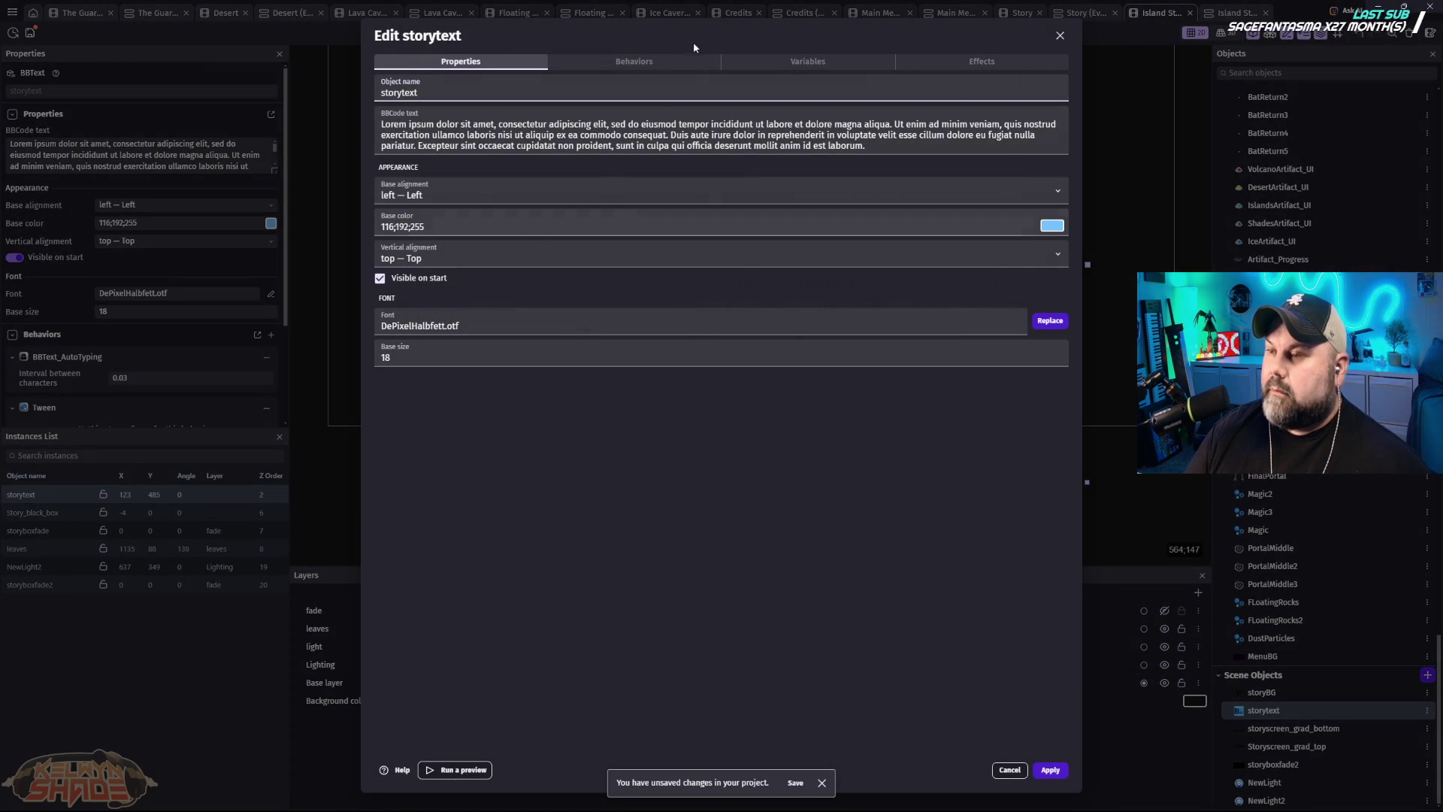
click(632, 63)
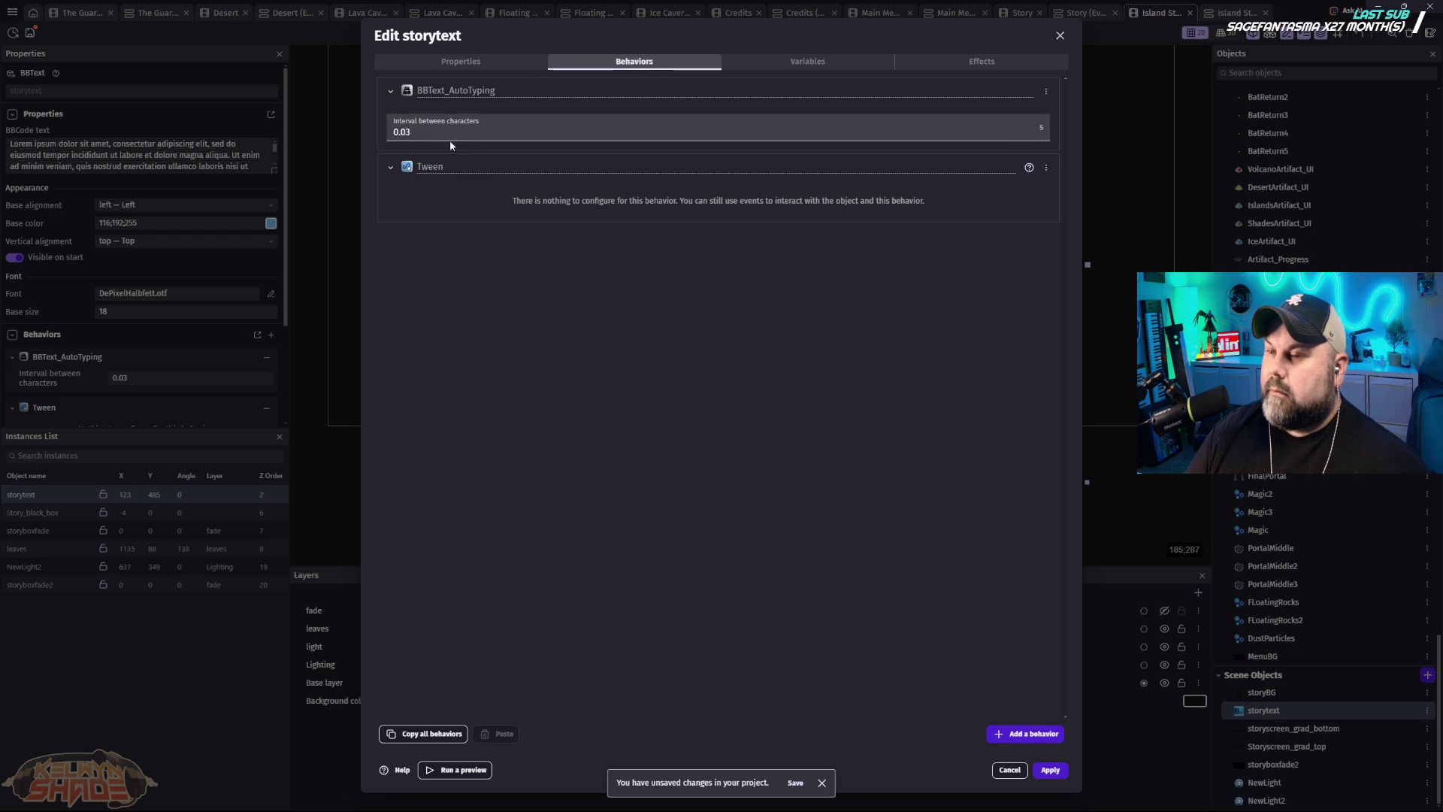
click(413, 132)
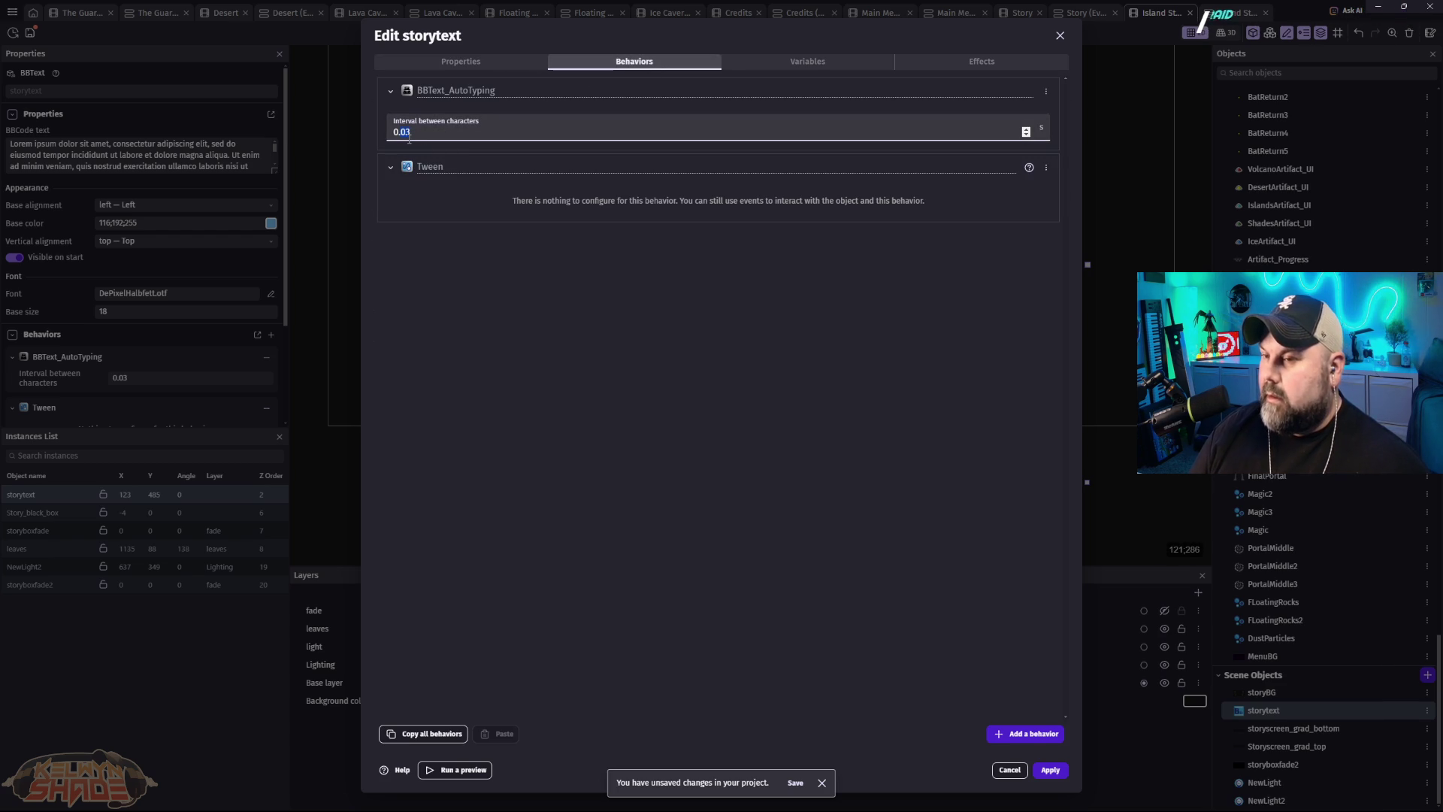
text(15)
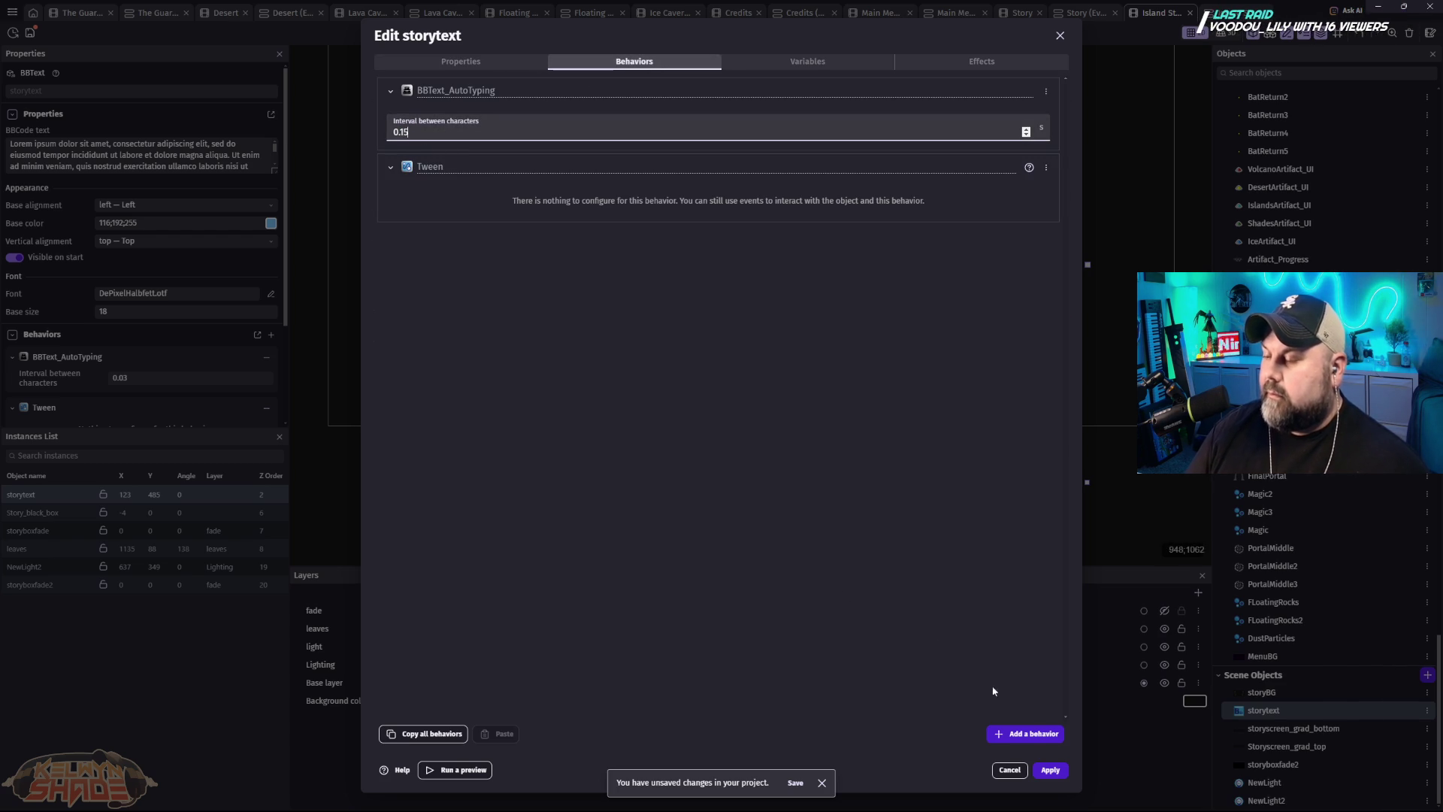
click(698, 184)
key(Return)
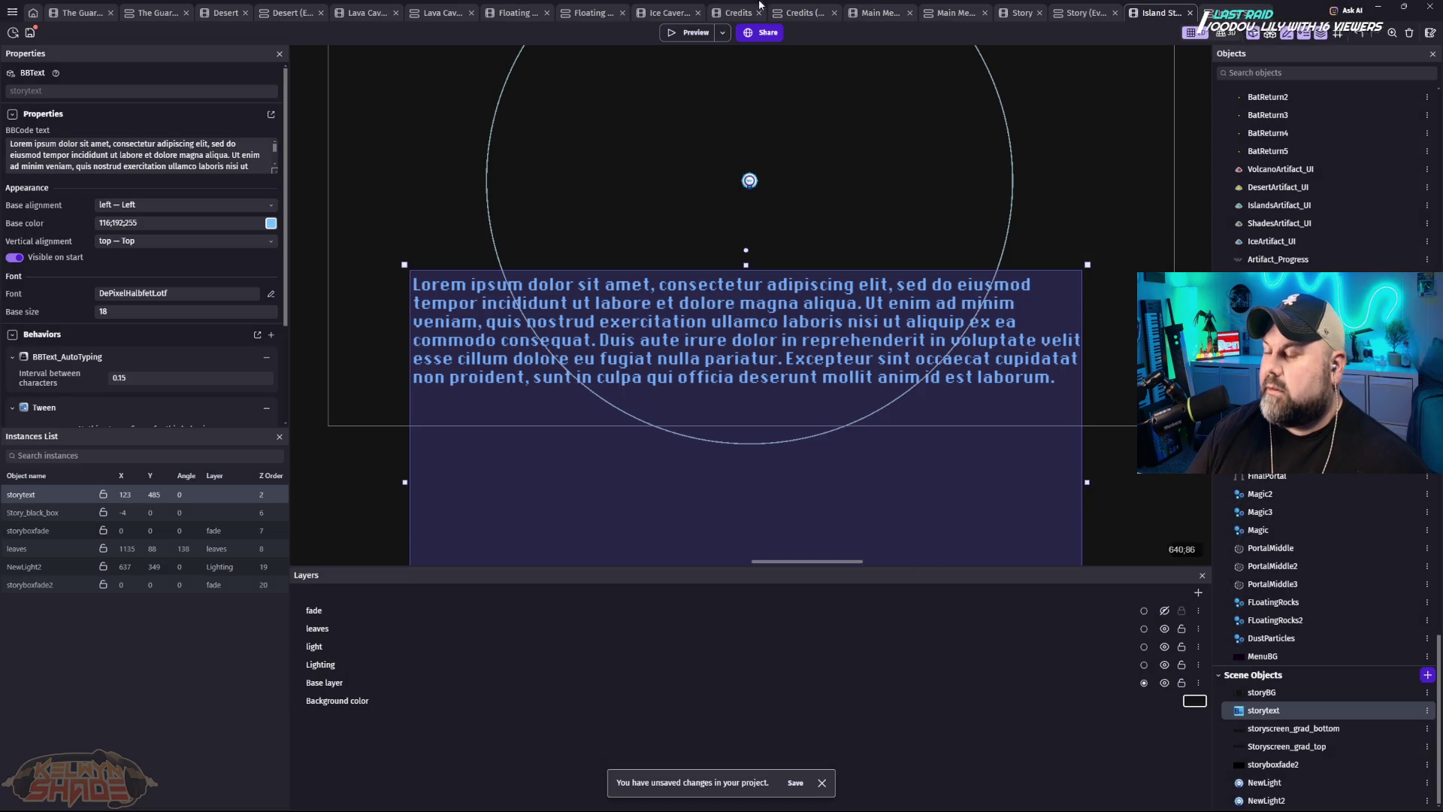
click(688, 32)
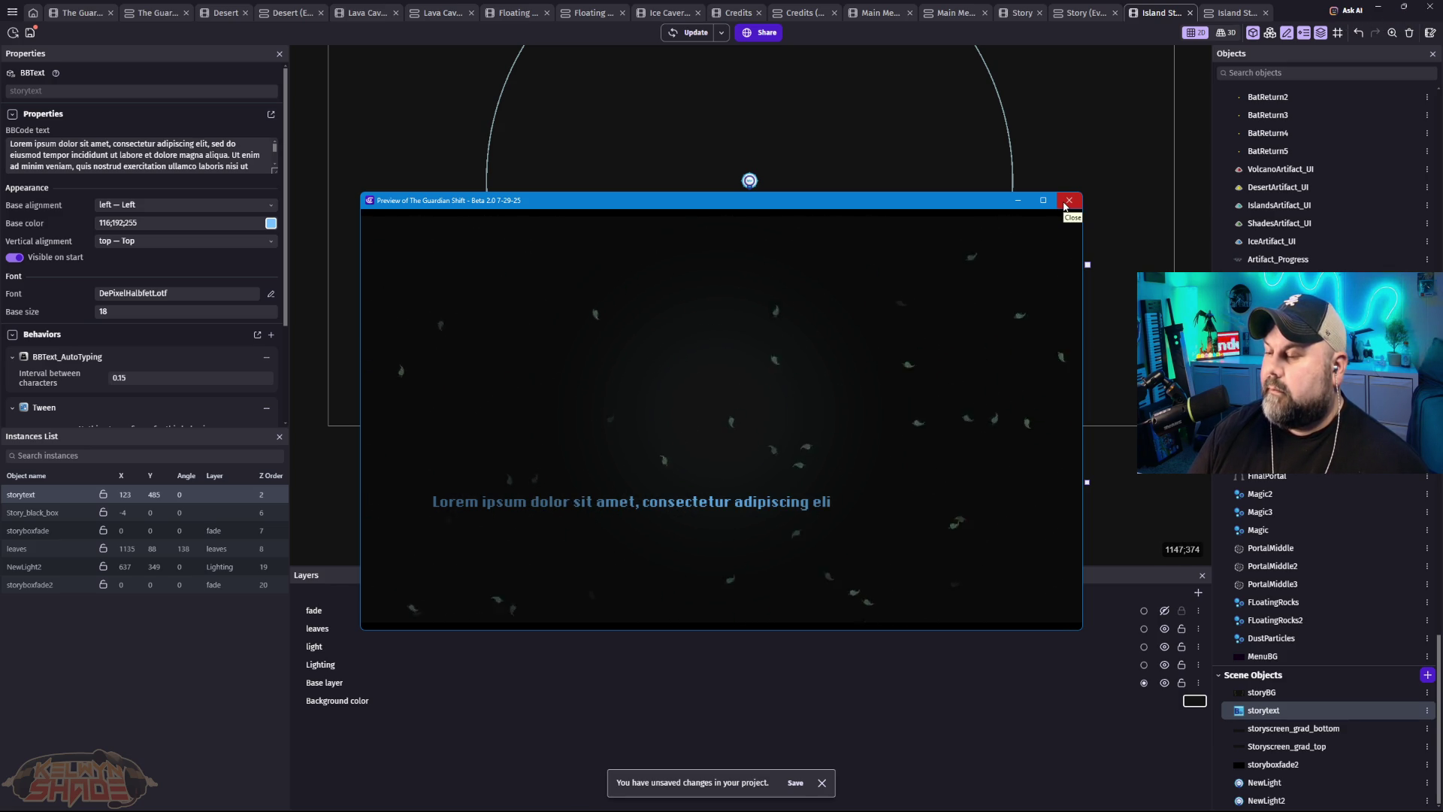
click(1064, 204)
Step: Change the auto-typing interval to 0.1 seconds and apply
double_click(704, 342)
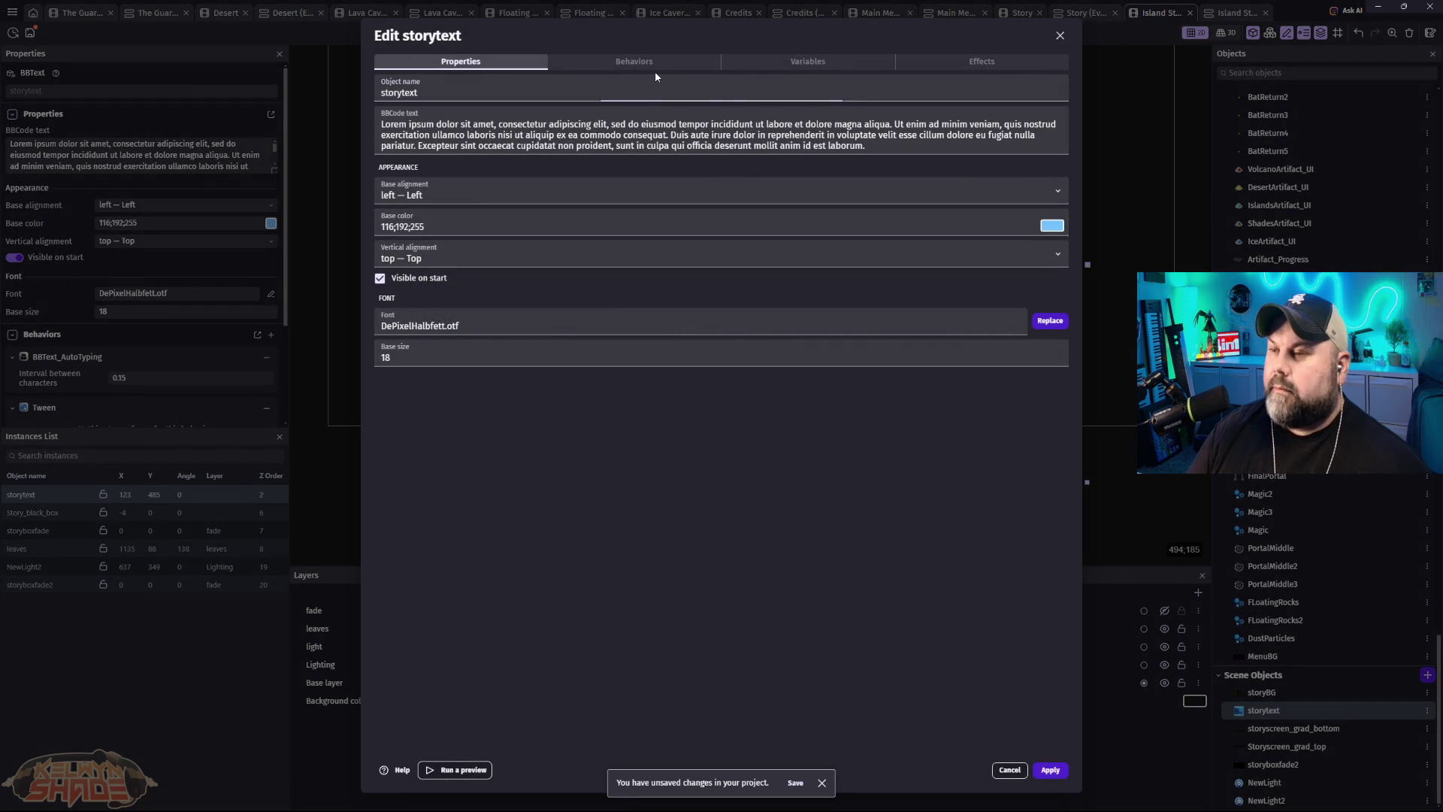
click(680, 65)
text(0.1)
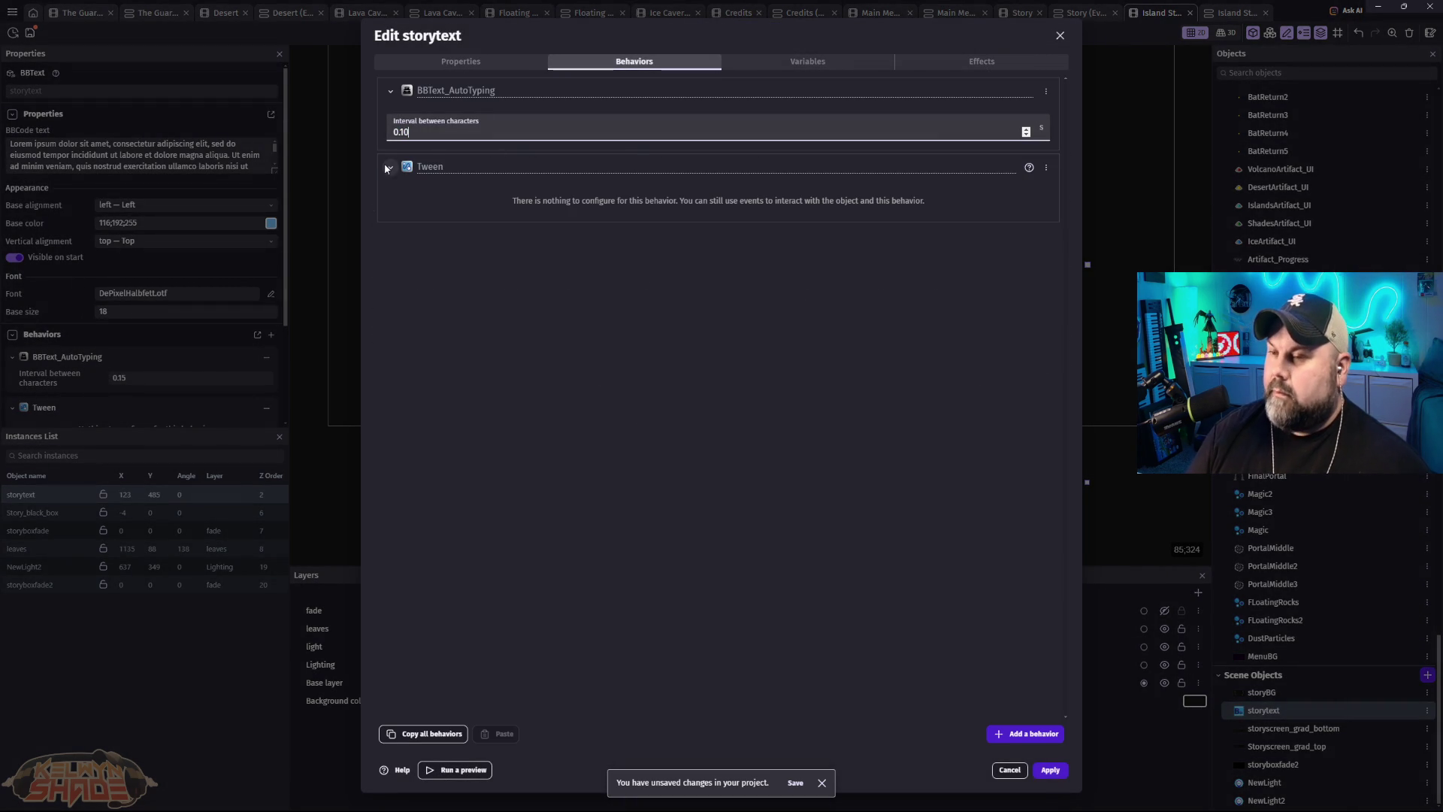
click(1059, 774)
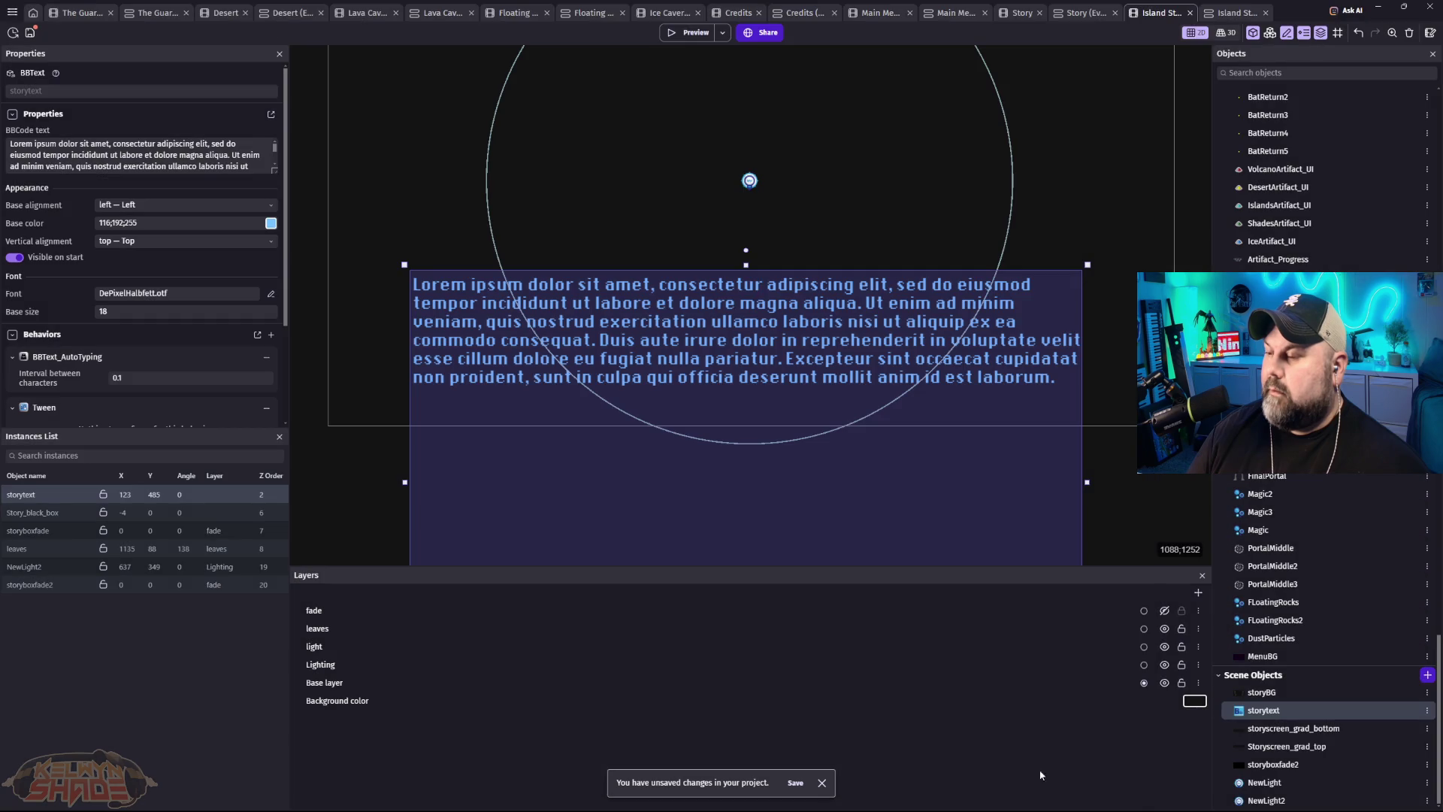
Step: Preview the scene in a window beside the editor to watch the 0.1-second typing, then close it
click(687, 35)
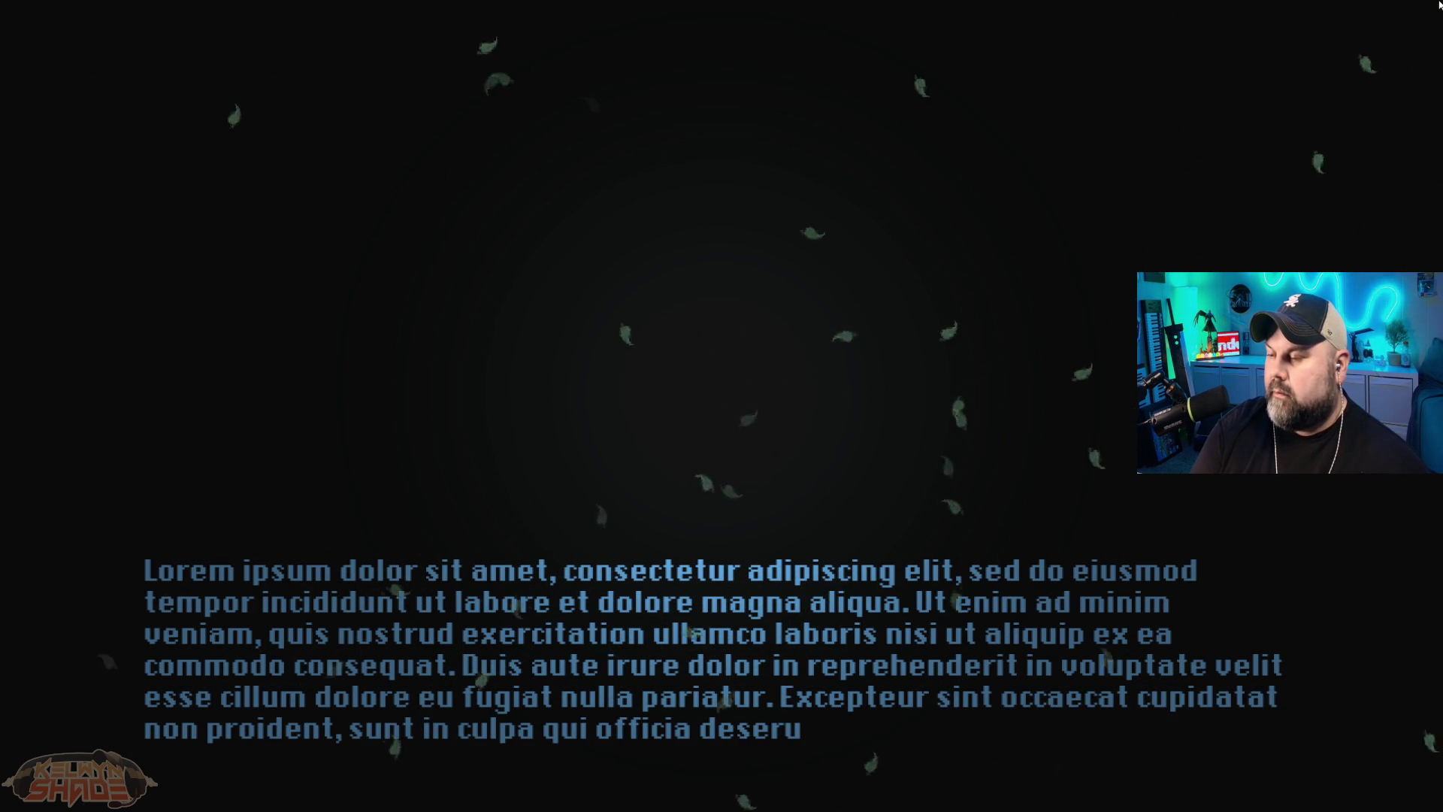
key(Escape)
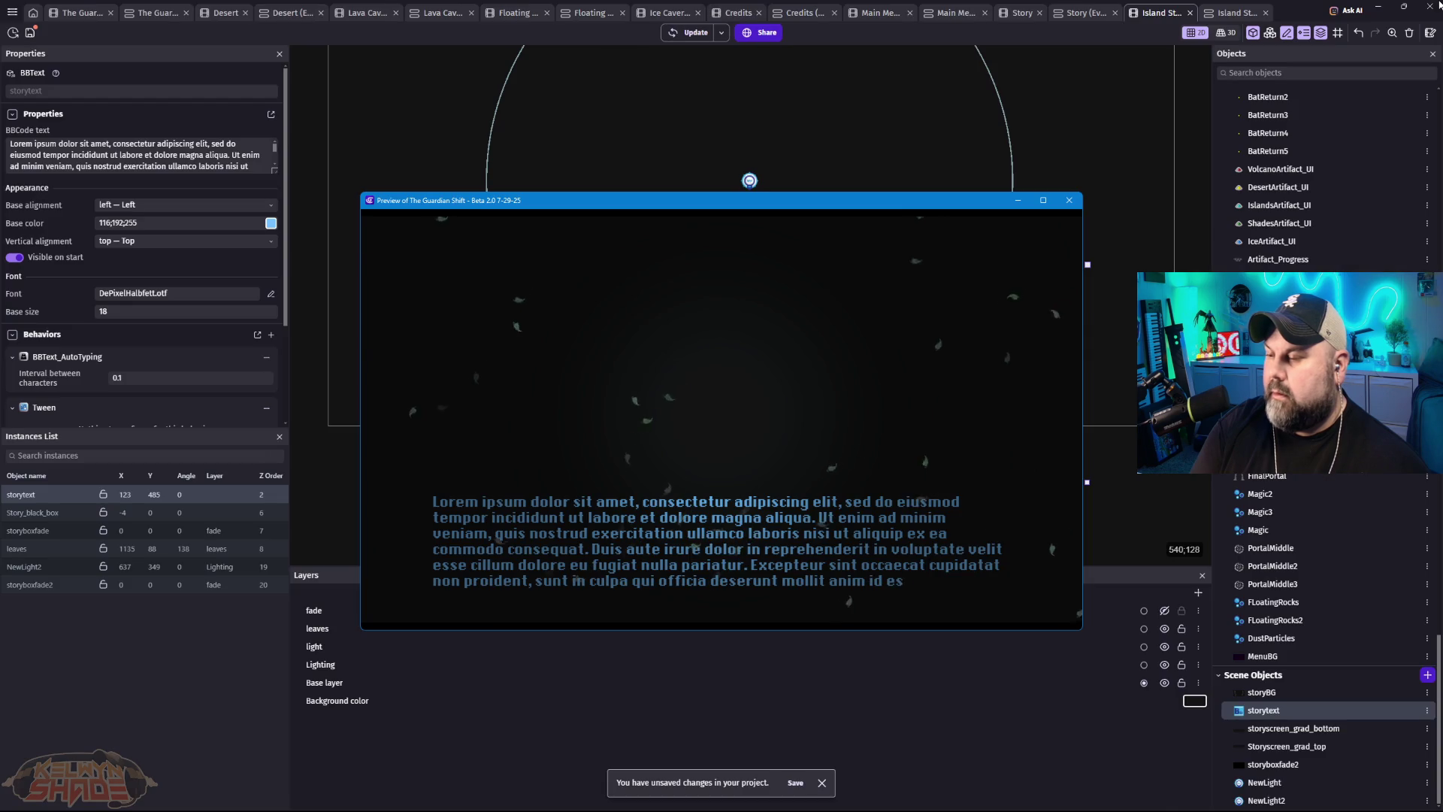
mouse_move(918, 202)
mouse_down()
mouse_move(943, 420)
mouse_move(937, 378)
mouse_move(953, 402)
mouse_move(963, 377)
mouse_move(965, 455)
mouse_move(944, 239)
mouse_move(985, 408)
mouse_move(937, 385)
mouse_move(936, 272)
mouse_up()
click(1097, 272)
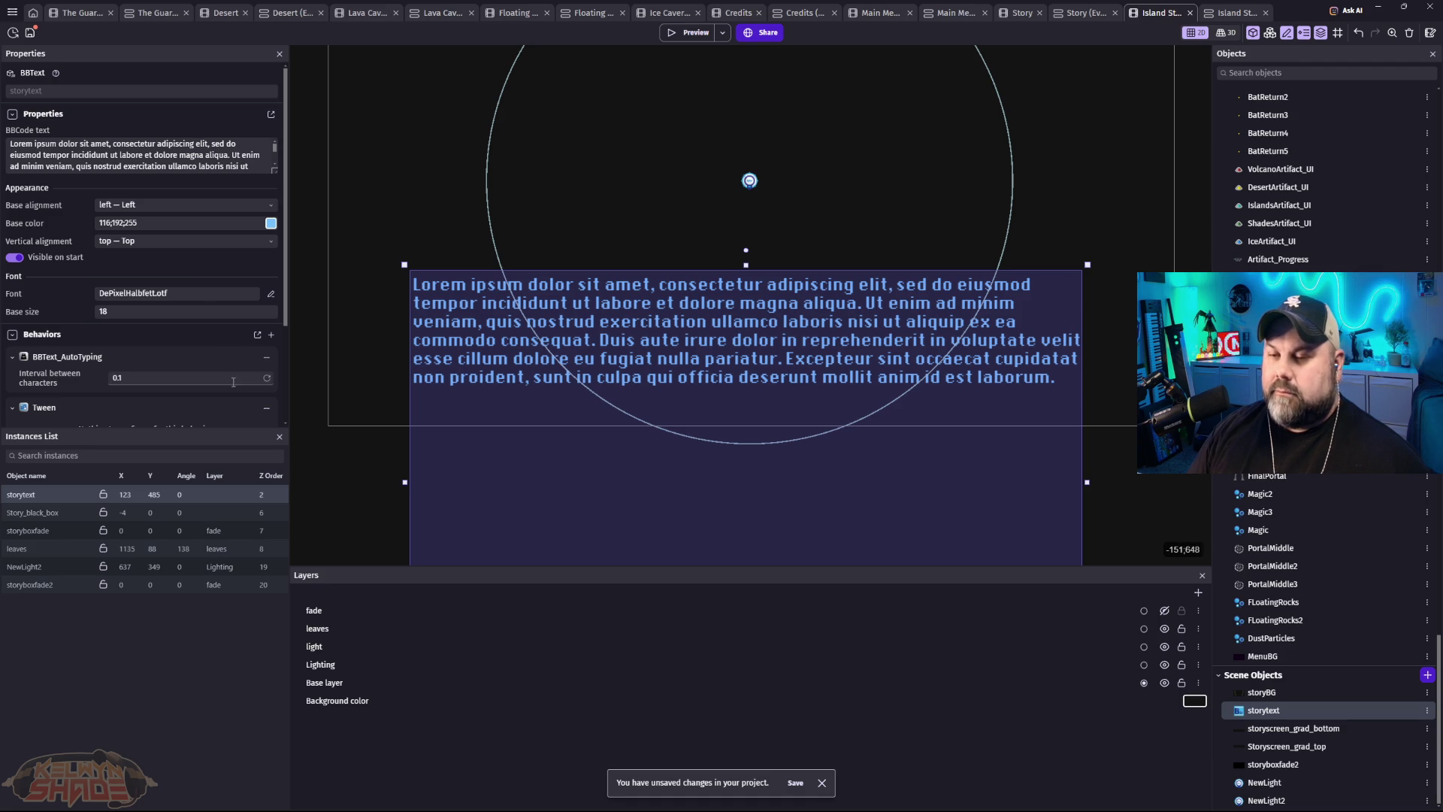
scroll(225, 415, down, 1)
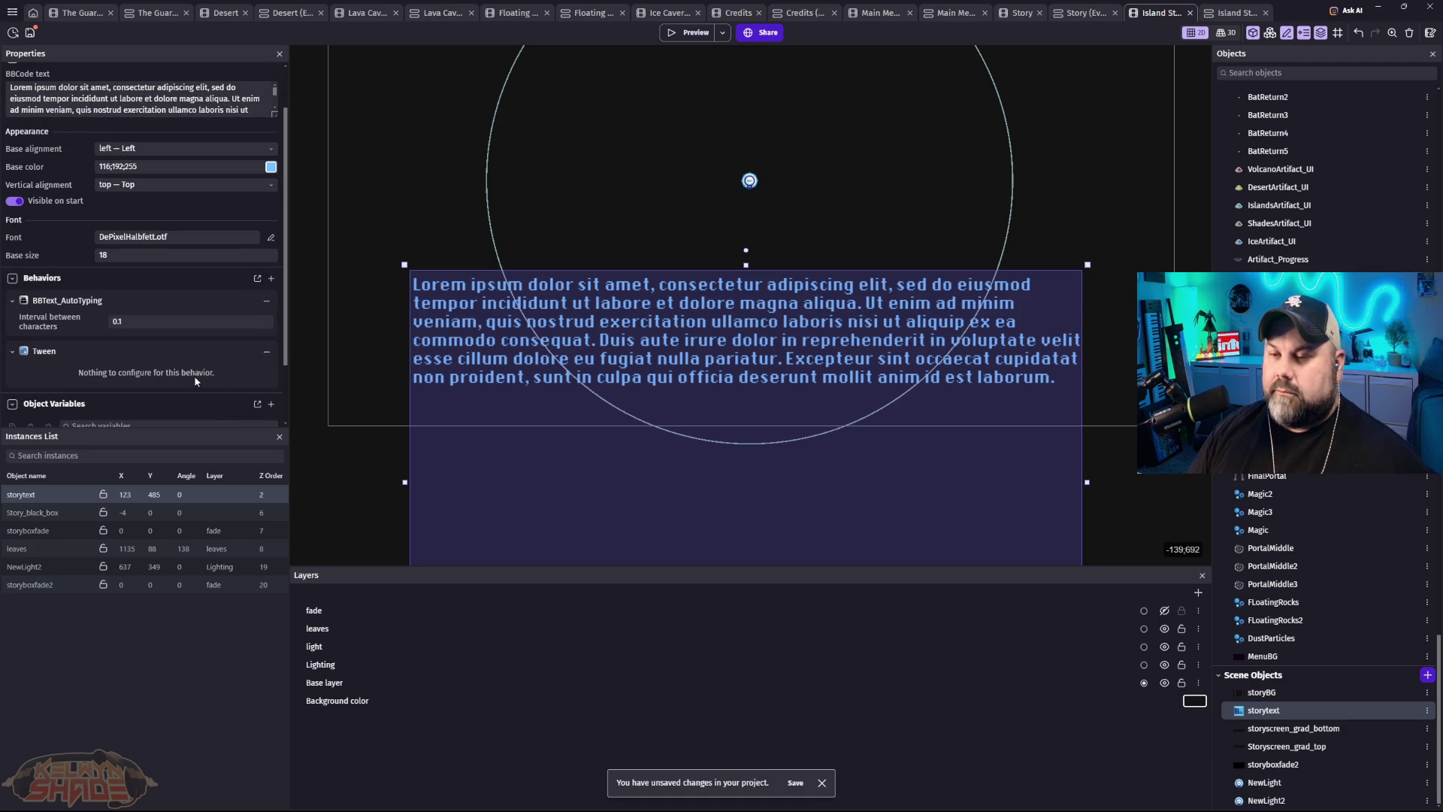
scroll(223, 353, down, 1)
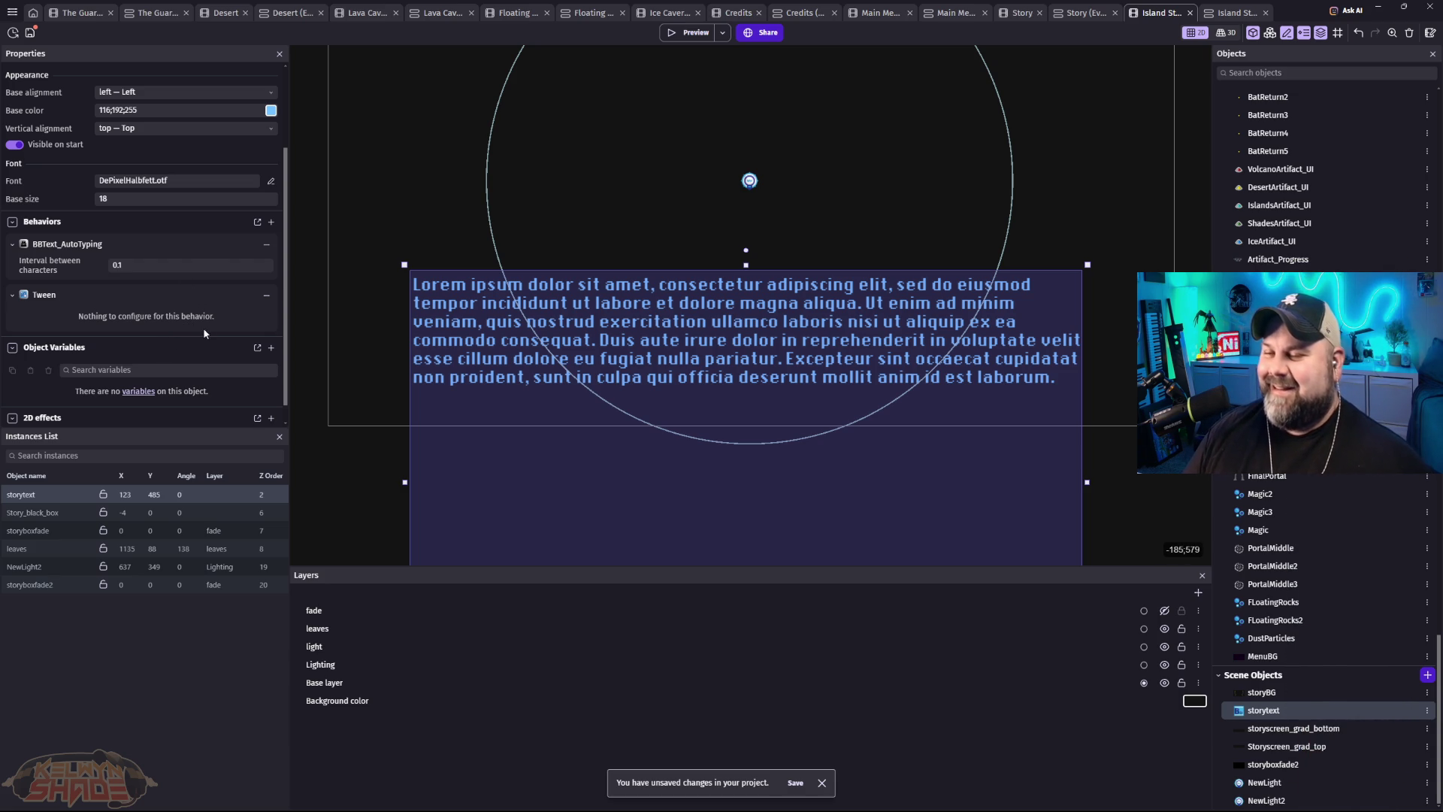
Step: Replace the space after 'sed do' with a line break and add another after 'magna aliqua.'
scroll(213, 416, up, 3)
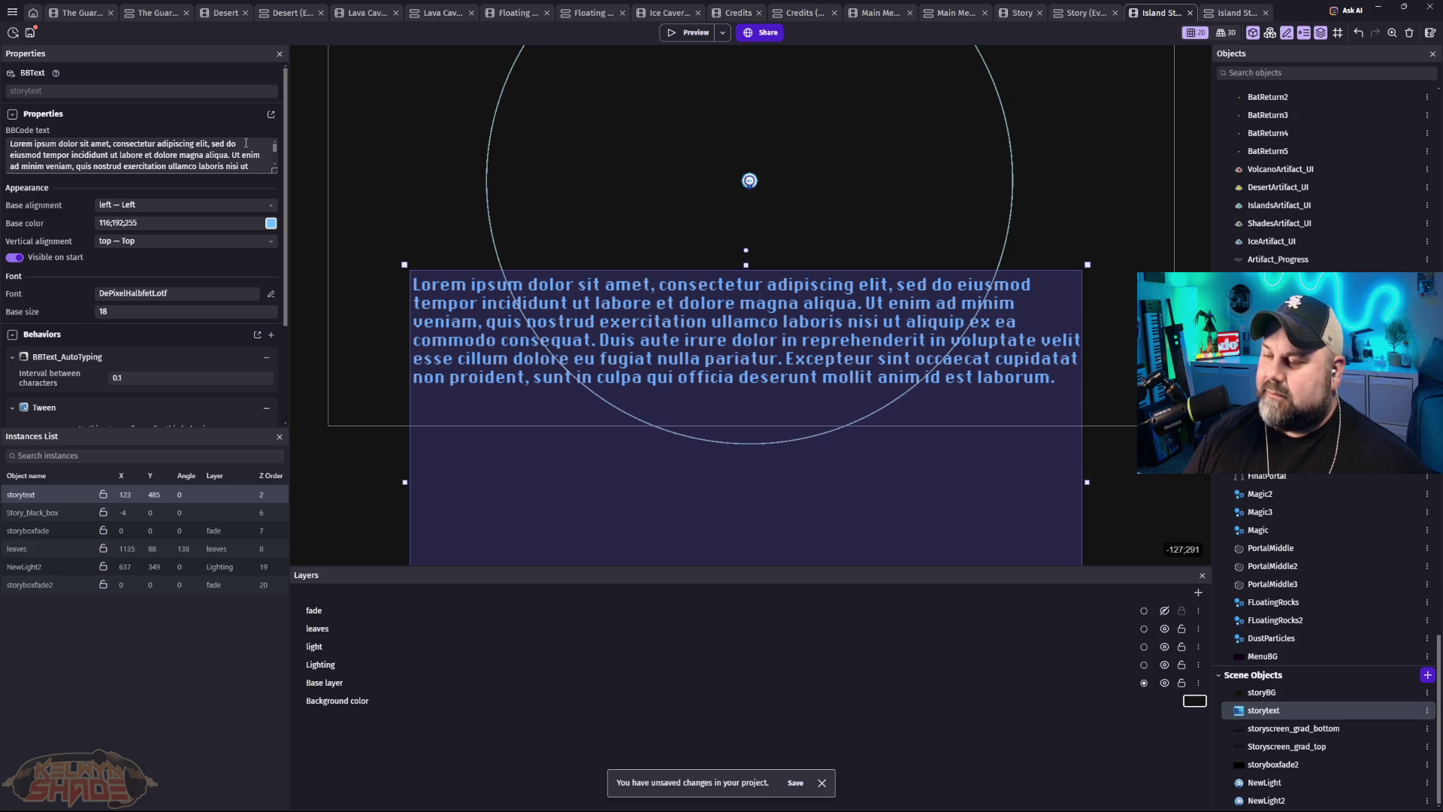
click(246, 143)
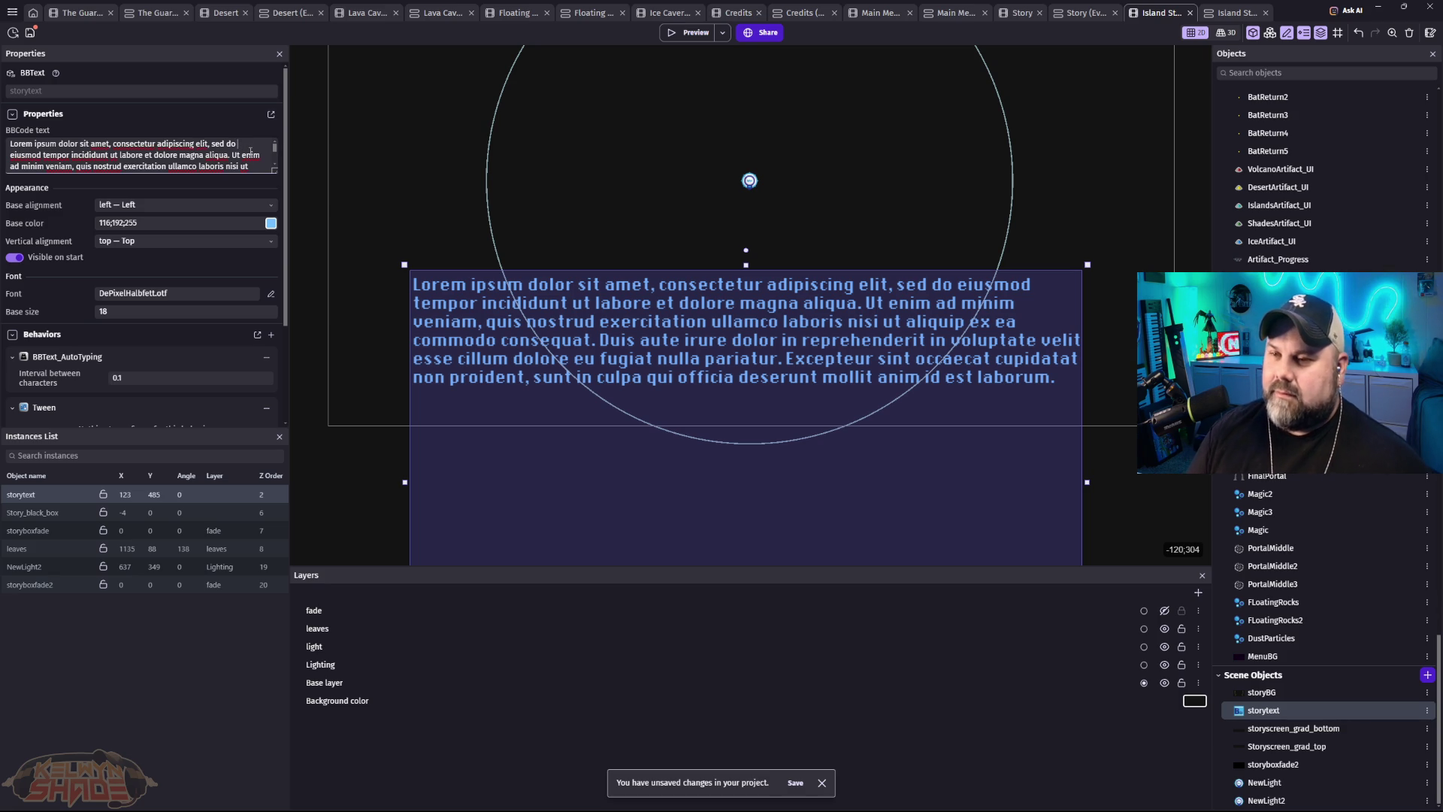
key(BackSpace)
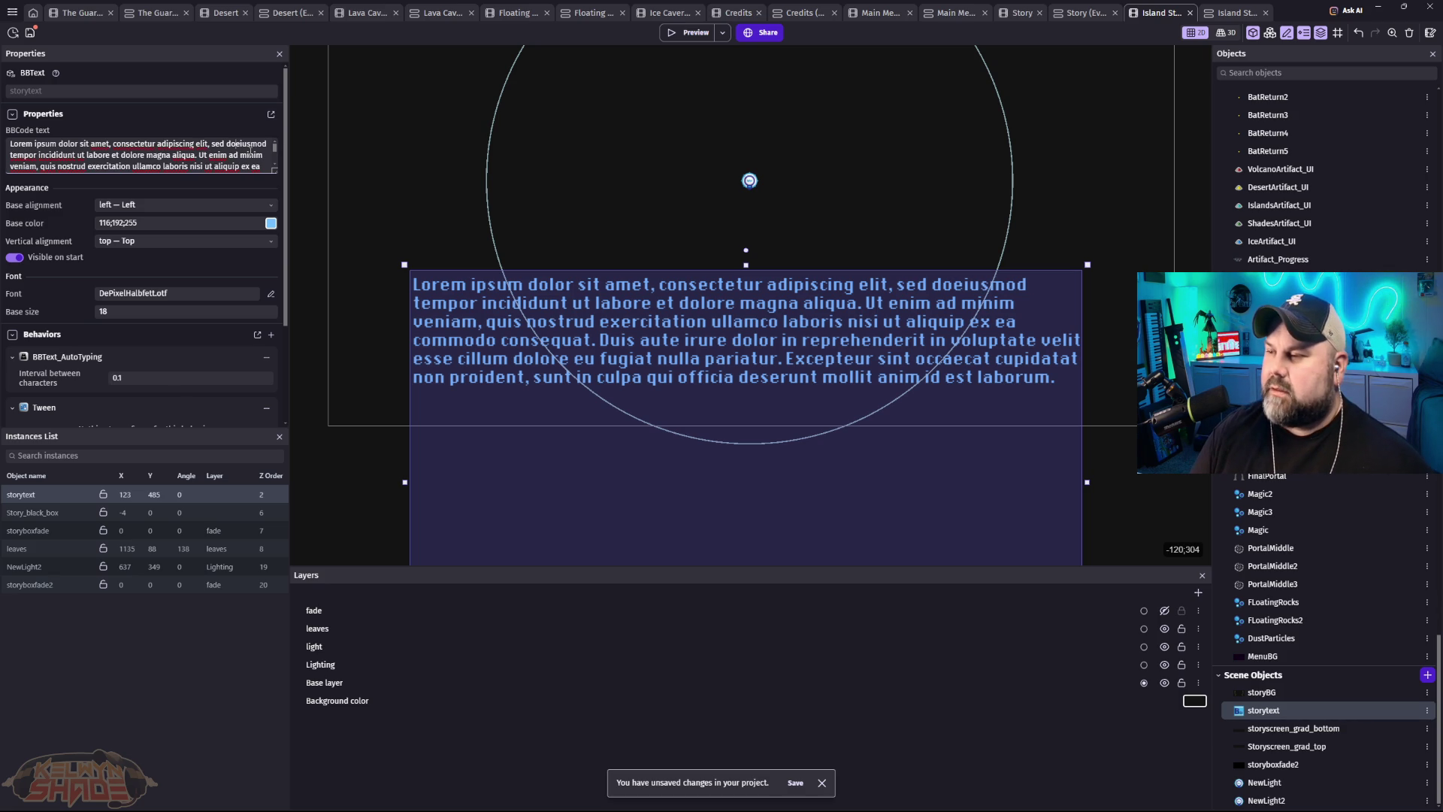
key(Return)
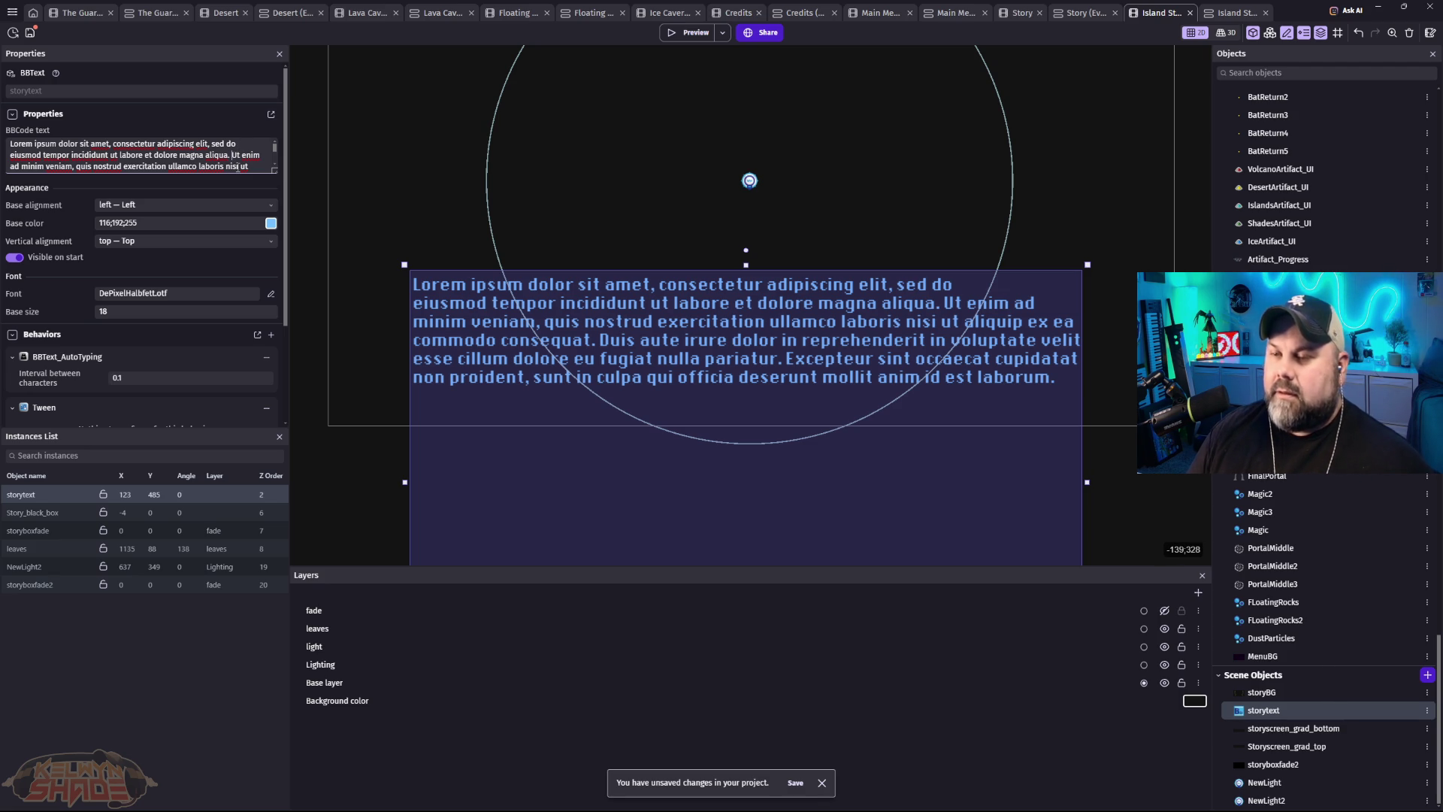
key(Return)
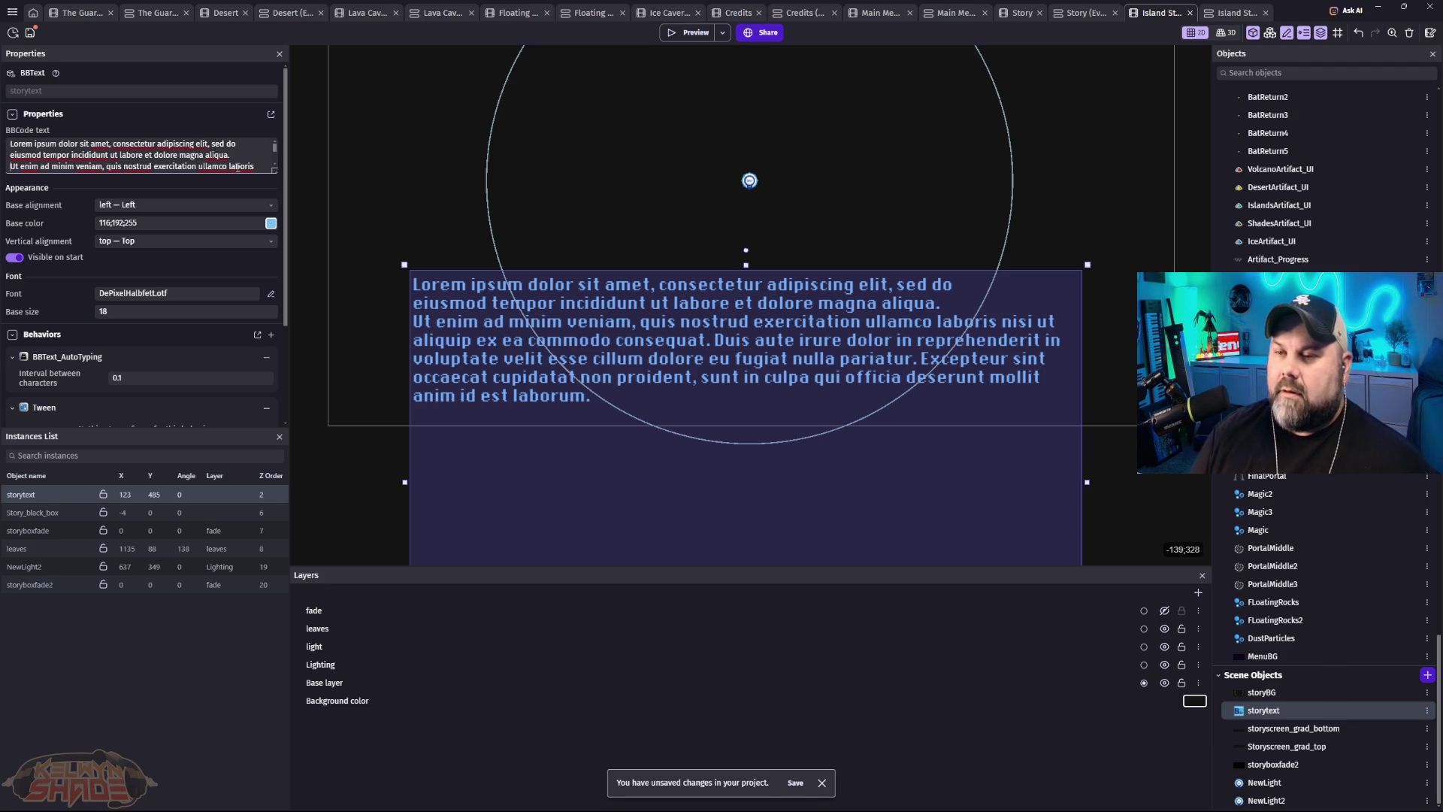
scroll(254, 167, down, 3)
scroll(195, 168, up, 3)
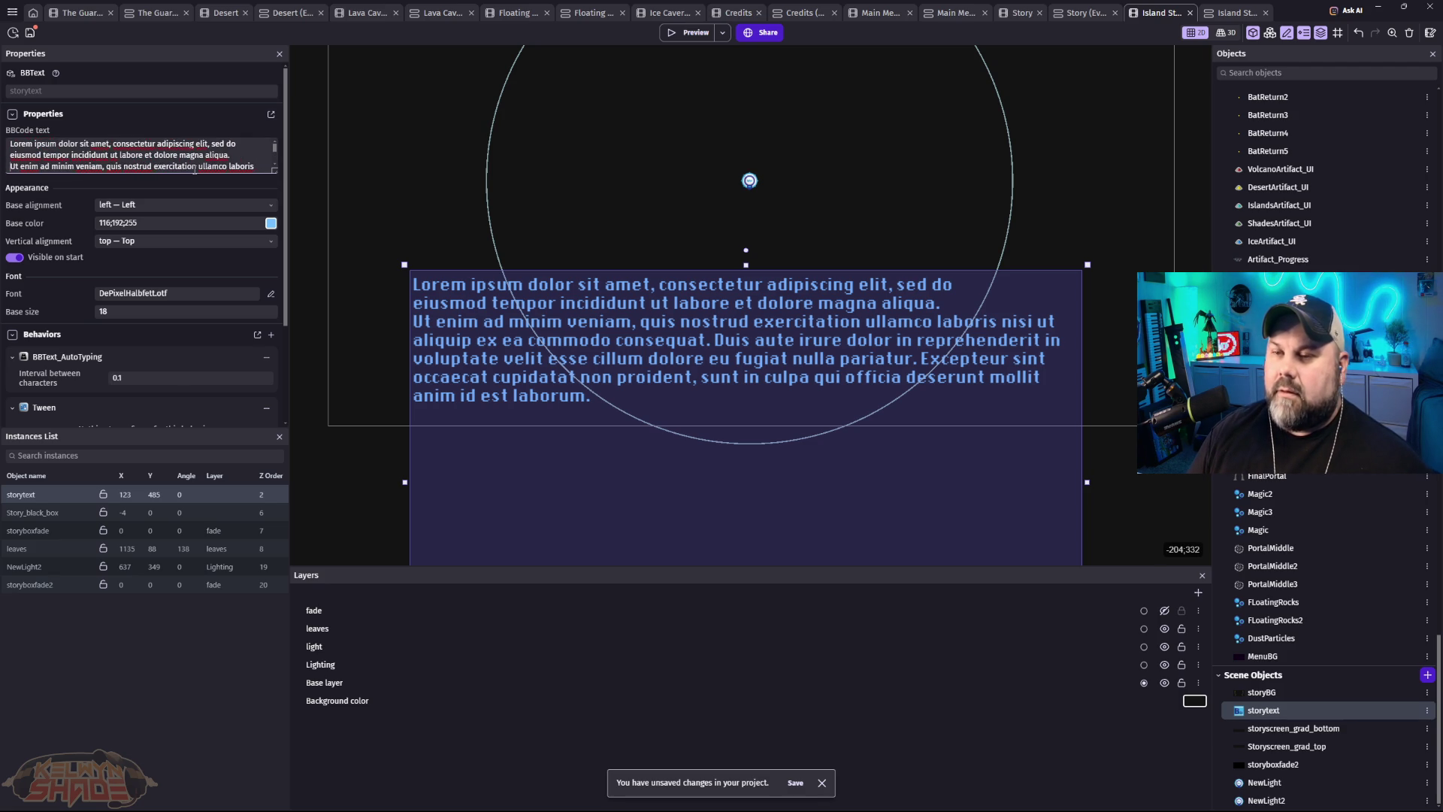
scroll(194, 168, down, 3)
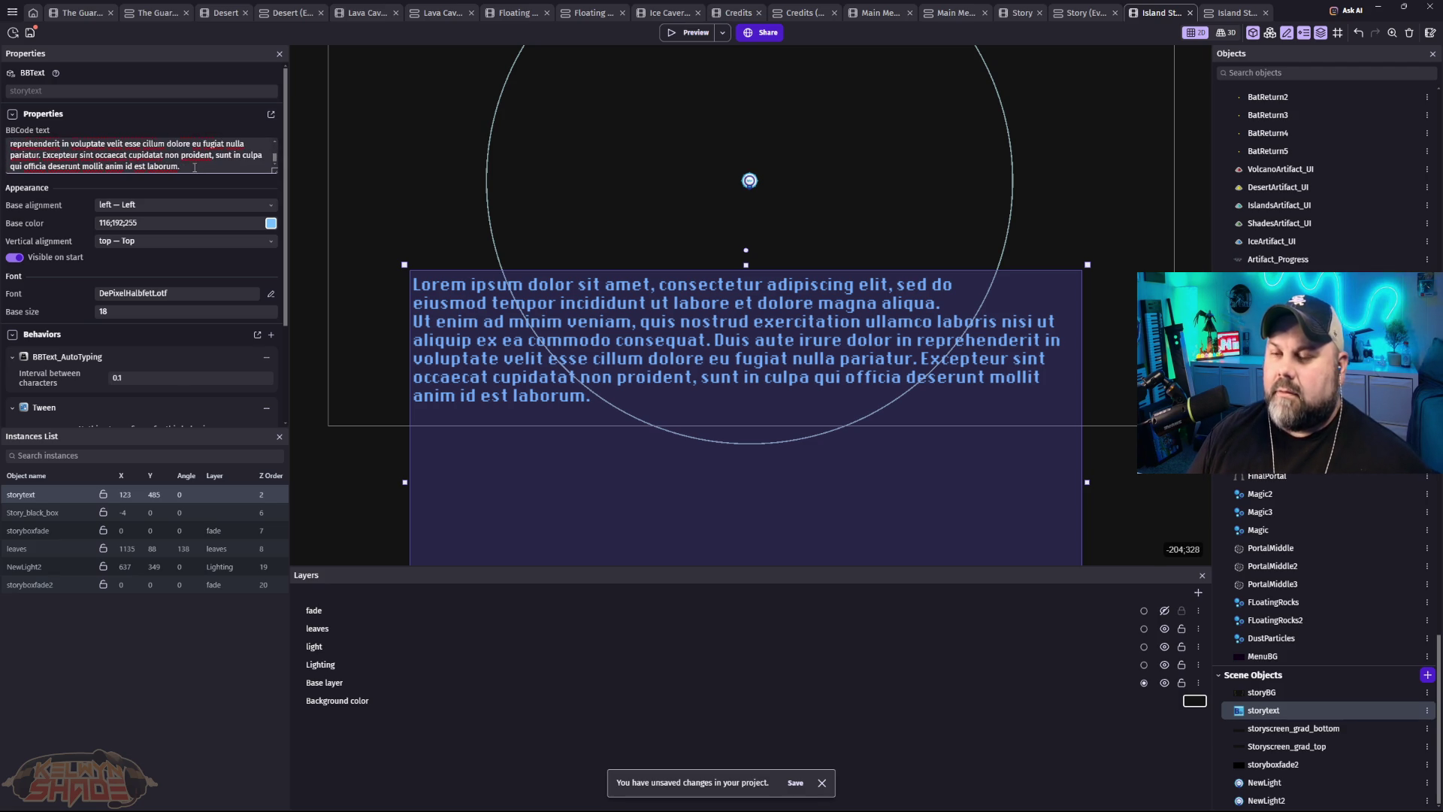
mouse_move(195, 169)
mouse_down()
mouse_move(113, 143)
mouse_move(135, 166)
mouse_up()
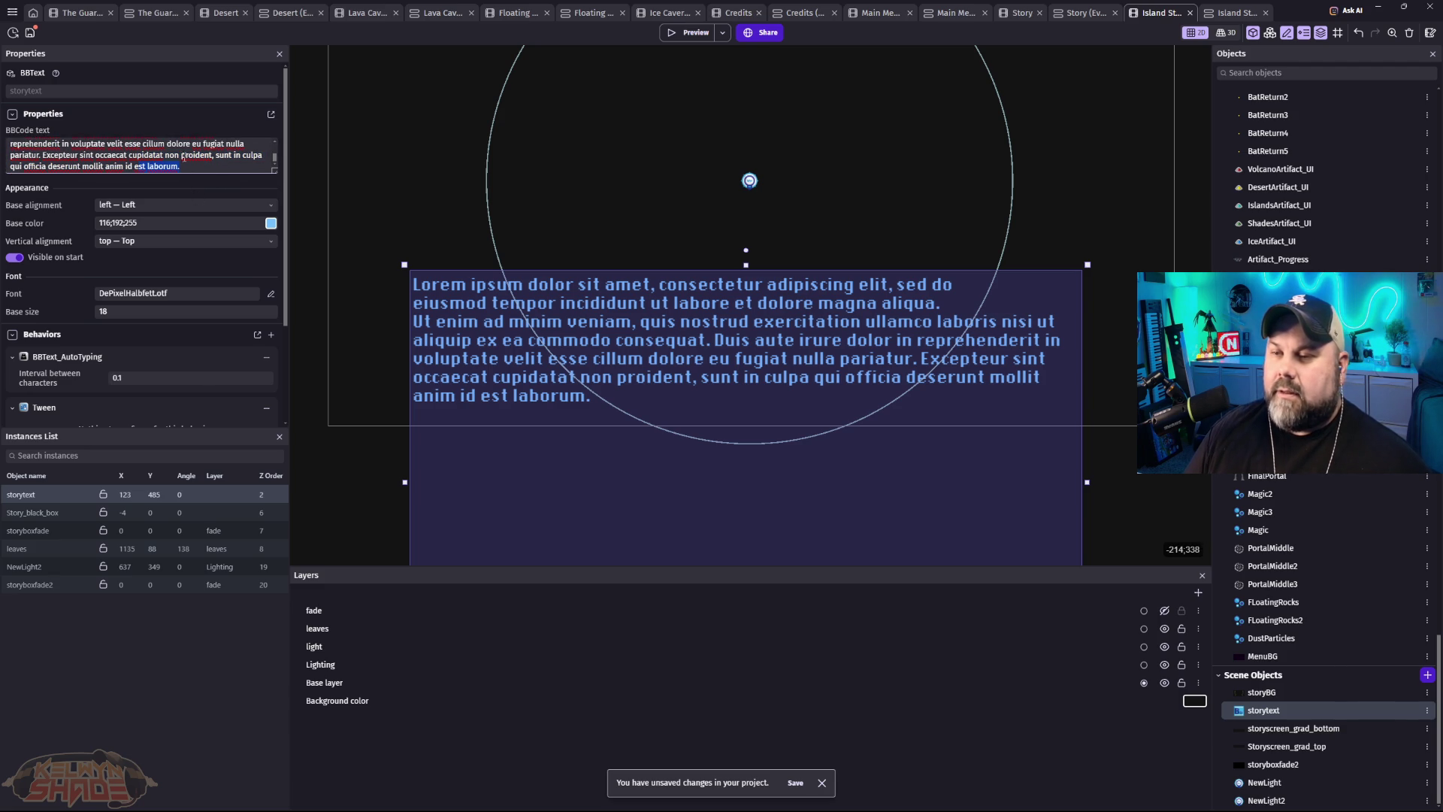
Step: In the Edit storytext dialog, start 'nisi ut aliquip' on a new line after 'laboris'
click(271, 115)
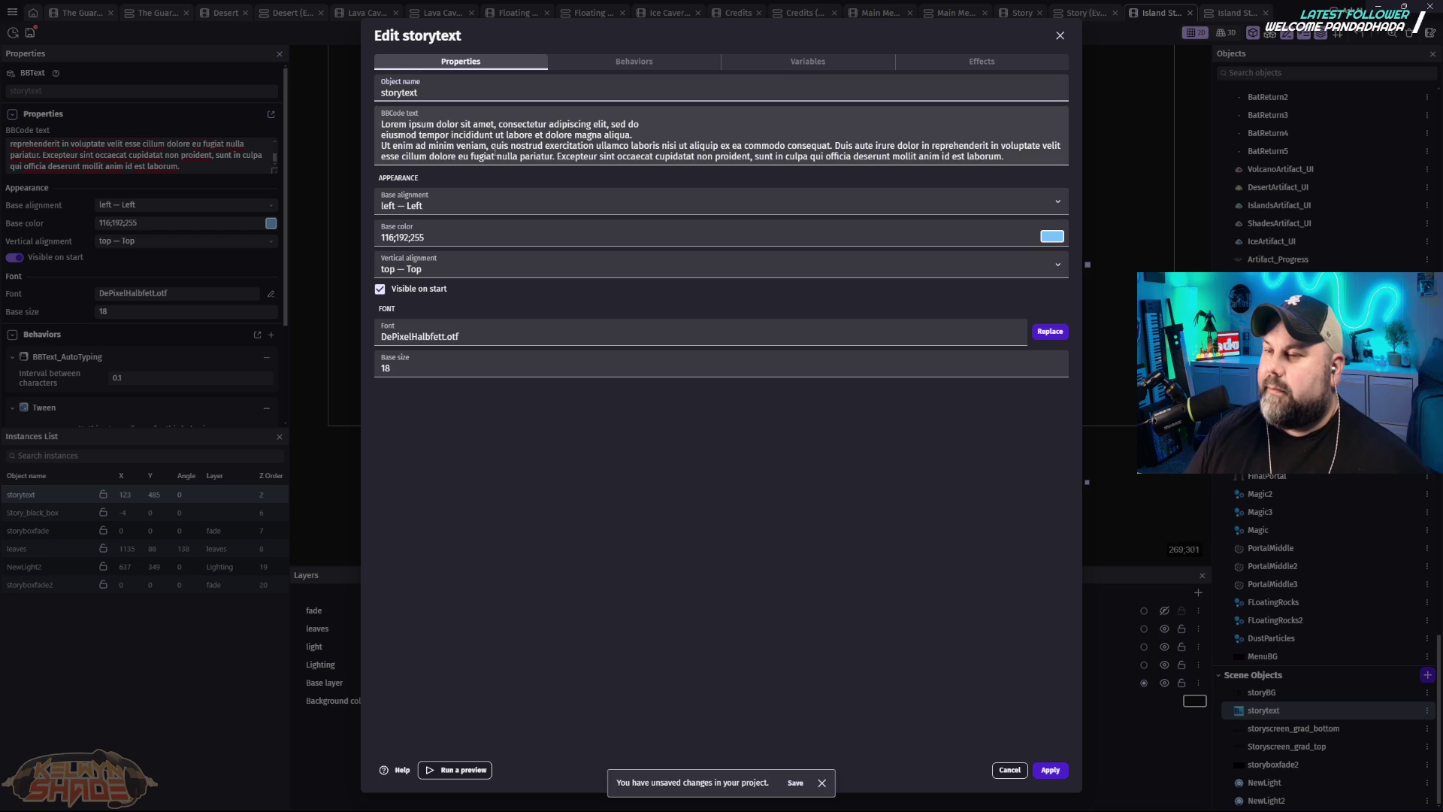
click(661, 145)
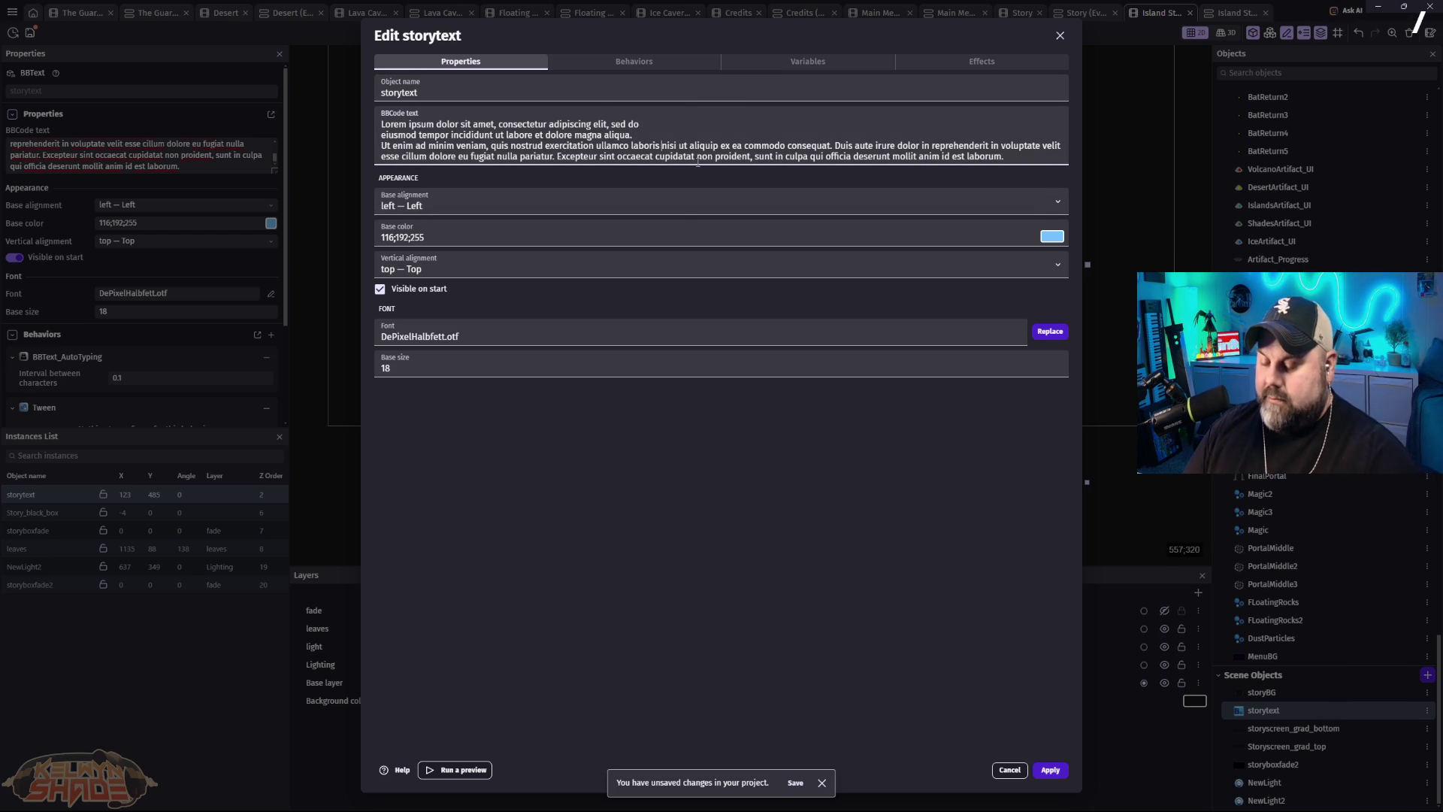
key(Return)
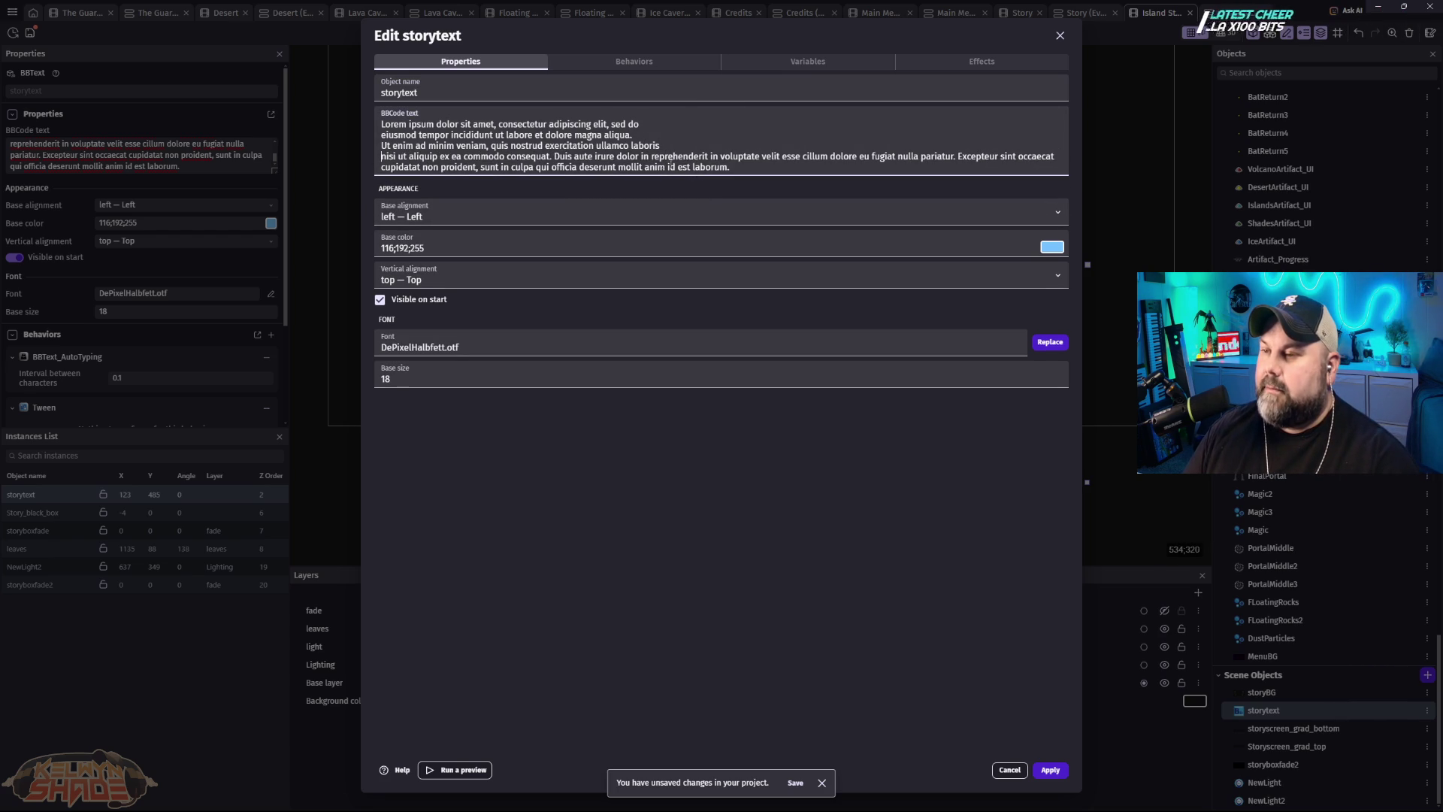
Step: Delete 'Duis aute…laborum.' so the text ends at 'commodo consequat.', apply, and preview the scene
click(554, 156)
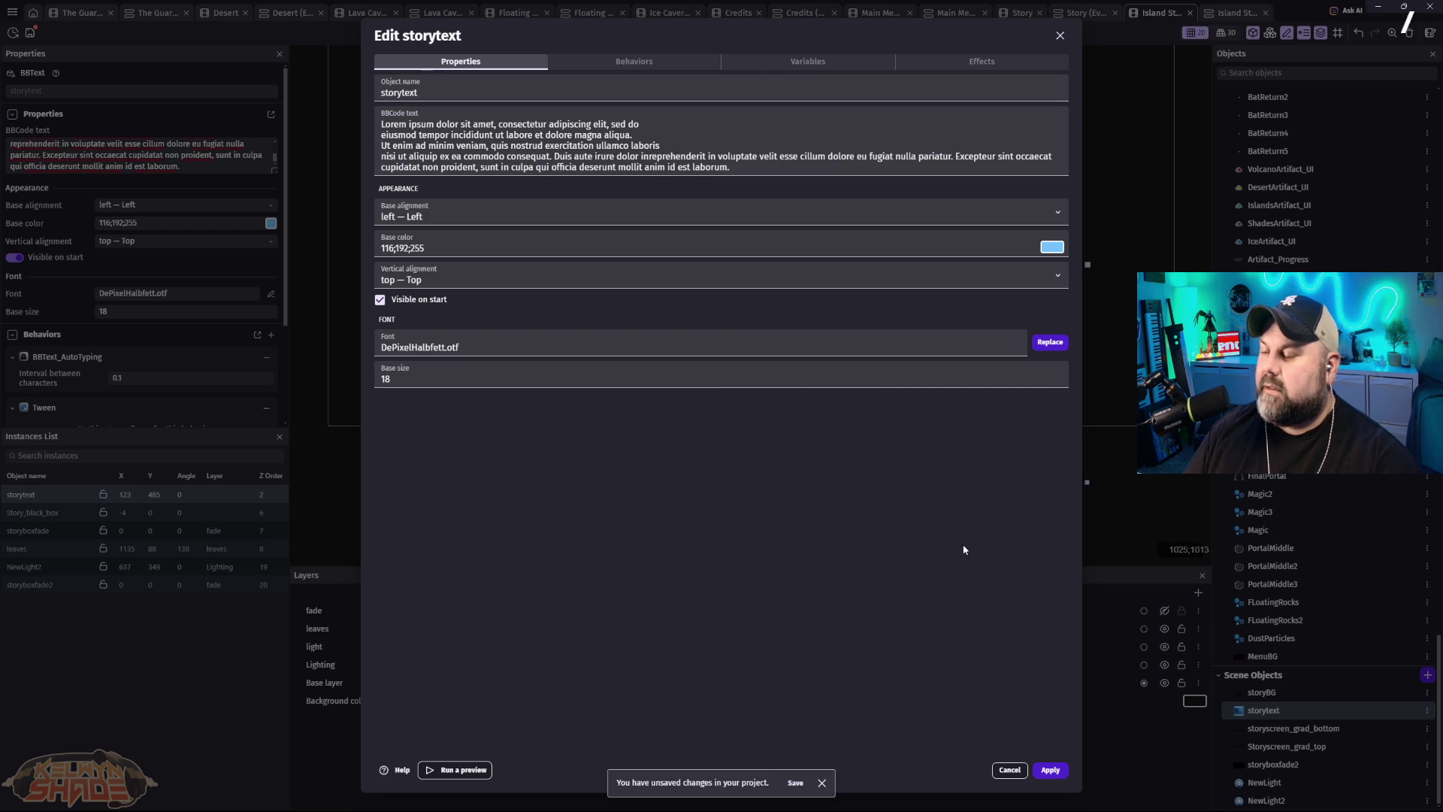
drag(733, 167, 576, 158)
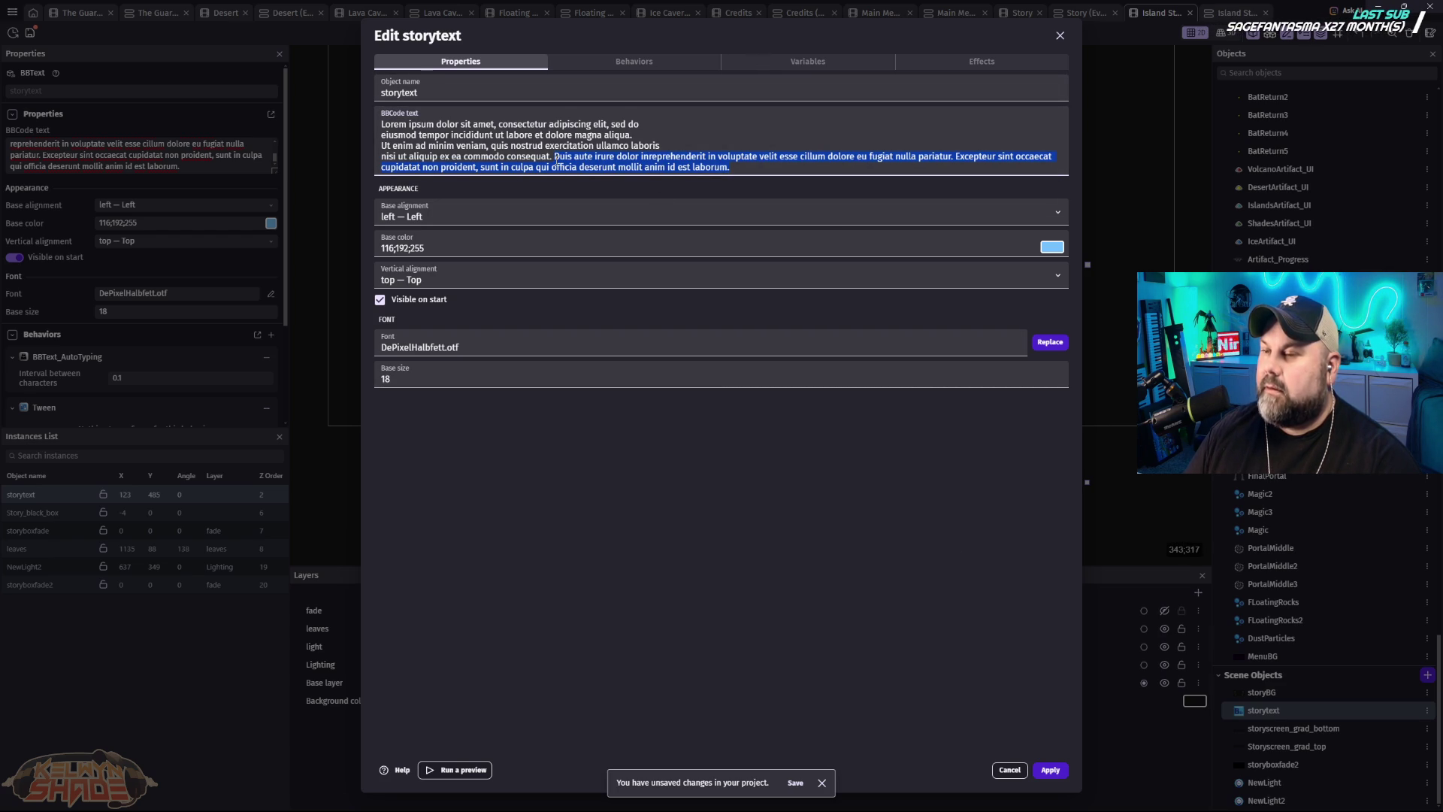
key(BackSpace)
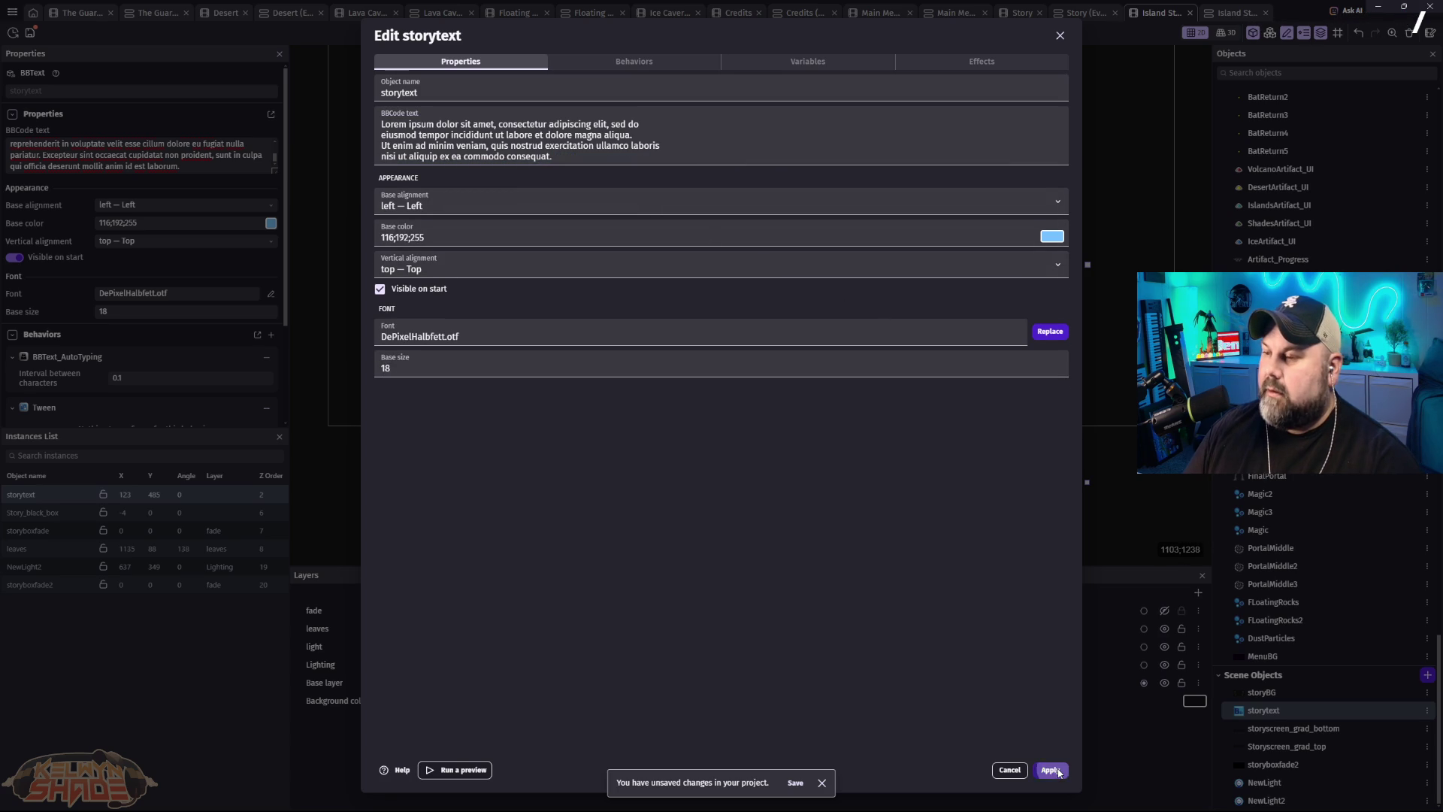
click(1050, 769)
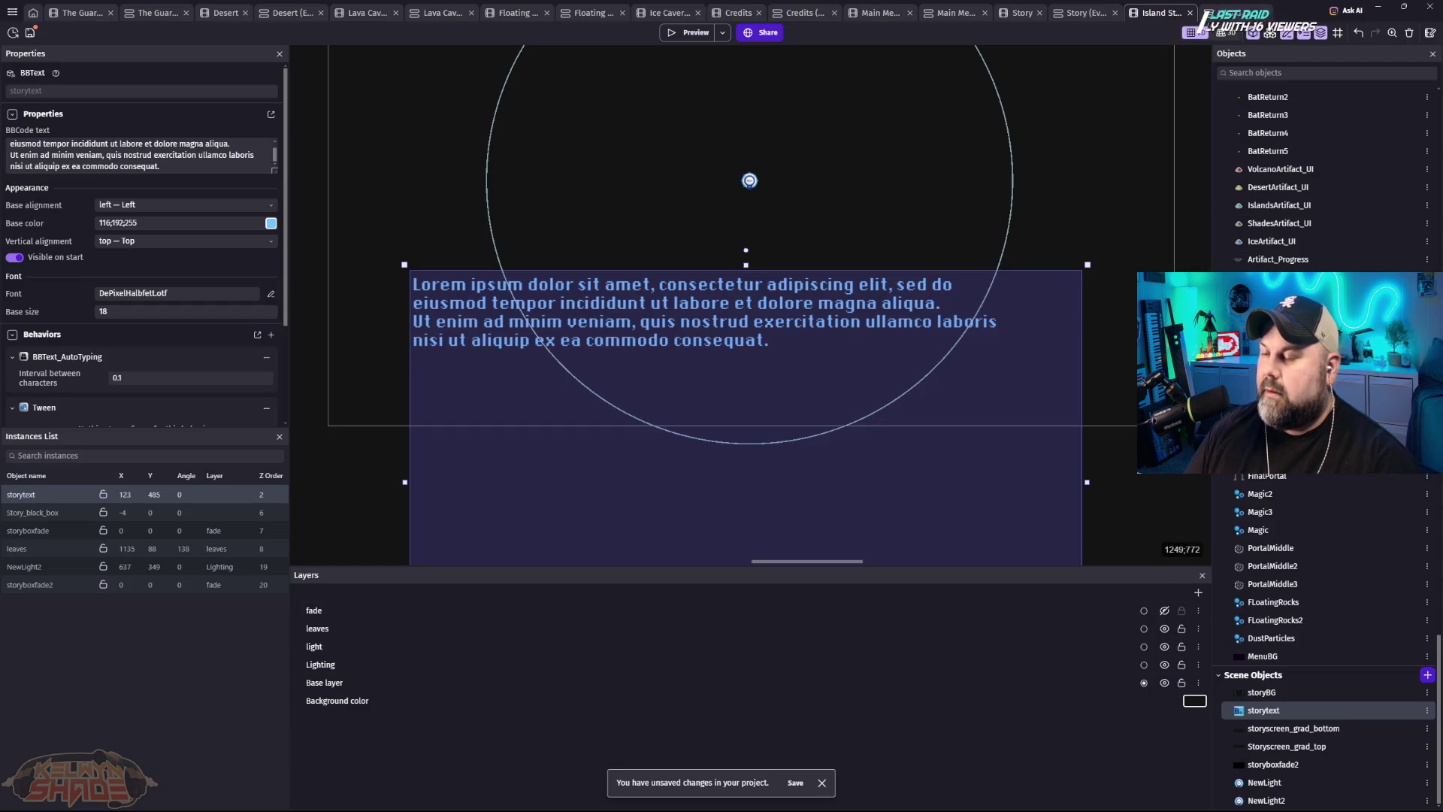
click(690, 32)
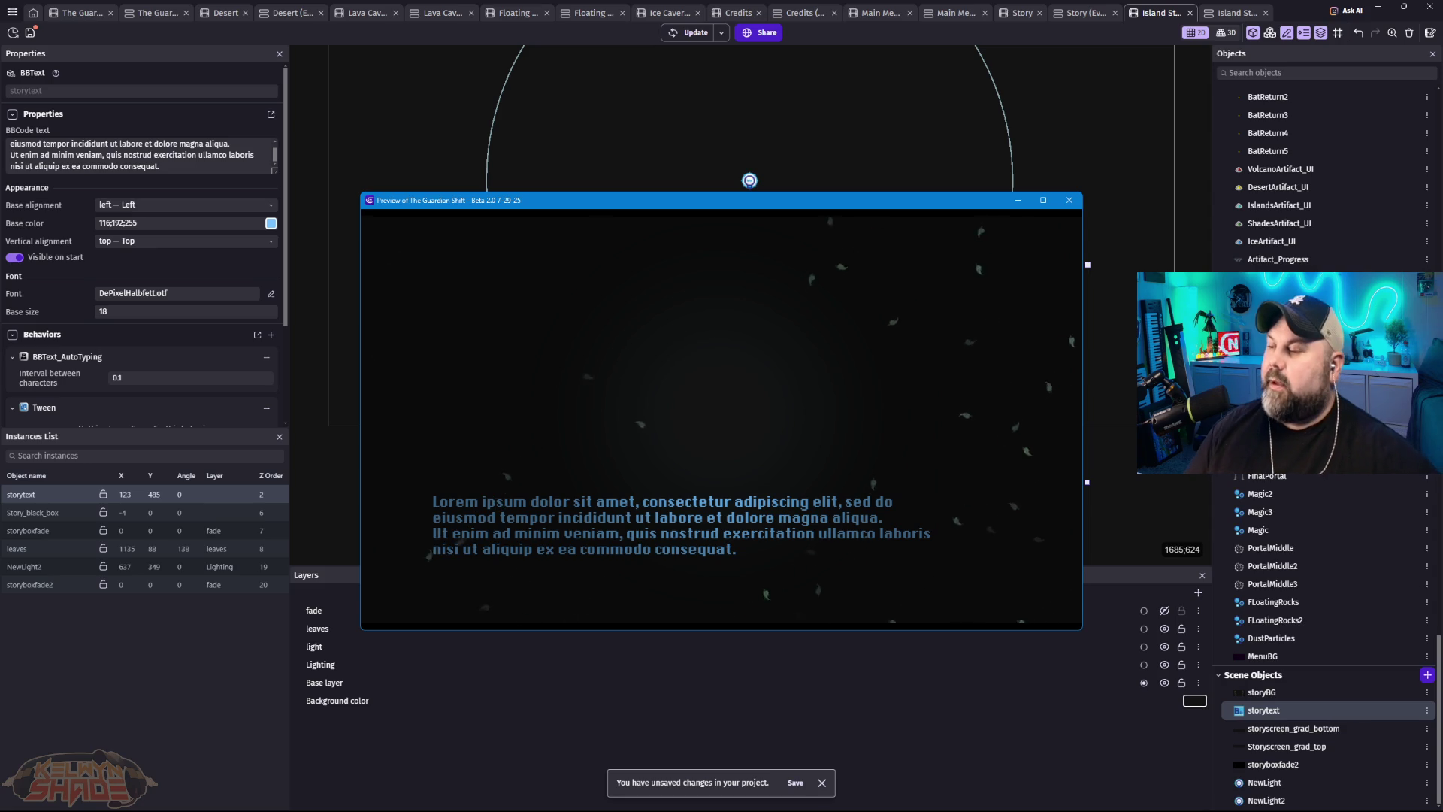
click(1069, 199)
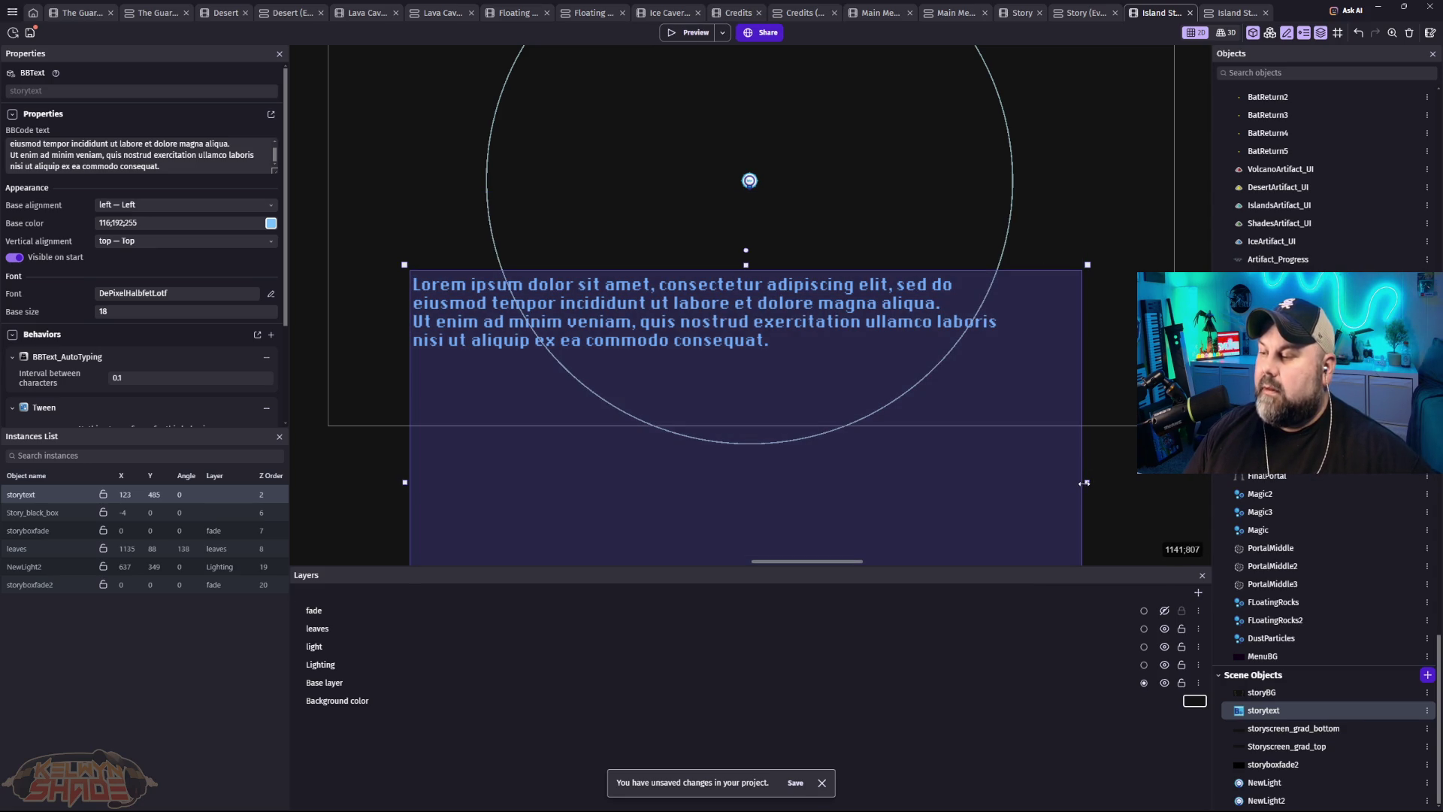
Step: Narrow the storytext box and shift it right and down to about X 187, Y 492
drag(1087, 482, 1009, 482)
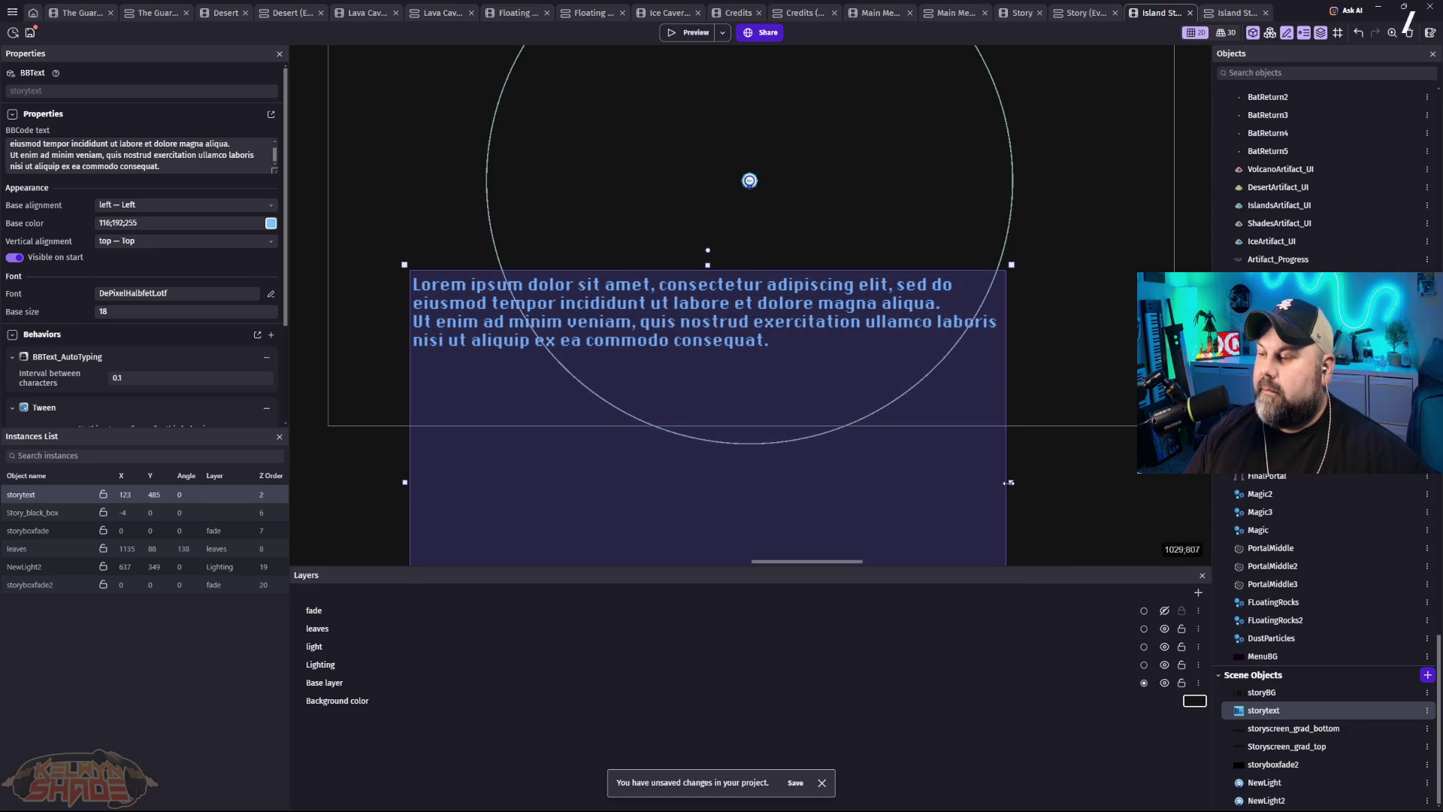
drag(750, 291, 790, 292)
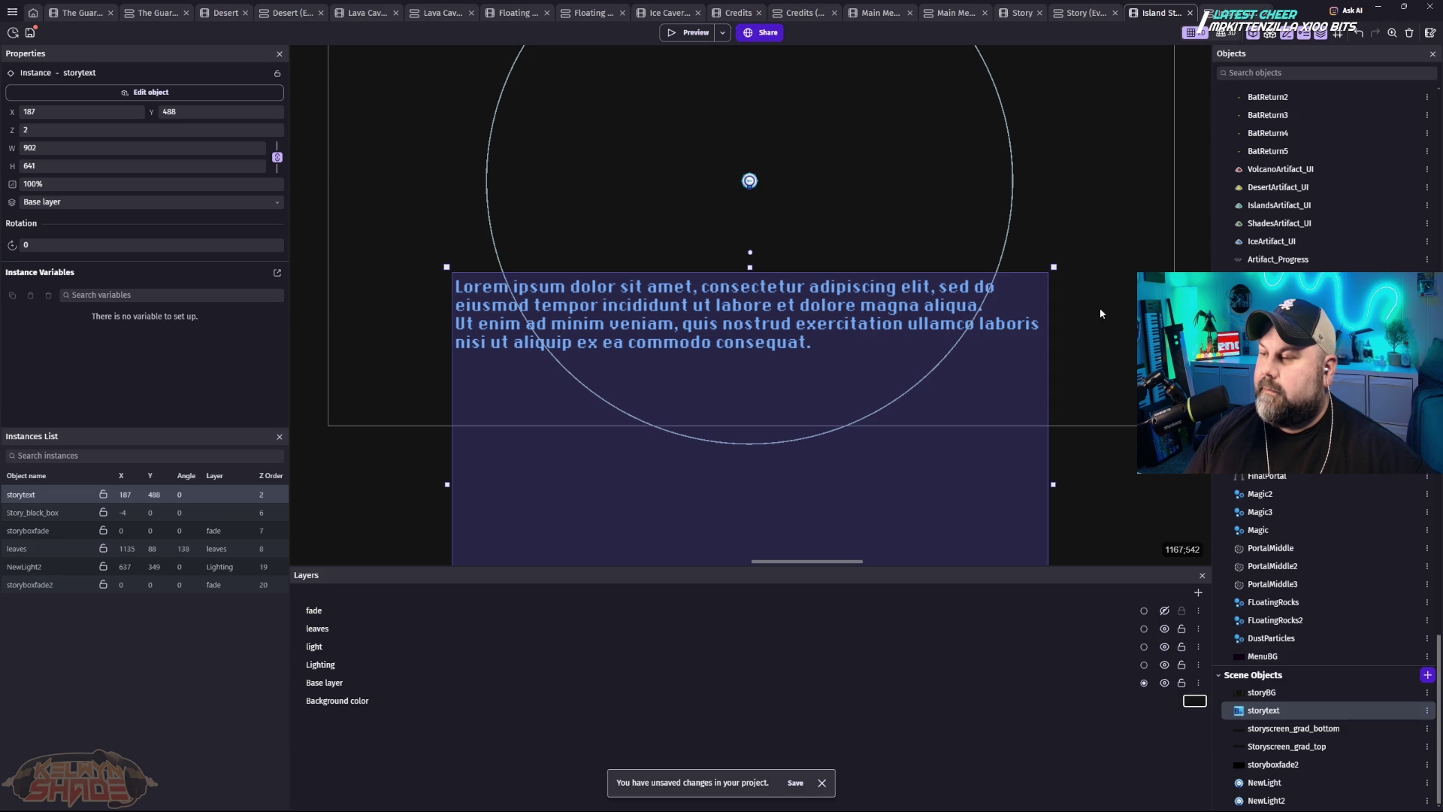
scroll(839, 365, up, 3)
scroll(839, 366, down, 1)
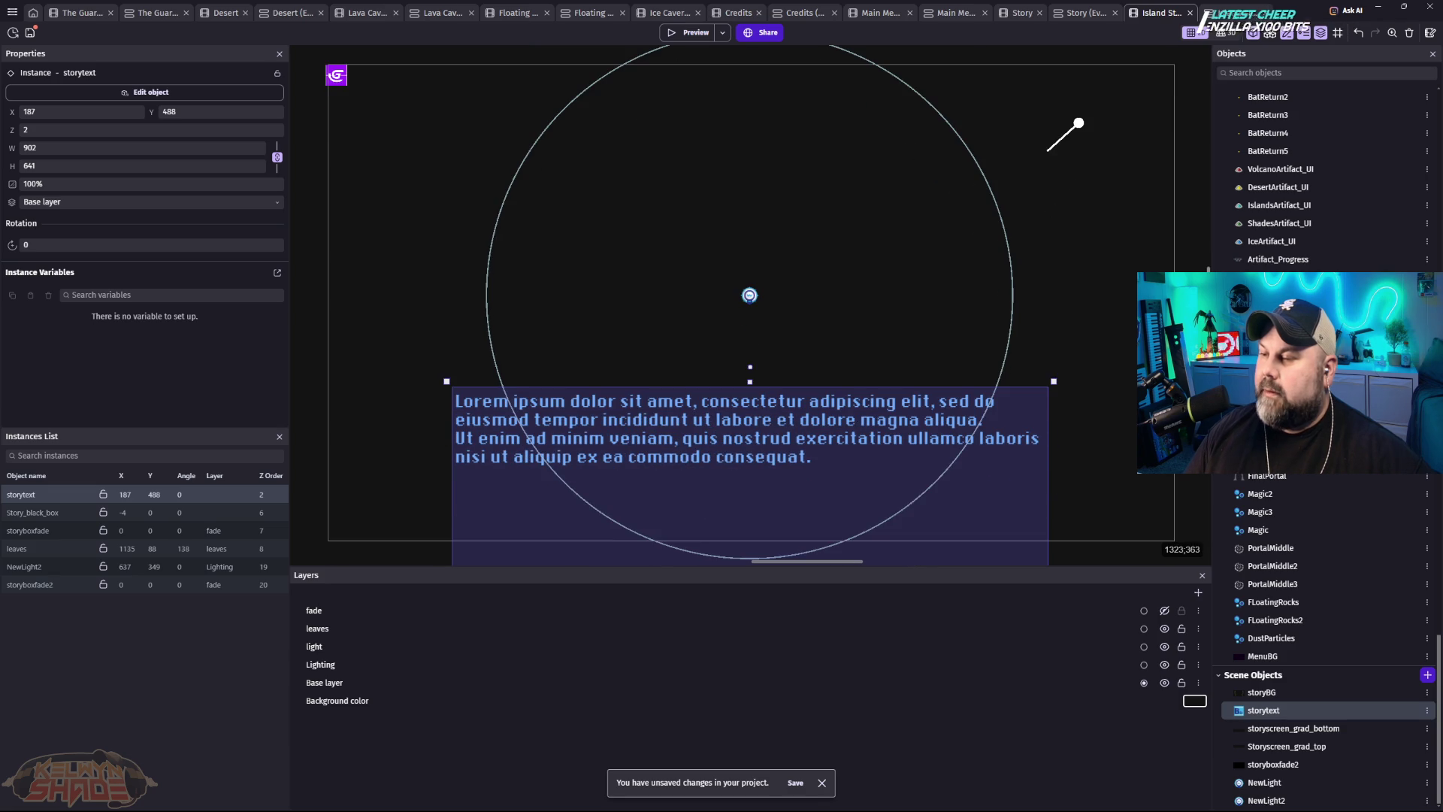
drag(807, 427, 816, 431)
key(Escape)
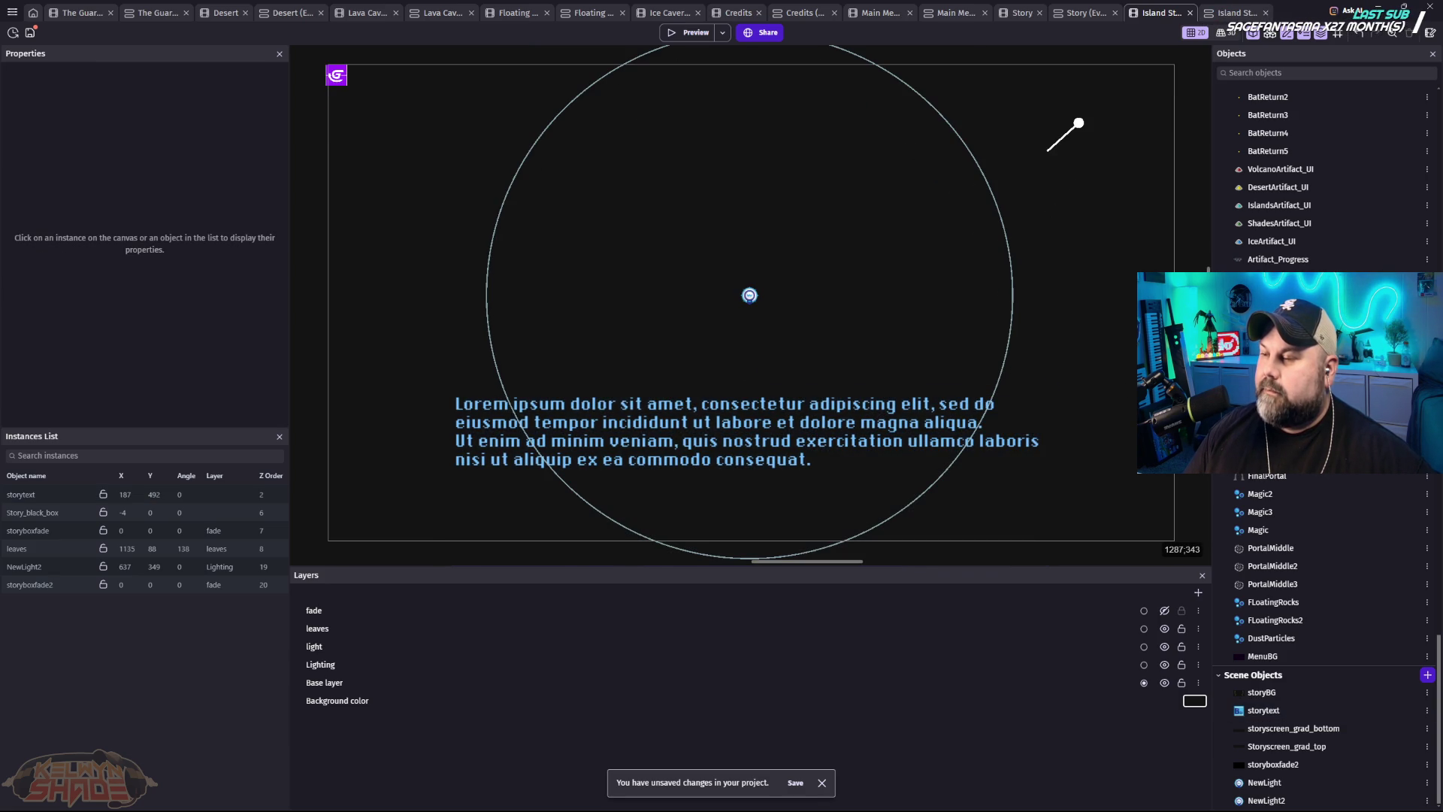
click(896, 804)
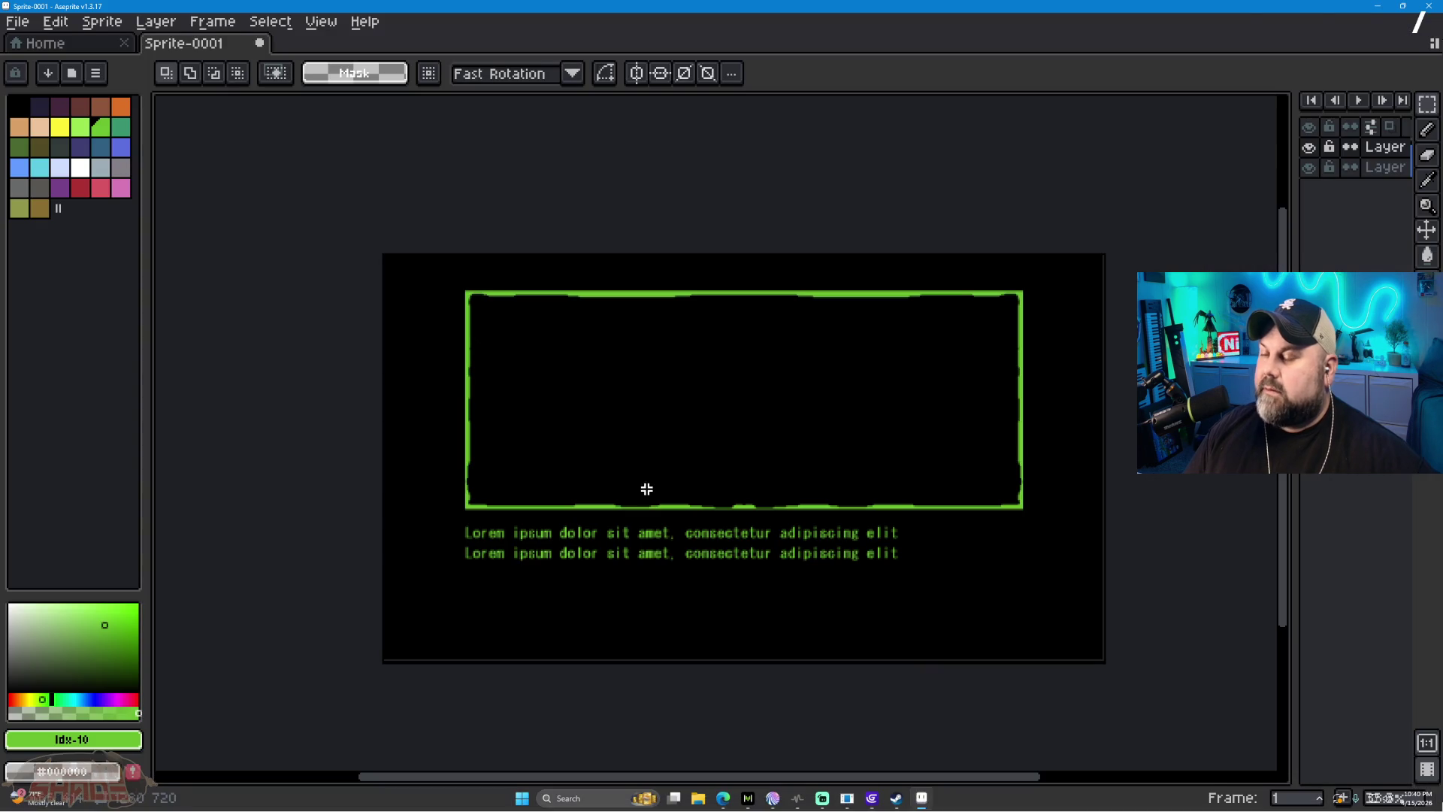
Step: Undo the two lorem text lines and crop Sprite-0001 to the 992×387 green-bordered box
click(1426, 255)
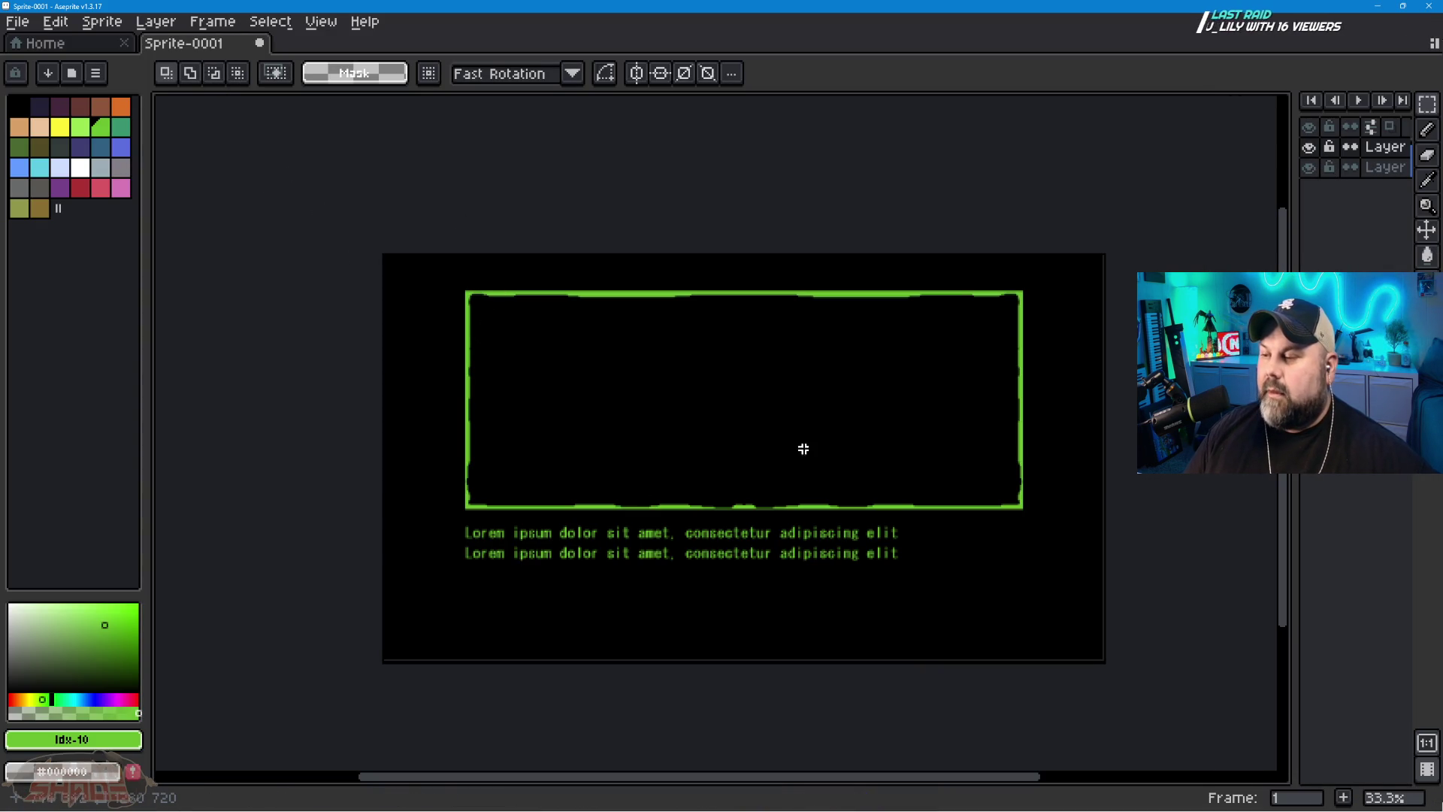
key(ctrl+z)
key(ctrl+z)
key(ctrl+z)
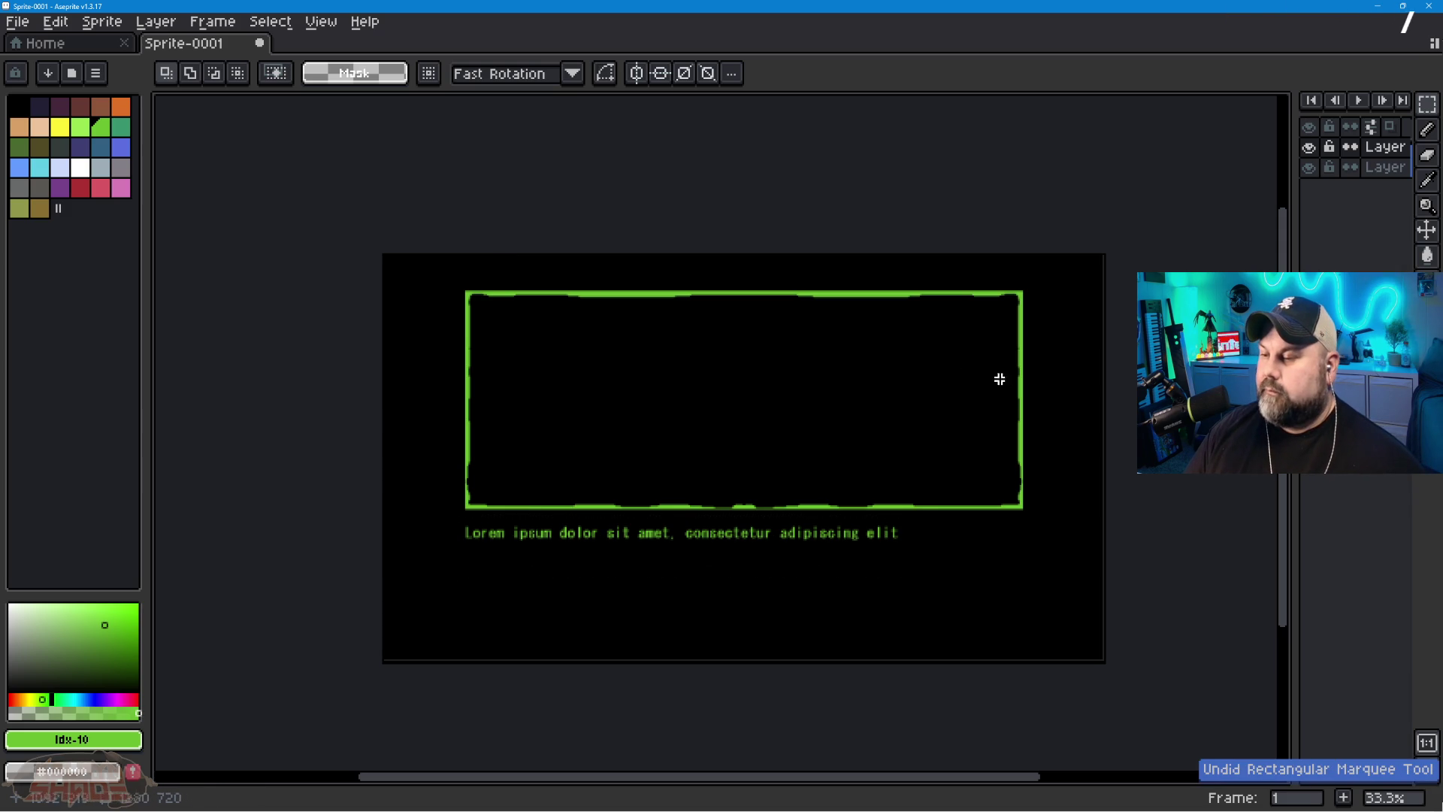
key(ctrl+z)
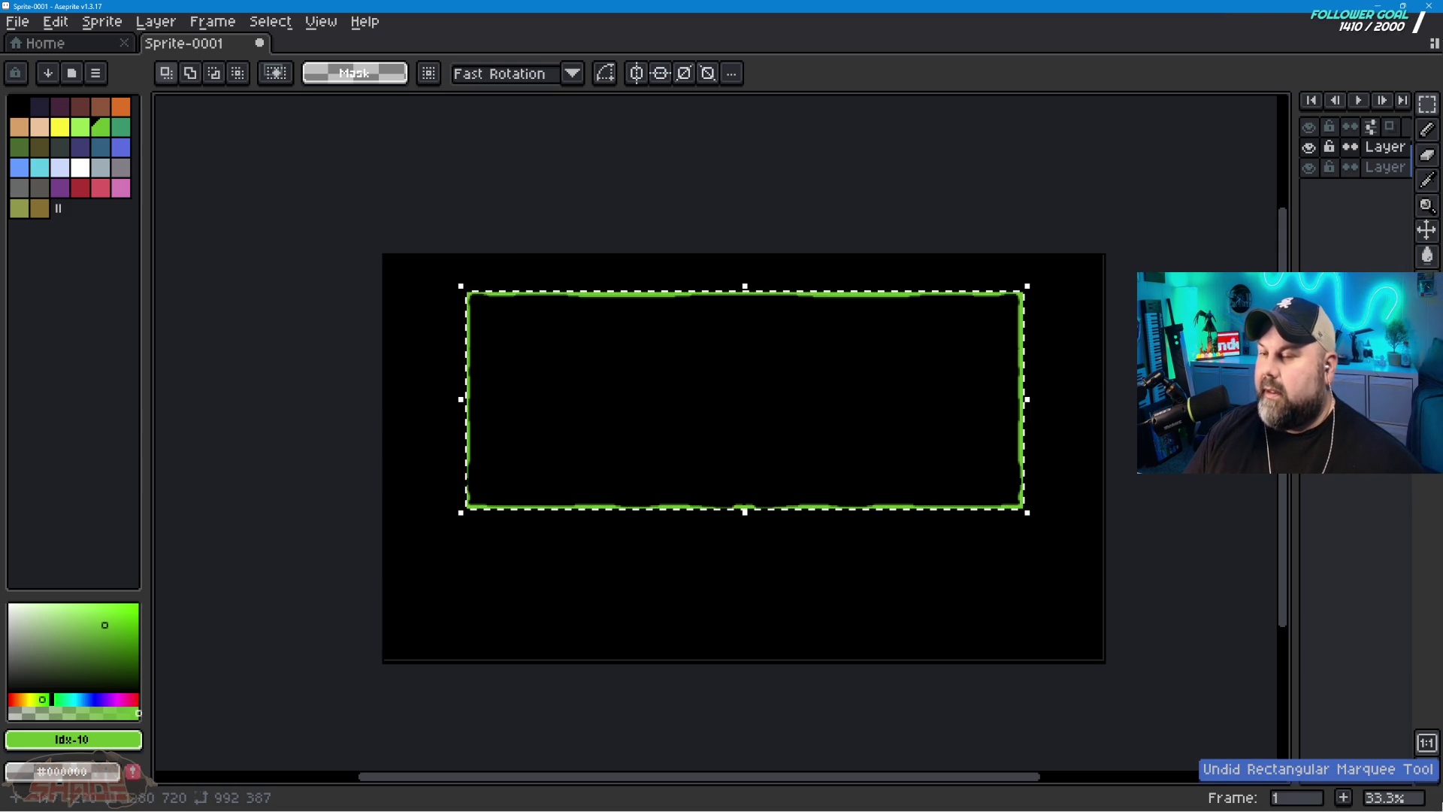
click(60, 23)
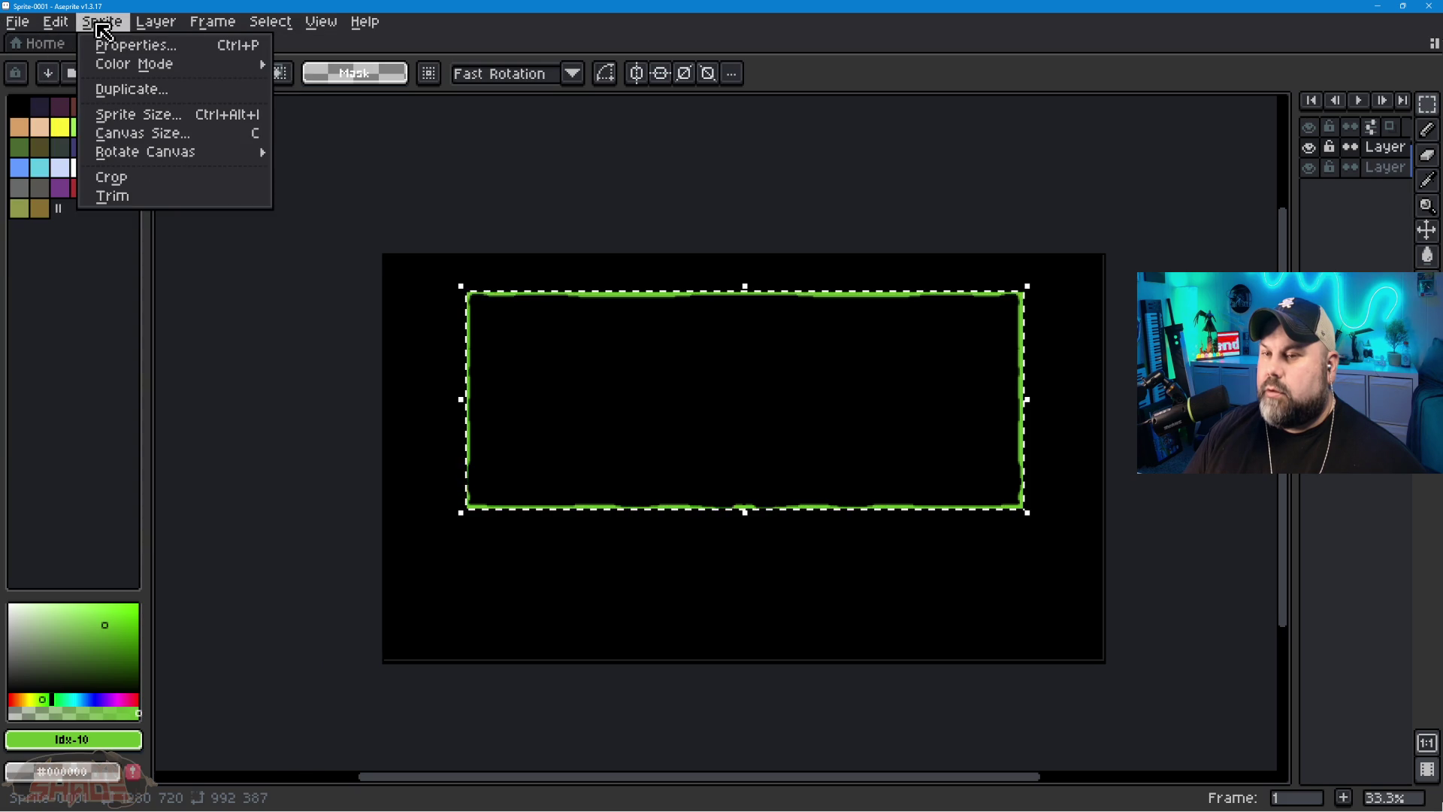
click(160, 176)
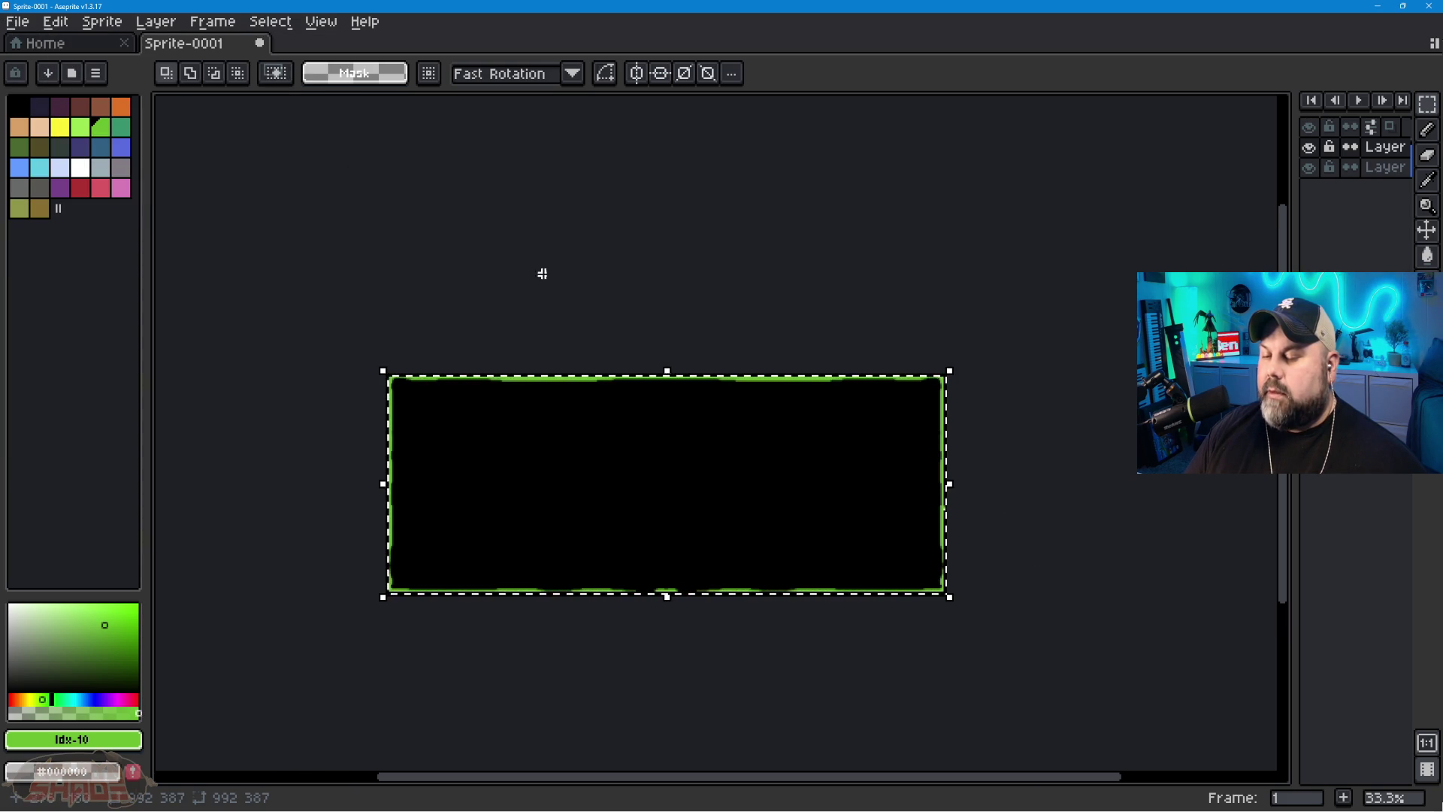
Step: Minimize Aseprite so the GDevelop scene editor shows again
mouse_move(1062, 806)
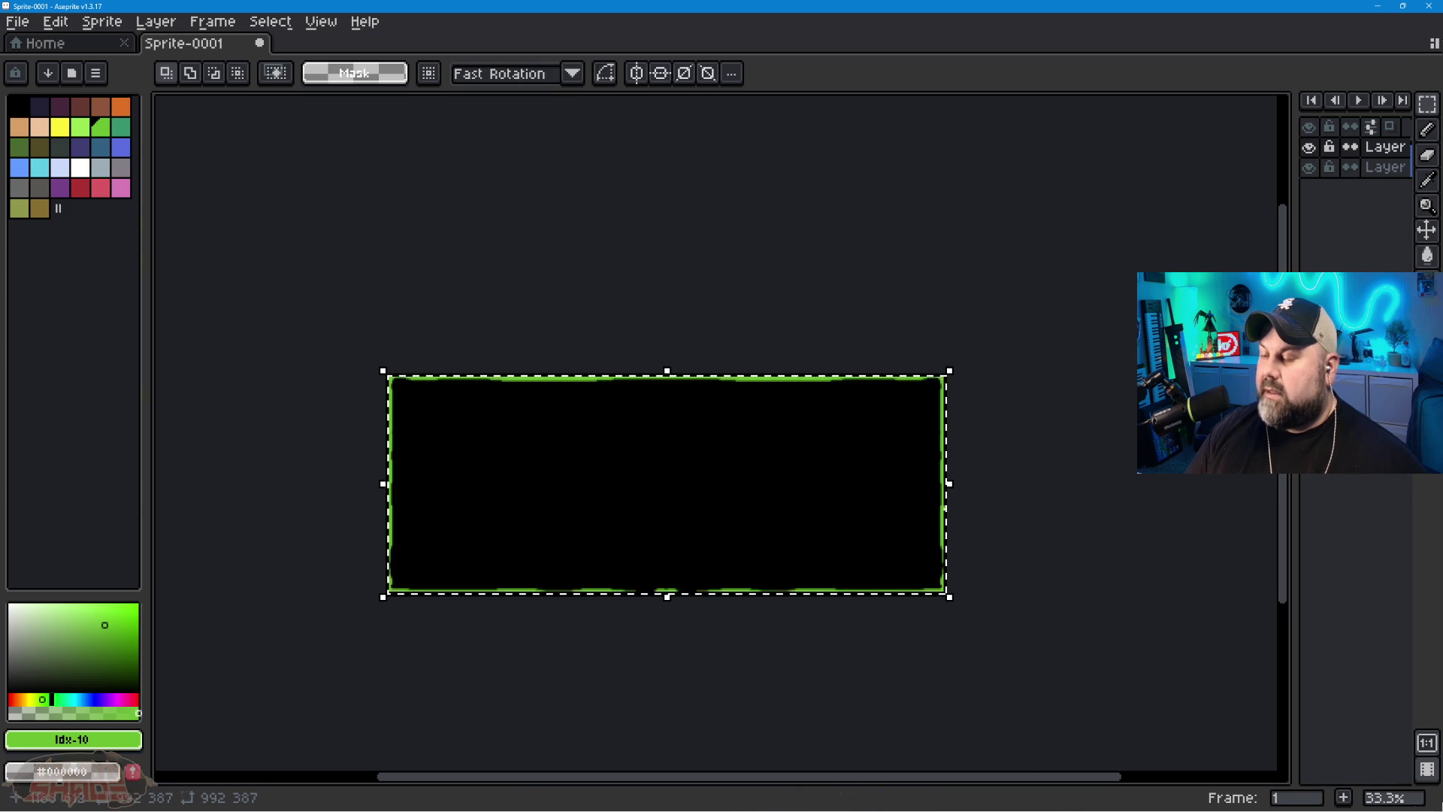
mouse_move(995, 811)
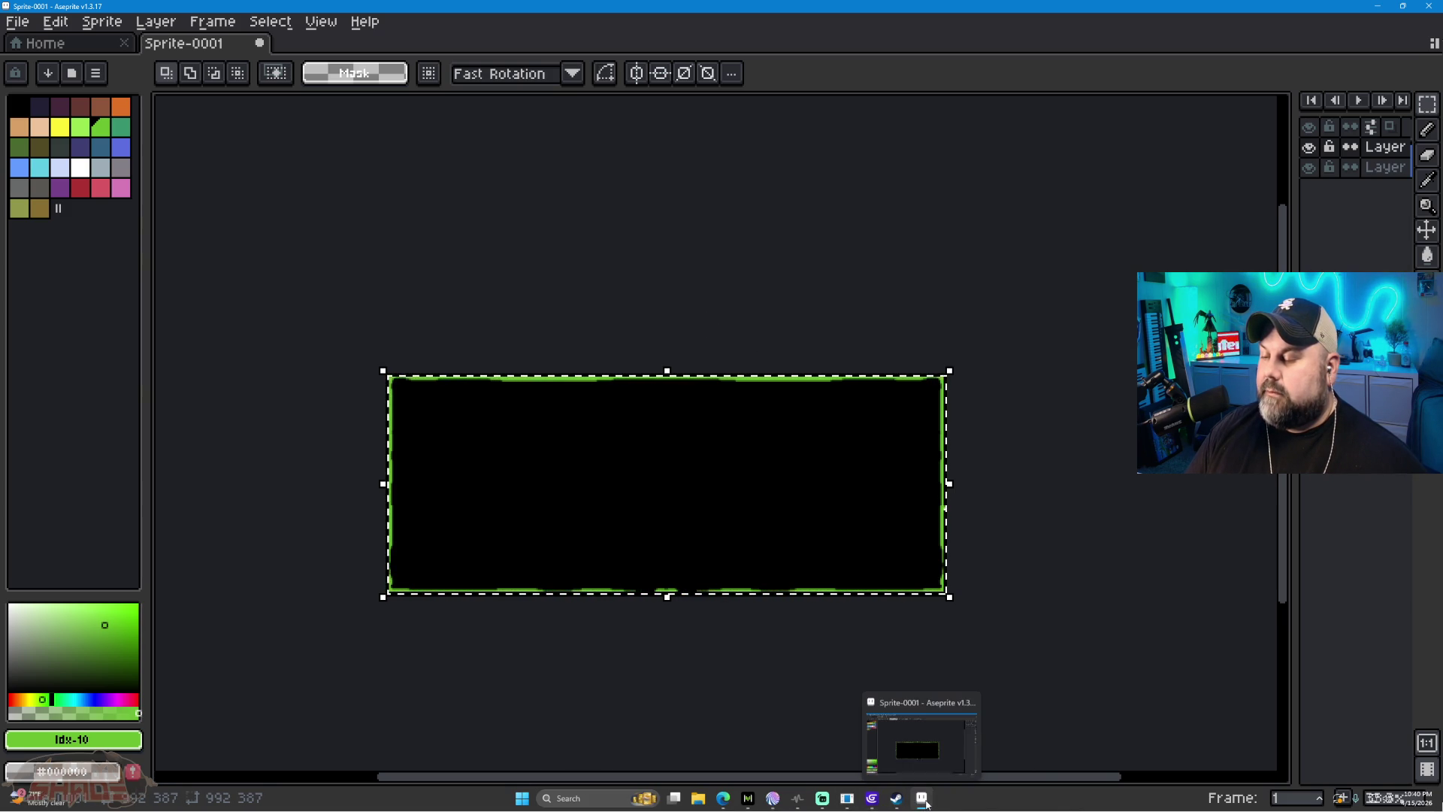
mouse_move(785, 806)
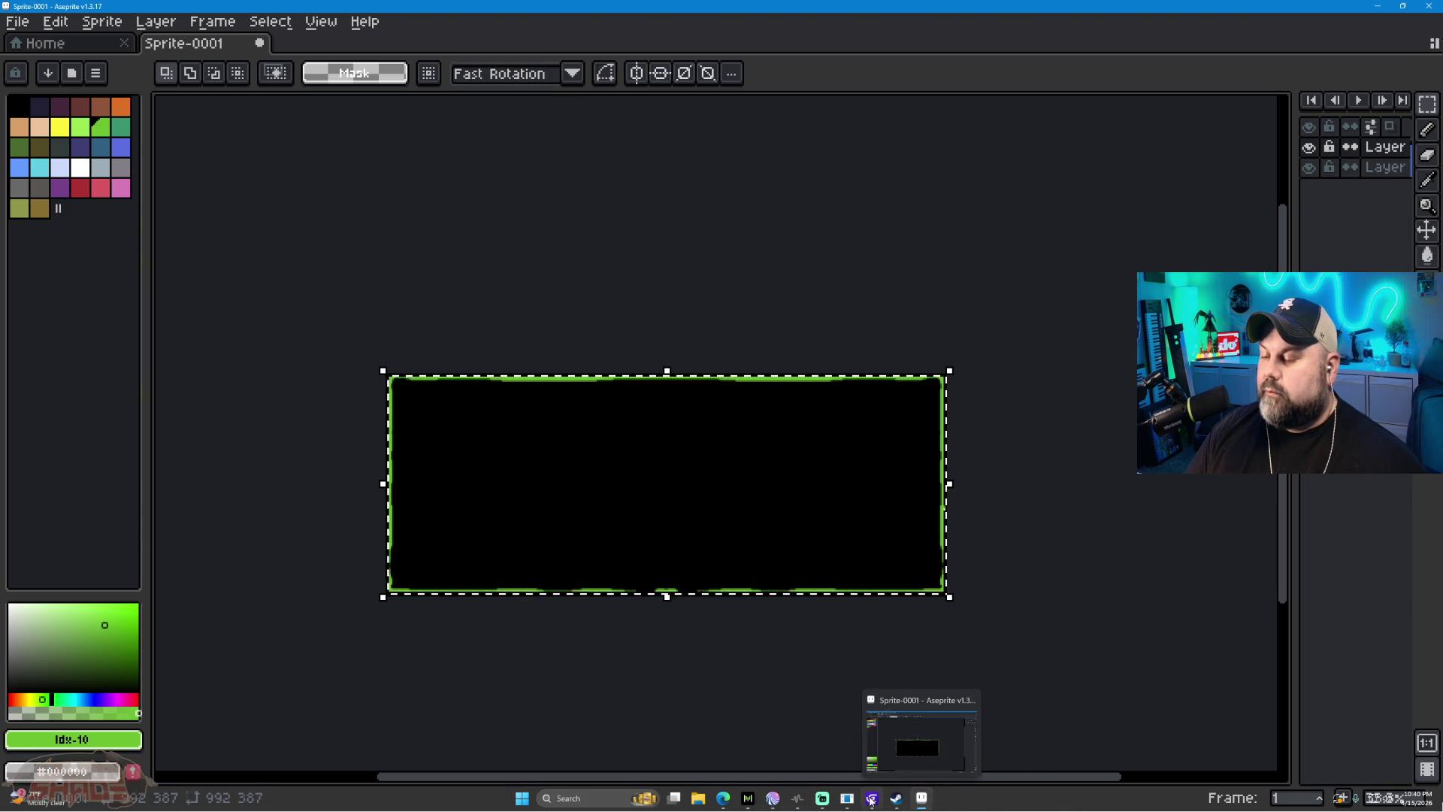
click(922, 798)
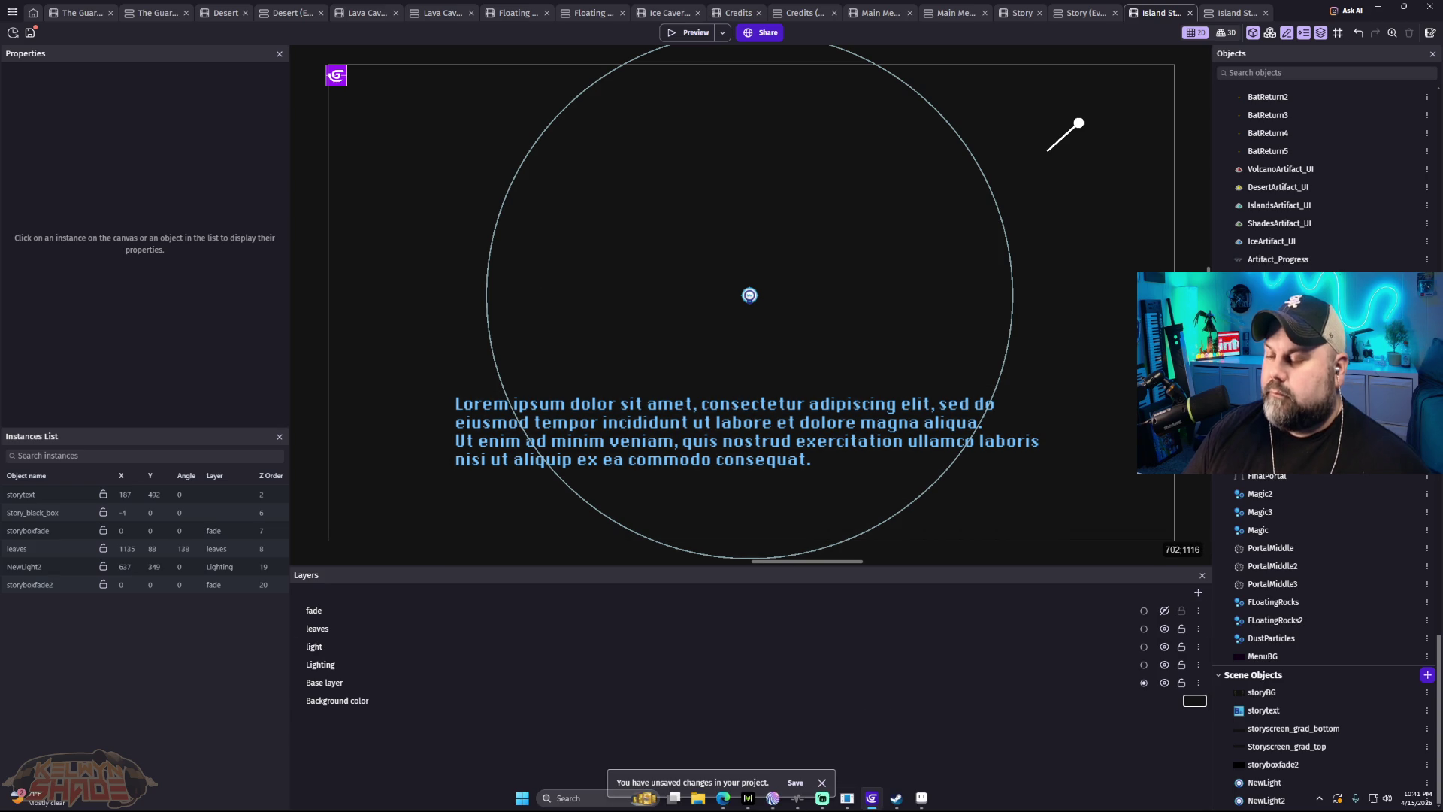
Step: Restore Aseprite from the taskbar's Sprite-0001 thumbnail
mouse_move(928, 805)
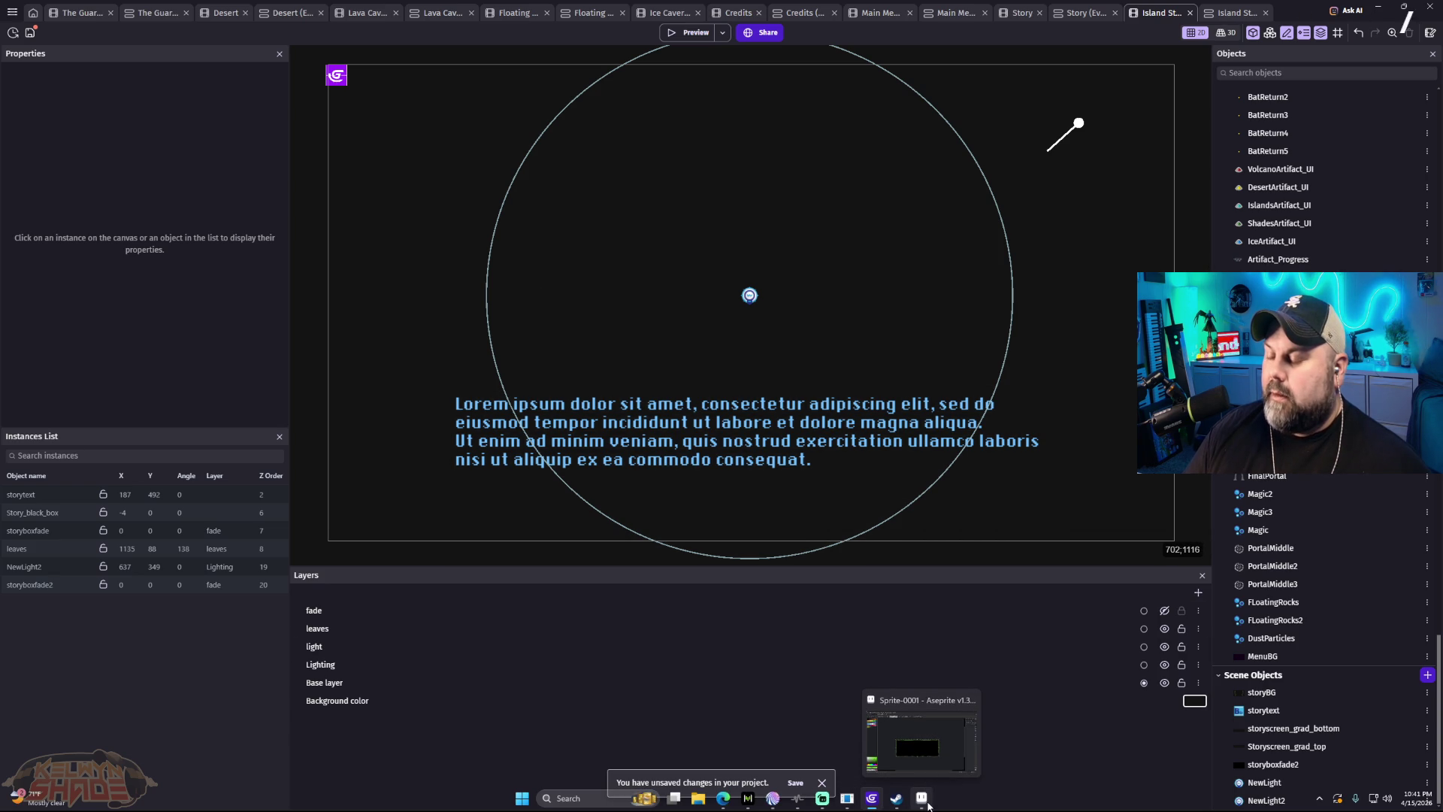
click(918, 741)
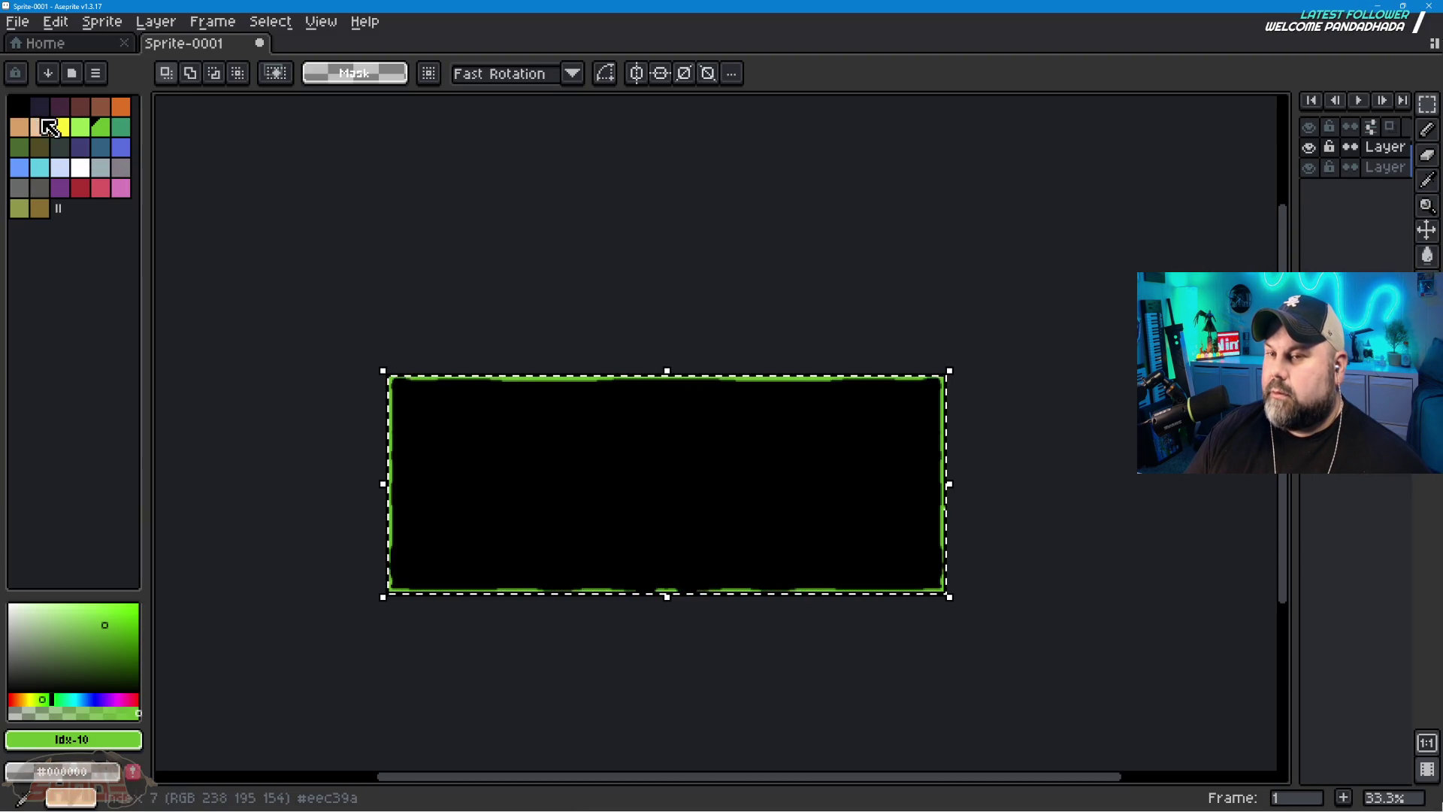
Step: Bucket-fill the box interior grey, then refill it with dark teal (184°, 82, 21)
click(40, 188)
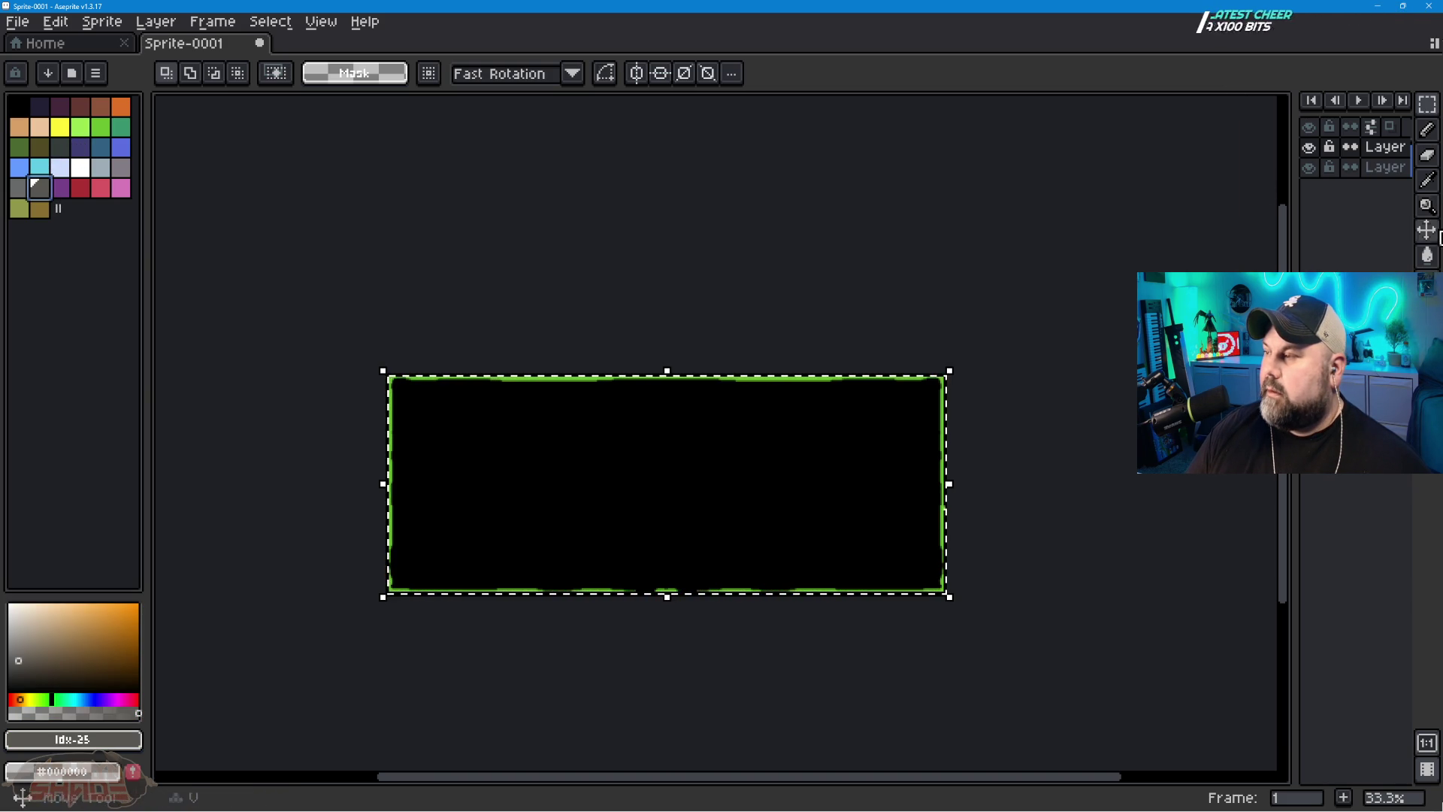
key(g)
click(893, 428)
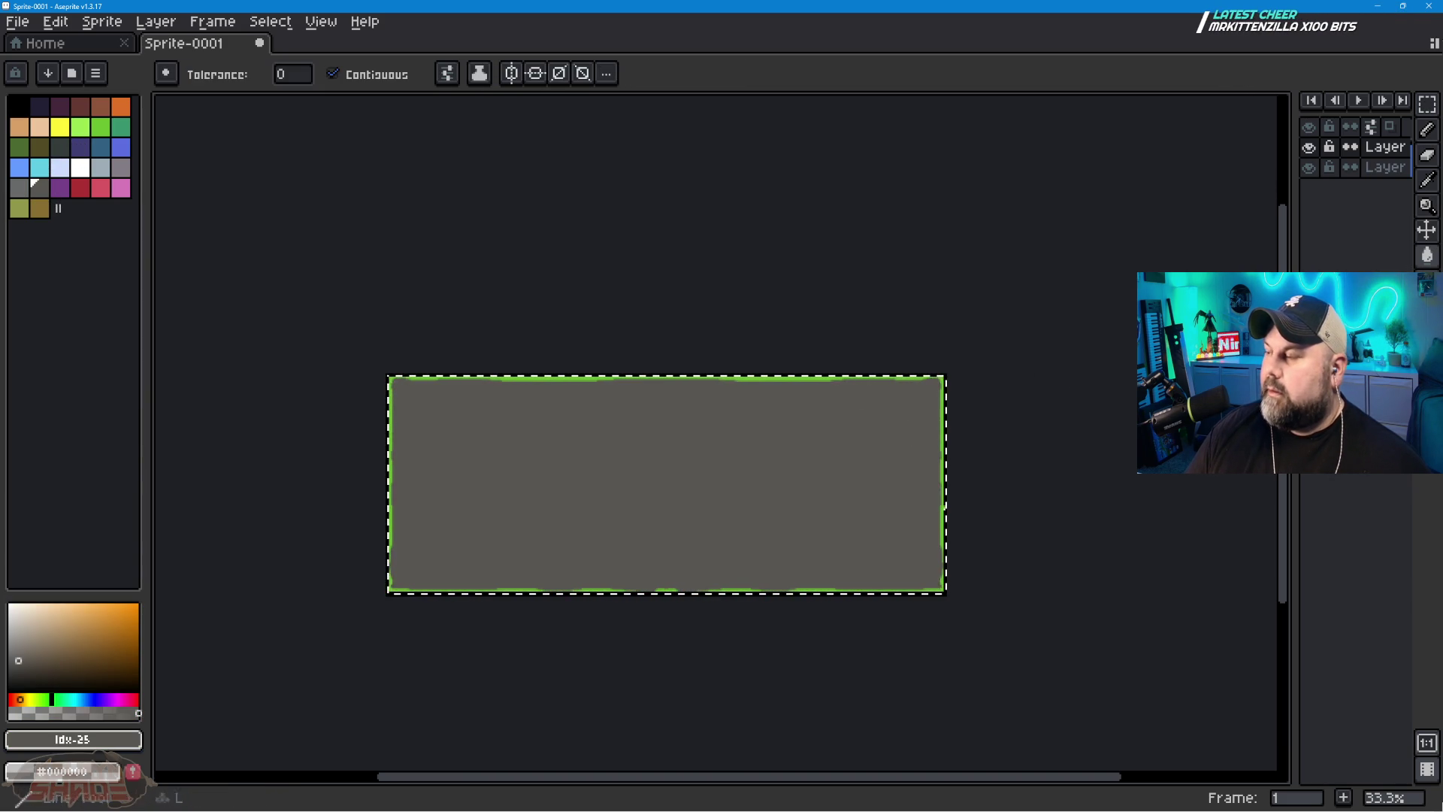
mouse_move(73, 667)
mouse_down()
mouse_move(15, 672)
mouse_move(119, 679)
mouse_up()
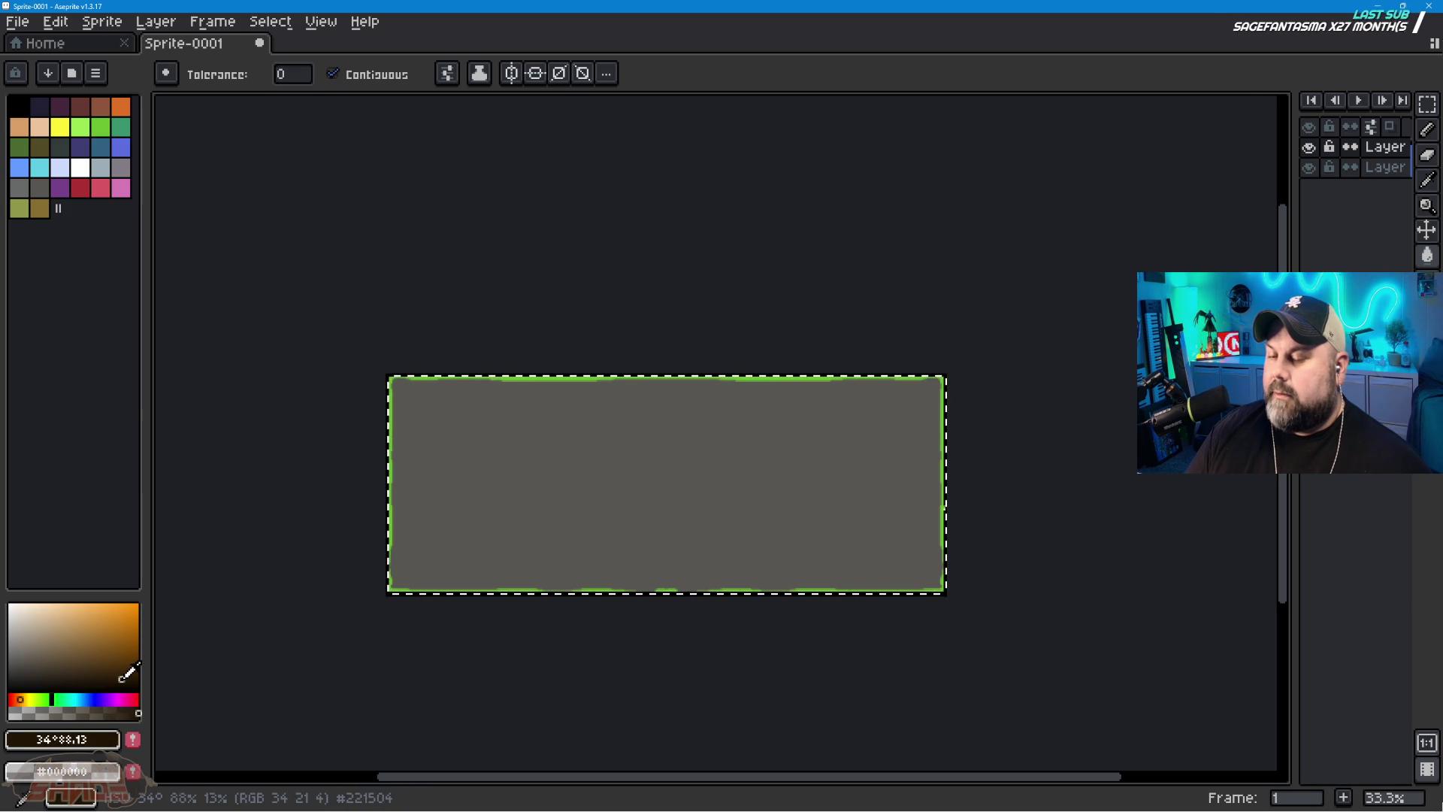
click(74, 700)
click(101, 674)
click(115, 671)
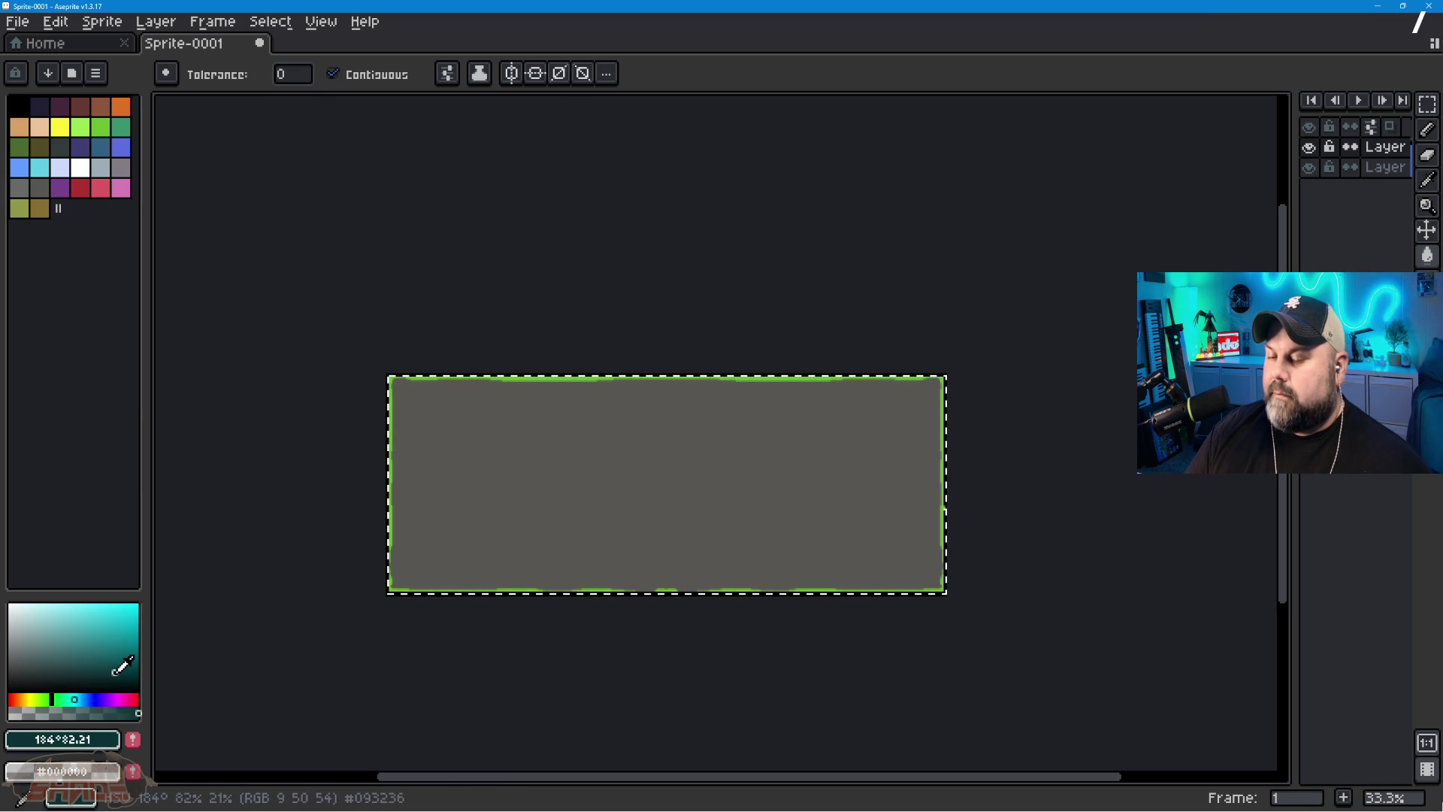
click(503, 533)
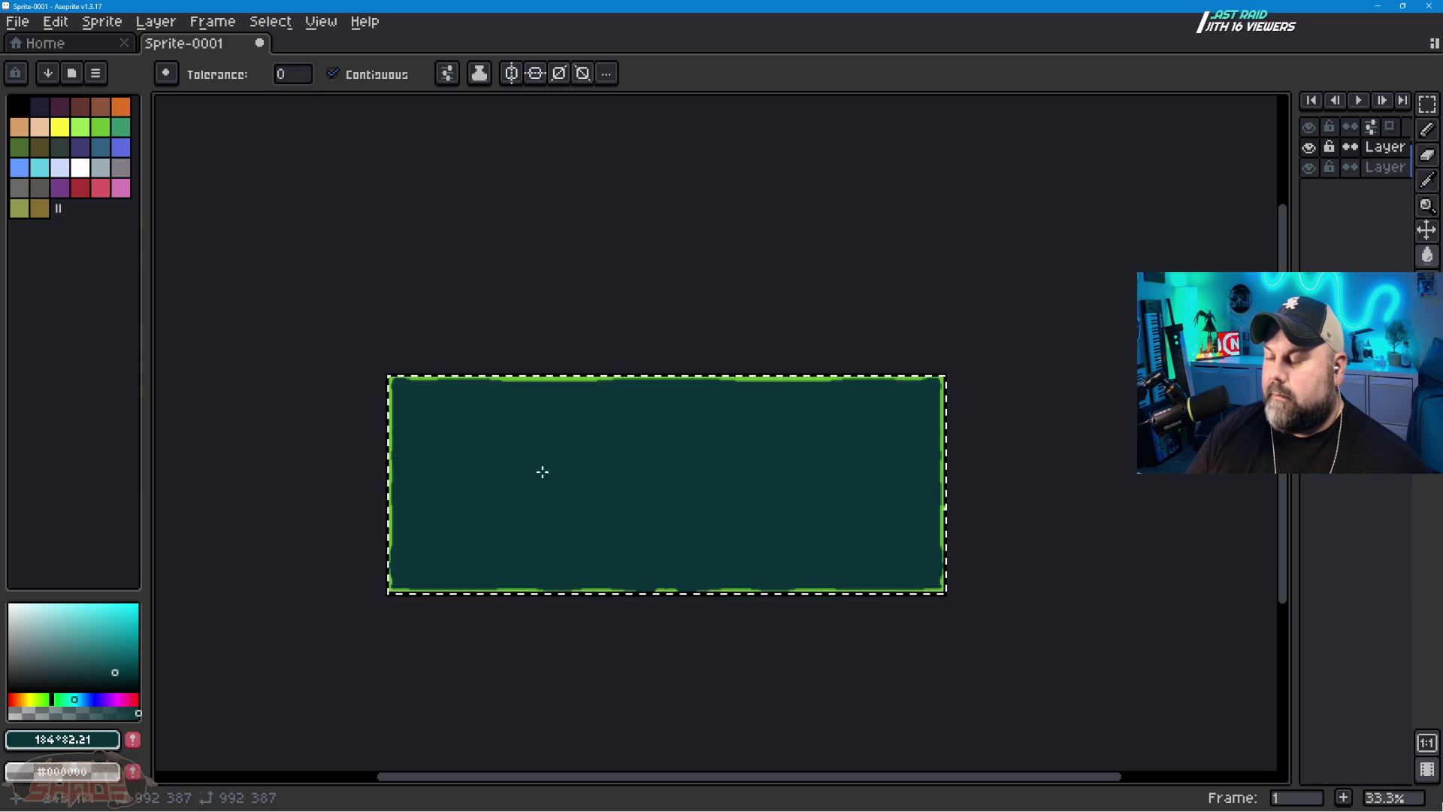
Step: Paint over the green top and right borders with a 53px teal Pencil
click(1430, 132)
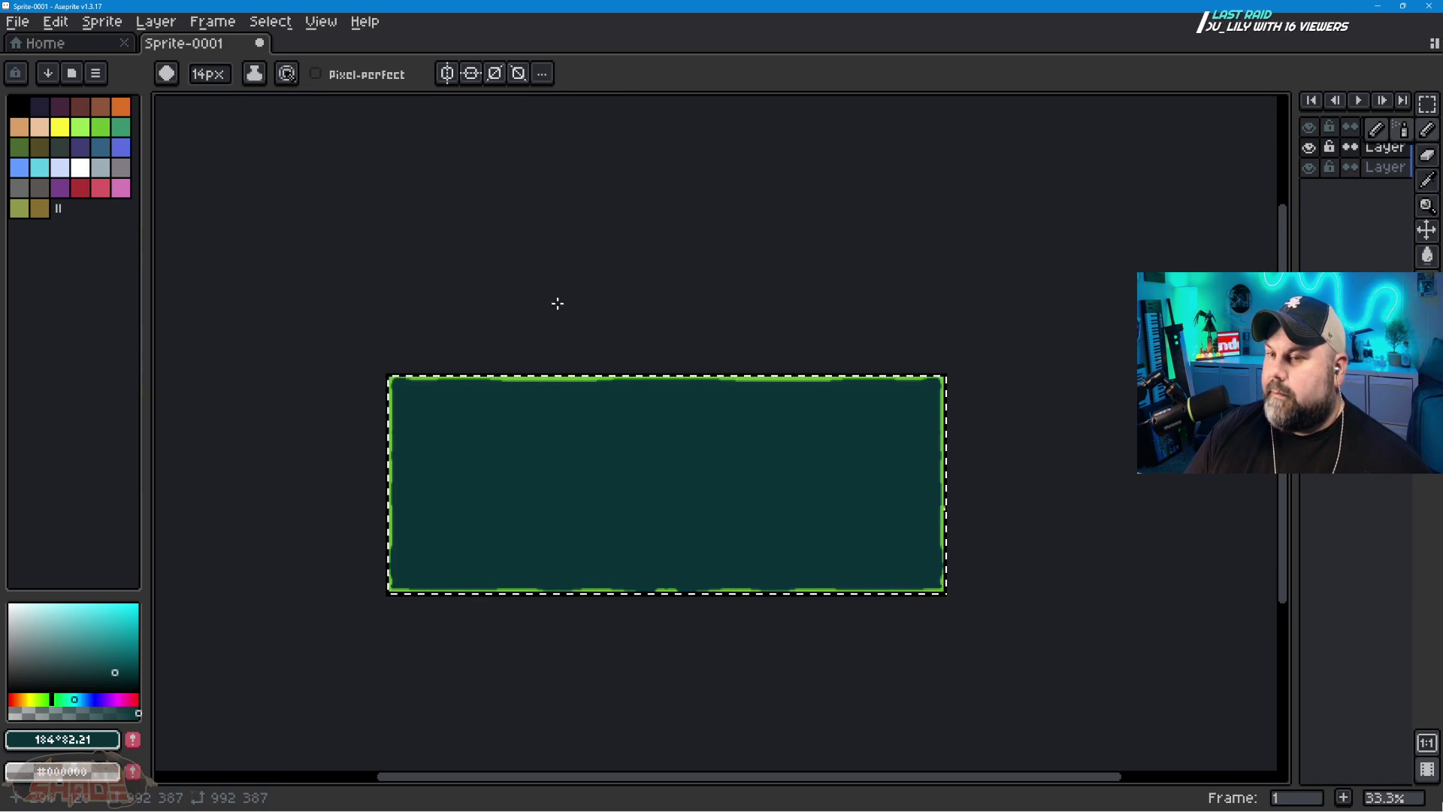
click(209, 74)
drag(251, 100, 361, 101)
click(502, 314)
drag(582, 379, 392, 382)
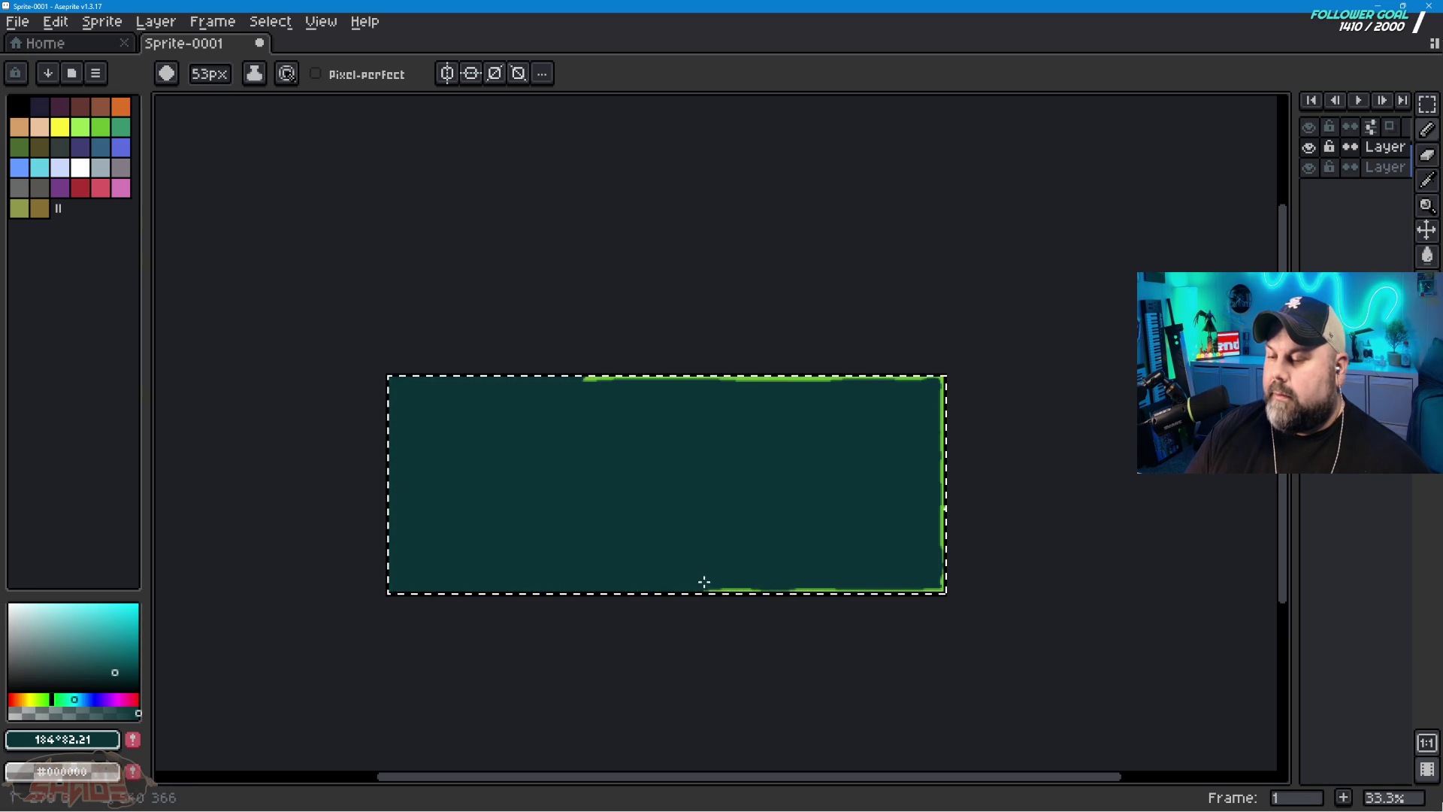
mouse_move(944, 594)
mouse_down()
mouse_move(931, 441)
mouse_move(935, 532)
mouse_up()
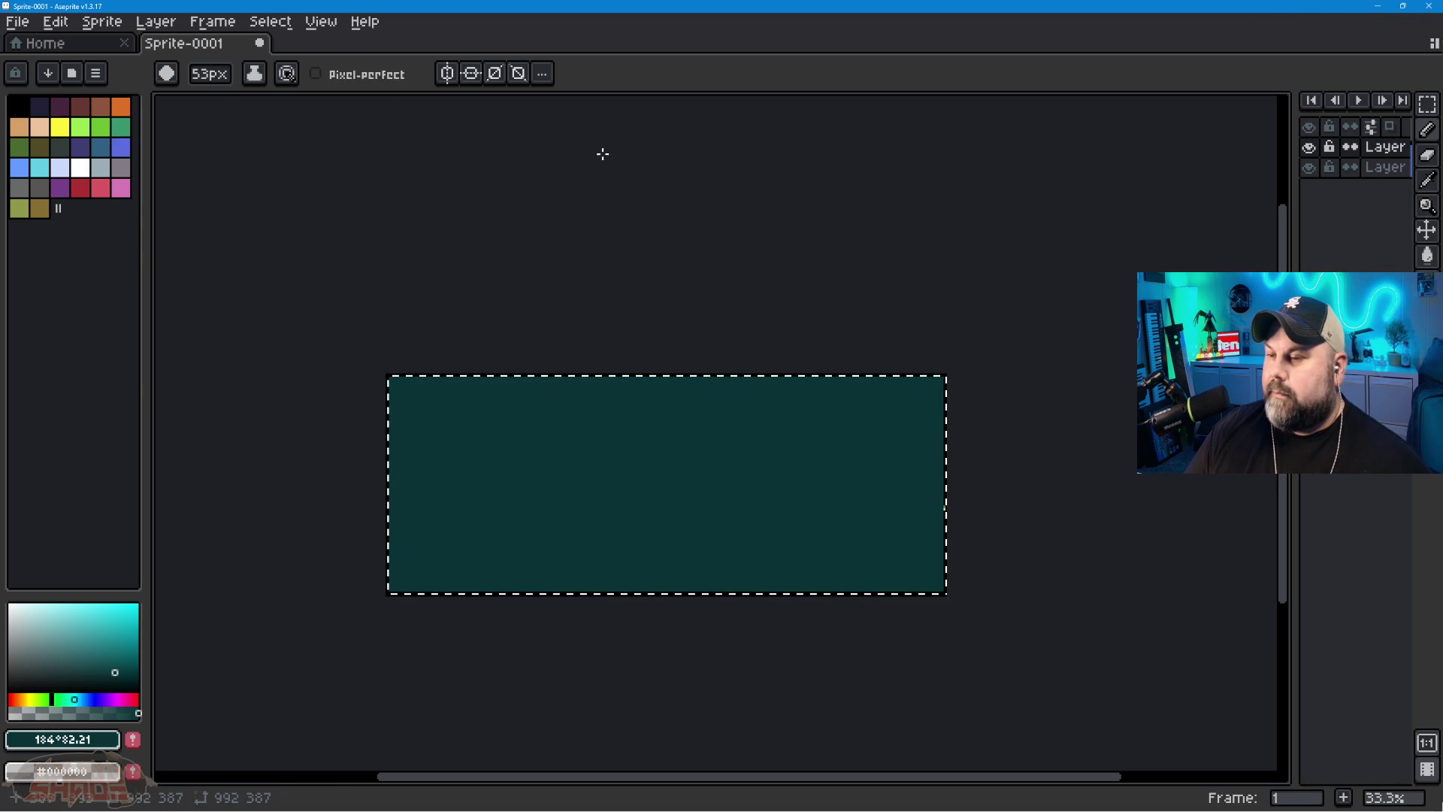
click(17, 21)
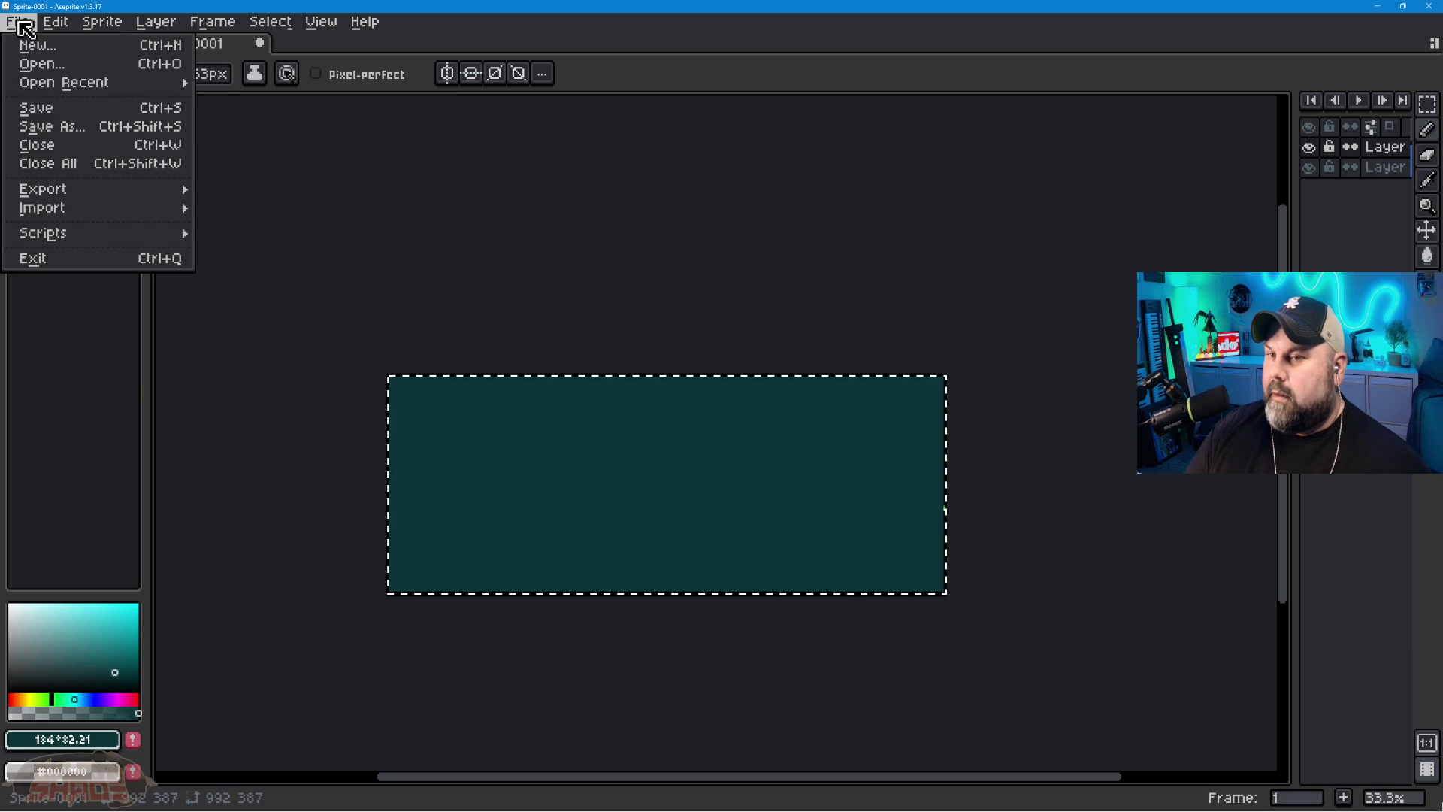
Step: Save the sprite as StoryTempBox.png in the assets folder, accepting the flattened-layers warning
click(47, 127)
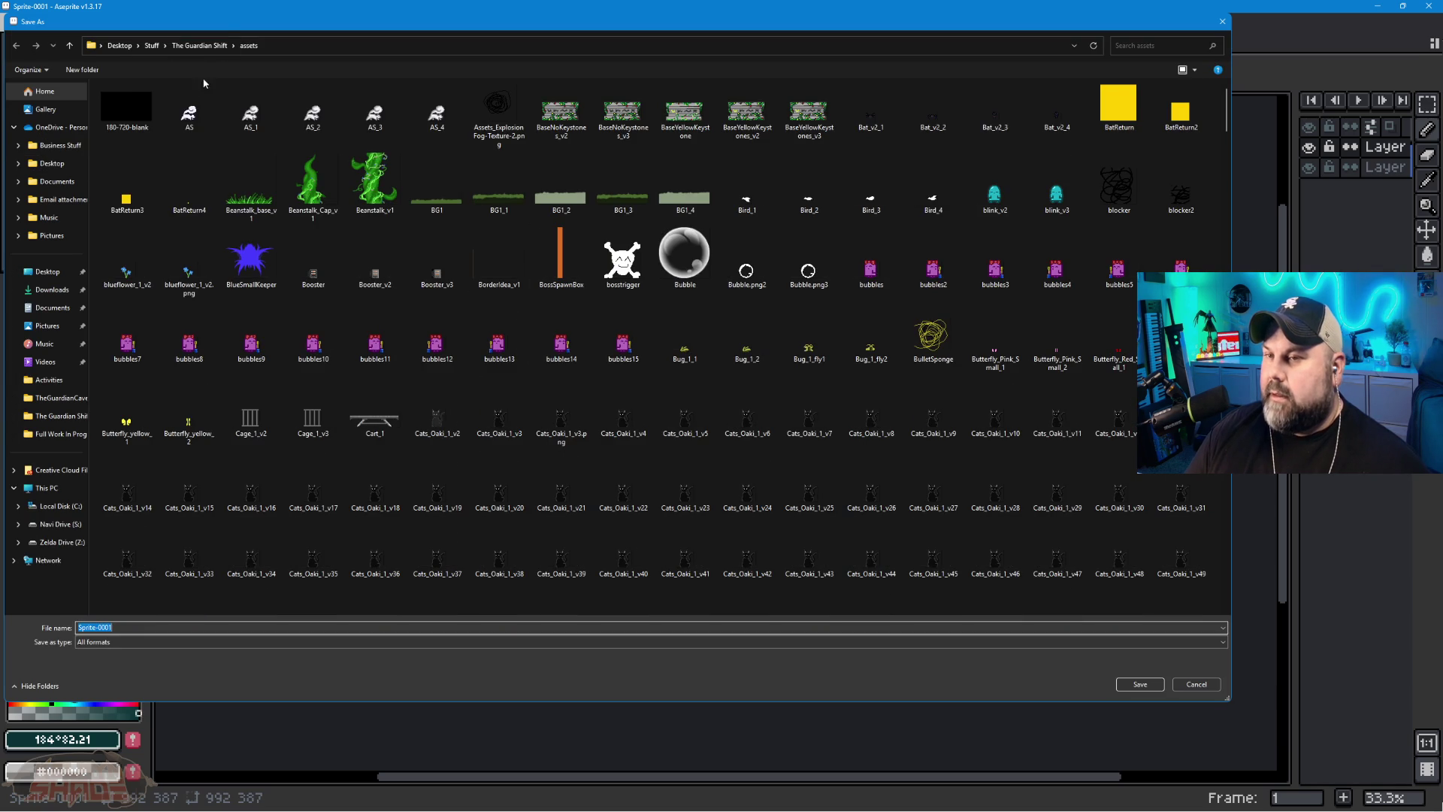
click(168, 643)
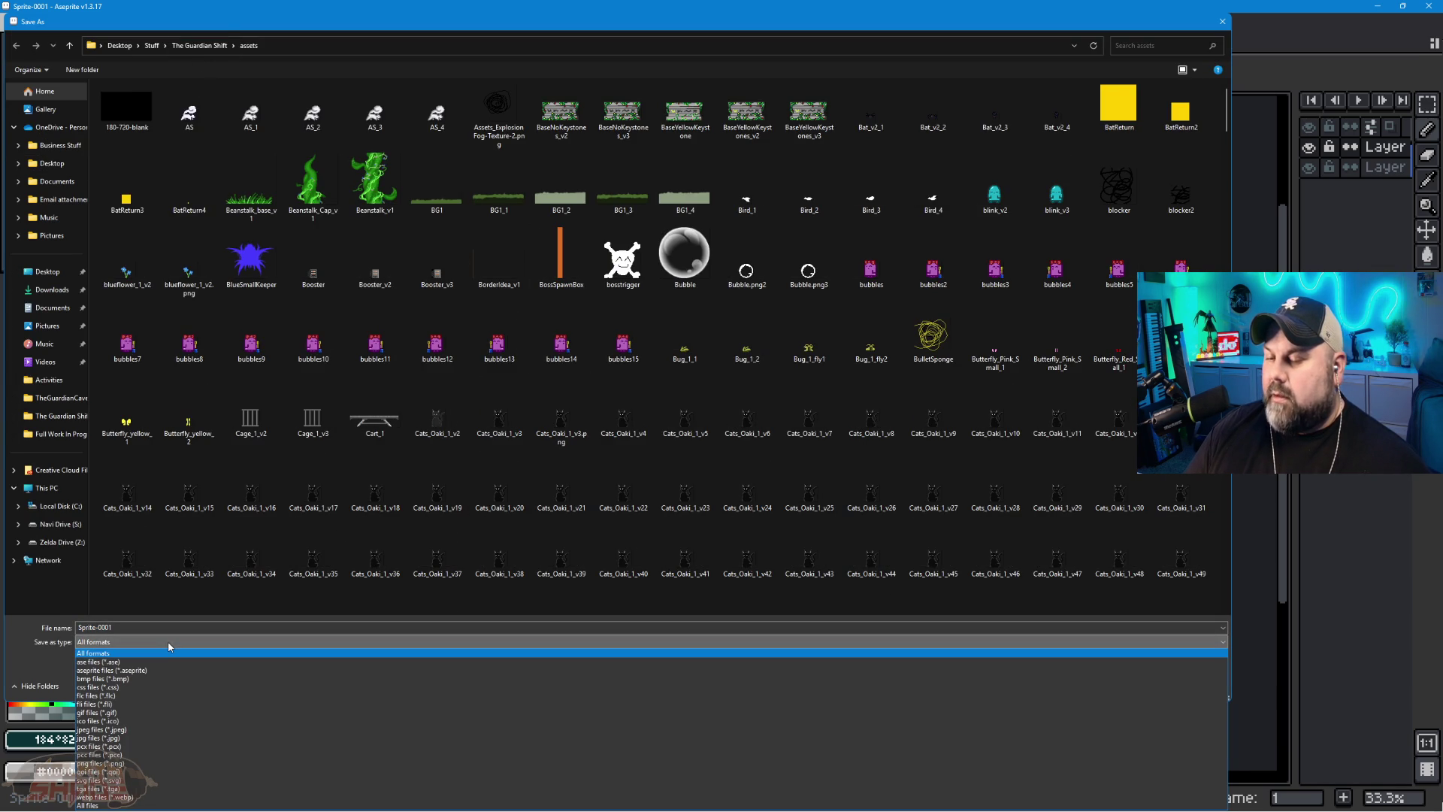
click(125, 764)
click(127, 627)
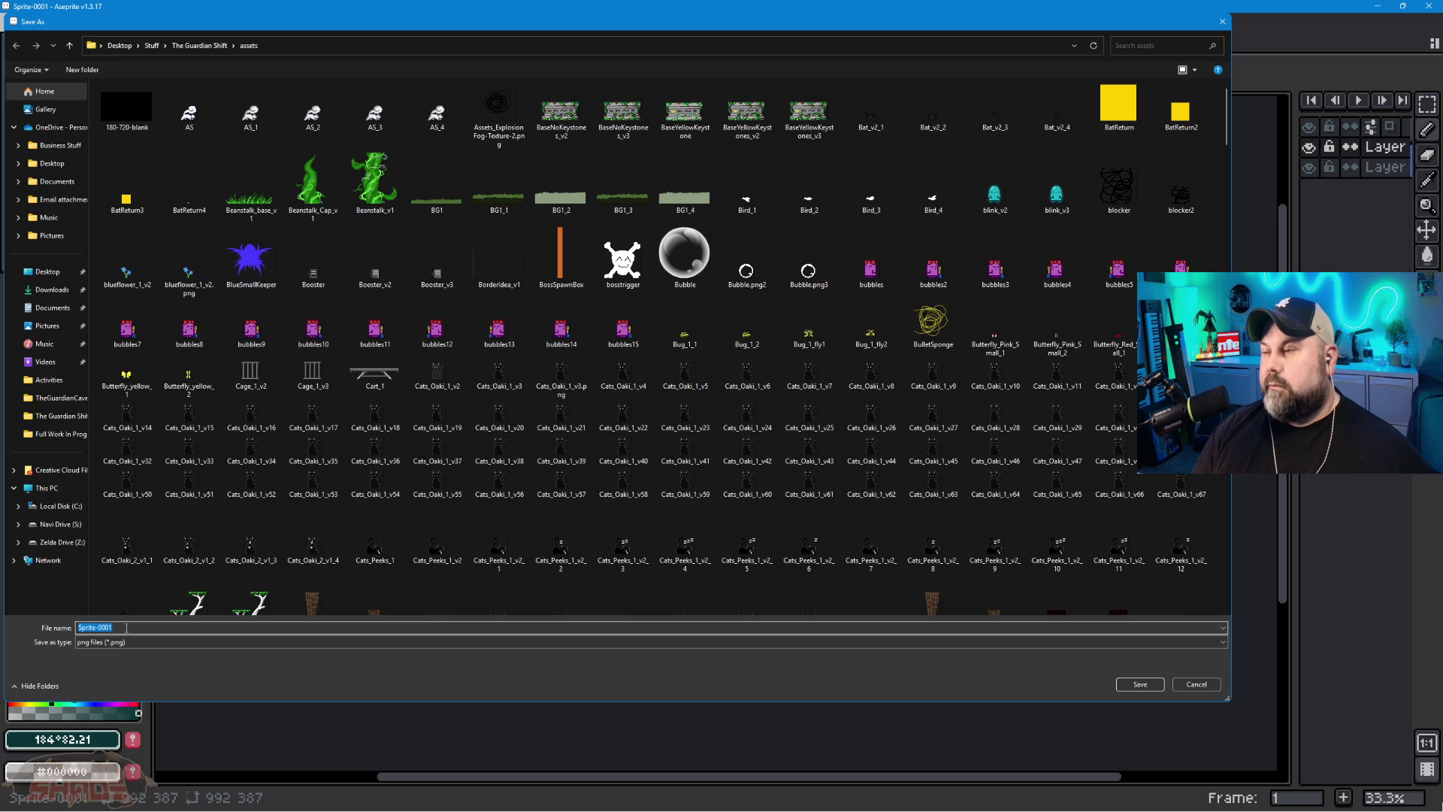
text(Story)
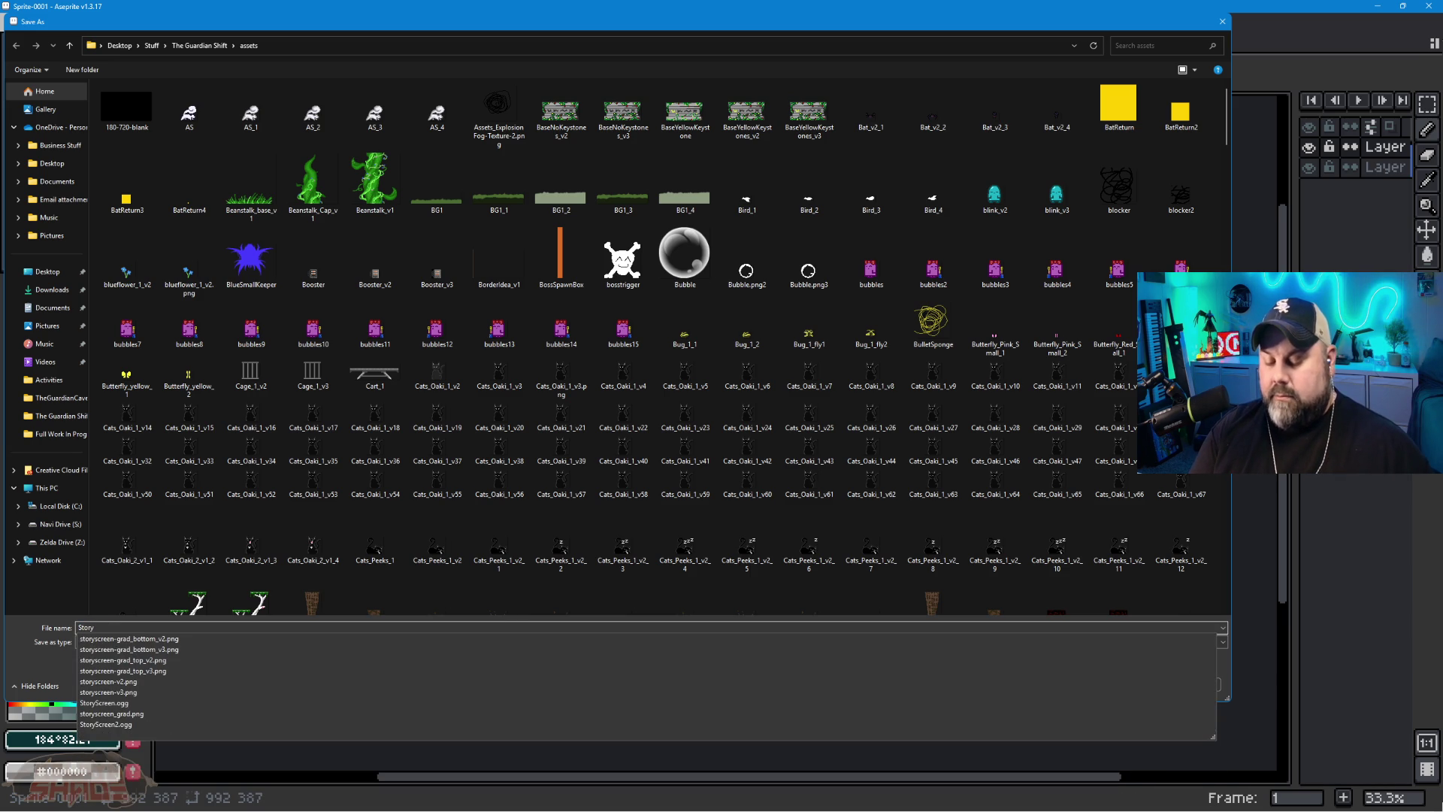
text(TempBox)
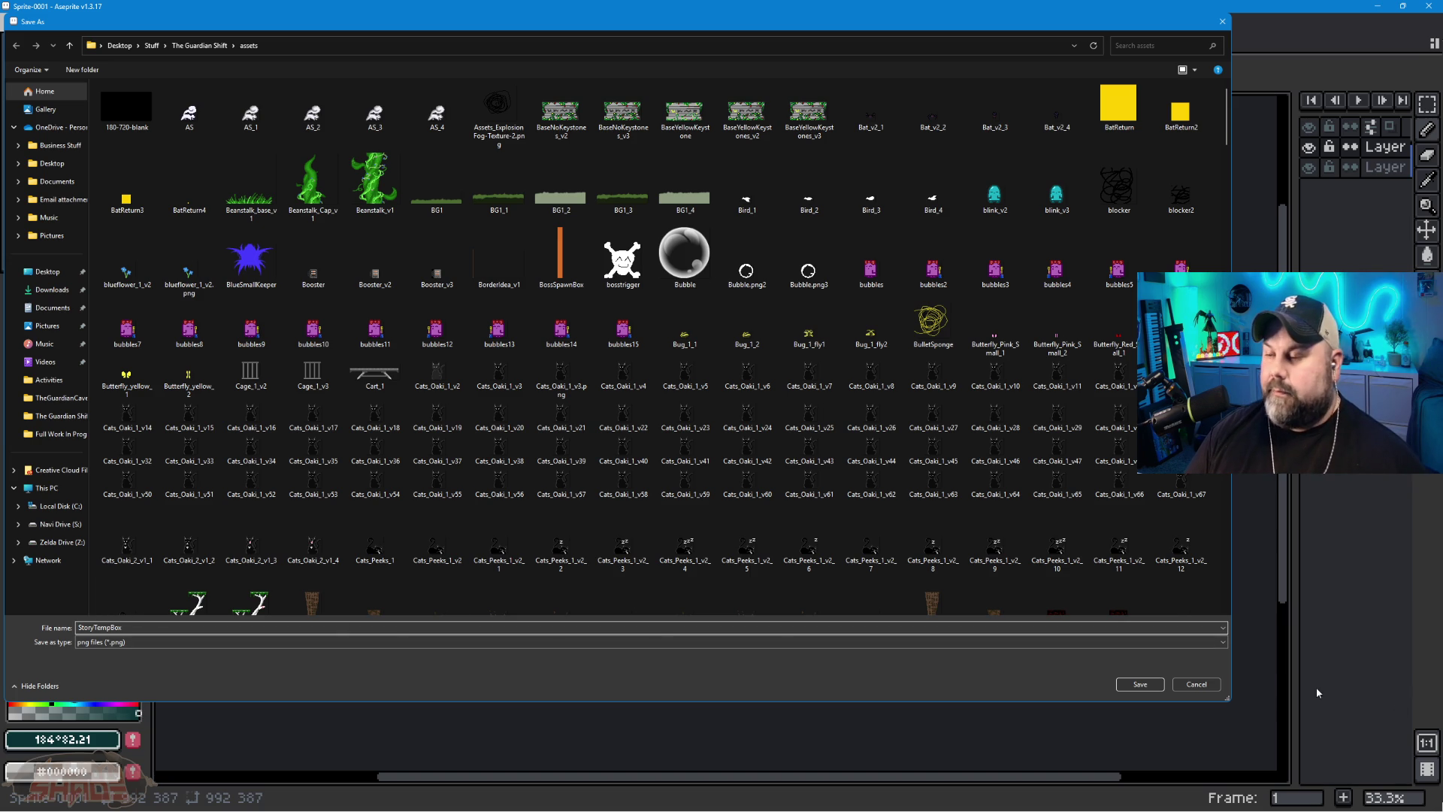
click(1139, 683)
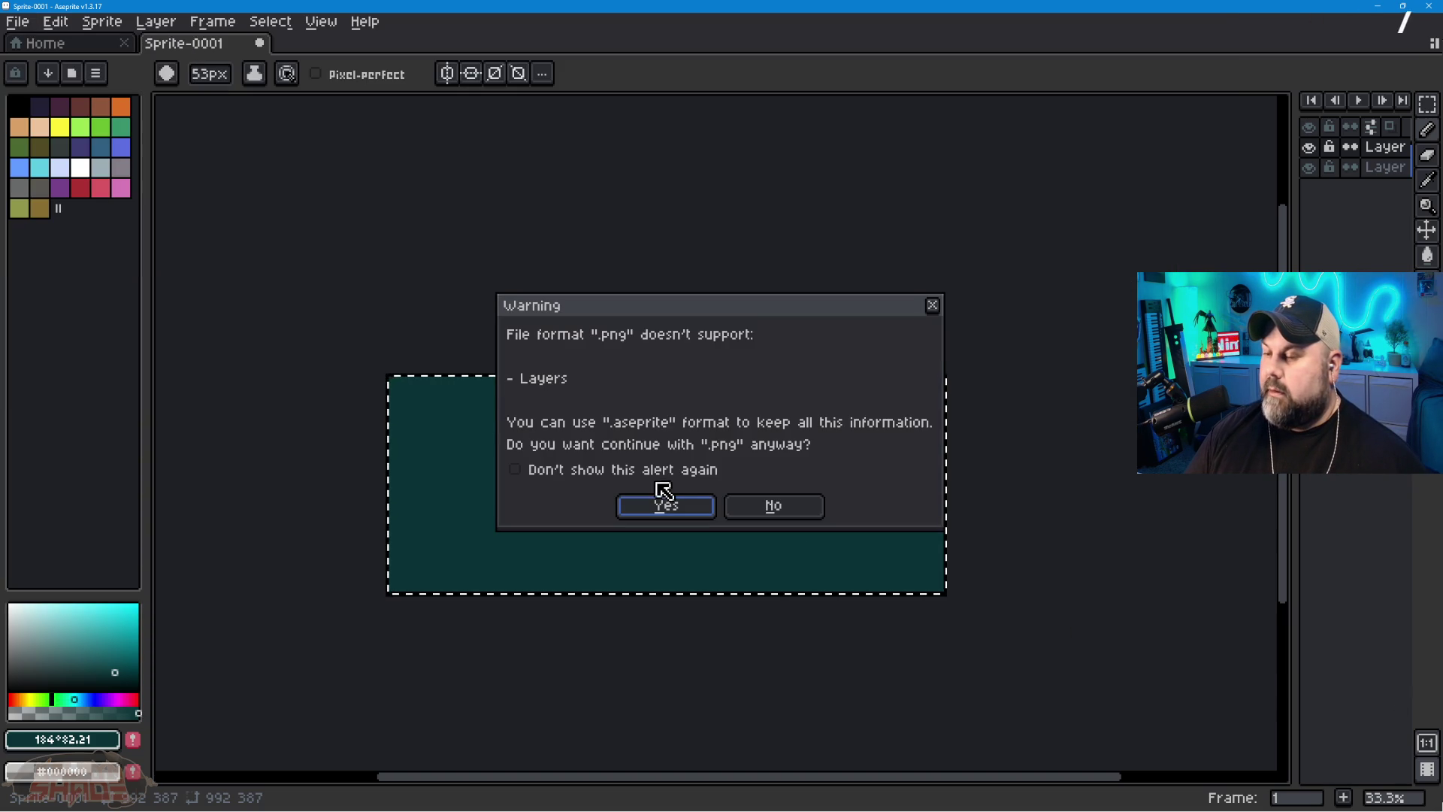
click(699, 507)
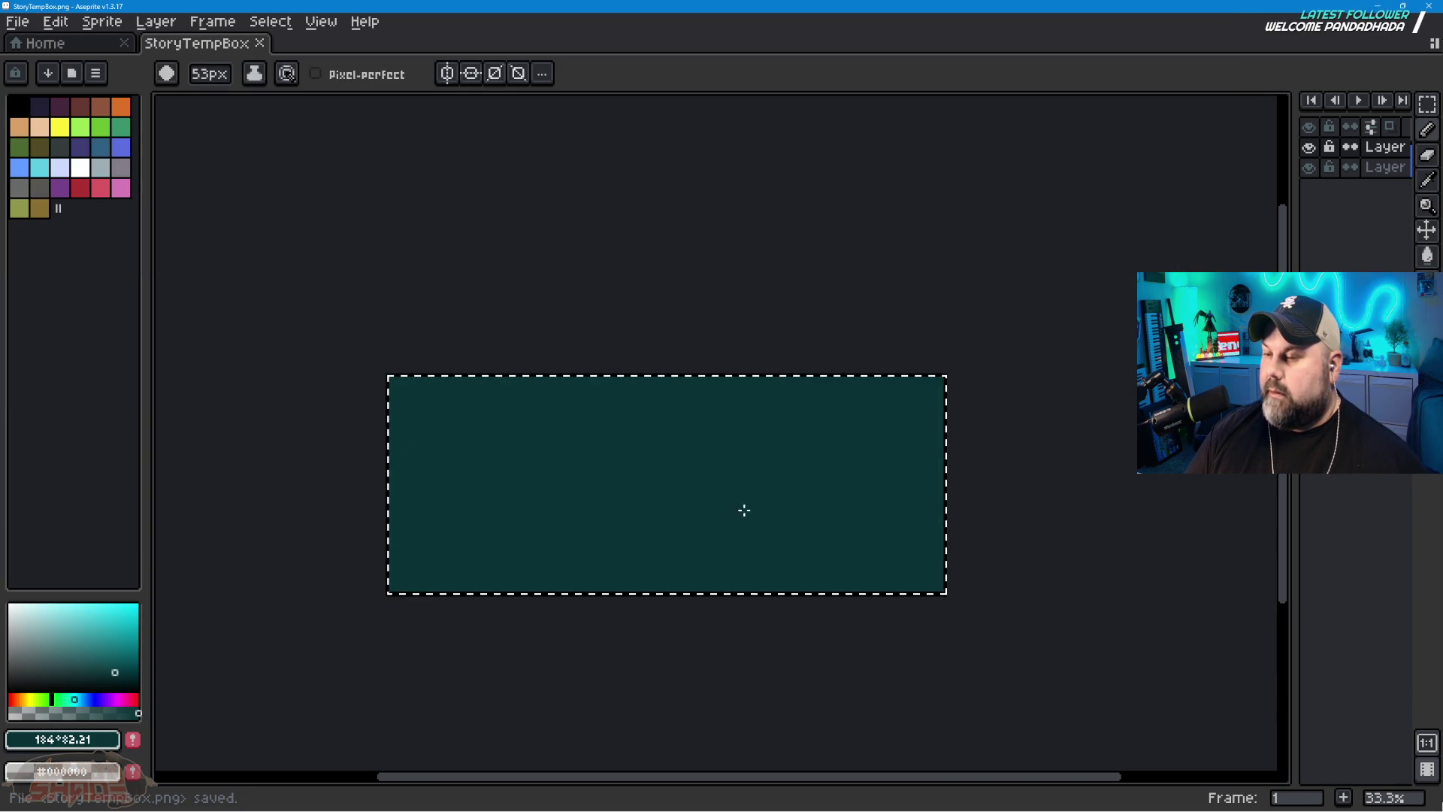
key(alt+Tab)
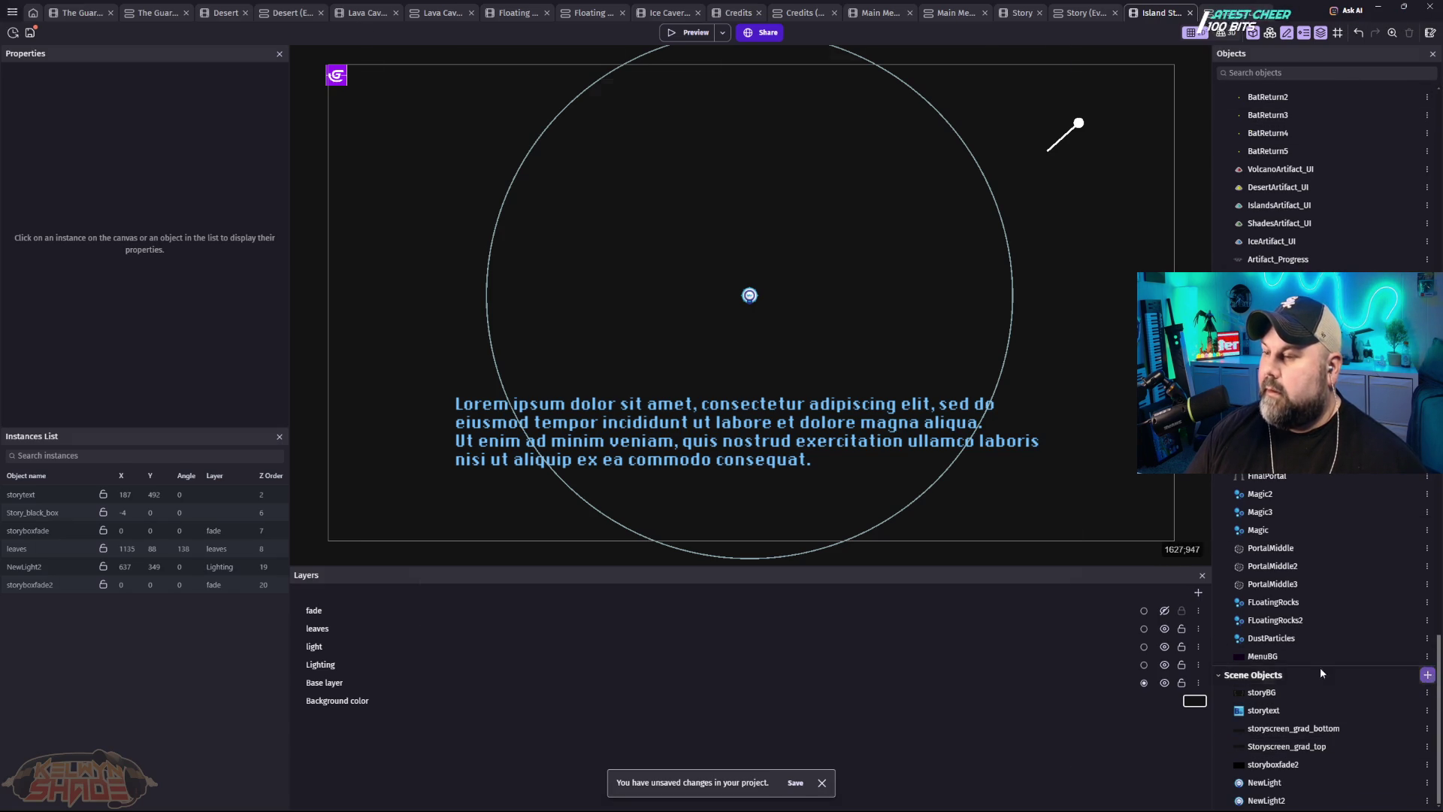
Step: Create a Sprite object named StoryTempBox with StoryTempBox.png as its image
click(1427, 674)
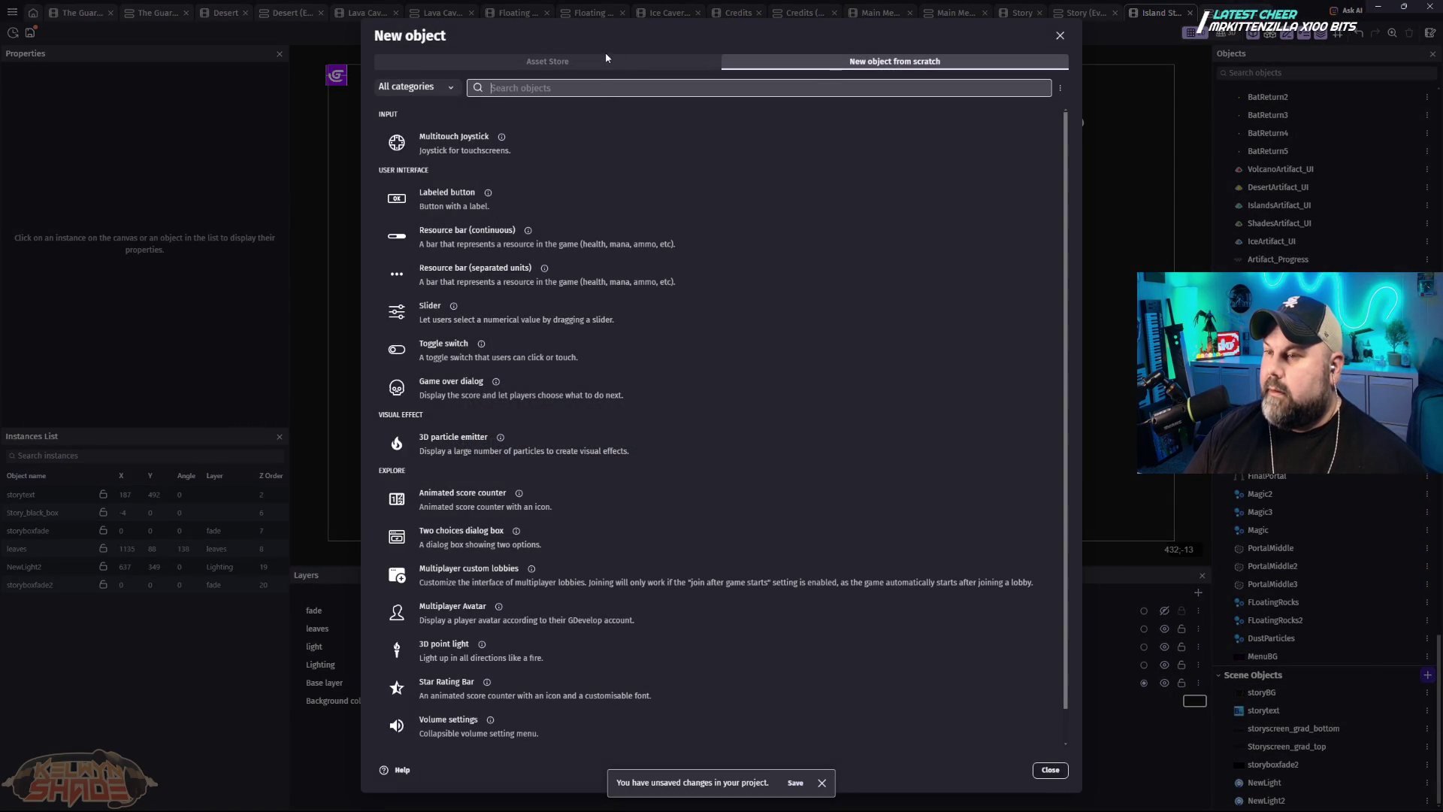
click(485, 148)
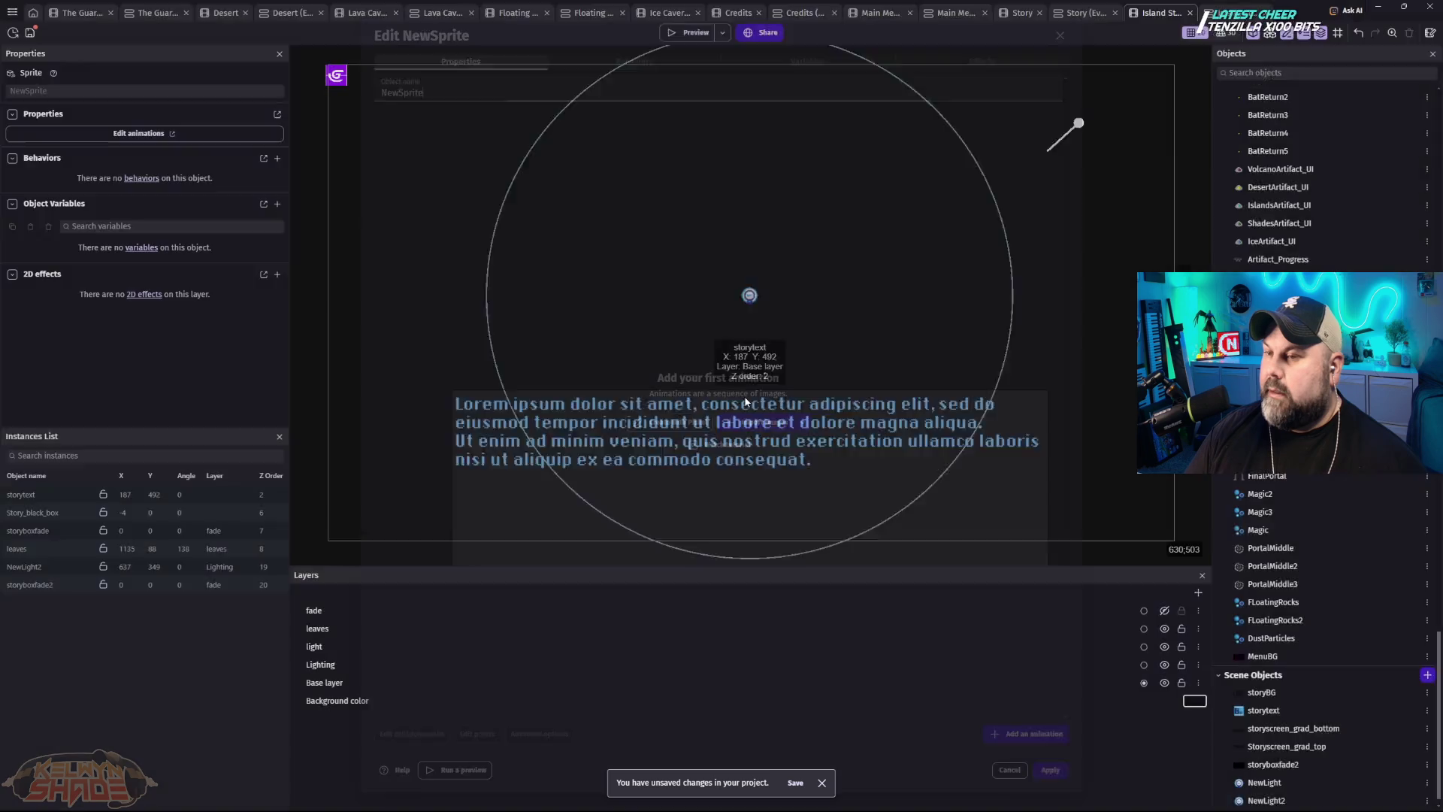
click(746, 424)
text(story)
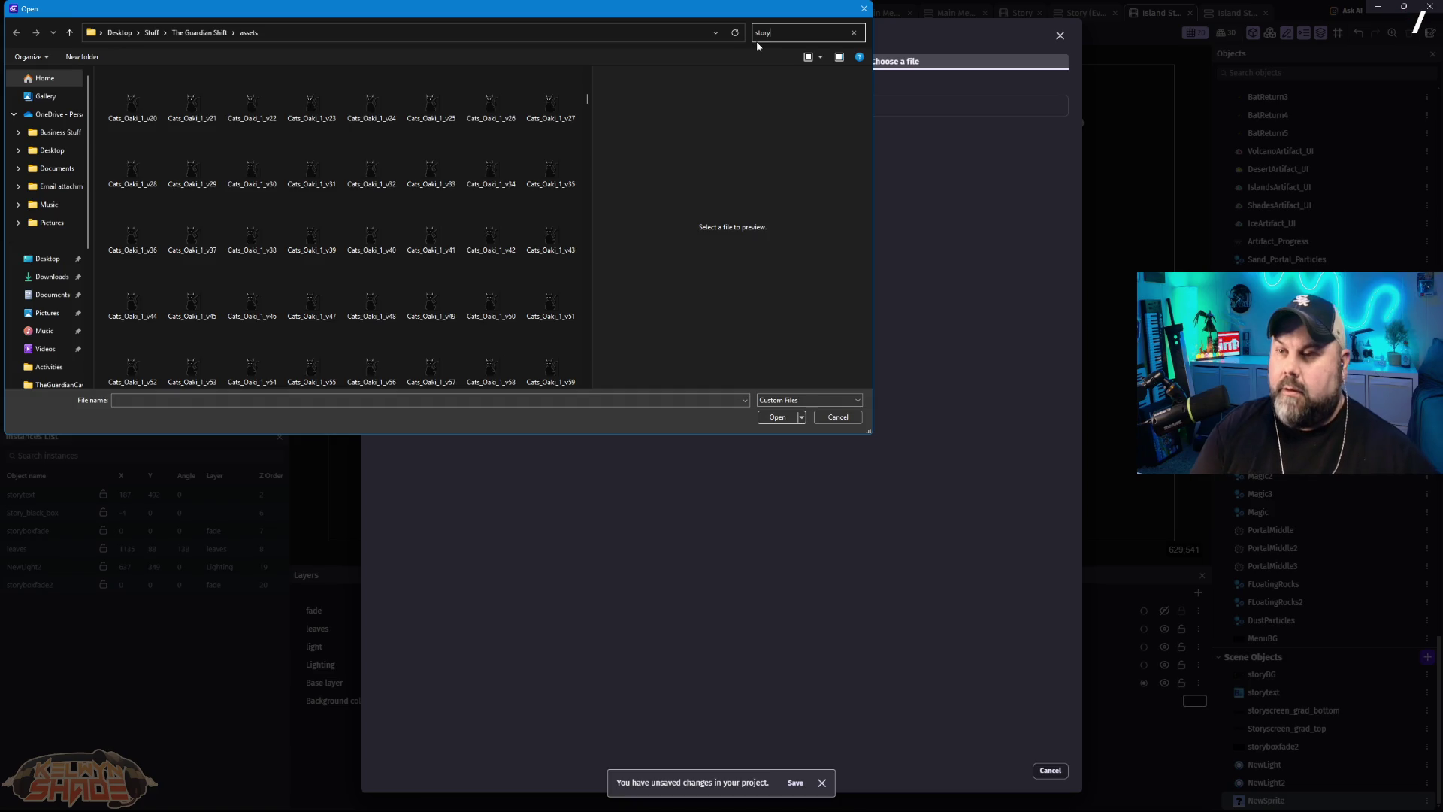
click(131, 113)
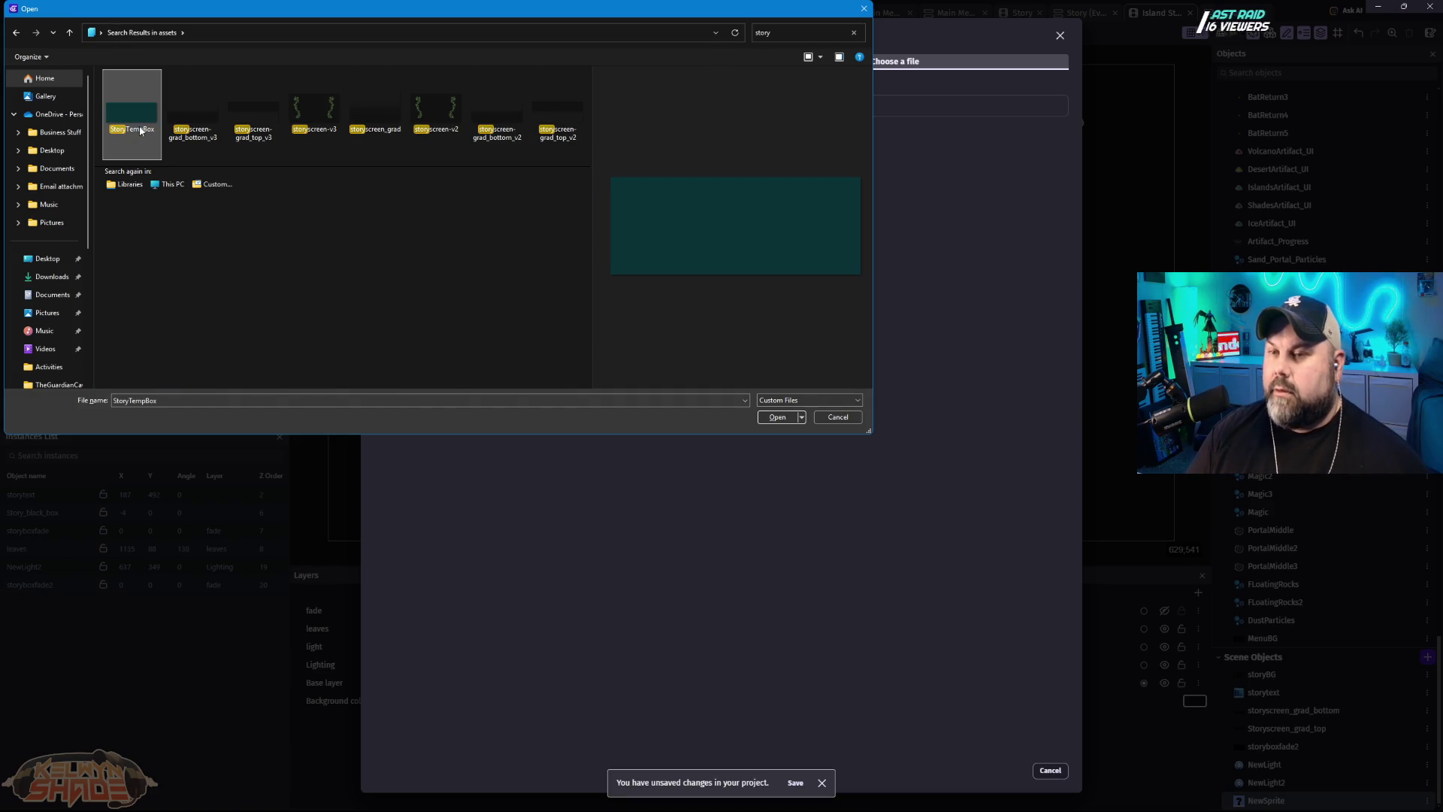
click(784, 417)
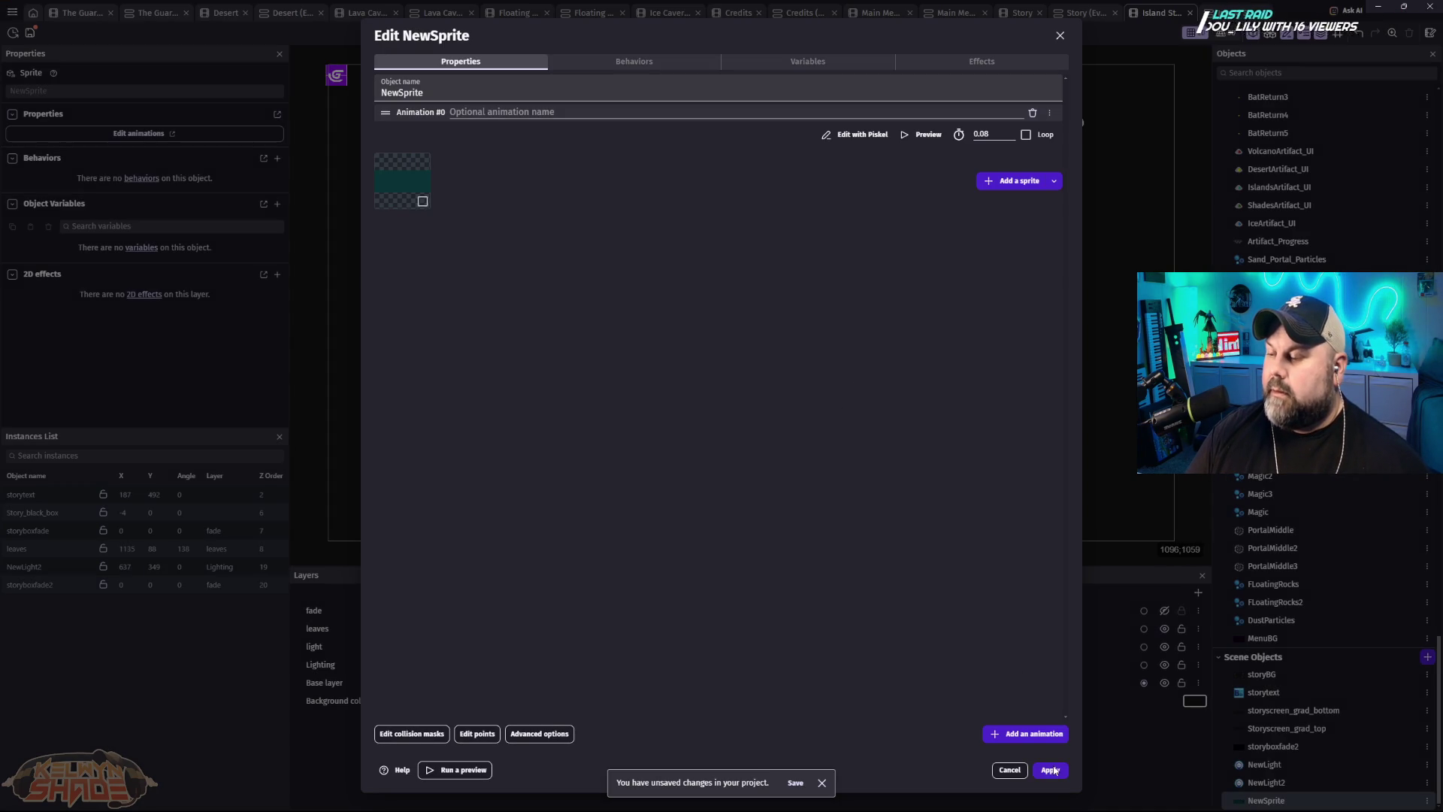
double_click(438, 94)
text(StoryTempBox)
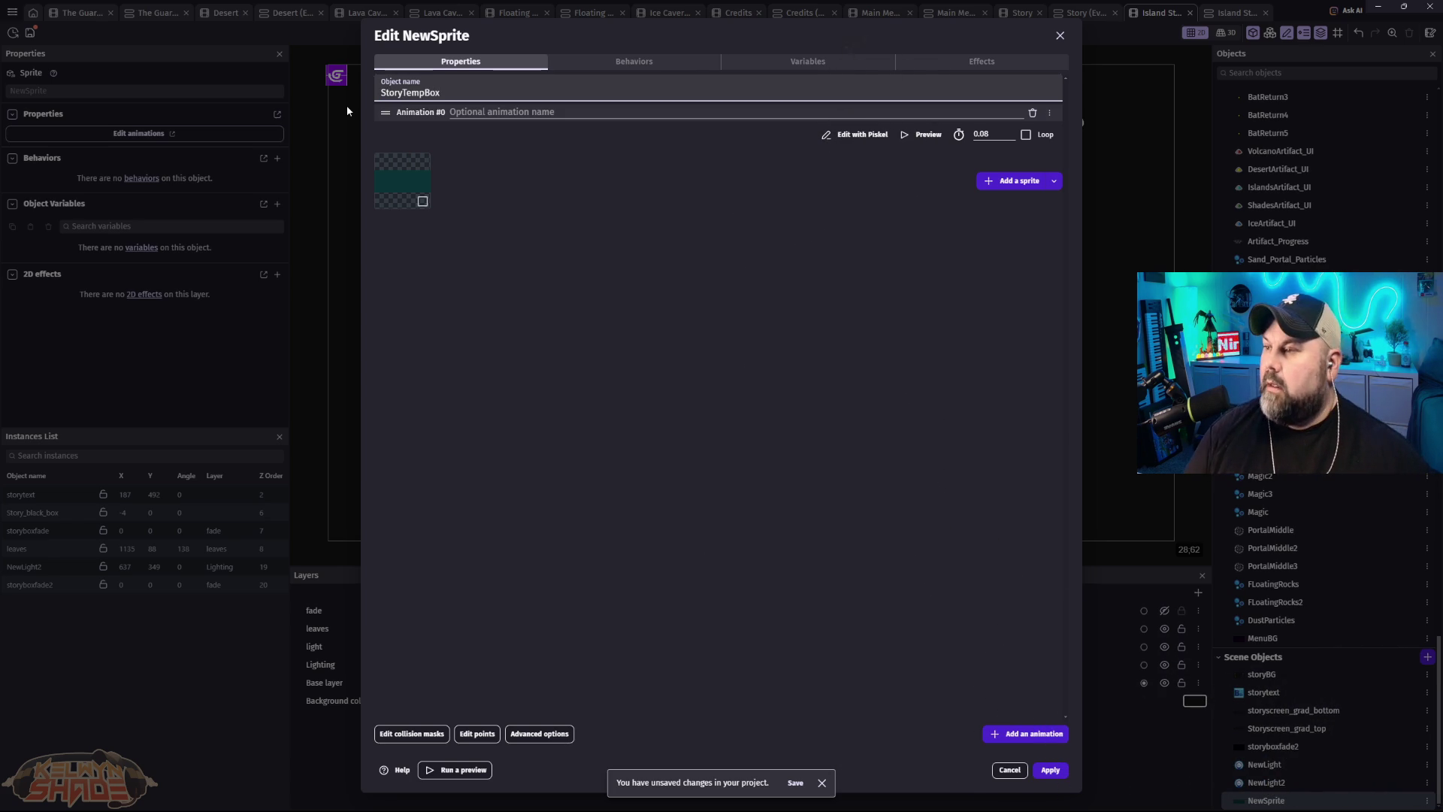
click(1050, 771)
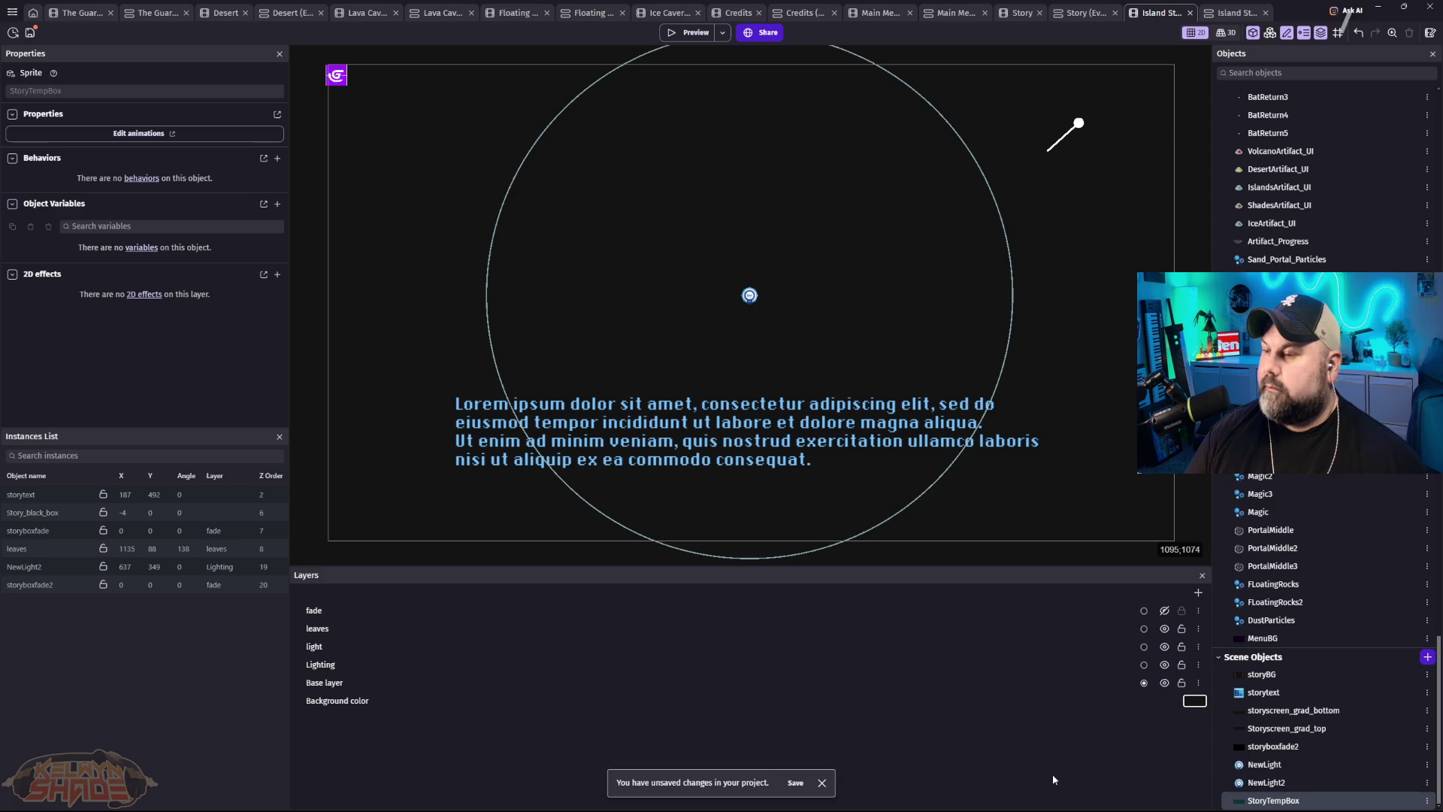
Step: Drag StoryTempBox into the scene above storytext and nudge it to X 134, Y 54
mouse_move(1275, 803)
mouse_down()
mouse_move(801, 286)
mouse_move(457, 137)
mouse_move(424, 102)
mouse_move(412, 110)
mouse_up()
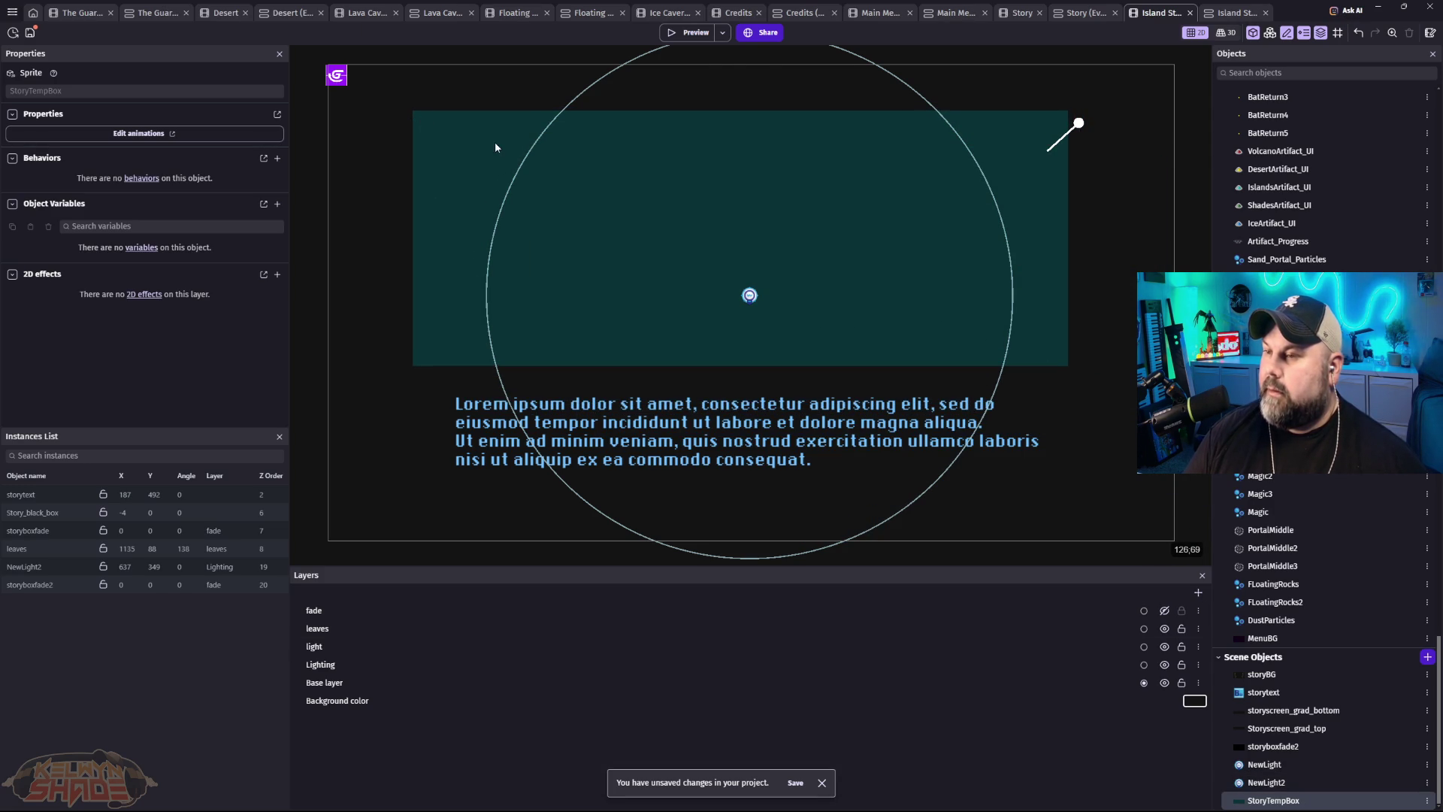
click(741, 203)
drag(741, 204, 749, 196)
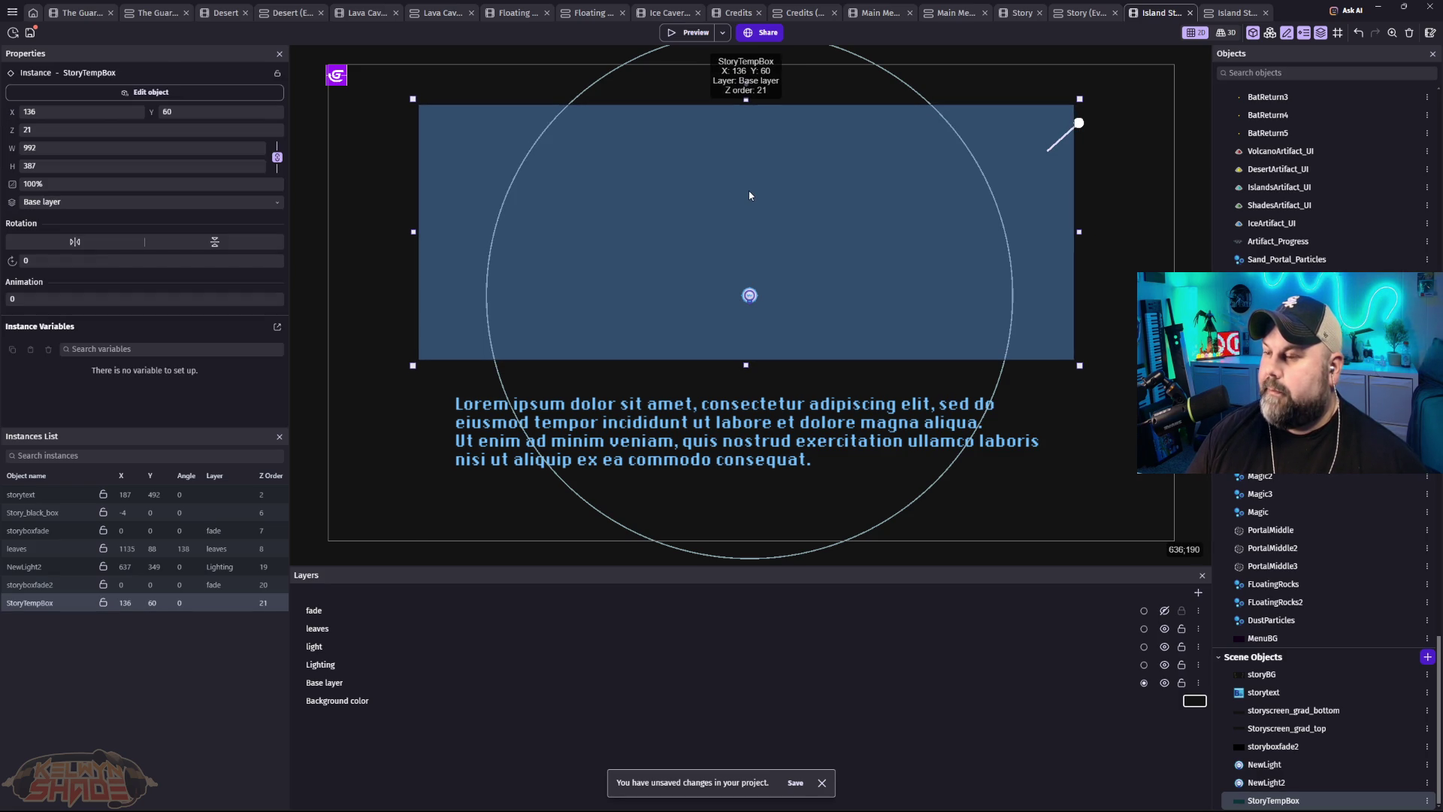
drag(750, 195, 753, 192)
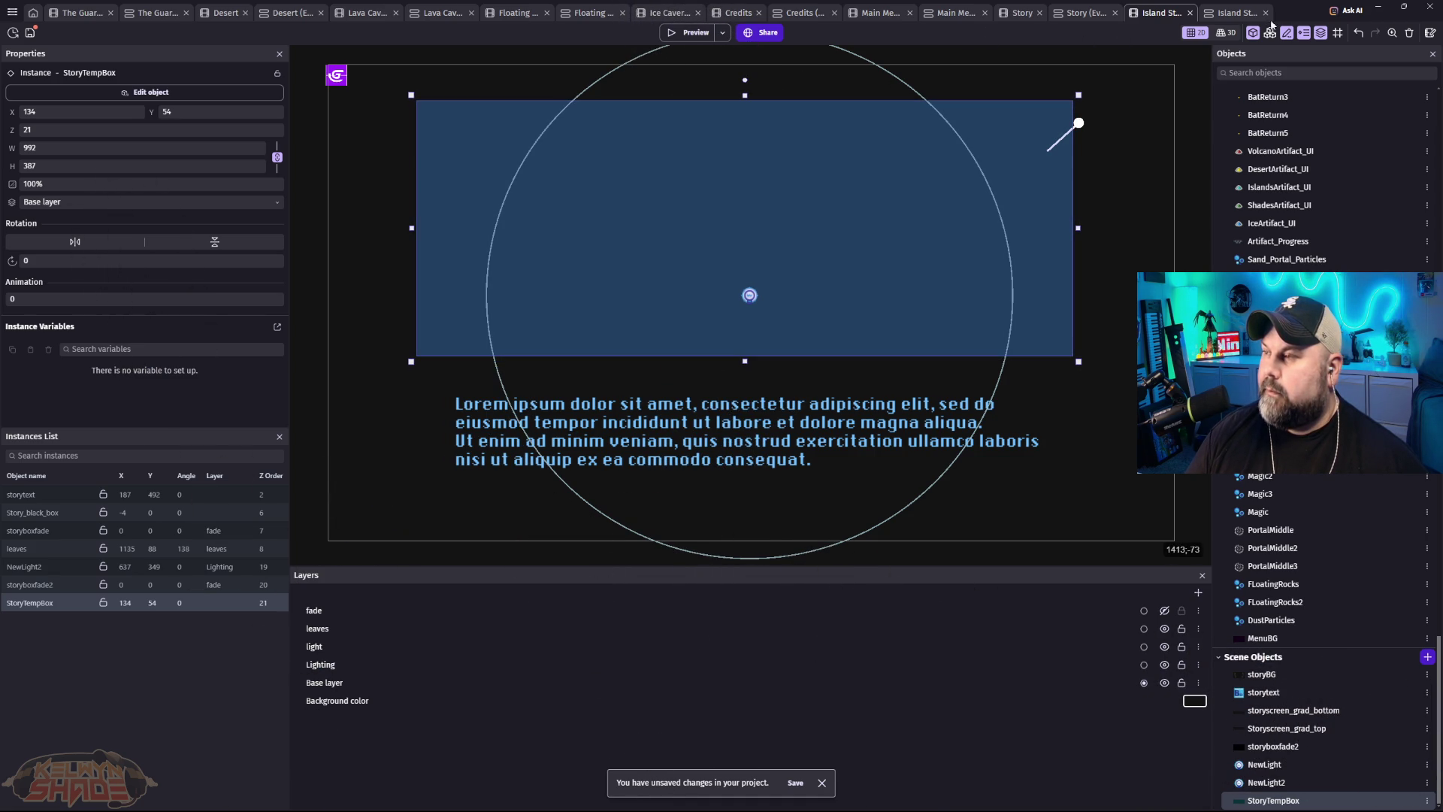
Step: Check the grid options and StoryTempBox context menu, then select the storytext box
click(1336, 37)
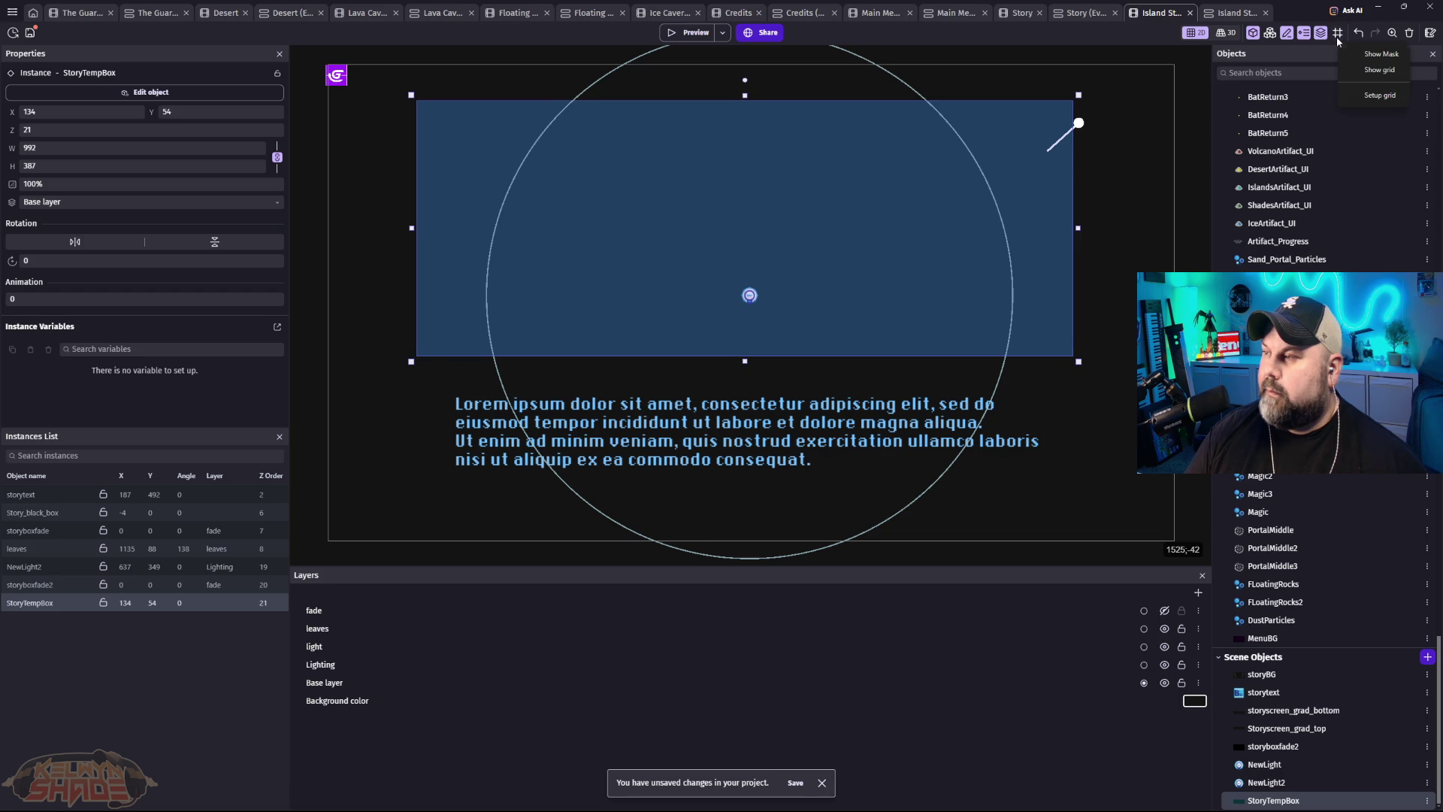
click(813, 213)
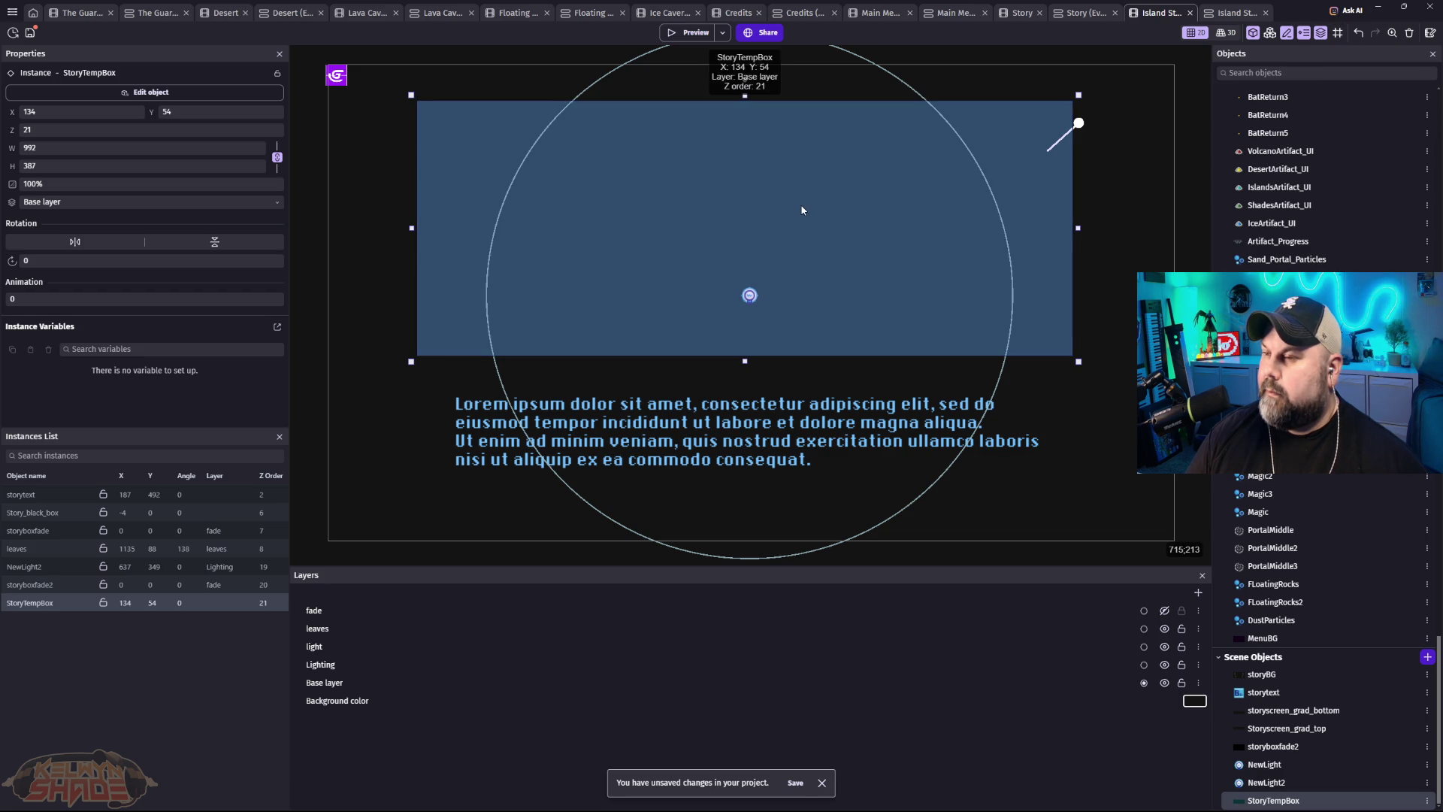
right_click(802, 210)
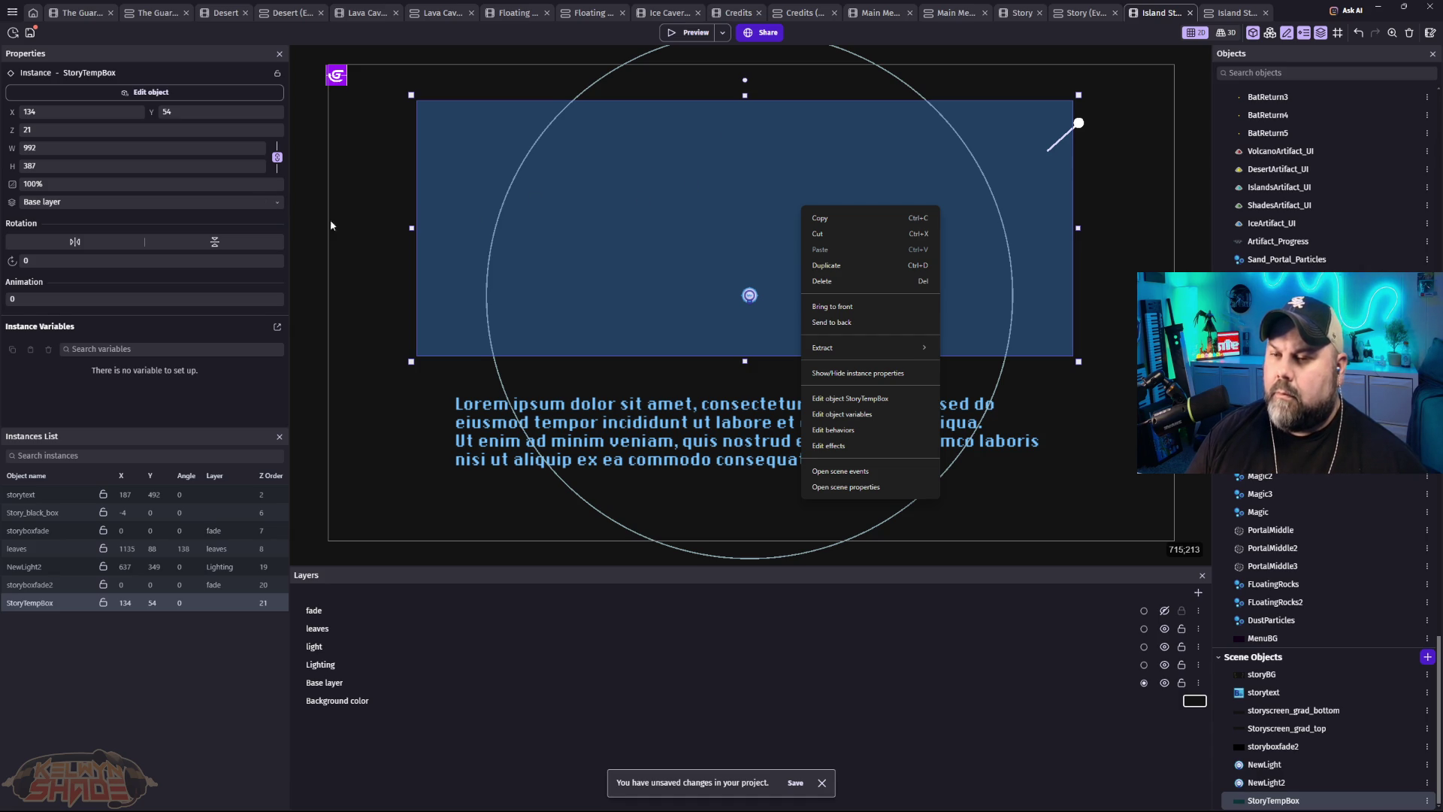
click(83, 241)
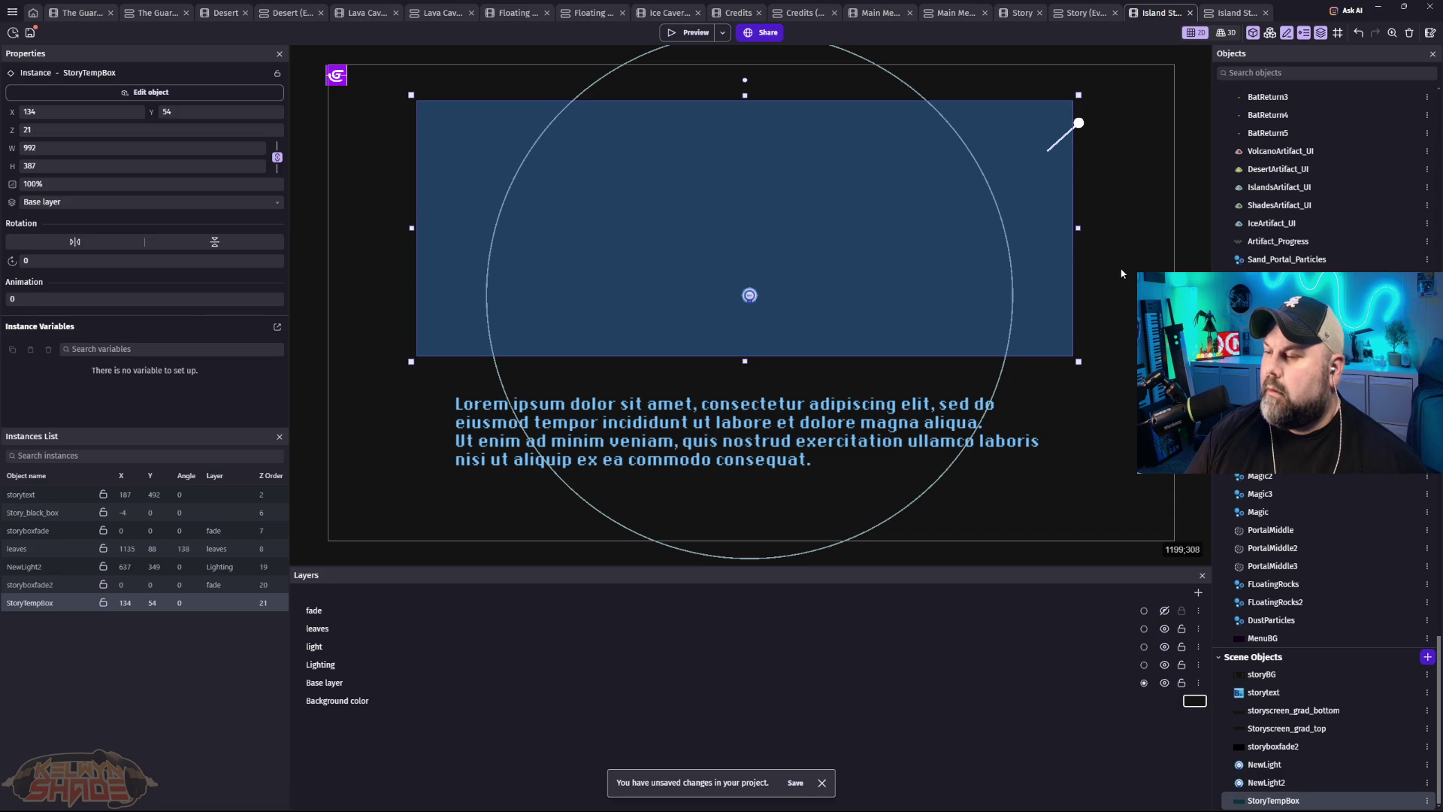
click(599, 478)
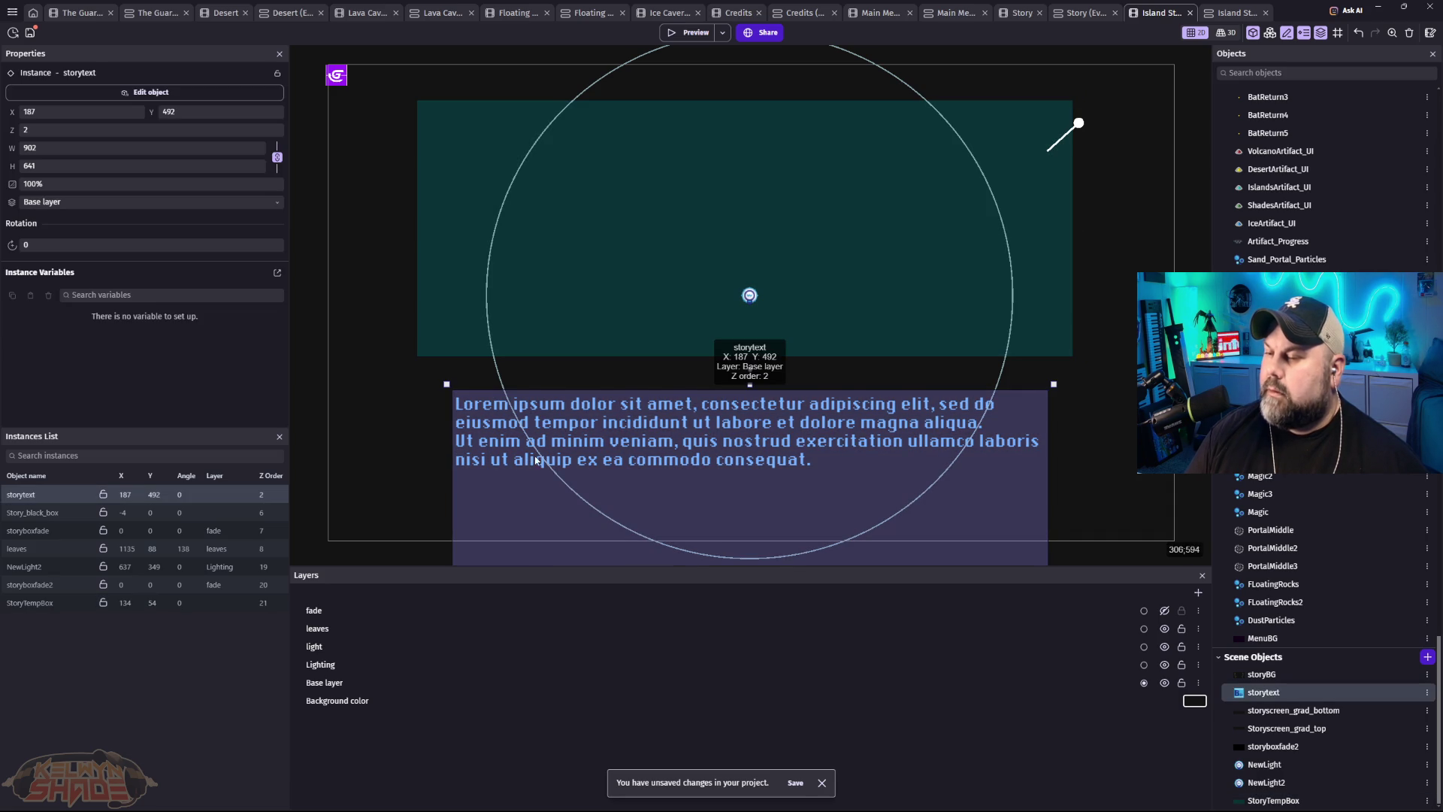
Step: Move the storytext box up to X 129, Y 469, just beneath the teal rectangle
drag(497, 443, 457, 423)
scroll(1066, 434, down, 2)
scroll(1075, 464, down, 4)
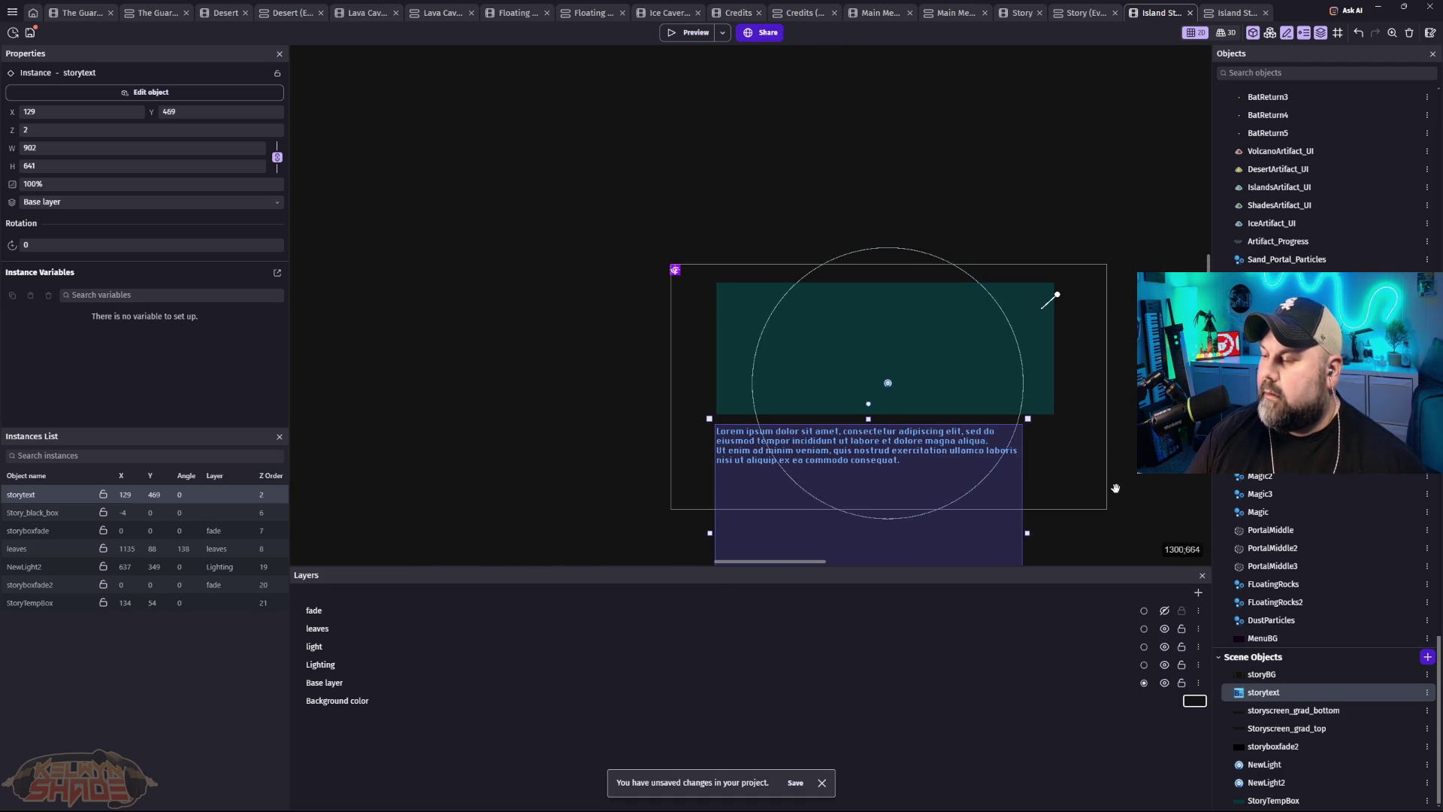
scroll(1112, 490, down, 5)
scroll(1112, 490, right, 3)
Step: Resize the storytext box to 998 wide by 163 tall and open its object editor
mouse_move(751, 437)
mouse_down()
mouse_move(754, 313)
mouse_move(842, 264)
mouse_move(948, 243)
mouse_up()
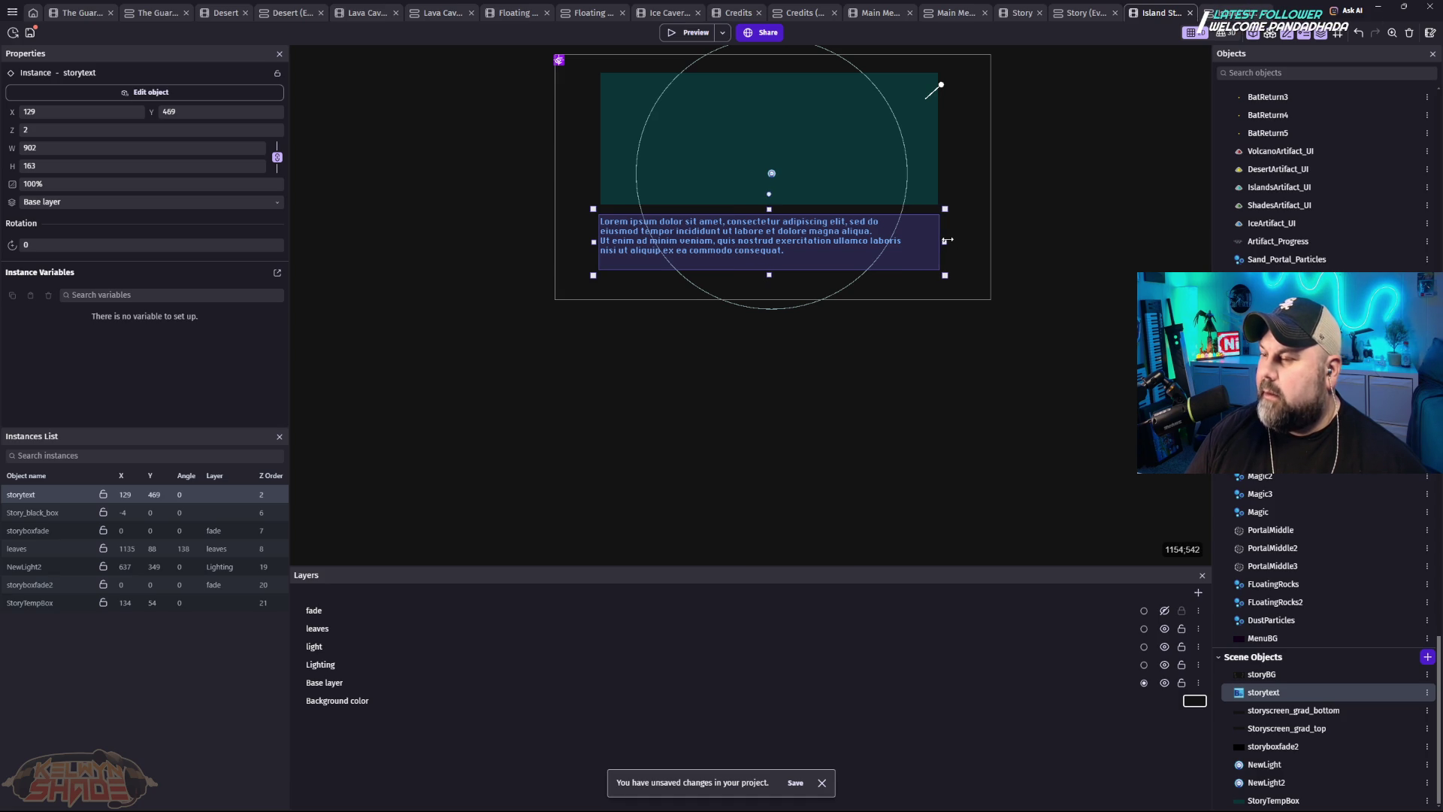
drag(947, 239, 944, 244)
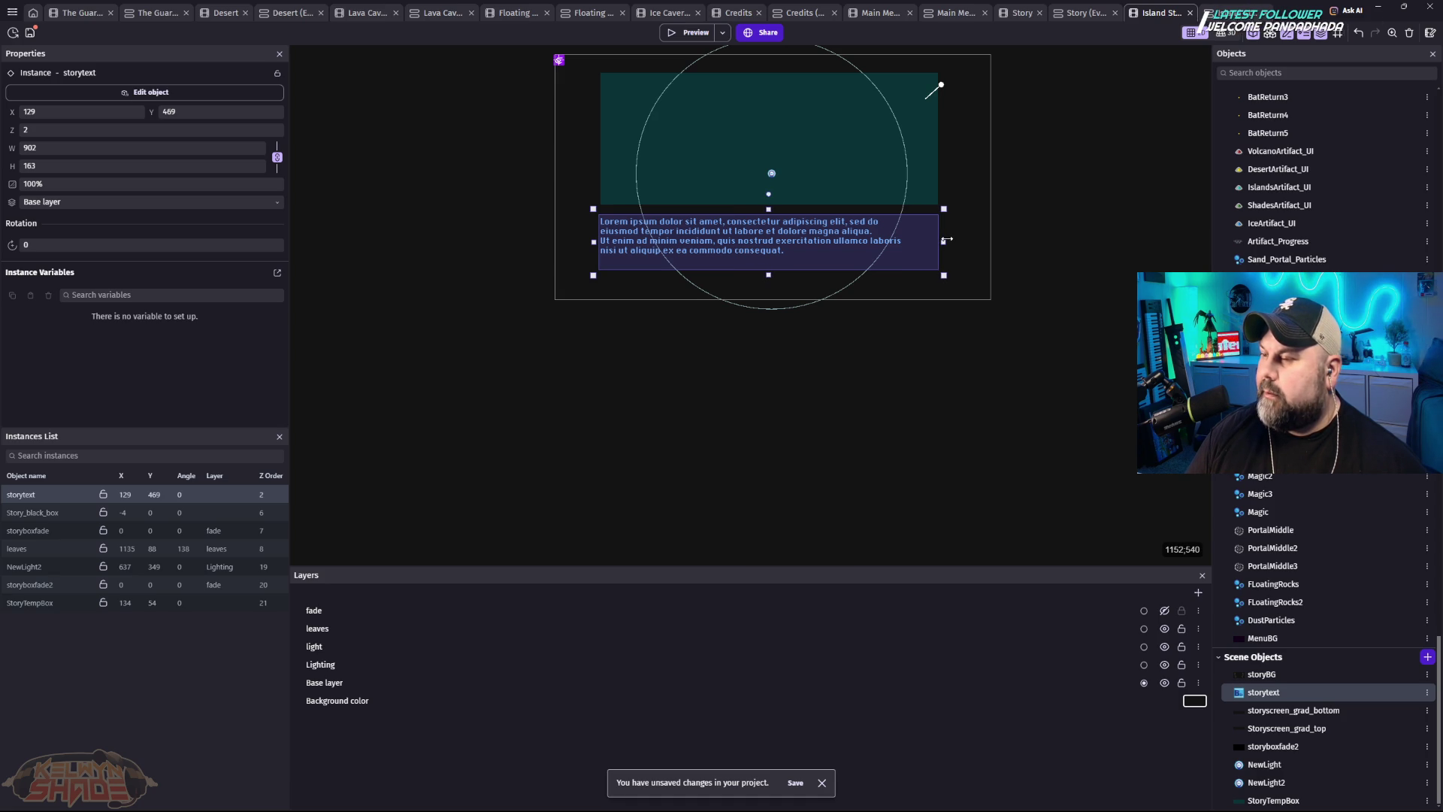
scroll(797, 199, up, 5)
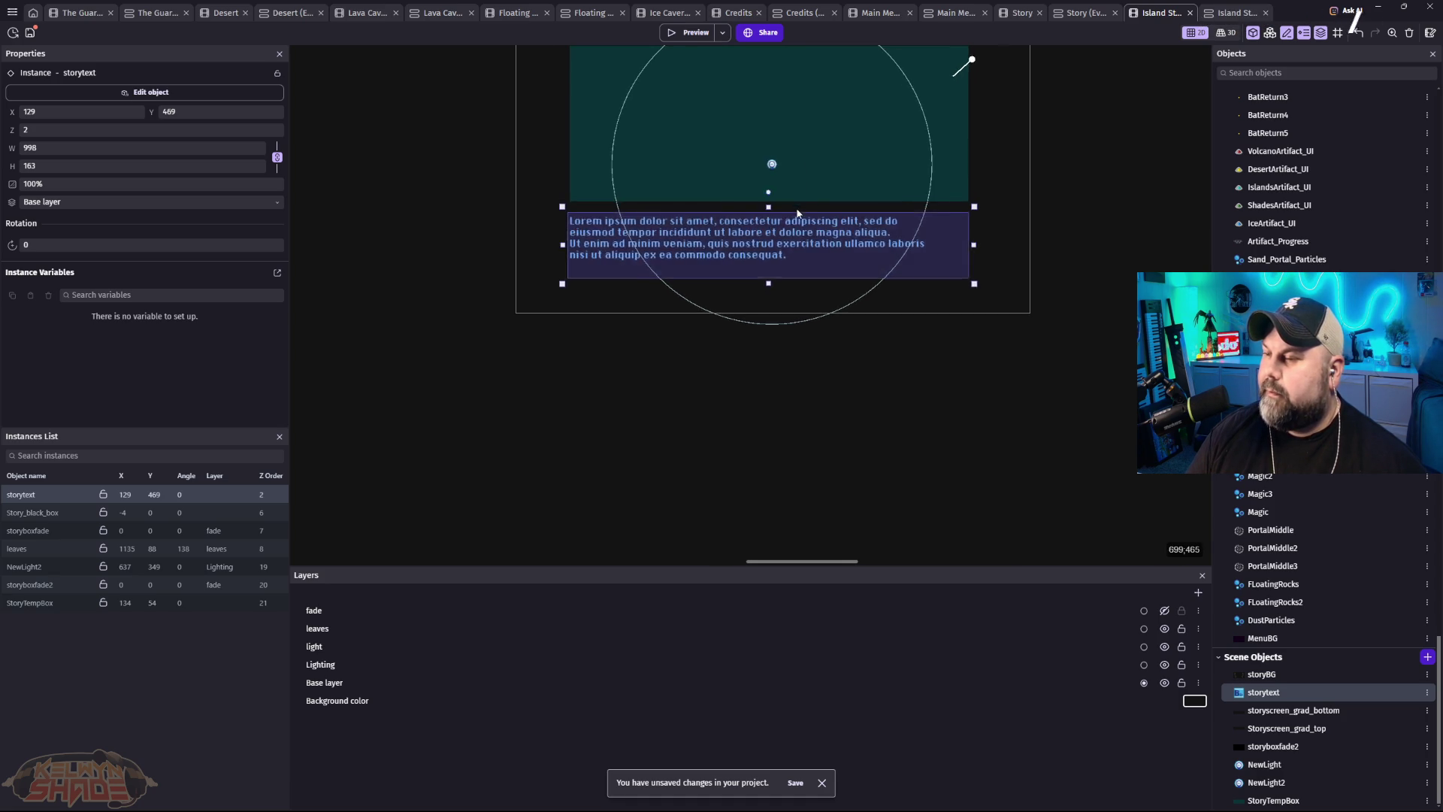
drag(813, 178, 822, 253)
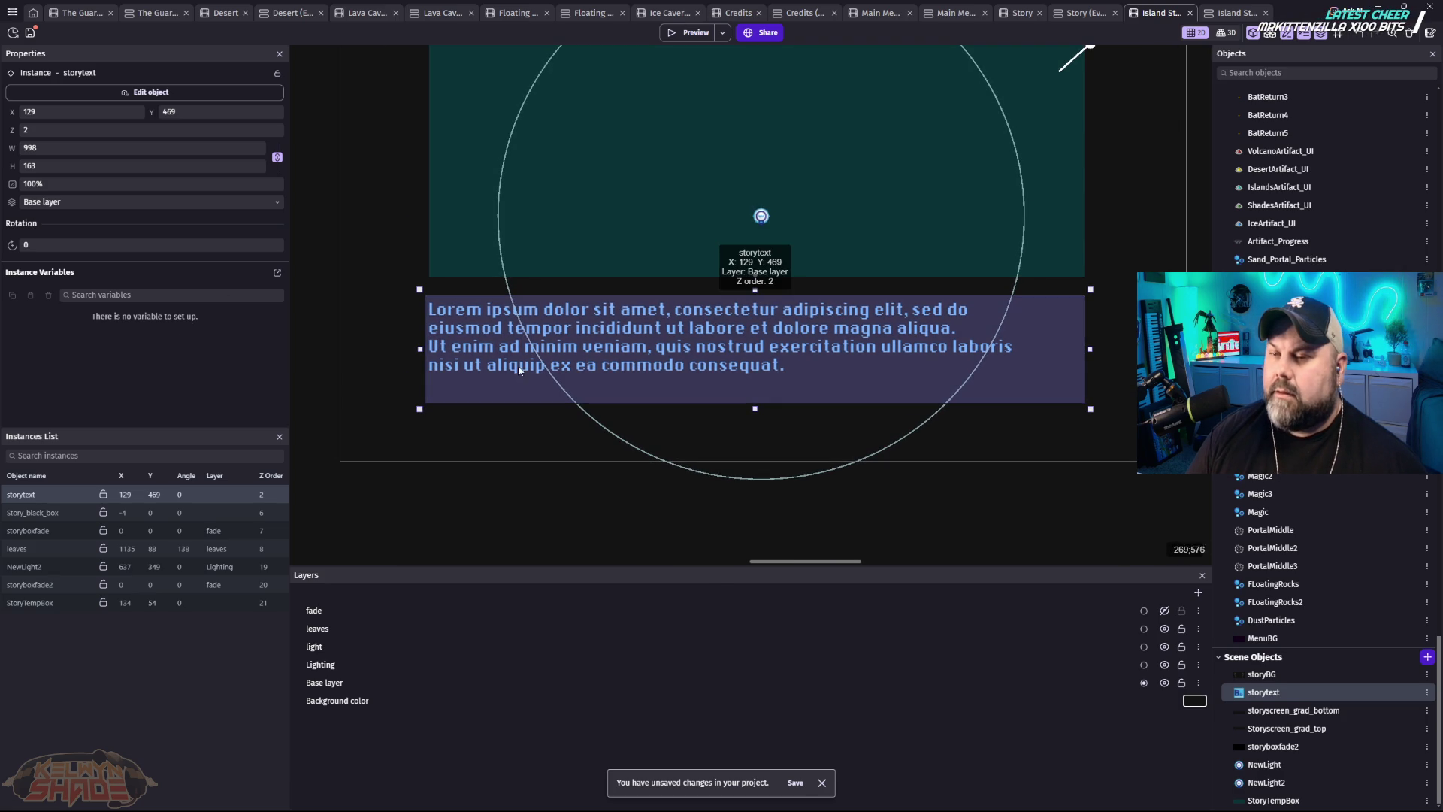
double_click(468, 342)
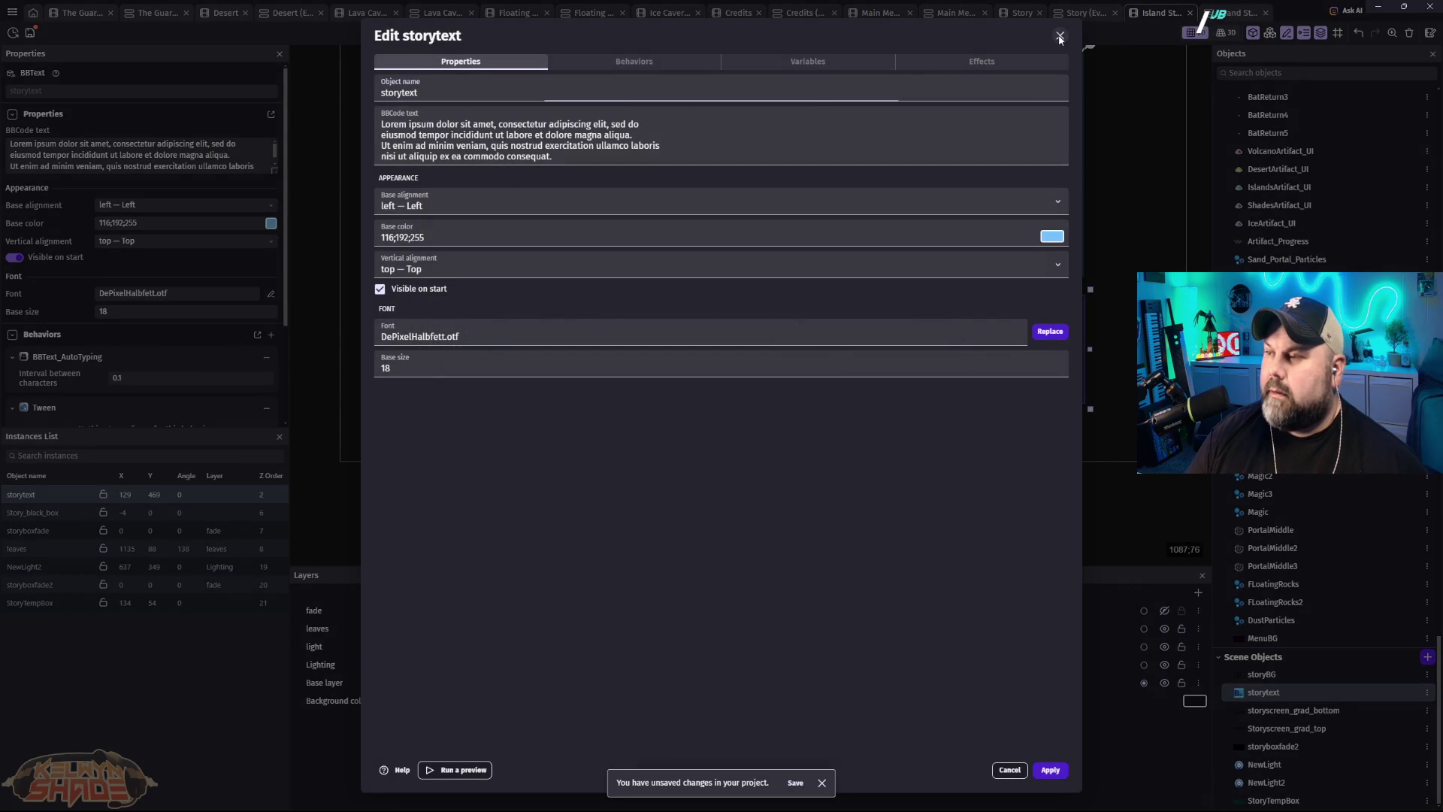
Step: In the storytext BBCode text, join the eiusmod line and start a new line at tempor
click(1060, 35)
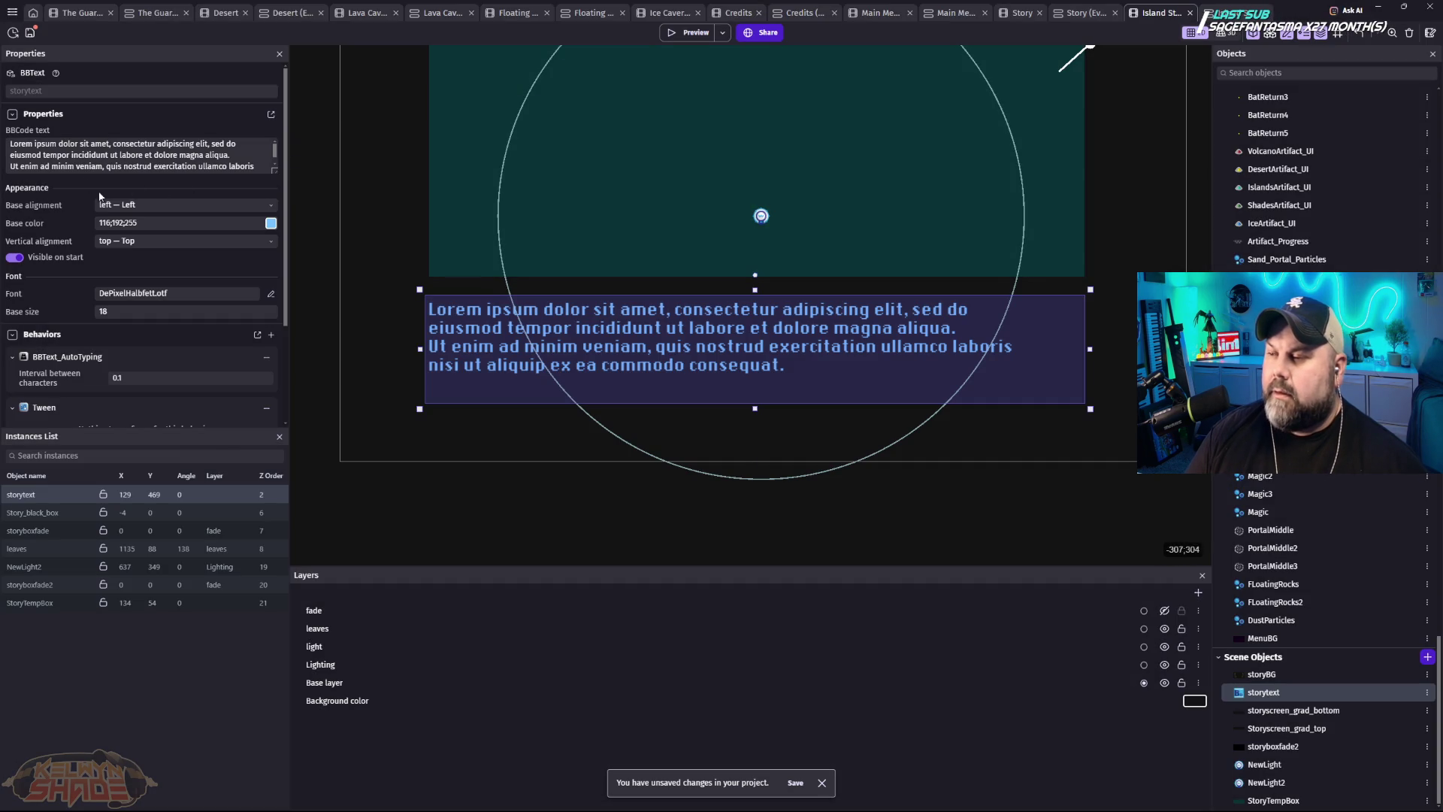
click(10, 150)
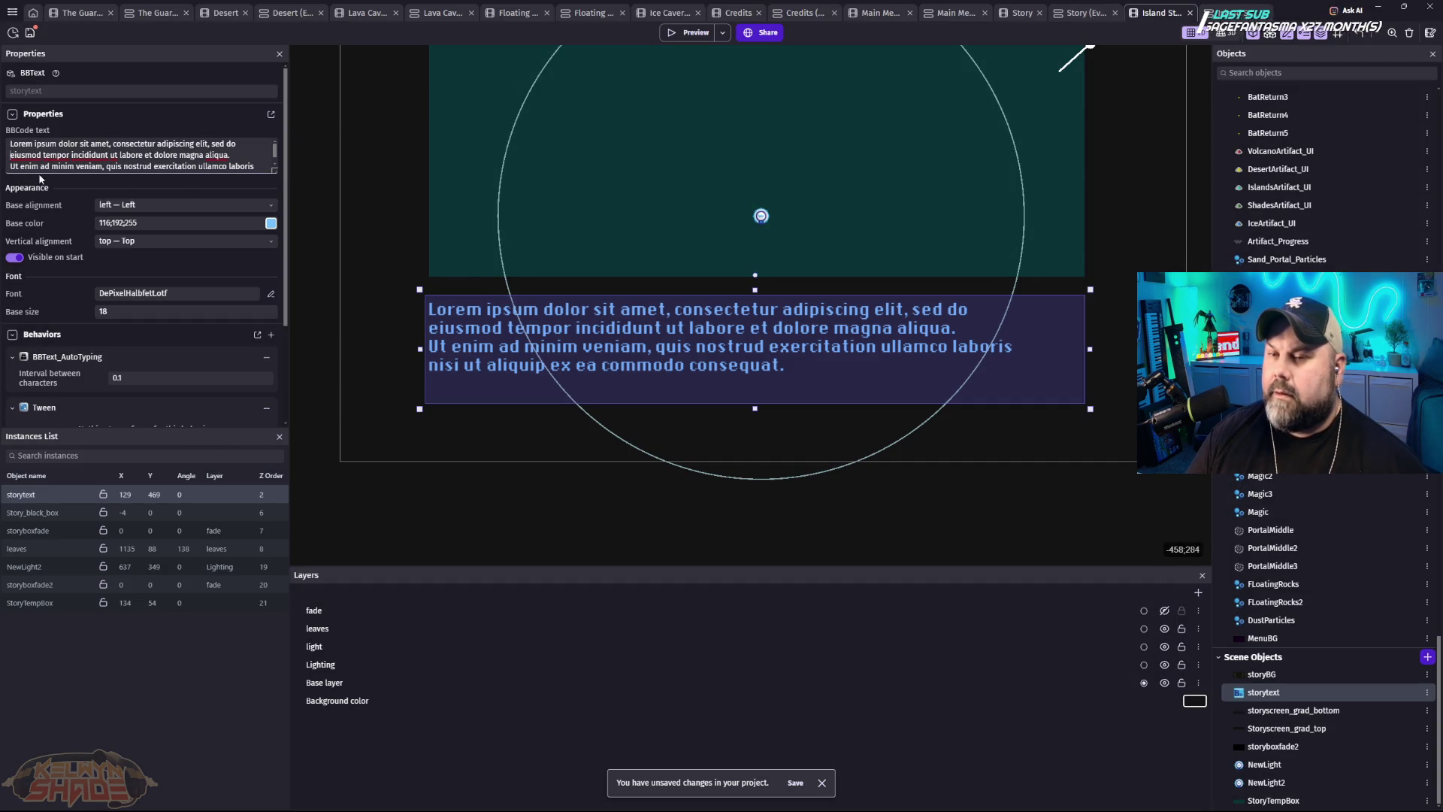
key(BackSpace)
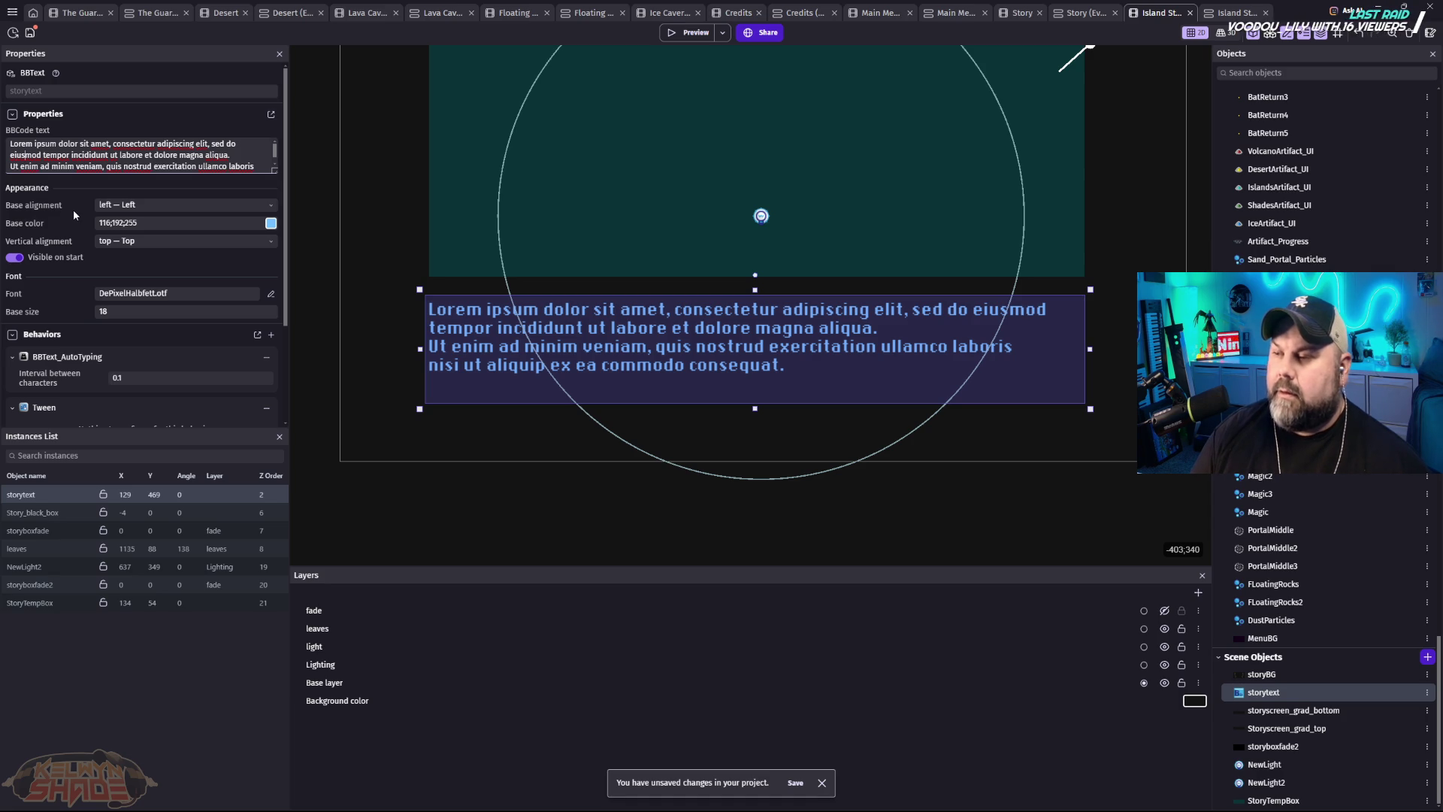
key(BackSpace)
key(Return)
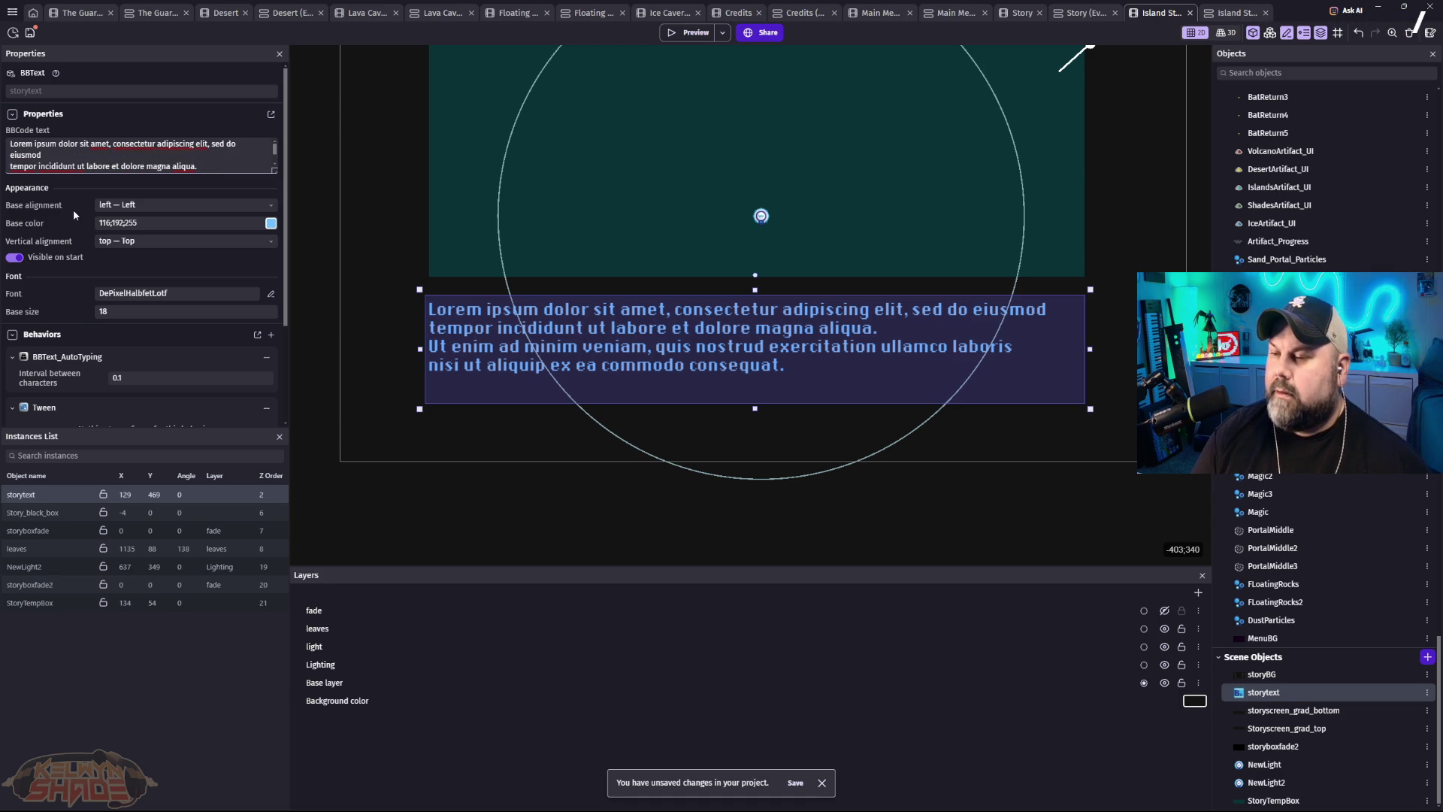
Step: Join the Ut enim and nisi ut aliquip lines, removing stray spaces before veniam and commodo
key(Down)
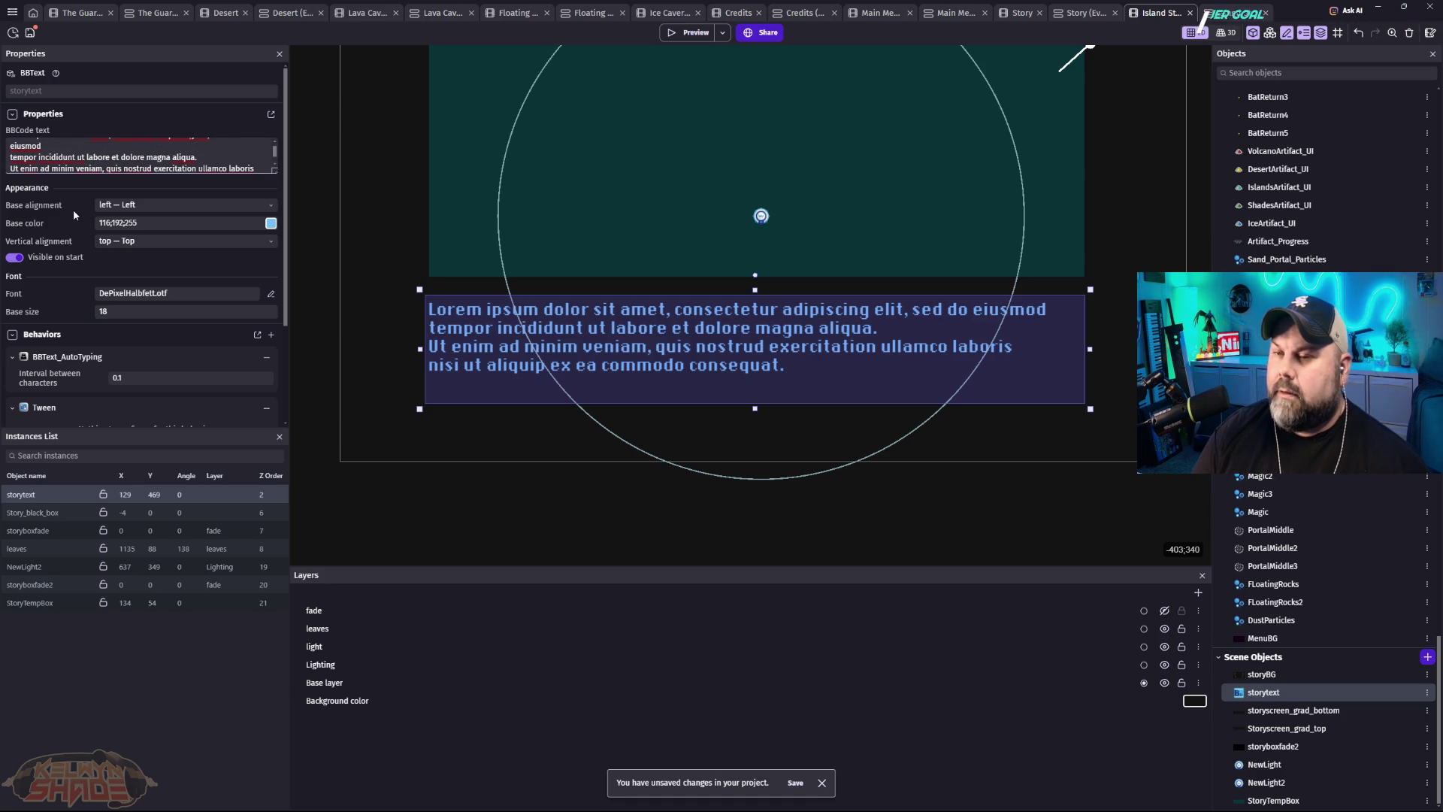
key(BackSpace)
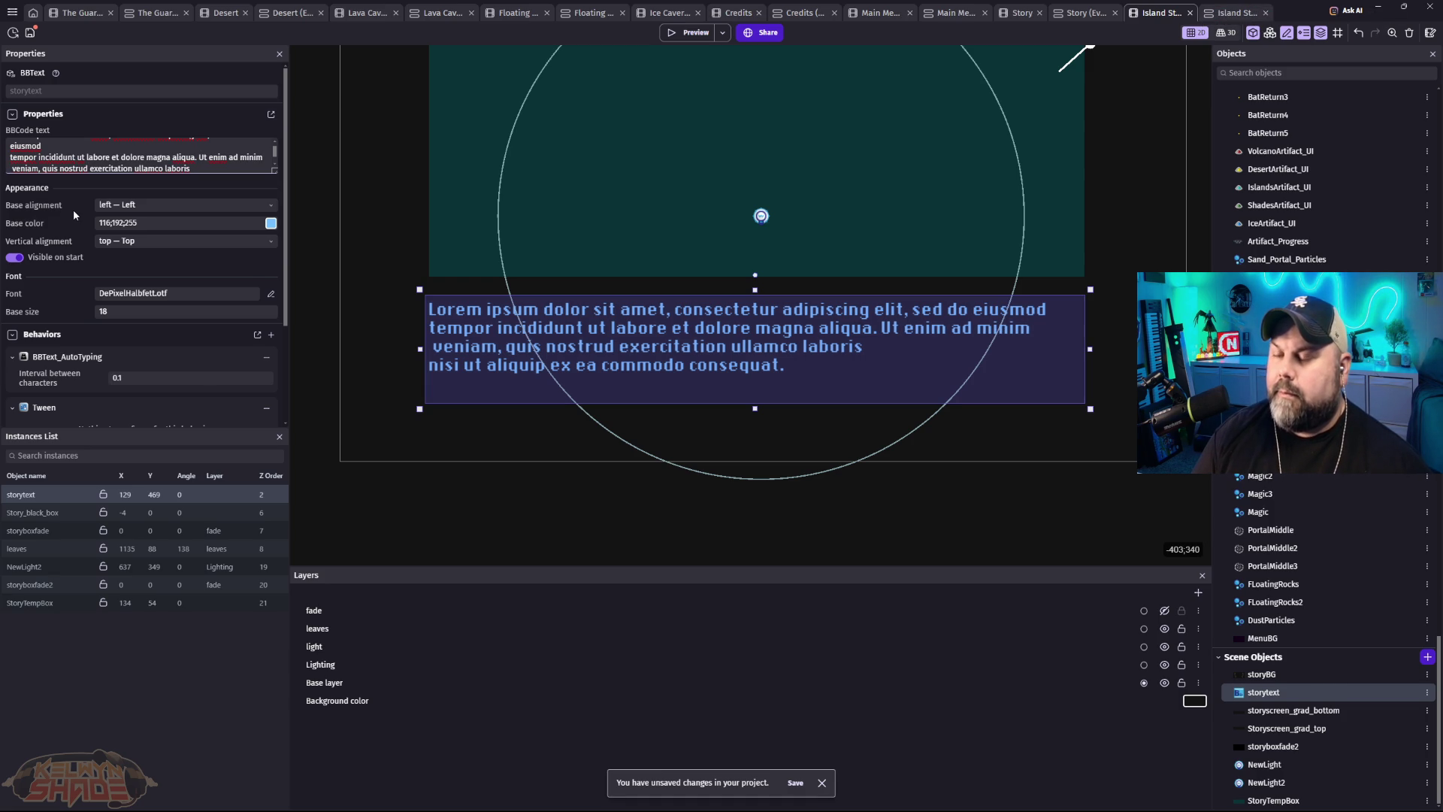
key(BackSpace)
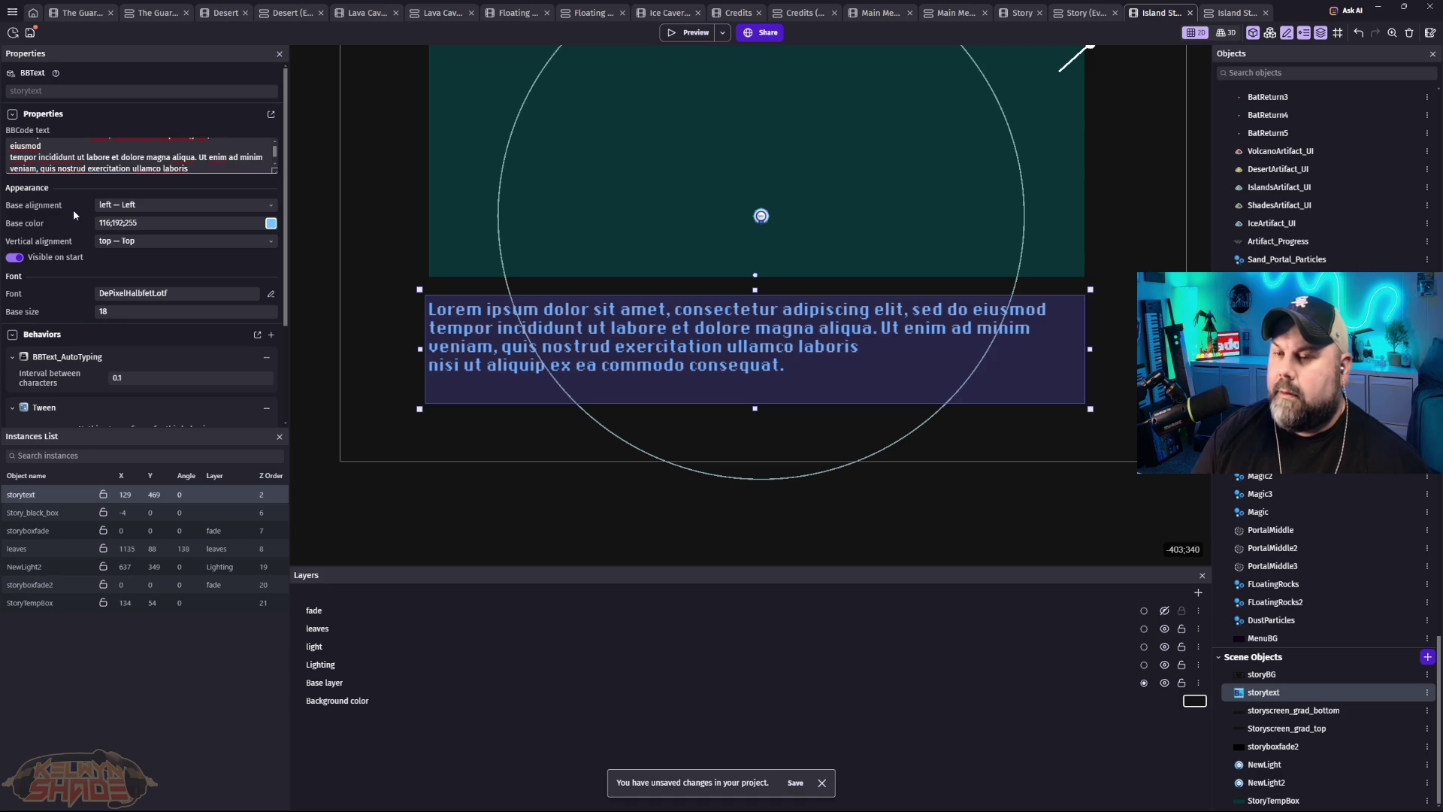
key(Down)
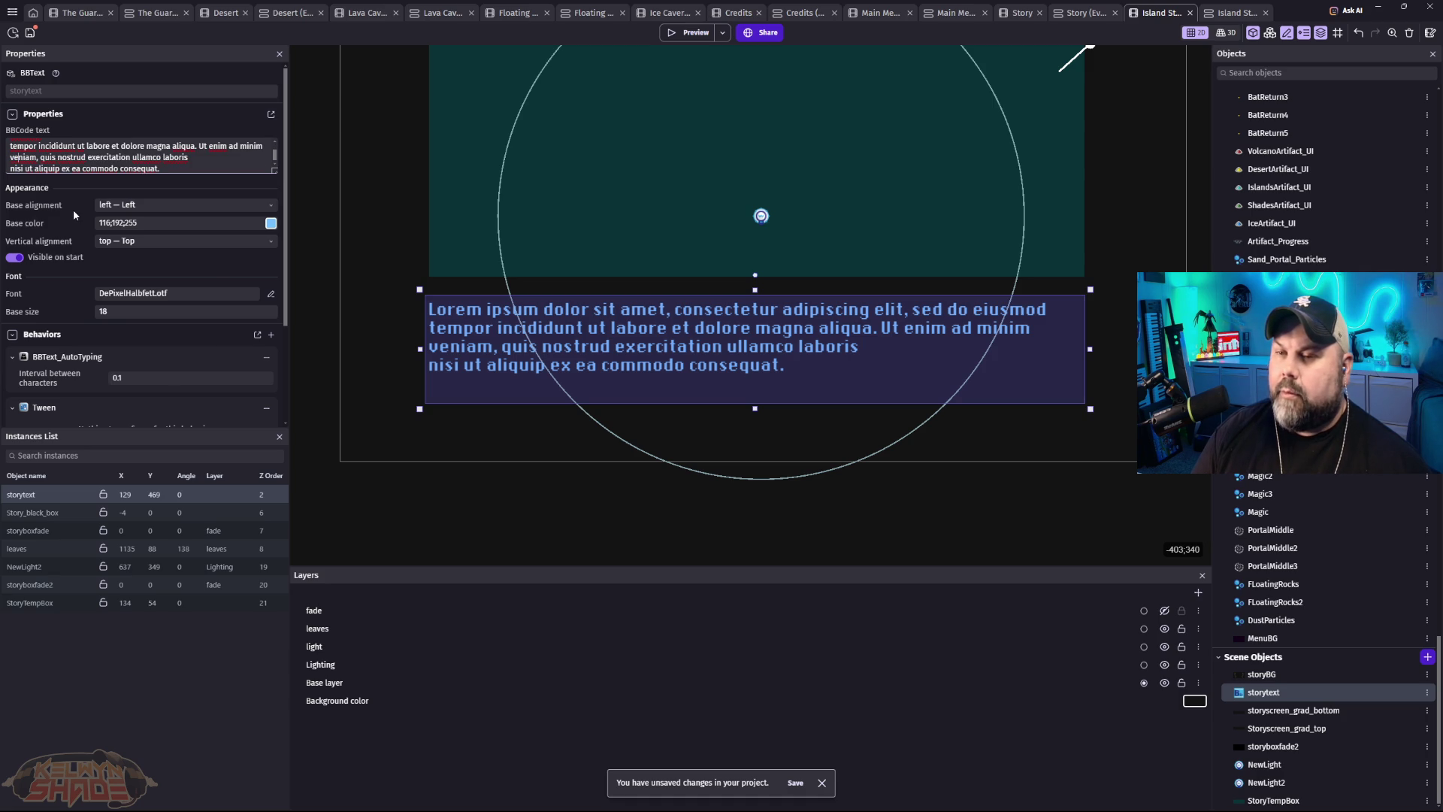
key(BackSpace)
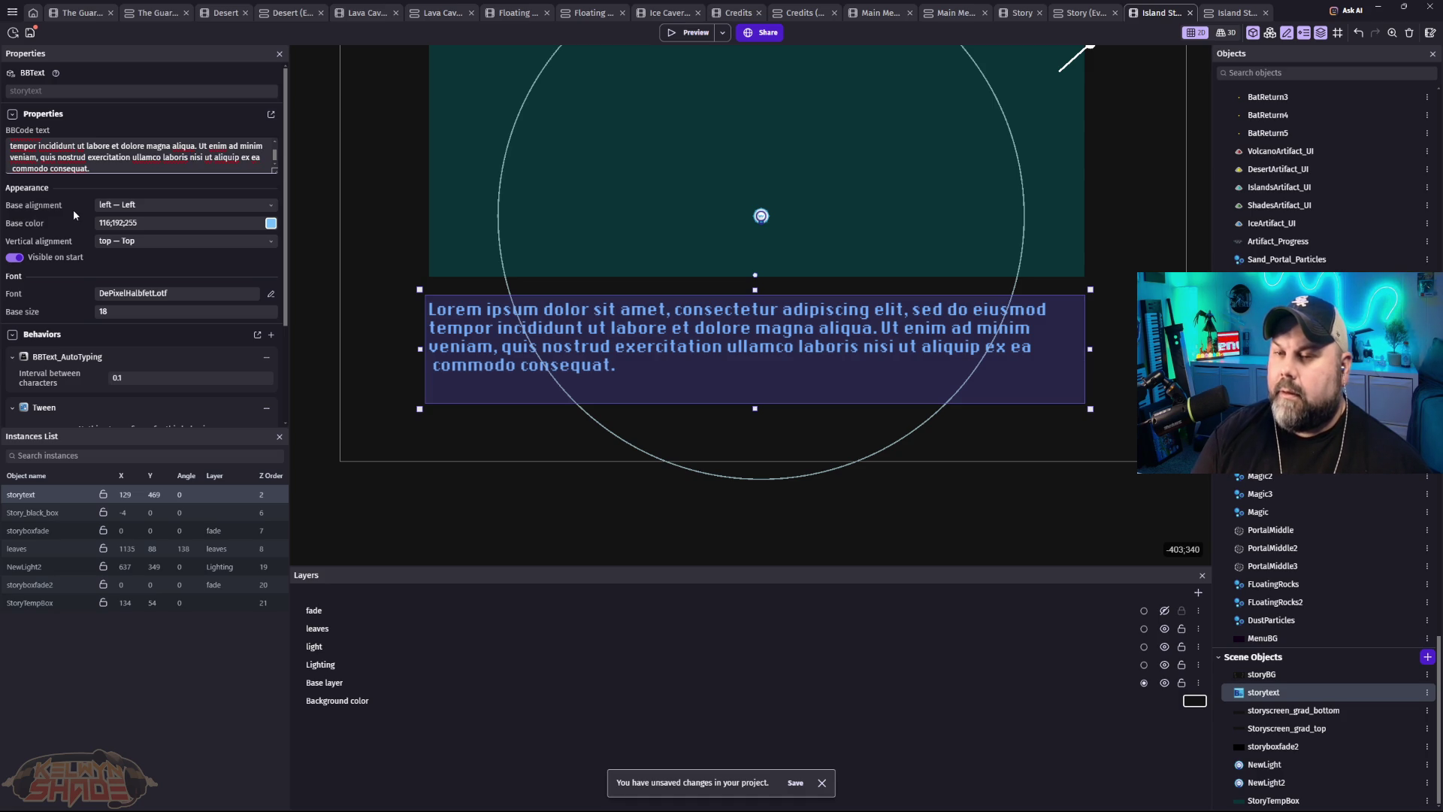
key(BackSpace)
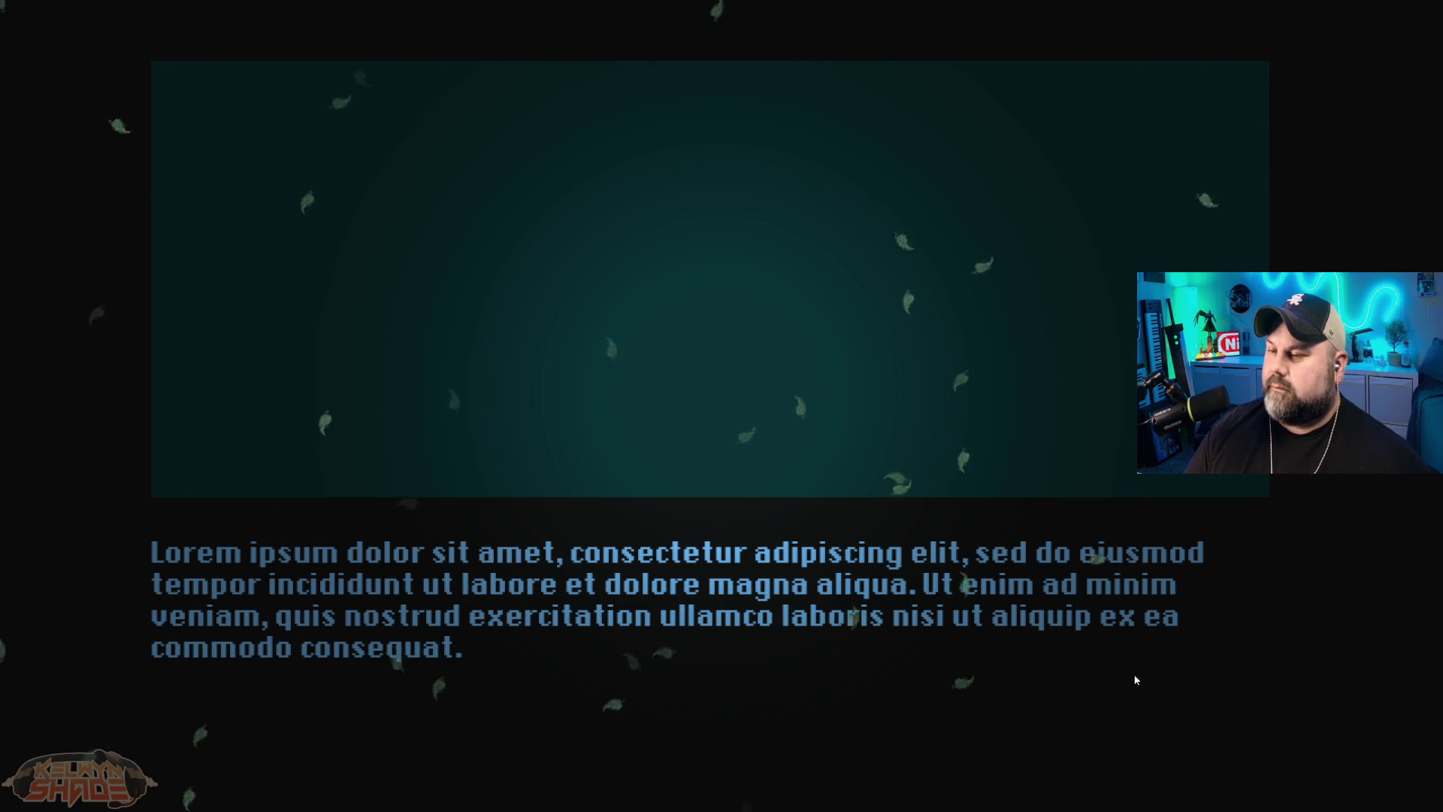
key(Escape)
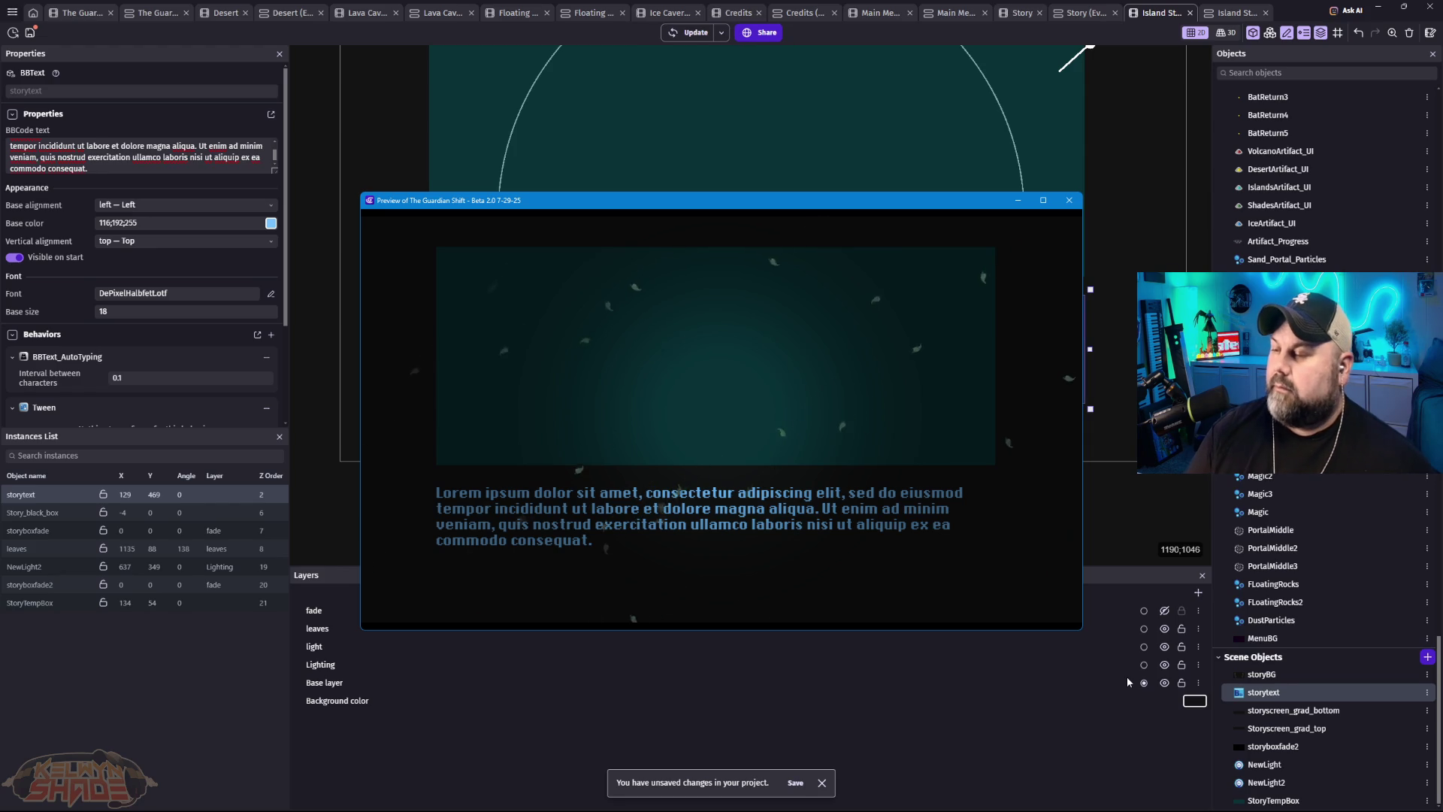
click(1080, 205)
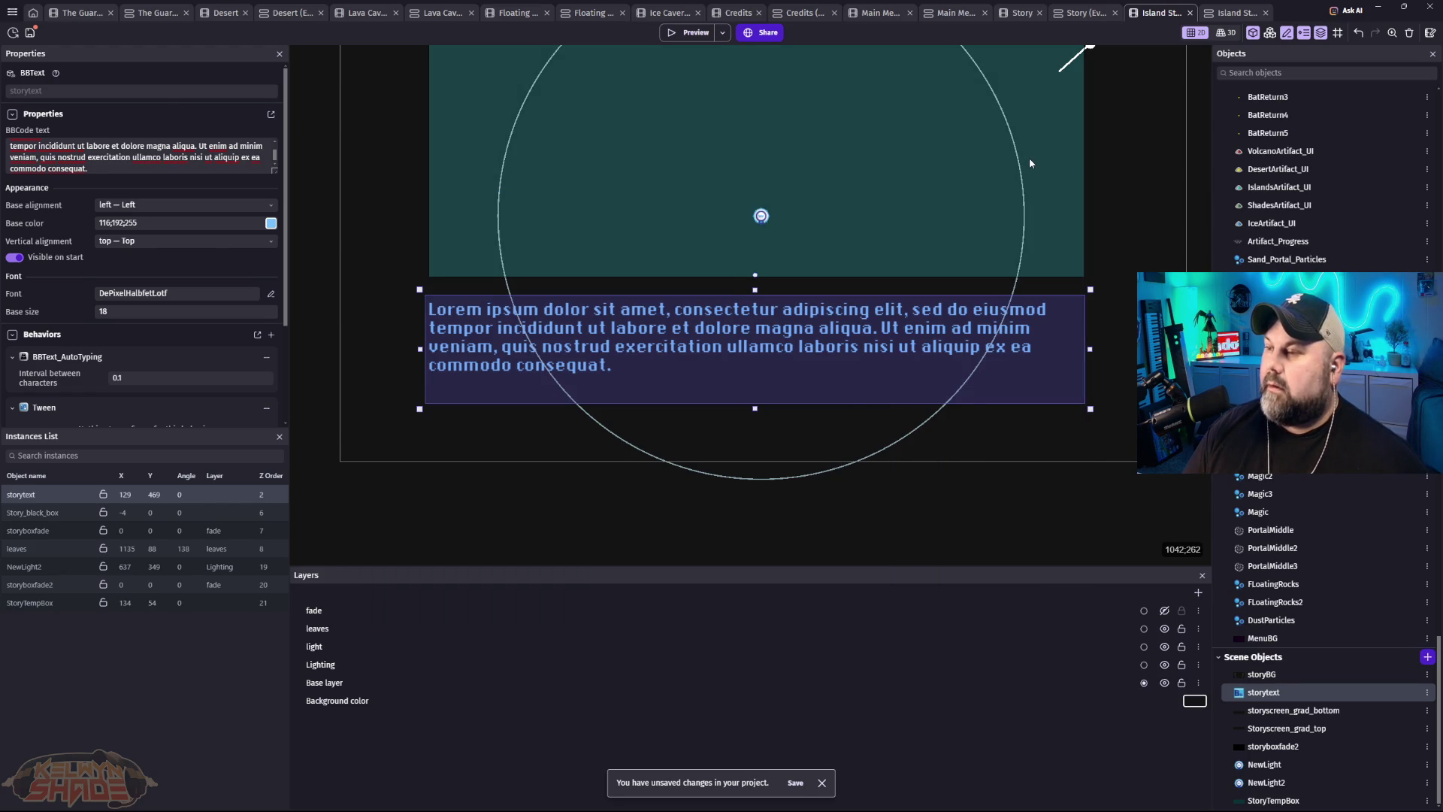
click(1029, 156)
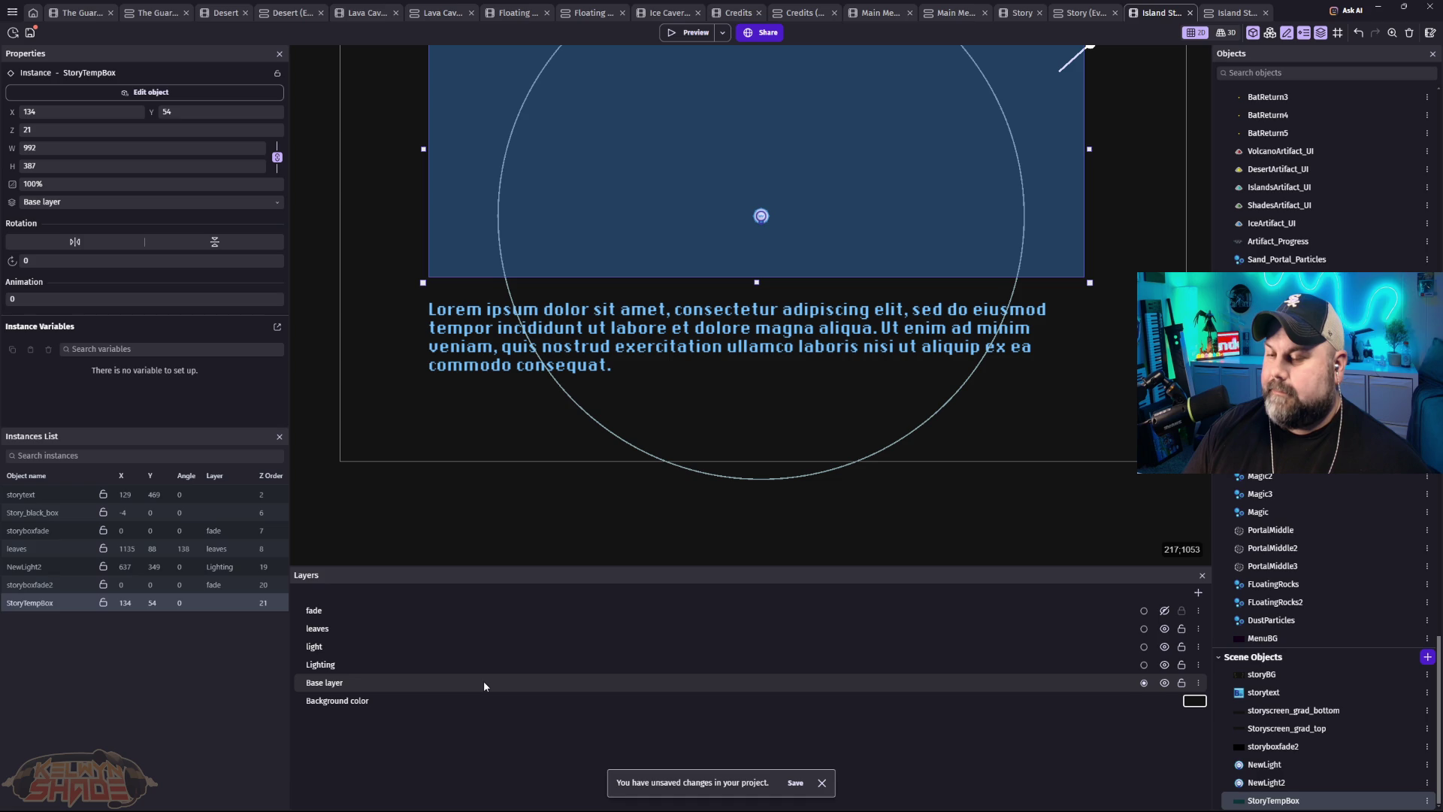
Step: Add a layer named Art & Text just above Base layer, then select the StoryTempBox rectangle
click(1197, 594)
text(Art & Text)
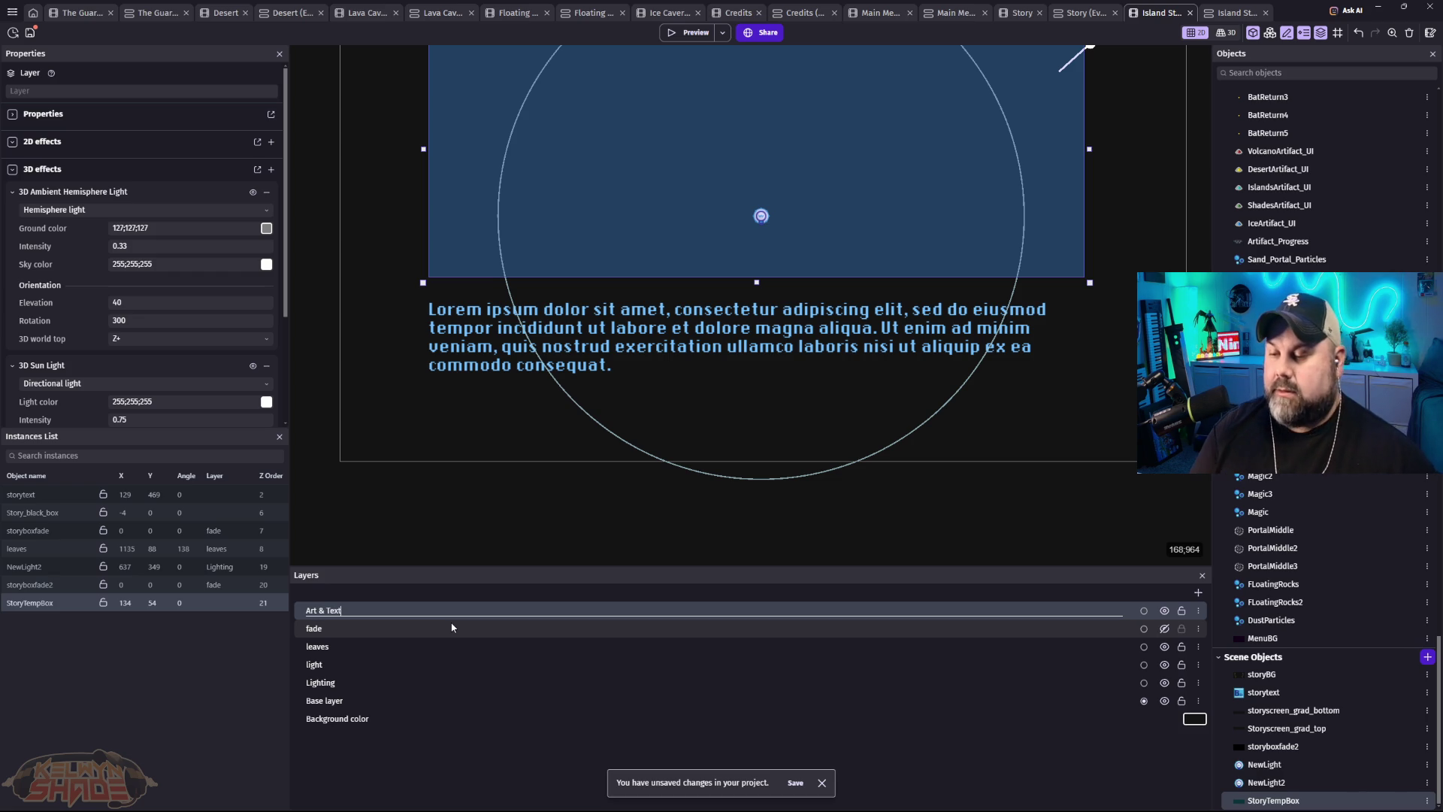
key(Return)
drag(346, 610, 425, 680)
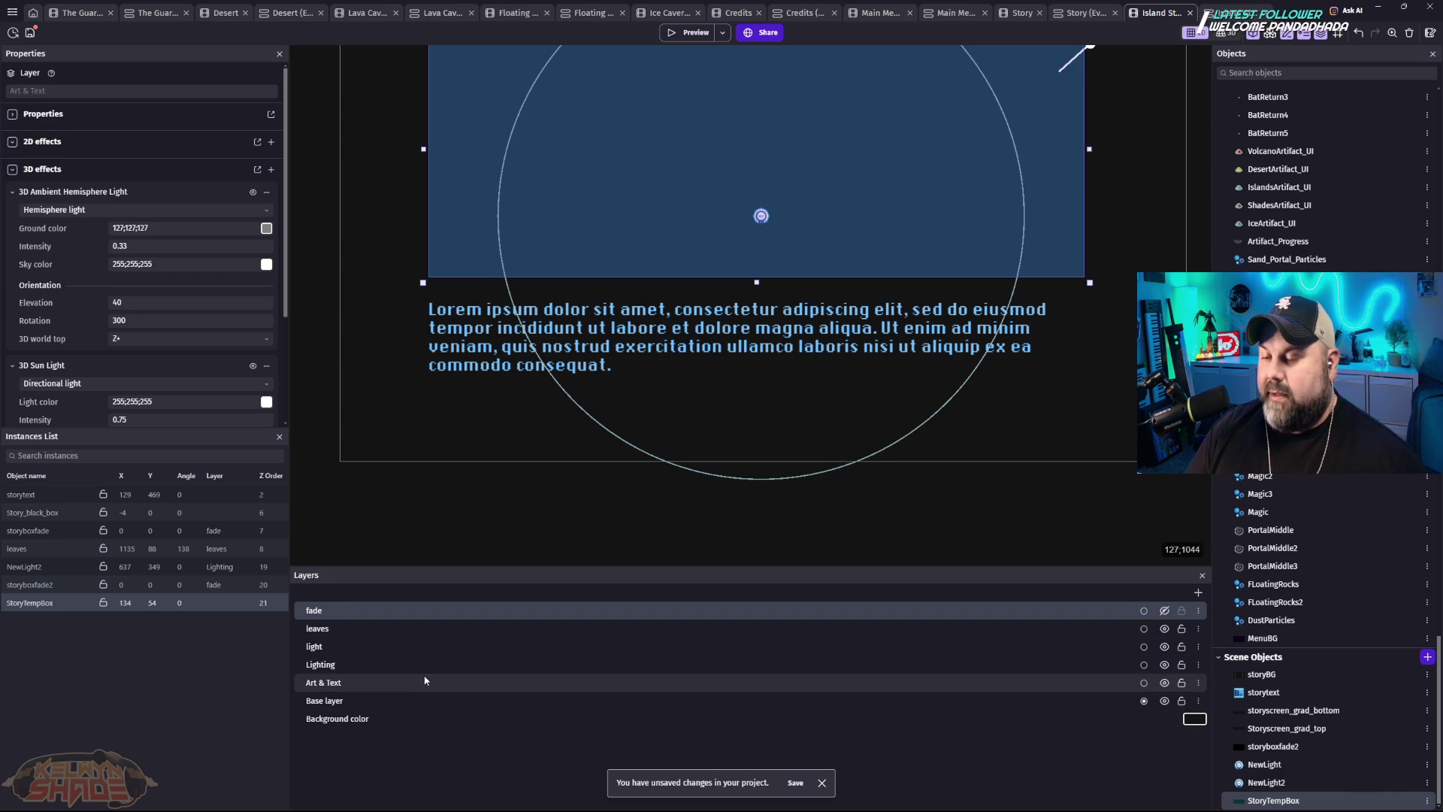
click(619, 245)
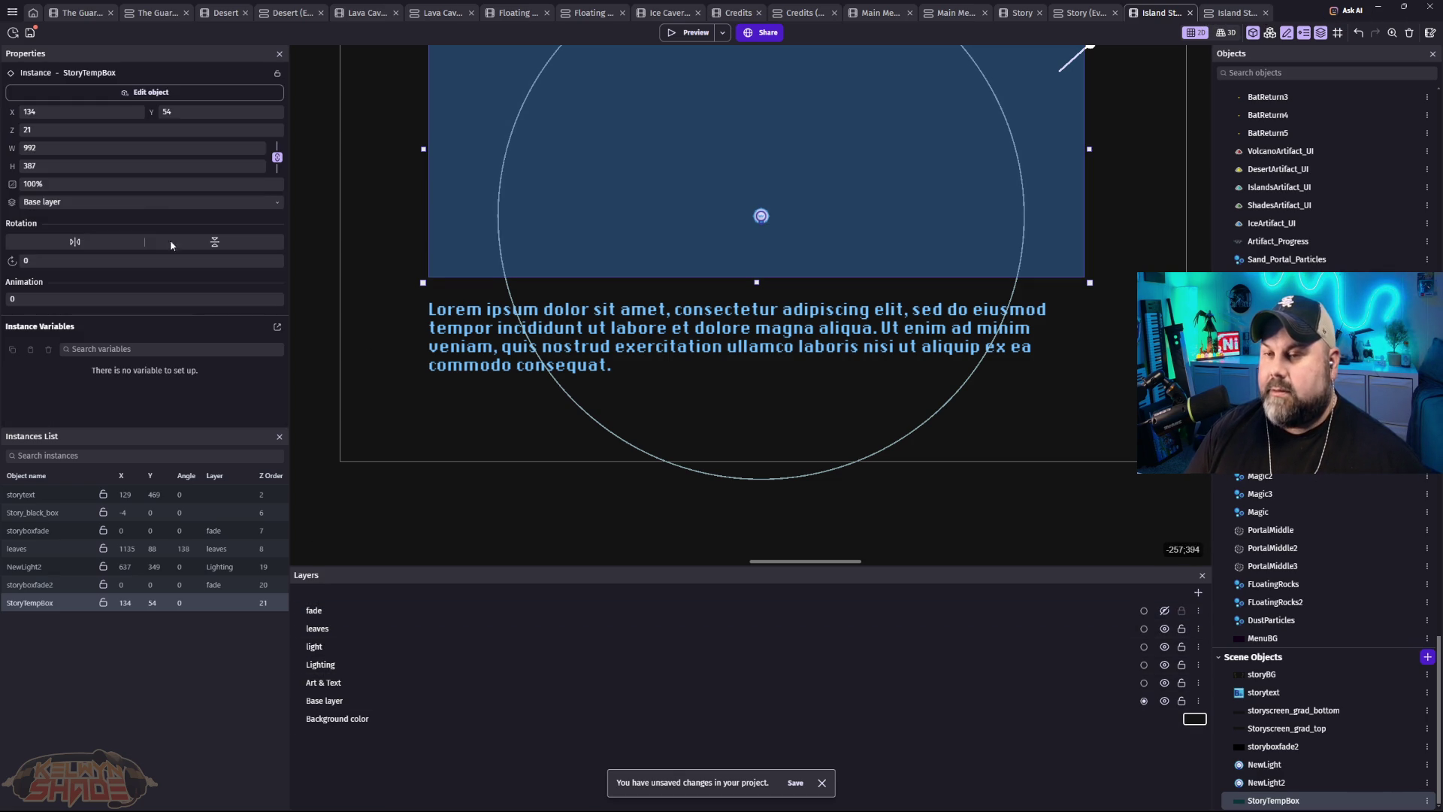
click(121, 203)
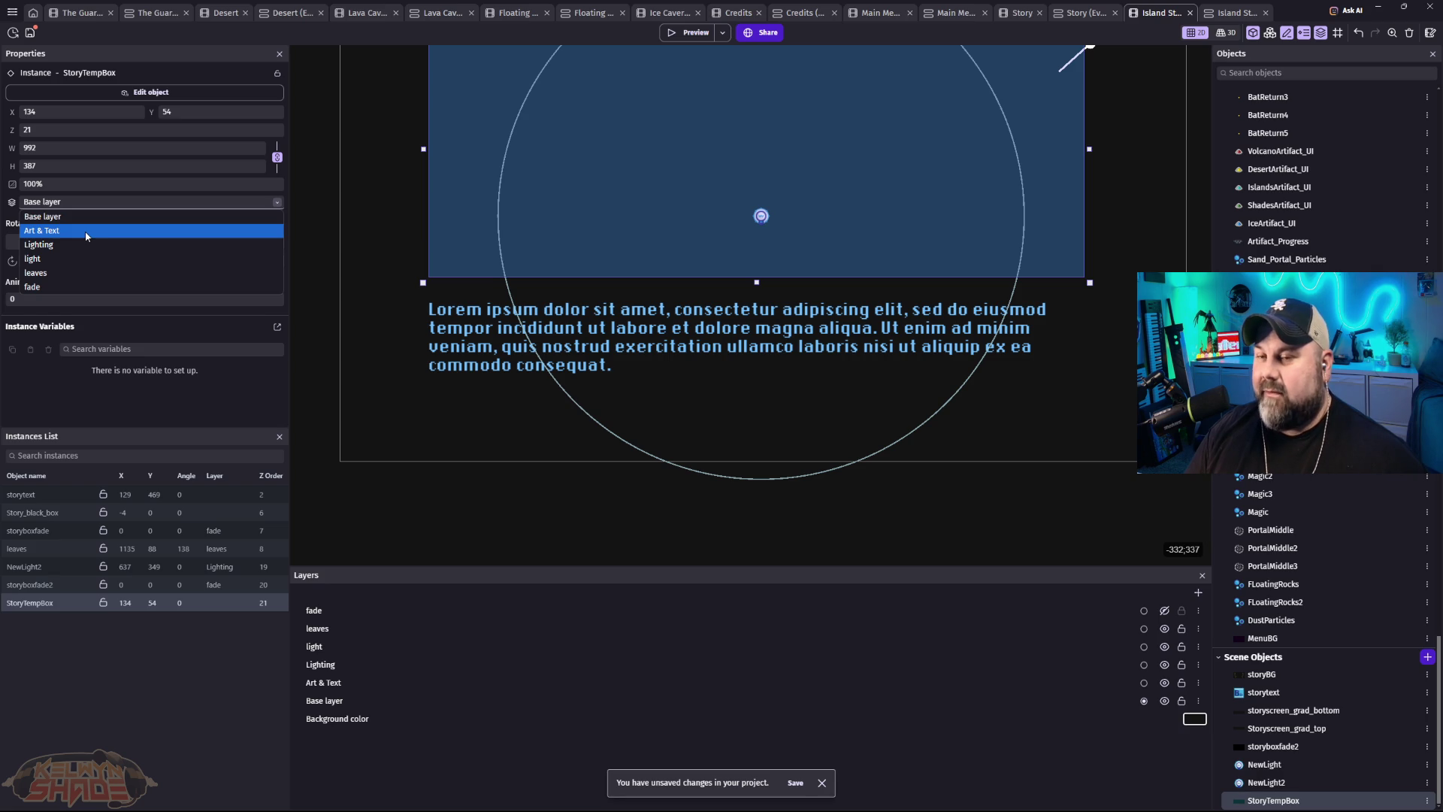
Step: Put StoryTempBox and storytext on the Art & Text layer and preview the scene
click(94, 231)
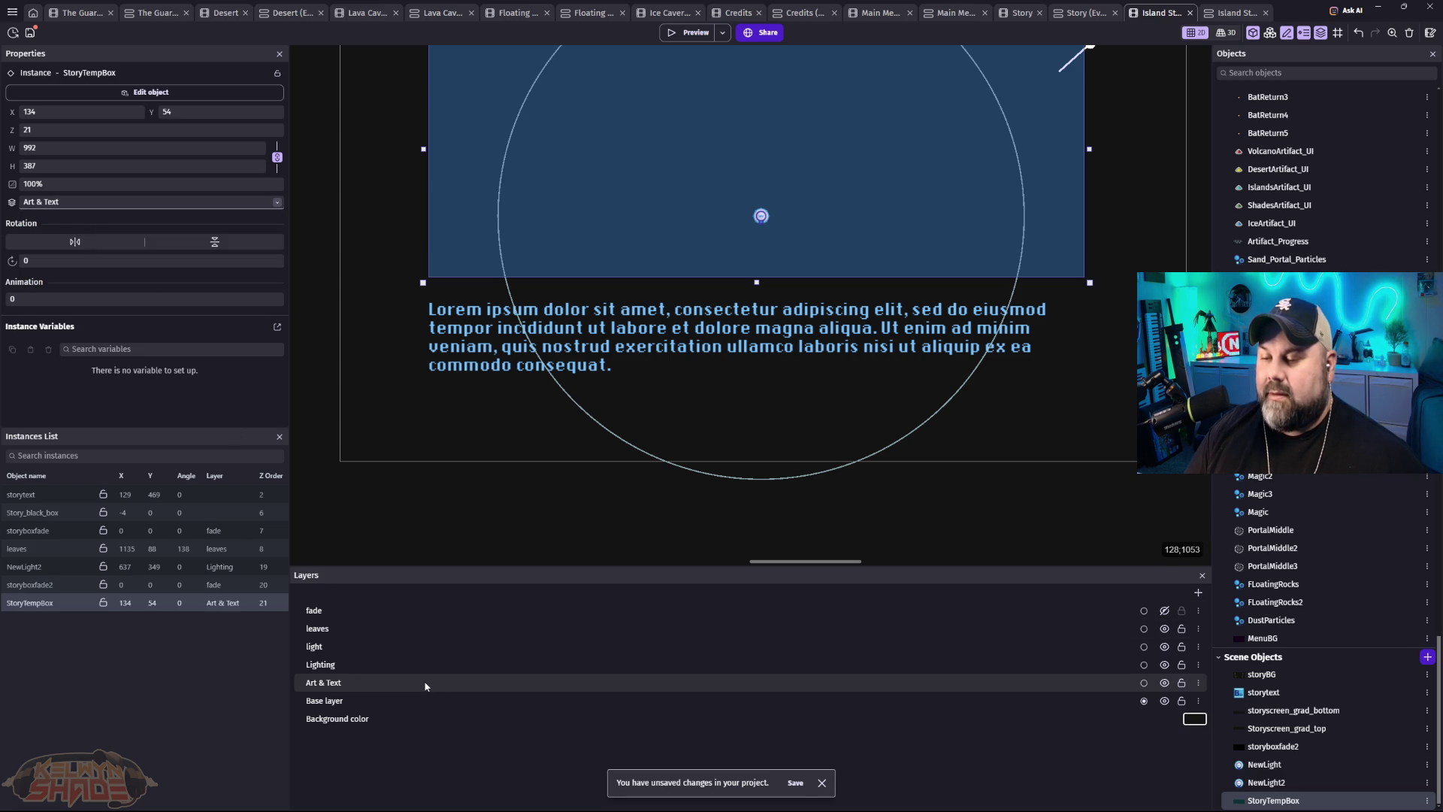
click(535, 356)
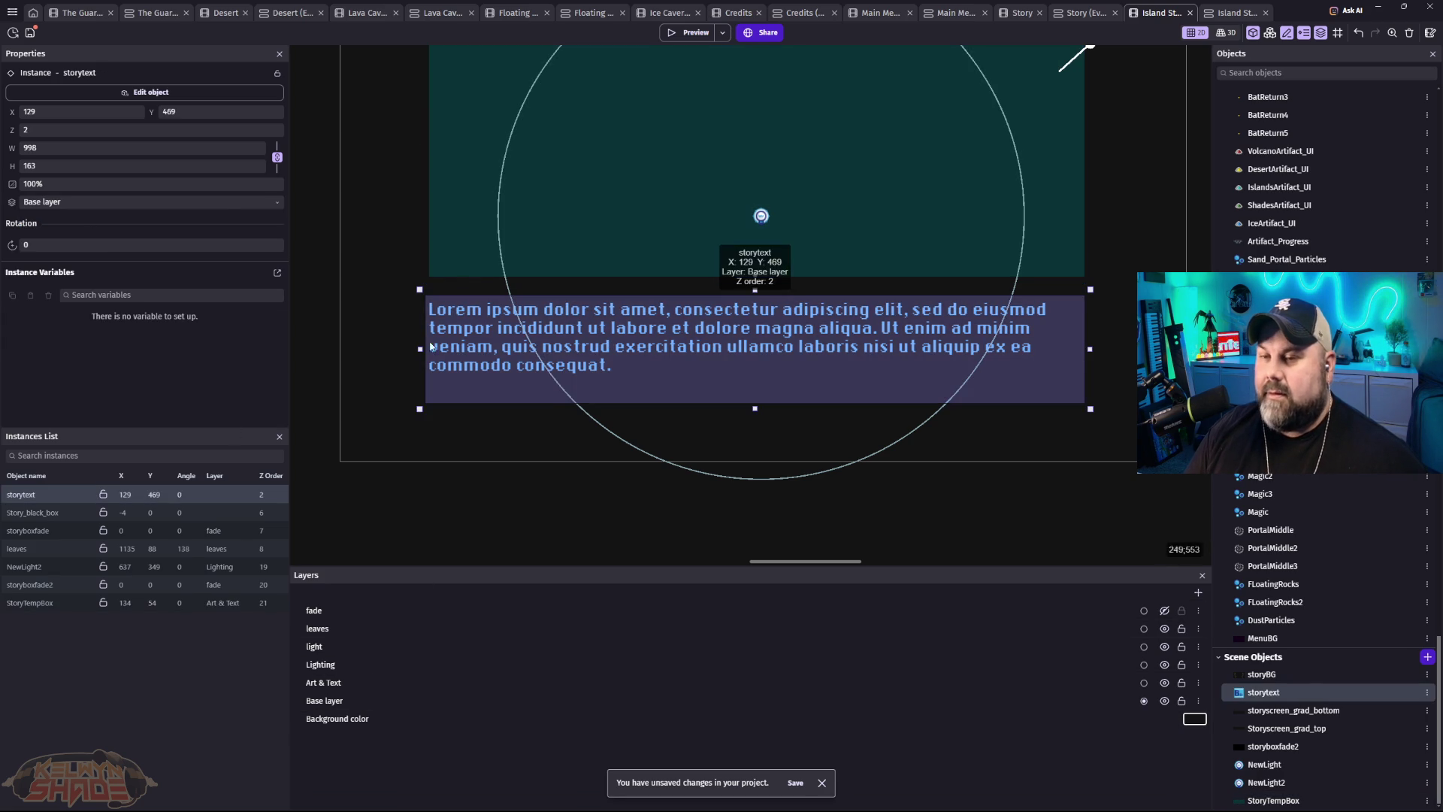
click(159, 203)
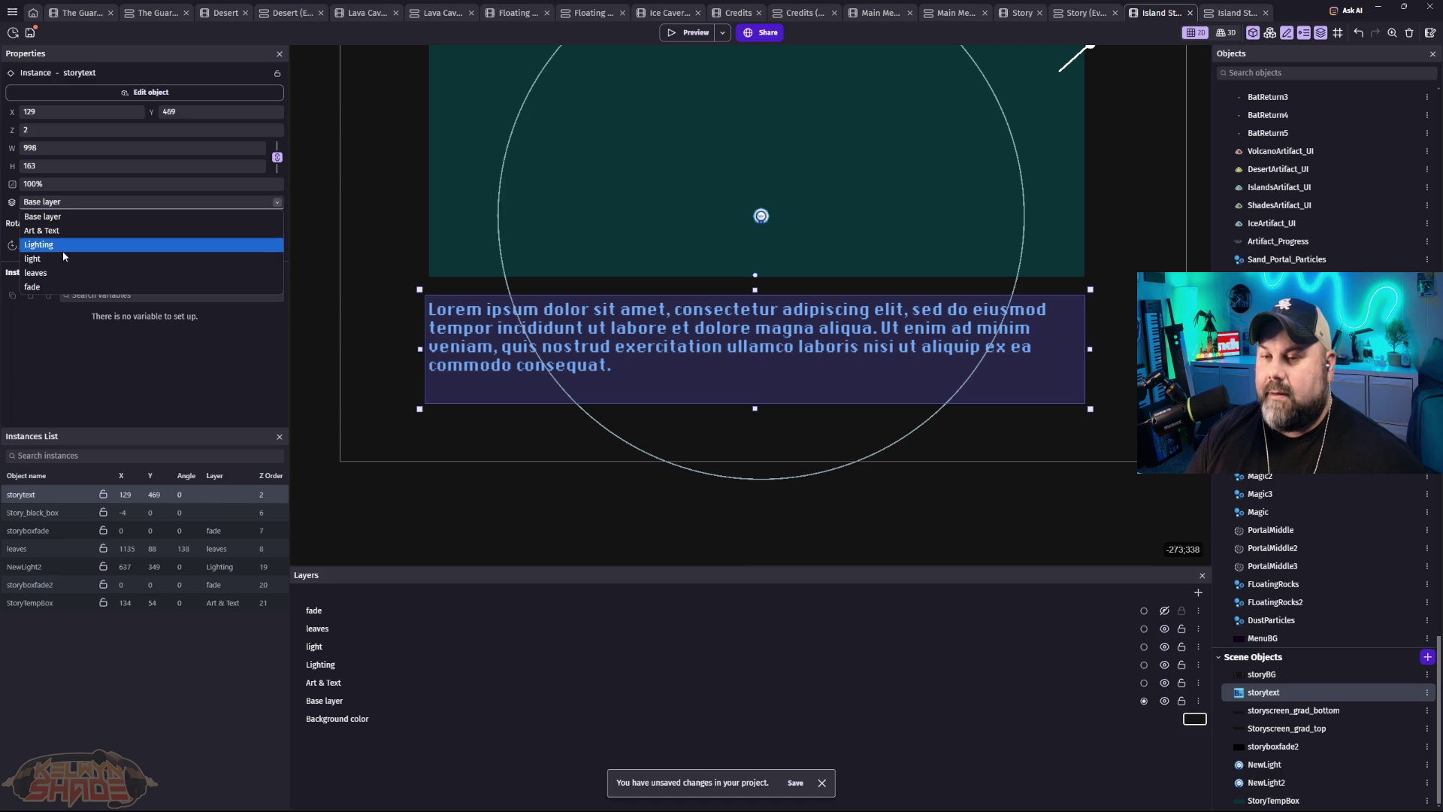
click(41, 230)
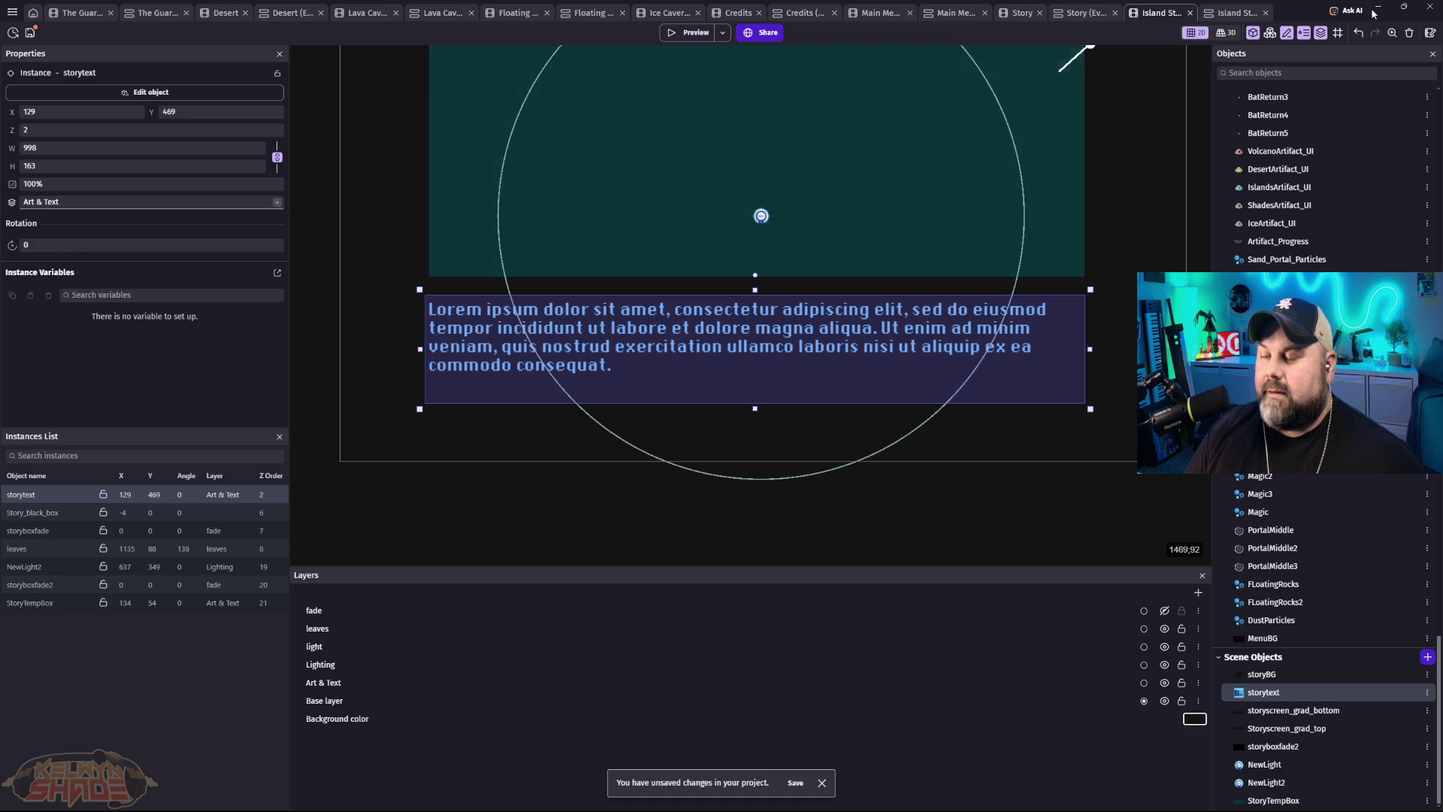
click(689, 32)
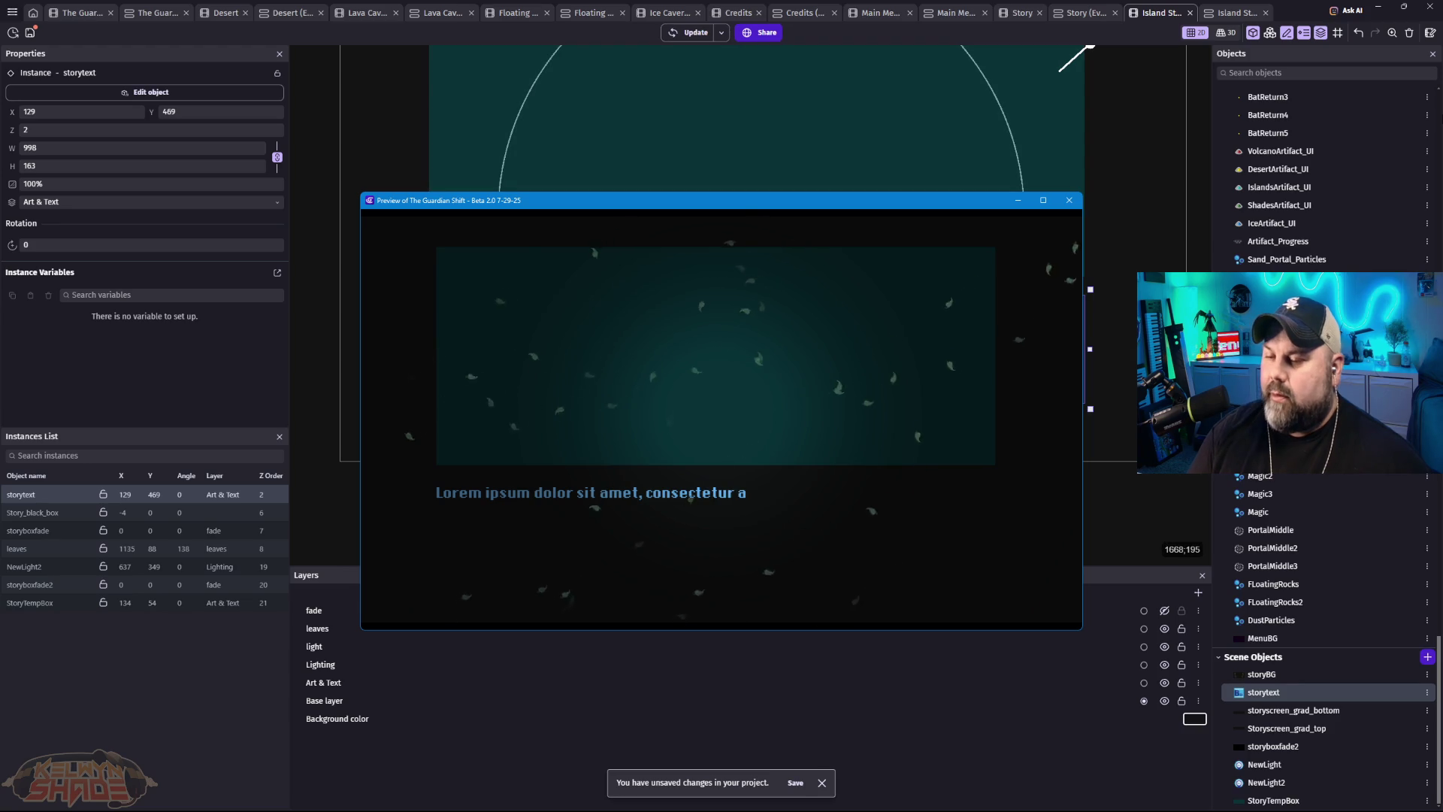
Step: Move the leaves layer down to sit just above Base layer
click(1074, 204)
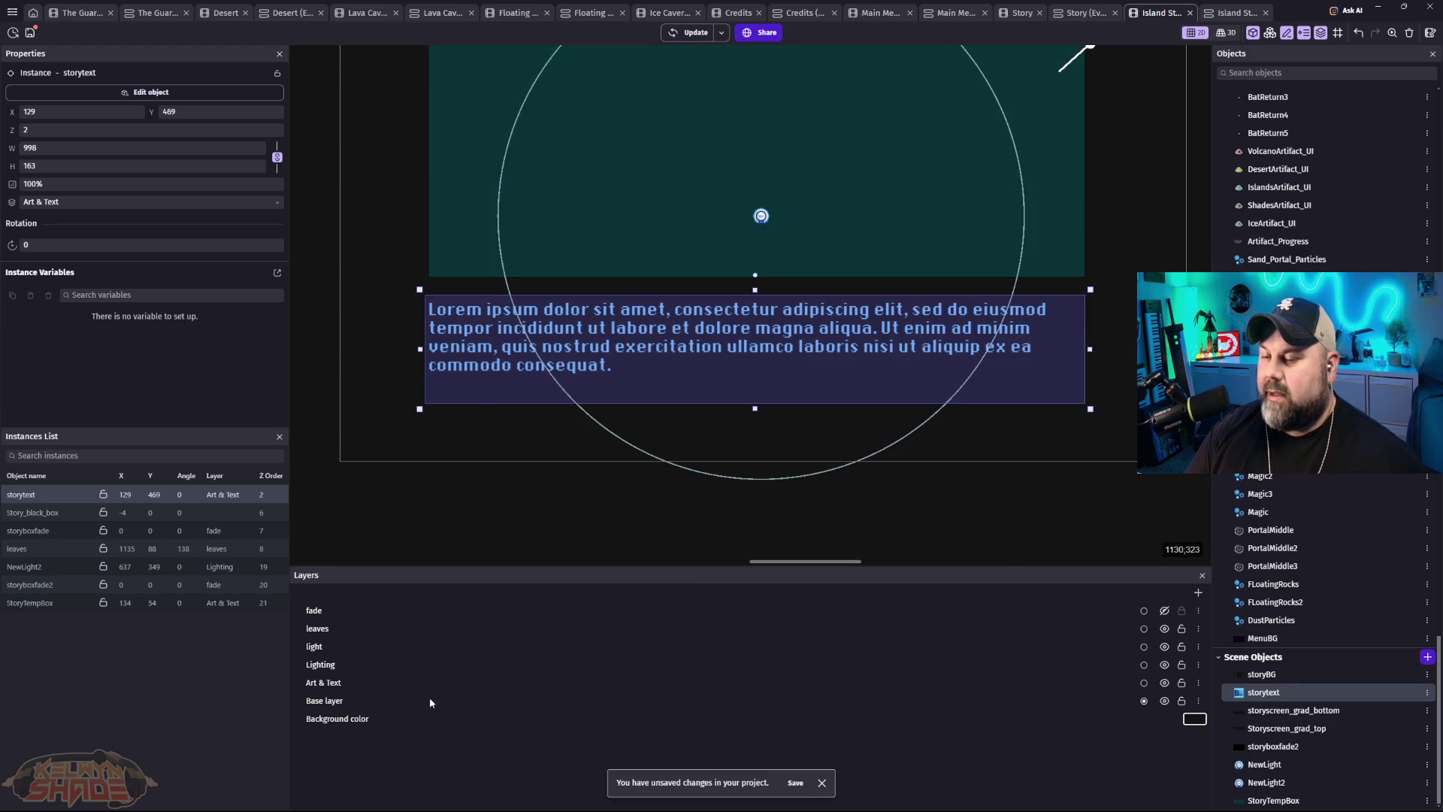
click(360, 631)
drag(335, 632, 336, 695)
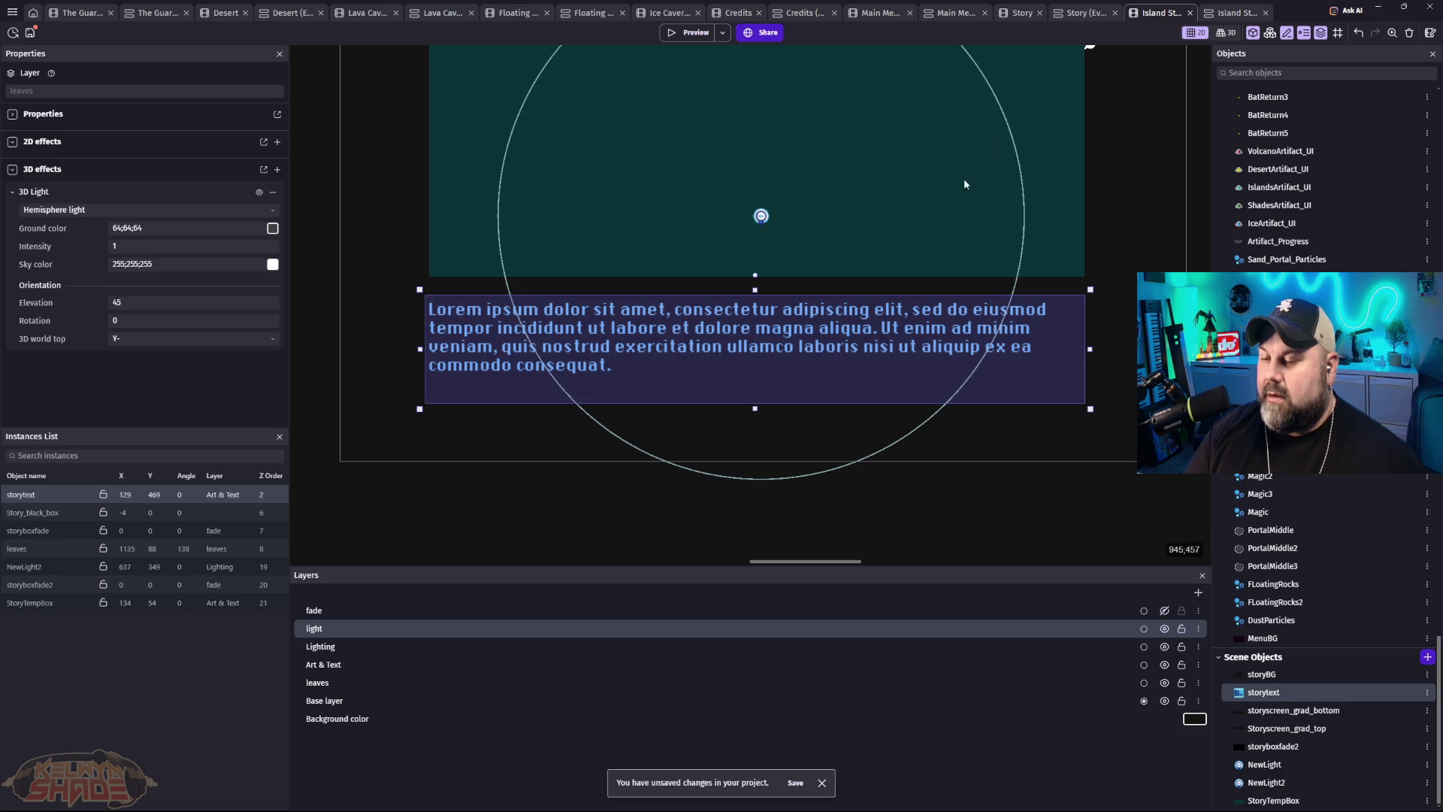
Step: Preview the new layer order, then move Lighting below Art & Text
click(677, 33)
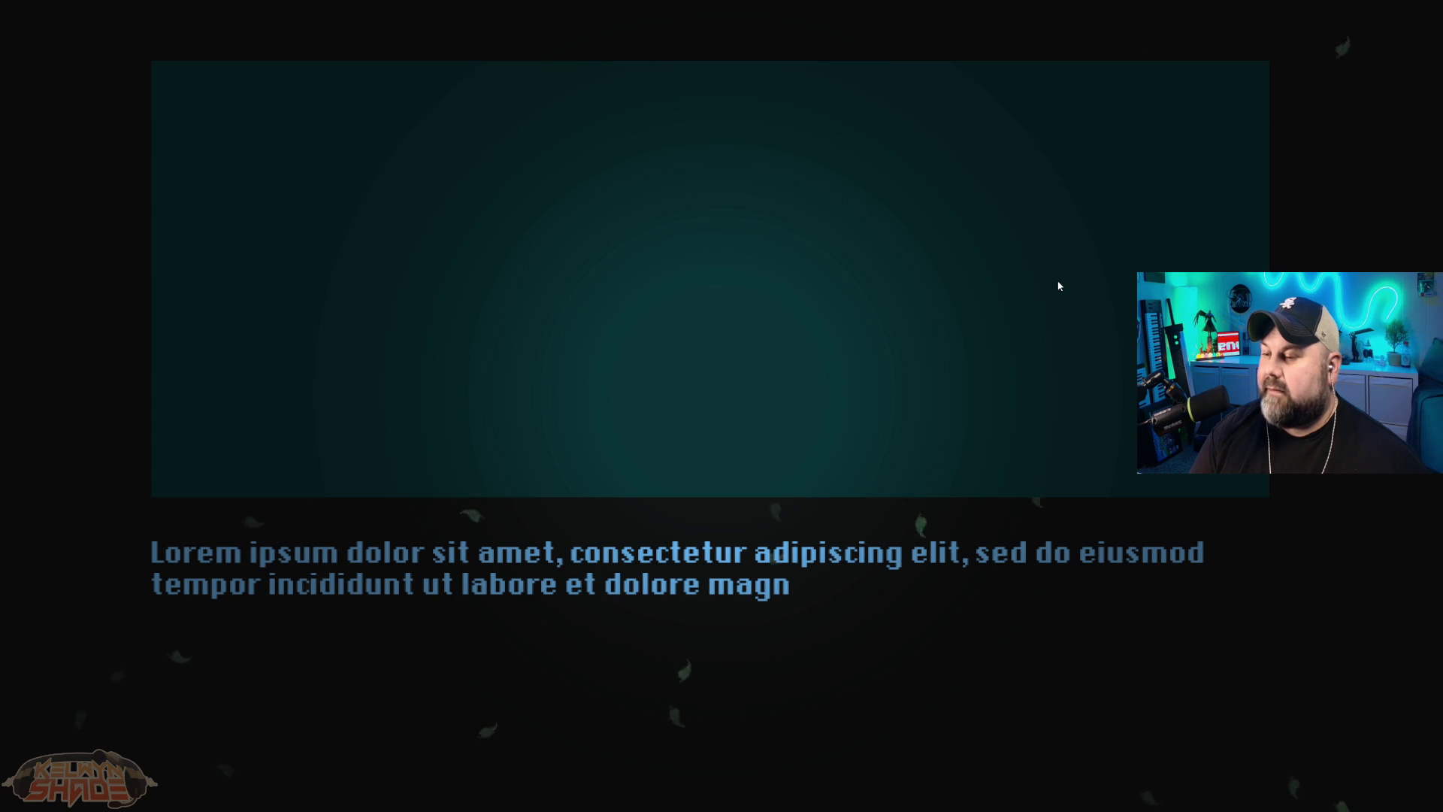
key(Escape)
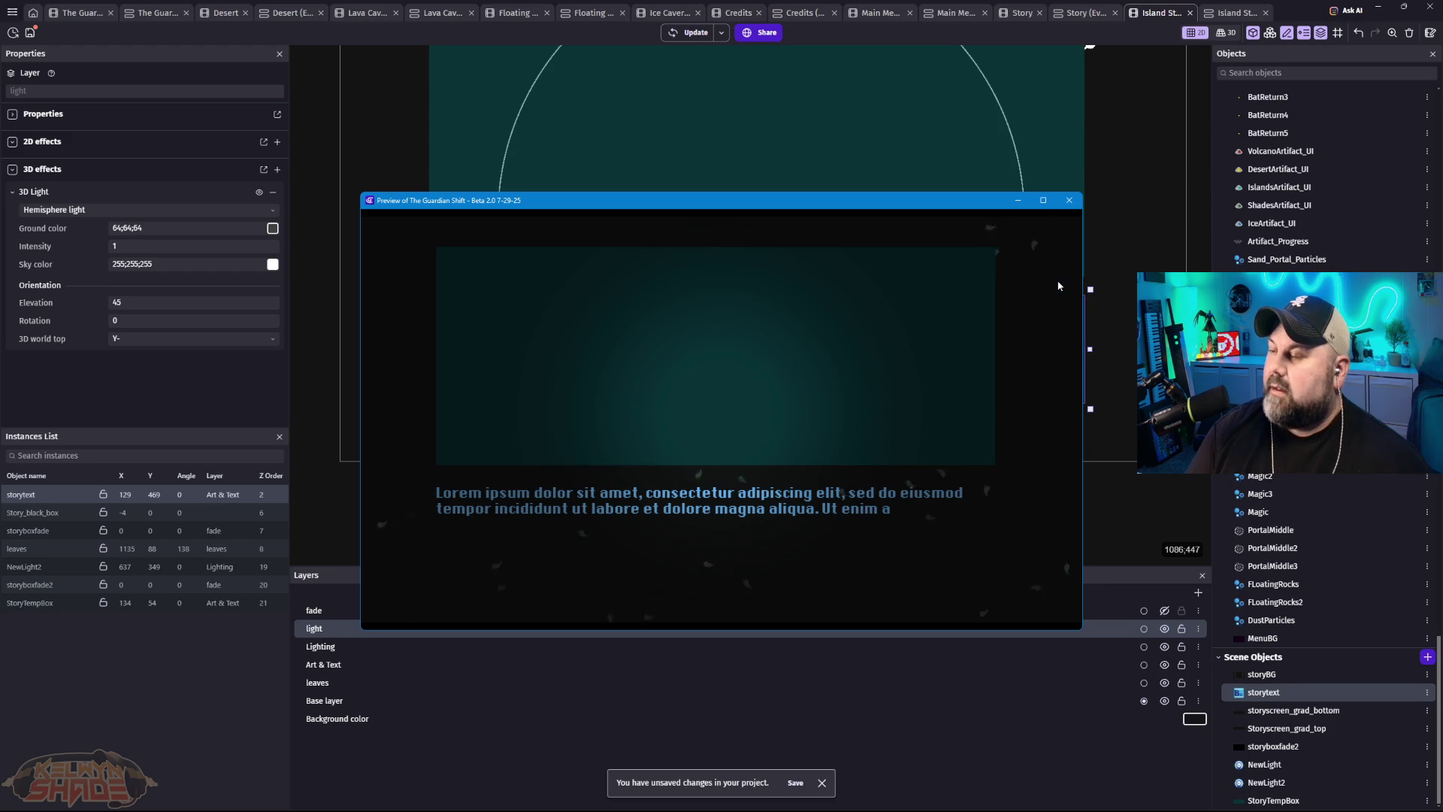
click(1066, 207)
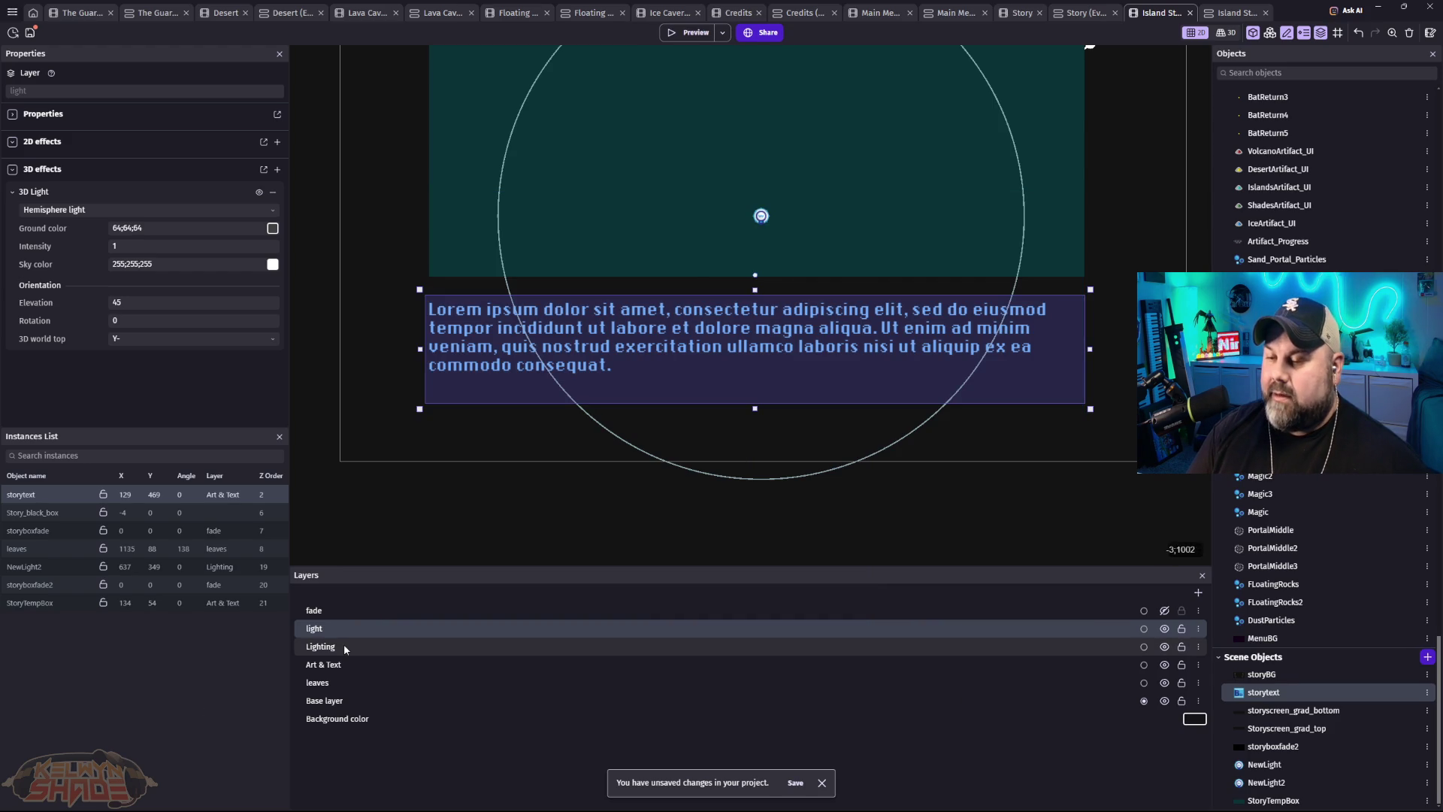
drag(345, 647, 344, 678)
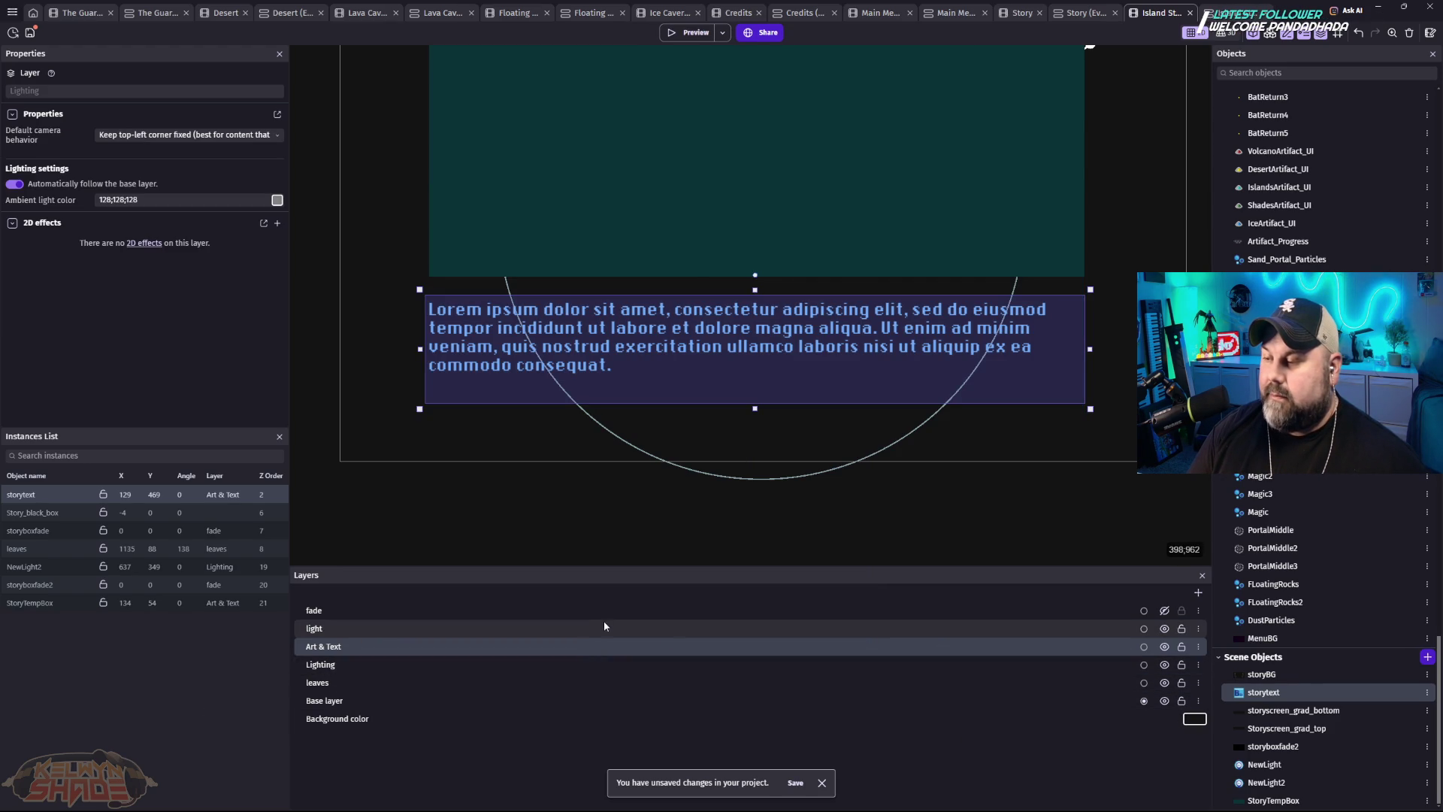
Step: Turn the light layer back on and check the story scene in a preview
click(1164, 629)
click(687, 32)
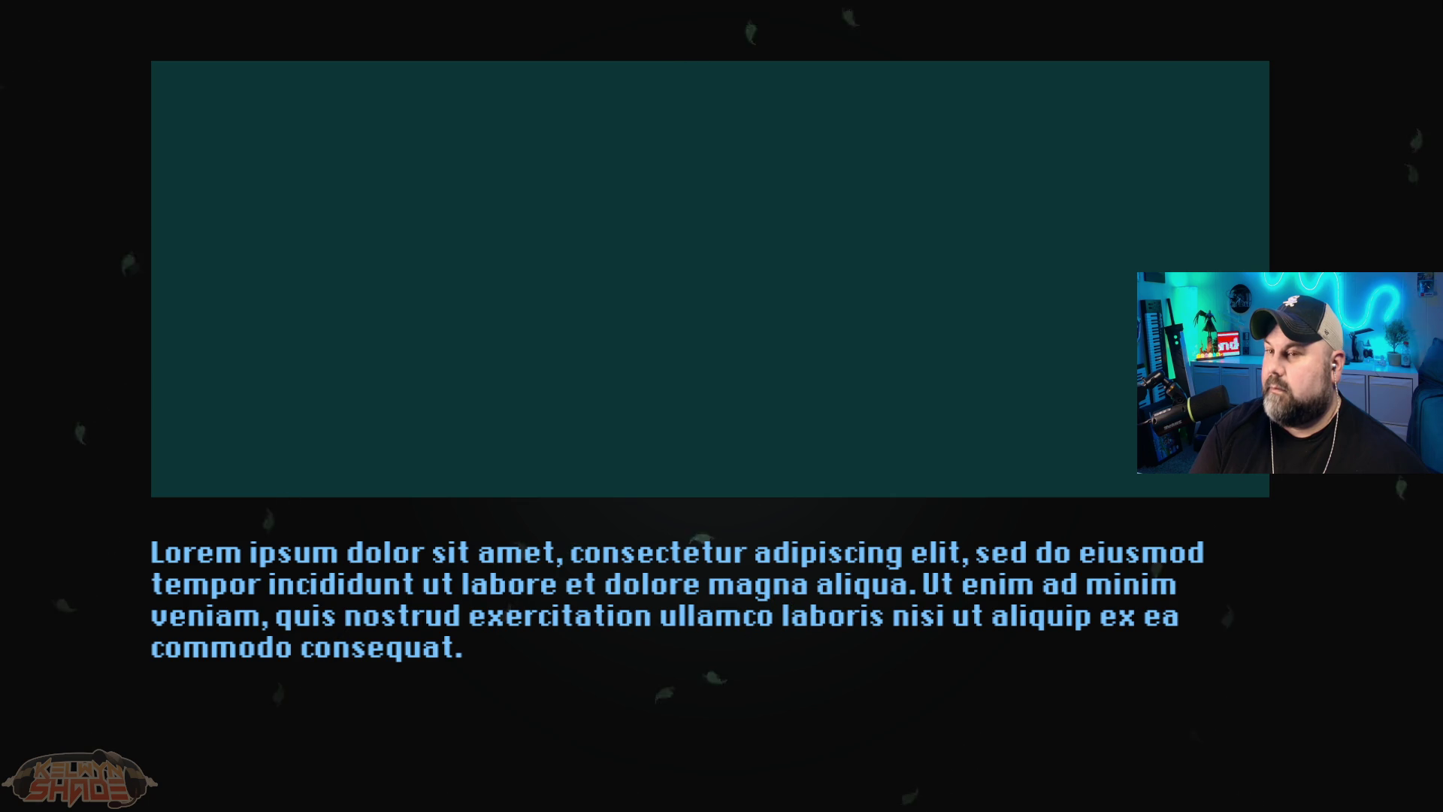
key(Escape)
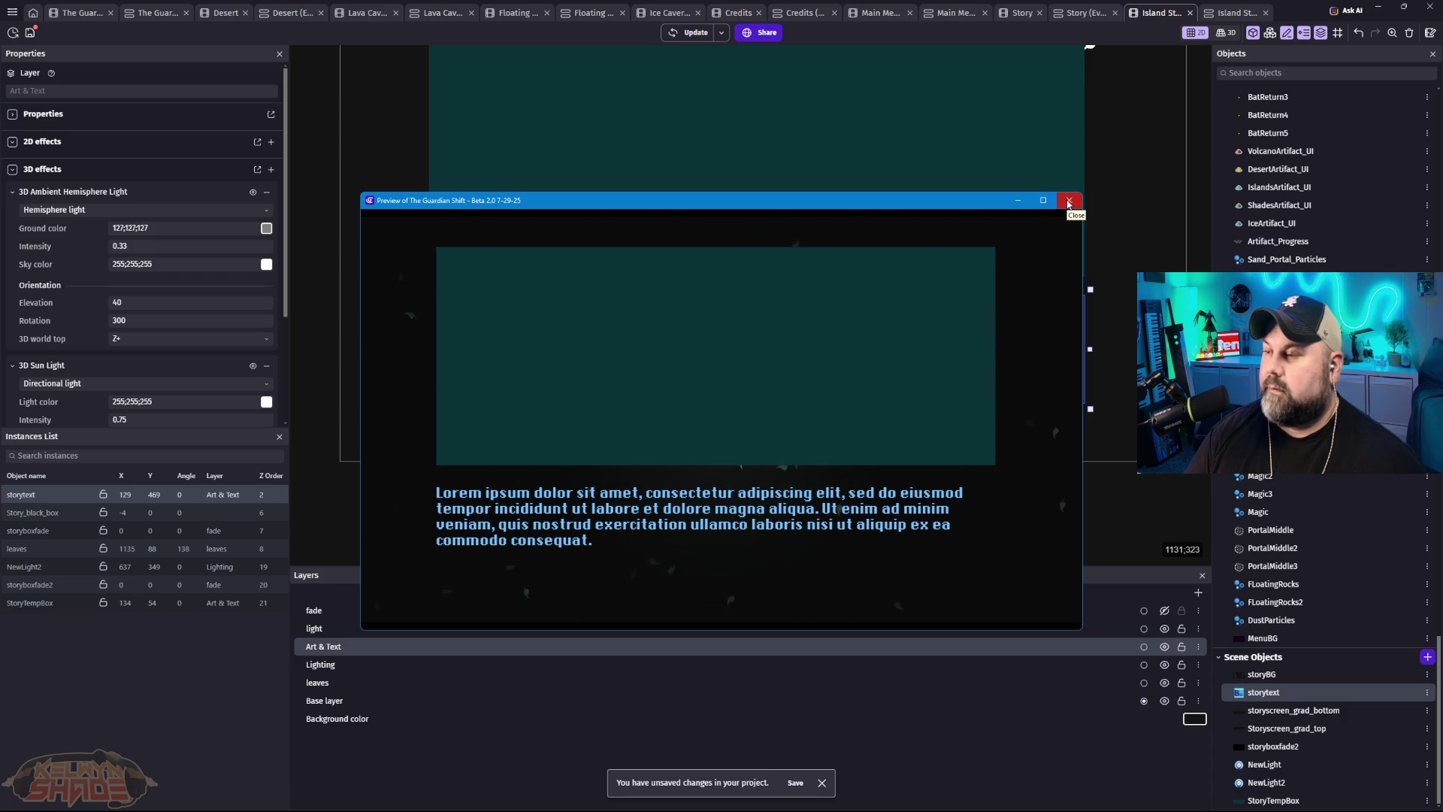
click(1068, 201)
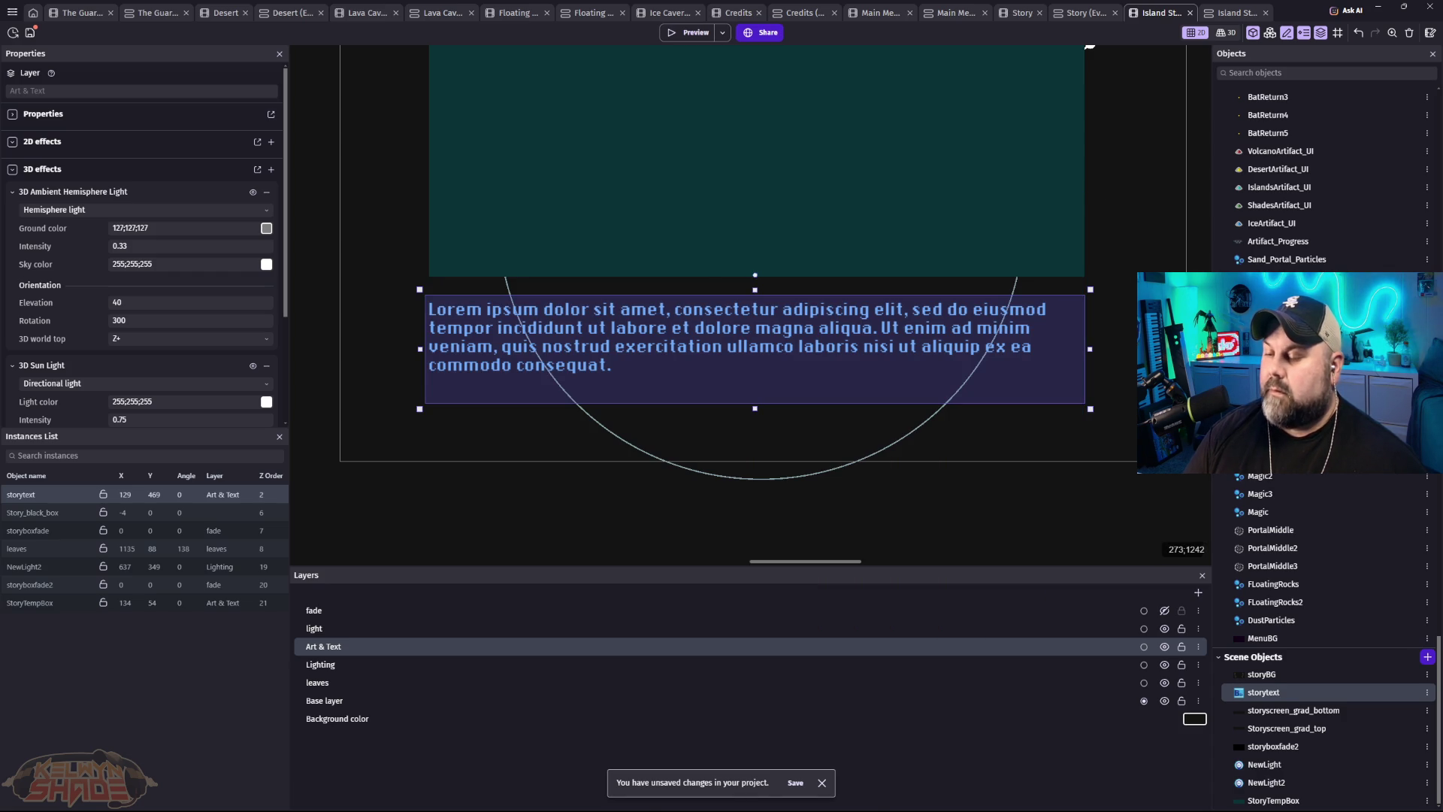
mouse_move(448, 806)
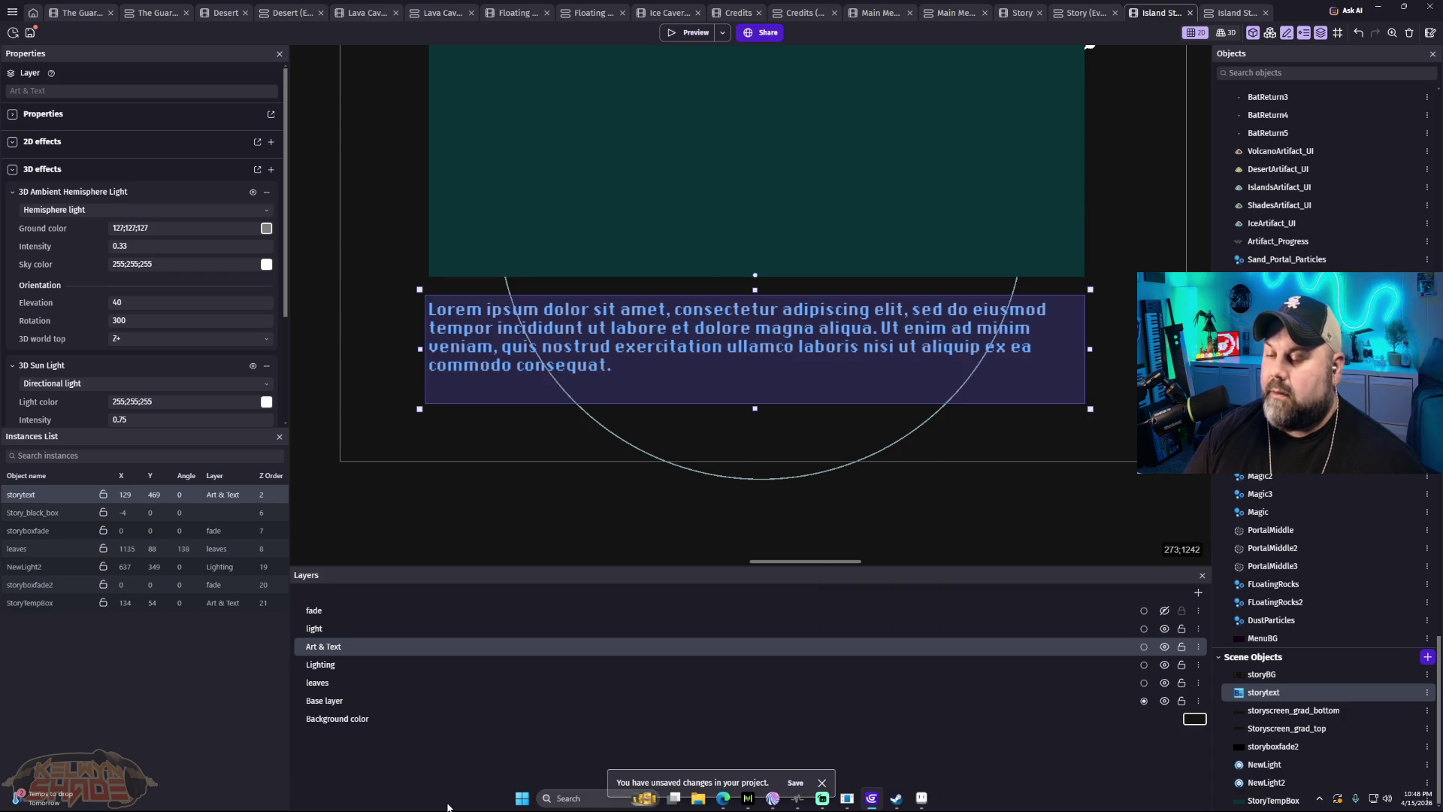
Step: Launch FL Studio 2025 by searching fl in the Start menu
click(521, 800)
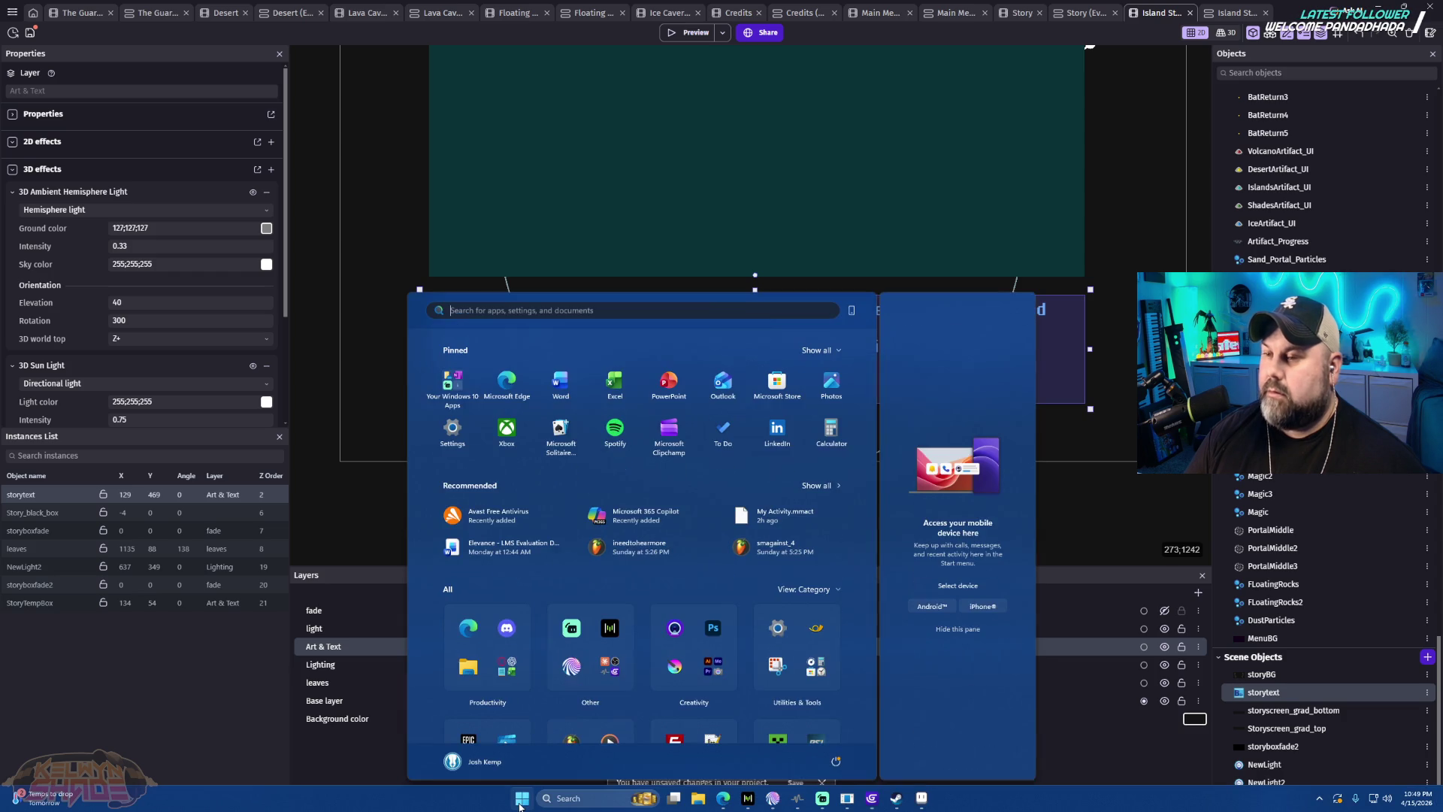
text(fl)
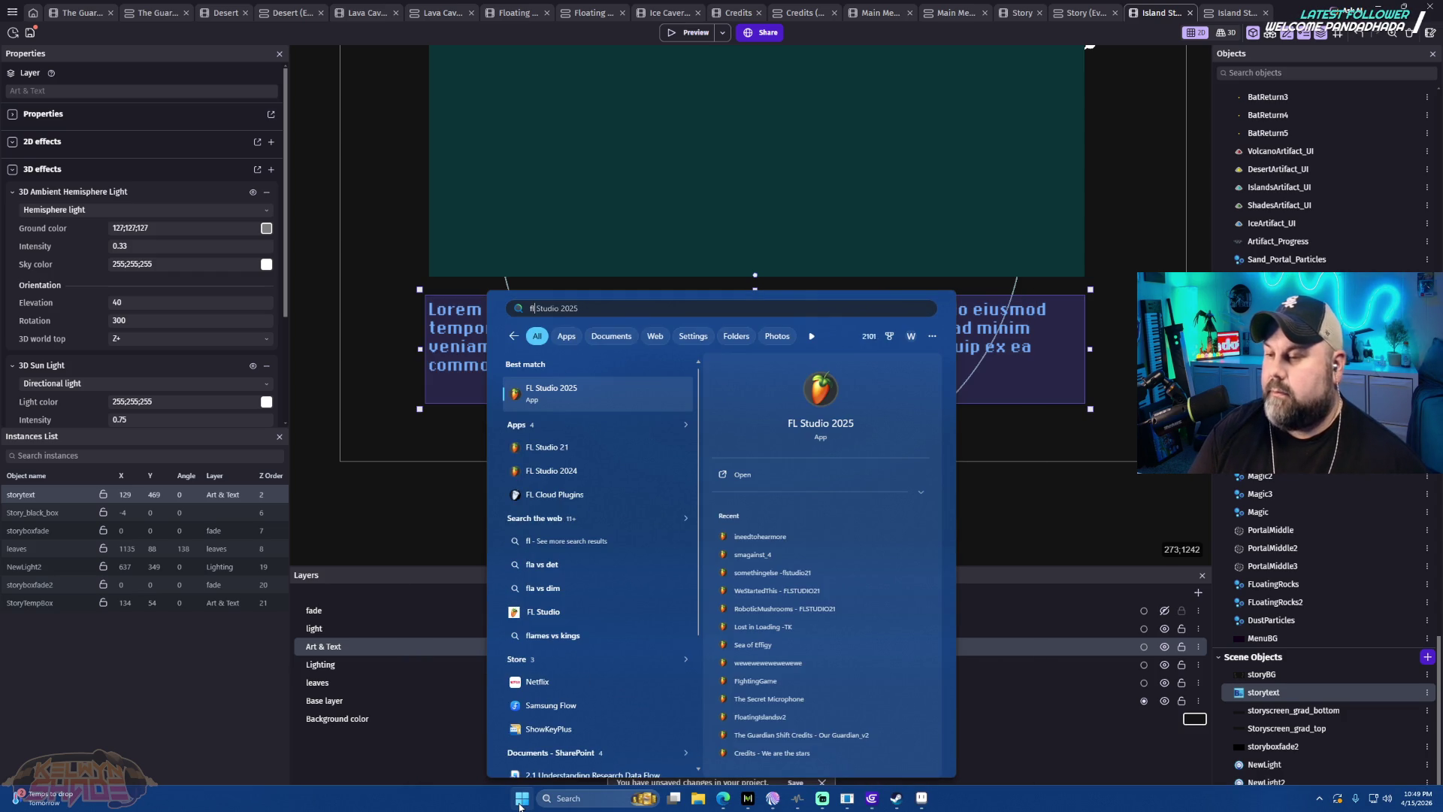
key(Return)
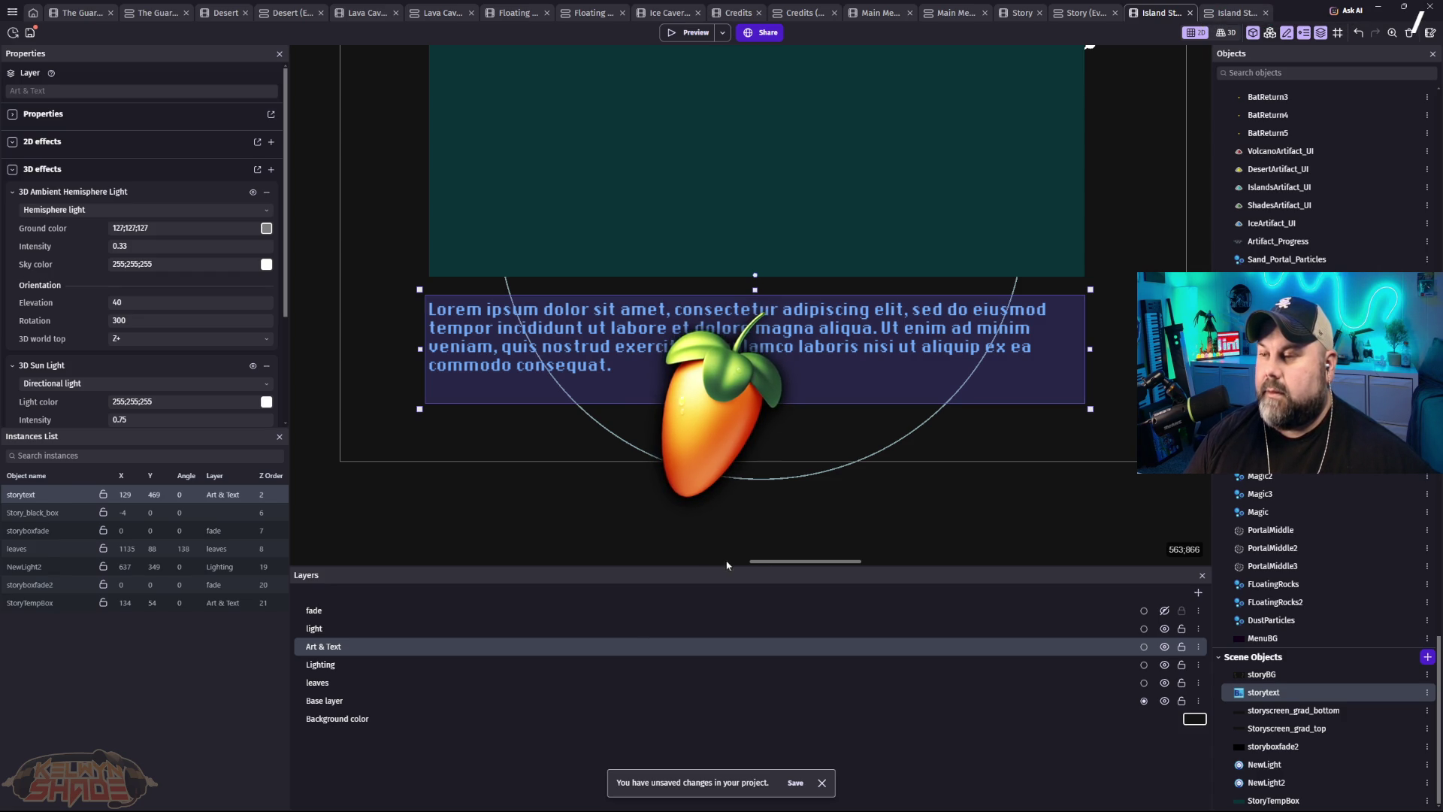
Step: Start a new project from the Default (Basic 808 with limiter) template
click(805, 518)
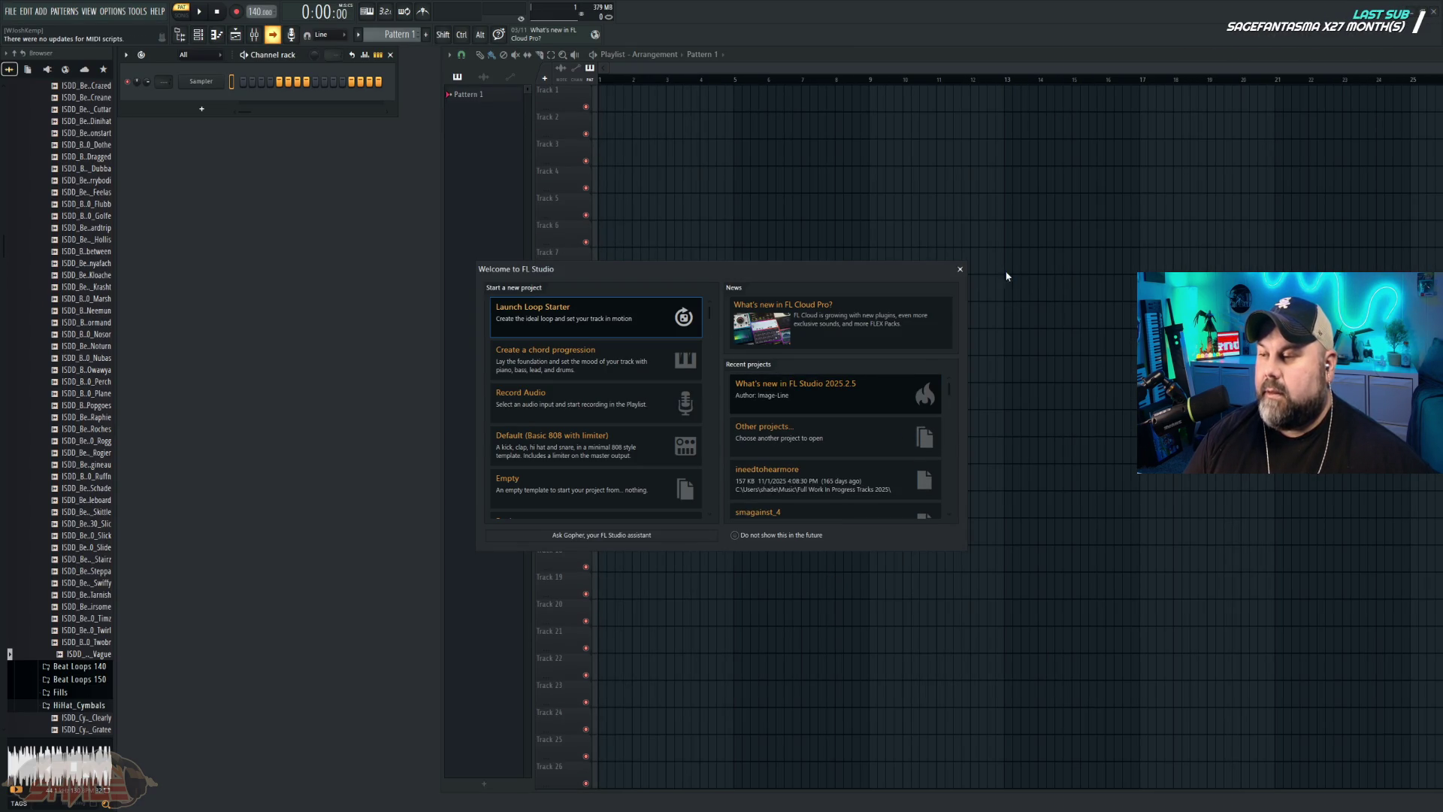
click(959, 270)
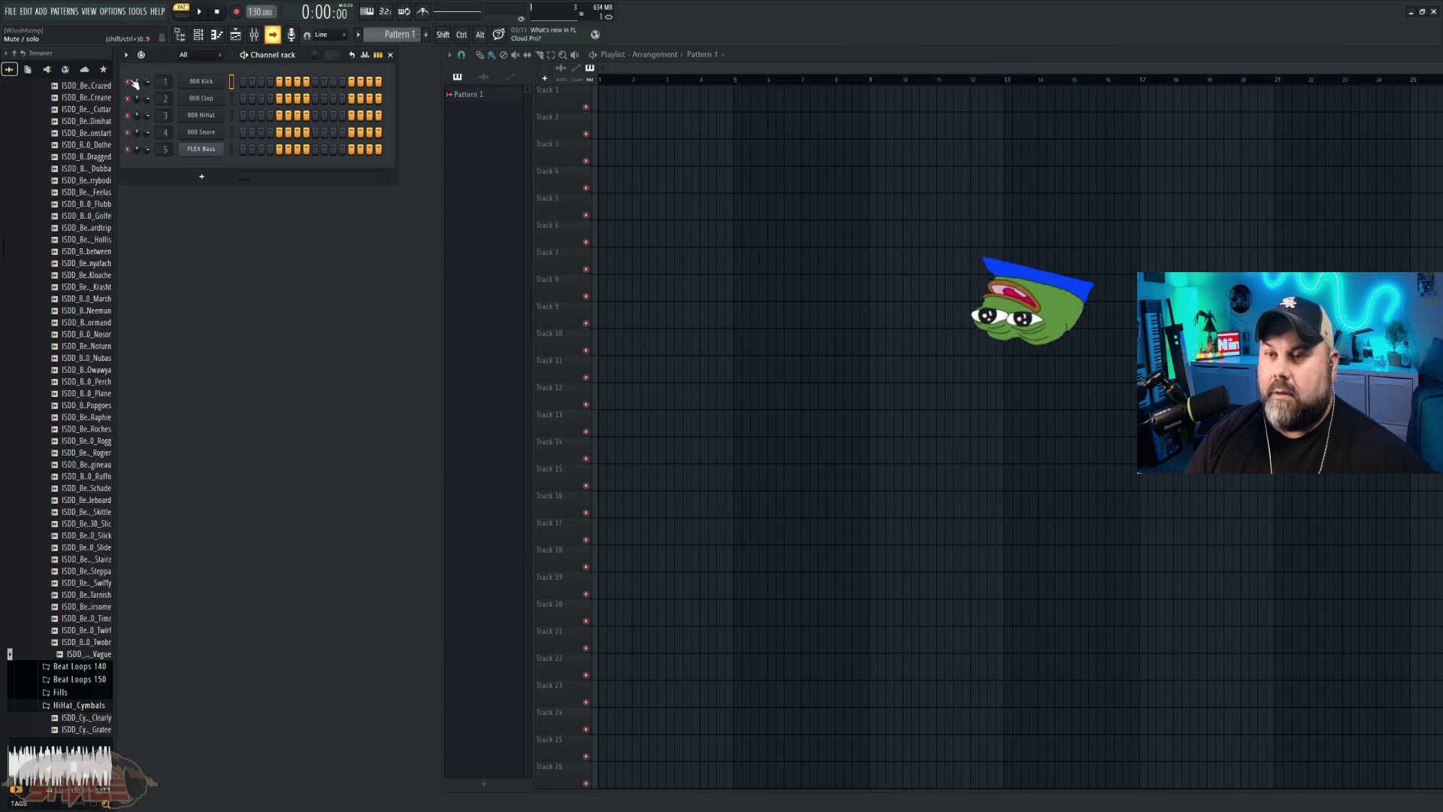
click(9, 12)
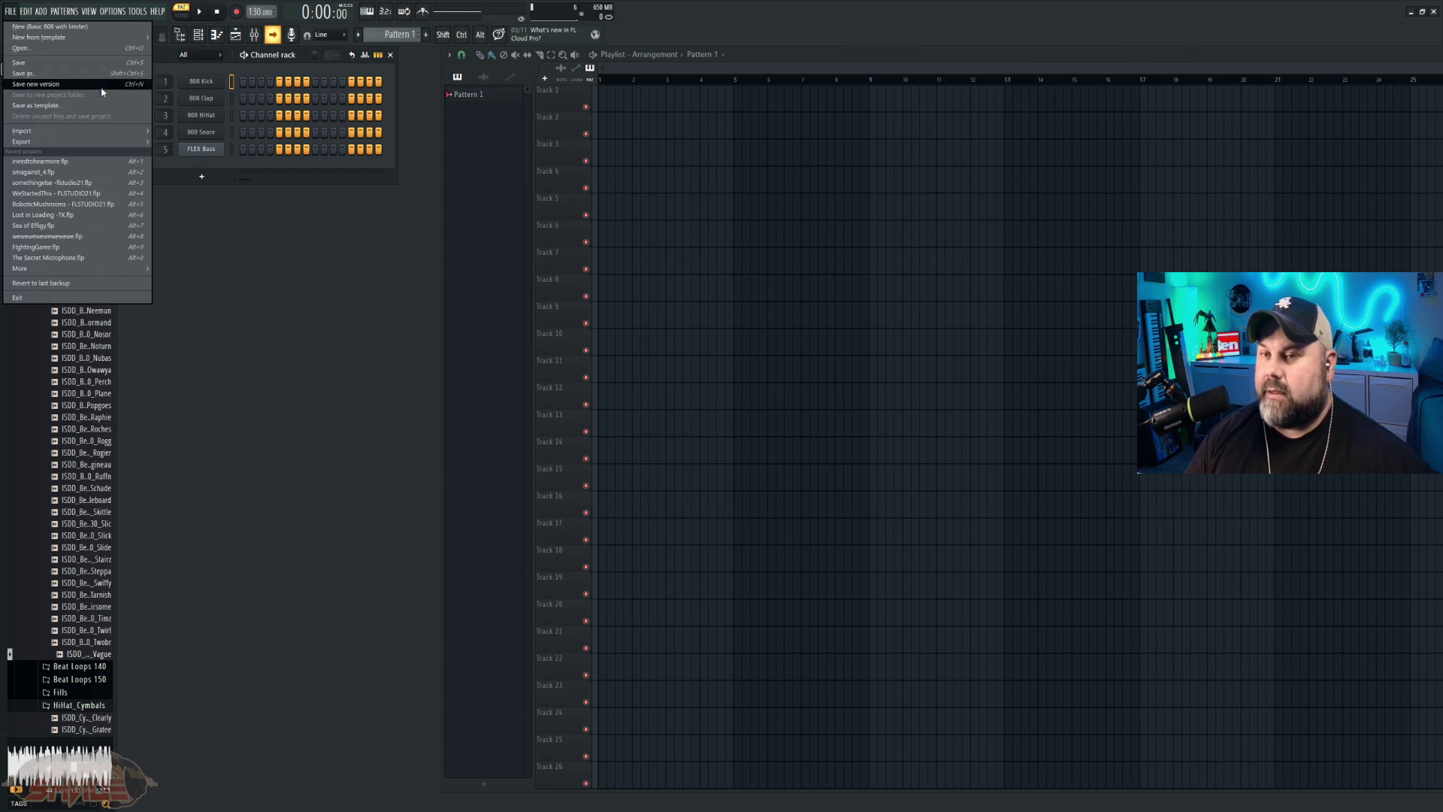
Step: Browse from Music into The Guardian Shift folder and open the idea_1 project
click(22, 48)
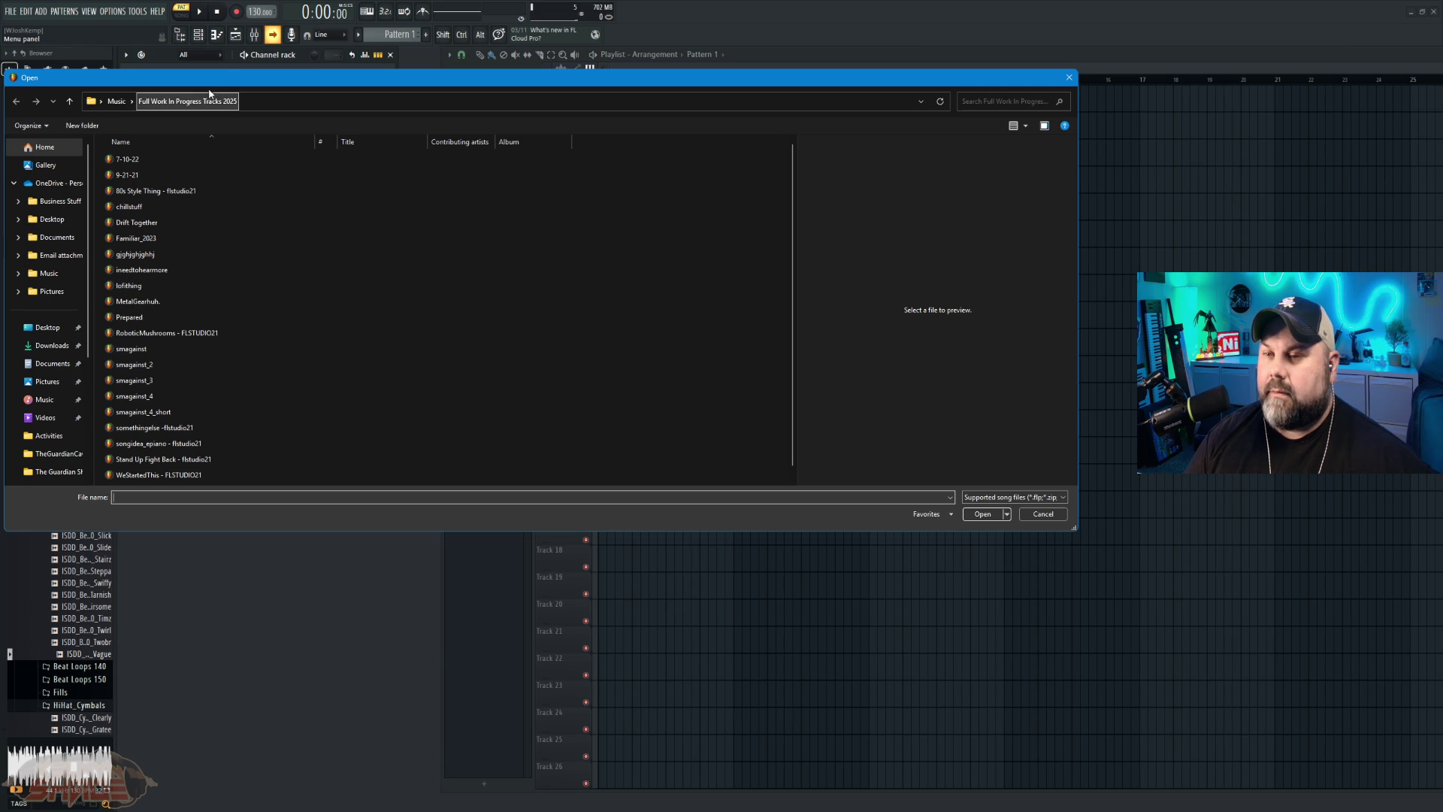
click(116, 101)
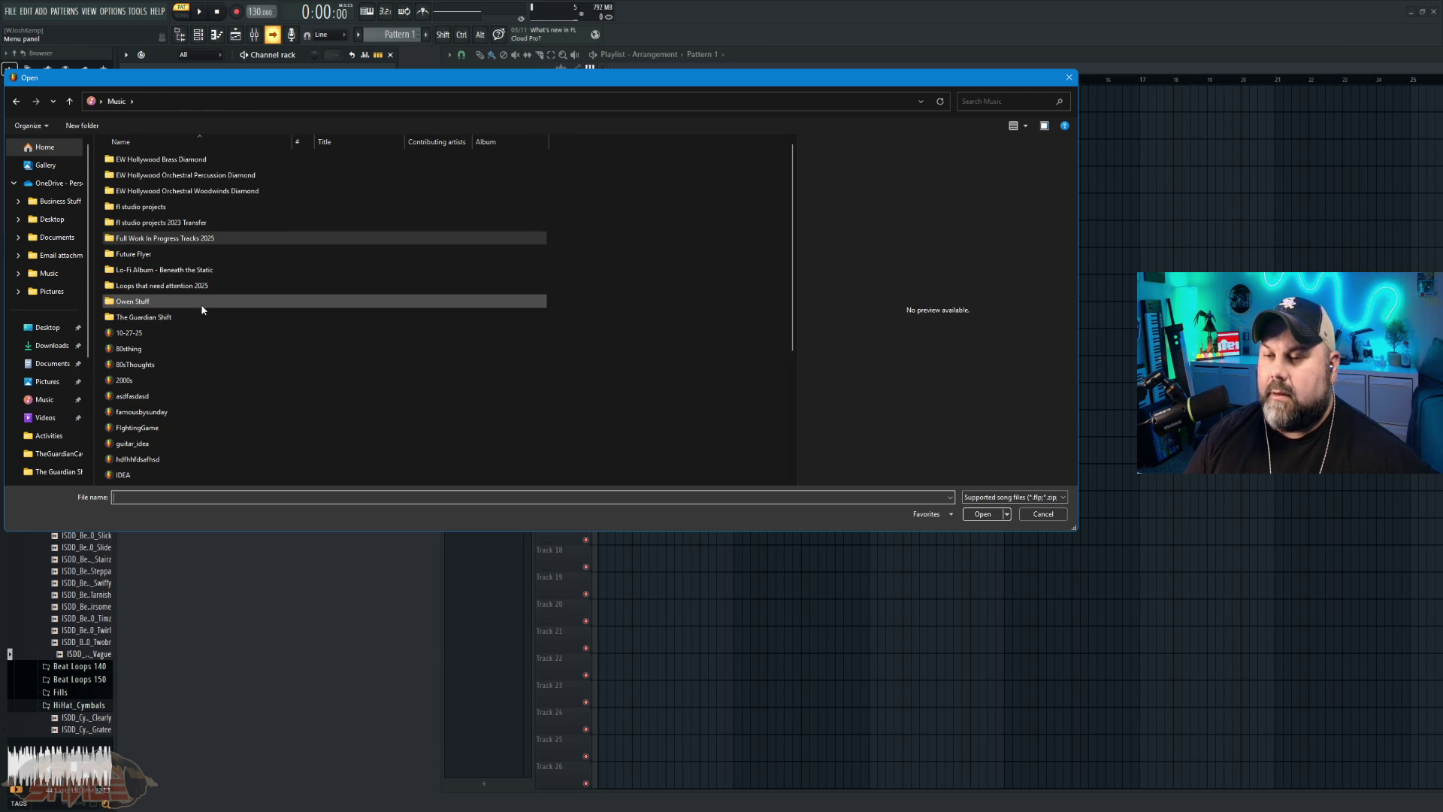
double_click(174, 317)
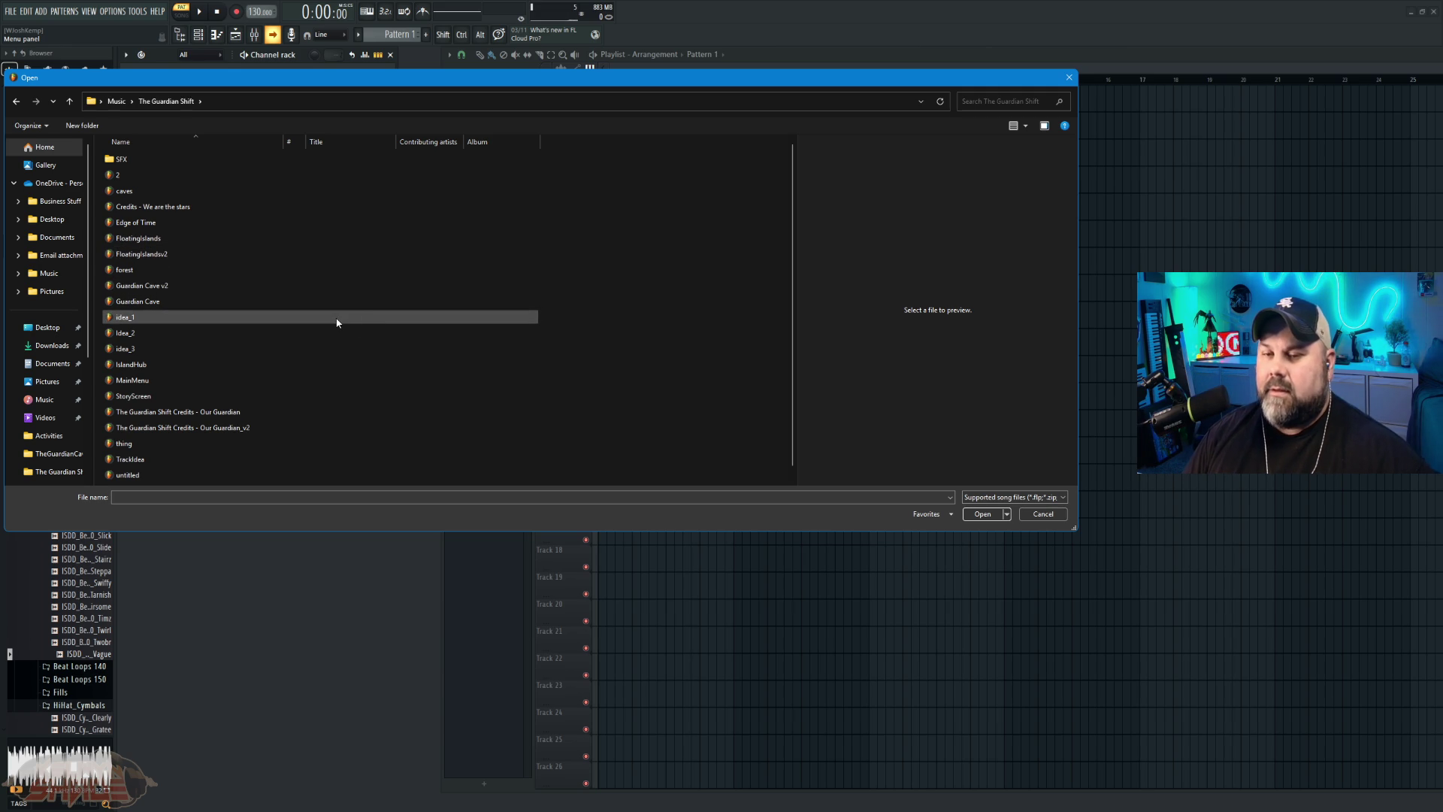
mouse_move(519, 78)
mouse_down()
mouse_move(546, 89)
mouse_move(519, 71)
mouse_up()
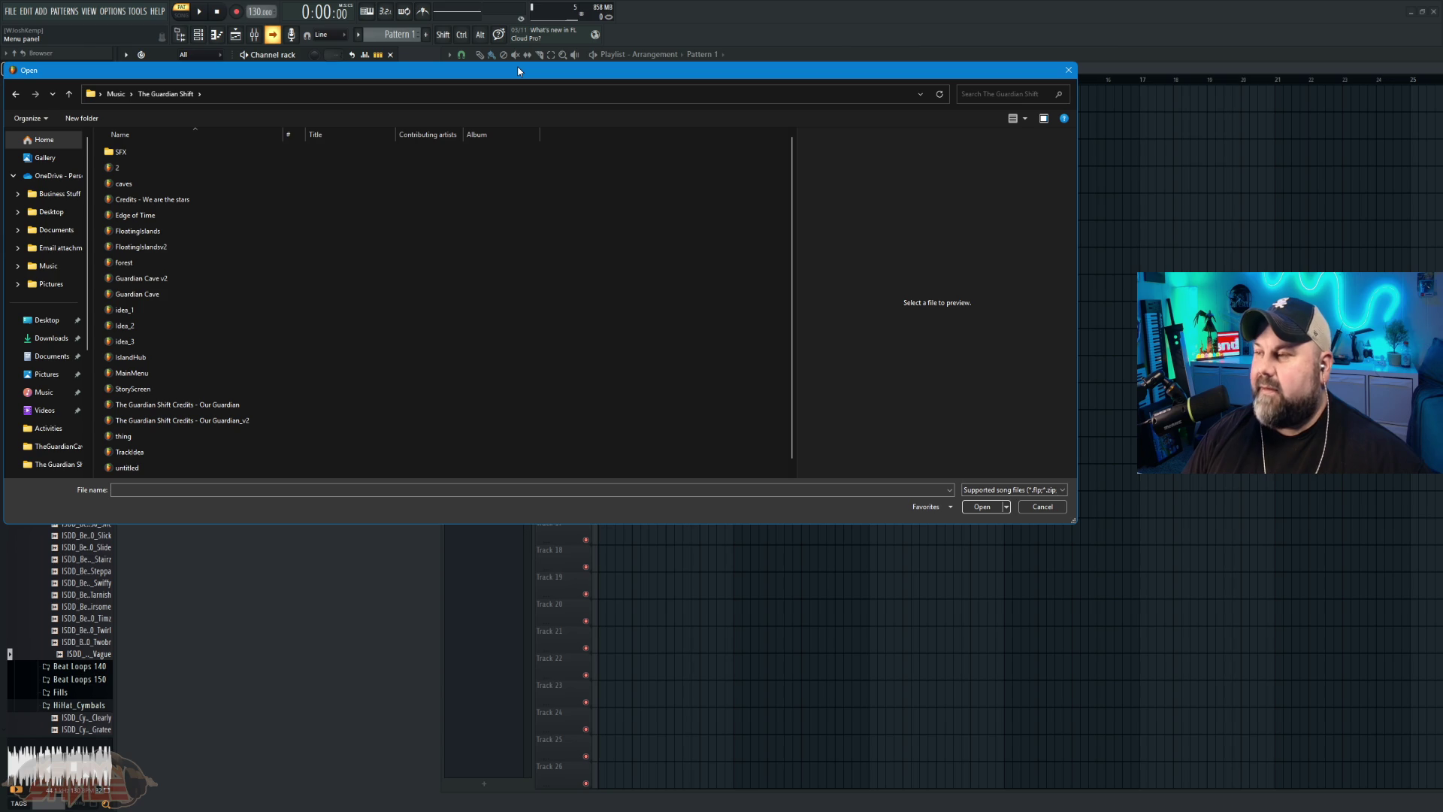
drag(519, 71, 520, 70)
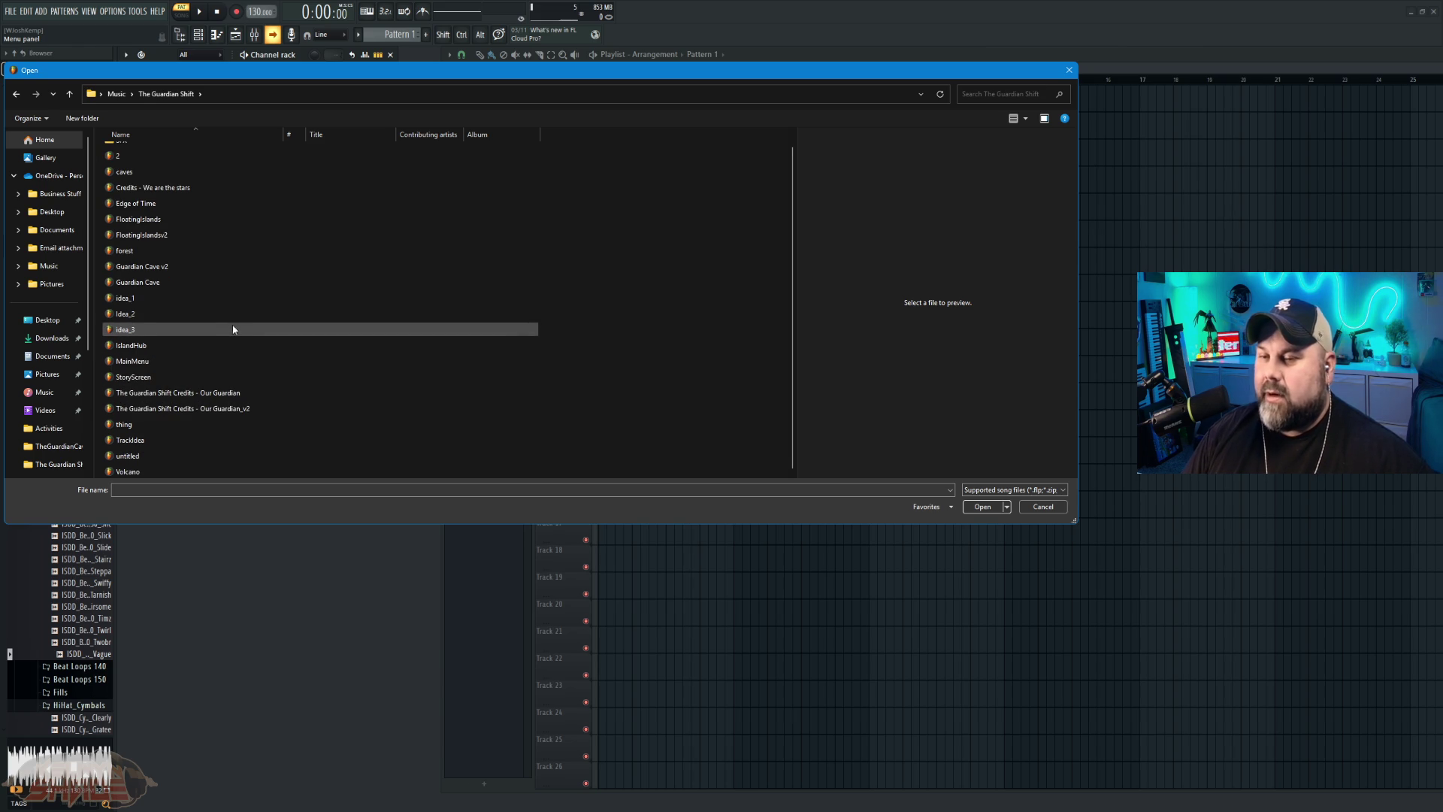
scroll(225, 317, down, 1)
click(224, 300)
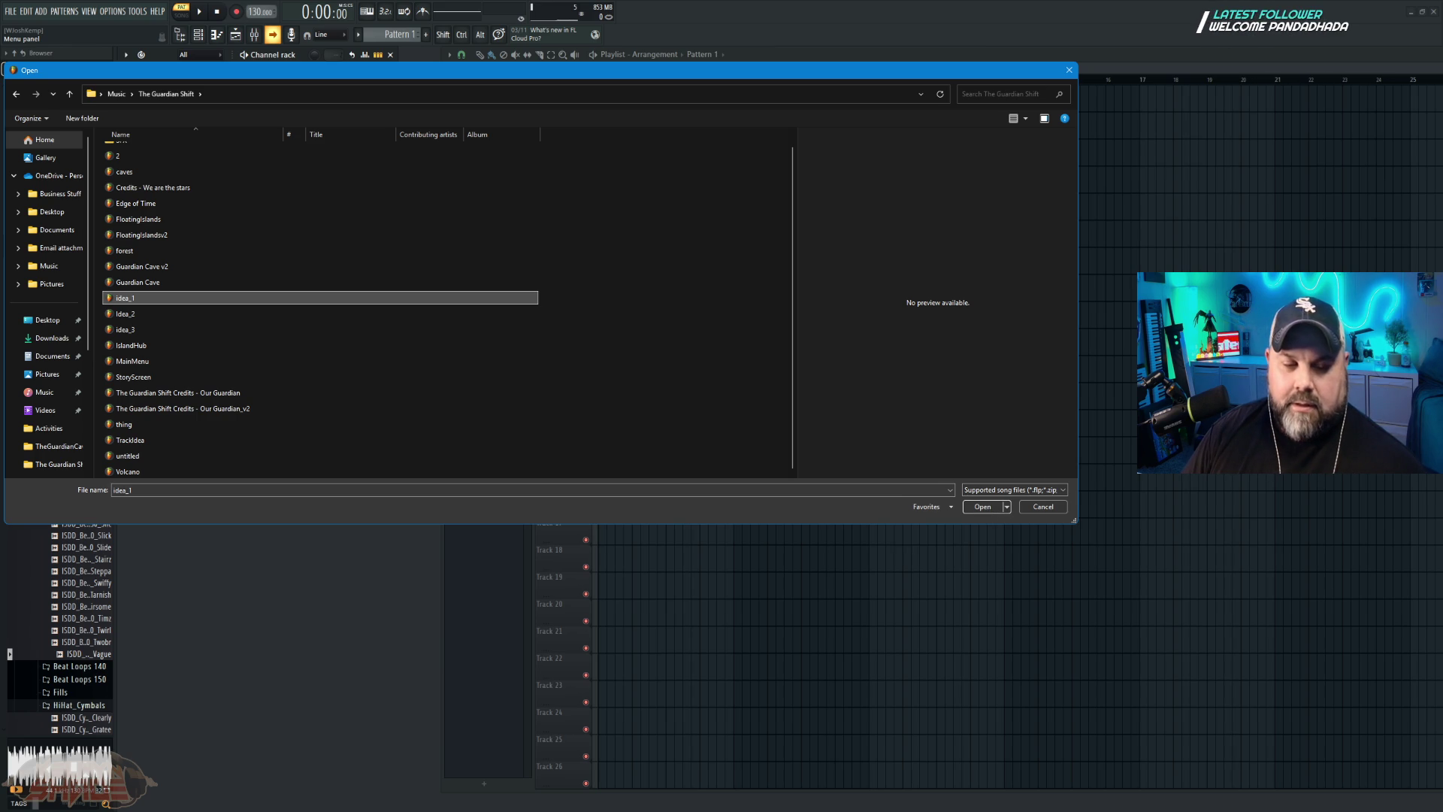
click(983, 507)
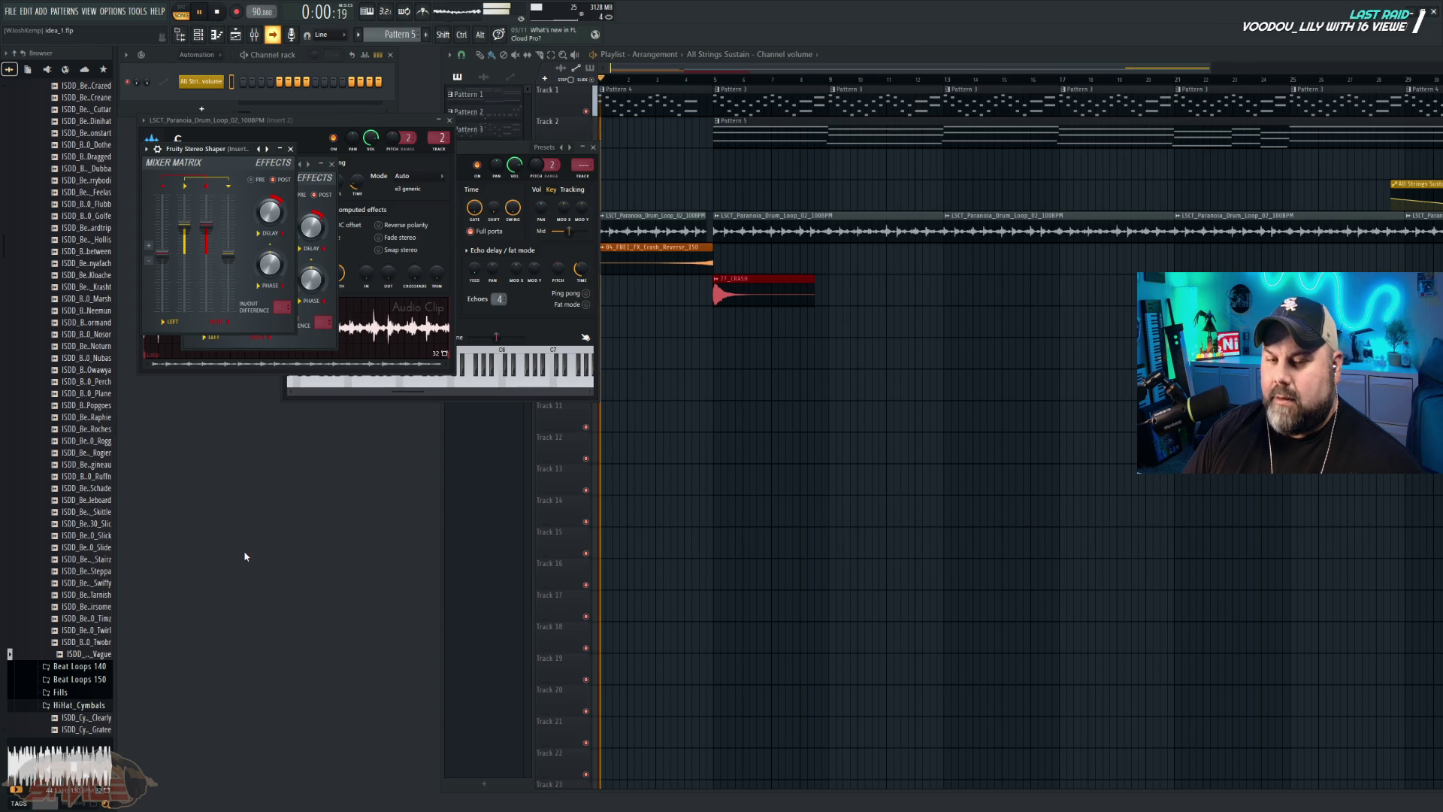
Step: Open the Idea_2 project and dismiss the iLok licence warning
click(11, 12)
click(30, 47)
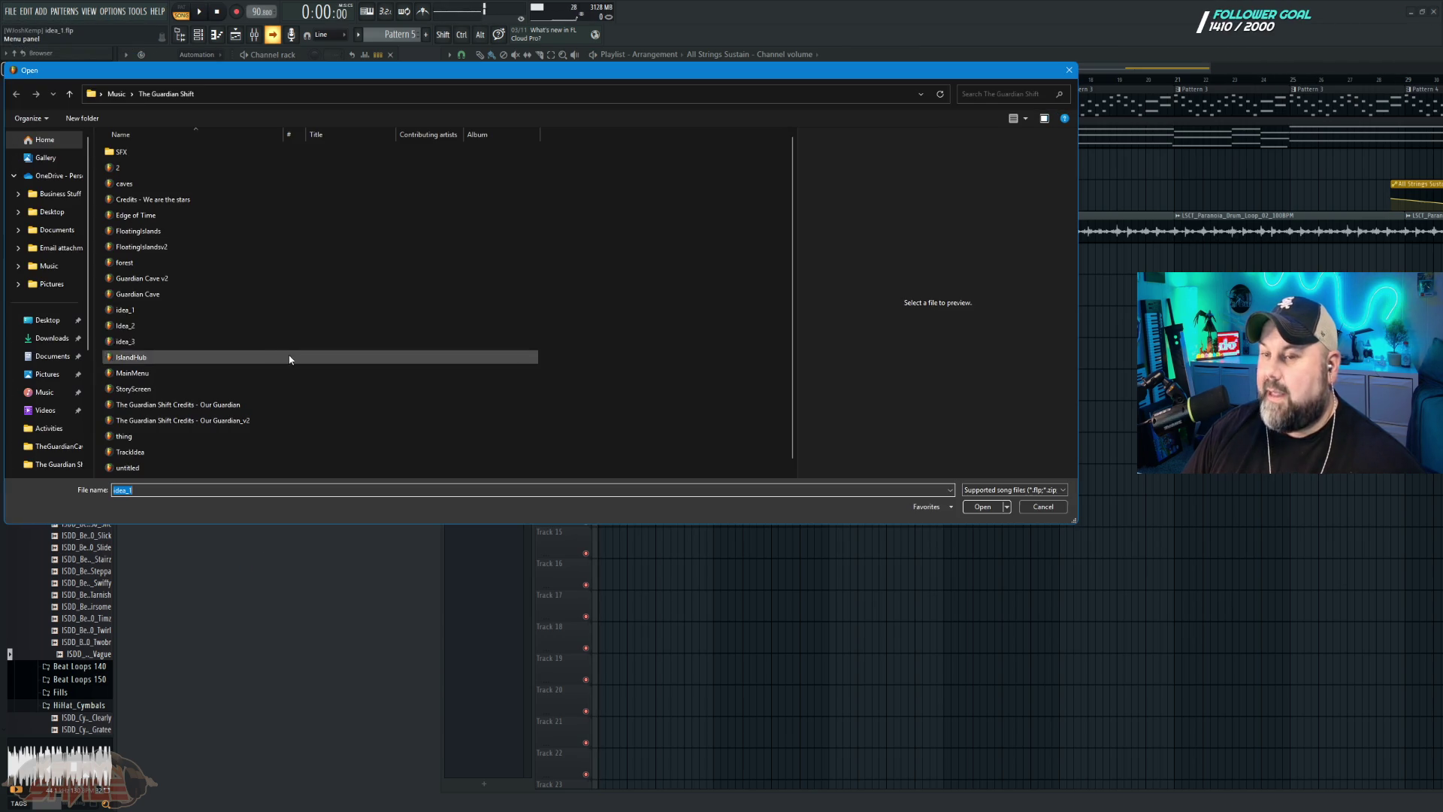
click(150, 326)
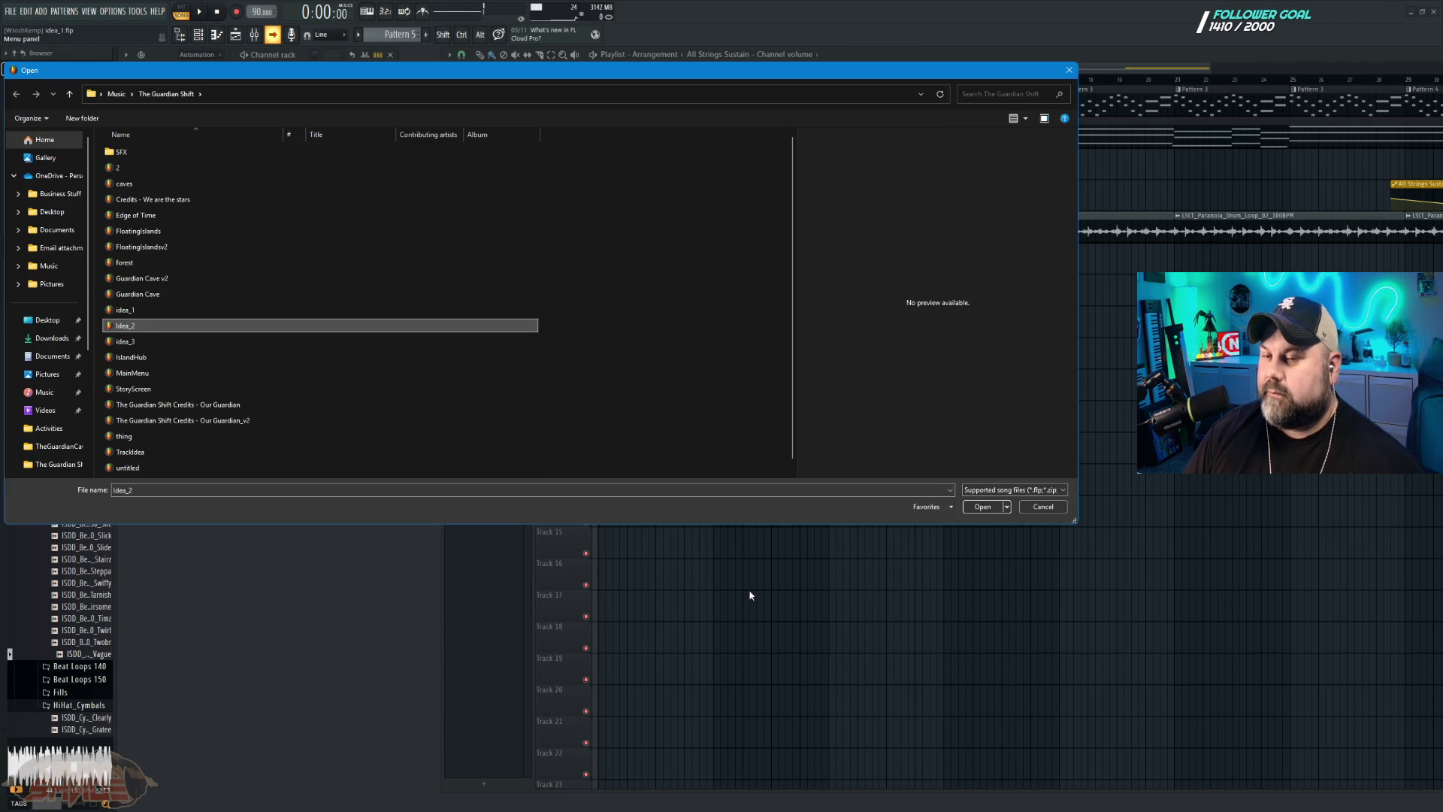
click(982, 507)
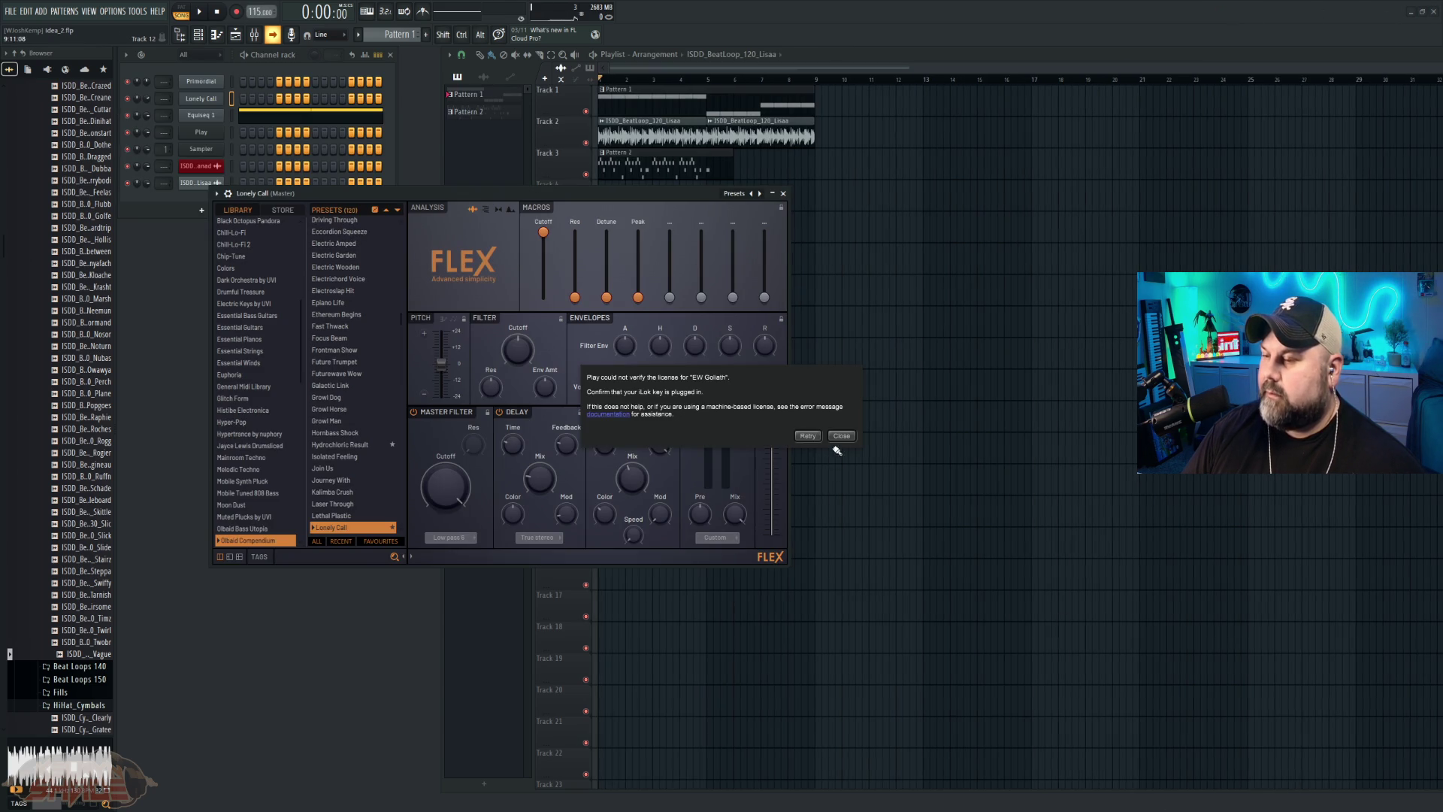
click(841, 437)
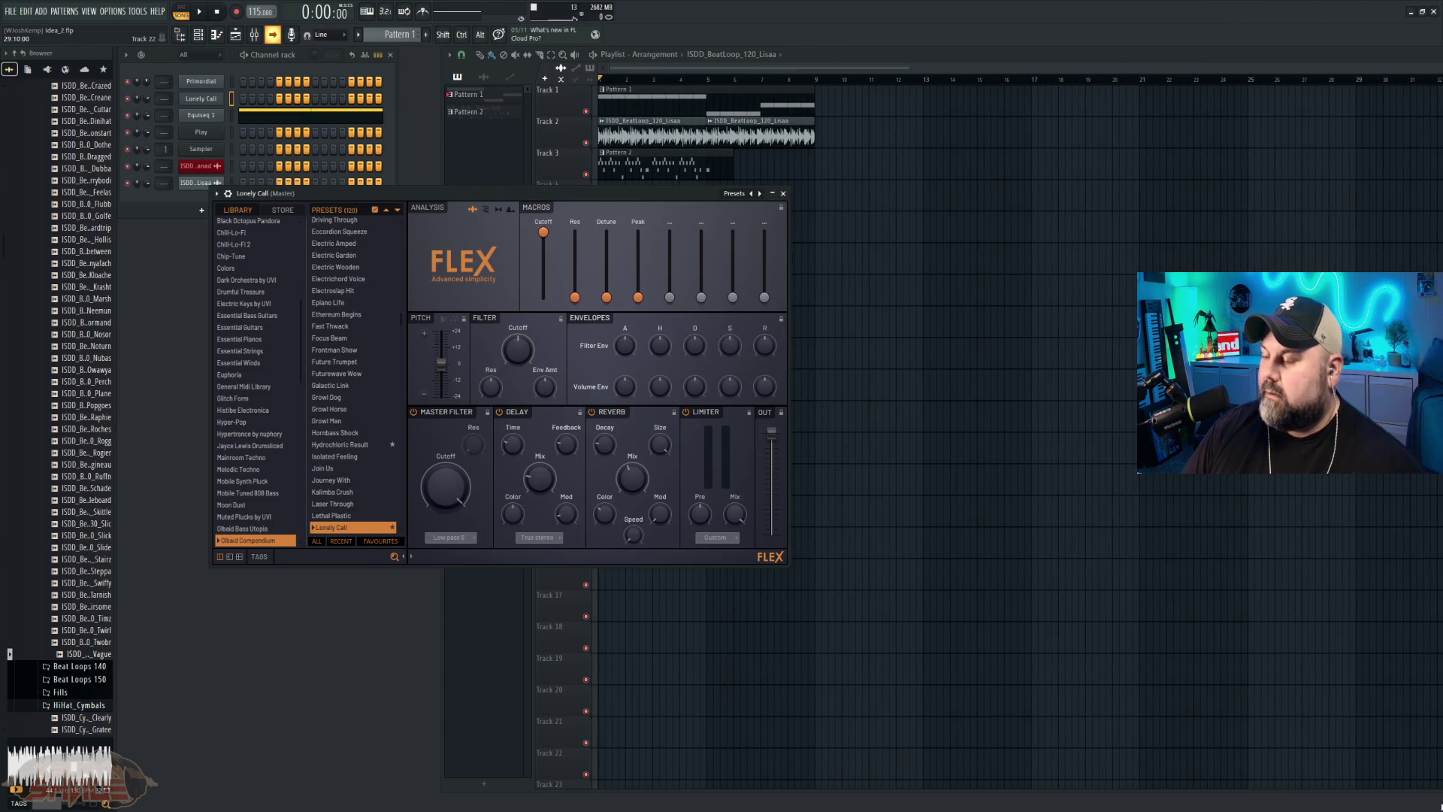
Step: Bring up the Windows per-app volume mixer and play the Idea_2 song
key(super)
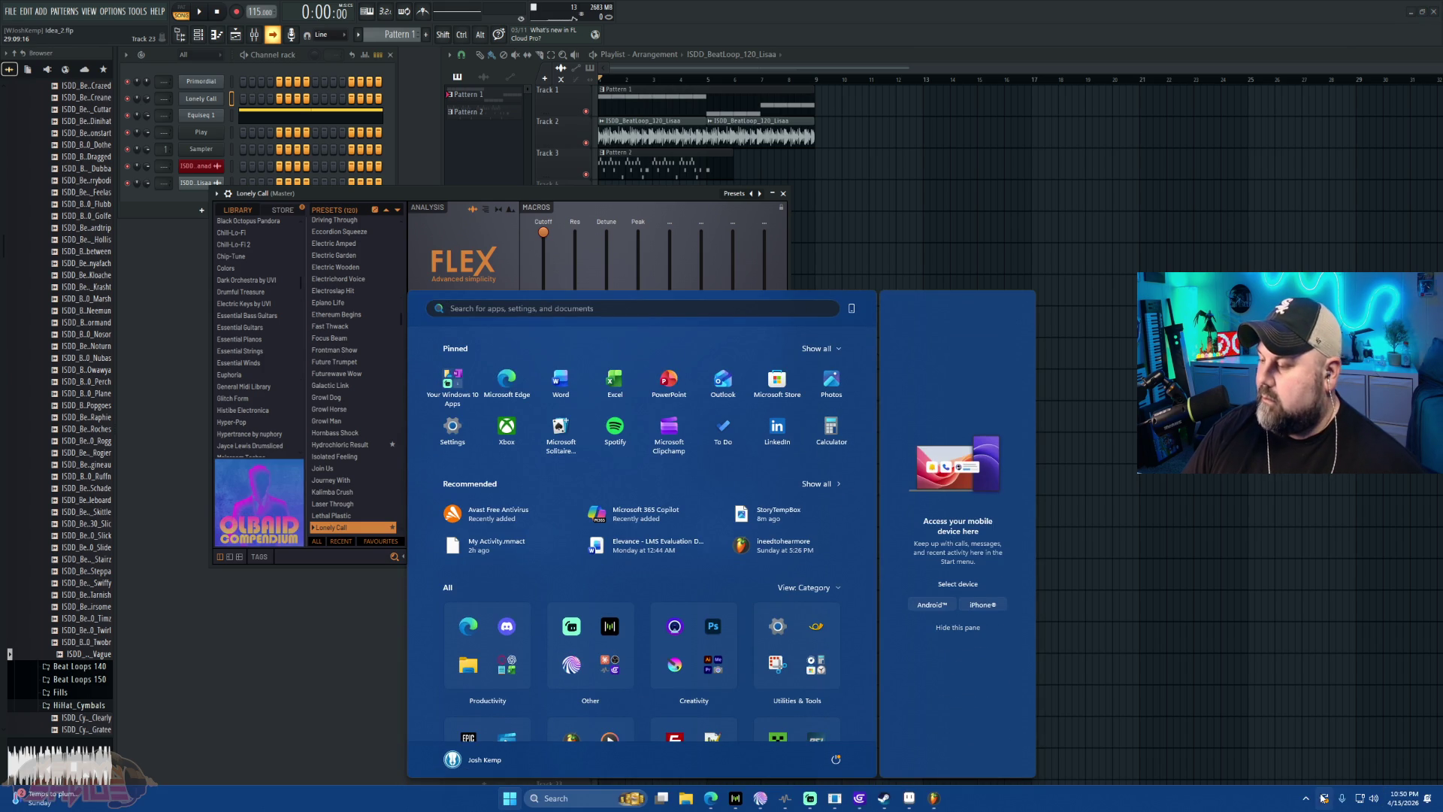
click(1306, 800)
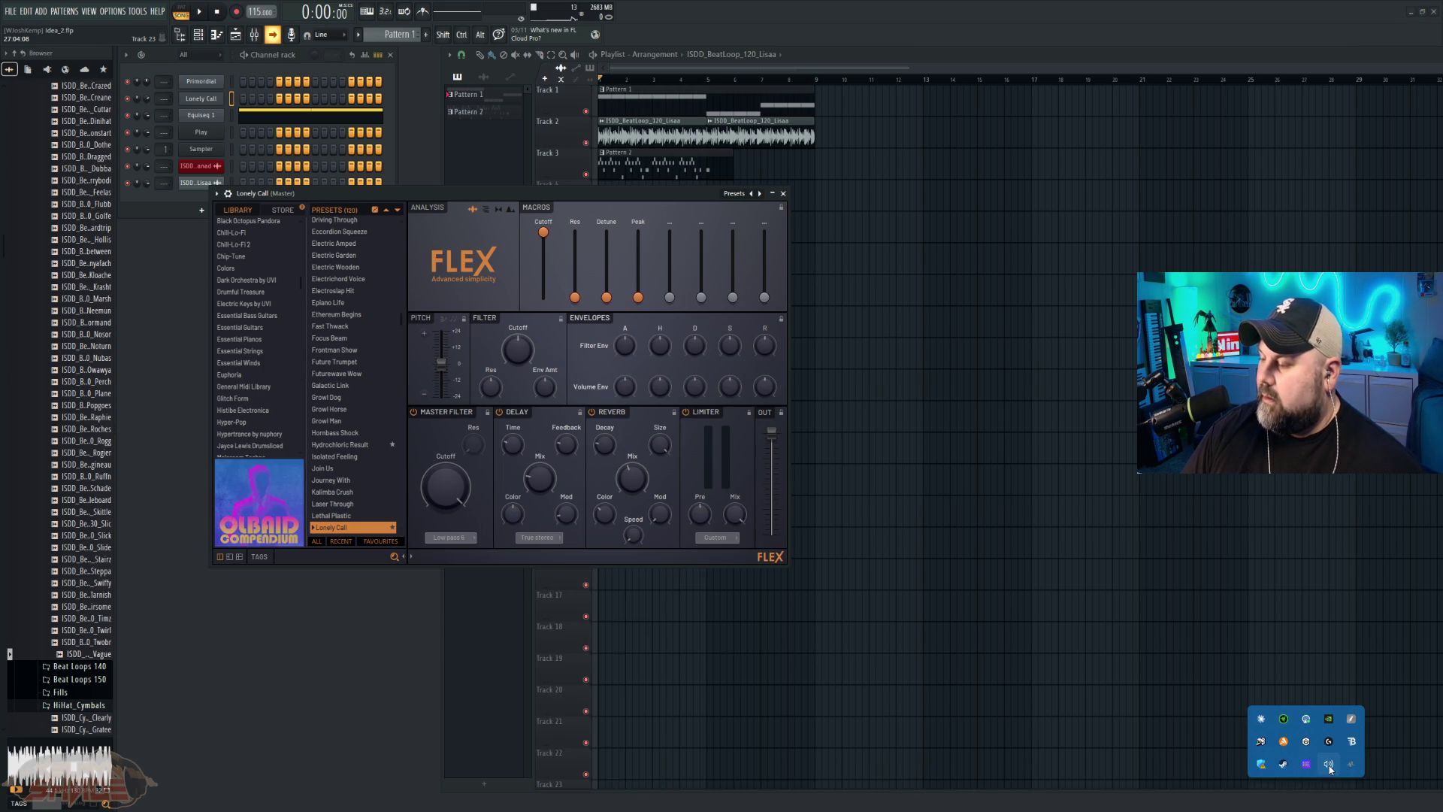
click(1329, 765)
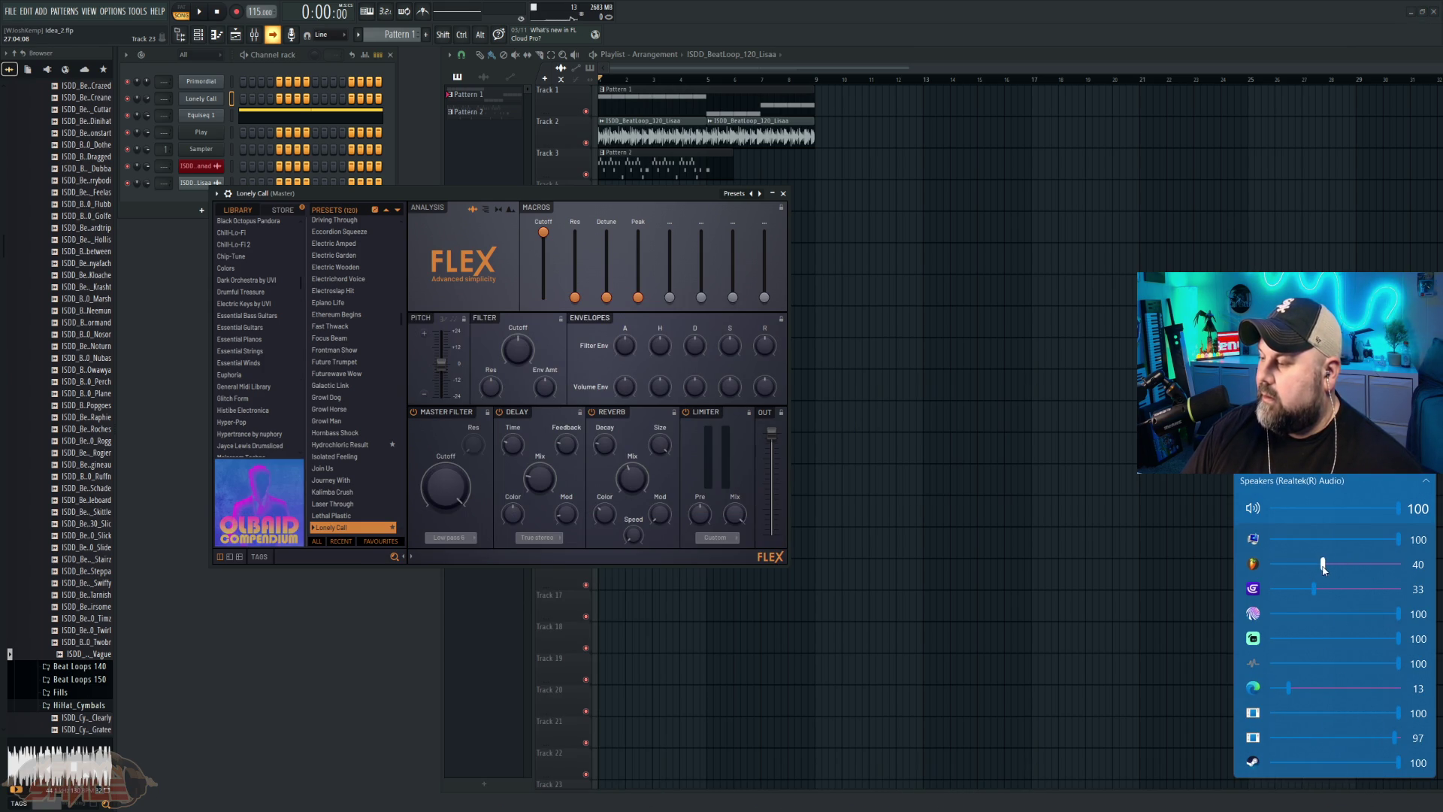
click(200, 11)
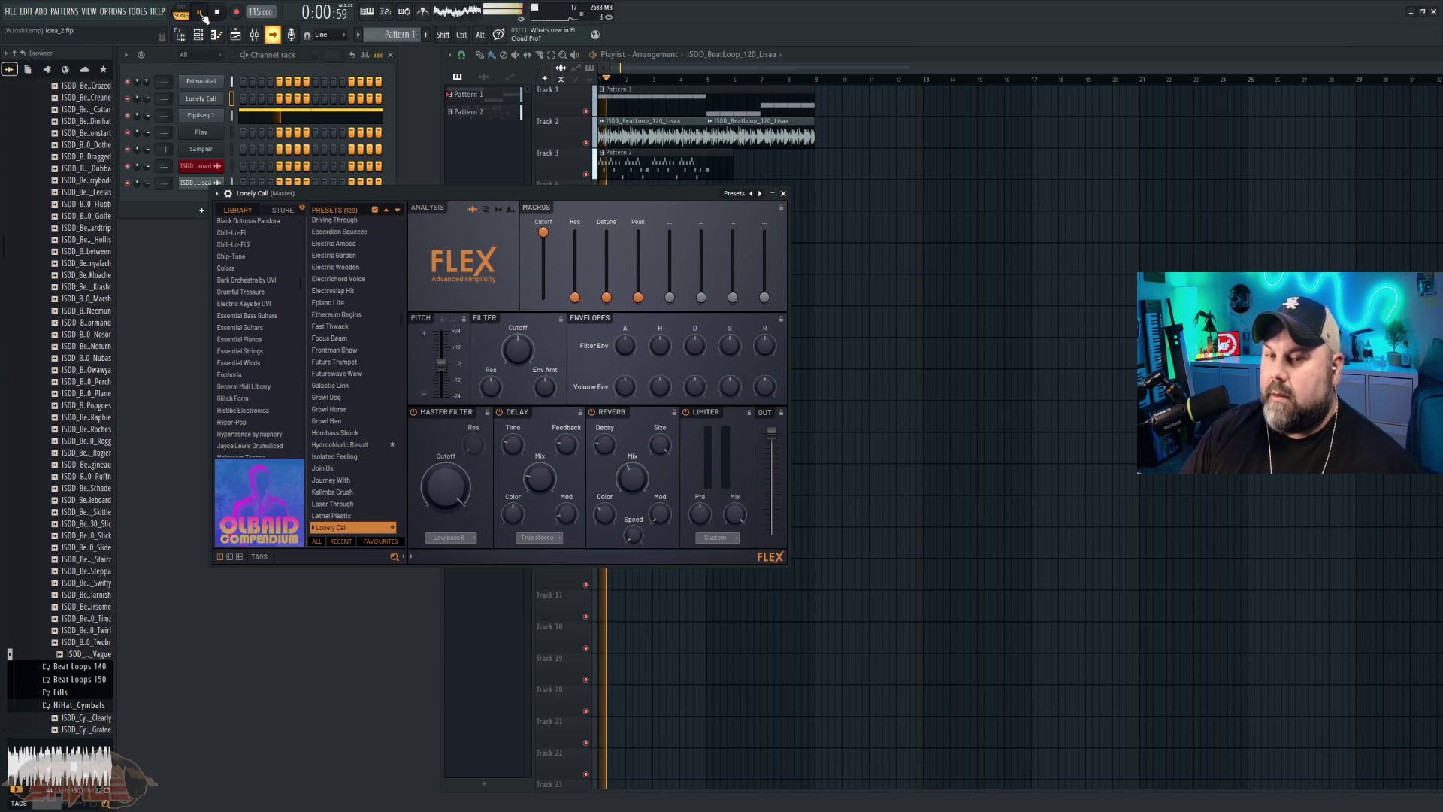
Step: Open the idea_3 project, declining to save changes to Idea_2
click(10, 12)
click(23, 48)
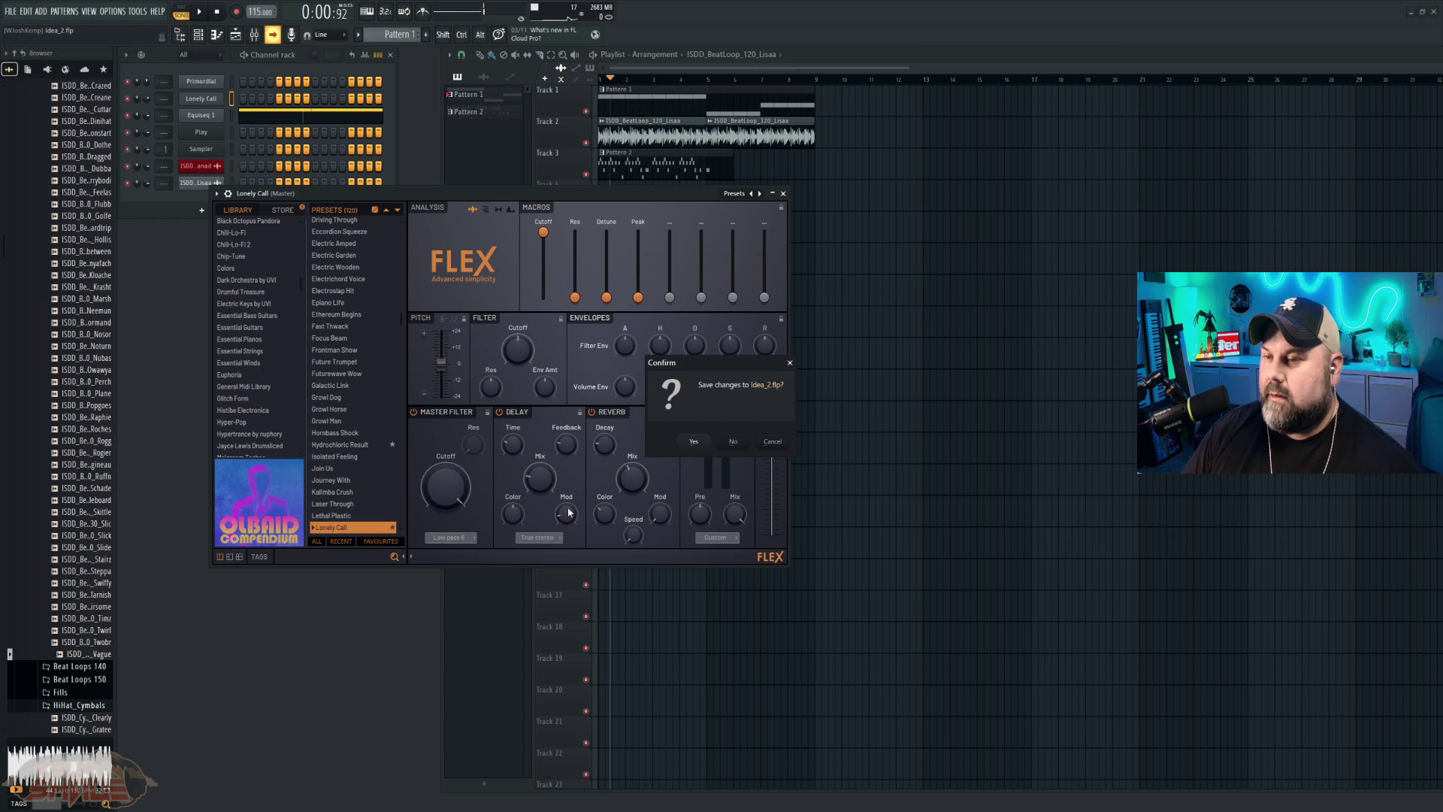
click(732, 442)
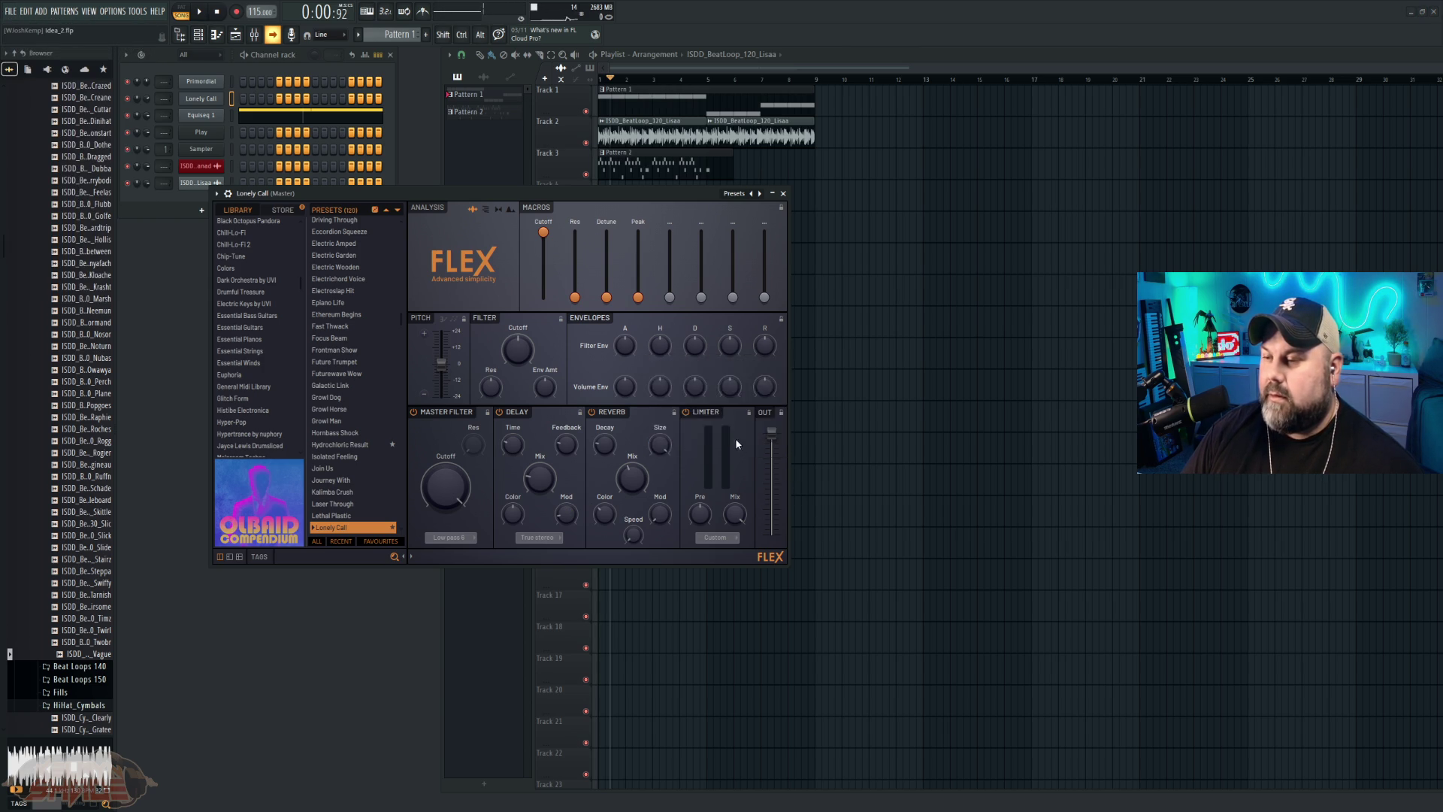
double_click(137, 342)
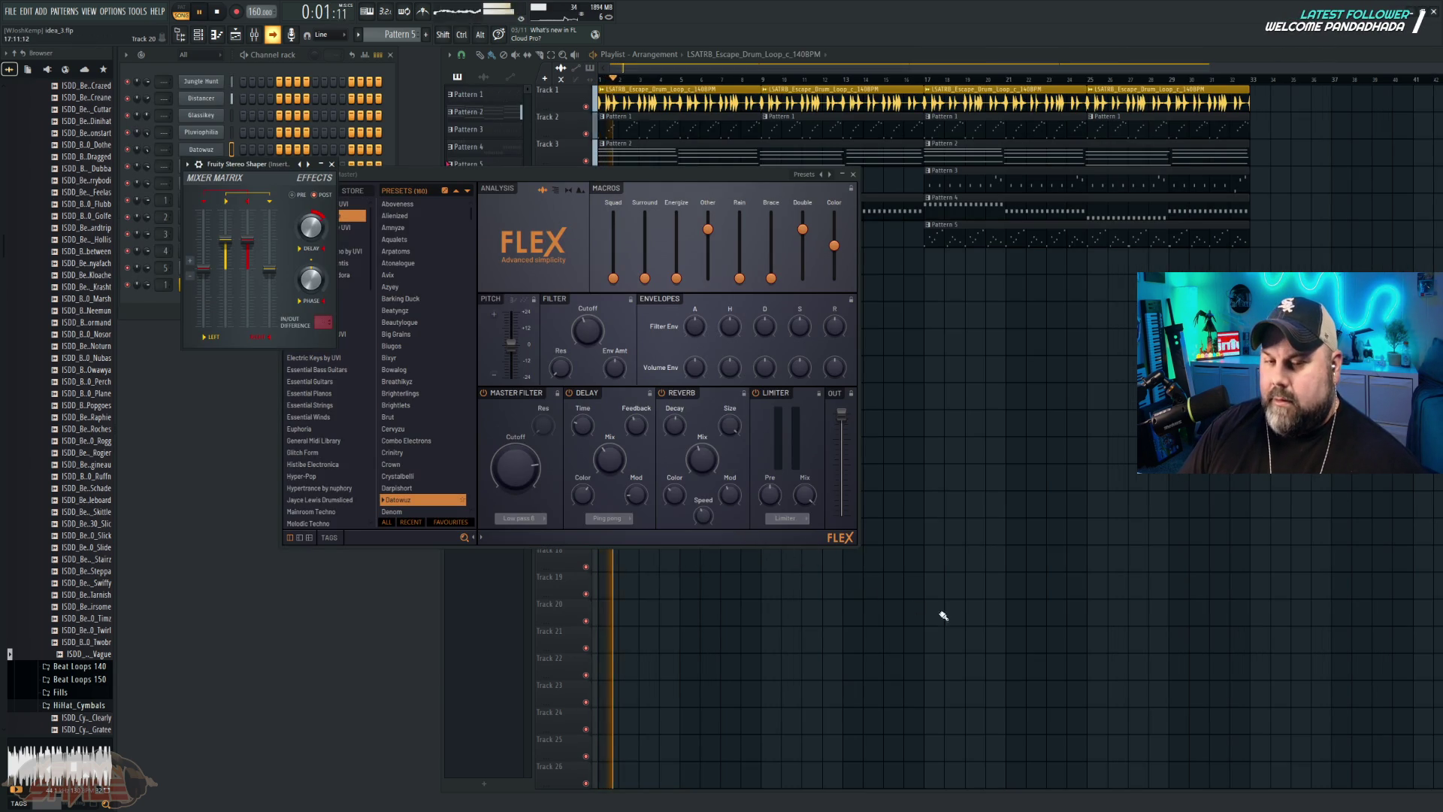
Step: Lower the second app's volume from 40 to 25 and bring the Playlist forward
key(super)
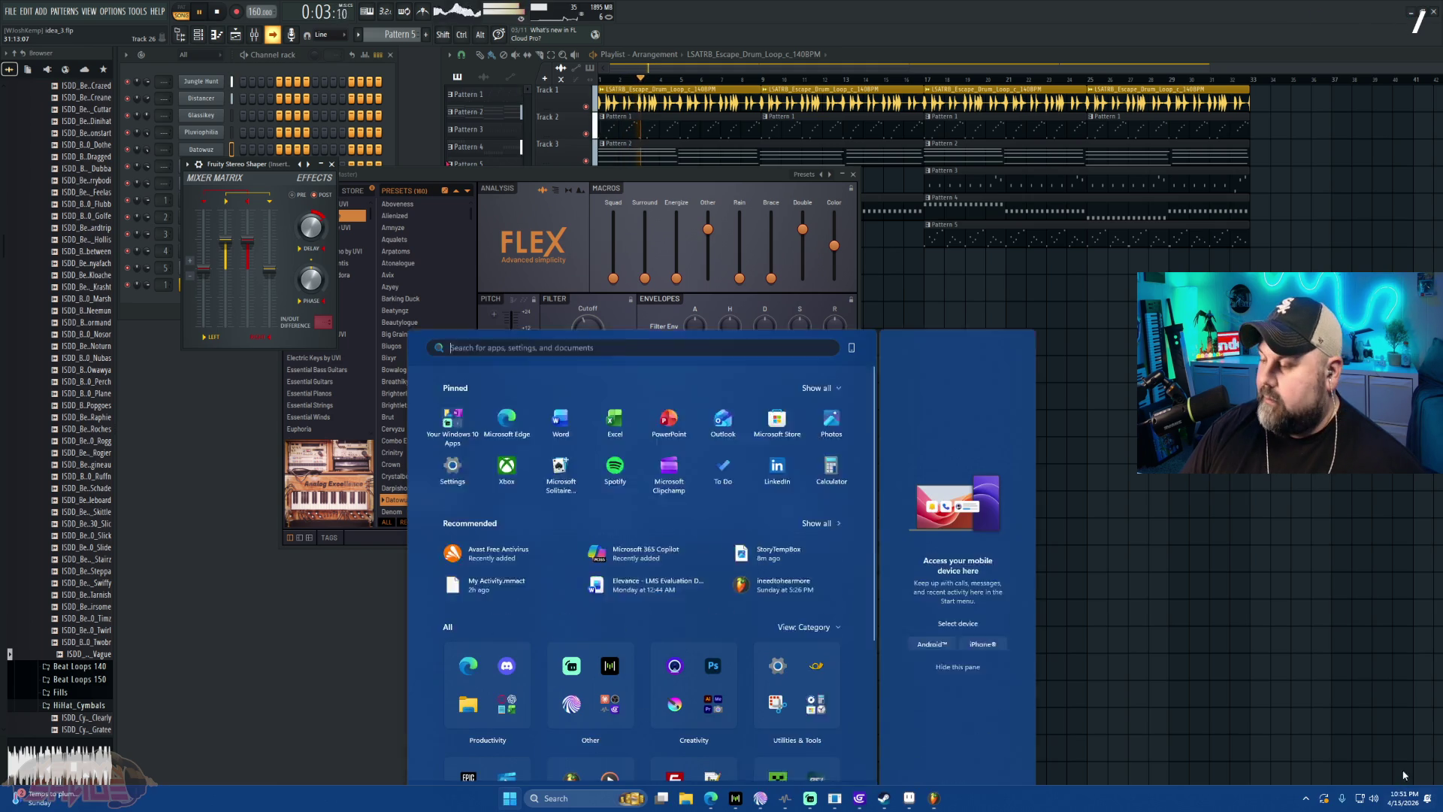
click(1375, 801)
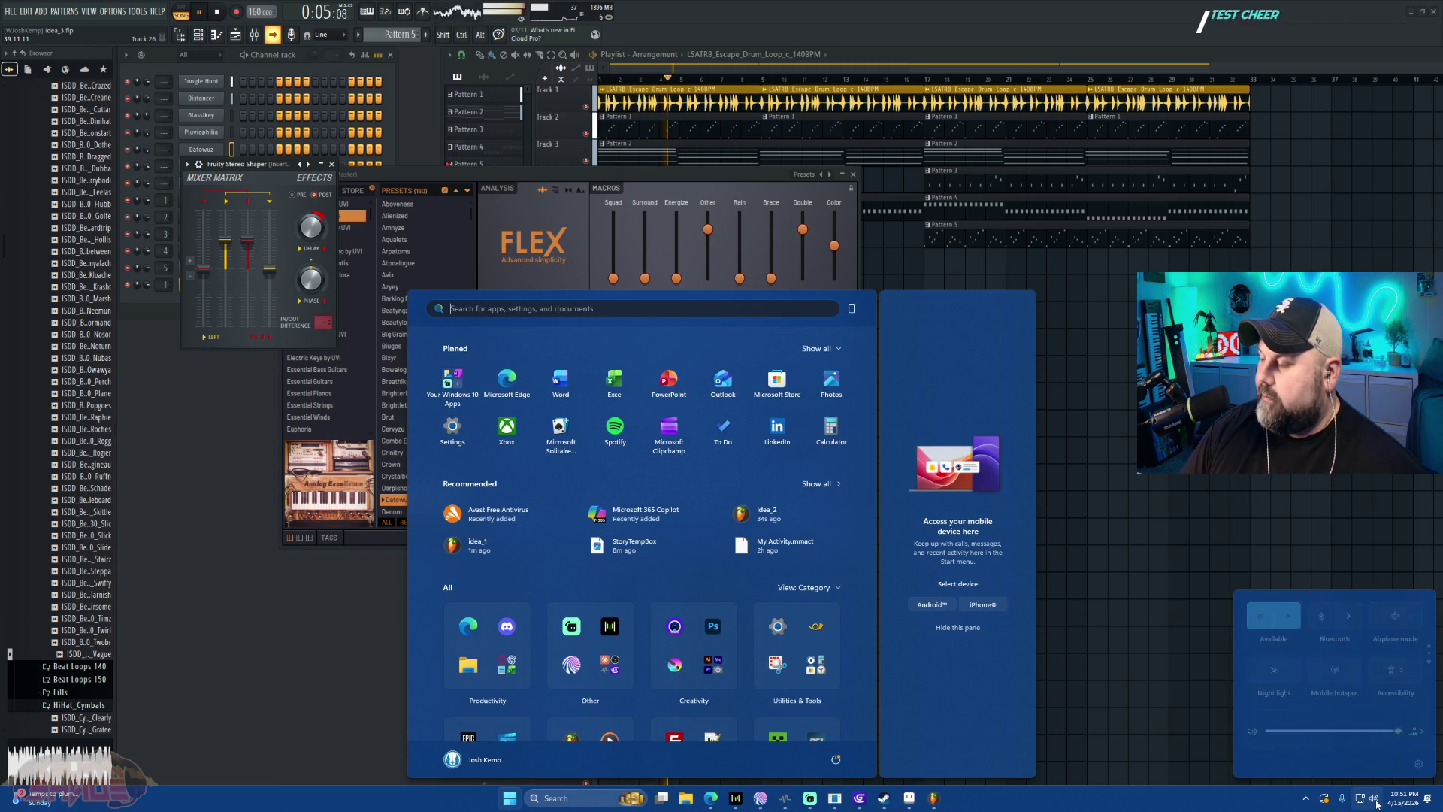
click(1306, 798)
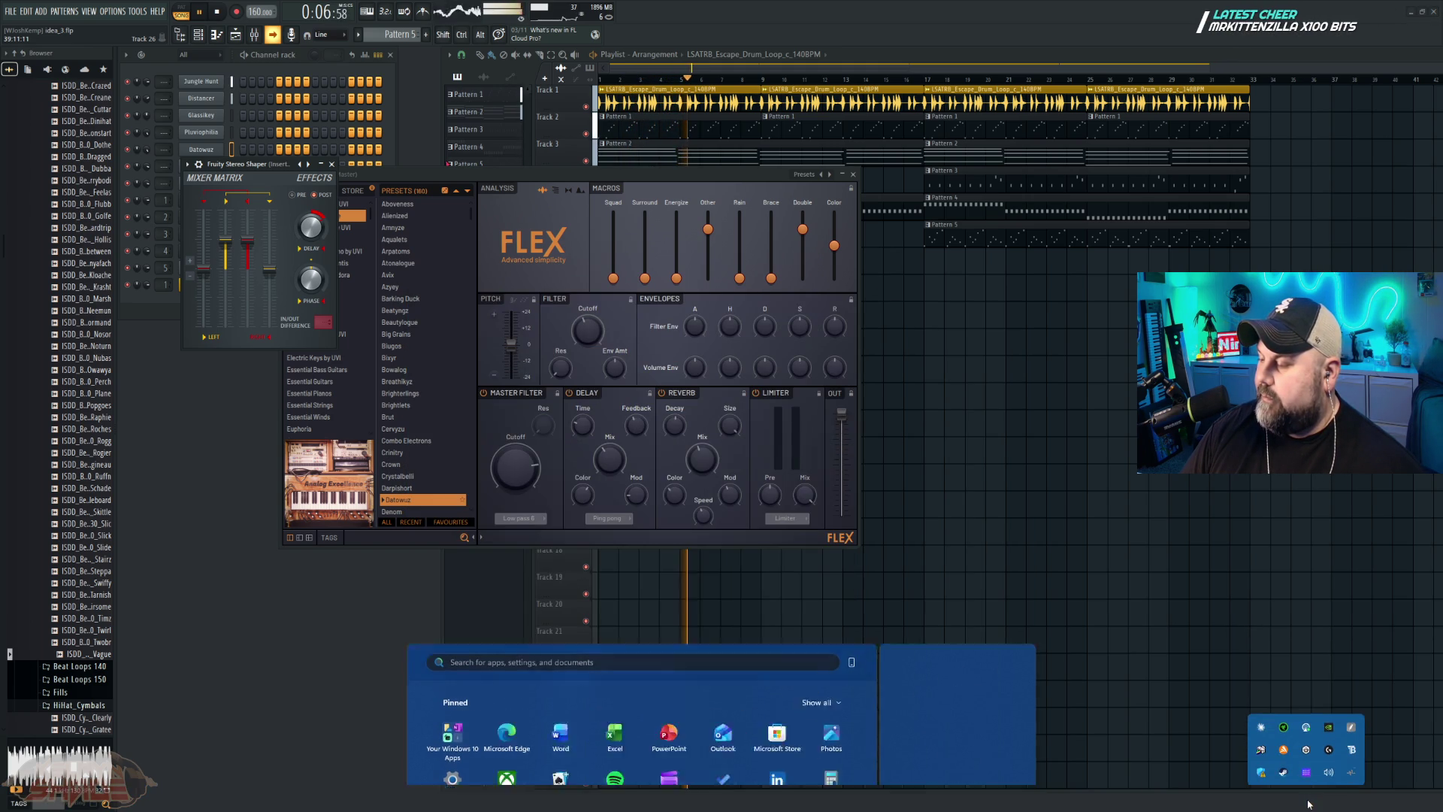
click(1328, 765)
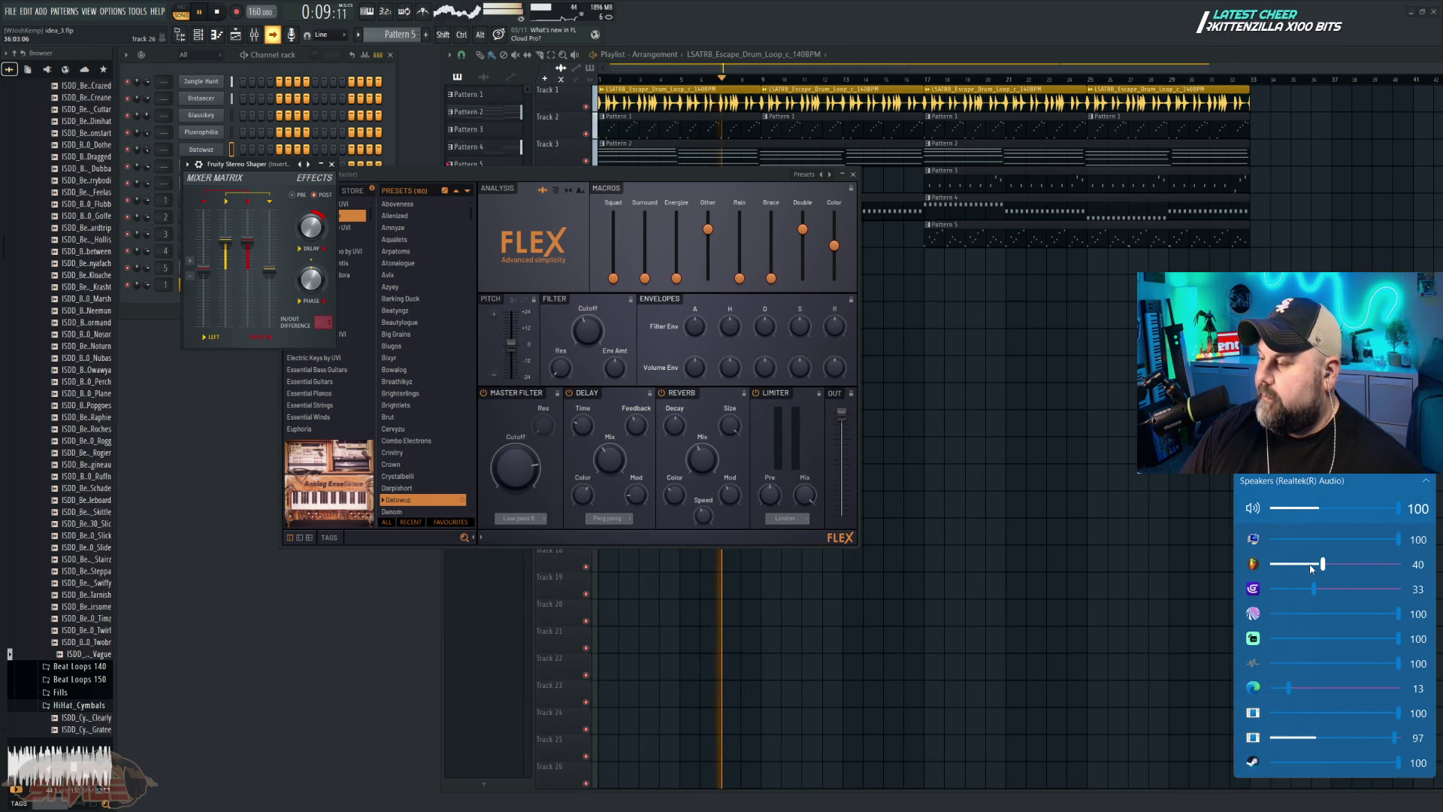
drag(1323, 565, 1304, 568)
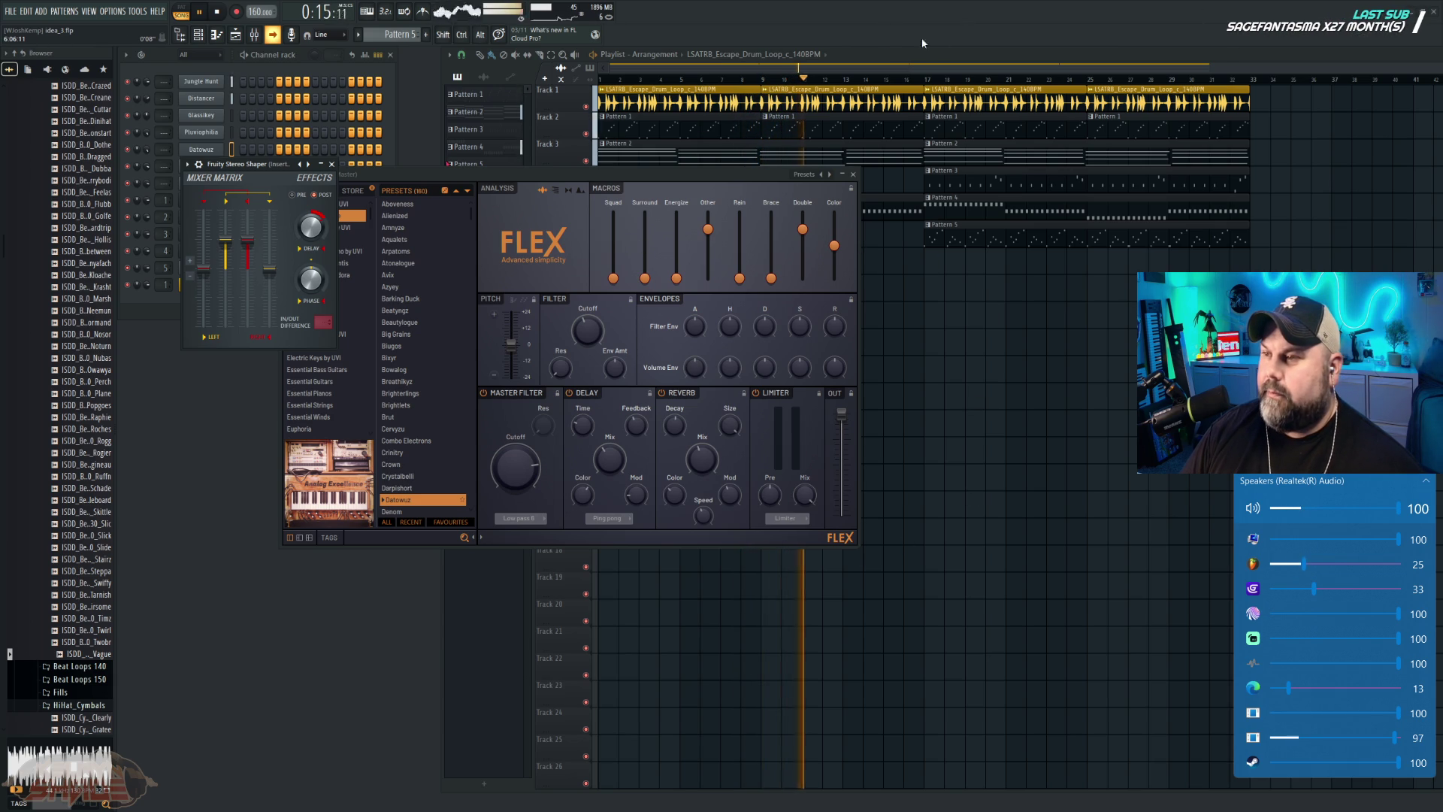
click(877, 56)
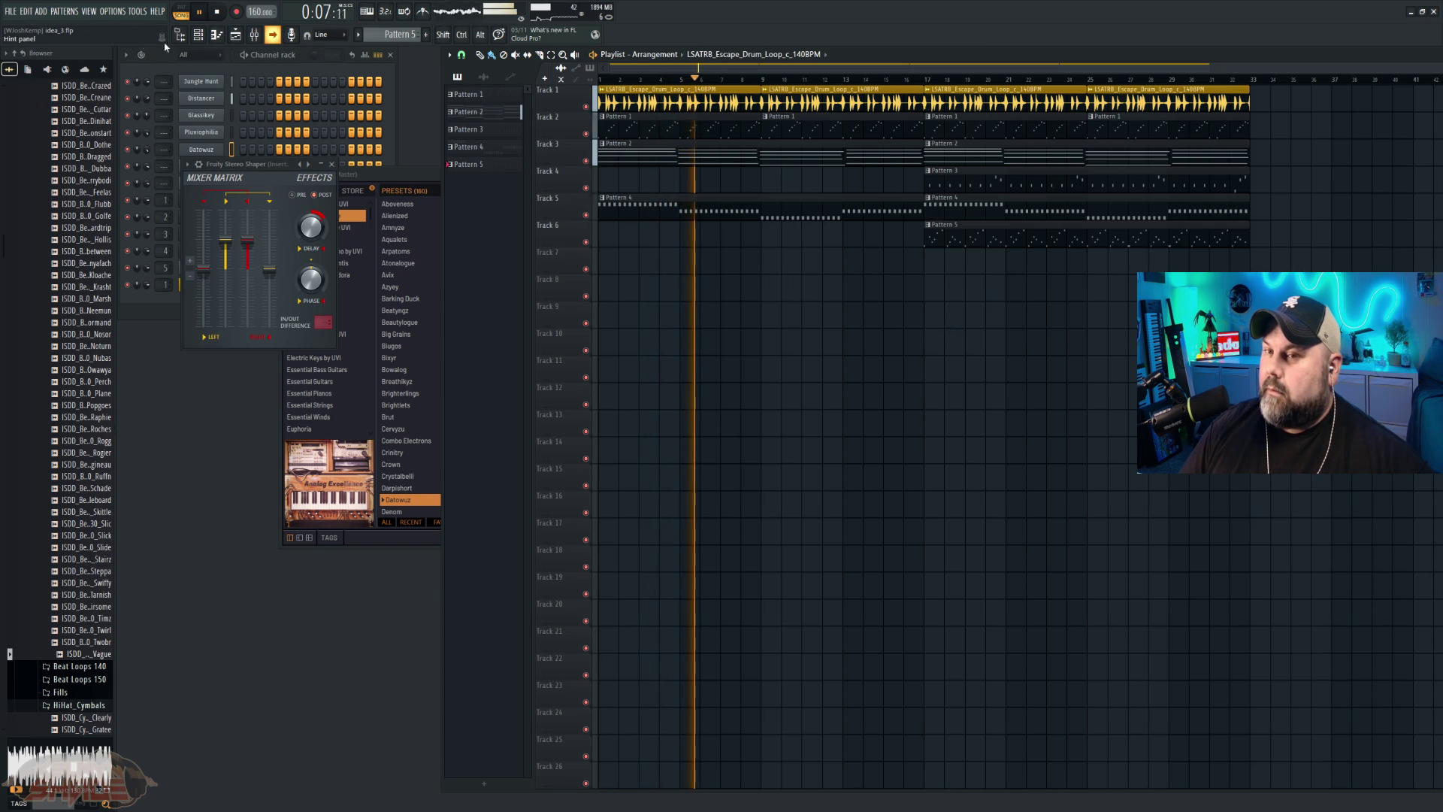
Step: Stop idea_3 playback and load the 'Credits - We are the stars' project
key(space)
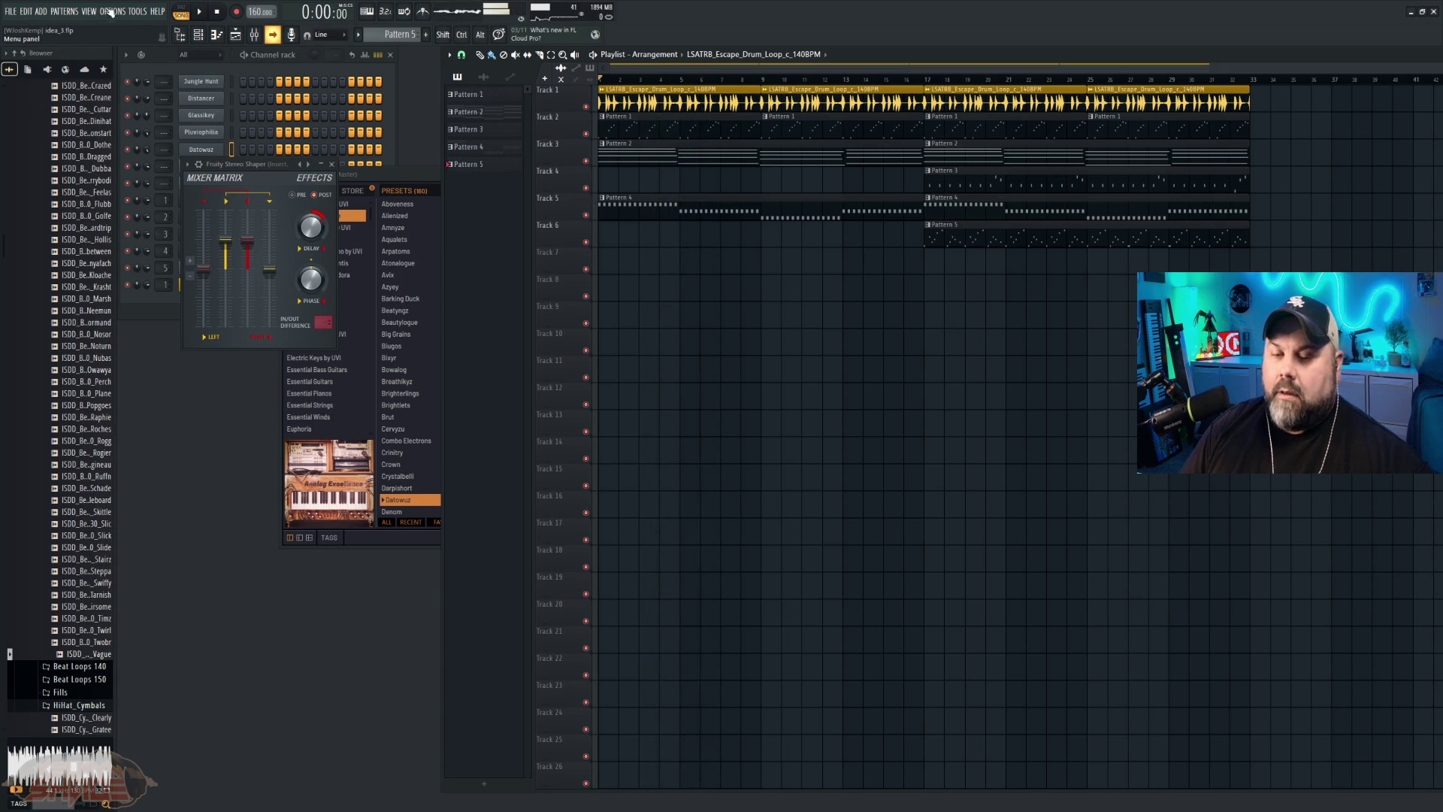
click(12, 12)
click(22, 50)
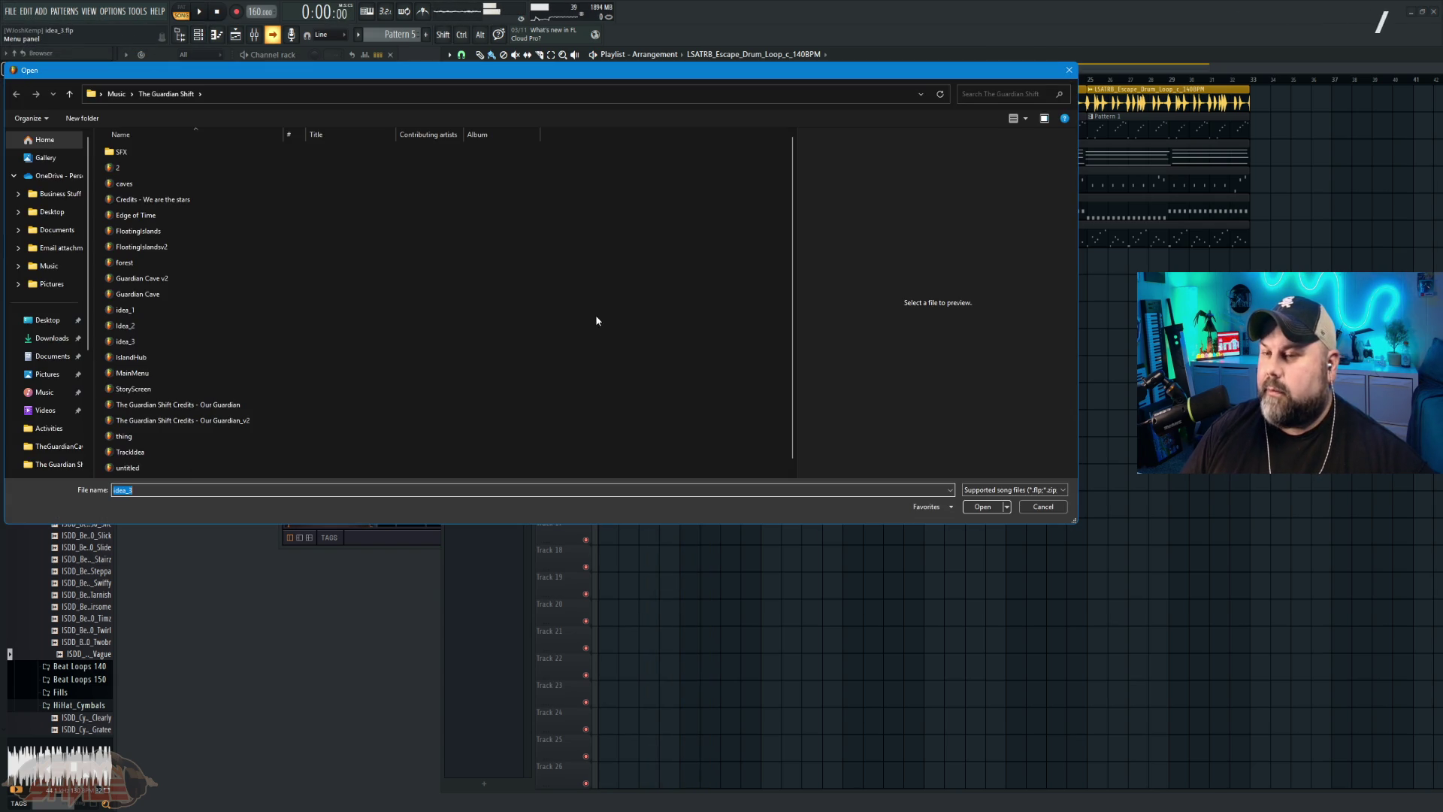
scroll(274, 402, down, 1)
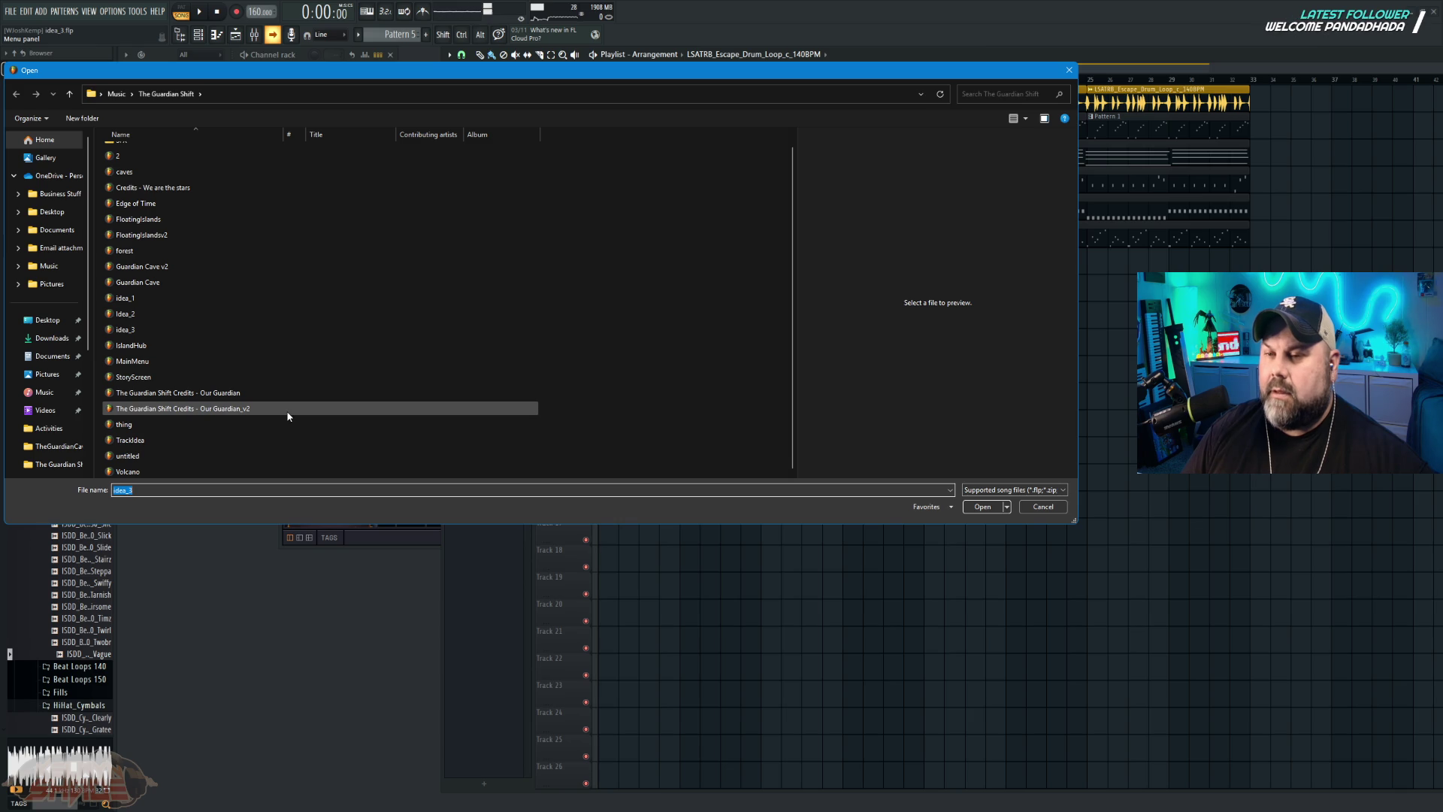
click(192, 188)
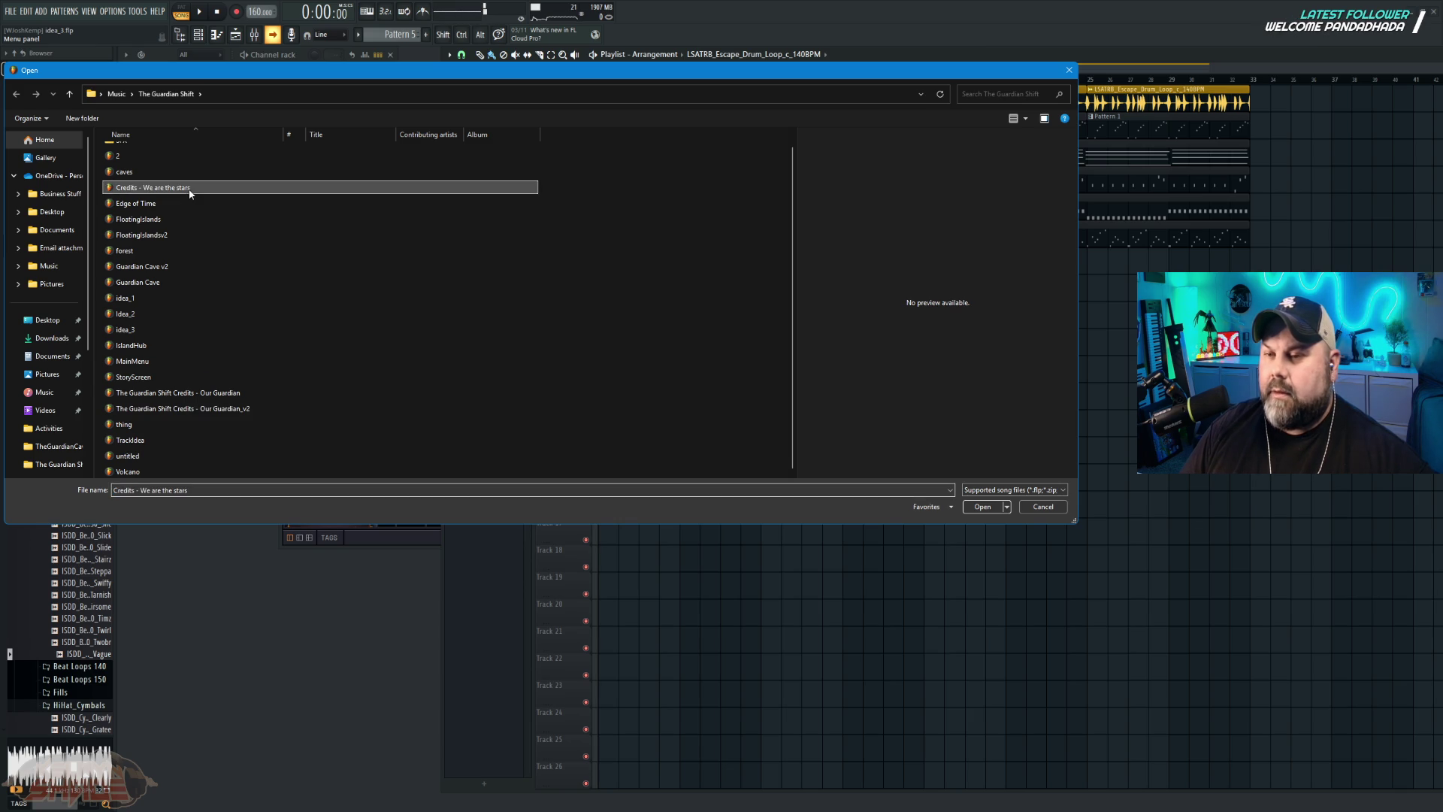
click(982, 507)
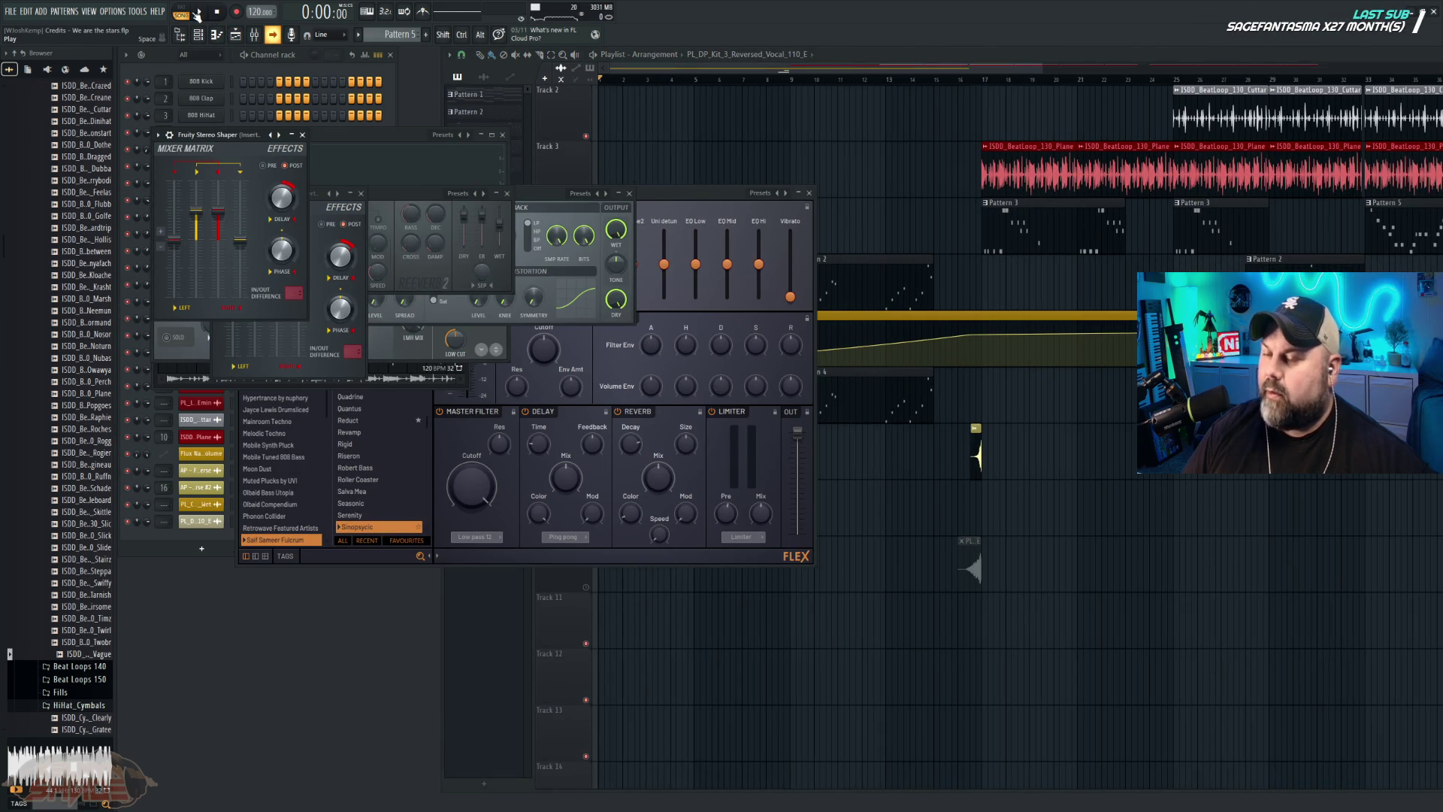
Step: Play 'Credits - We are the stars', shift the Playlist left and zoom in on its clips
key(space)
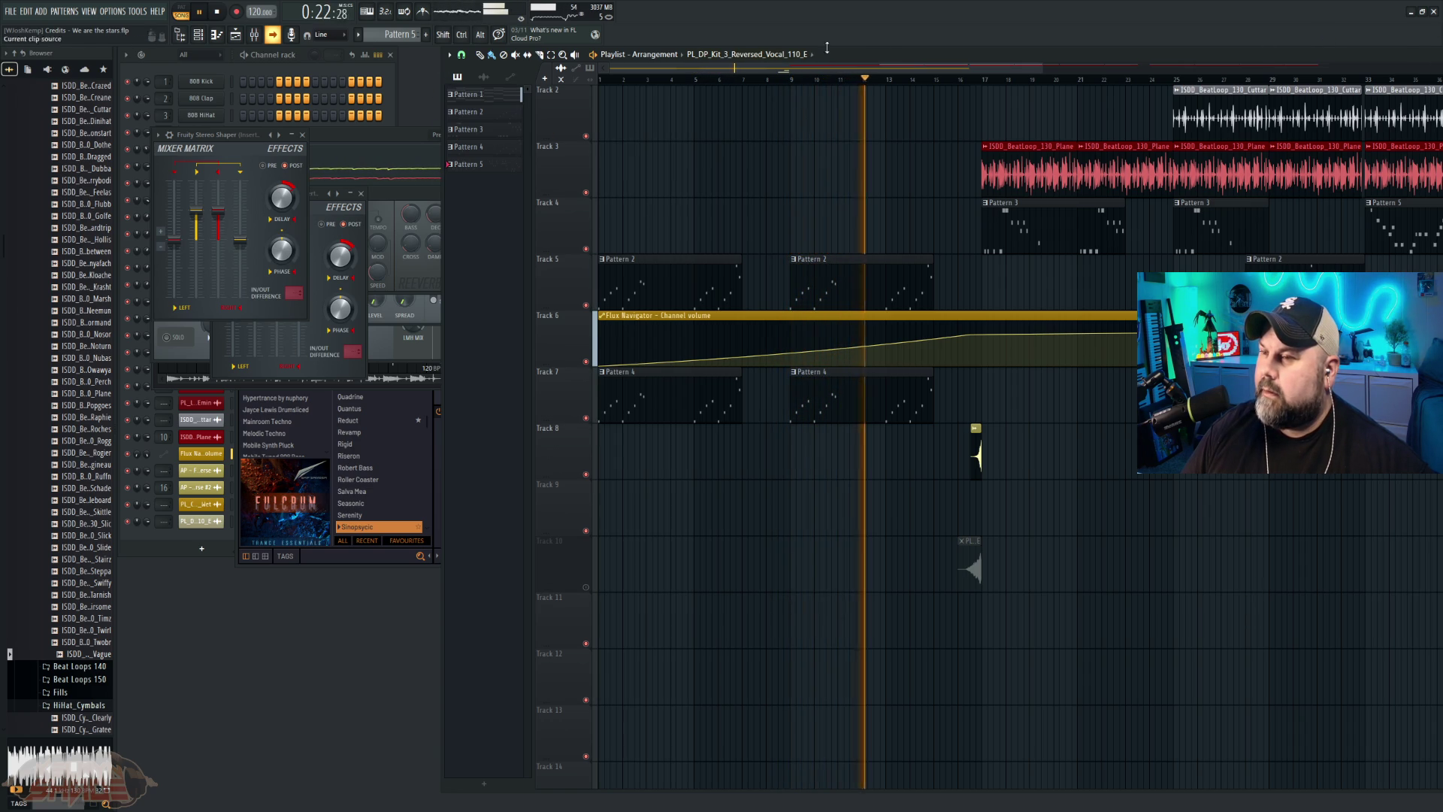
drag(1016, 48, 910, 57)
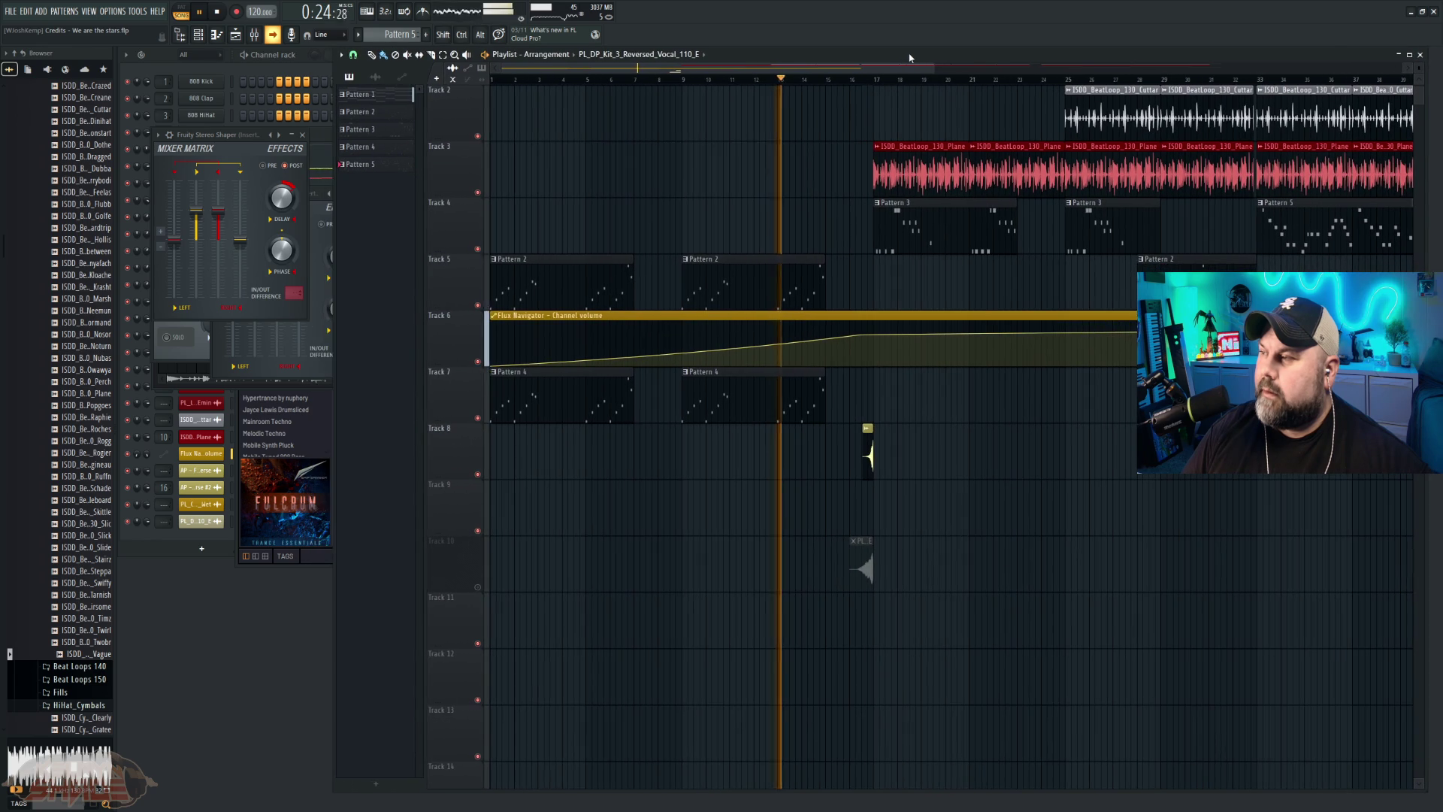
scroll(1406, 78, up, 3)
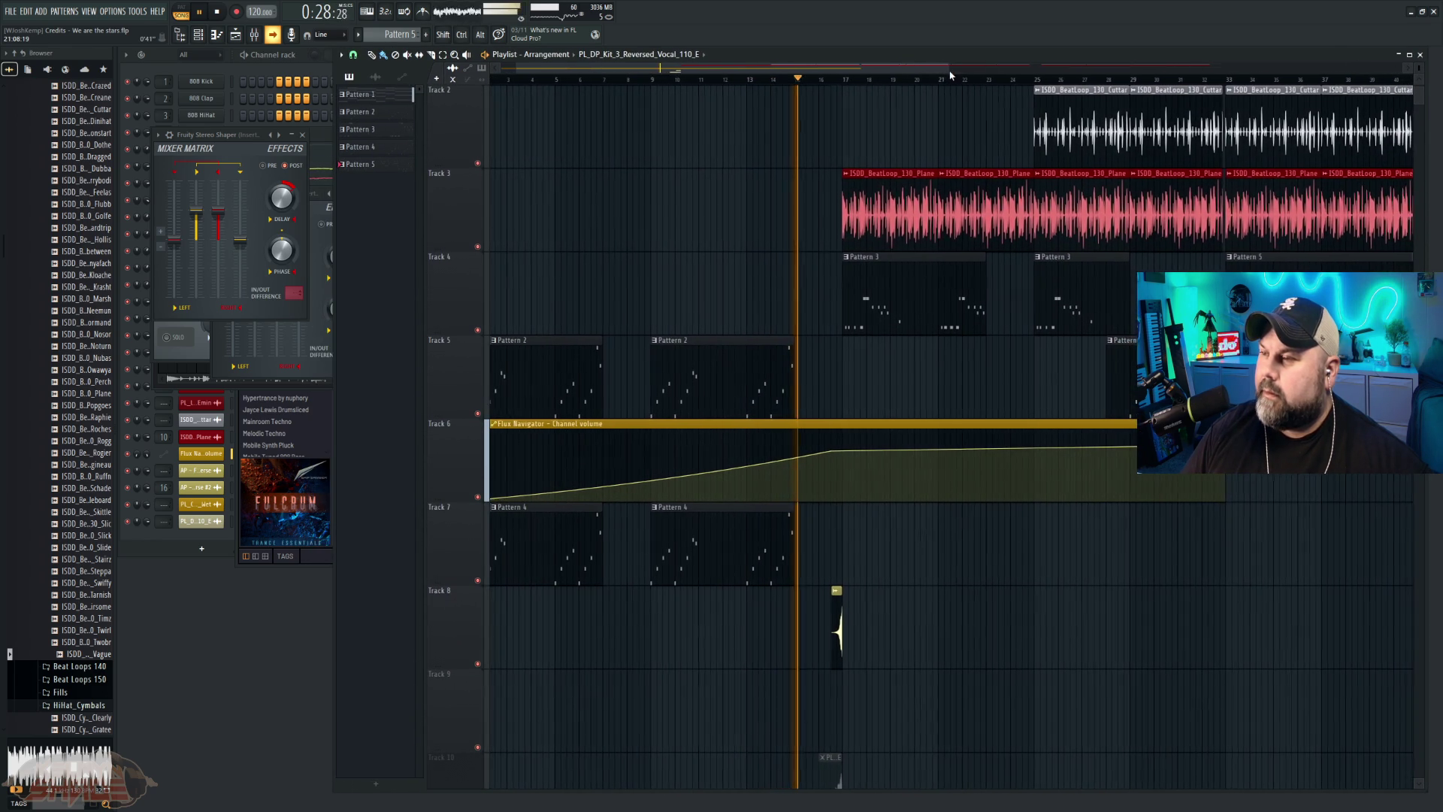
drag(902, 70, 752, 69)
drag(917, 70, 787, 68)
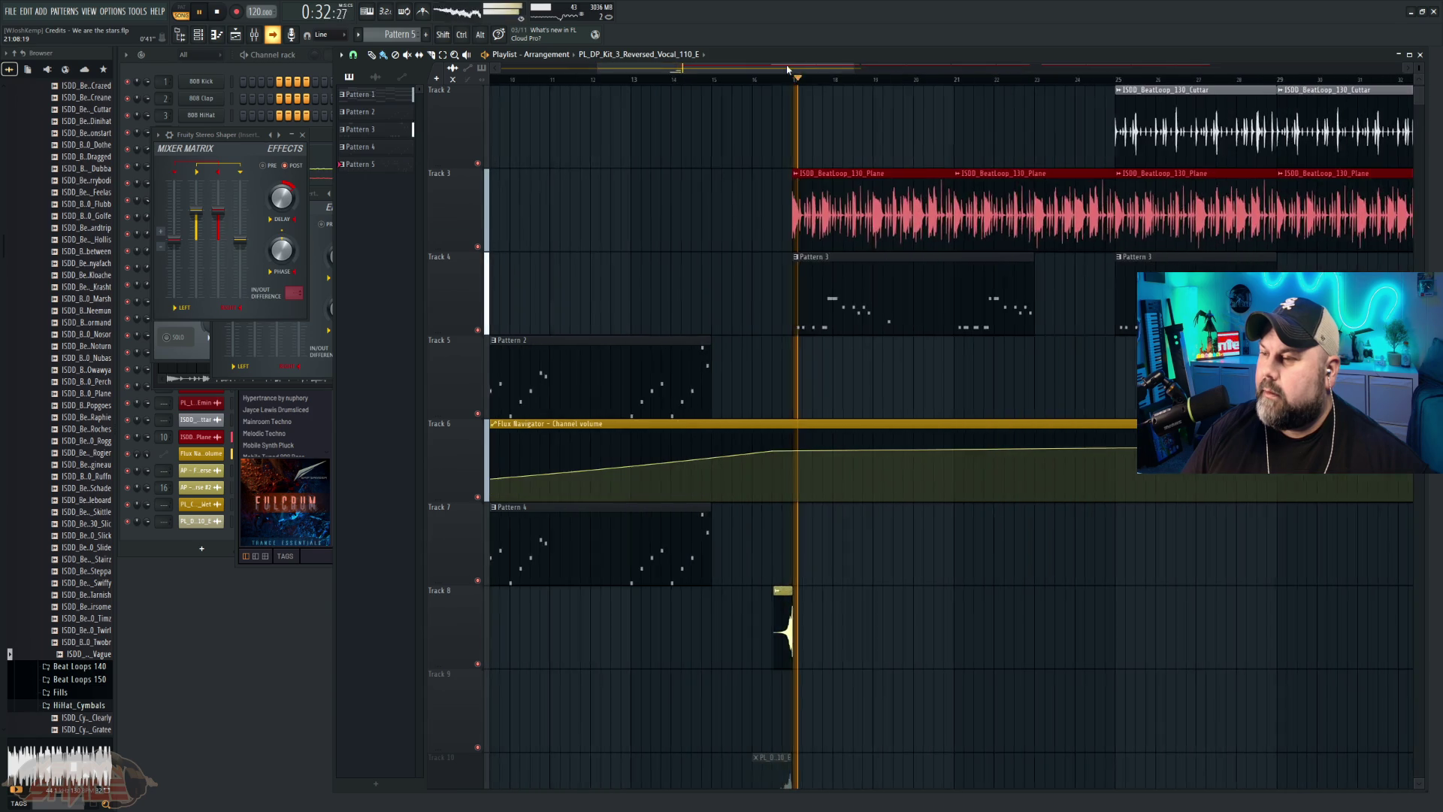
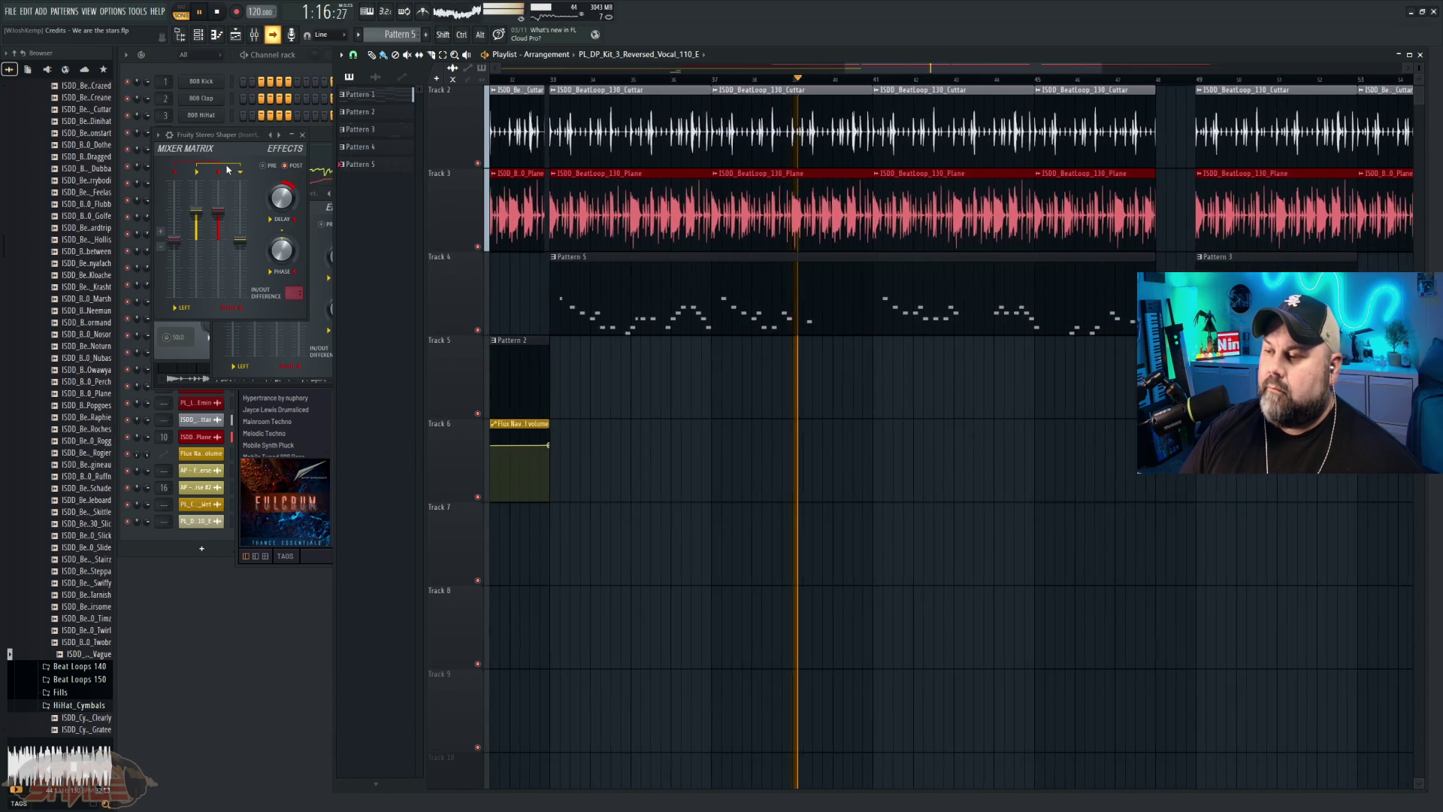
Step: Stop playback and open 'The Guardian Shift Credits - Our Guardian_v2' from The Guardian Shift folder
click(218, 13)
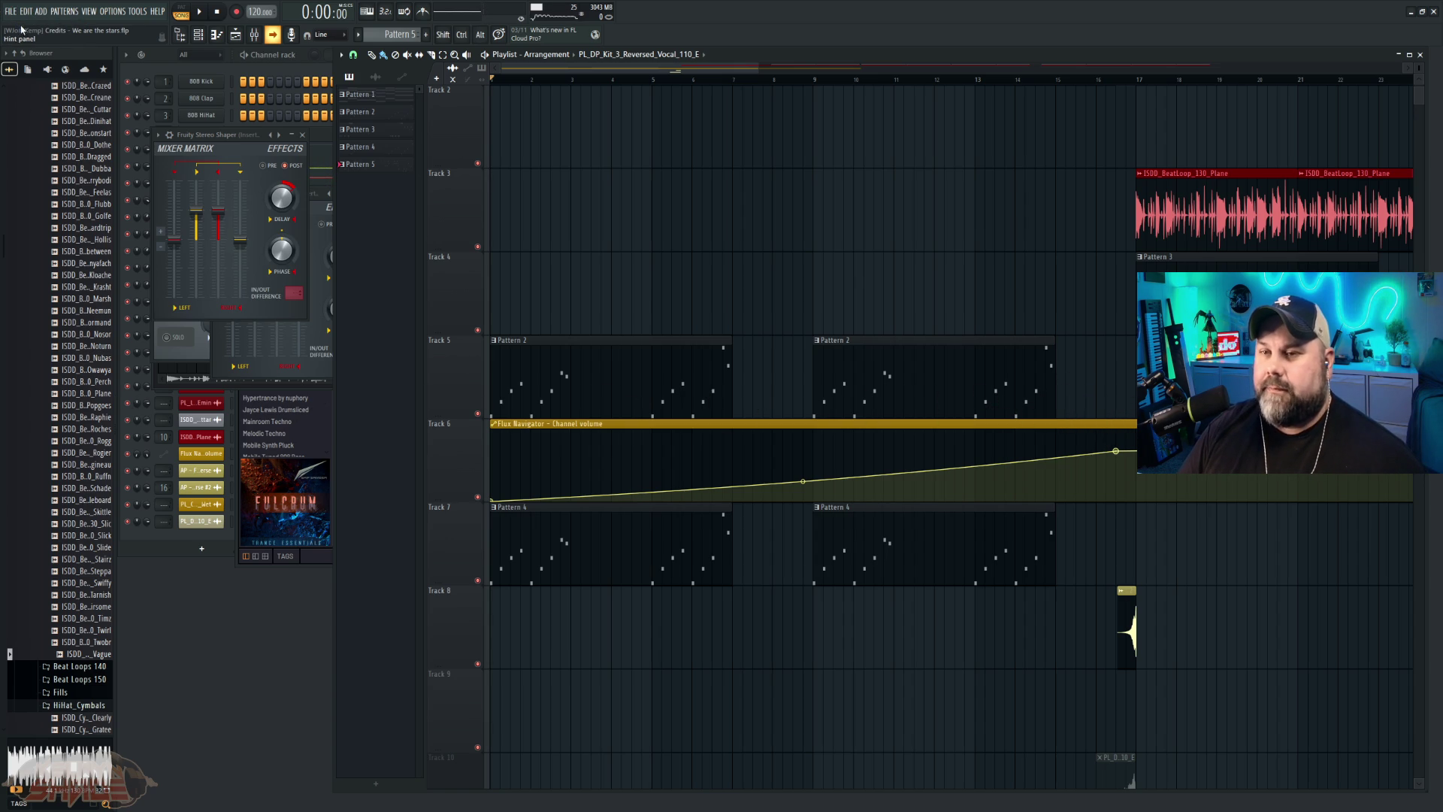
click(15, 13)
click(30, 42)
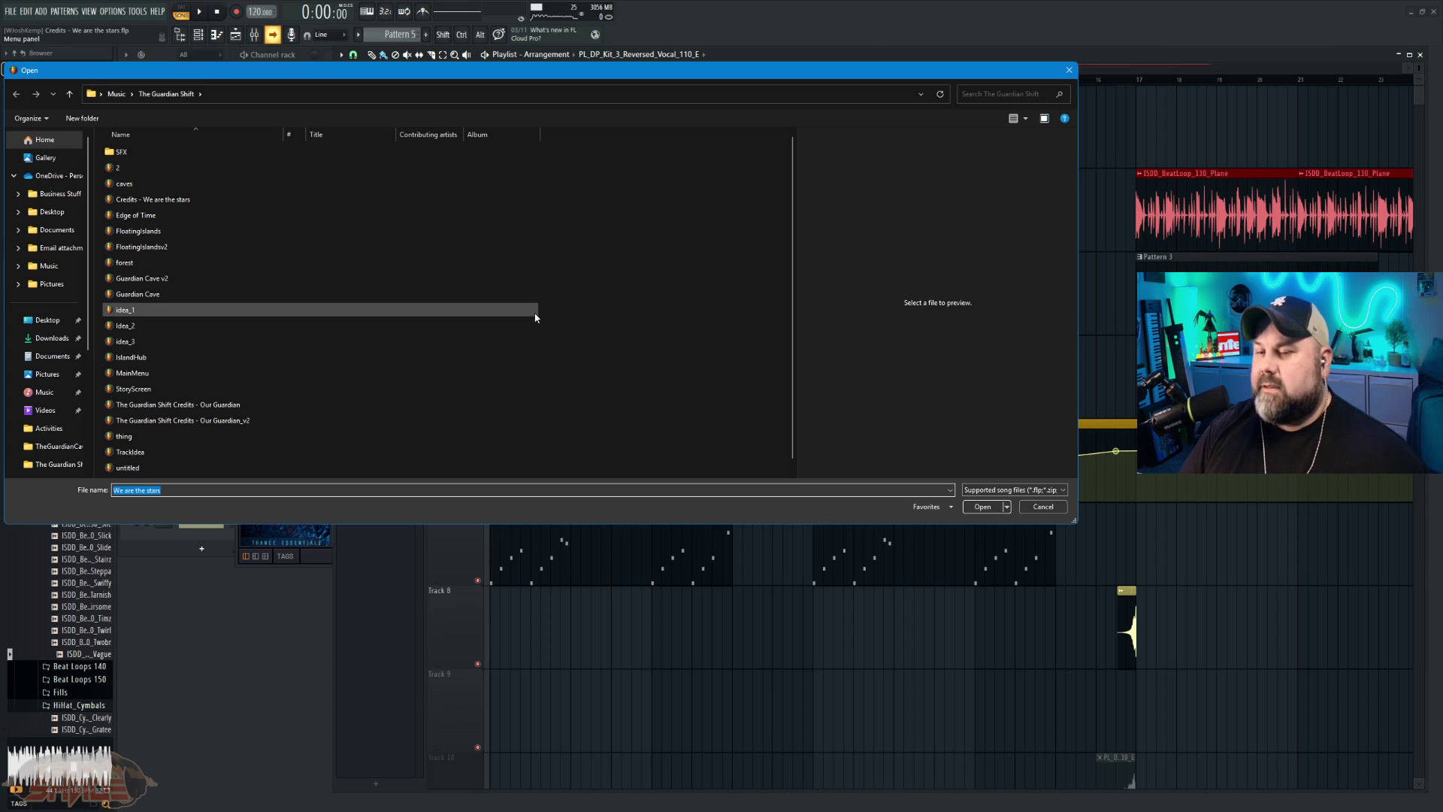
scroll(398, 402, down, 1)
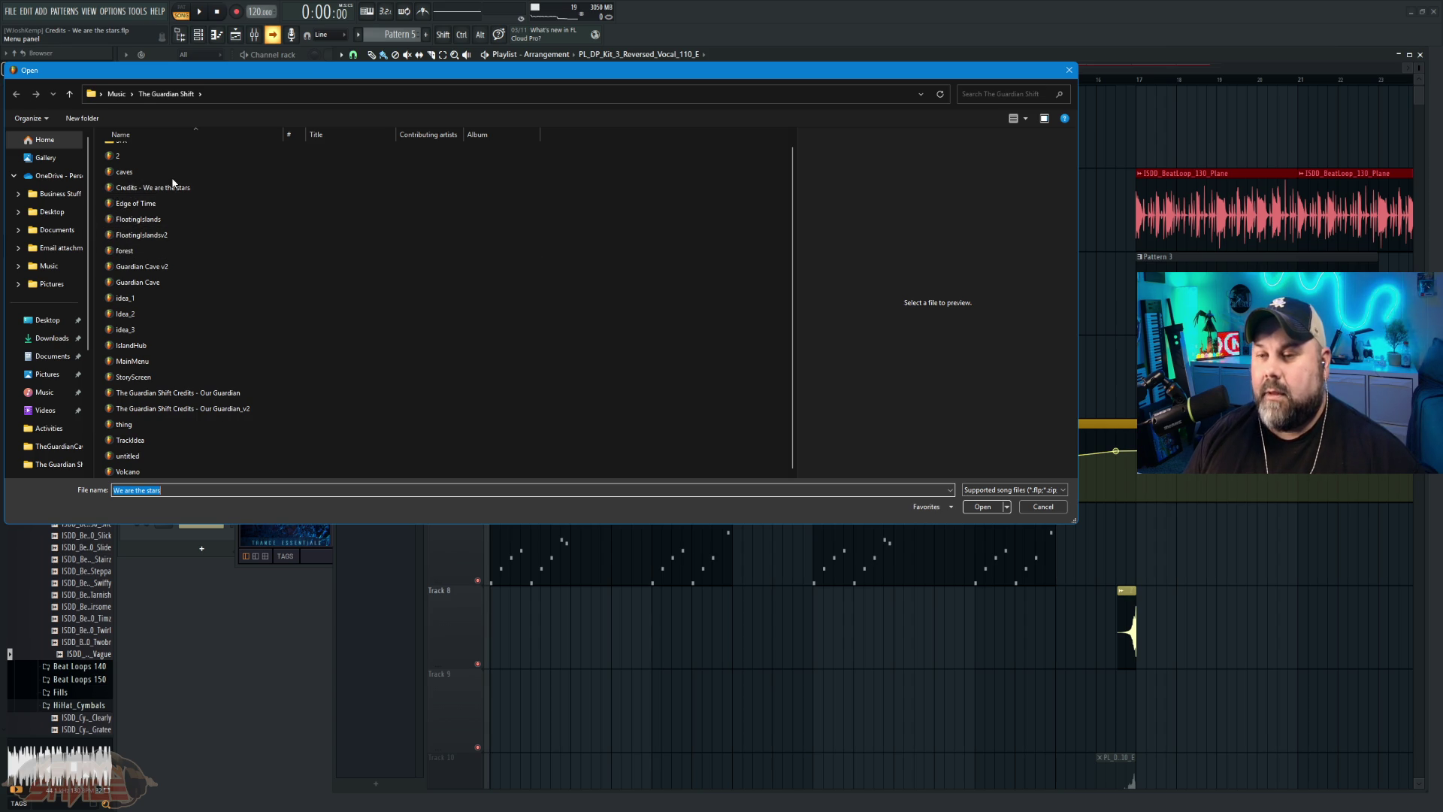
click(245, 408)
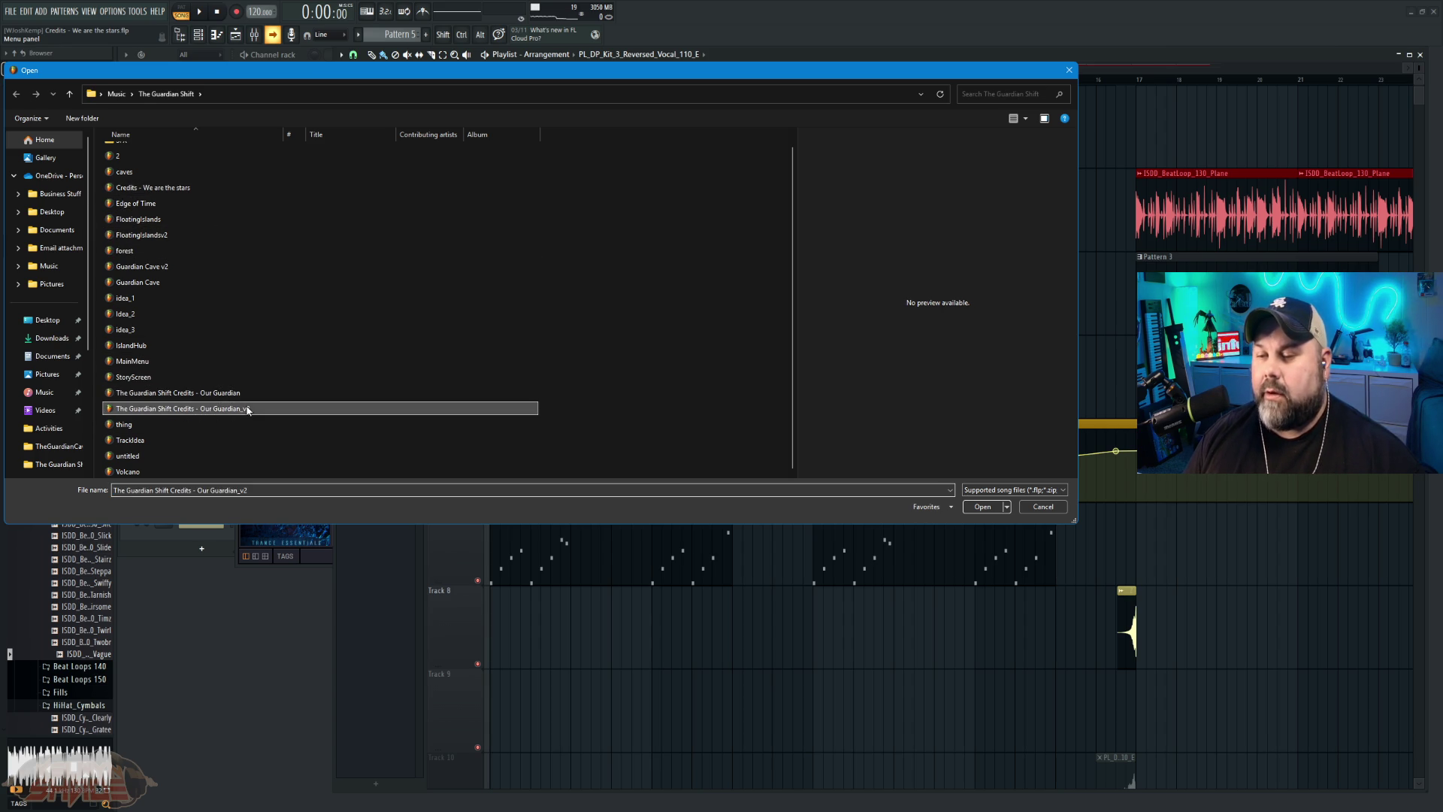
click(983, 507)
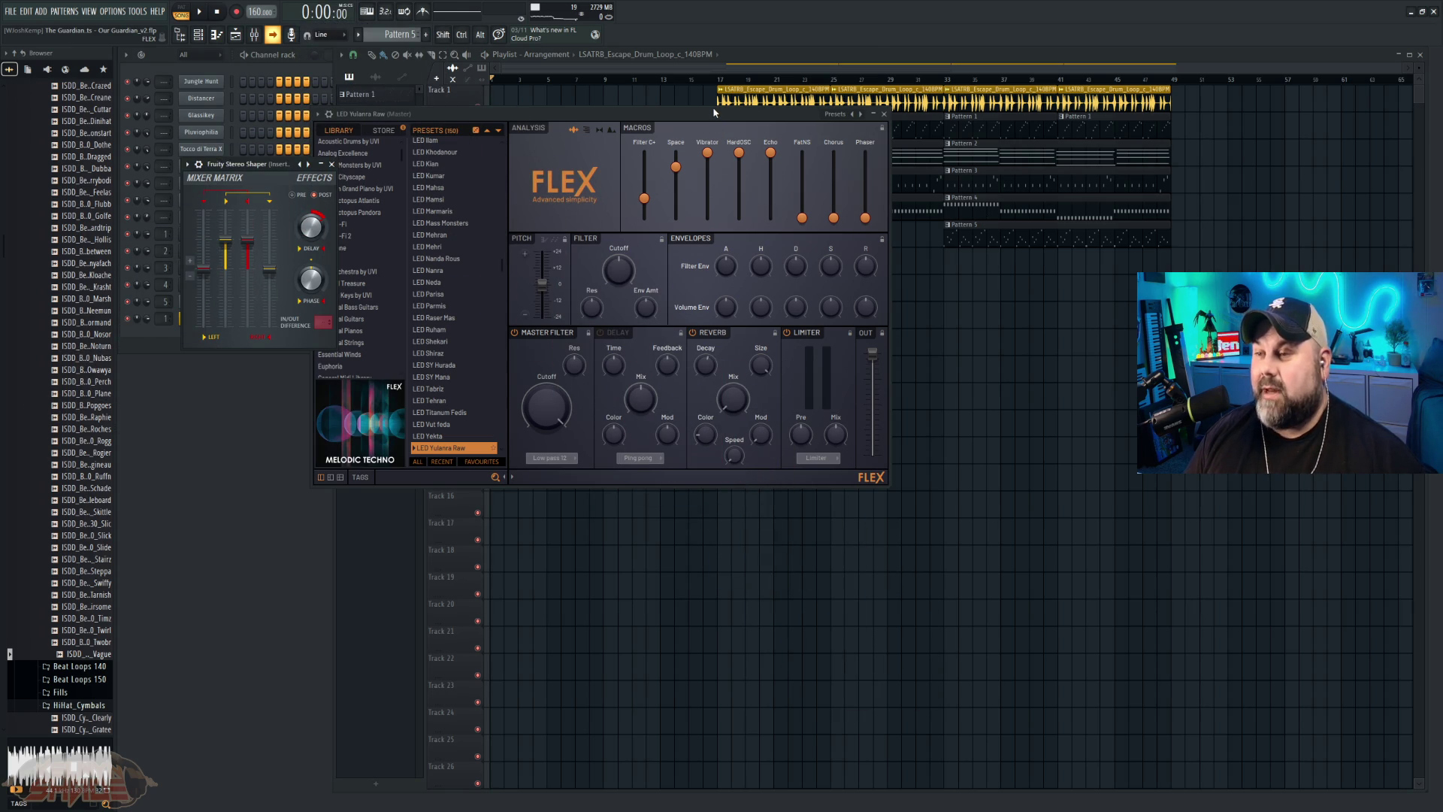
Step: Move the FLEX window off the playlist and start playing the Our Guardian_v2 arrangement
drag(712, 115, 700, 309)
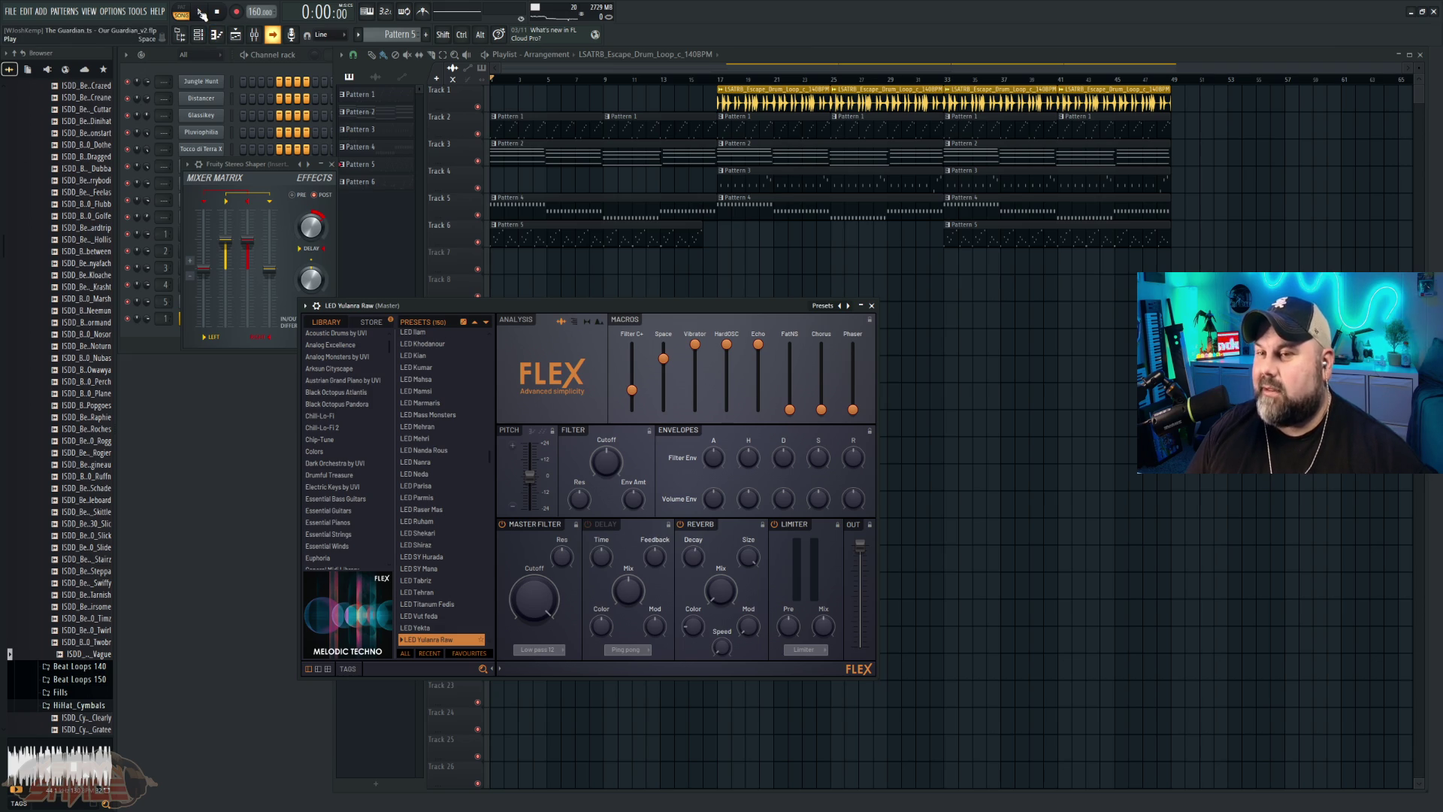
click(199, 12)
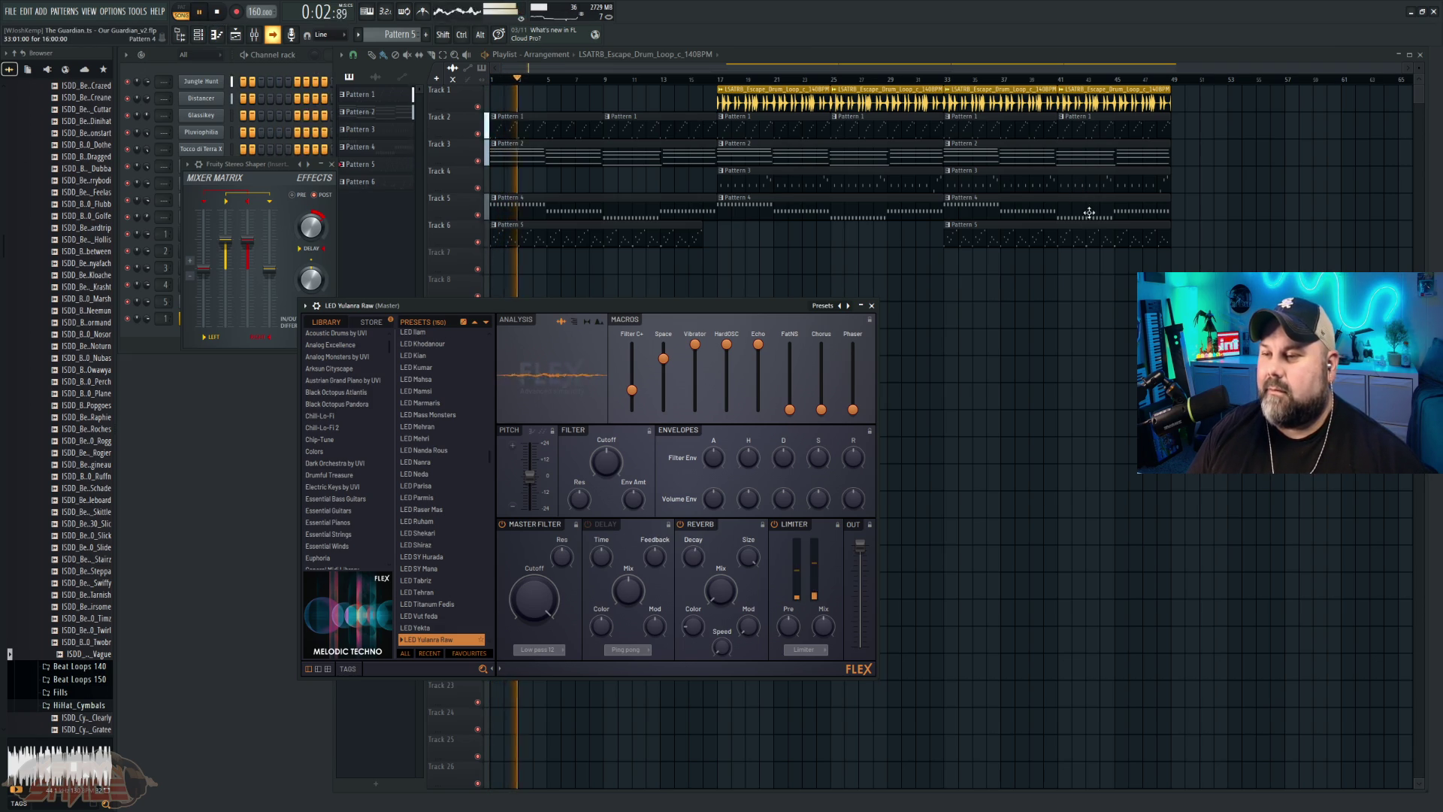
click(482, 230)
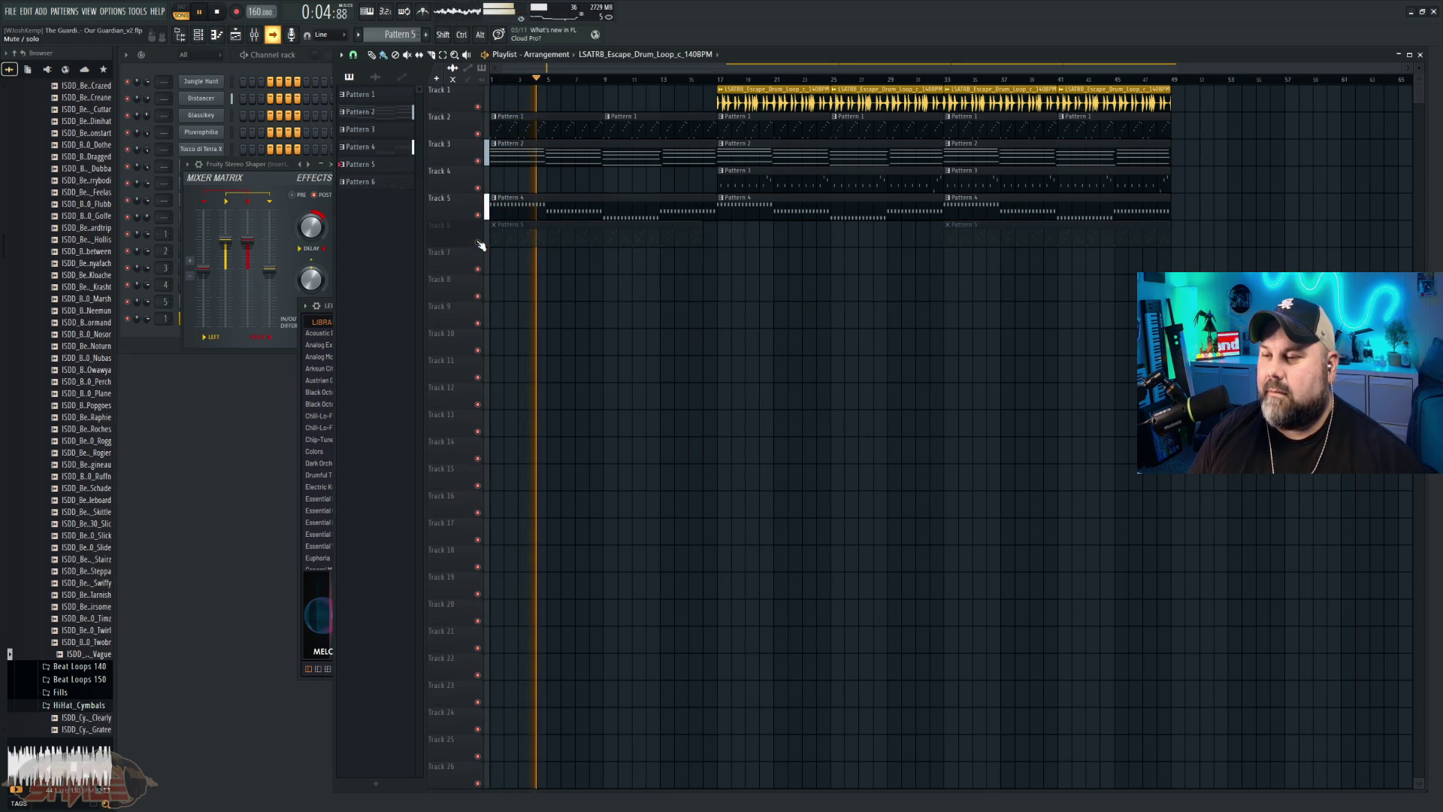
Step: Mute Tracks 5 and 2 to audition the remaining parts, then unmute both
click(478, 215)
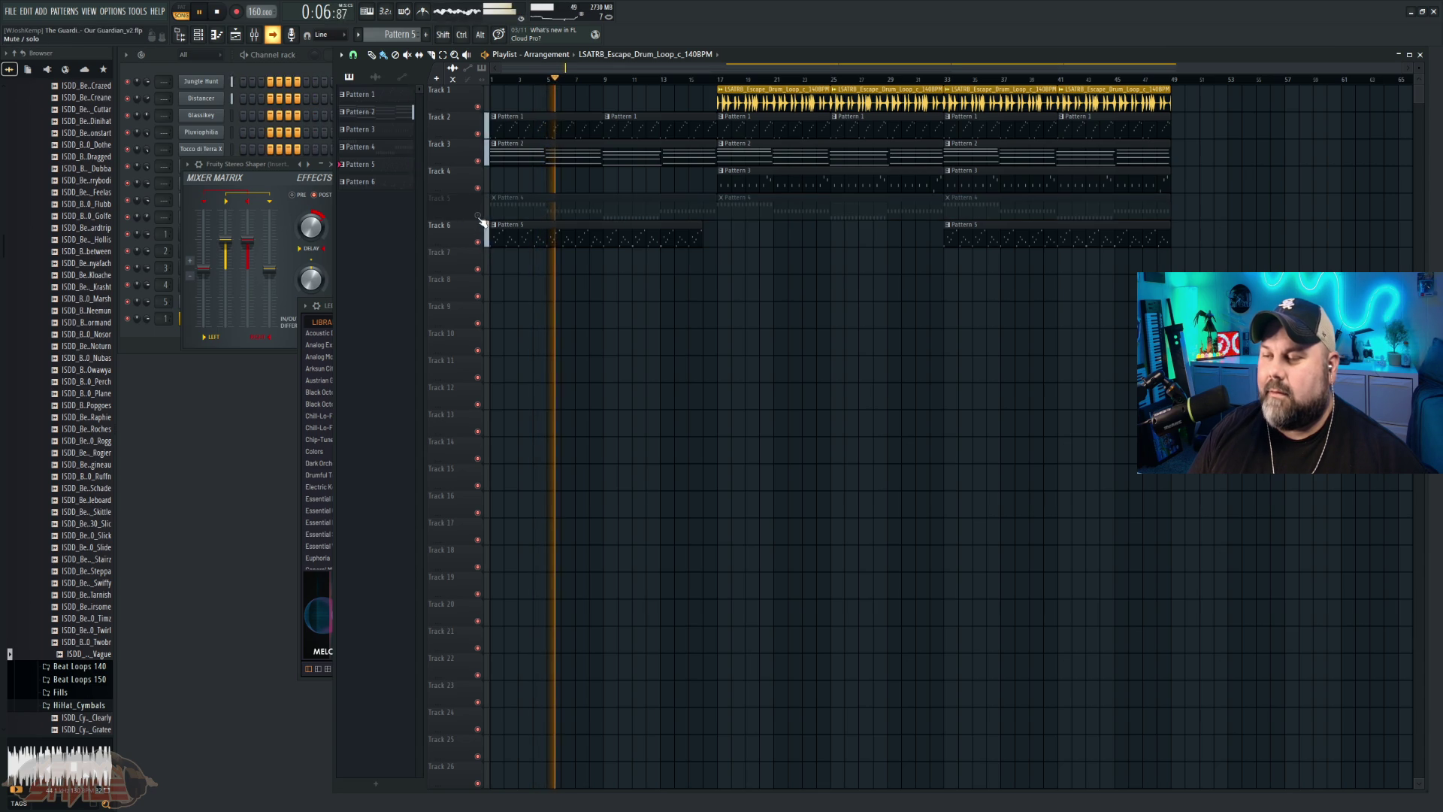
click(477, 134)
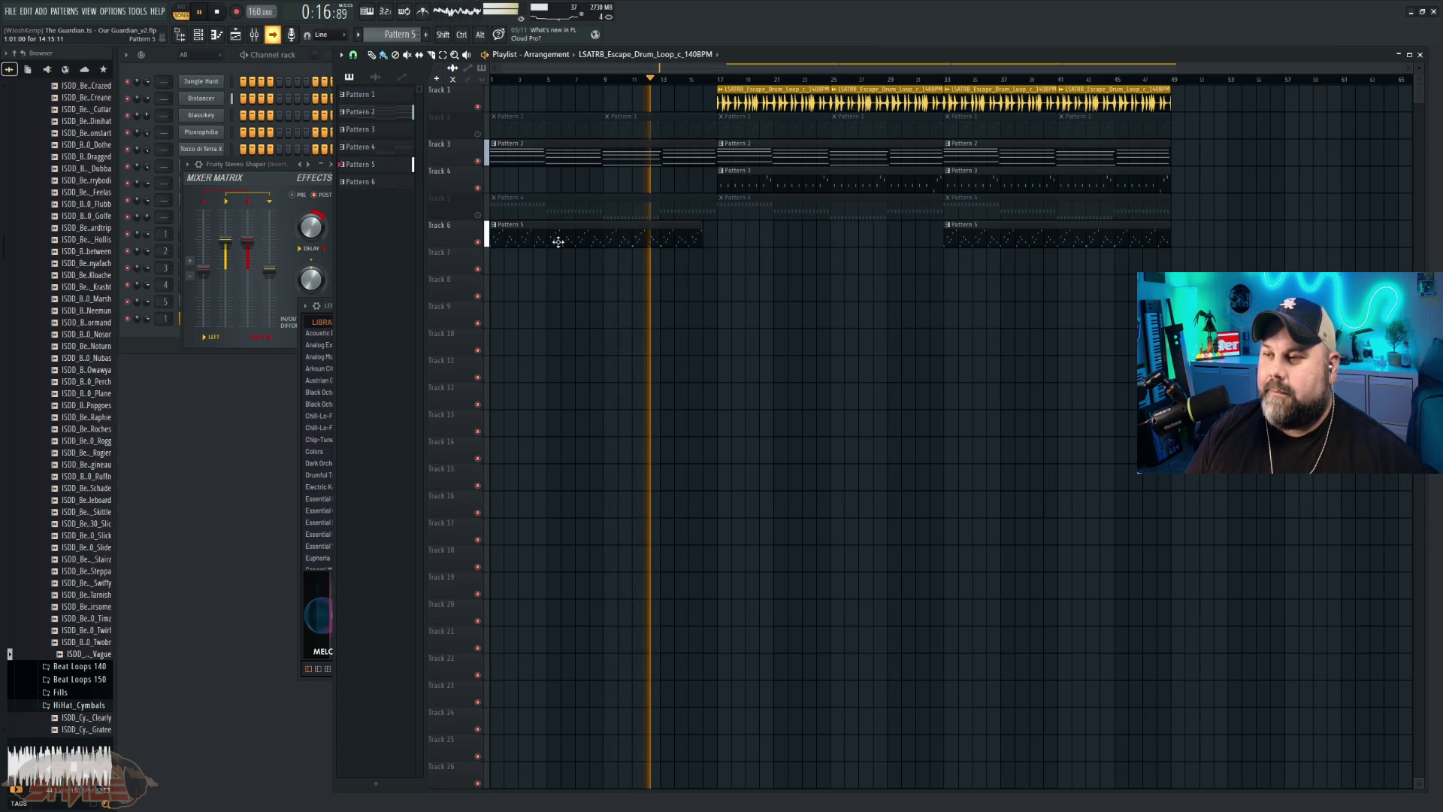
click(477, 215)
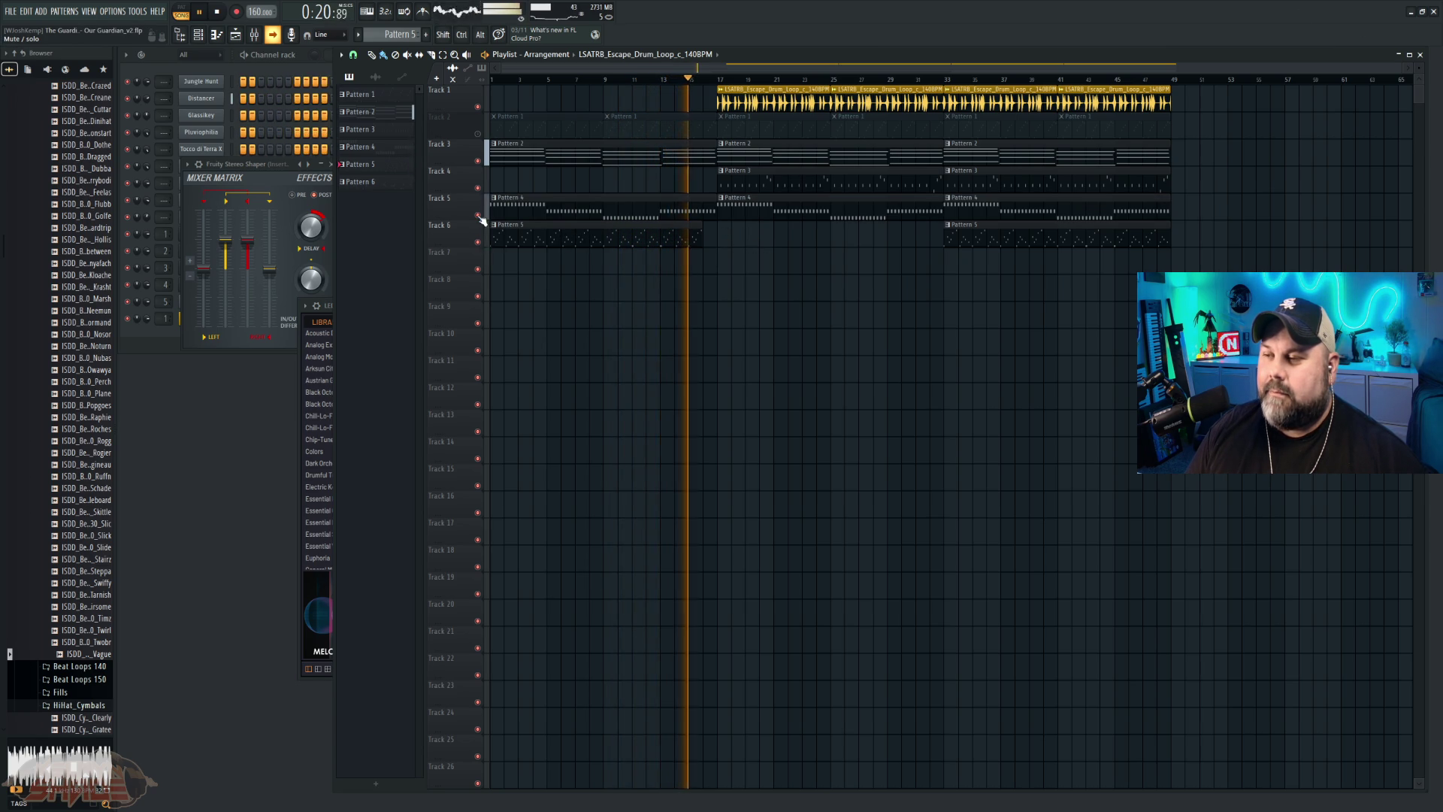
click(478, 134)
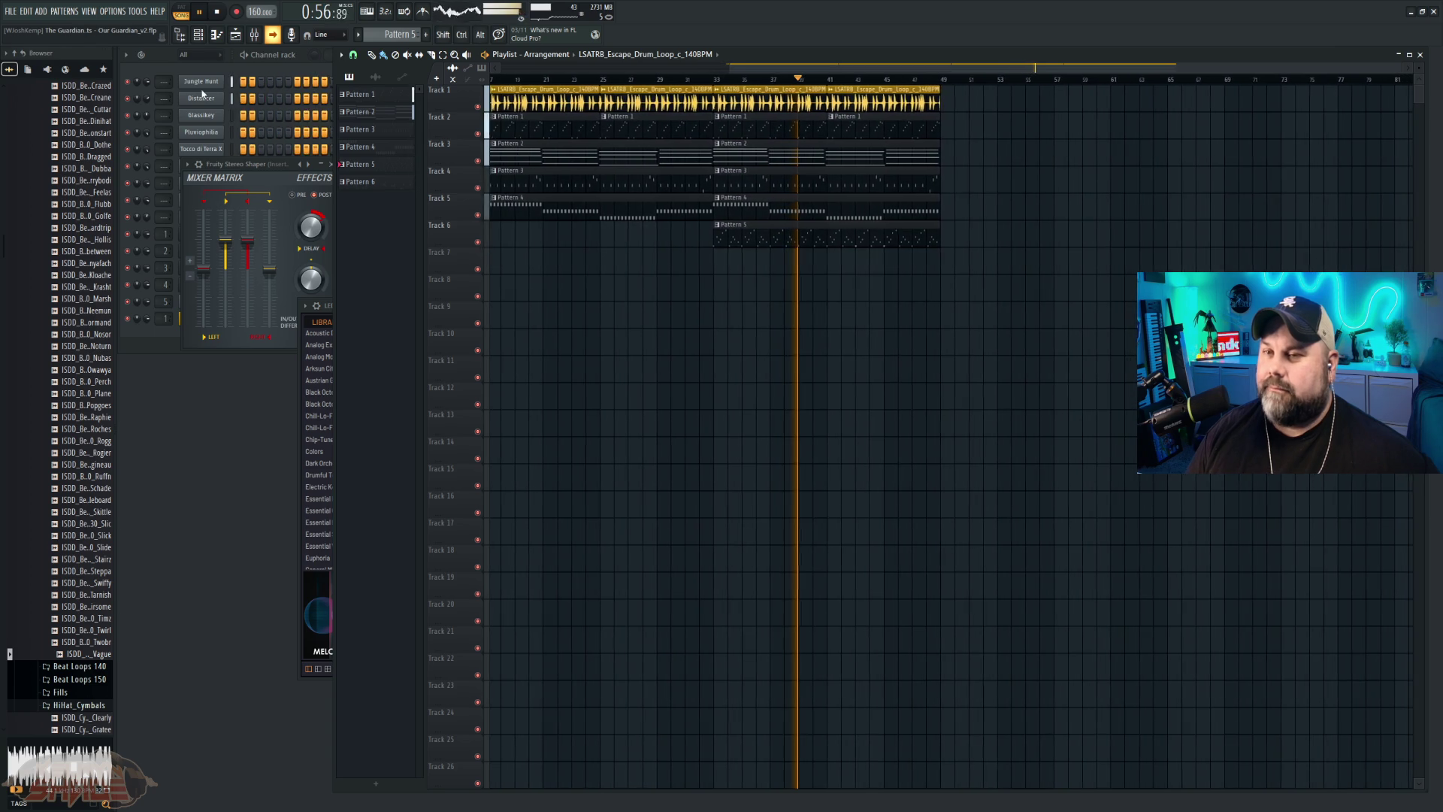
click(12, 18)
Step: Open the TrackIdea project, discarding changes to Our Guardian_v2
click(45, 51)
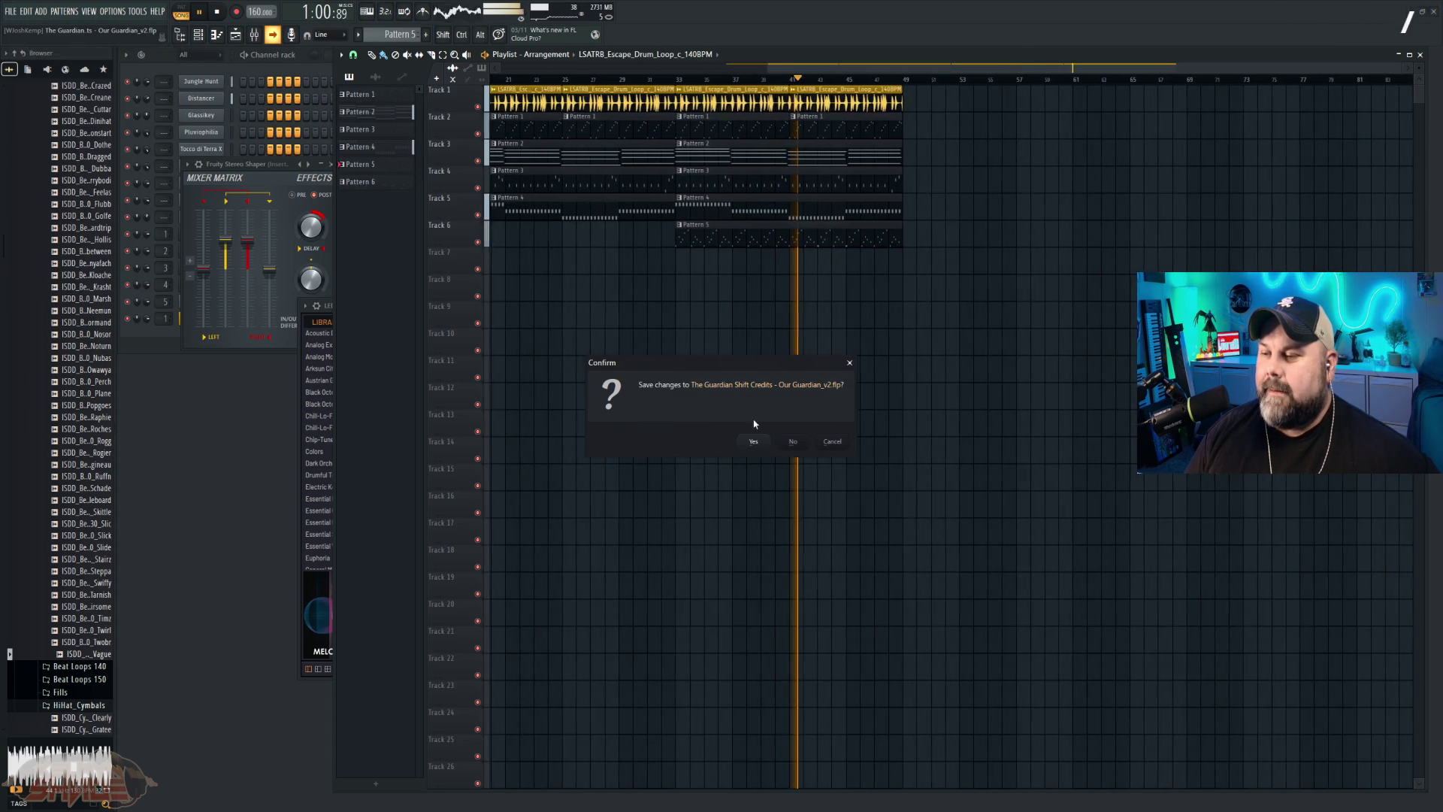
click(790, 439)
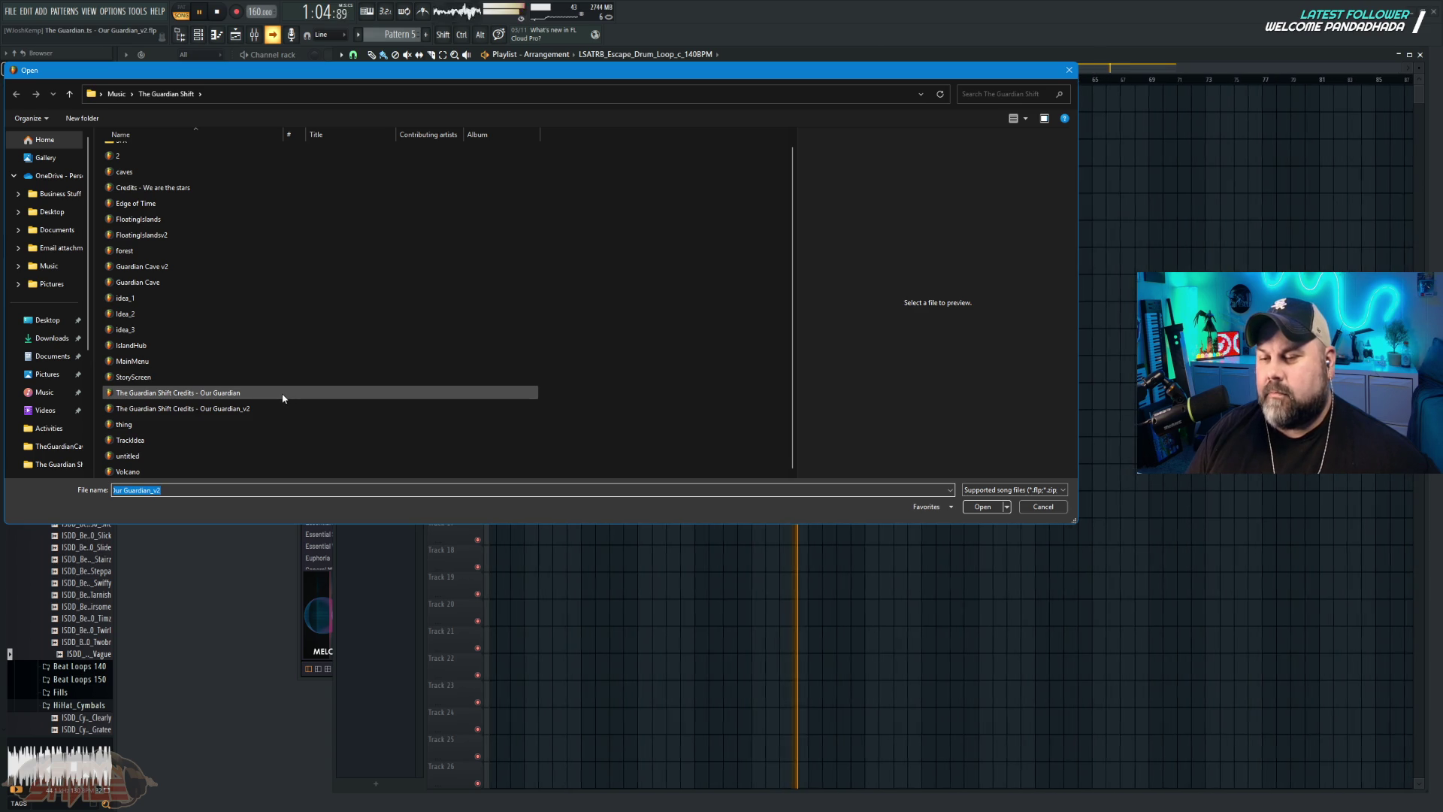
double_click(206, 440)
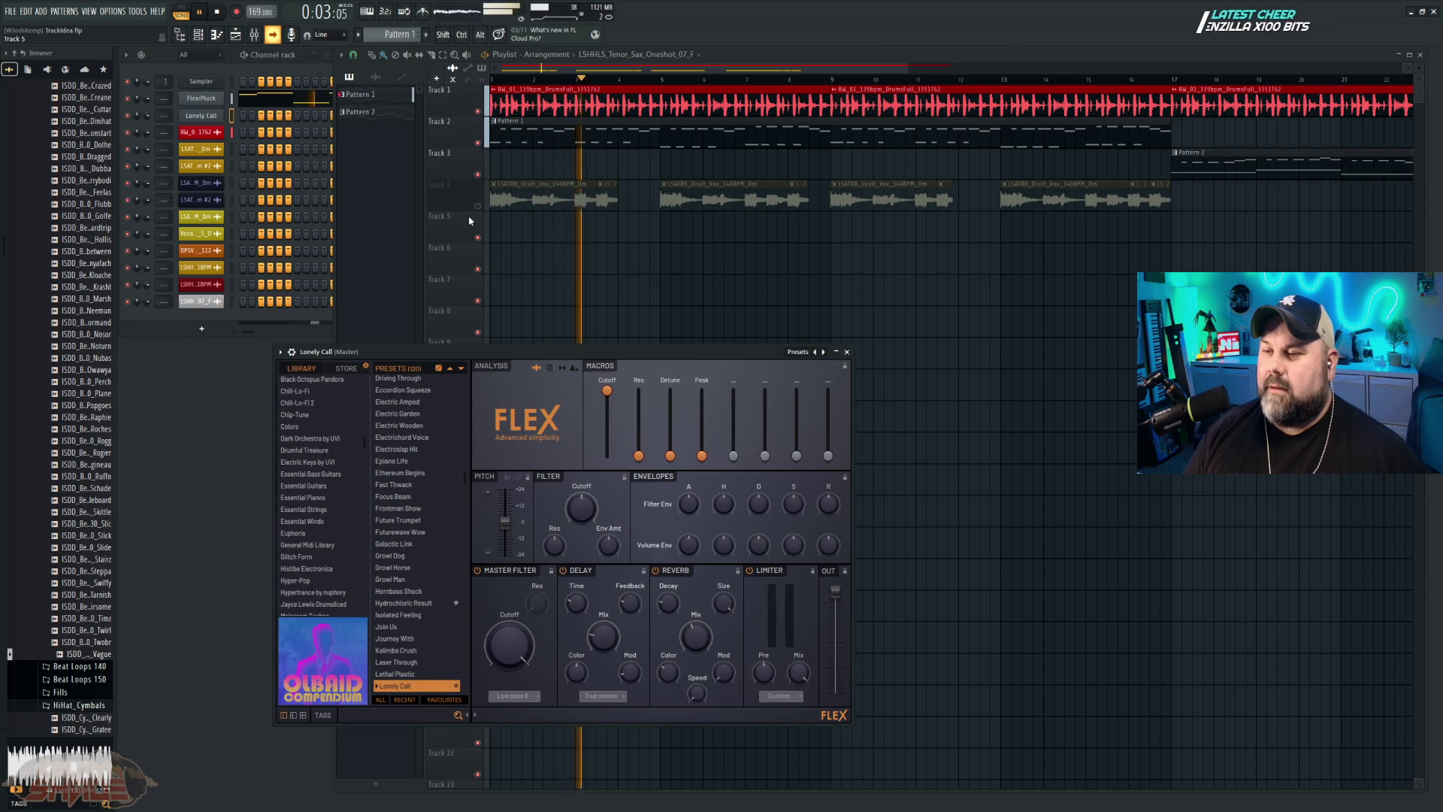
Step: Solo Track 4 to hear it alone, unsolo it, and stop playback
click(481, 209)
right_click(479, 207)
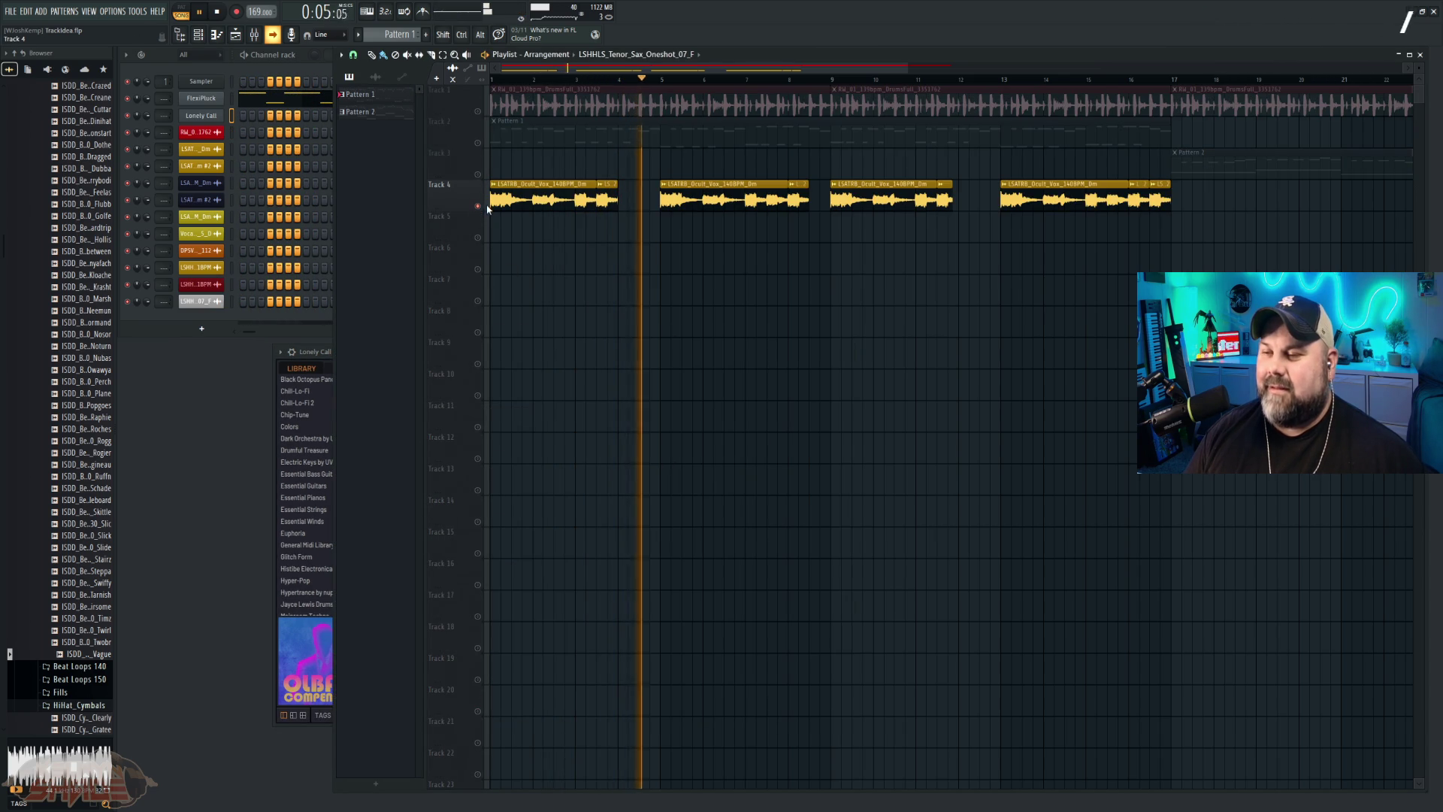
right_click(479, 207)
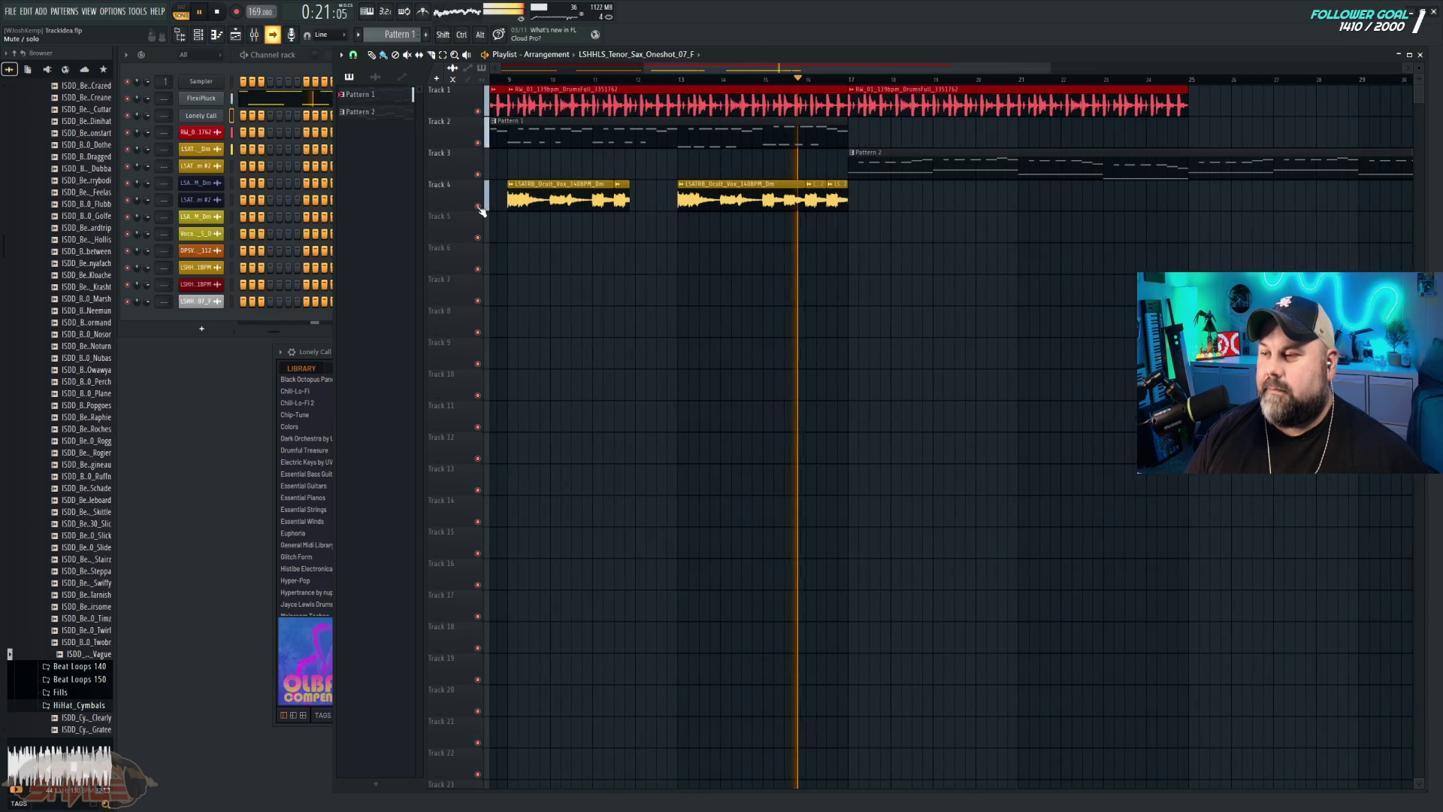
key(space)
Step: Bring up the project list again, declining to save changes to TrackIdea
click(10, 12)
click(30, 27)
click(738, 440)
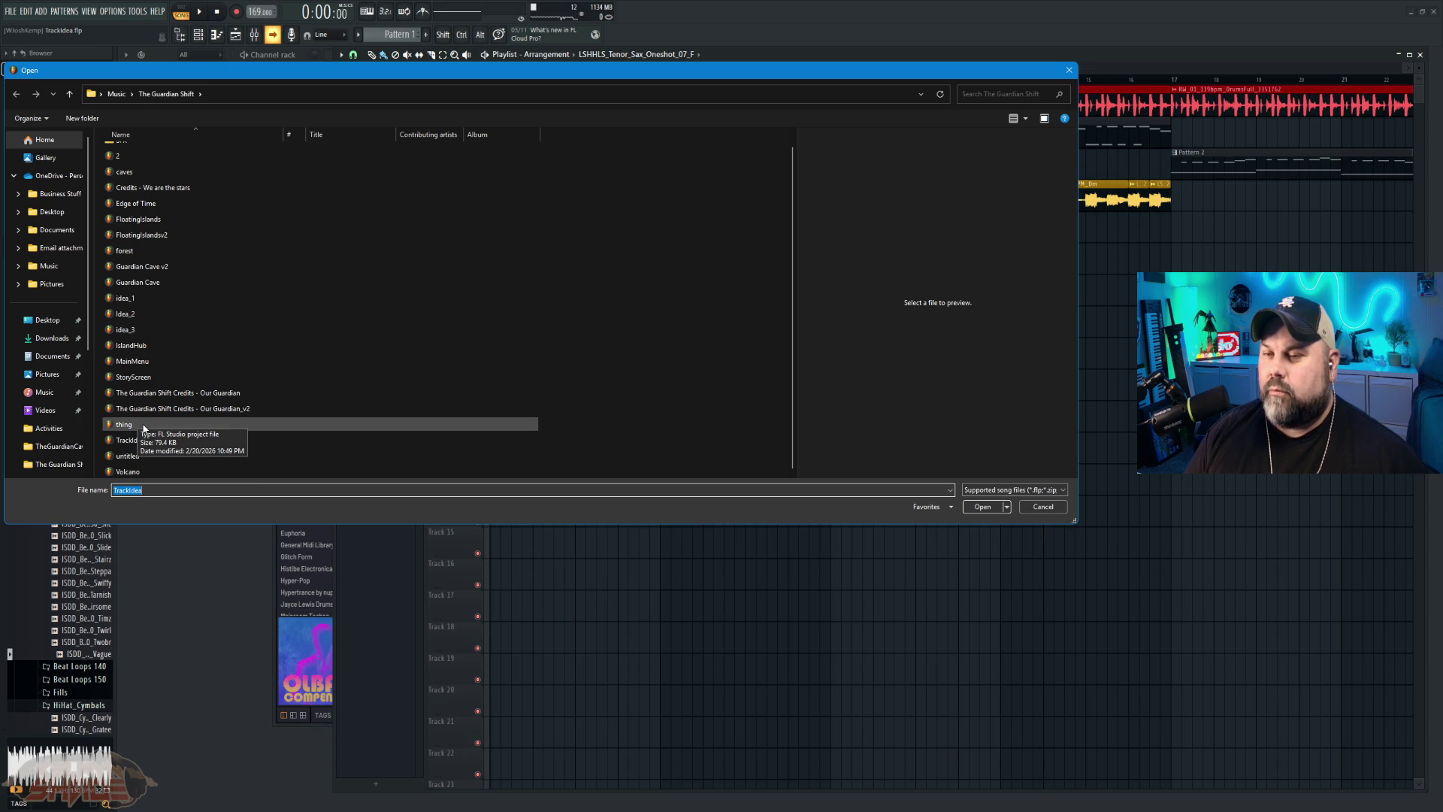
Step: Open the project named '2' and play its drum, percussion and clap loop arrangement
scroll(136, 329, up, 1)
click(124, 167)
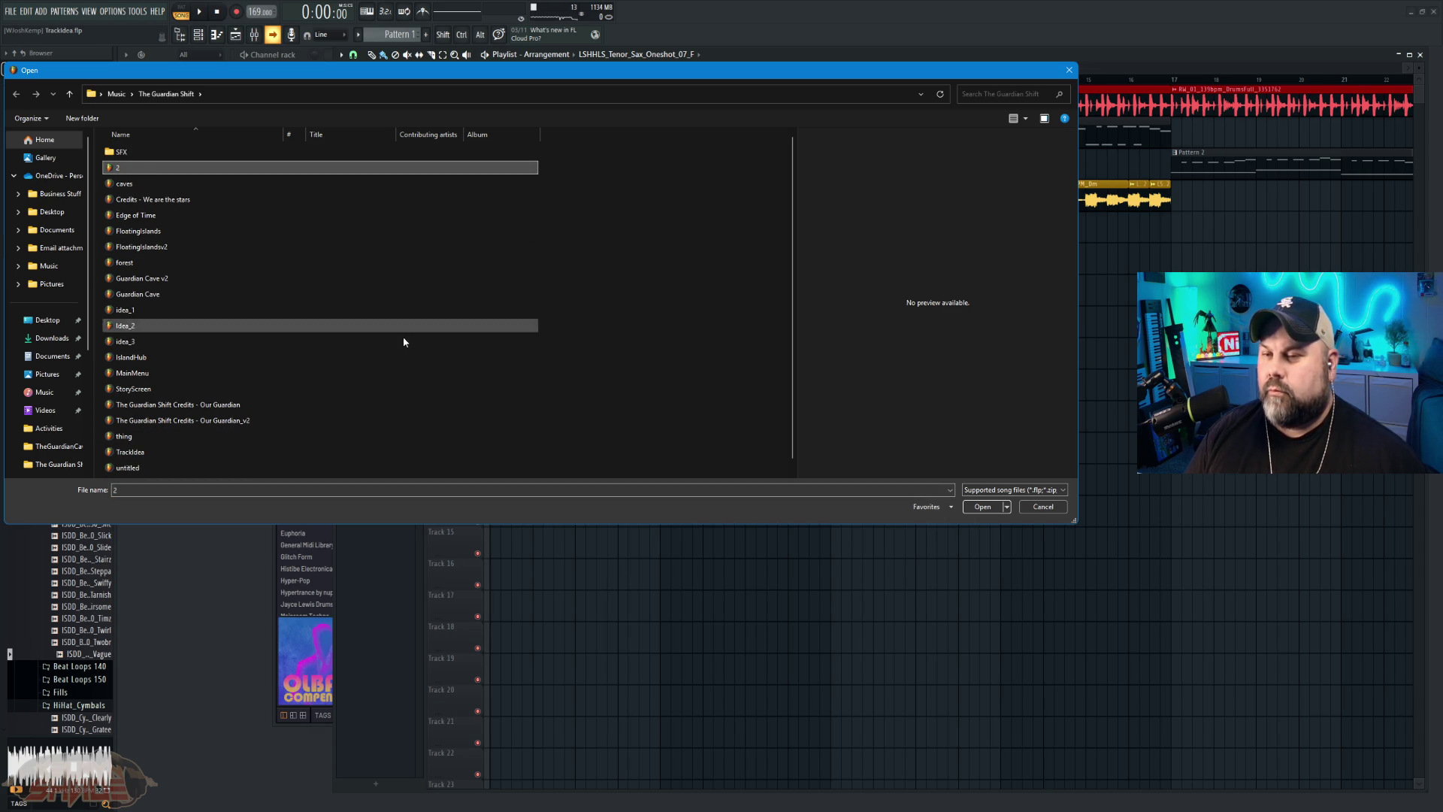
click(981, 508)
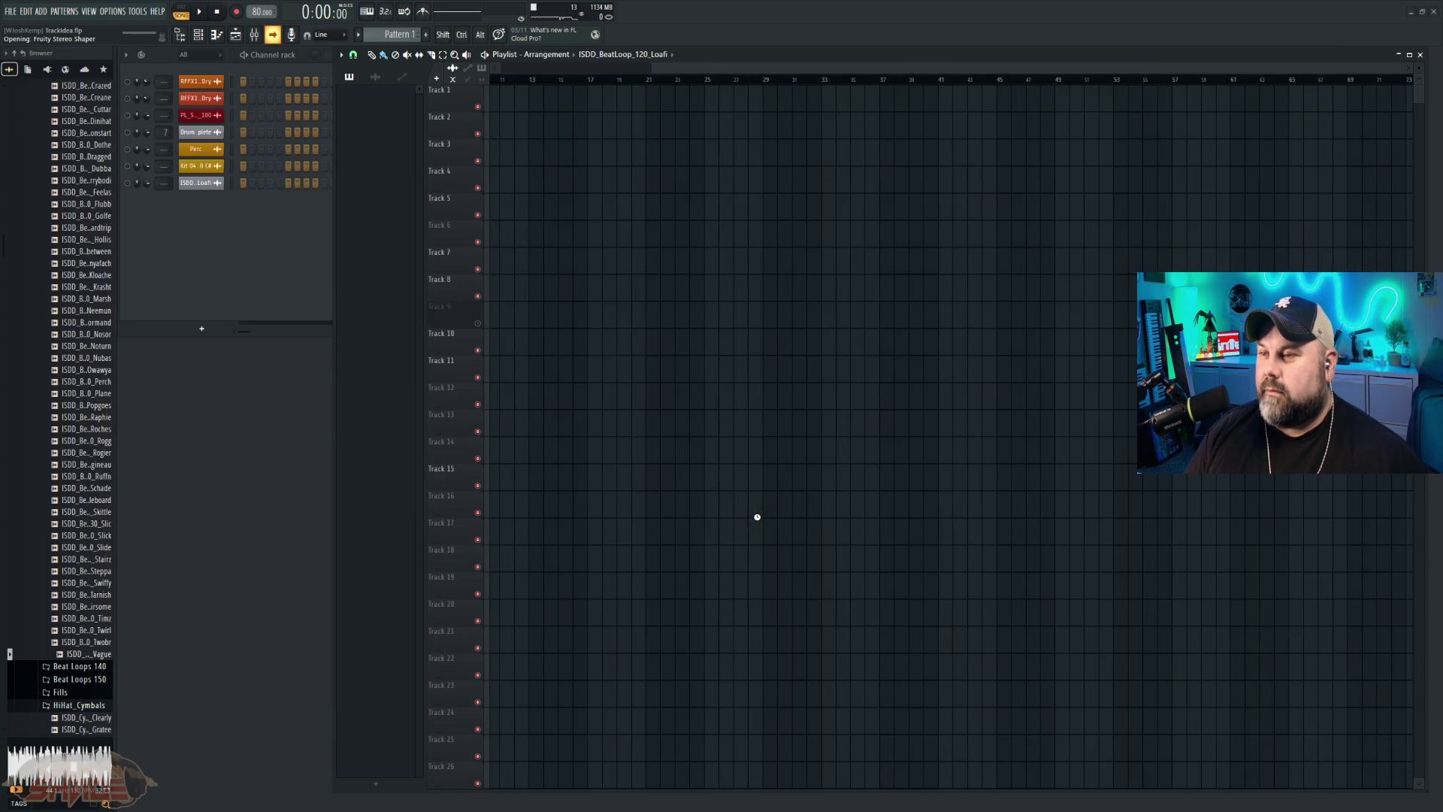
key(space)
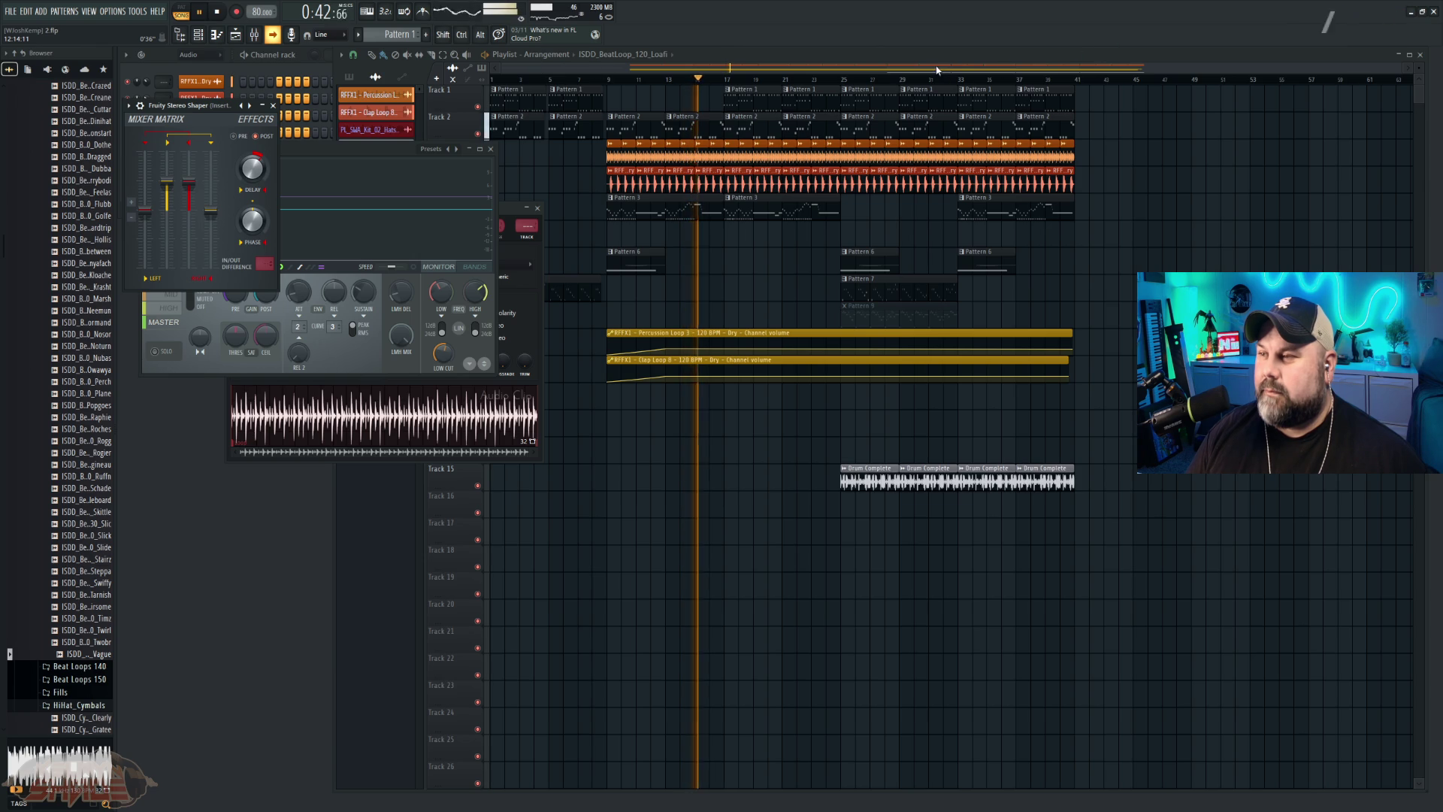
click(1398, 73)
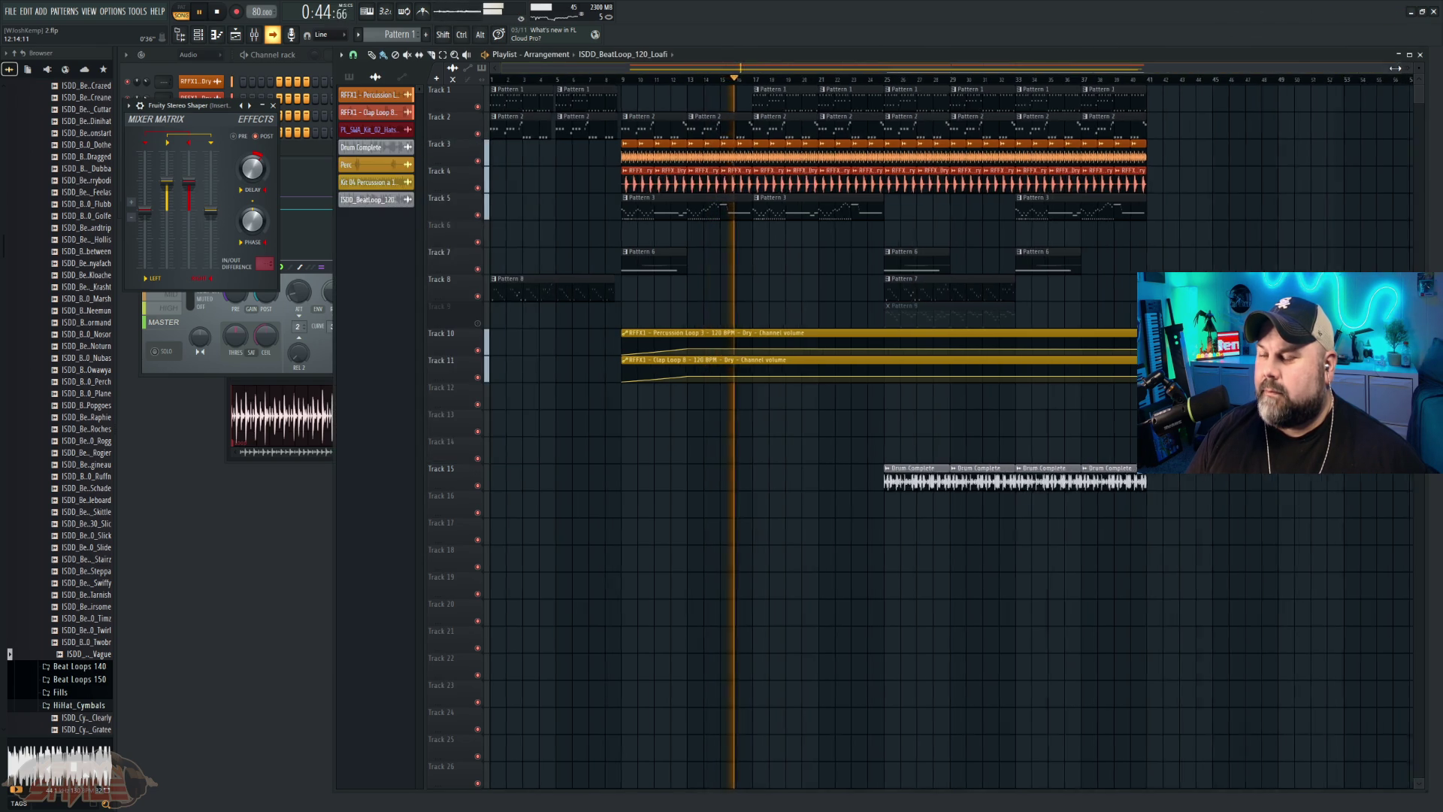
Step: Zoom the playlist, play project 2 from just before bar 25, and stop there
ctrl+scroll(1016, 114, up, 5)
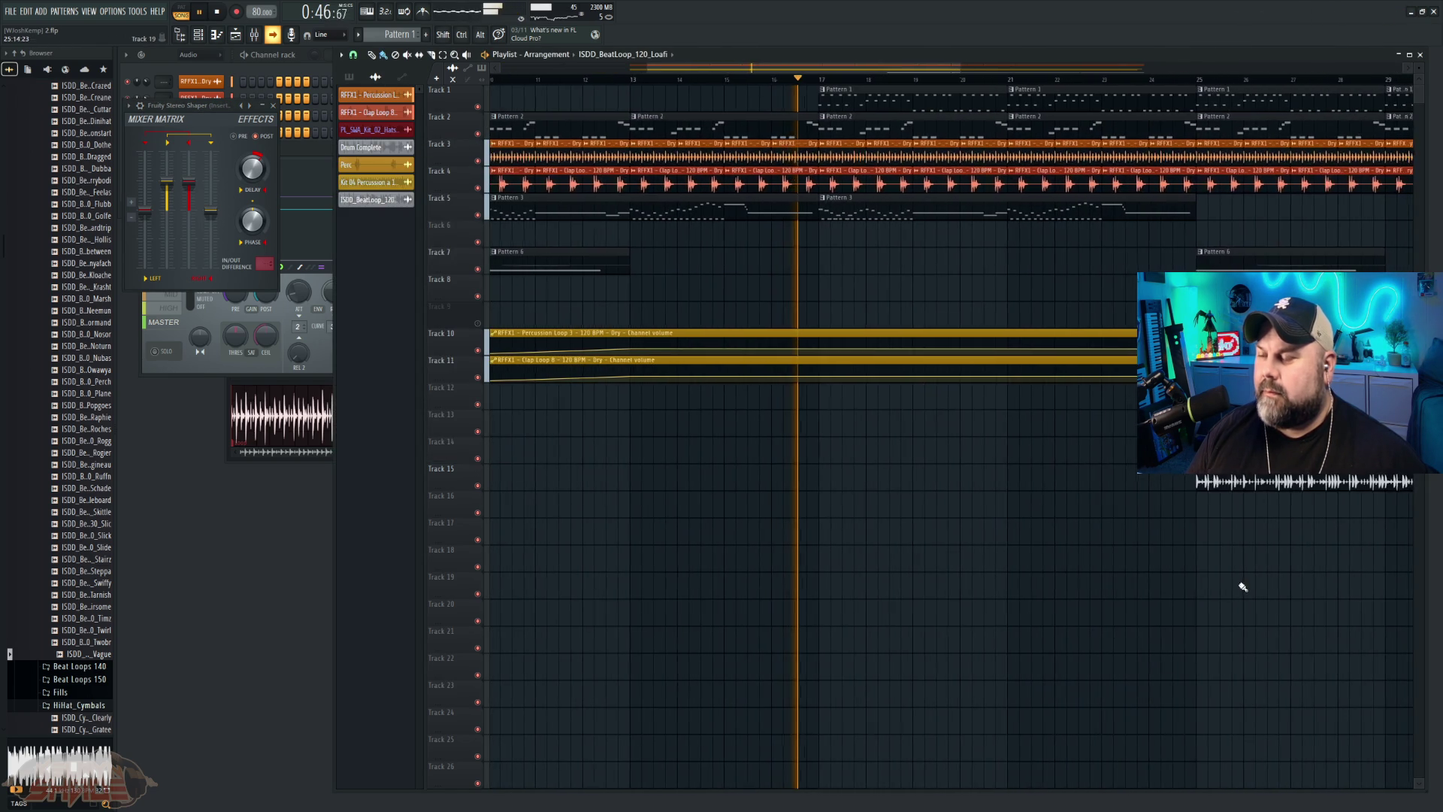
alt+scroll(1337, 339, up, 3)
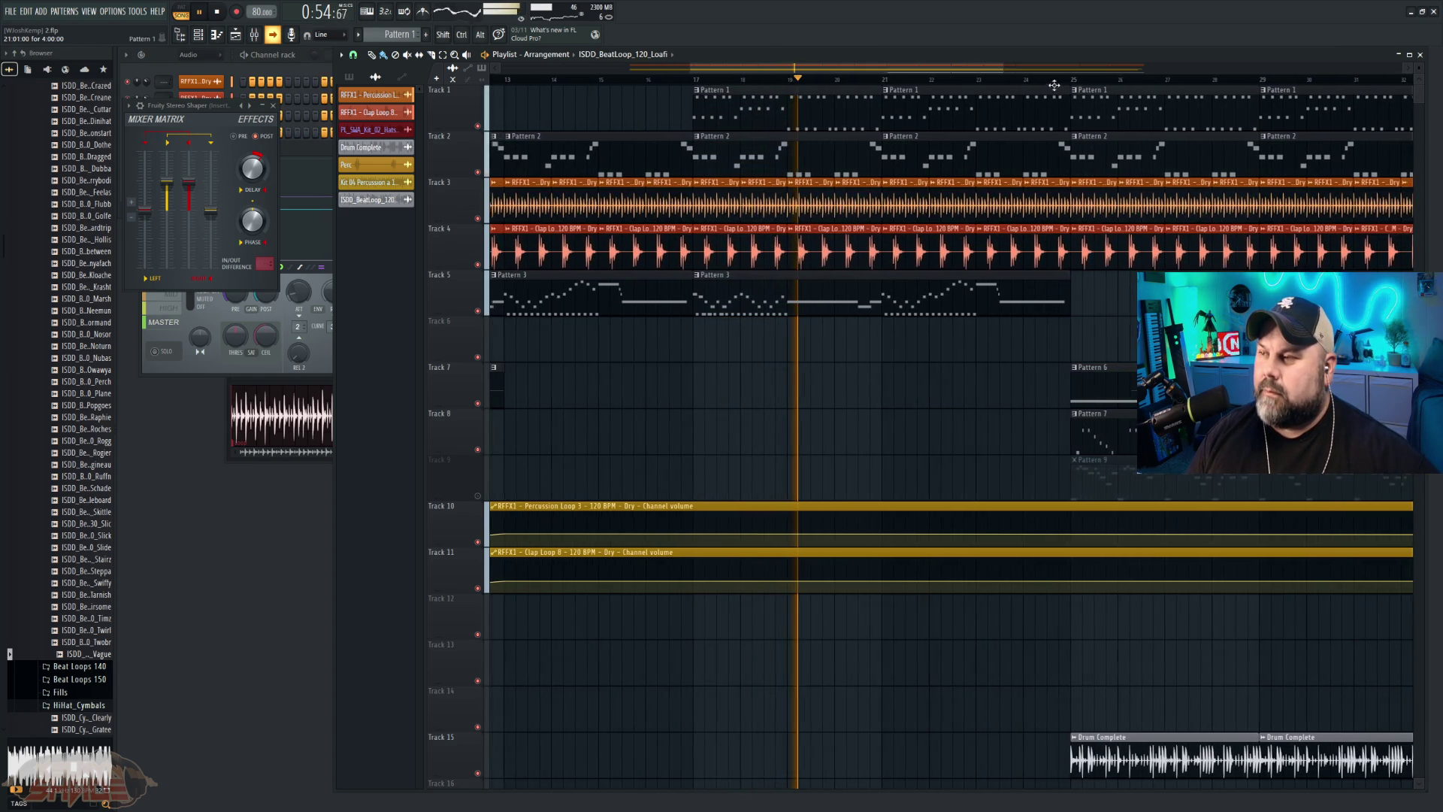
click(1055, 79)
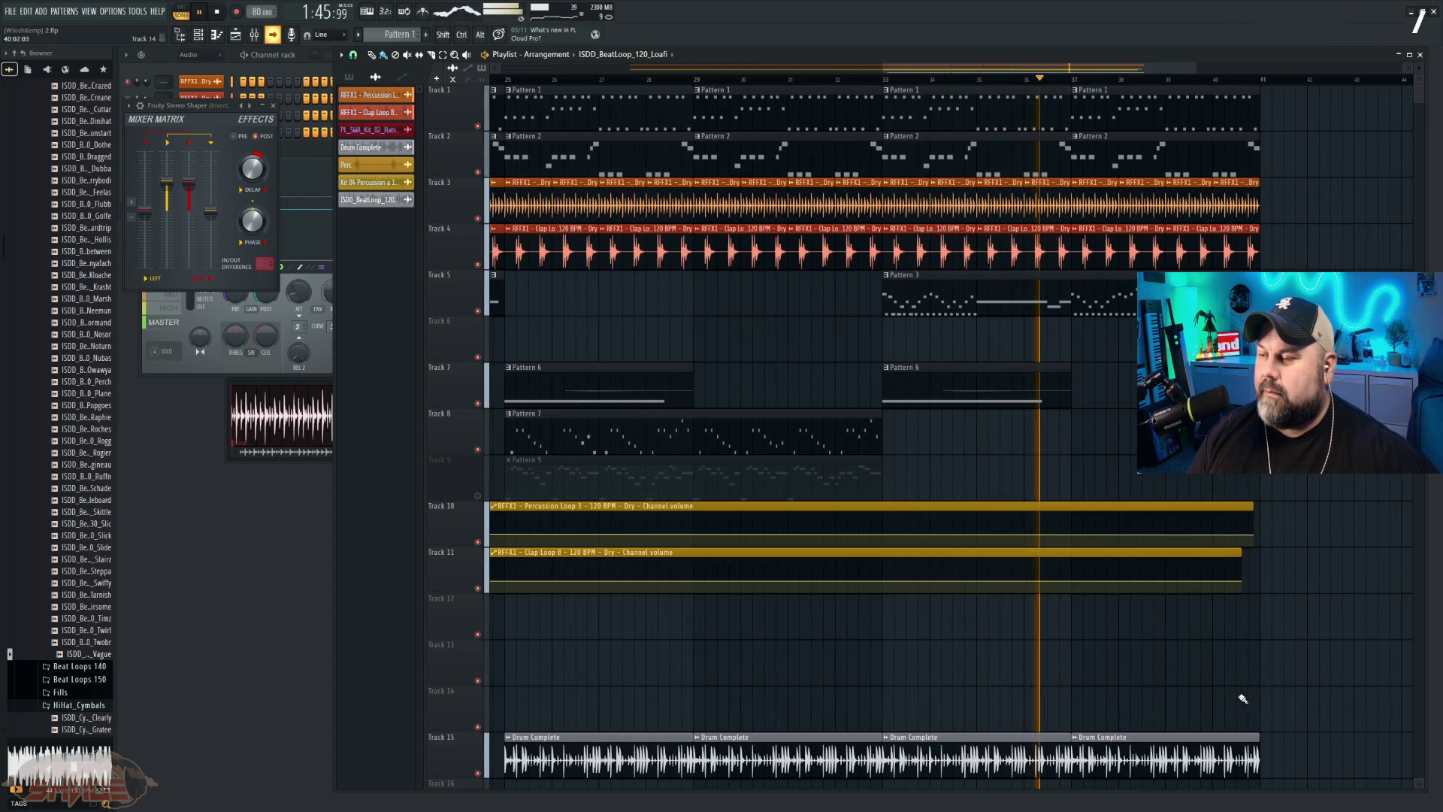
click(1038, 80)
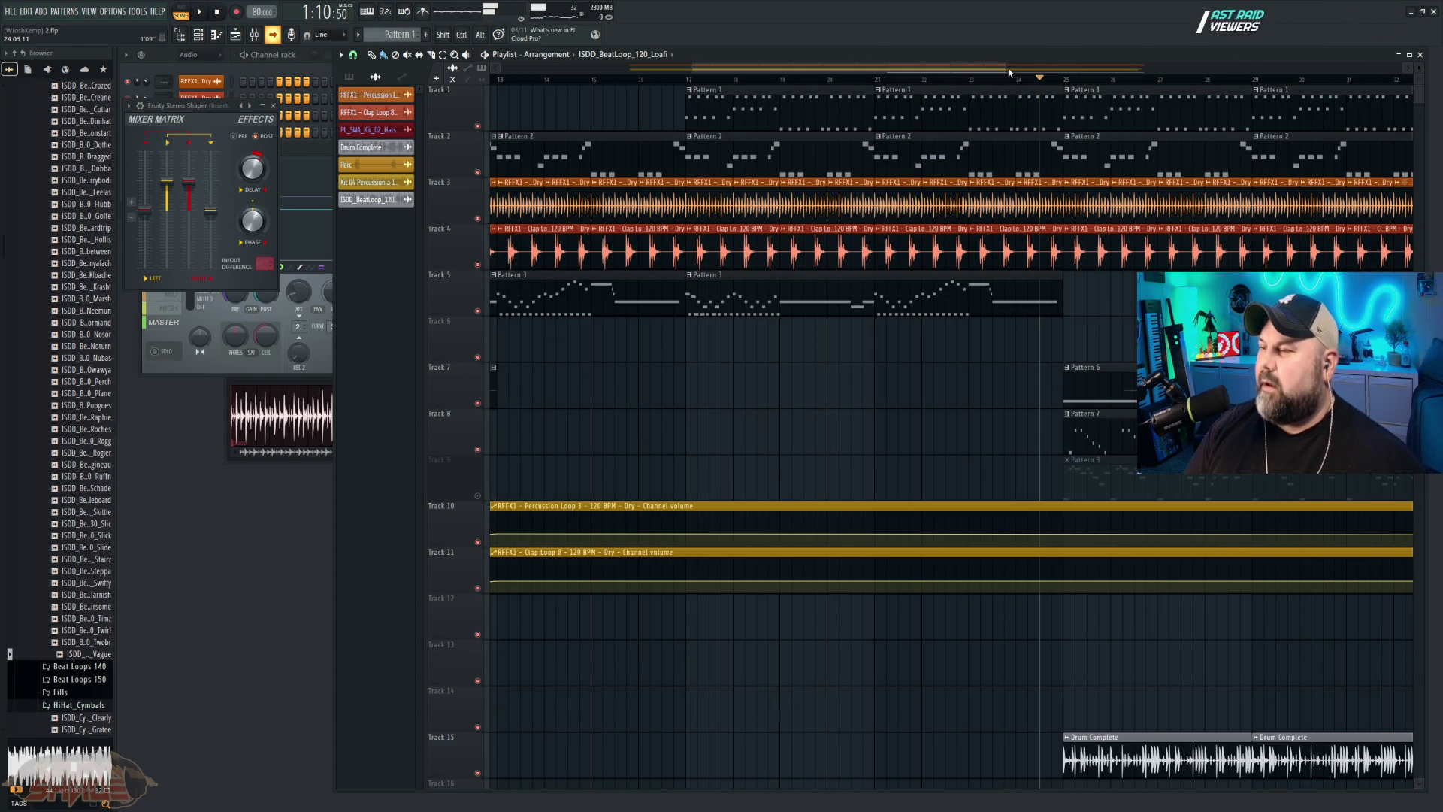
scroll(1038, 80, down, 2)
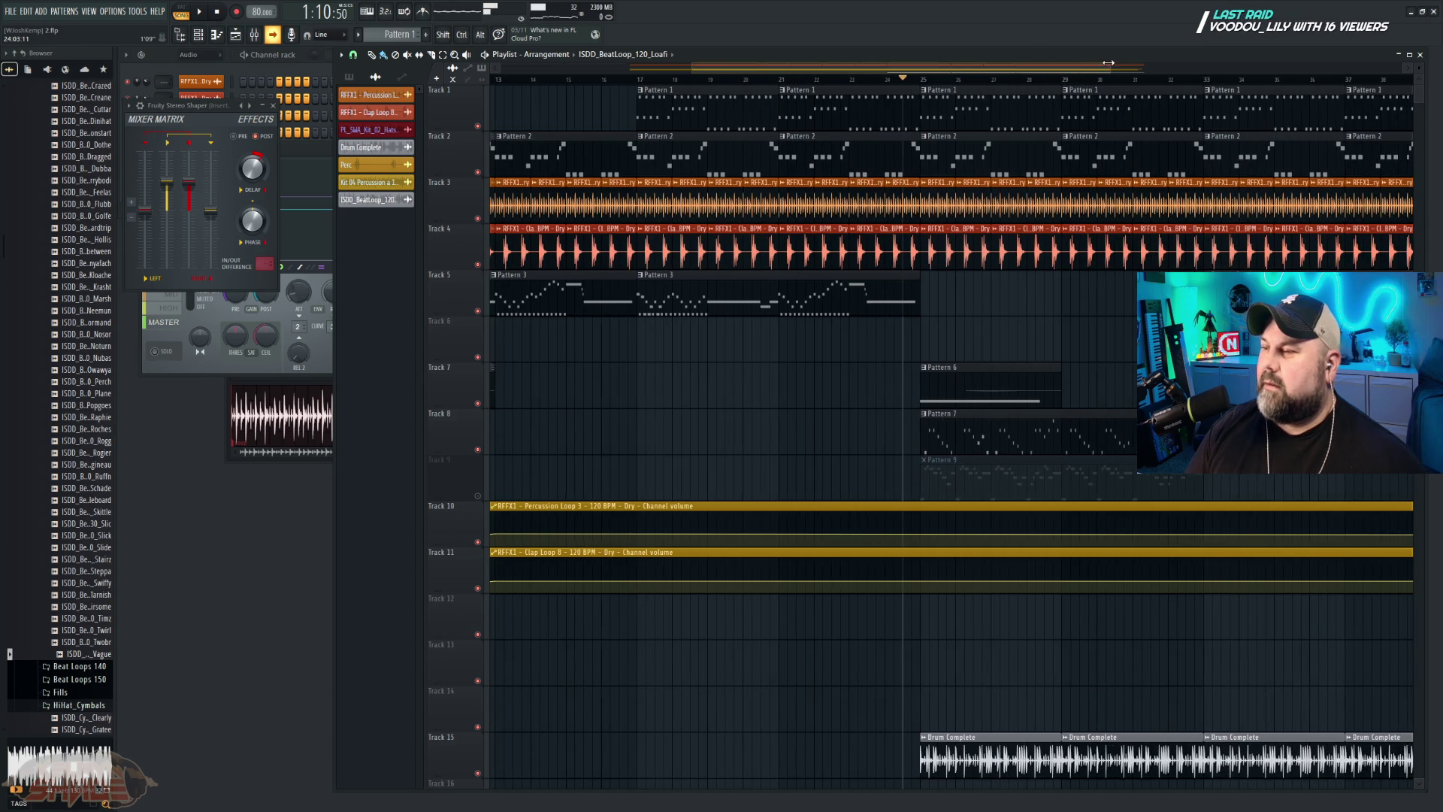
click(10, 11)
Step: Save the project as 'Desert Theme - v1' in The Guardian Shift folder
click(37, 84)
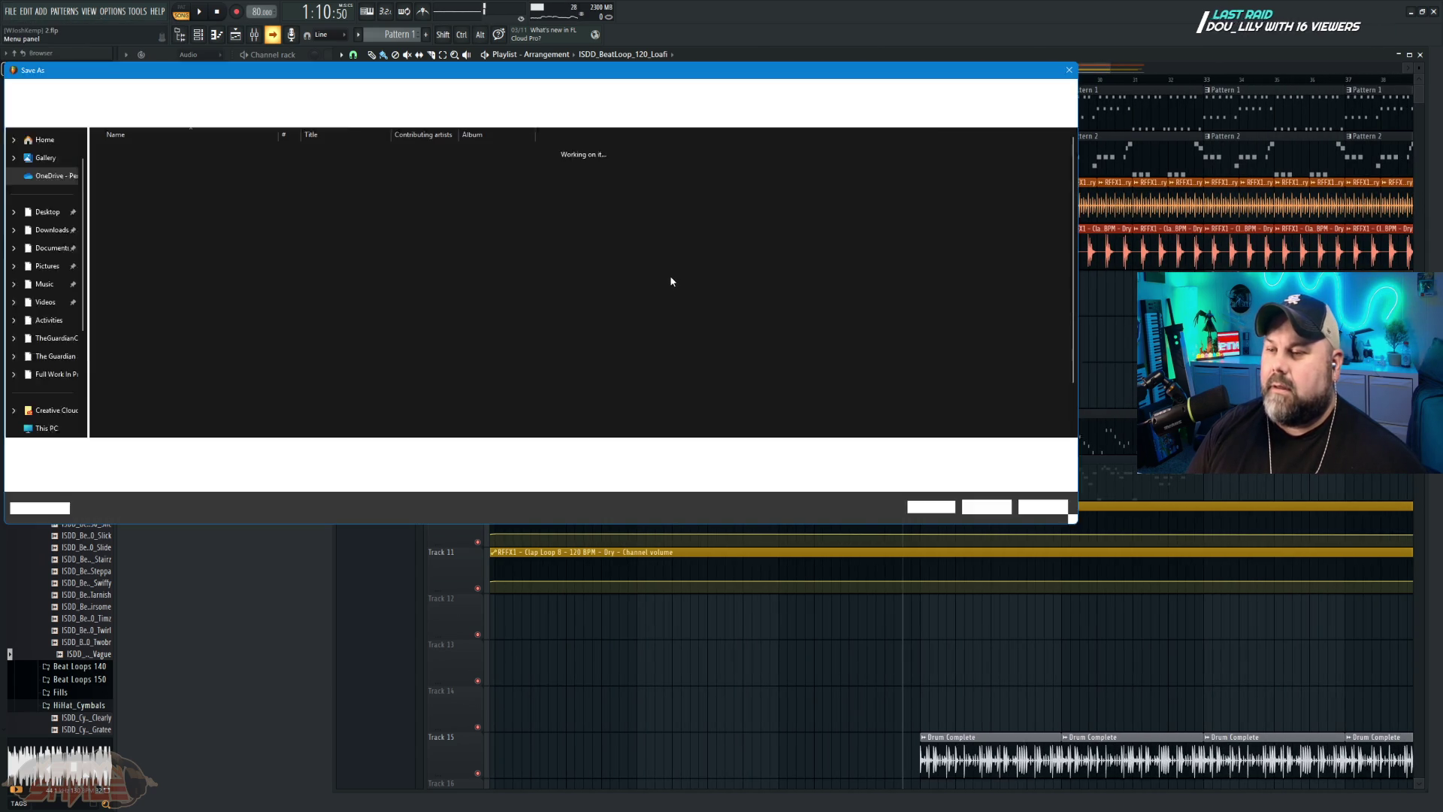
text(Desert Theme)
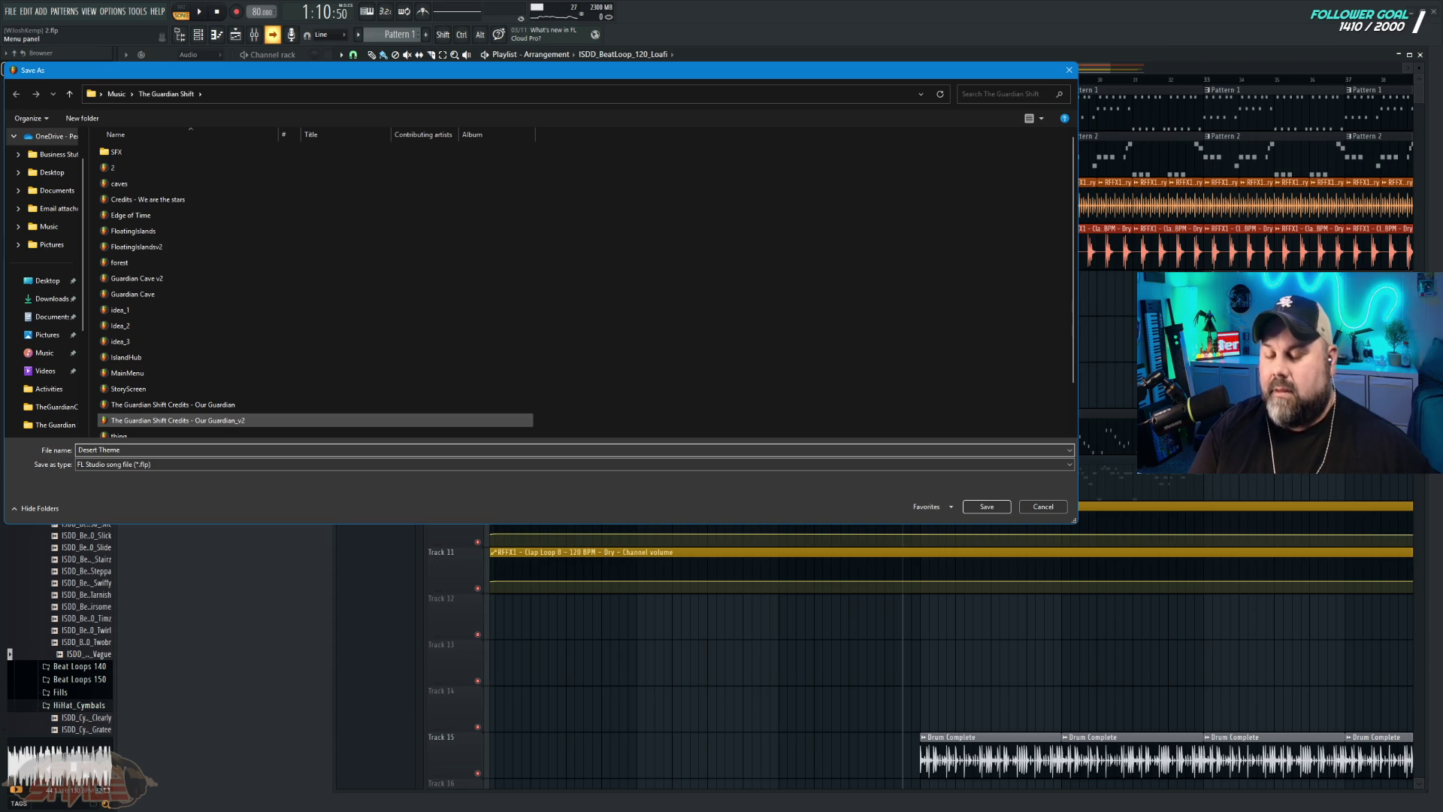
text( - v1)
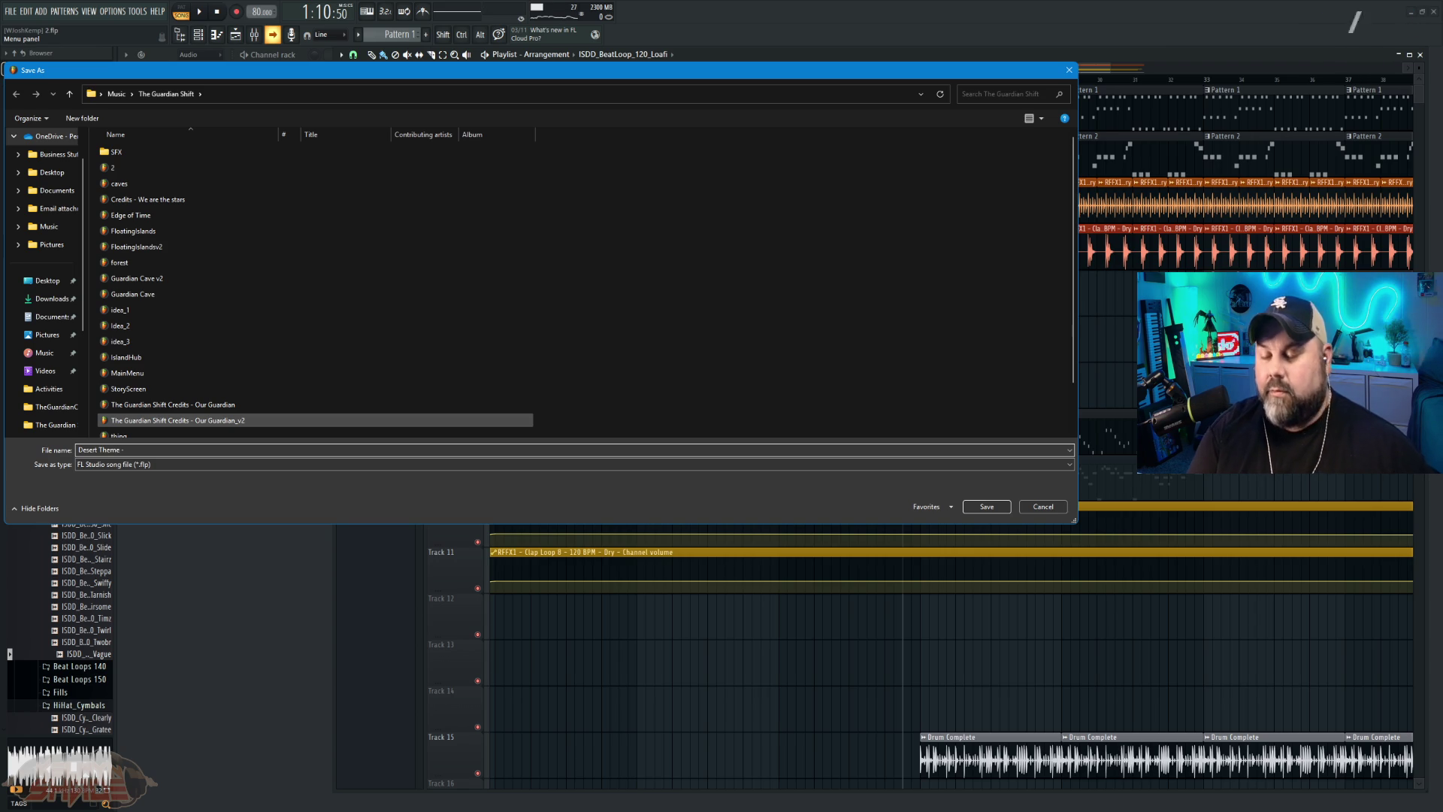
click(992, 506)
drag(789, 69, 407, 76)
key(space)
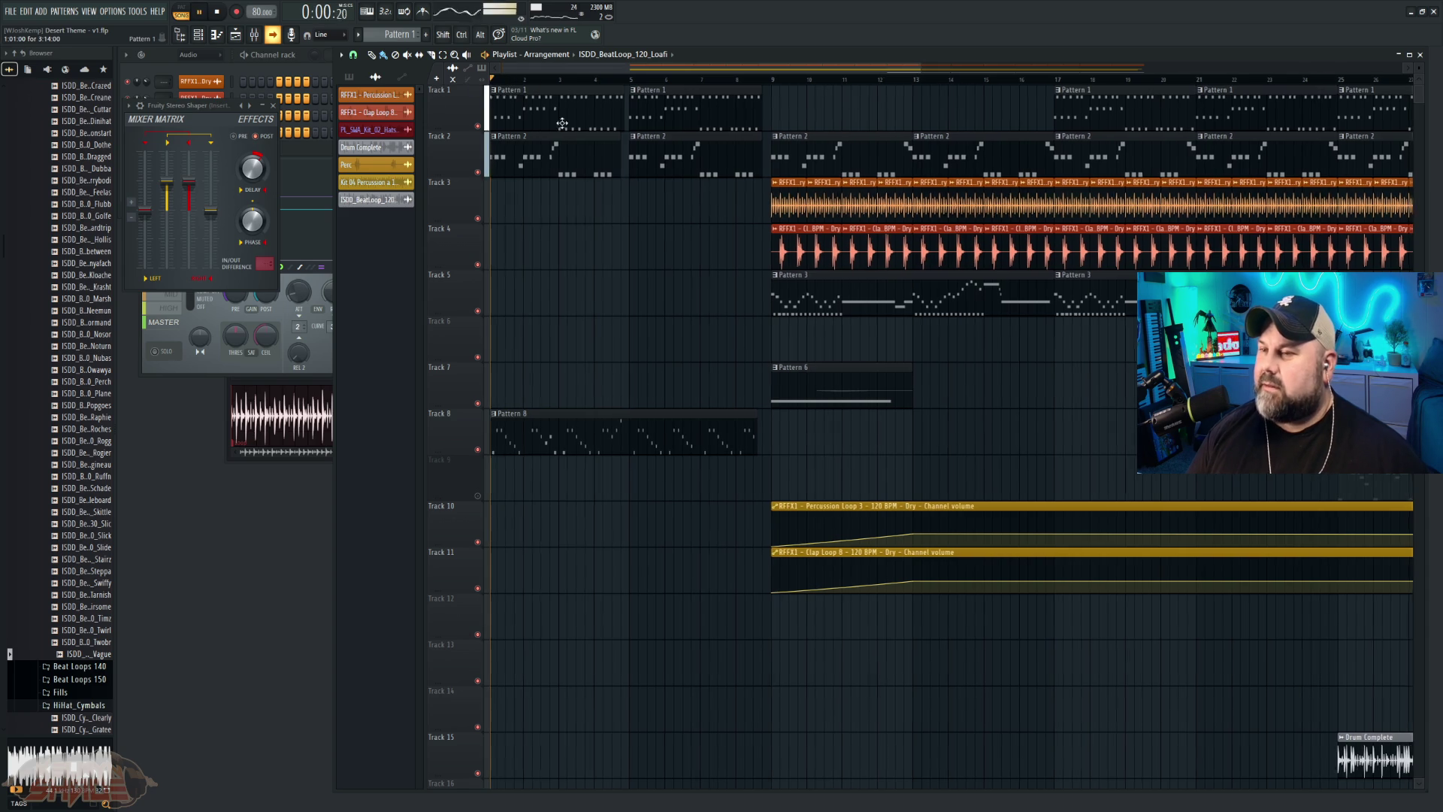
Step: Audition bars 9 to 17, then delete the opening clips on Tracks 1–8
key(space)
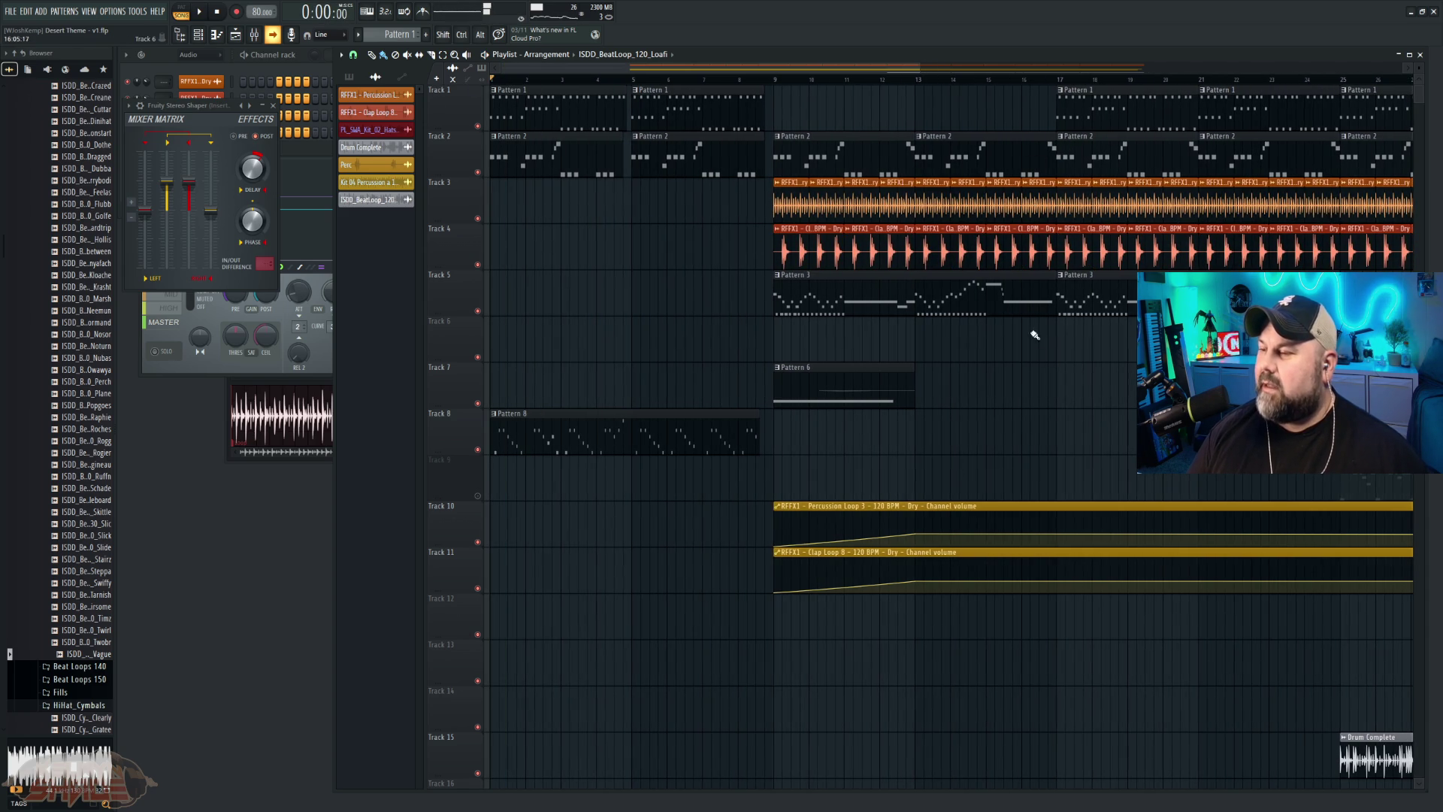
click(775, 79)
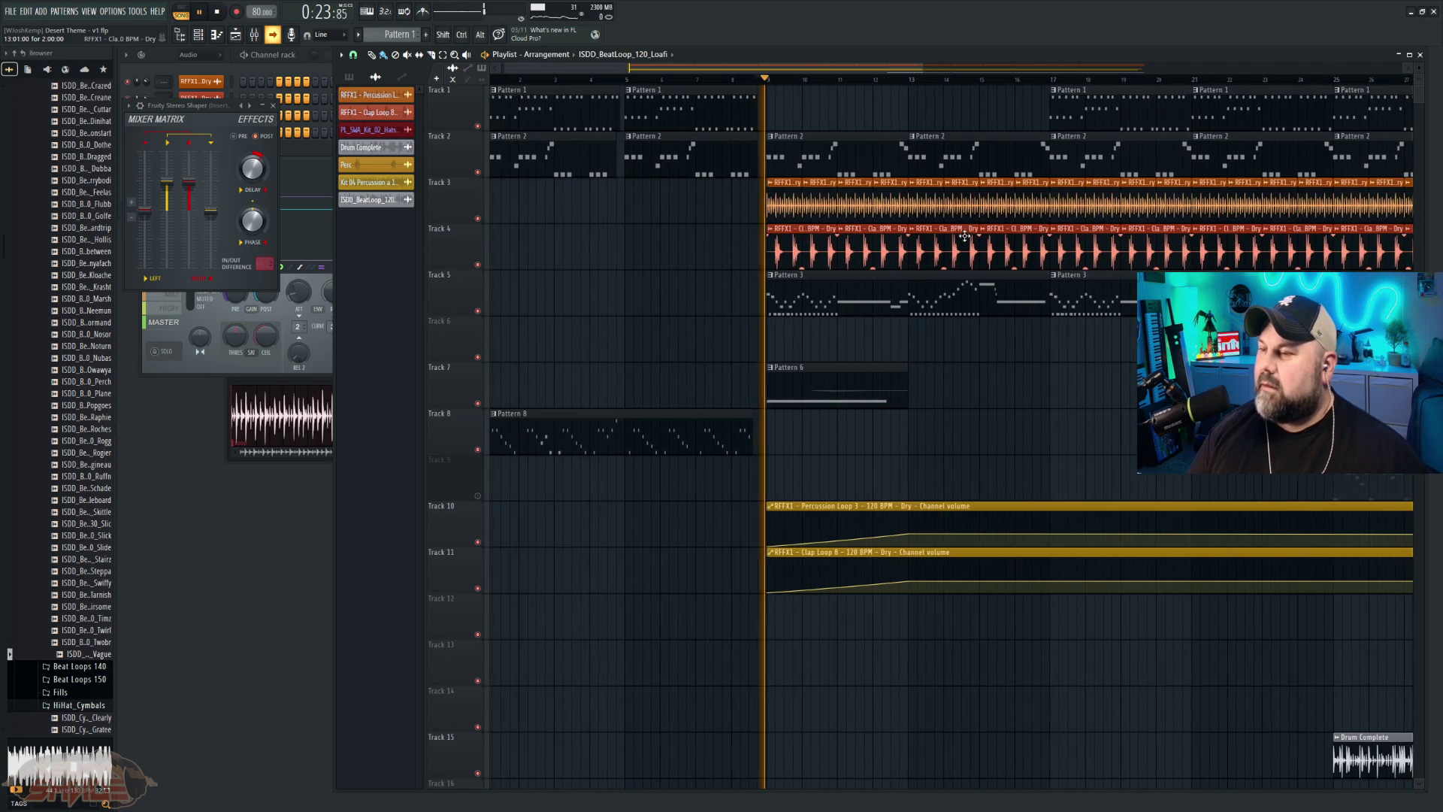
click(1052, 78)
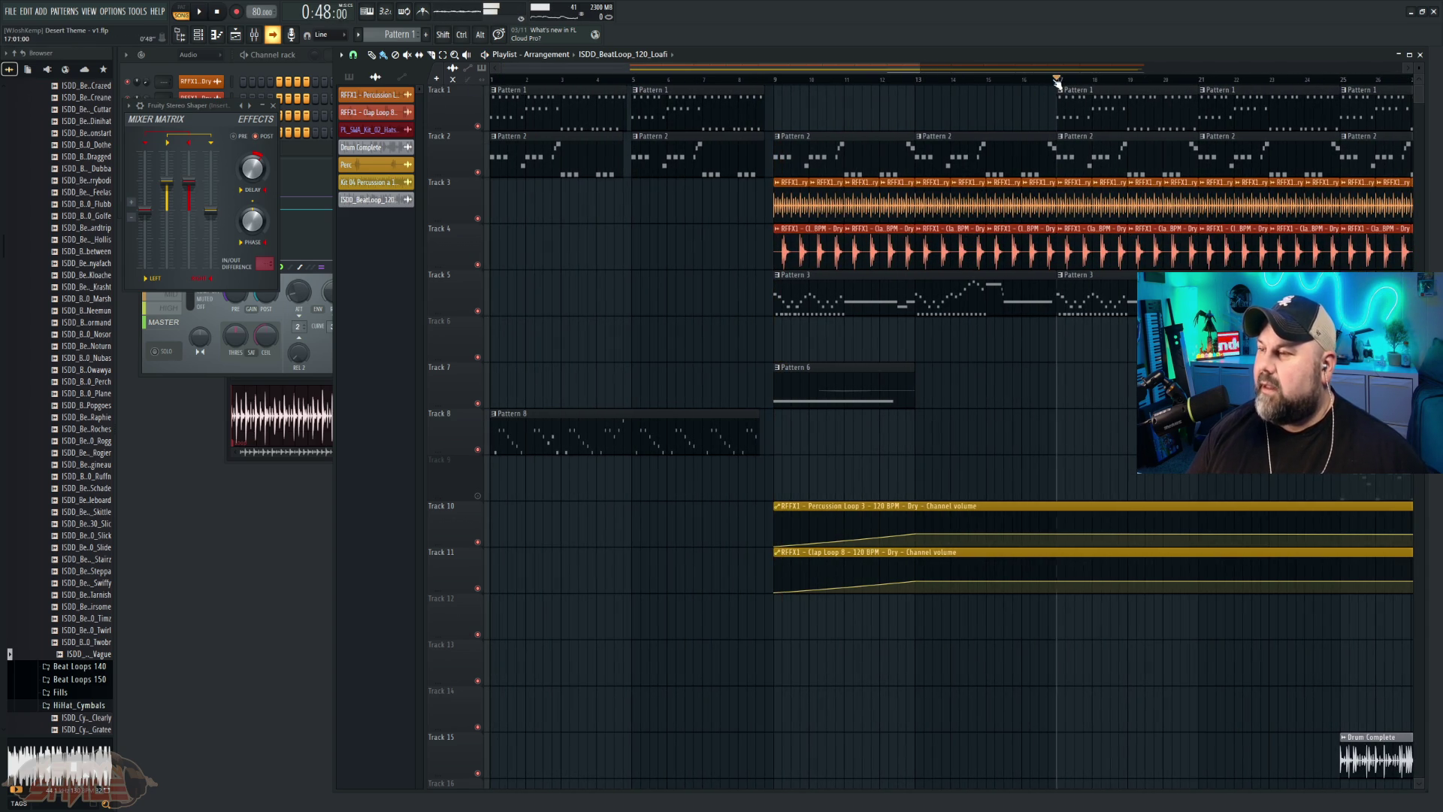
key(space)
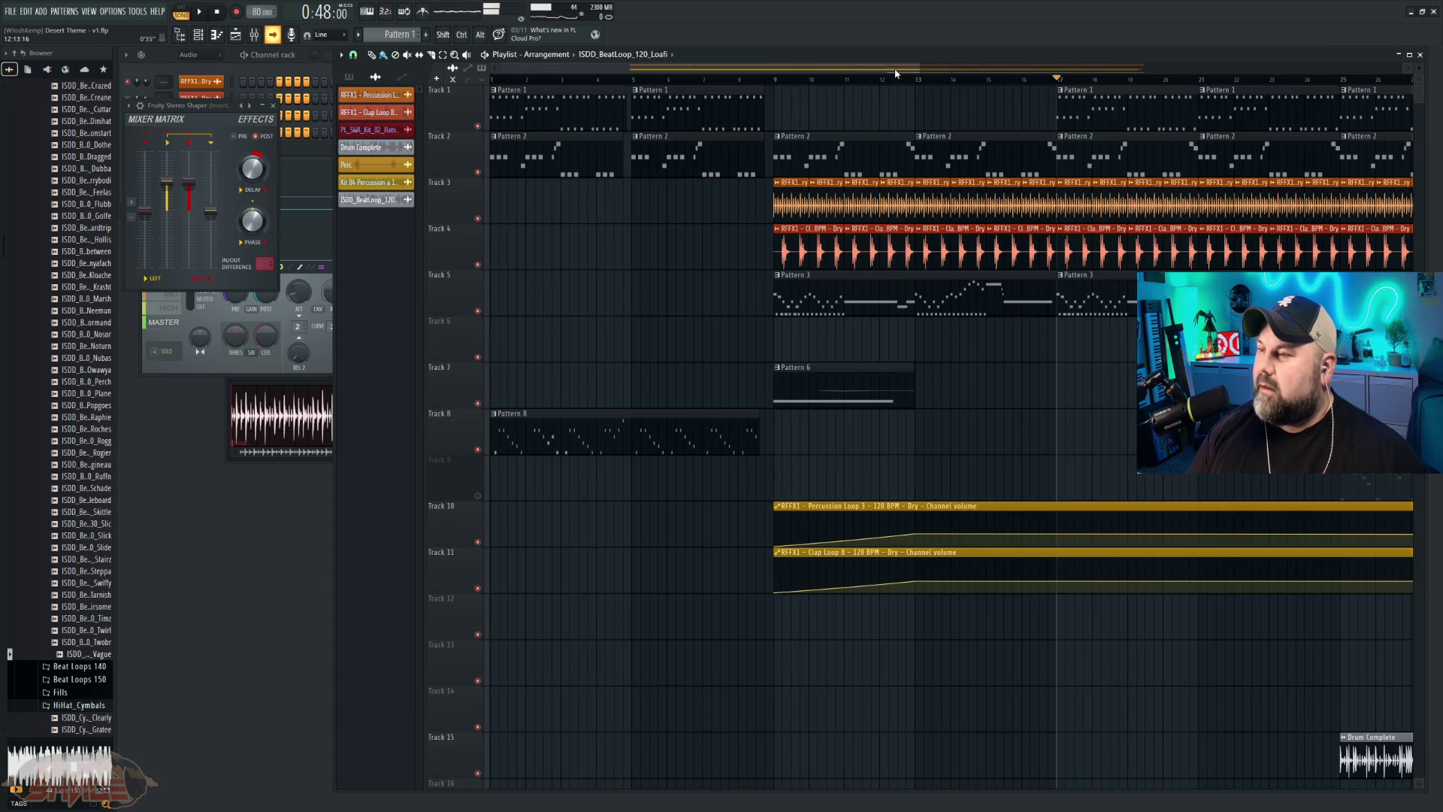
scroll(895, 73, right, 5)
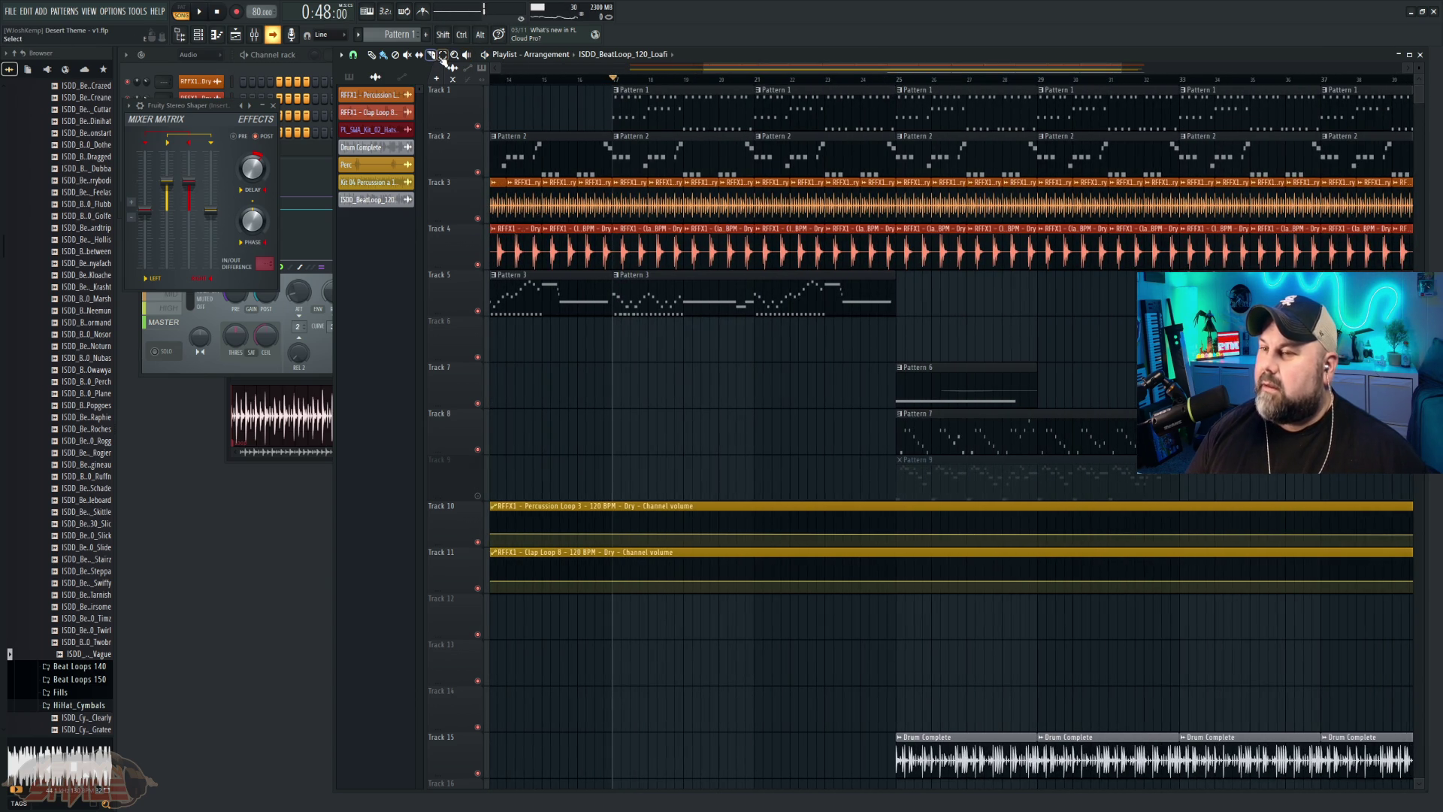
mouse_move(884, 448)
mouse_down()
mouse_move(644, 128)
mouse_move(481, 87)
mouse_move(388, 132)
mouse_up()
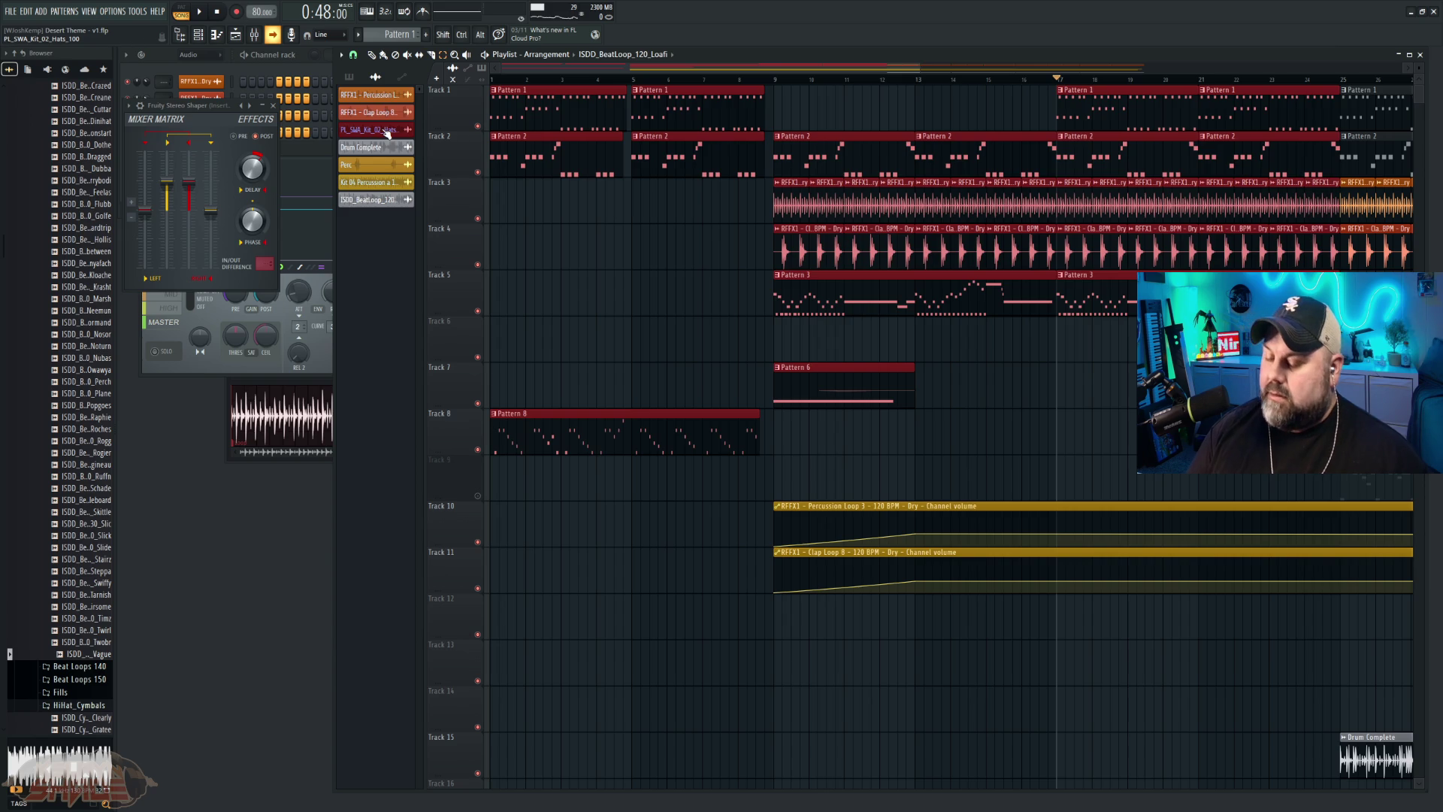
key(Delete)
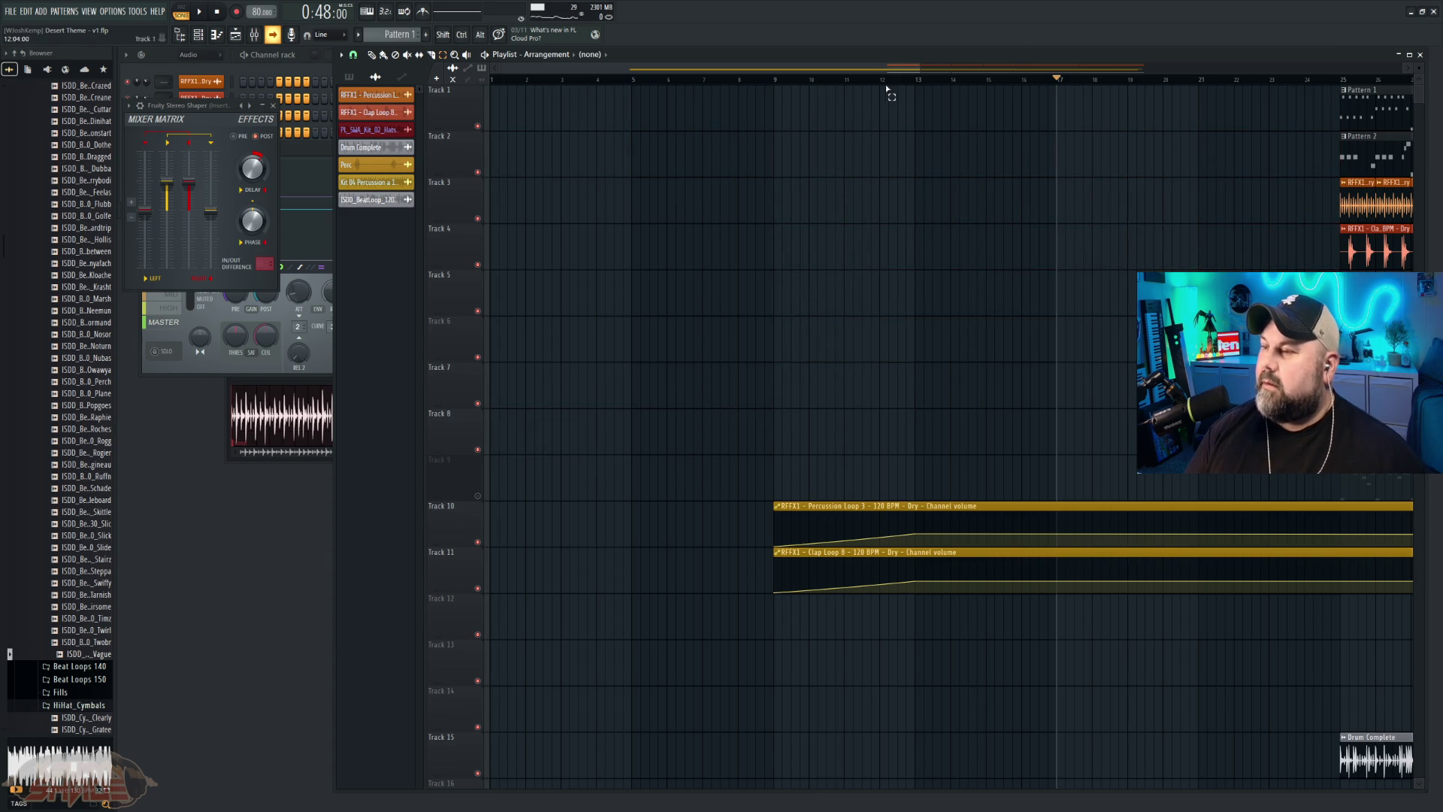
Step: Delete the volume automation clips on Tracks 10 and 11
click(1016, 509)
key(Delete)
click(1047, 556)
key(Delete)
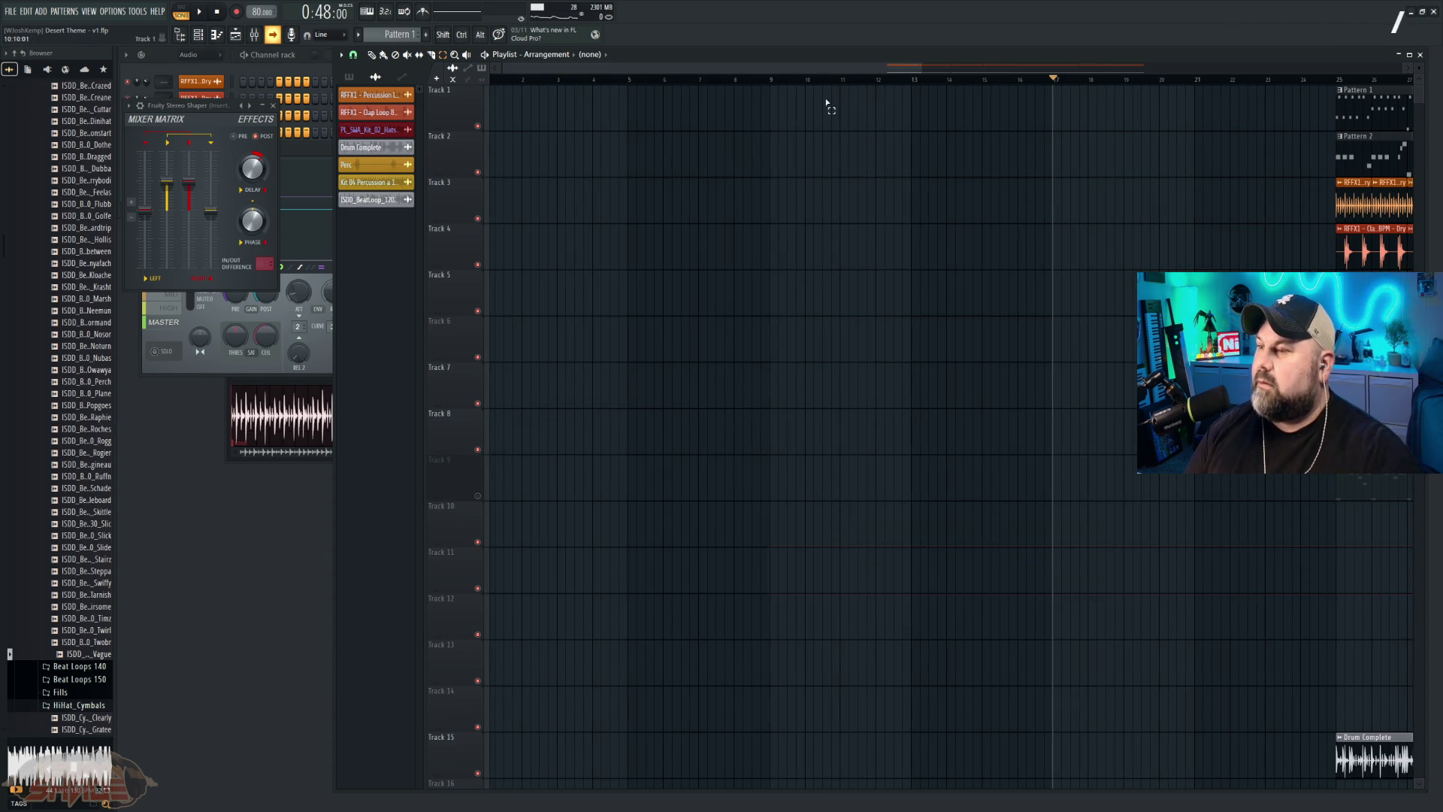
Step: Shift all remaining clips so they start at bar 1 and play the new arrangement
scroll(1169, 101, right, 10)
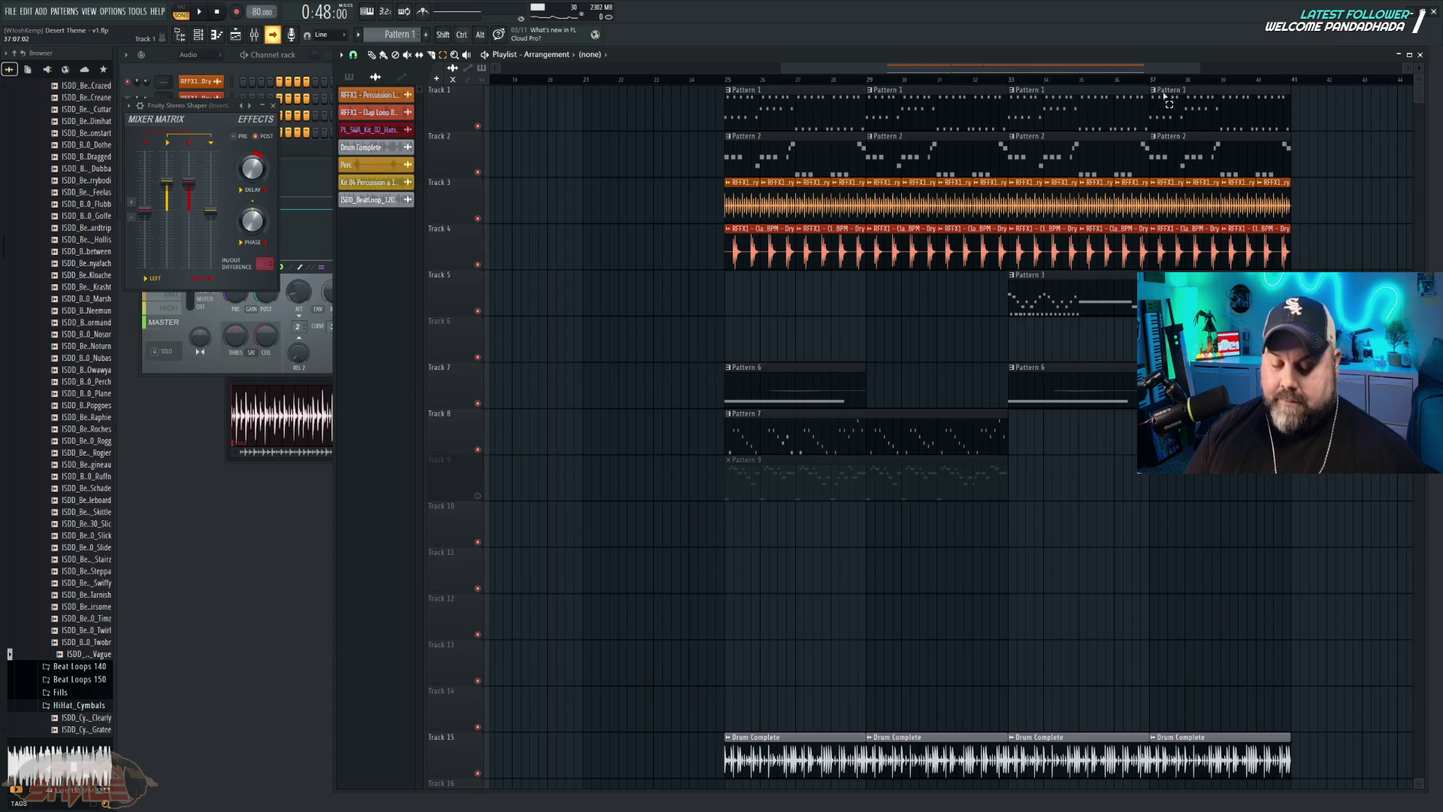
key(ctrl+a)
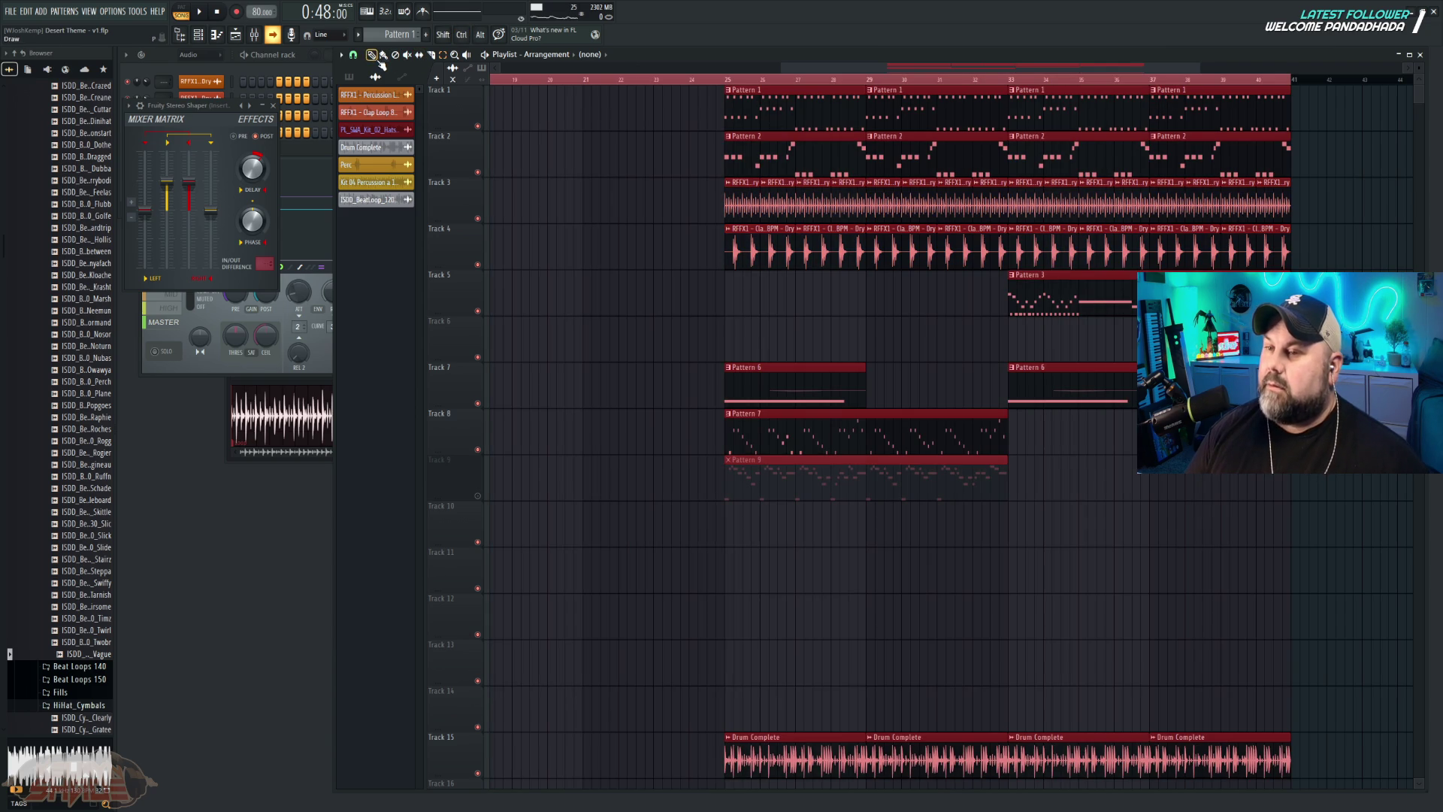
mouse_move(755, 106)
mouse_down()
mouse_move(492, 112)
mouse_move(519, 112)
mouse_up()
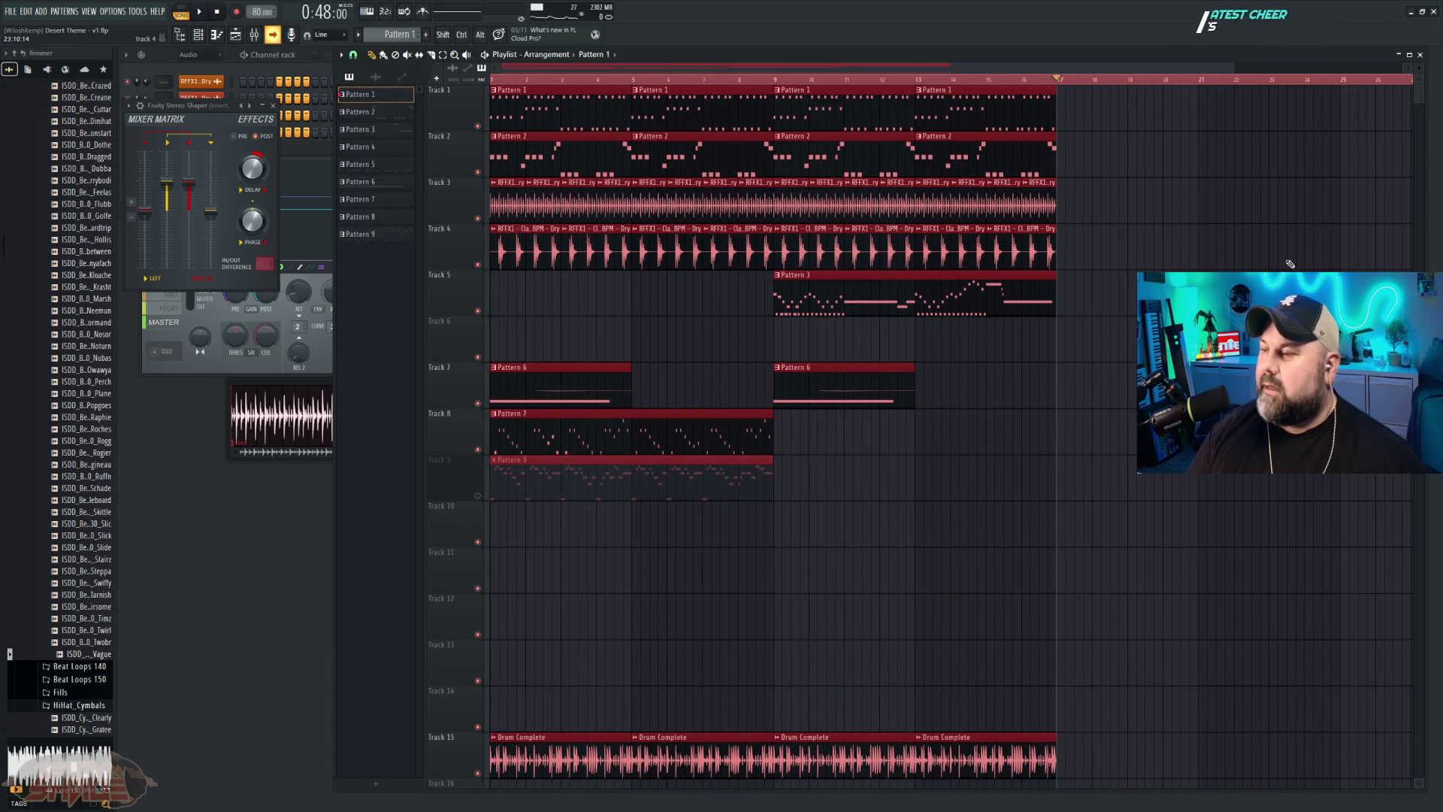
click(1315, 254)
click(532, 79)
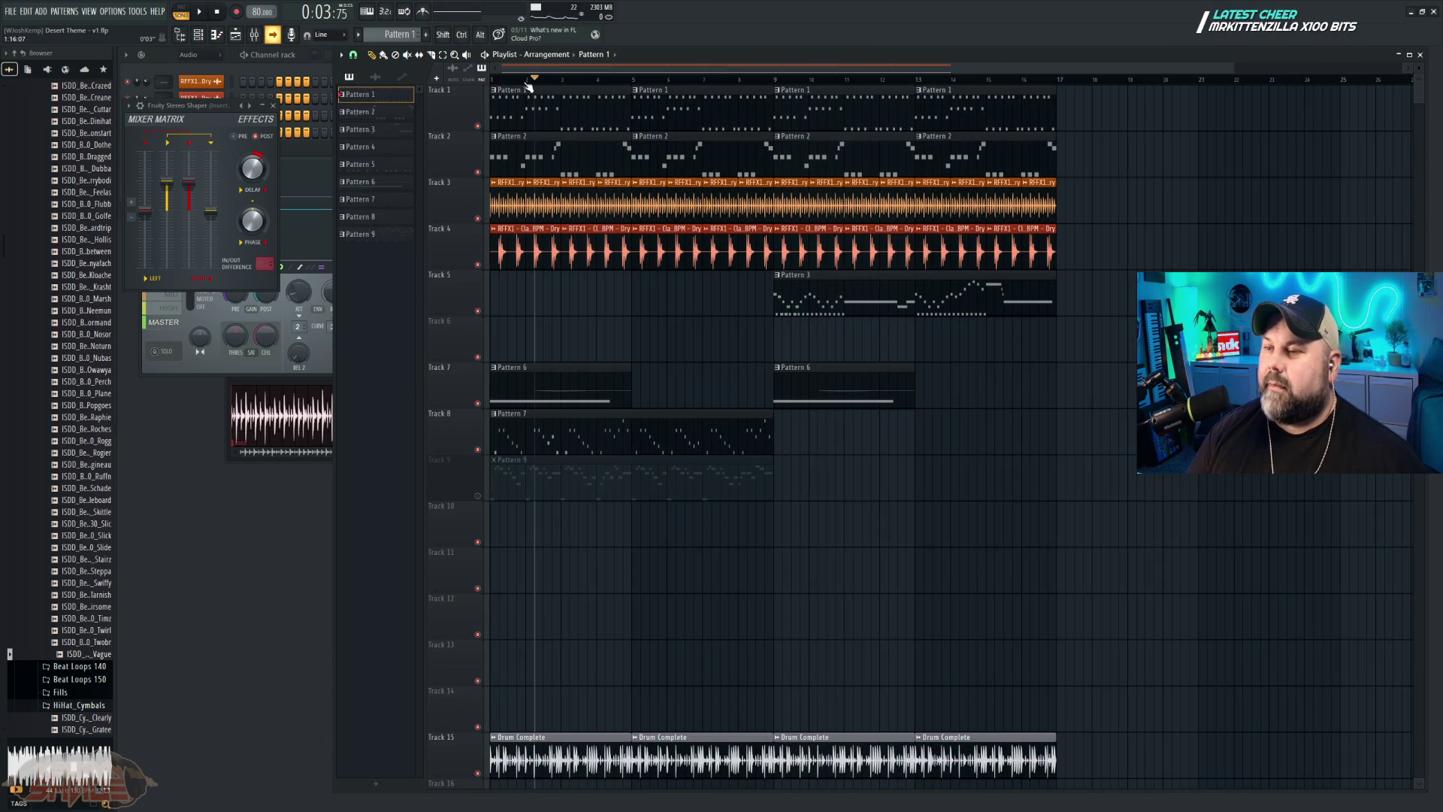
click(216, 11)
click(200, 11)
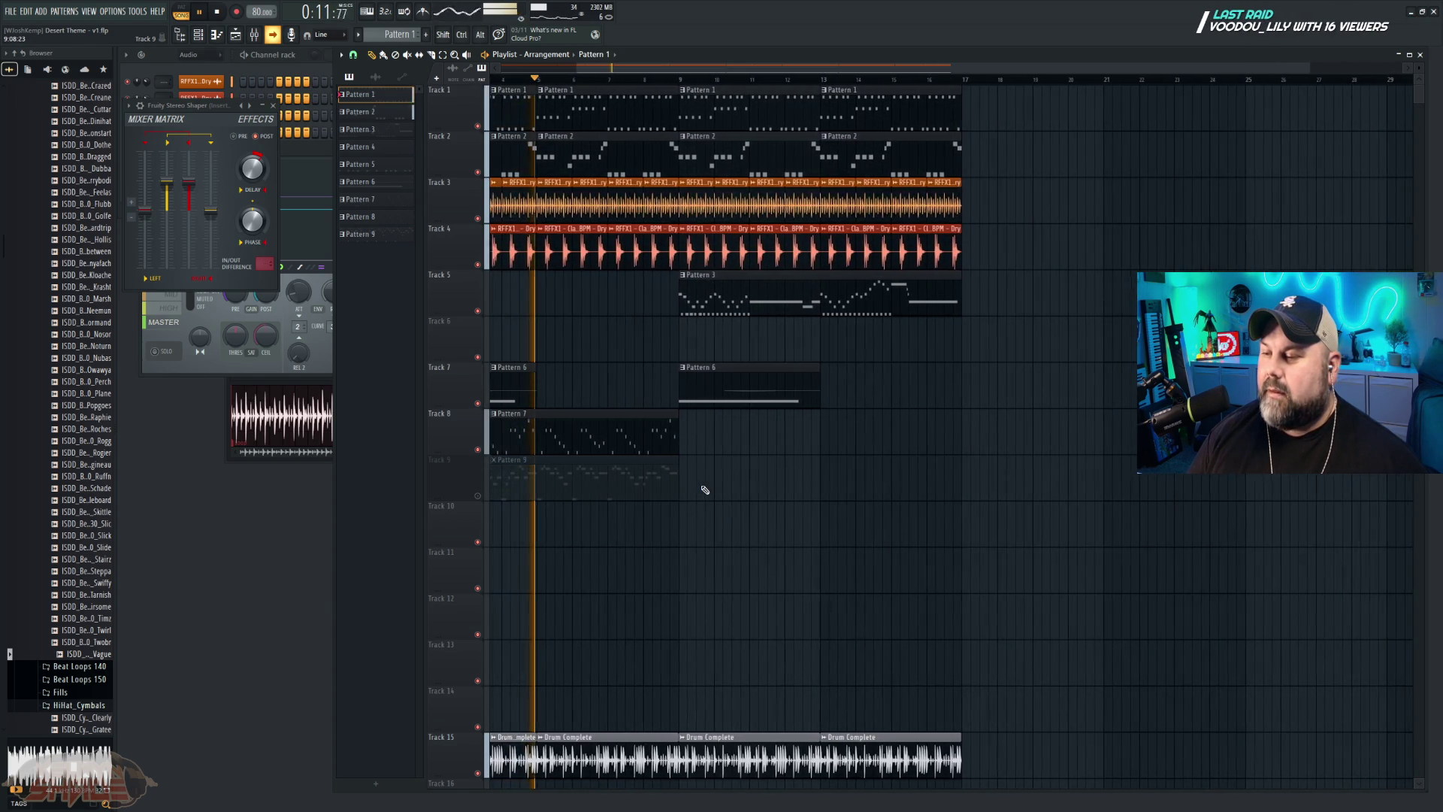
key(space)
Step: Move the Pattern 6 clip to bar 5 and play the song to check it
drag(610, 370, 672, 370)
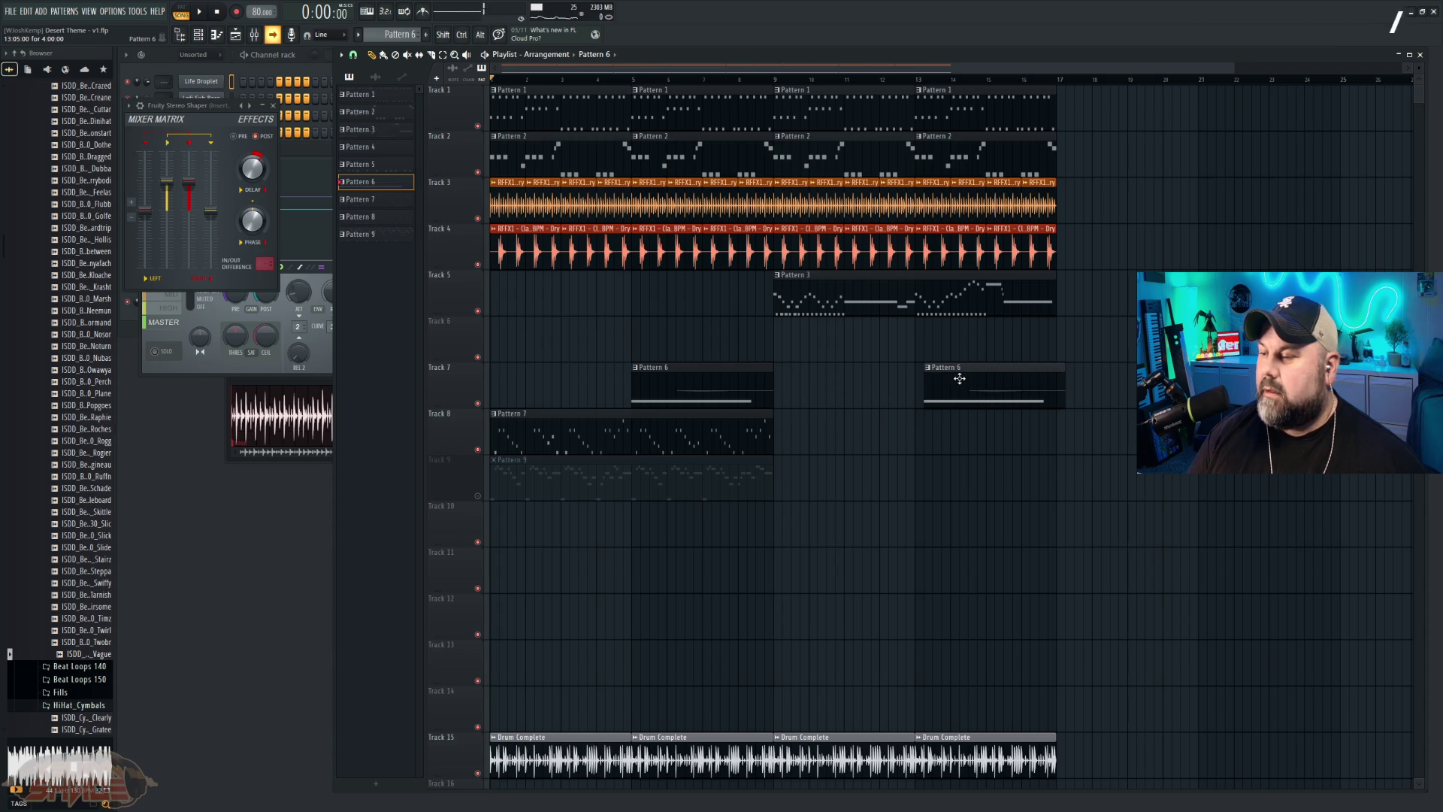
key(space)
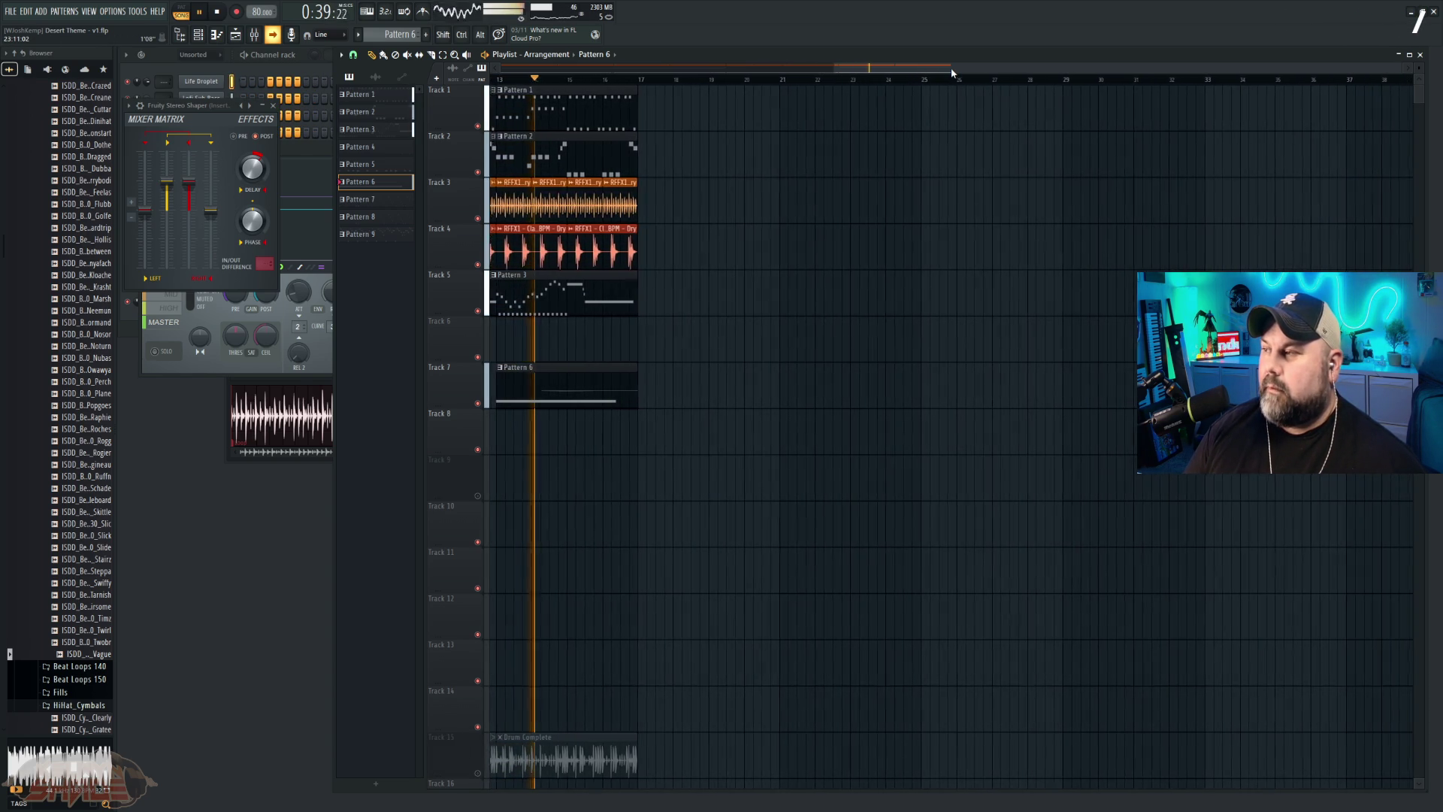
key(space)
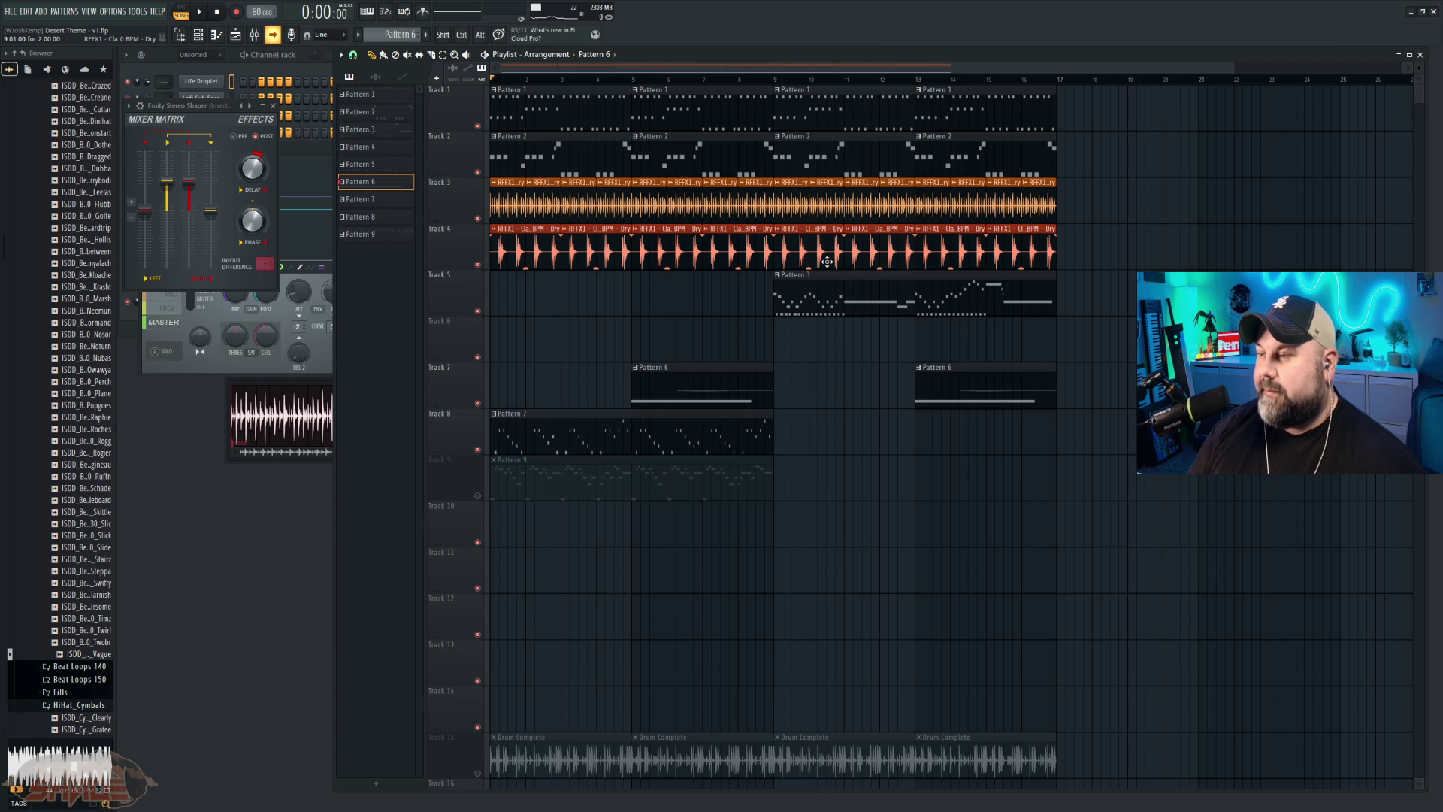
key(space)
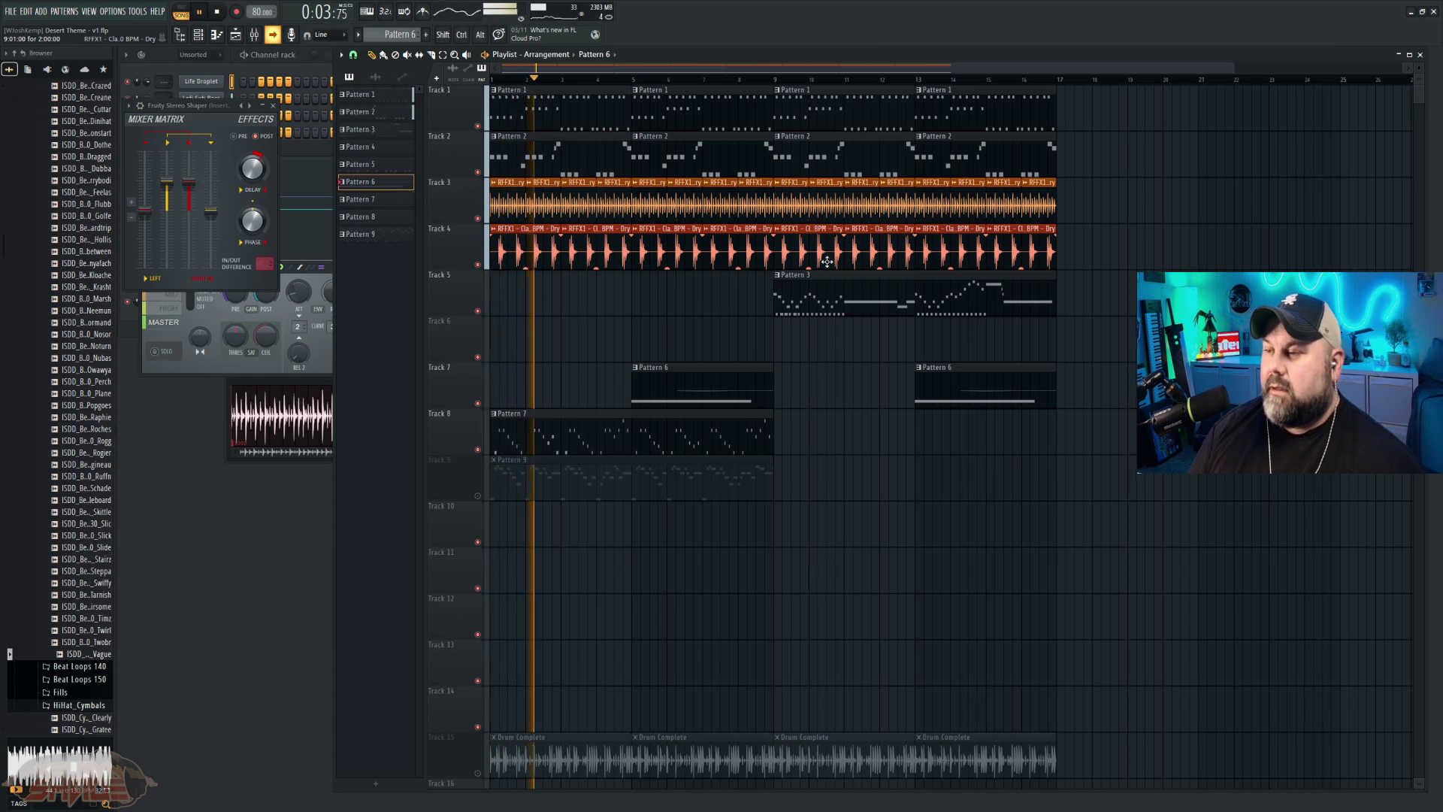
Step: Unmute Track 15's Drum Complete, solo it and play it alone, then clear the solo
key(space)
click(478, 773)
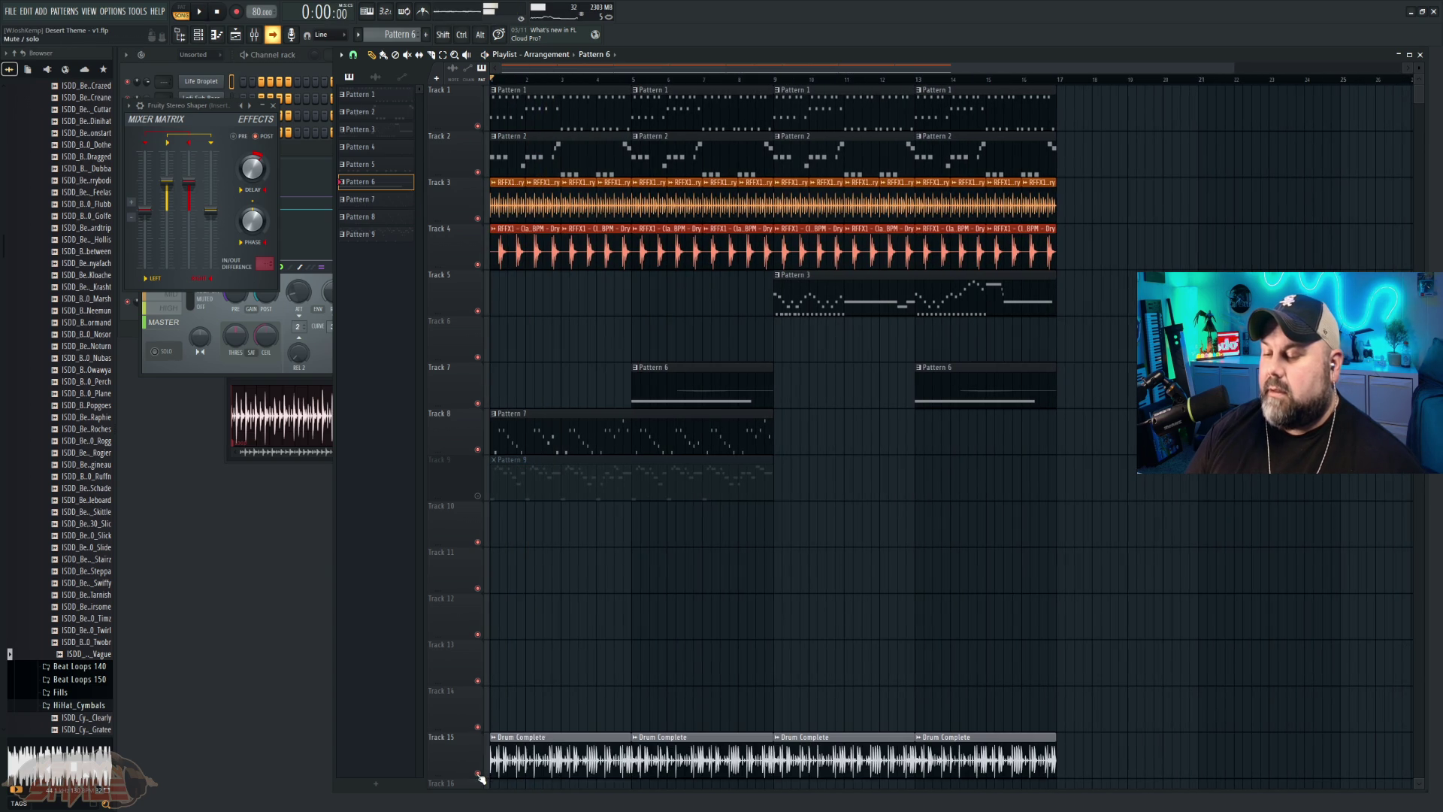
right_click(475, 764)
key(Escape)
ctrl+click(478, 773)
key(space)
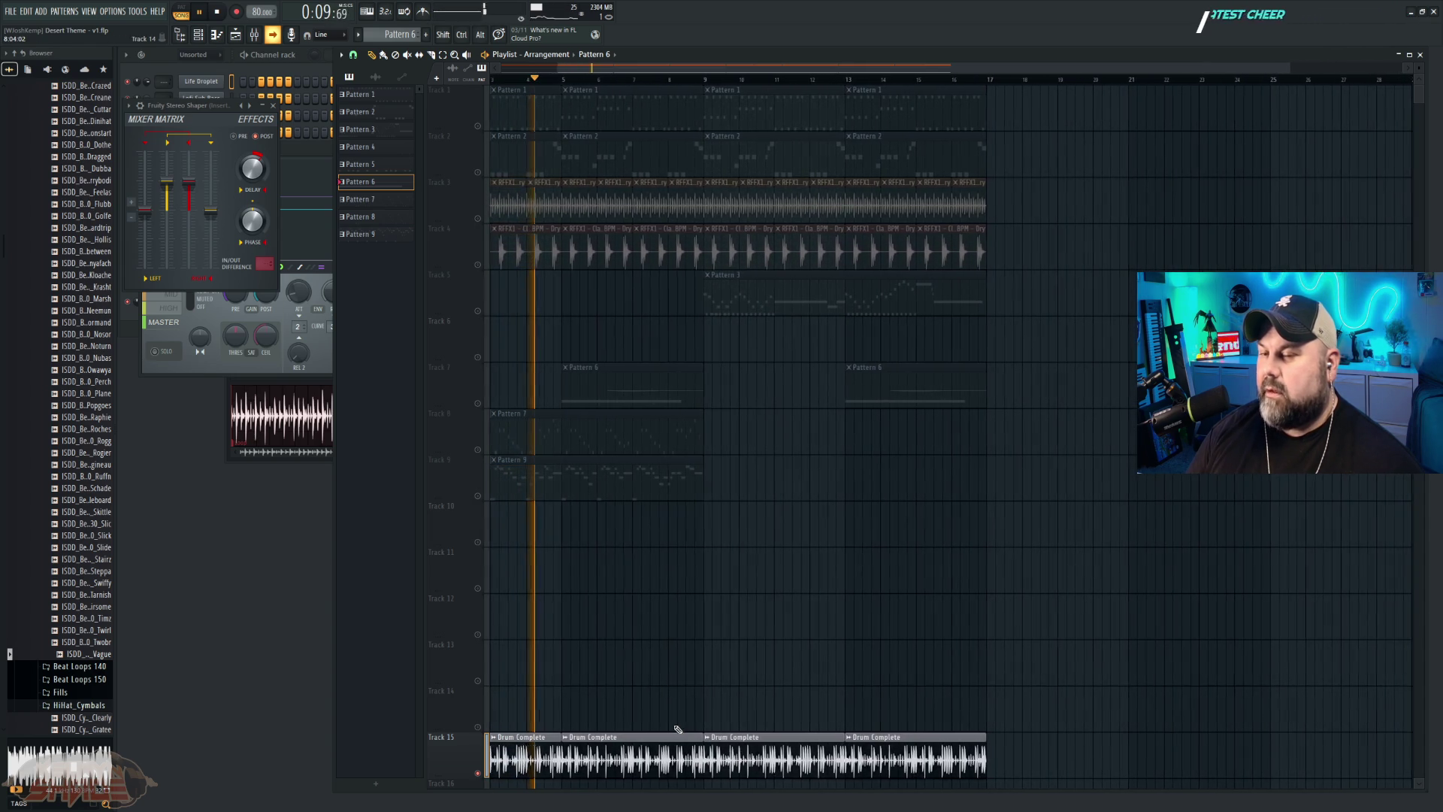
key(space)
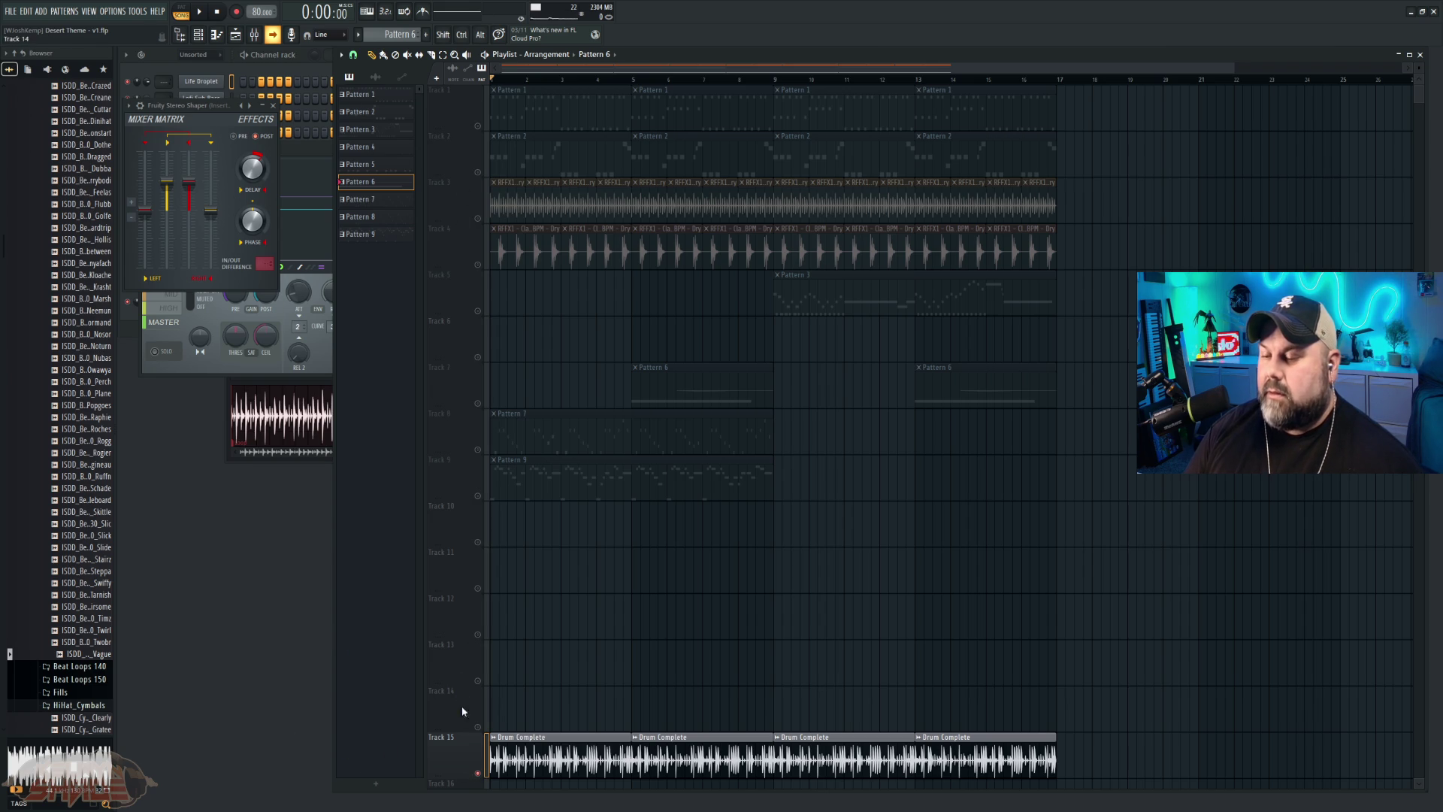
ctrl+click(479, 774)
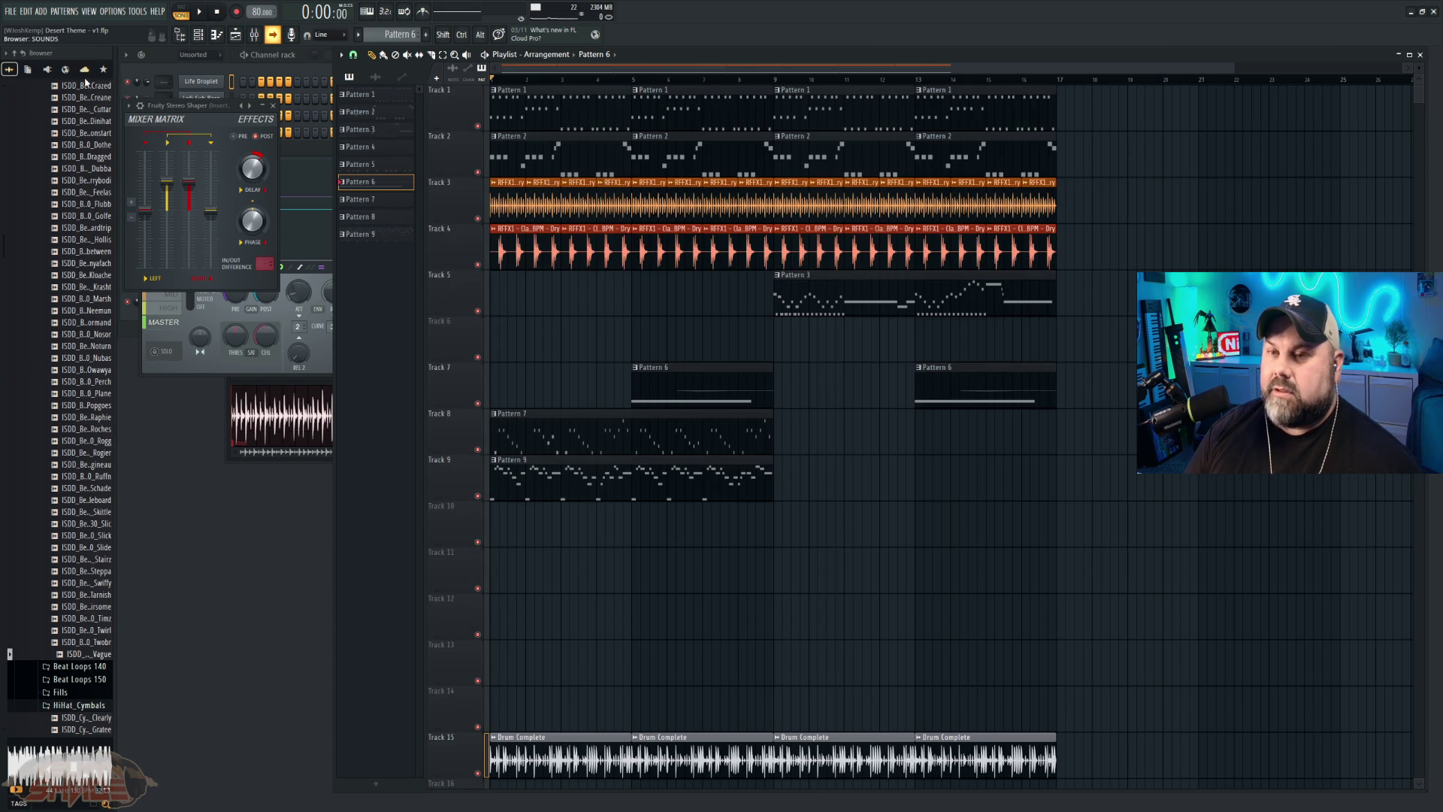
Step: Preview BeatLoop_130_Plane and the next beat loop, then mute Track 9 during playback
click(97, 397)
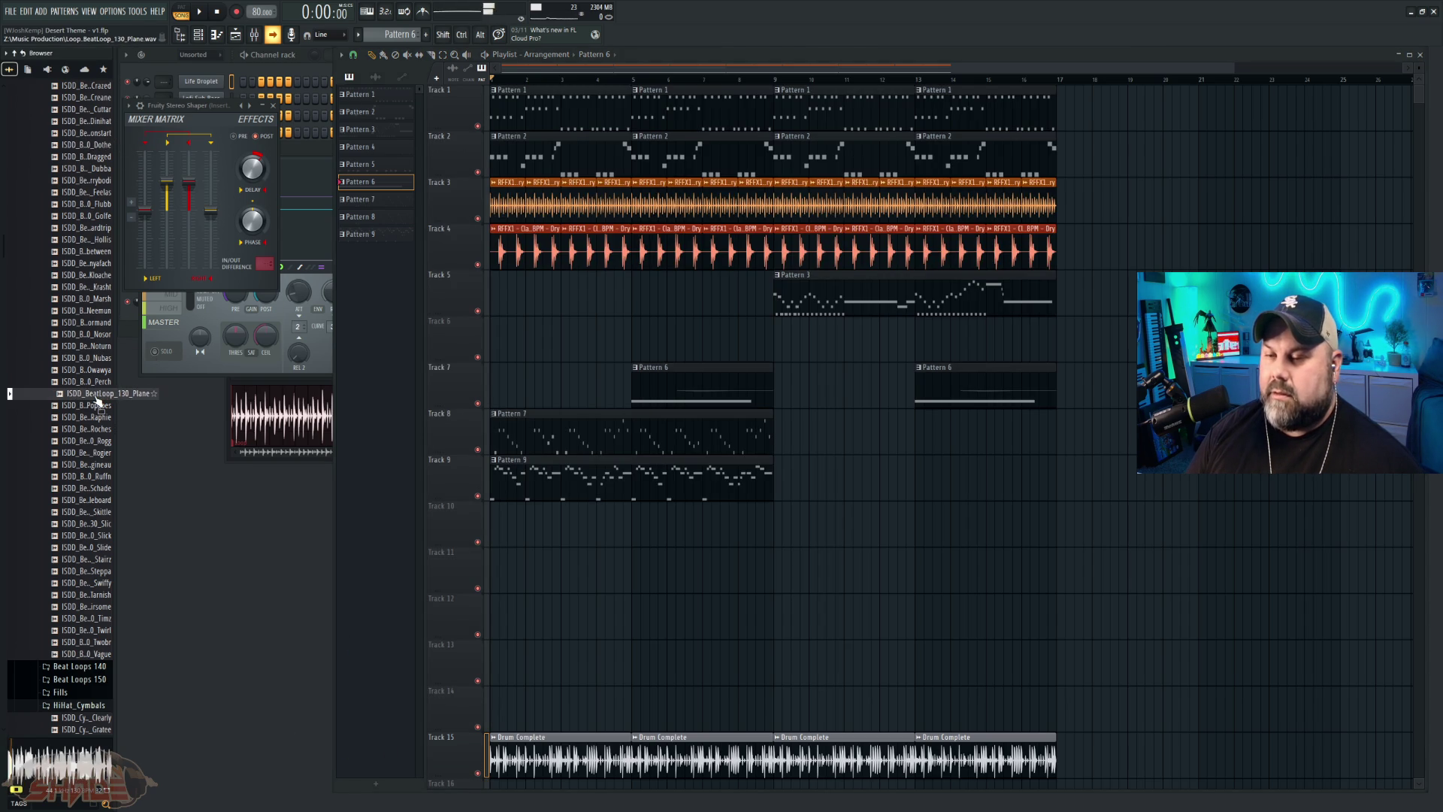
click(93, 440)
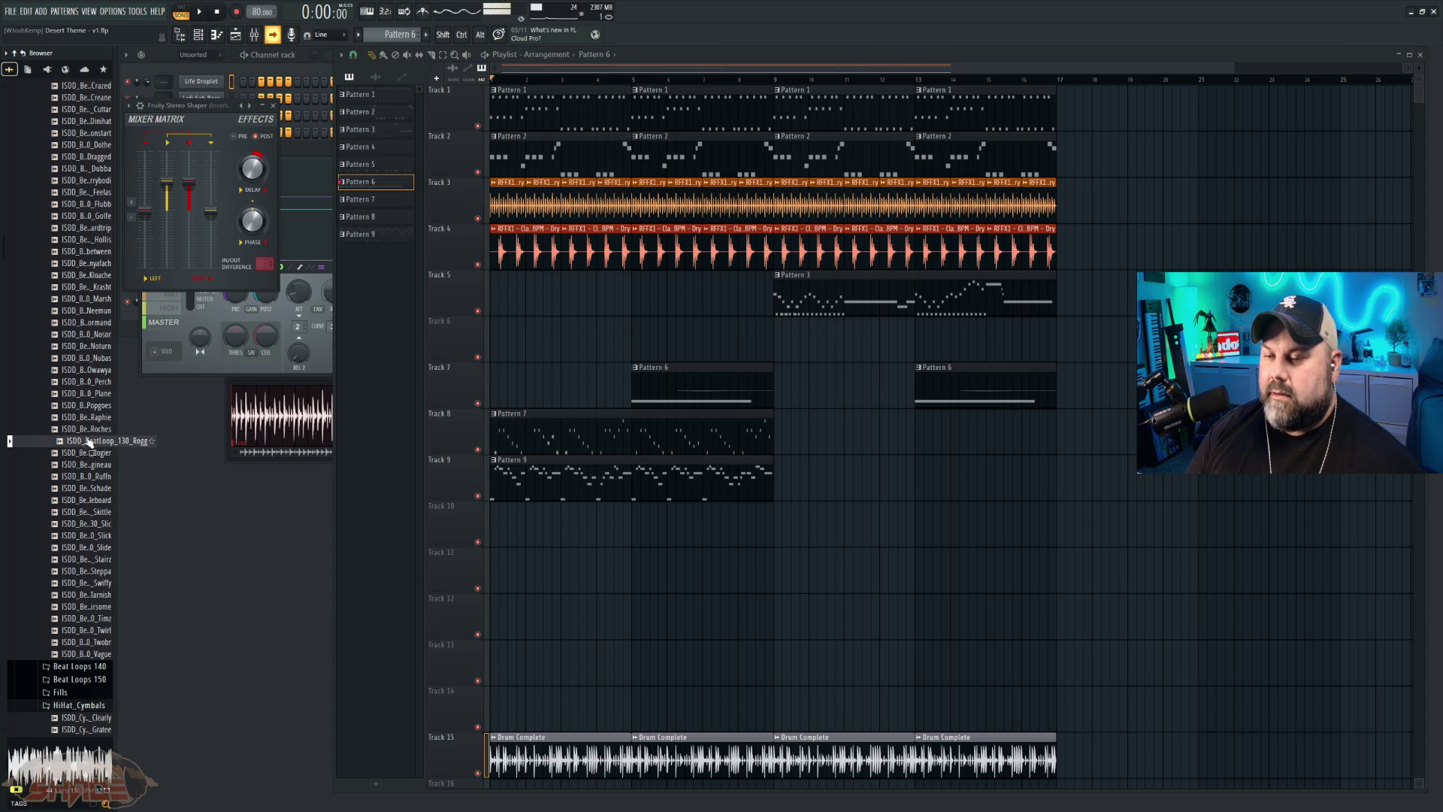
key(space)
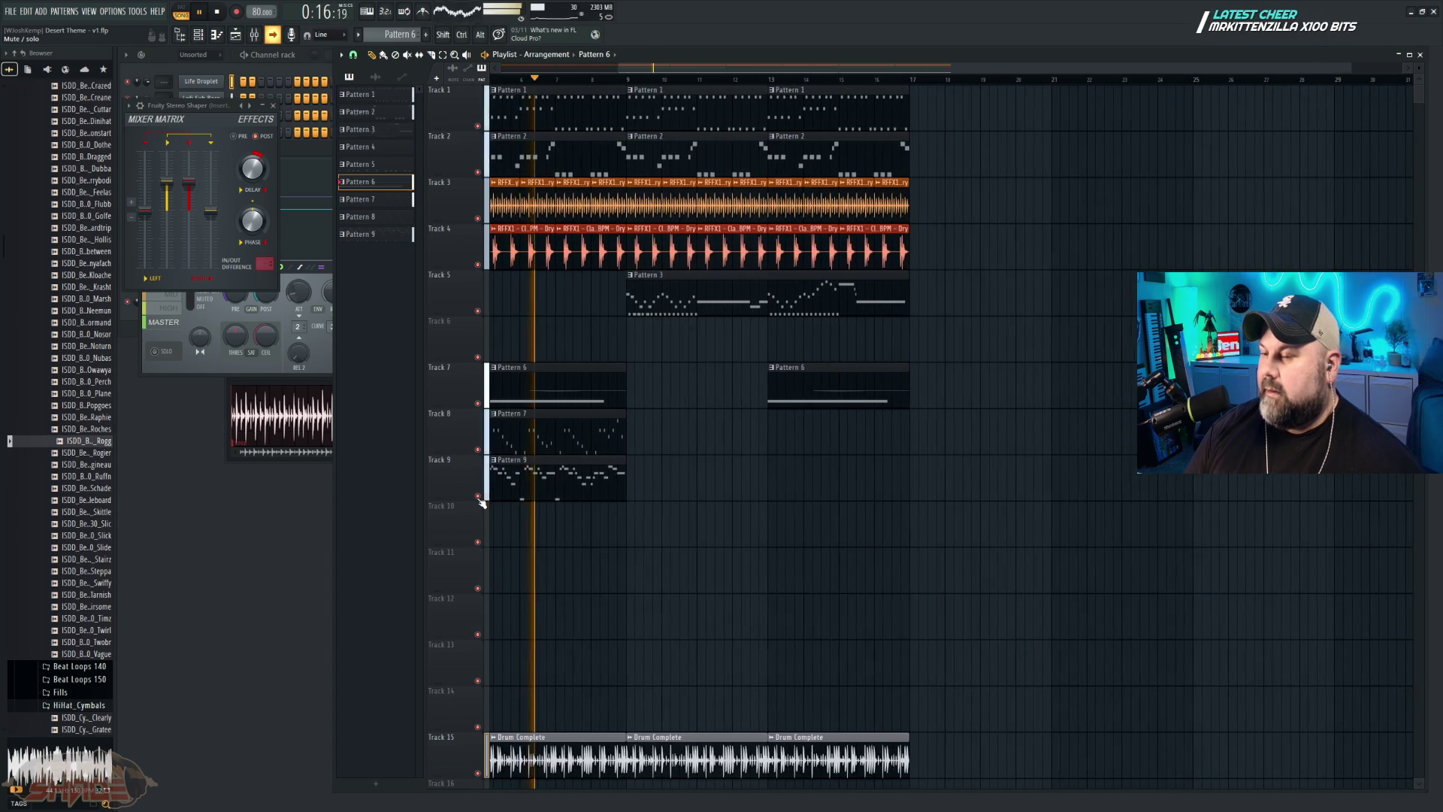
click(478, 496)
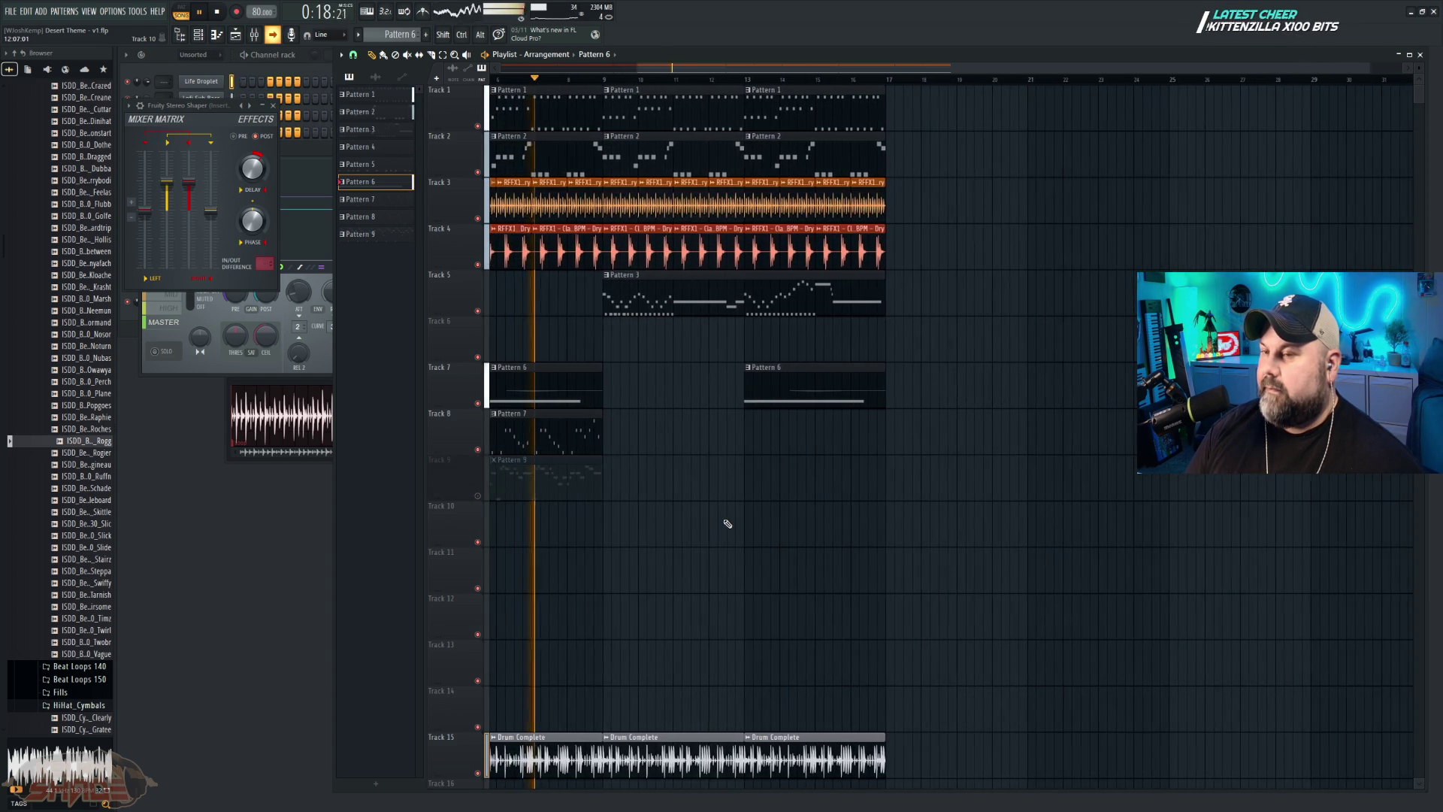
key(space)
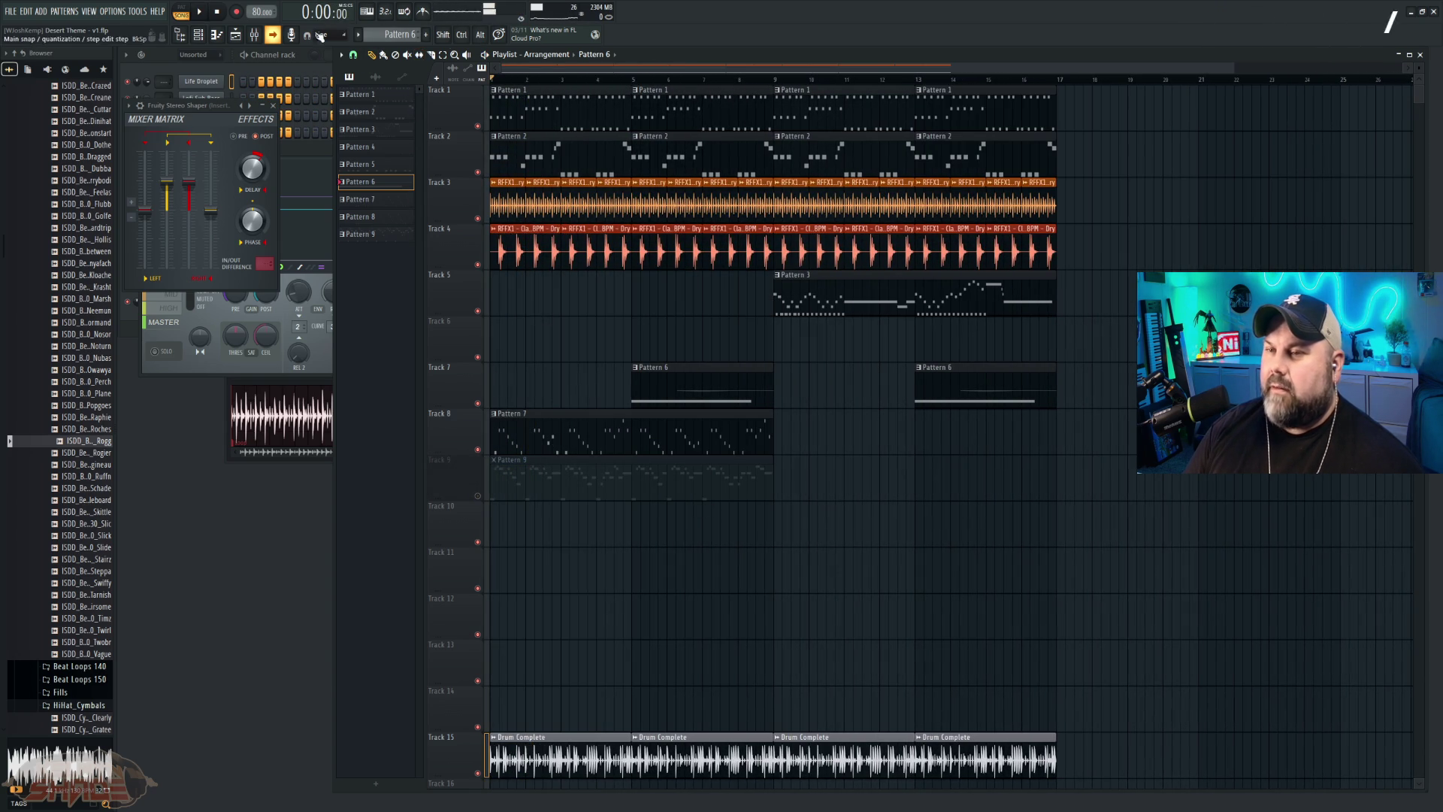
Step: Change the project tempo from 85 to 90 BPM and restretch all channels to it
drag(256, 11, 256, 45)
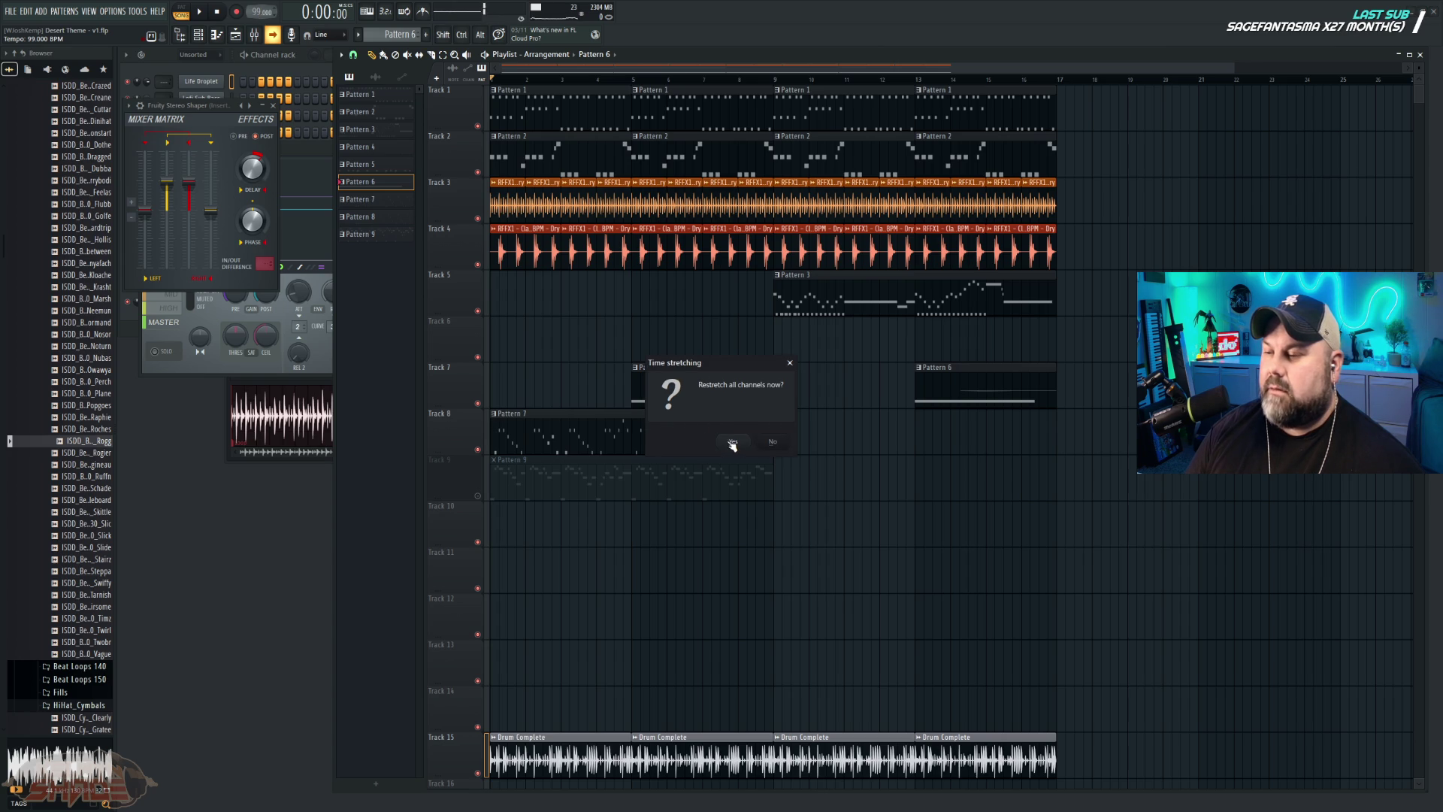
key(space)
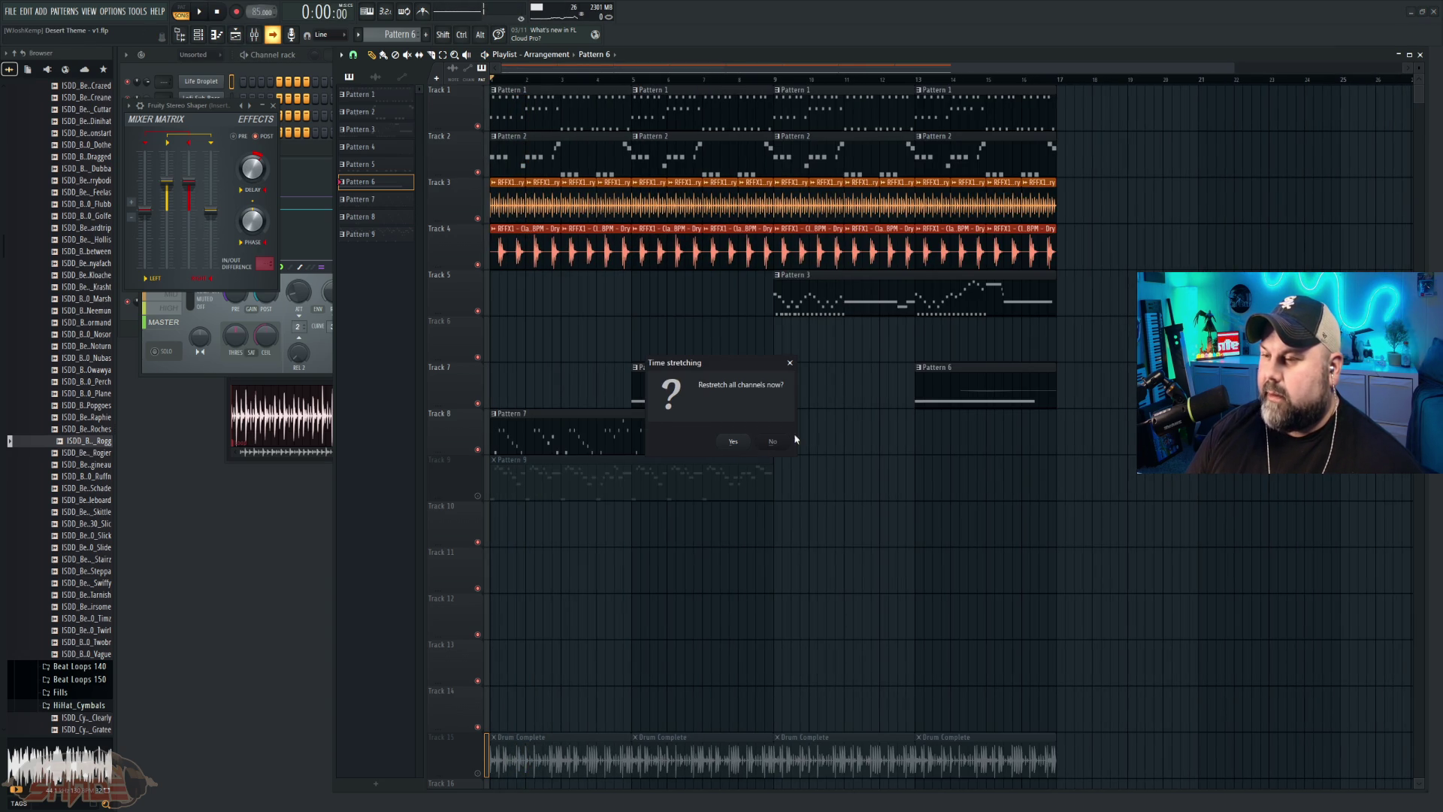
key(space)
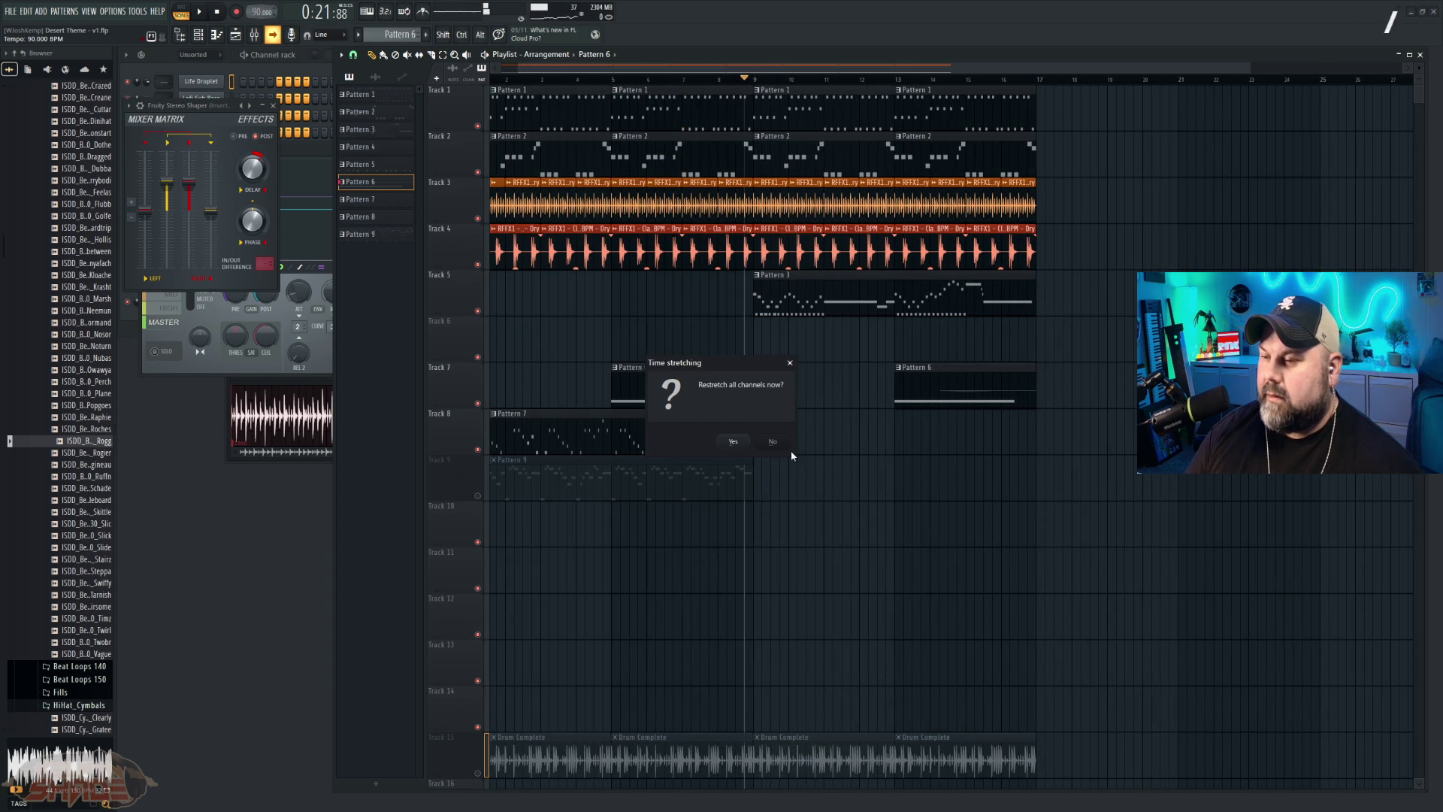
click(734, 441)
Step: Play the song with Drum Complete unmuted and preview the Skittle, Slick, Stairz and Steppa loops
key(space)
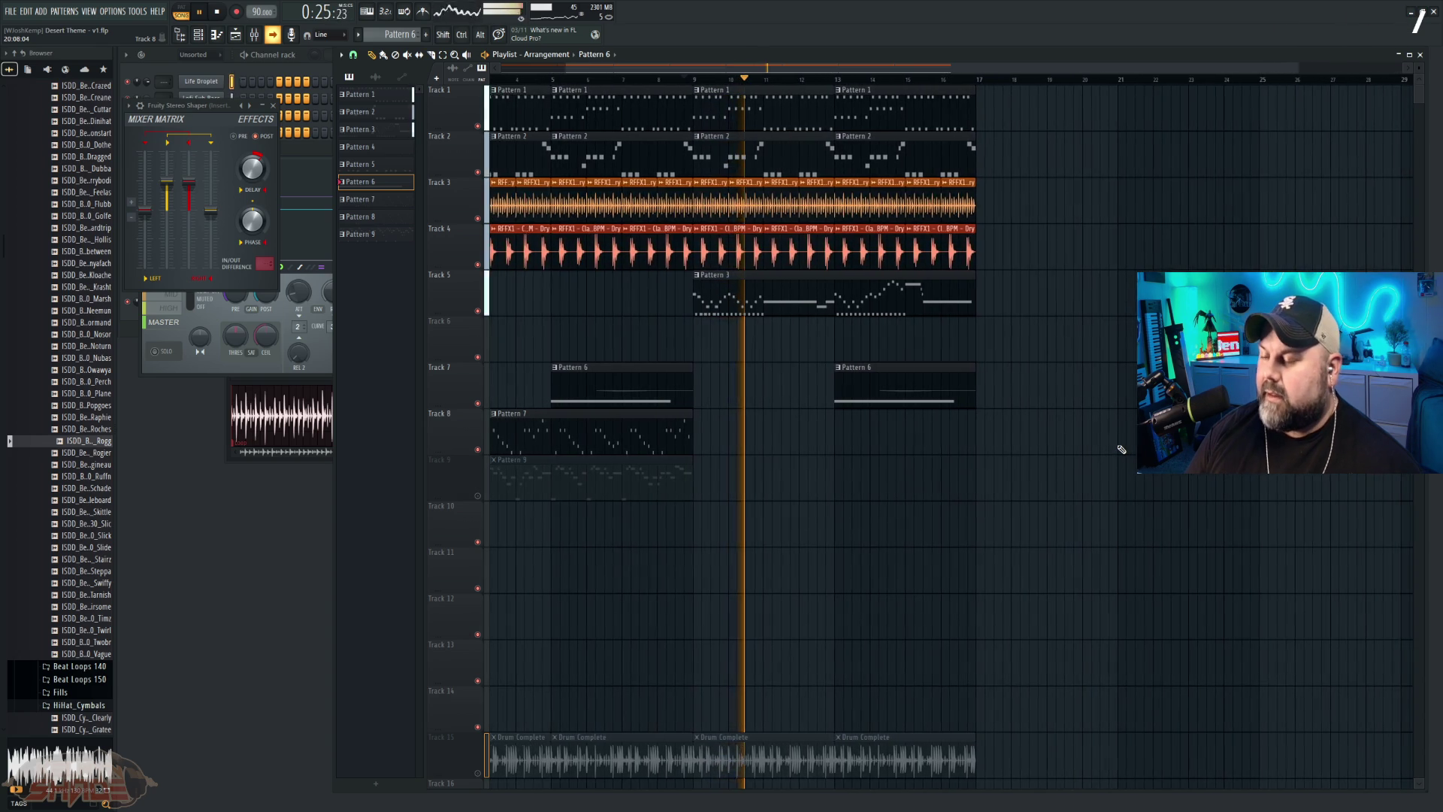
click(478, 773)
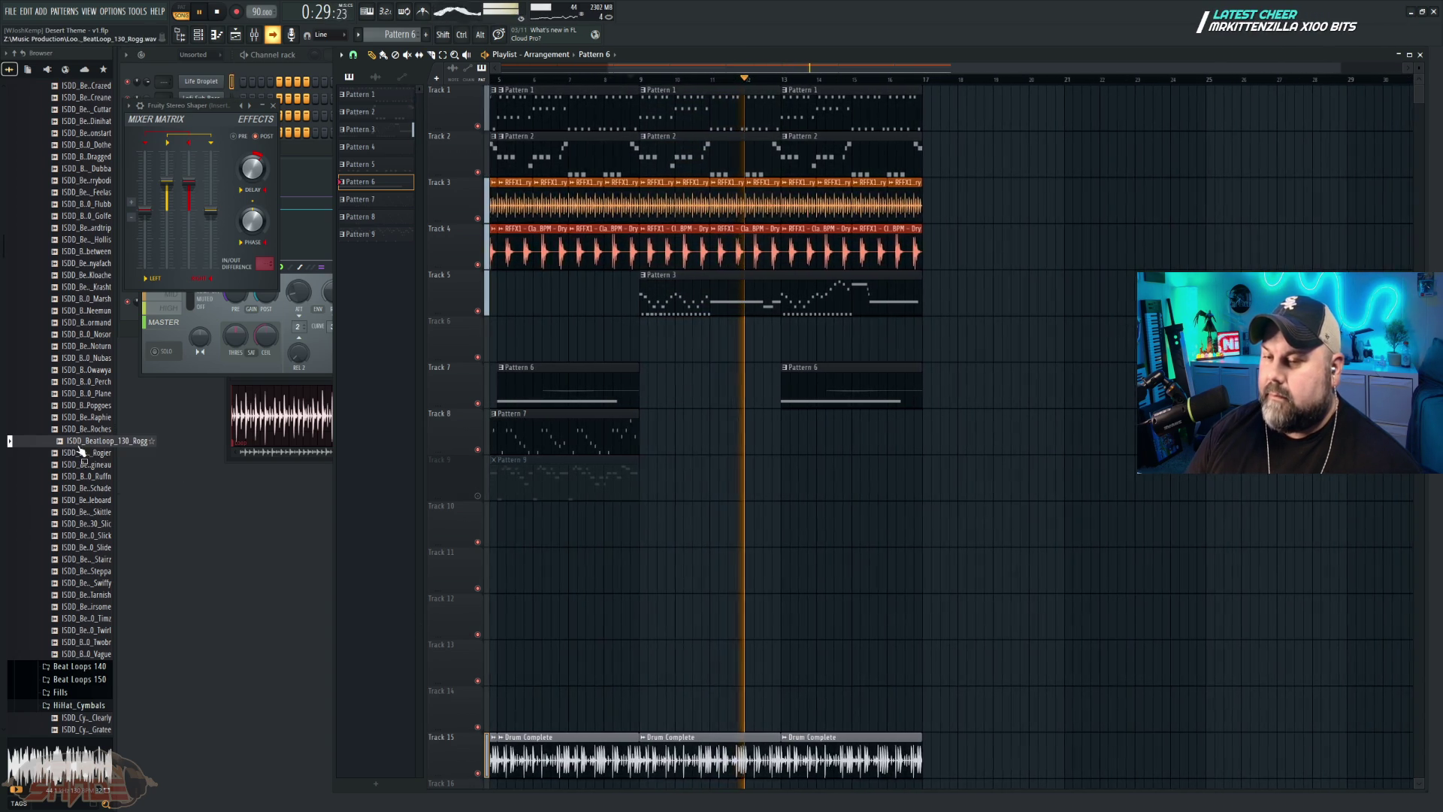
click(85, 513)
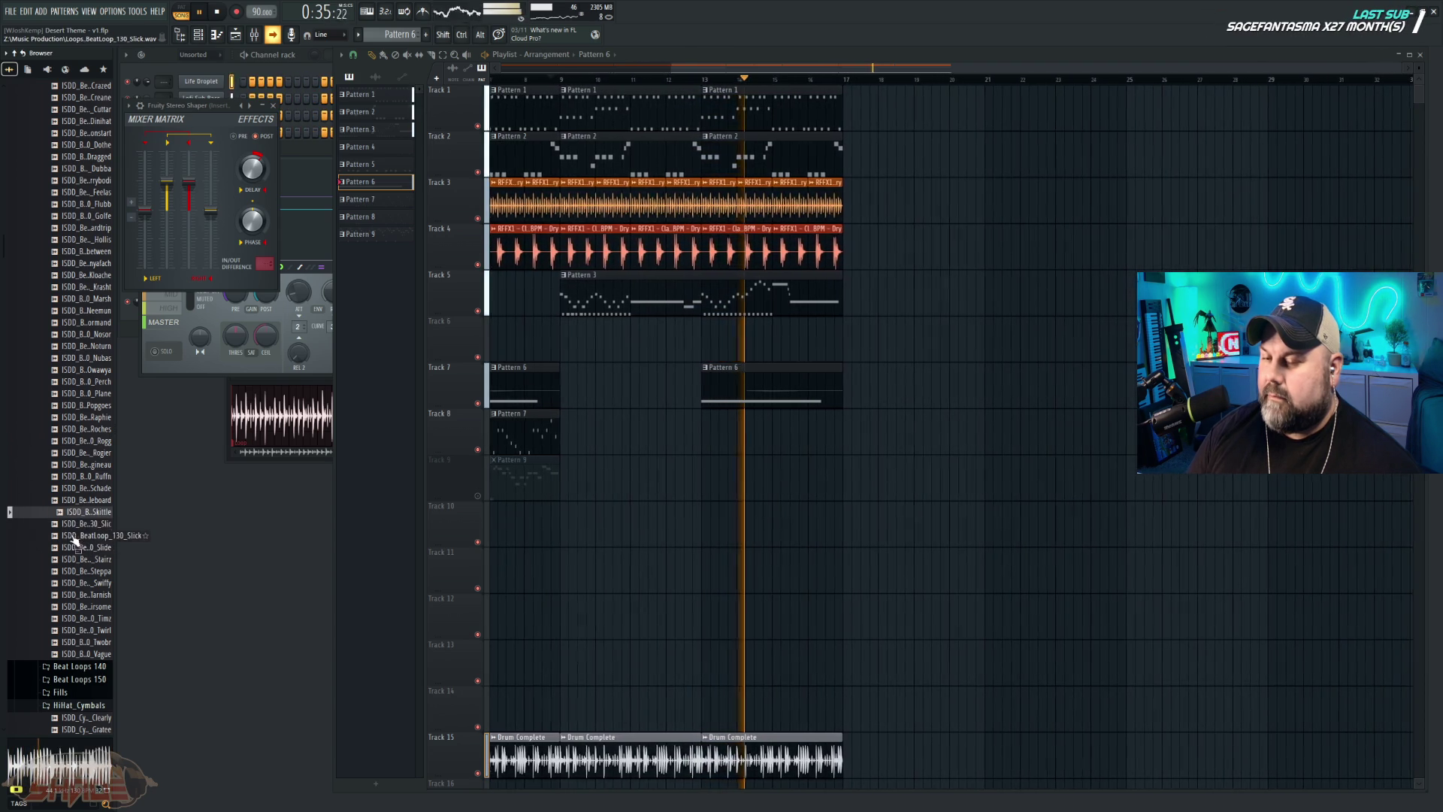
click(75, 538)
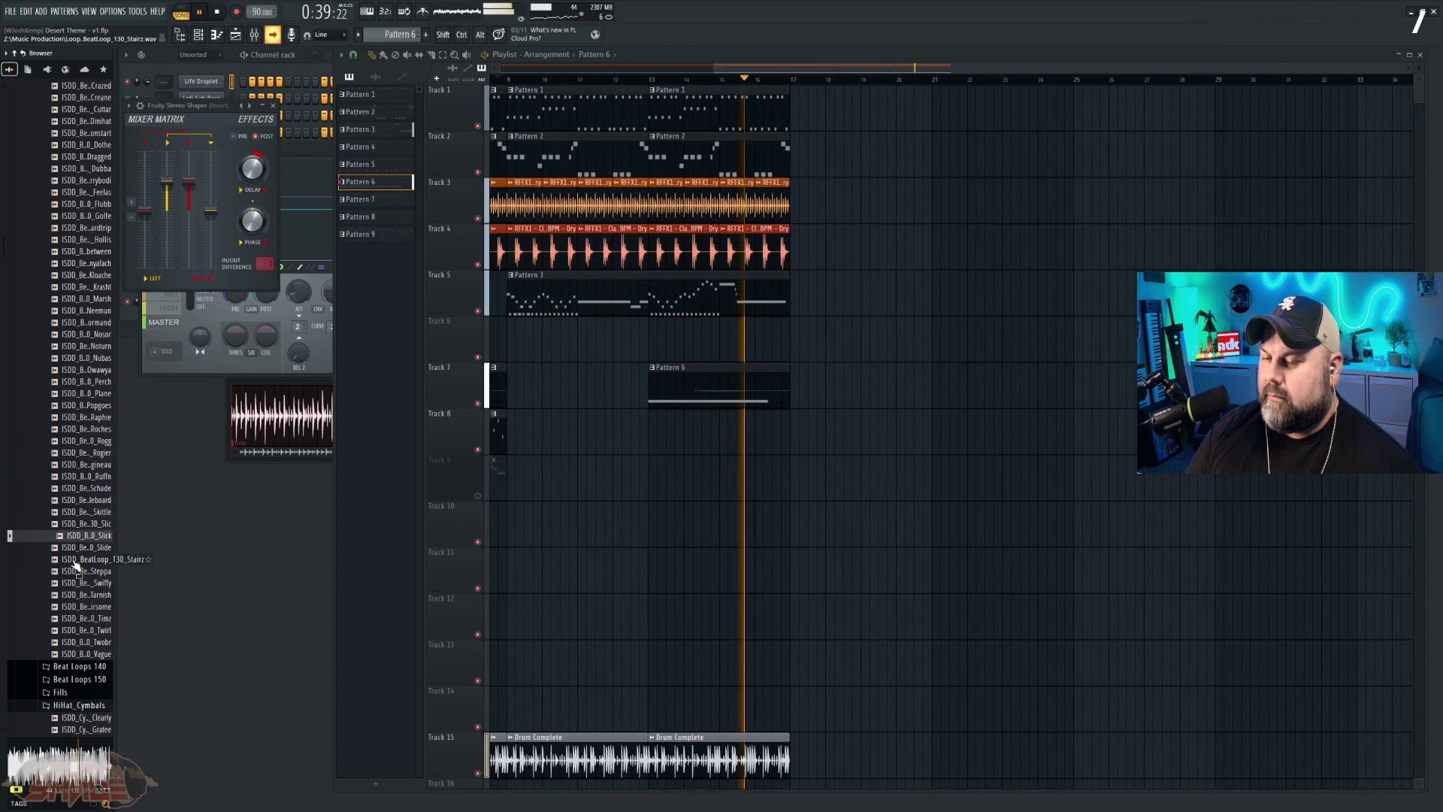
click(75, 560)
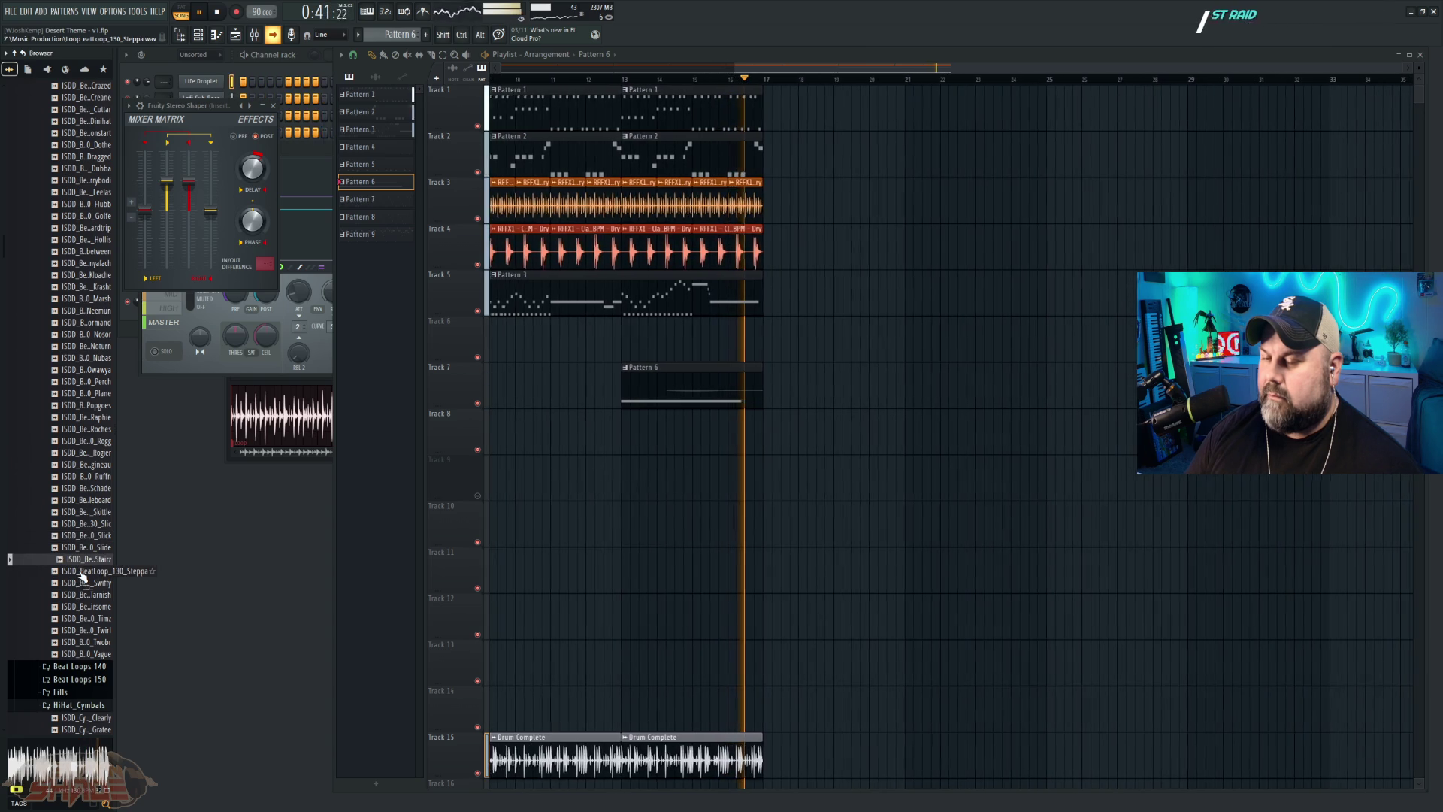
click(84, 571)
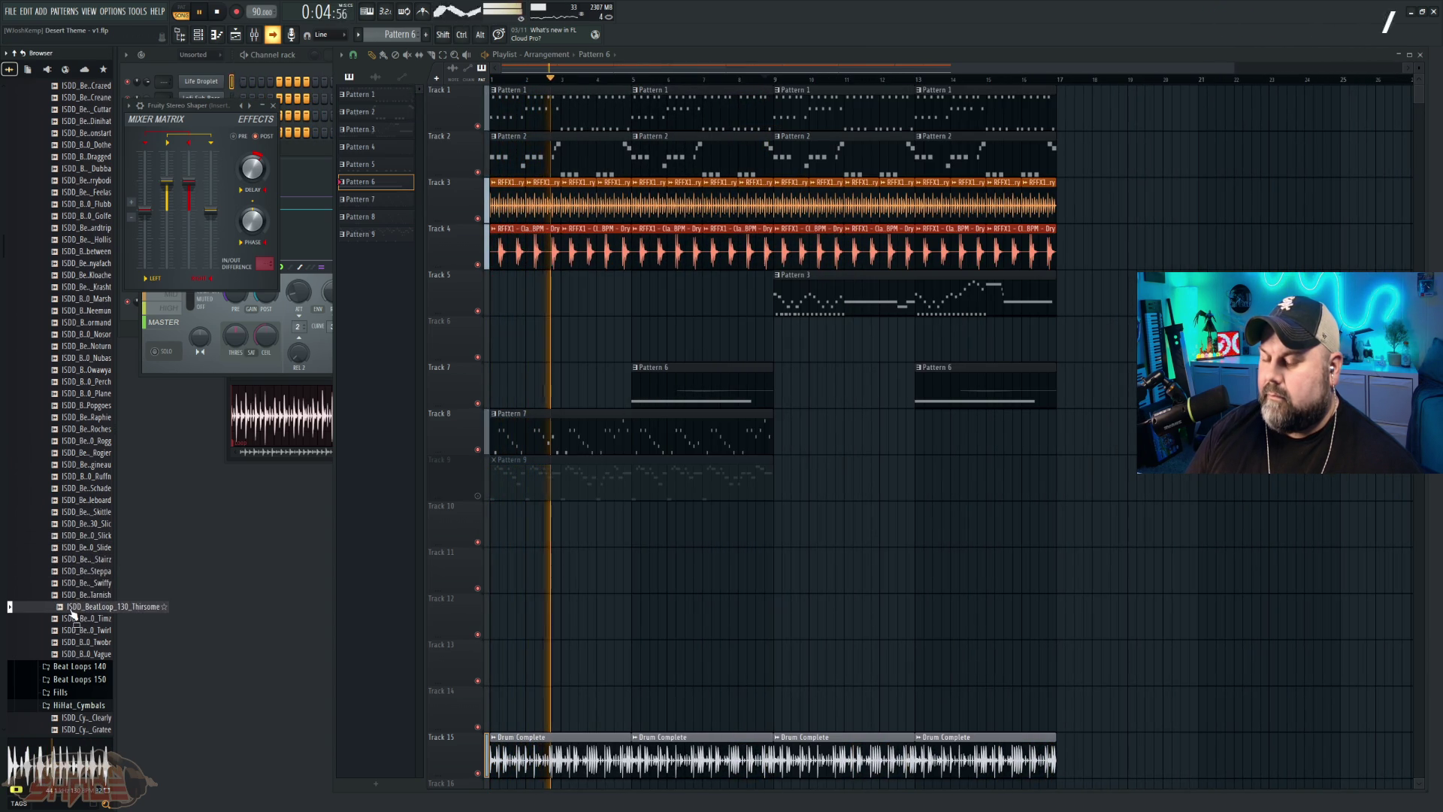
Step: Preview the Krasht and Hardtrip loops, then place Hardtrip at bar 1 of Track 14
click(87, 287)
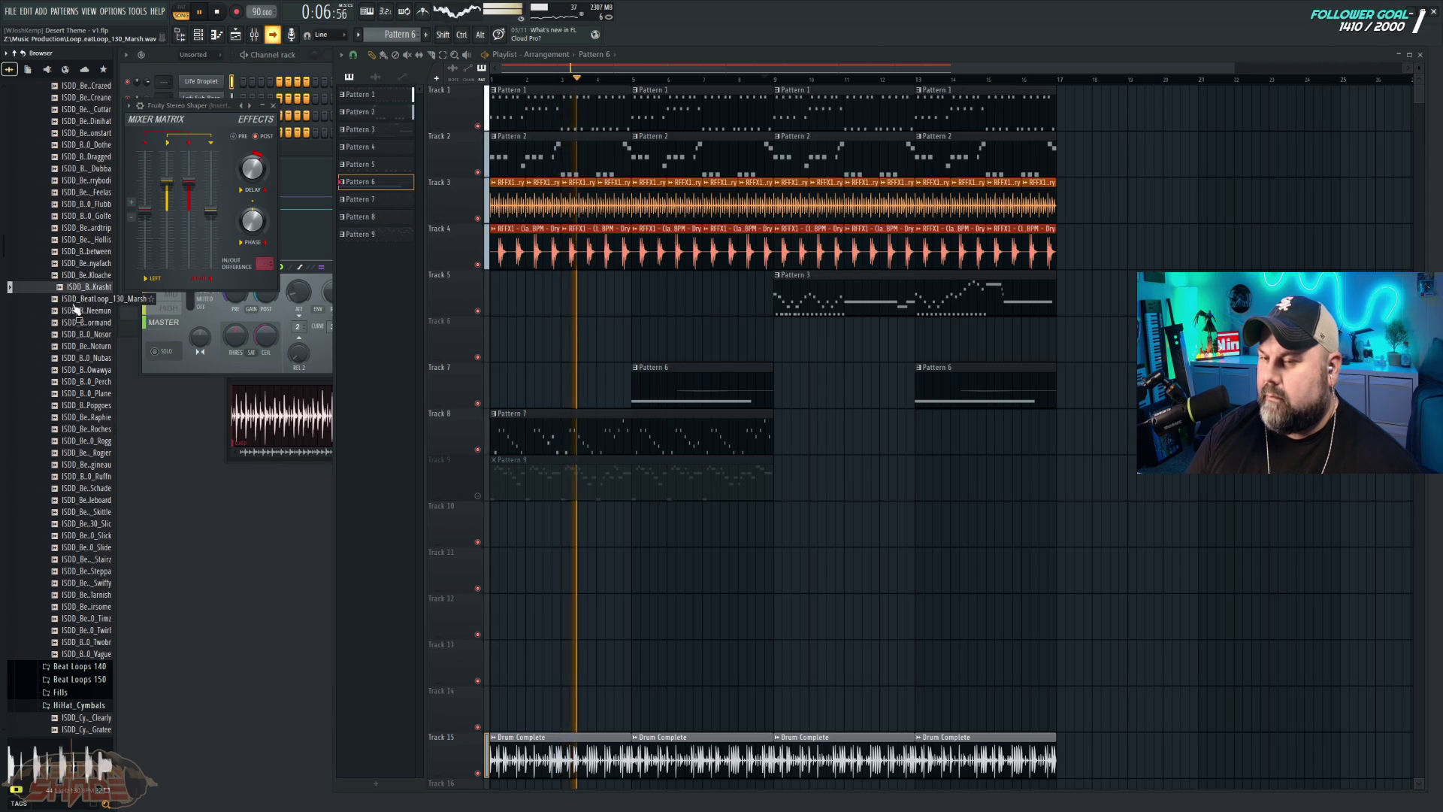
click(86, 263)
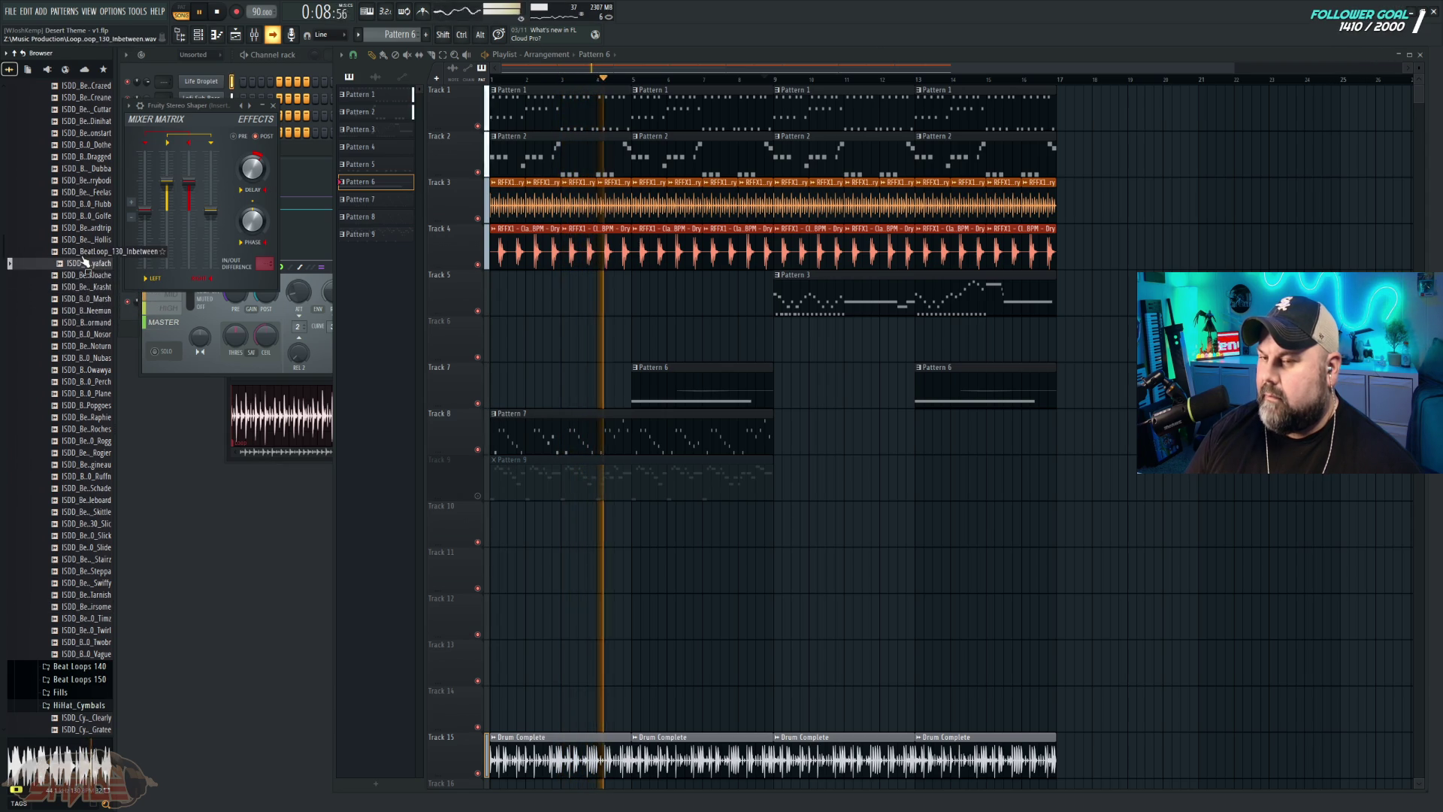
click(89, 230)
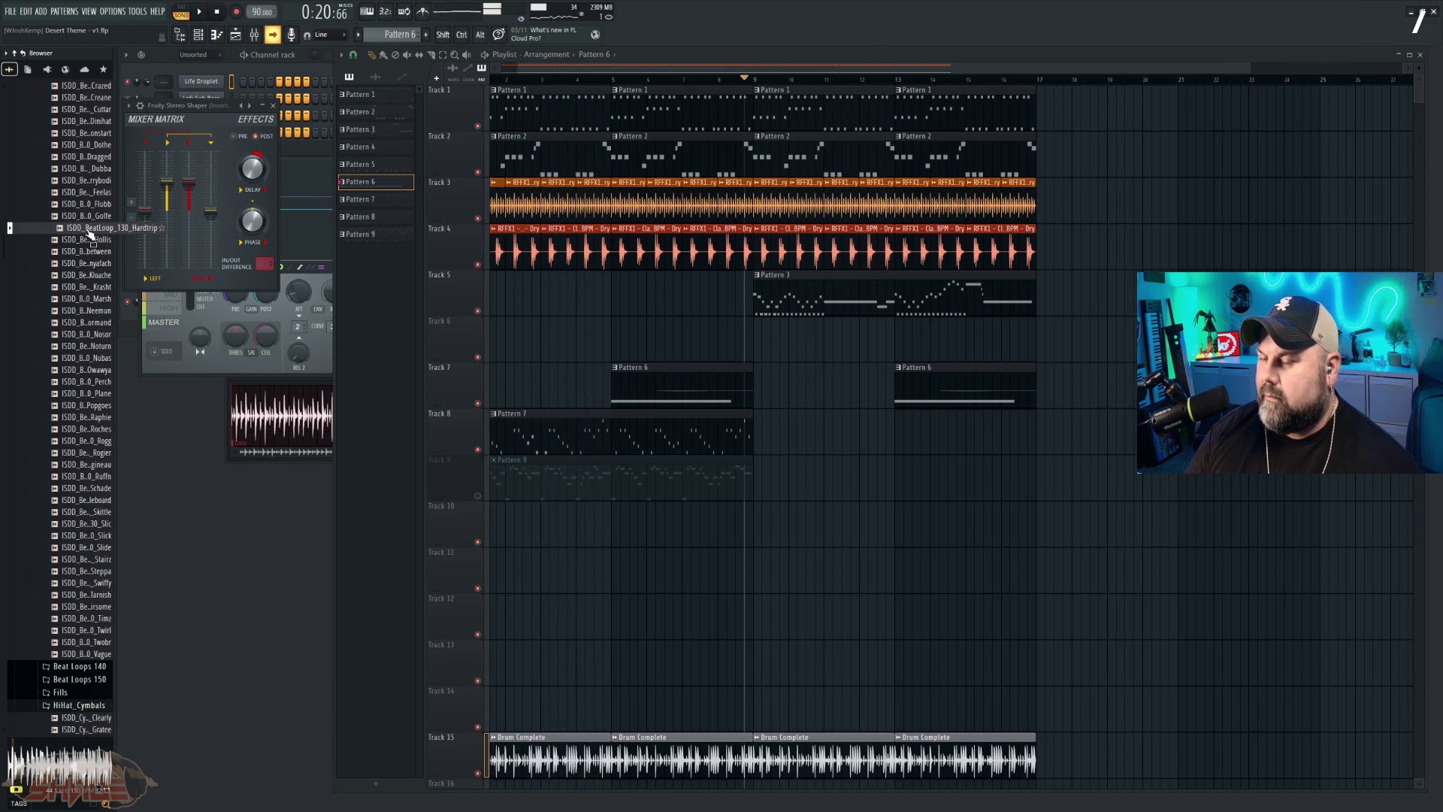
mouse_move(87, 236)
mouse_down()
mouse_move(339, 451)
mouse_move(531, 702)
mouse_move(589, 696)
mouse_move(499, 689)
mouse_up()
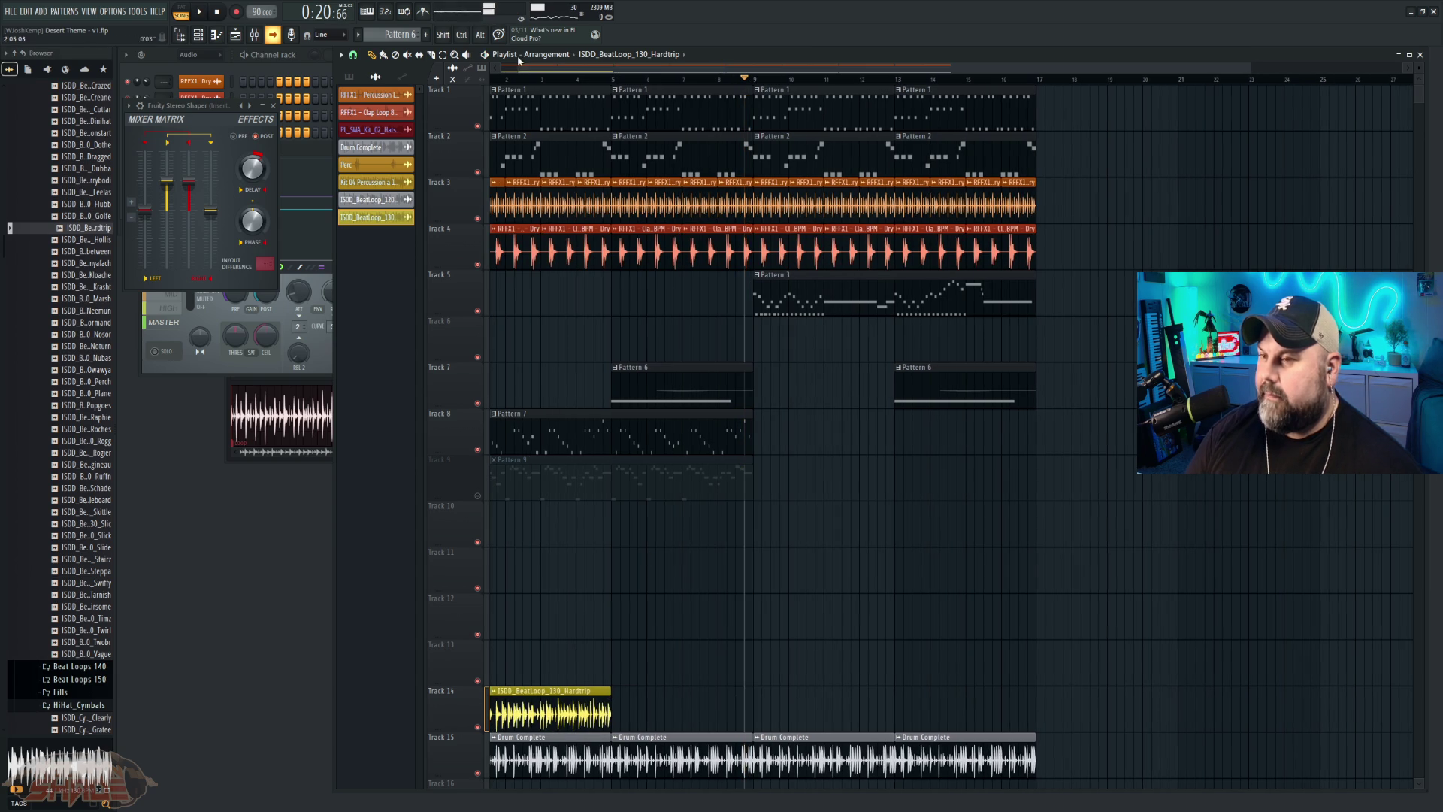
Step: Play the song with the Hardtrip loop, then delete the Hardtrip clip from Track 14
scroll(514, 84, up, 1)
key(space)
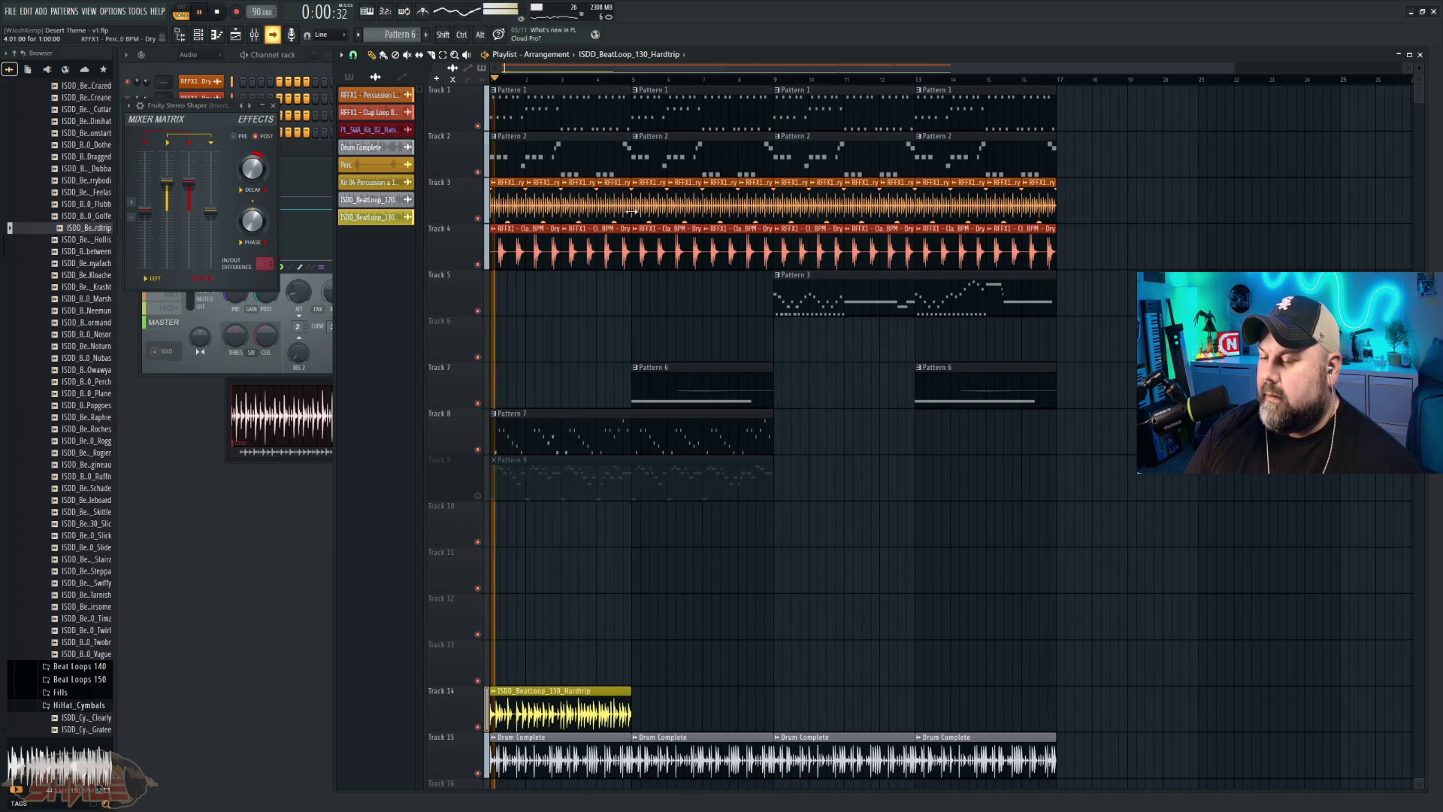
key(space)
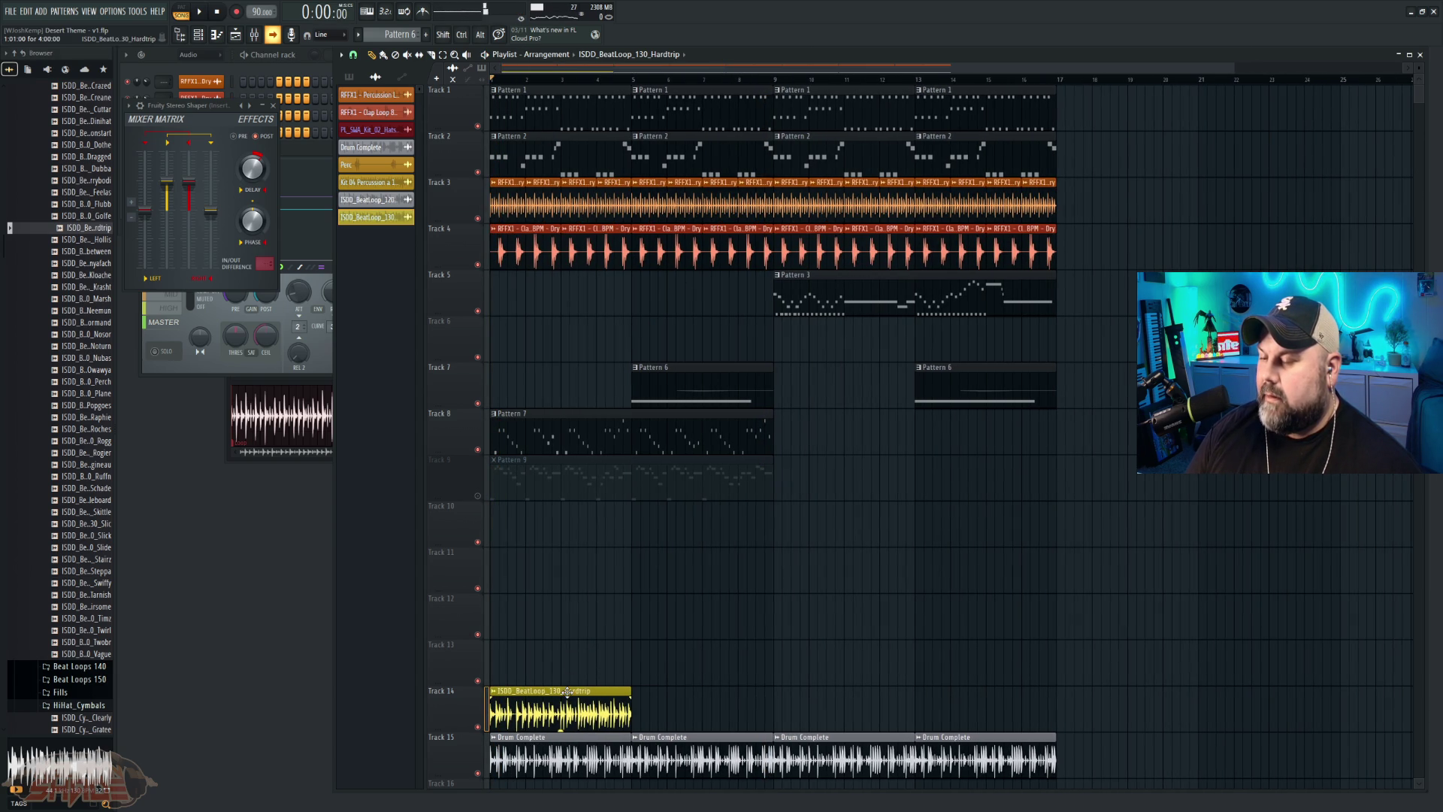
right_click(567, 692)
Step: Preview another drum loop and replay the arrangement from the start without Hardtrip
click(81, 265)
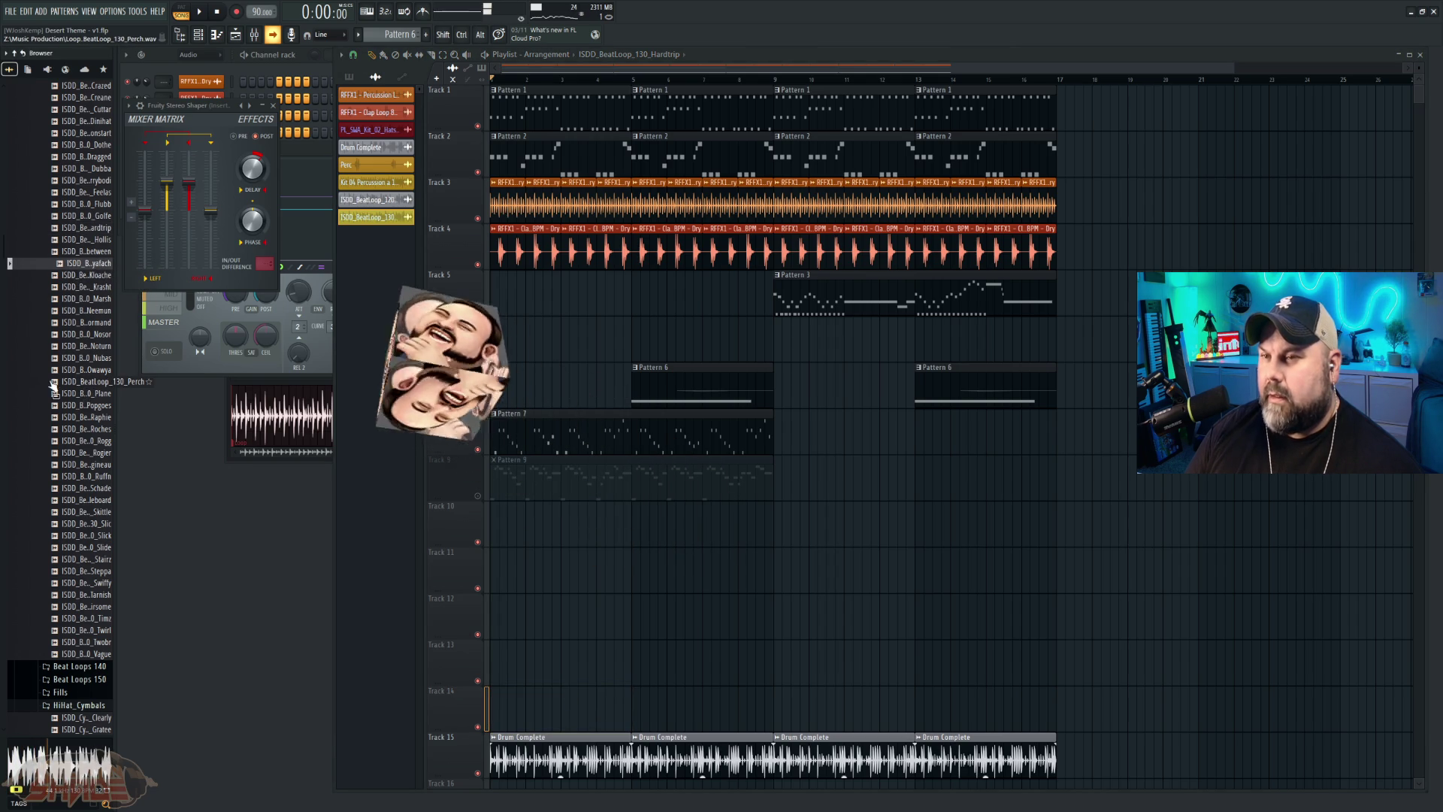
key(space)
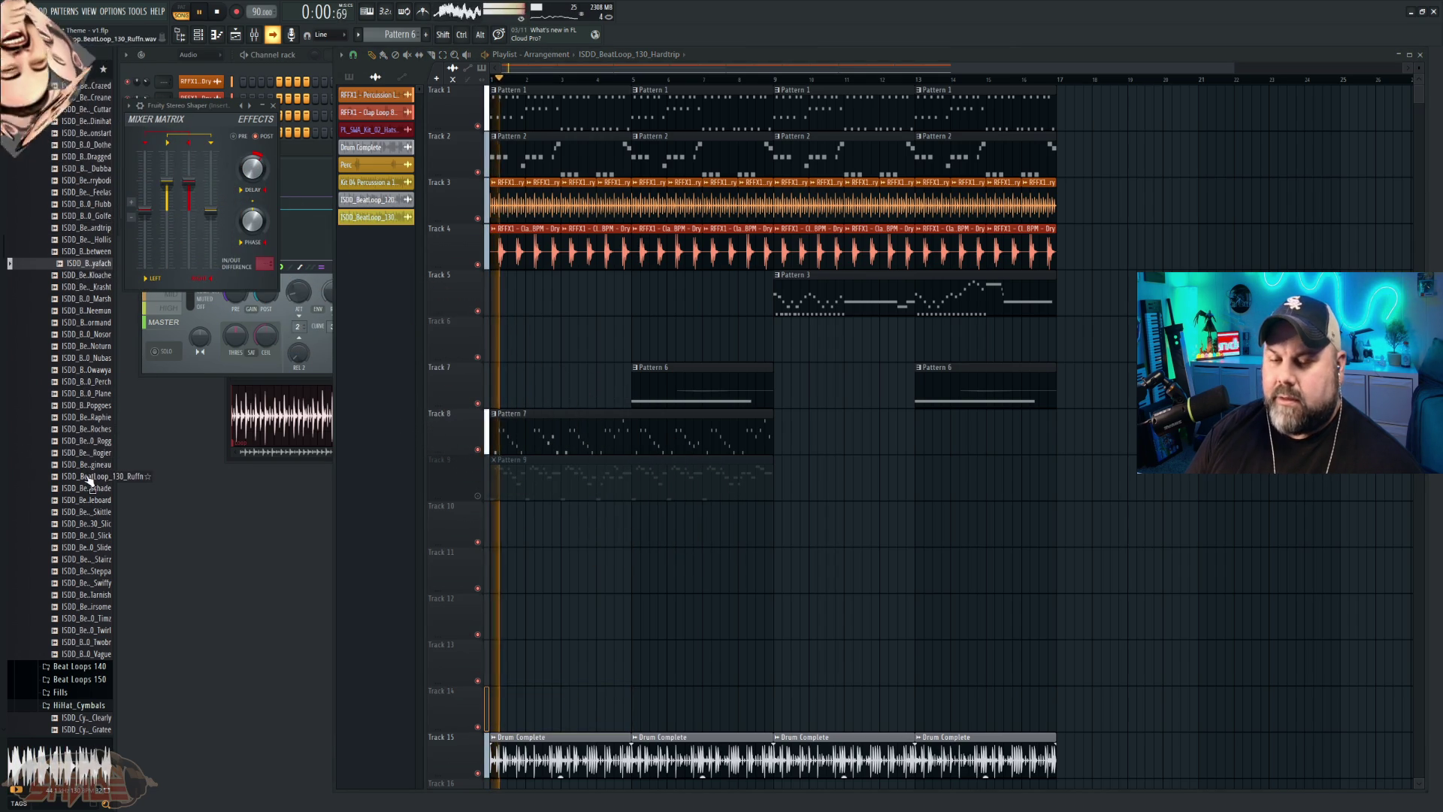
scroll(554, 516, down, 2)
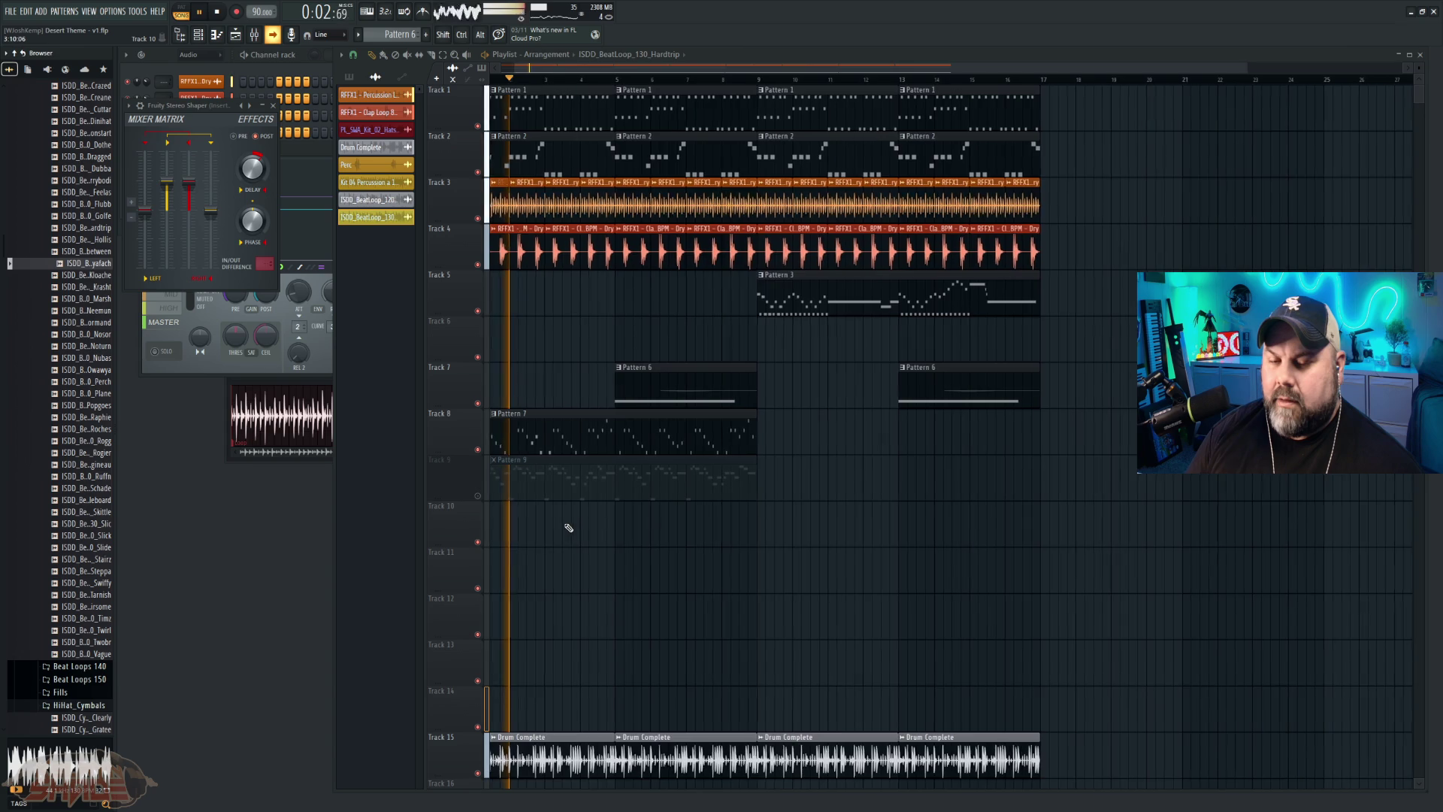
scroll(562, 528, down, 2)
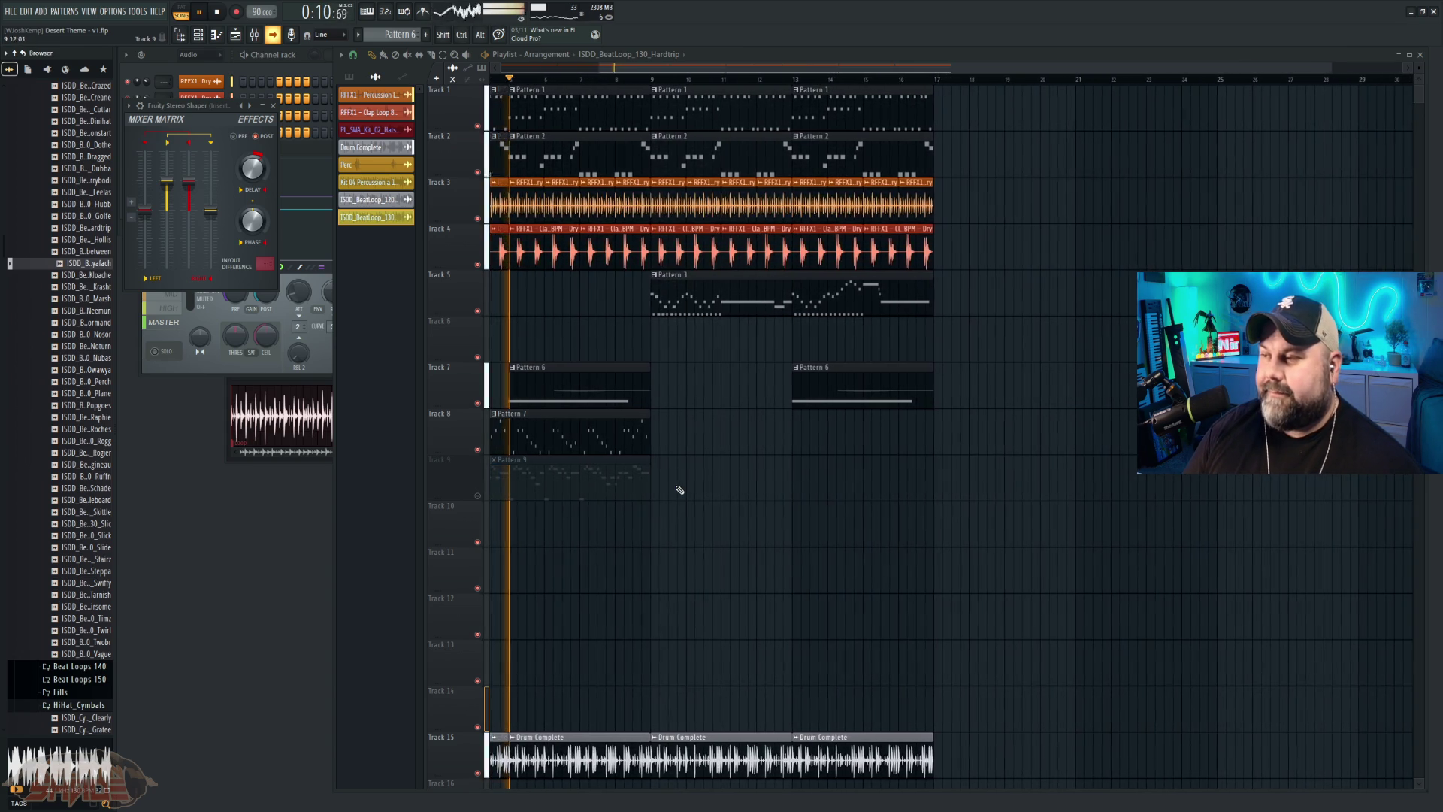
key(space)
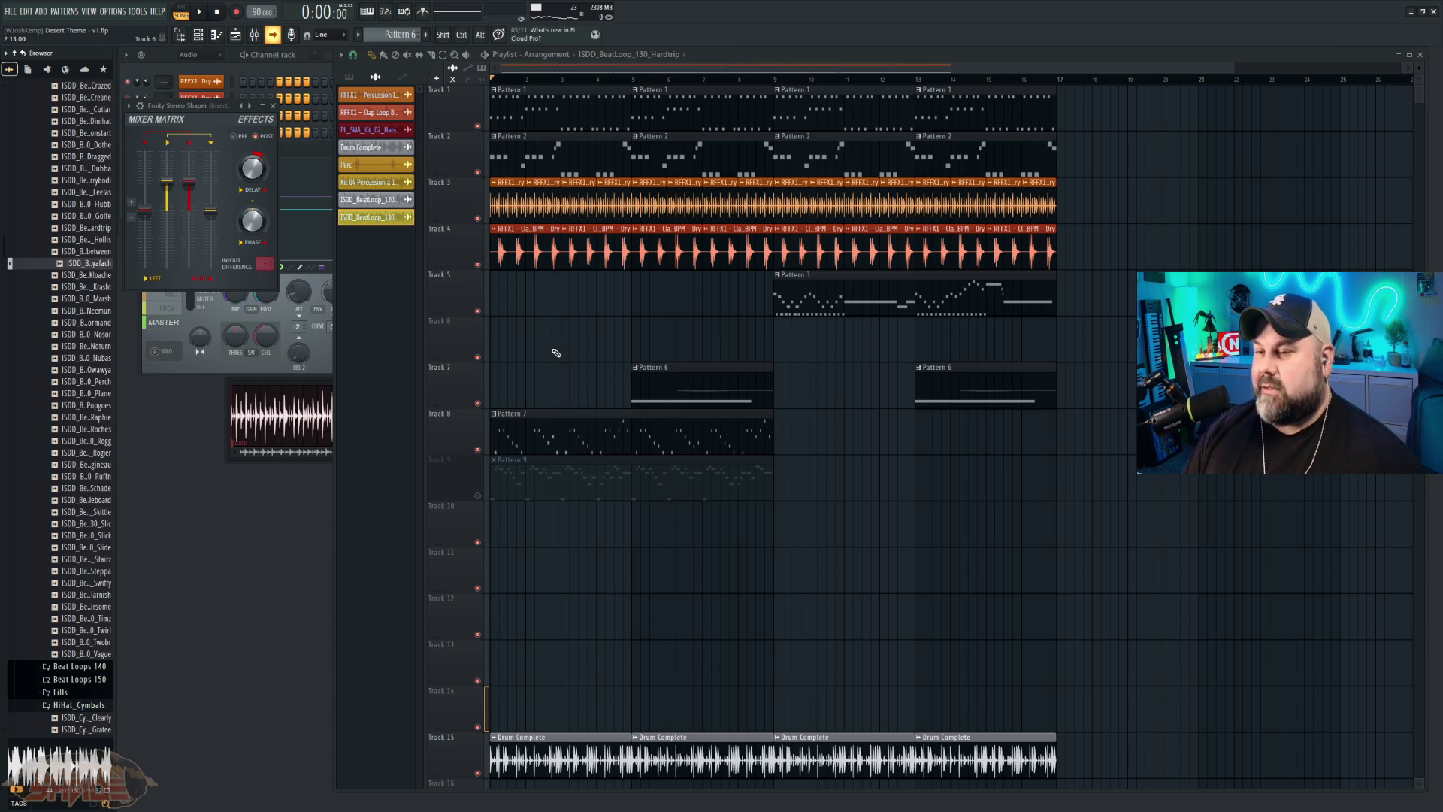
key(space)
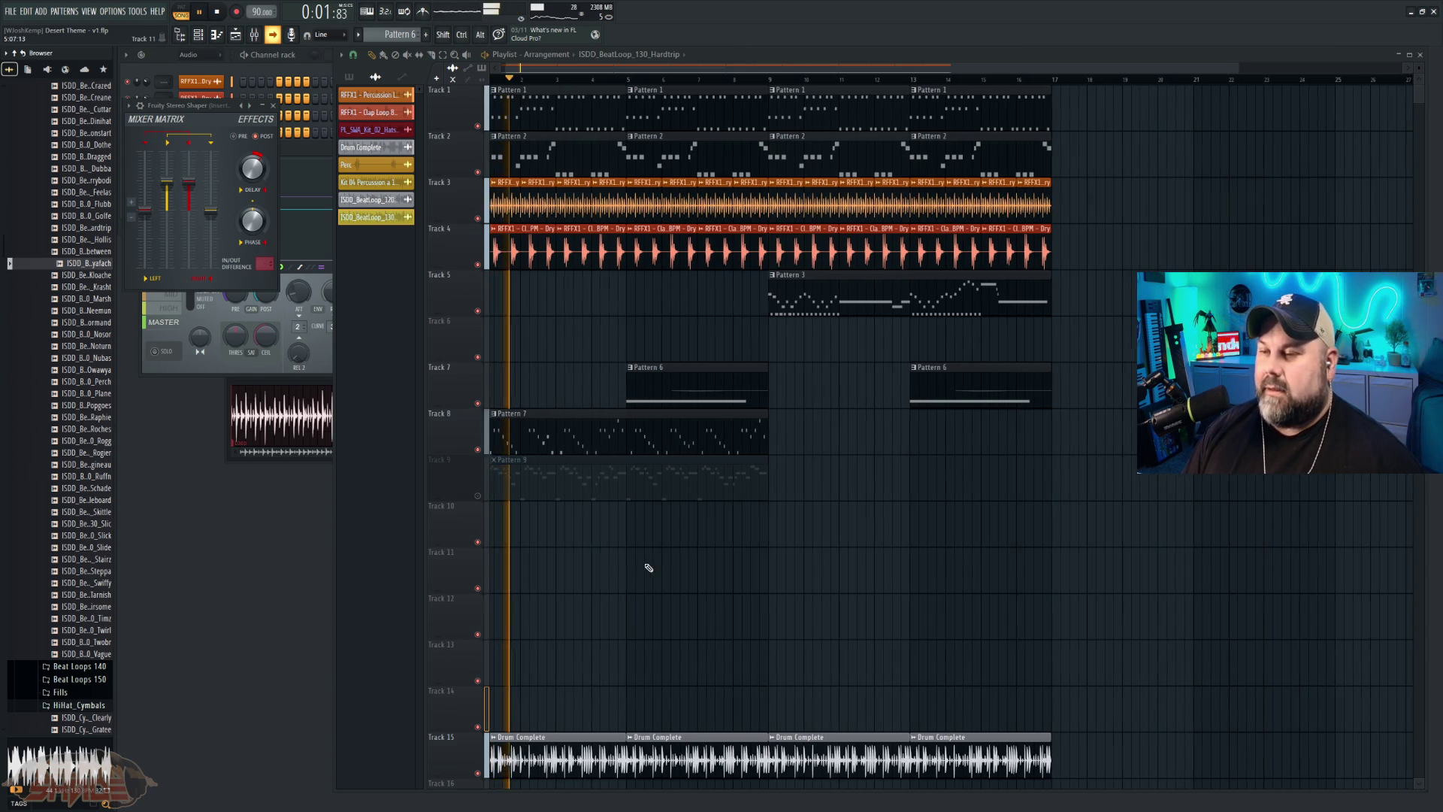
key(space)
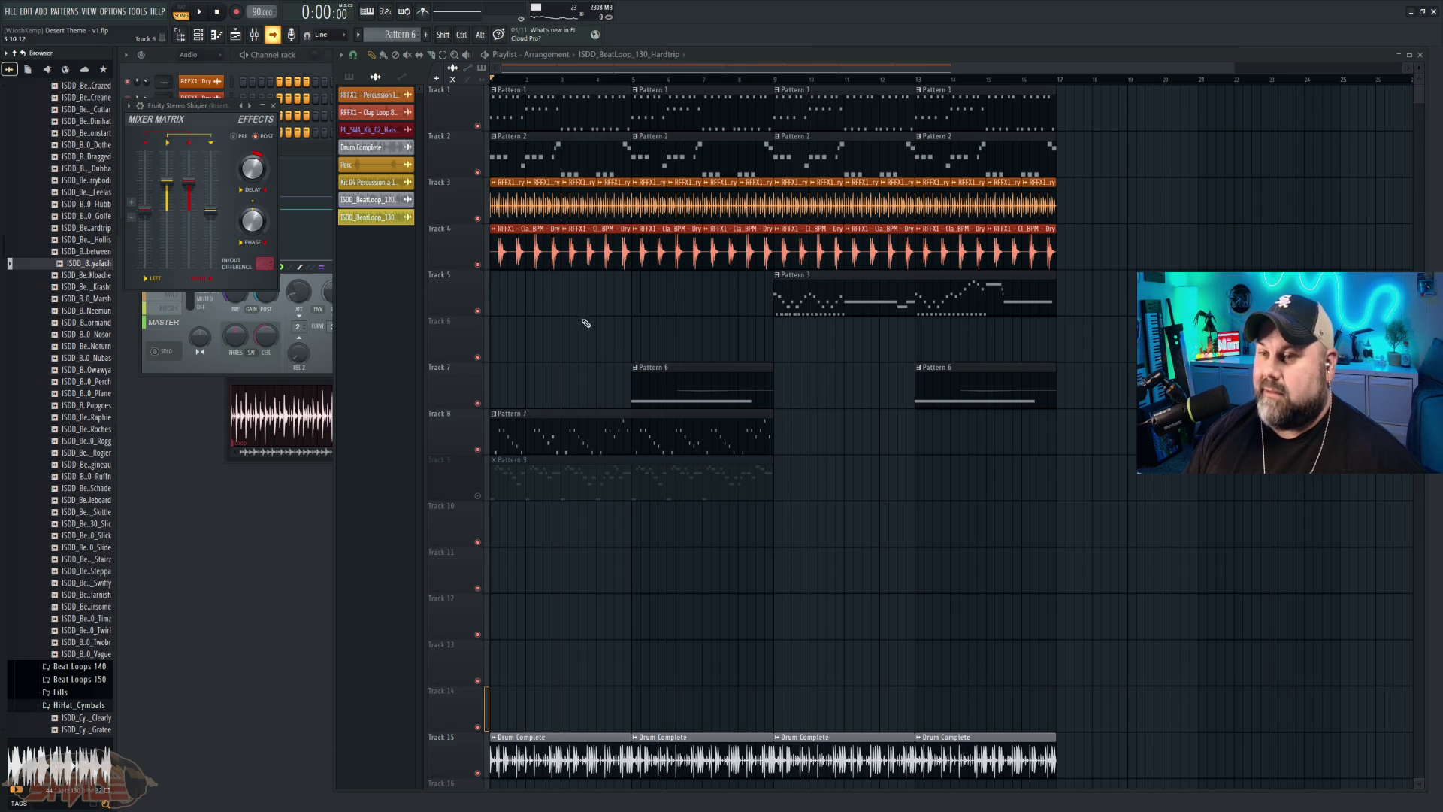
Step: Move the Stereo Shaper aside, play with Track 9 briefly unmuted, then delete the Pattern 9 clip
mouse_move(181, 109)
mouse_down()
mouse_move(224, 482)
mouse_move(197, 492)
mouse_up()
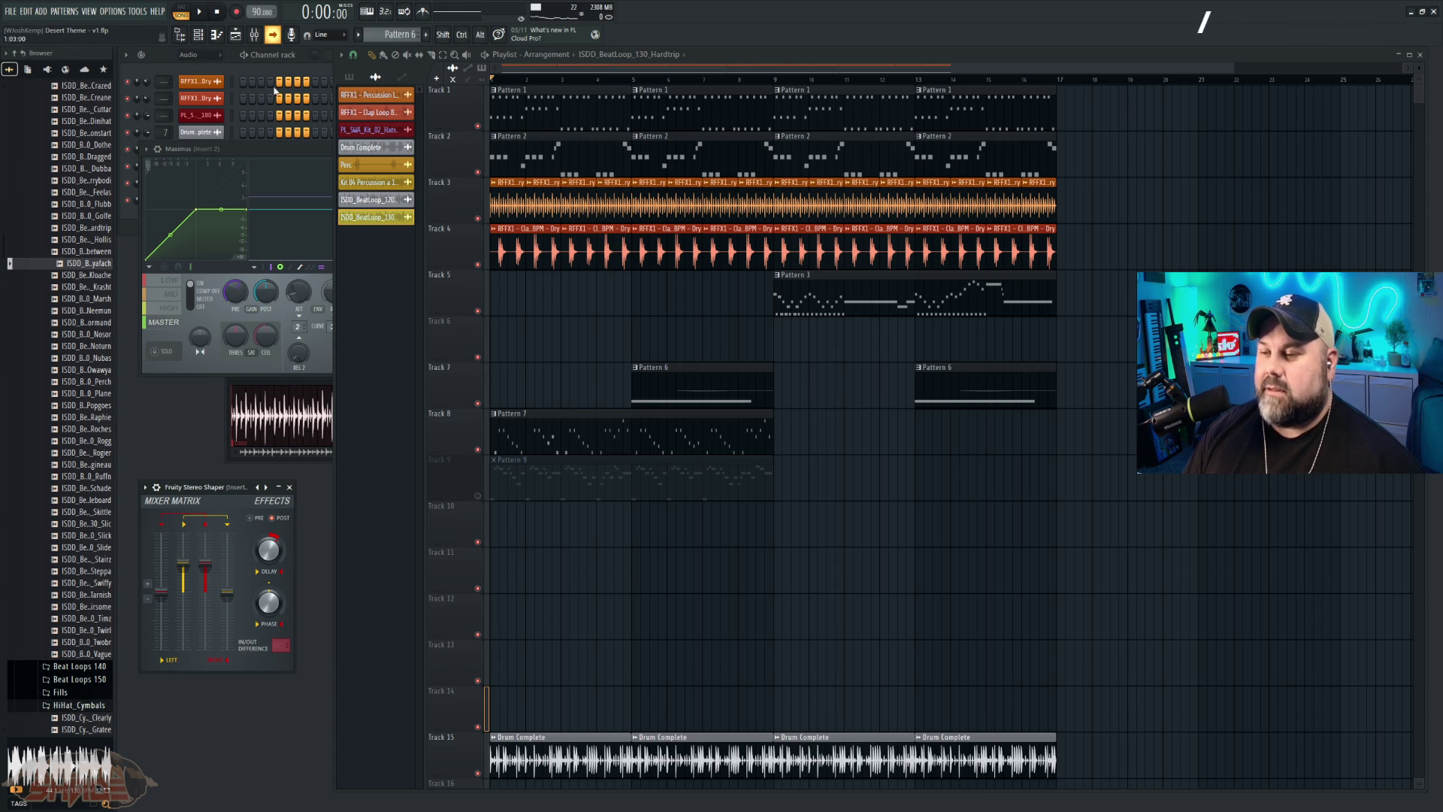
key(space)
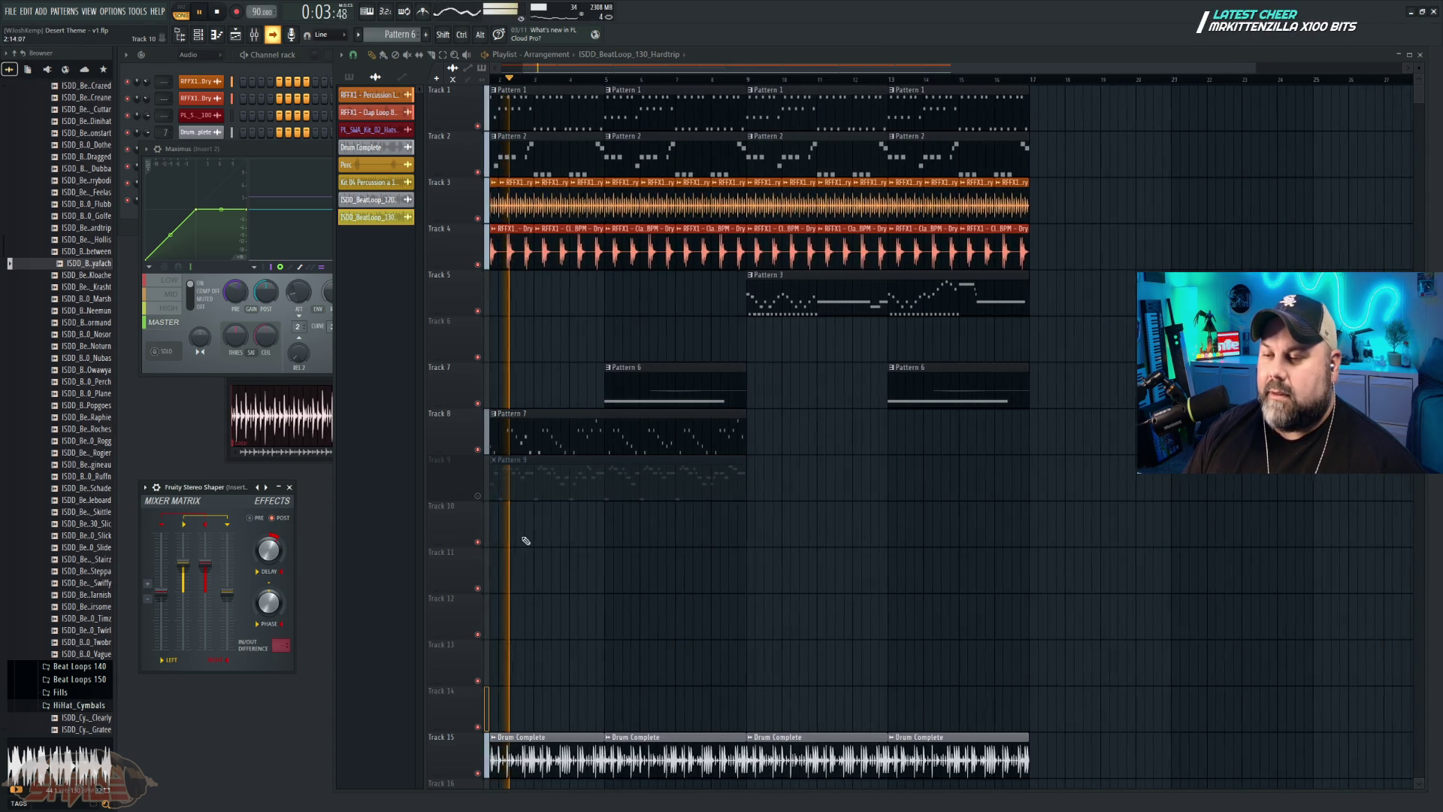
click(478, 495)
click(478, 495)
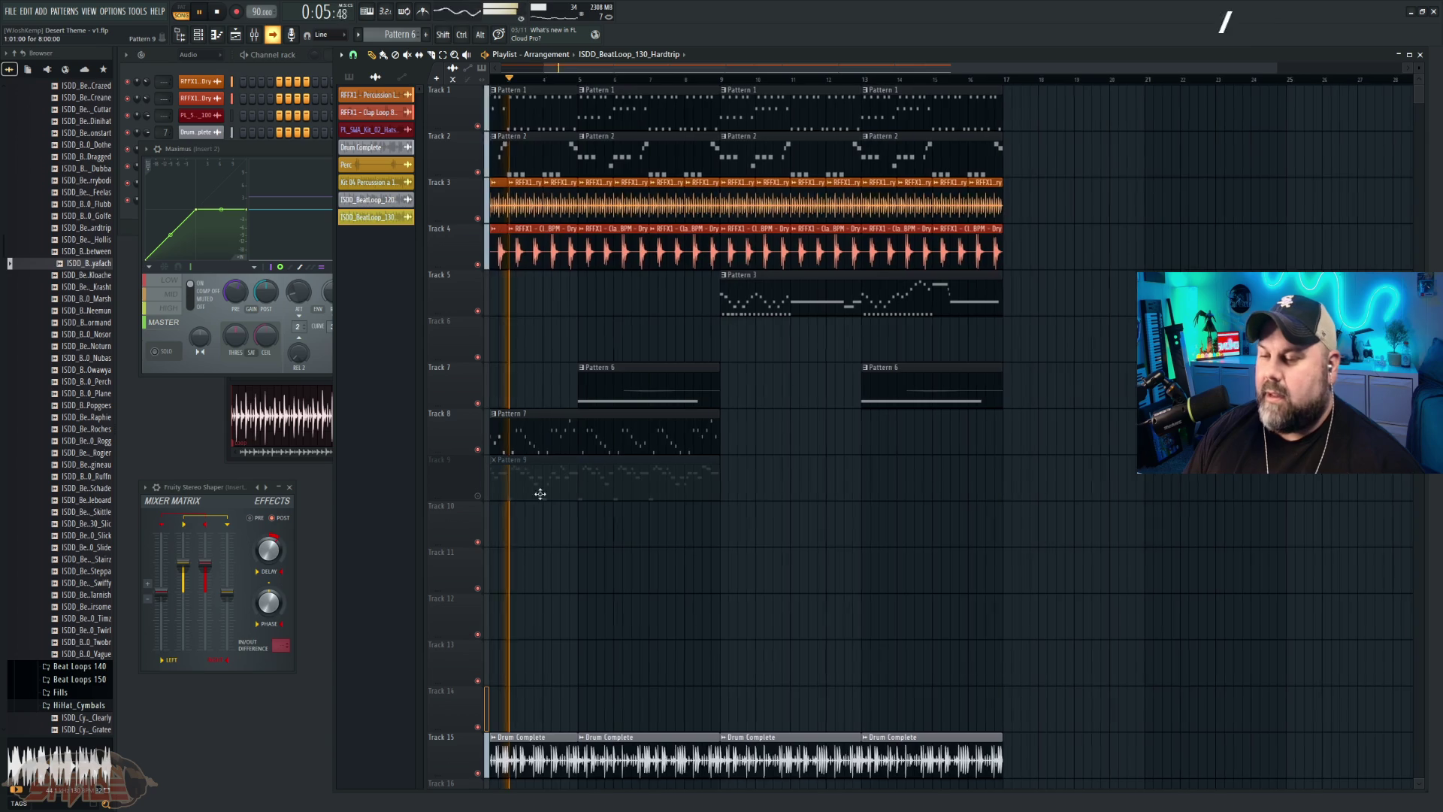
right_click(578, 464)
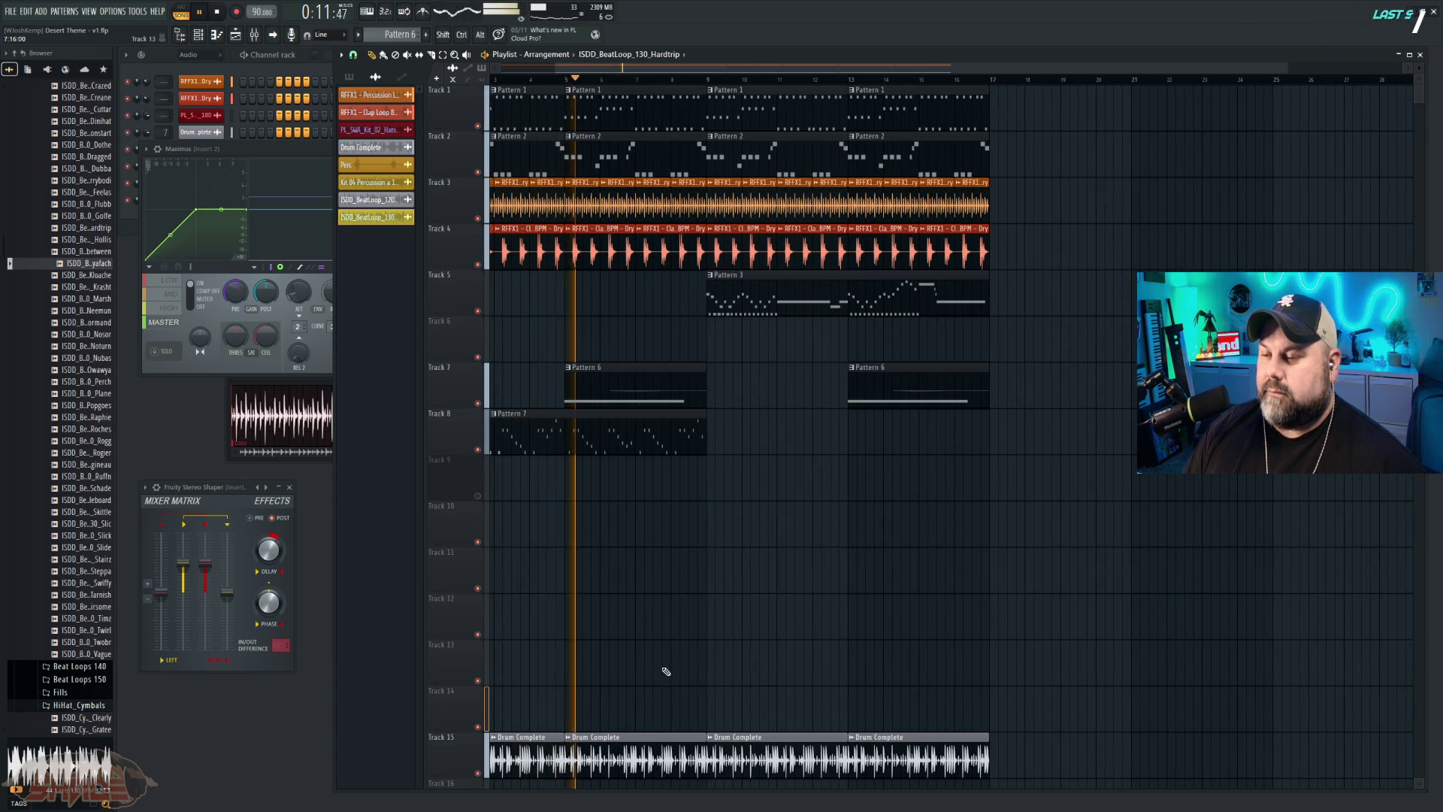
scroll(76, 615, down, 6)
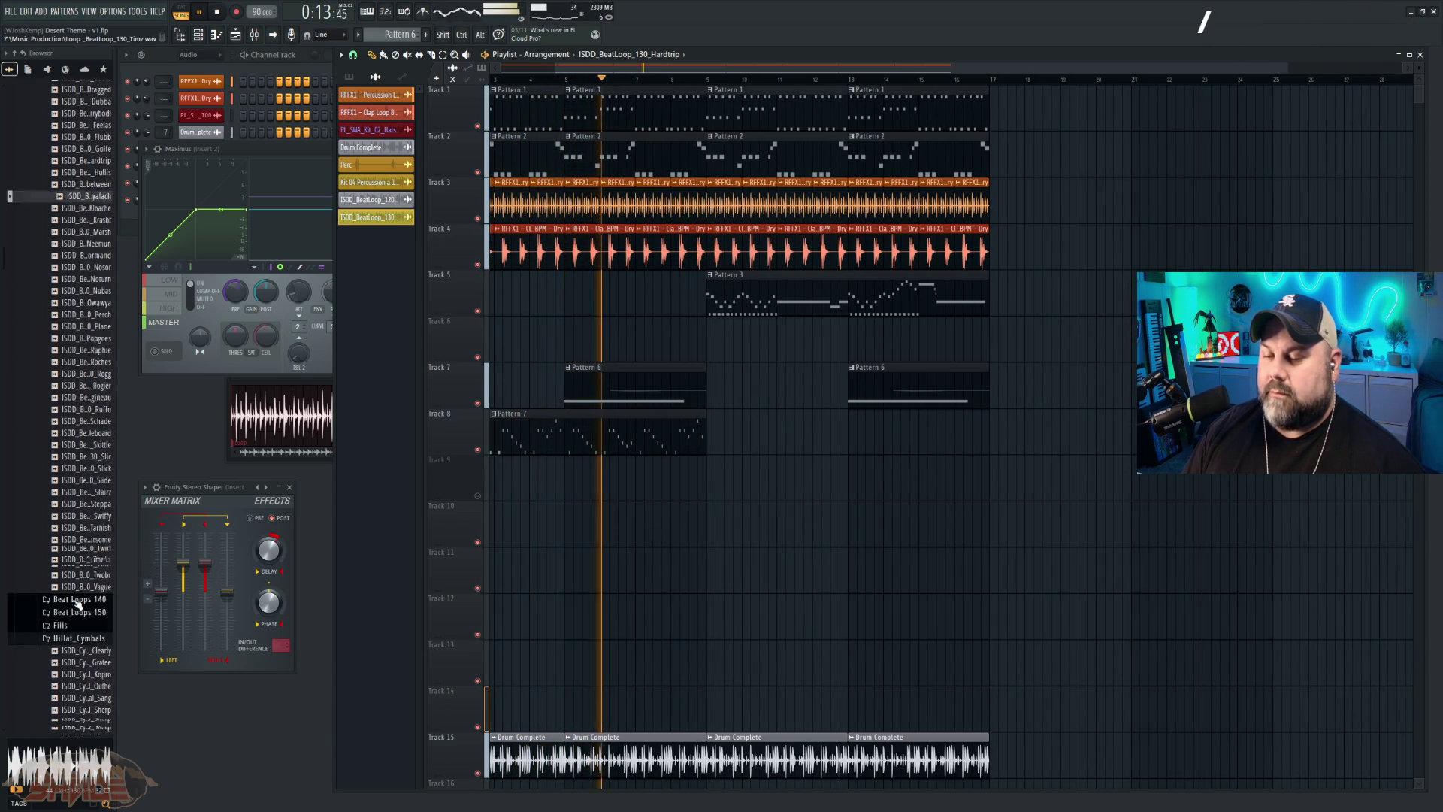
scroll(75, 613, down, 2)
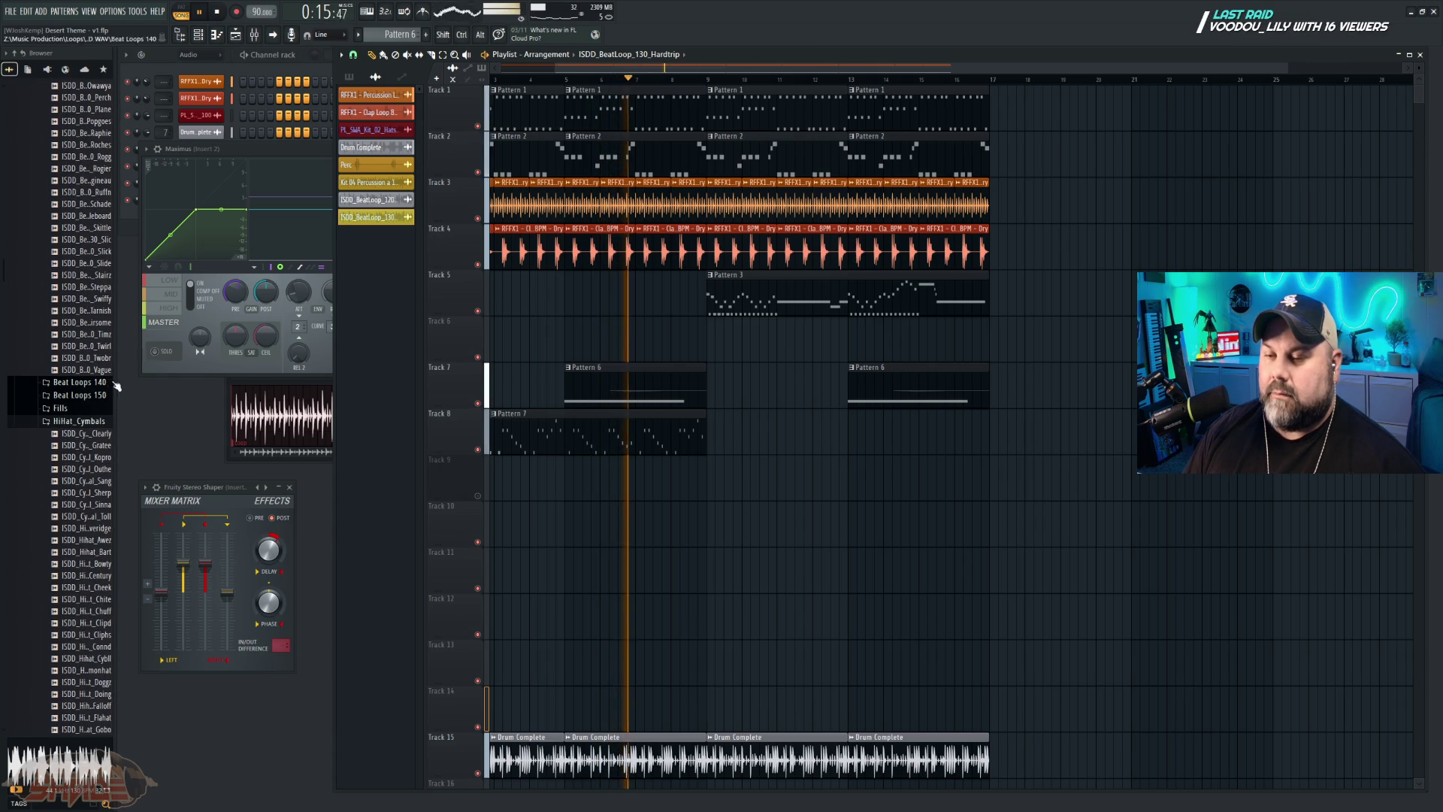
scroll(75, 436, up, 15)
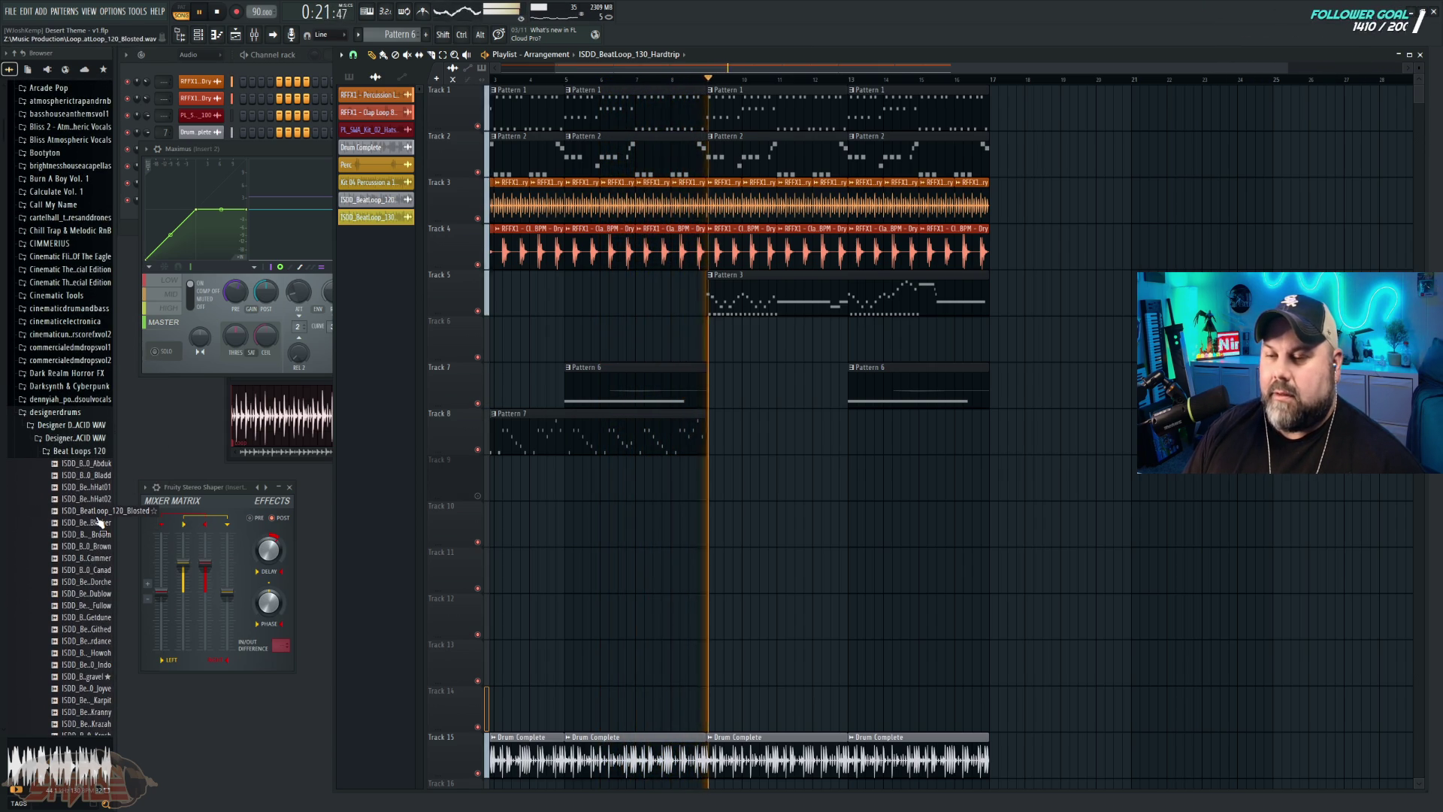
Step: Widen the browser, preview Bigruv, Blayer and Blooty, and play Blooty placed at Track 14's start
drag(117, 321, 200, 321)
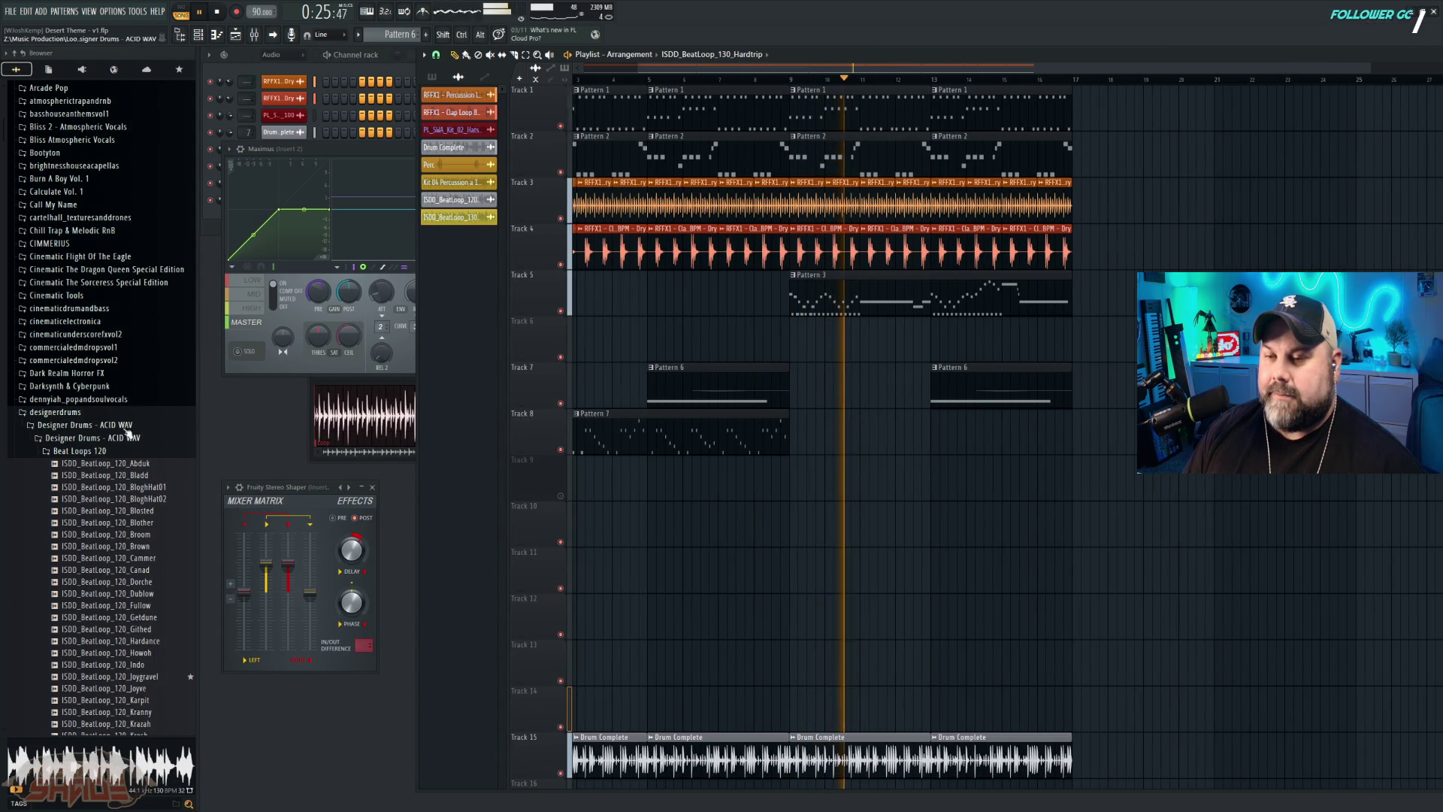
scroll(123, 511, down, 5)
scroll(123, 511, down, 15)
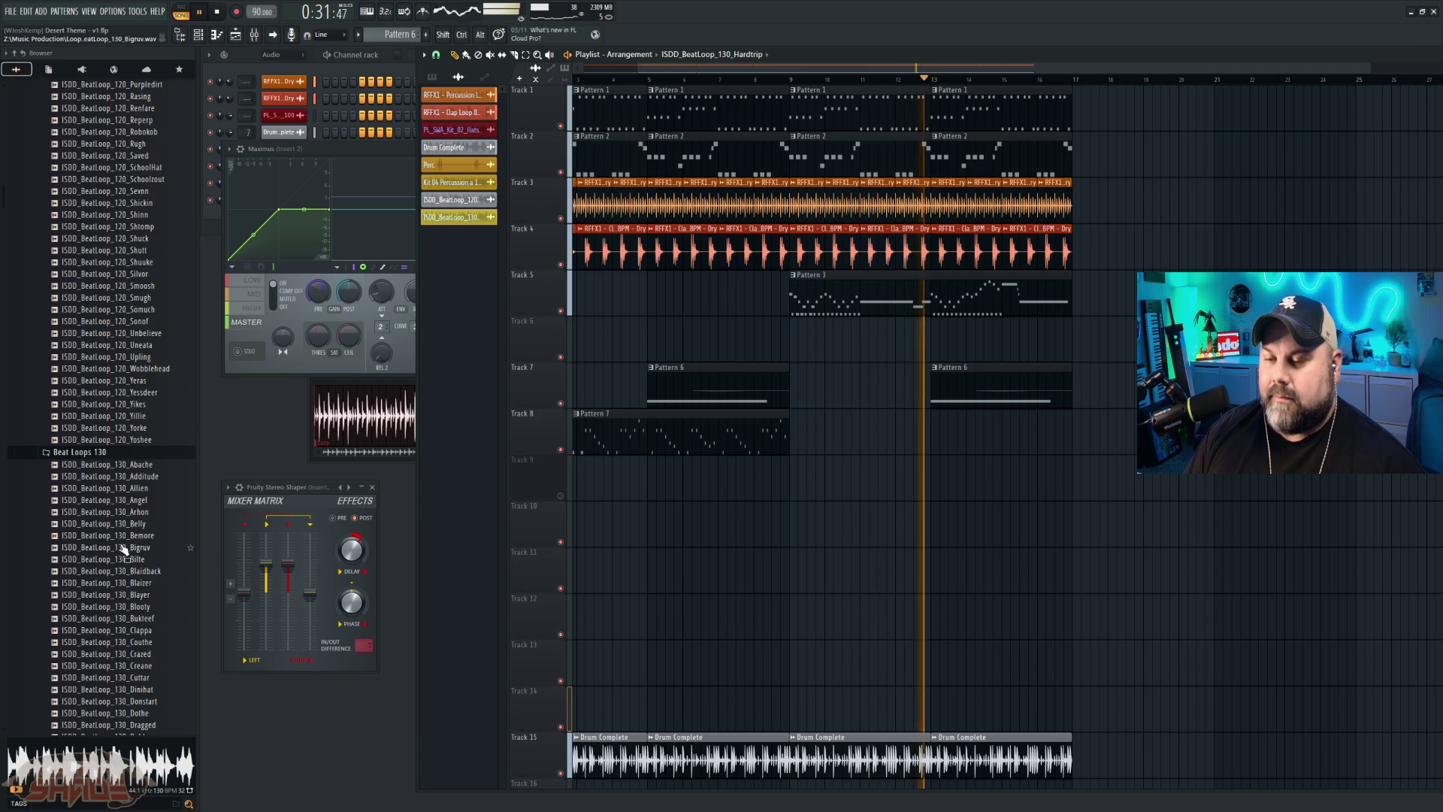
key(space)
click(112, 549)
click(113, 595)
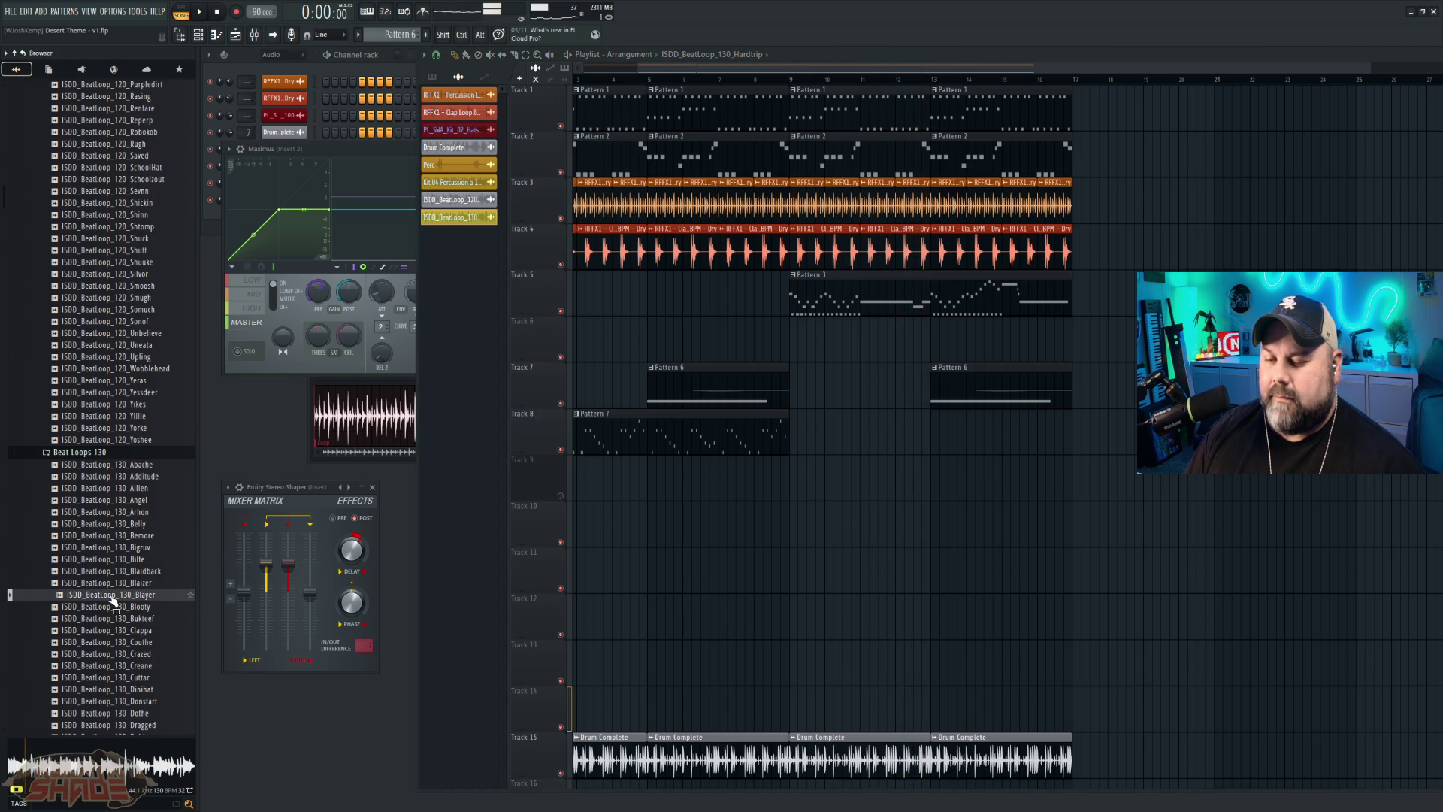
click(113, 608)
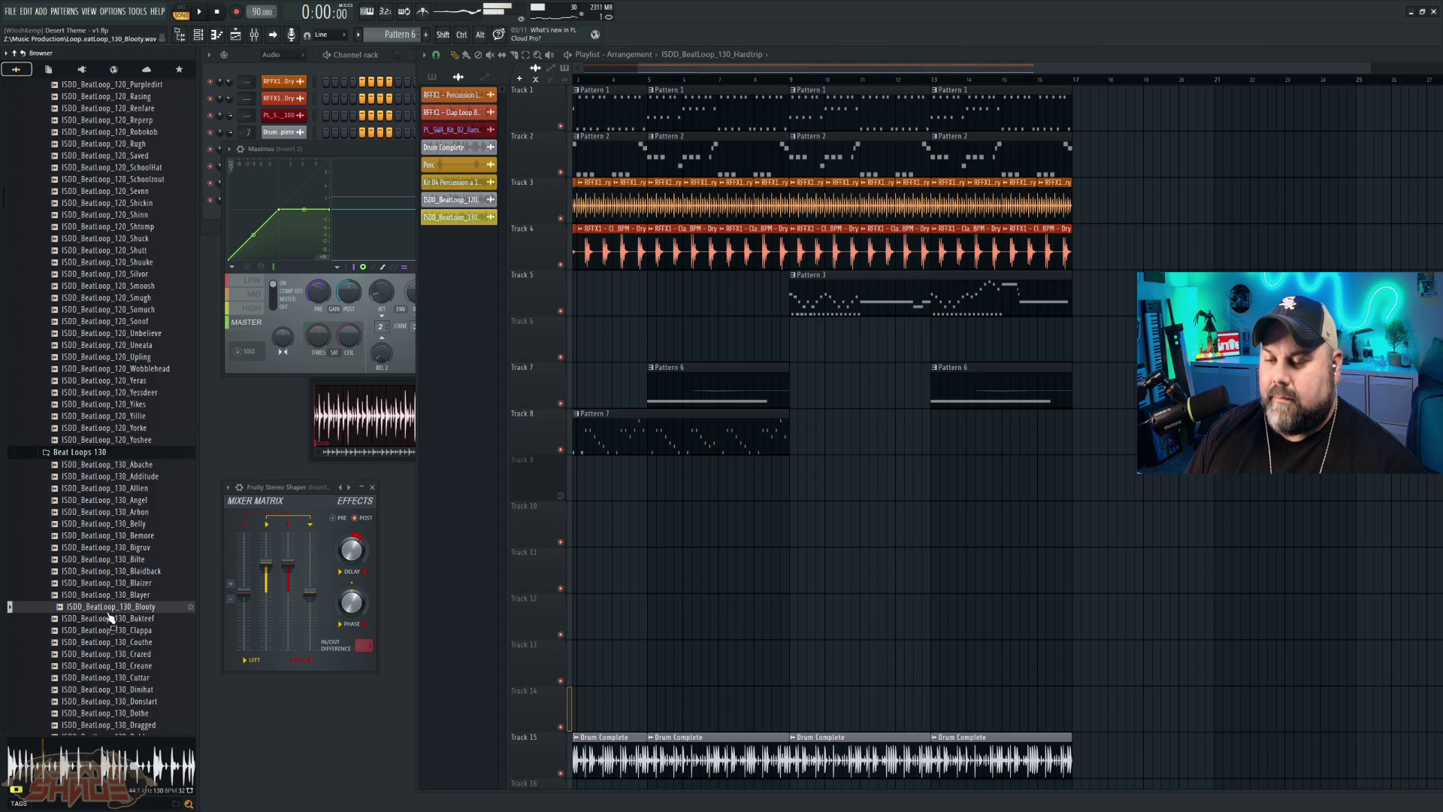
mouse_move(483, 681)
mouse_down()
mouse_move(653, 707)
mouse_move(586, 704)
mouse_up()
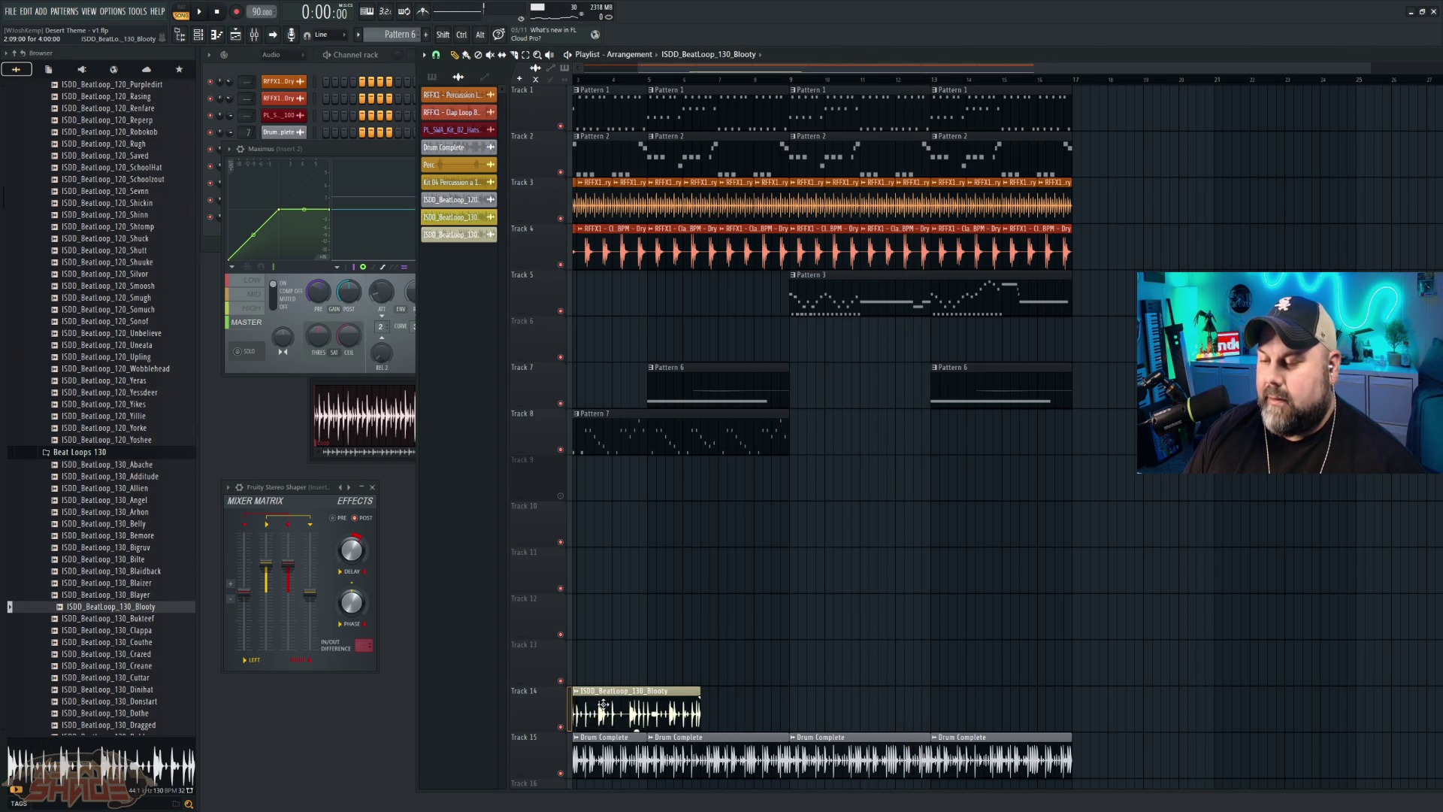
key(space)
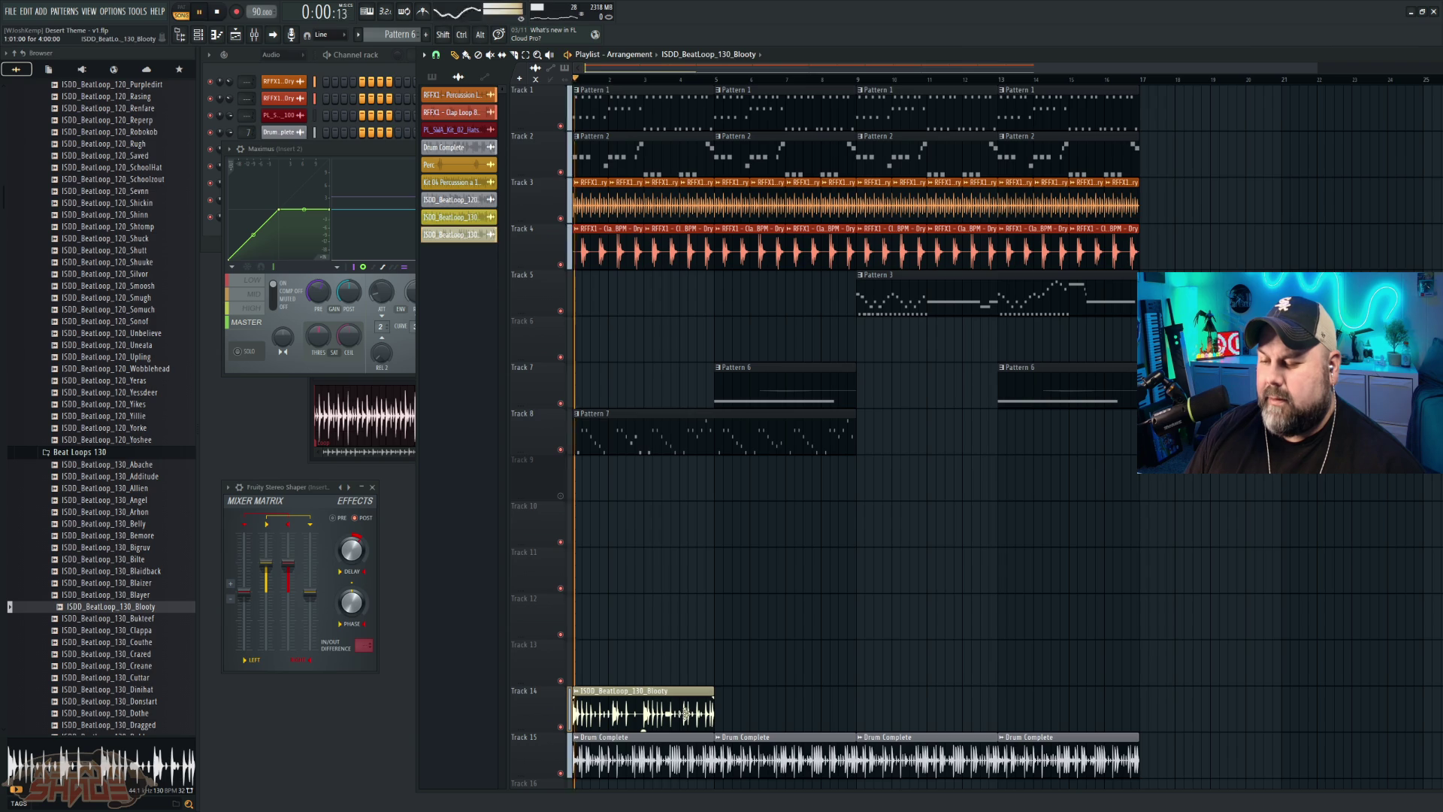
Step: Delete the Blooty clip and preview the Creane, Donstart, Hardtrip, Raphie and Rogg loops
right_click(650, 690)
key(space)
click(135, 665)
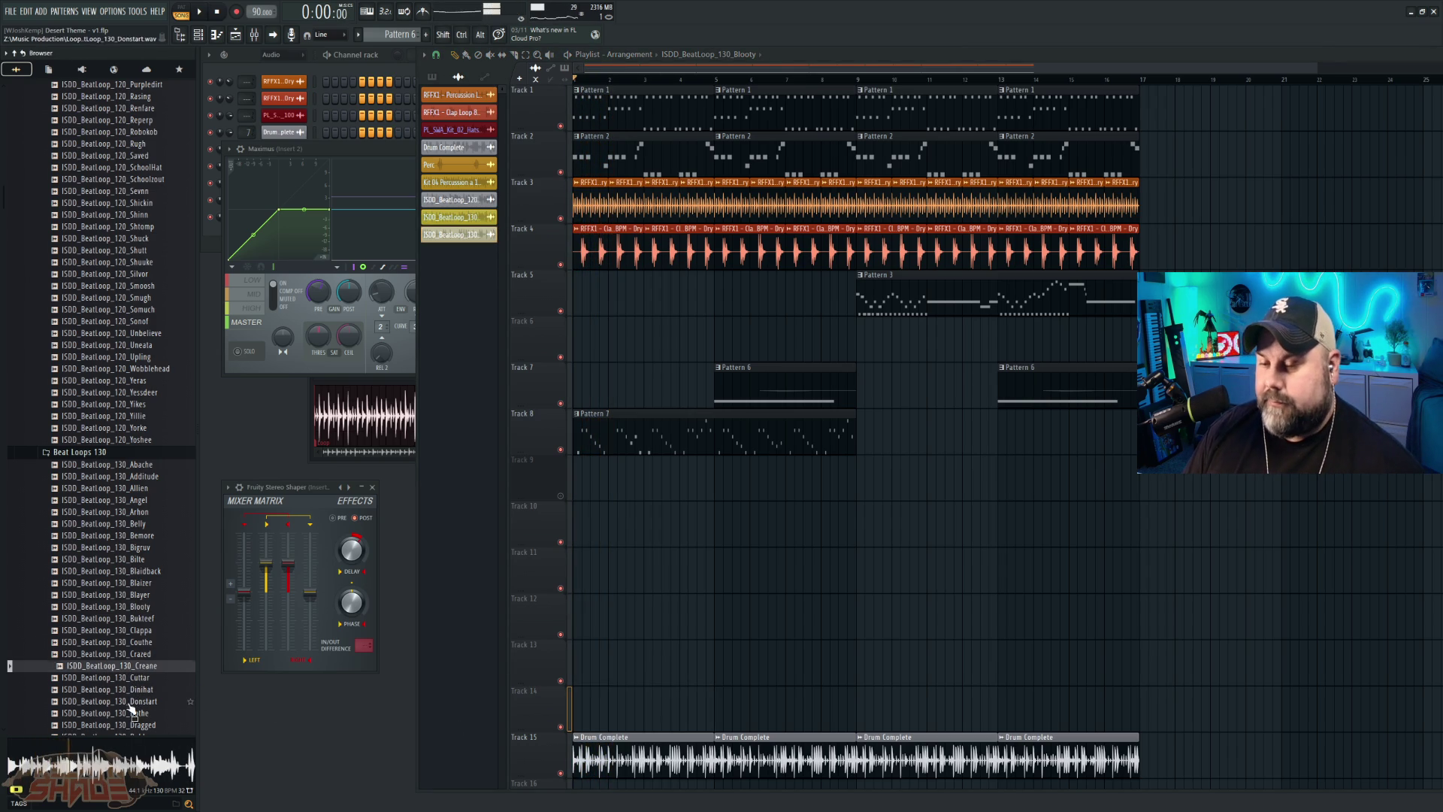
click(134, 702)
scroll(128, 683, down, 6)
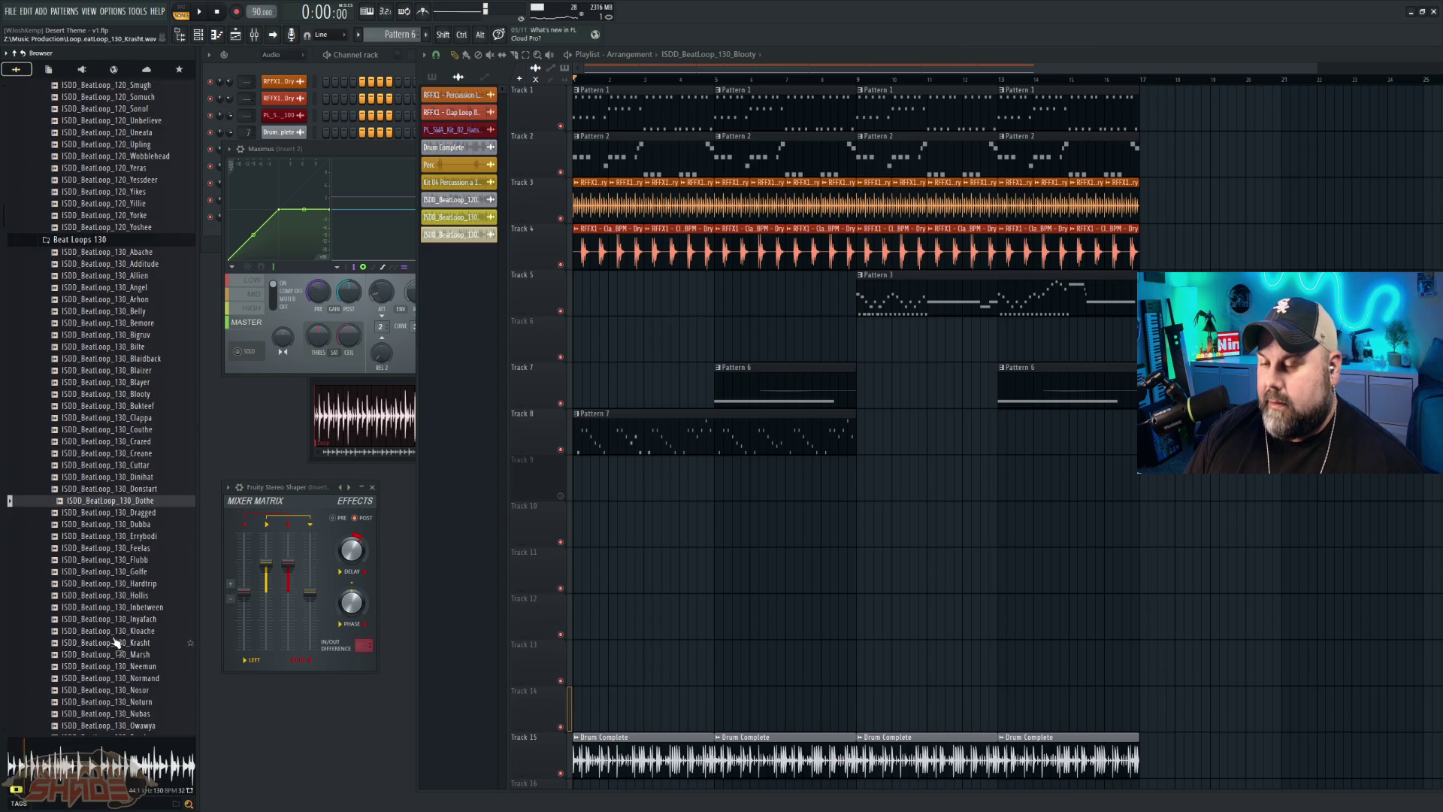
click(82, 583)
scroll(120, 661, down, 6)
click(96, 560)
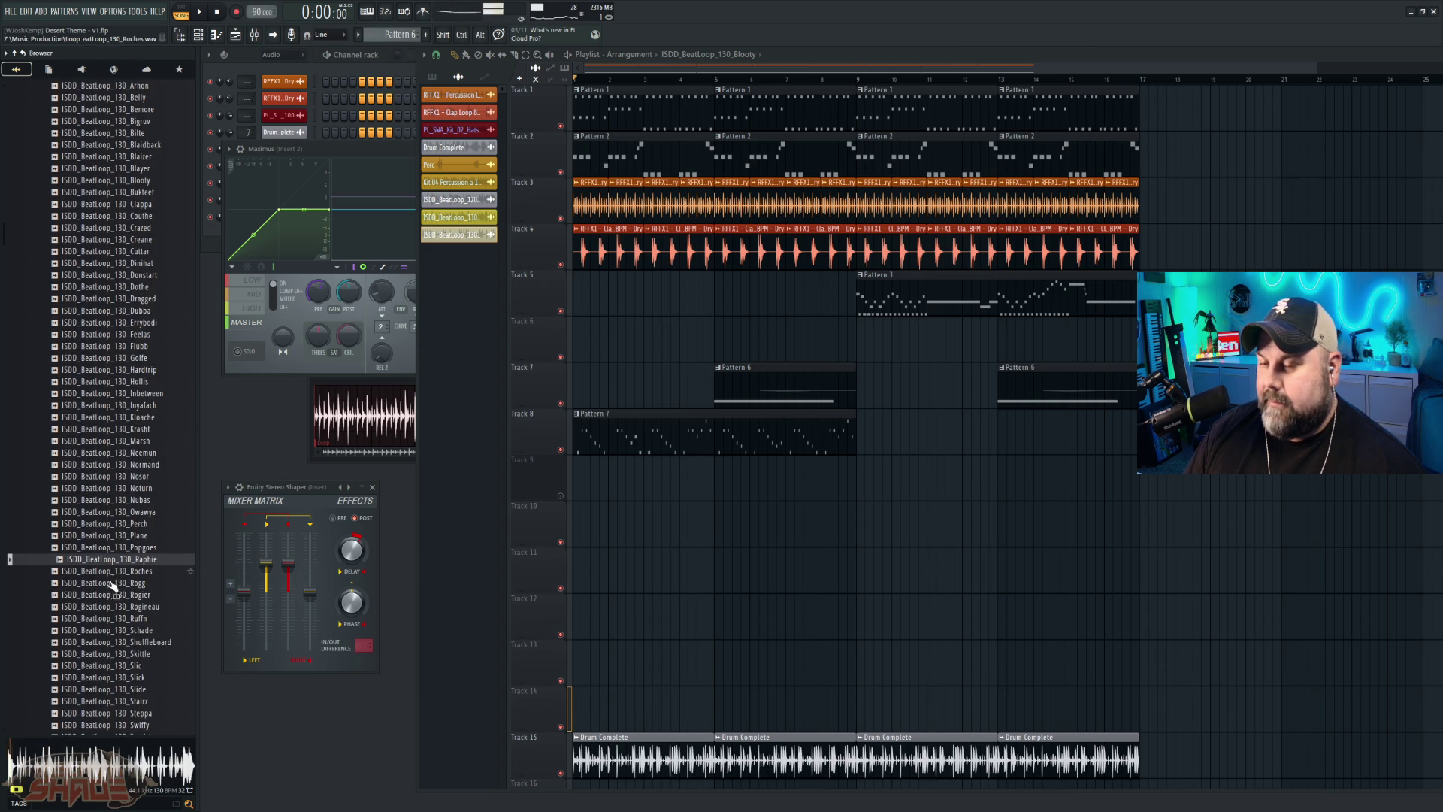
click(106, 583)
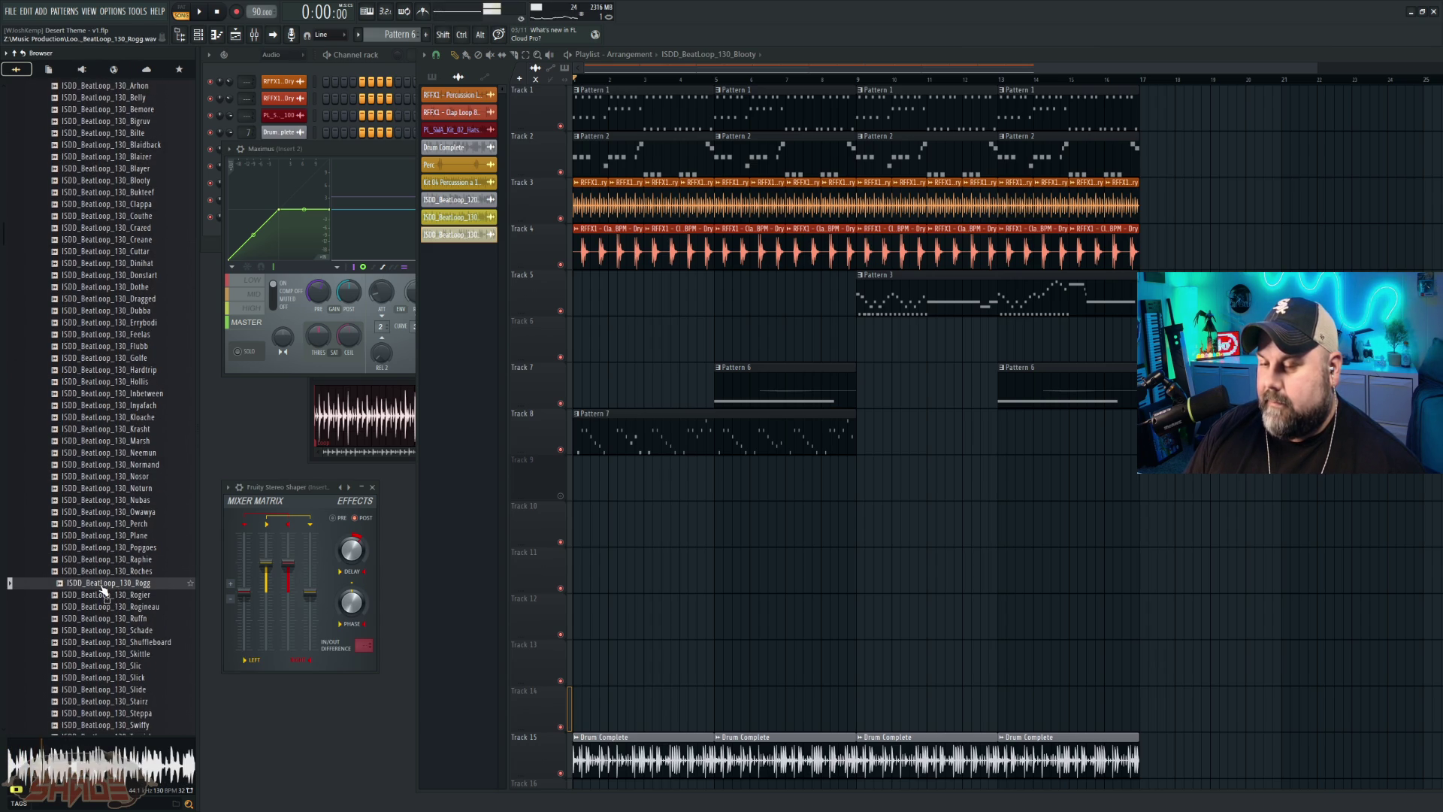
Step: Place the Rogg loop at bar 1 of Track 14, audition it, and open its sample settings
mouse_move(105, 590)
mouse_down()
mouse_move(526, 699)
mouse_move(593, 695)
mouse_up()
key(space)
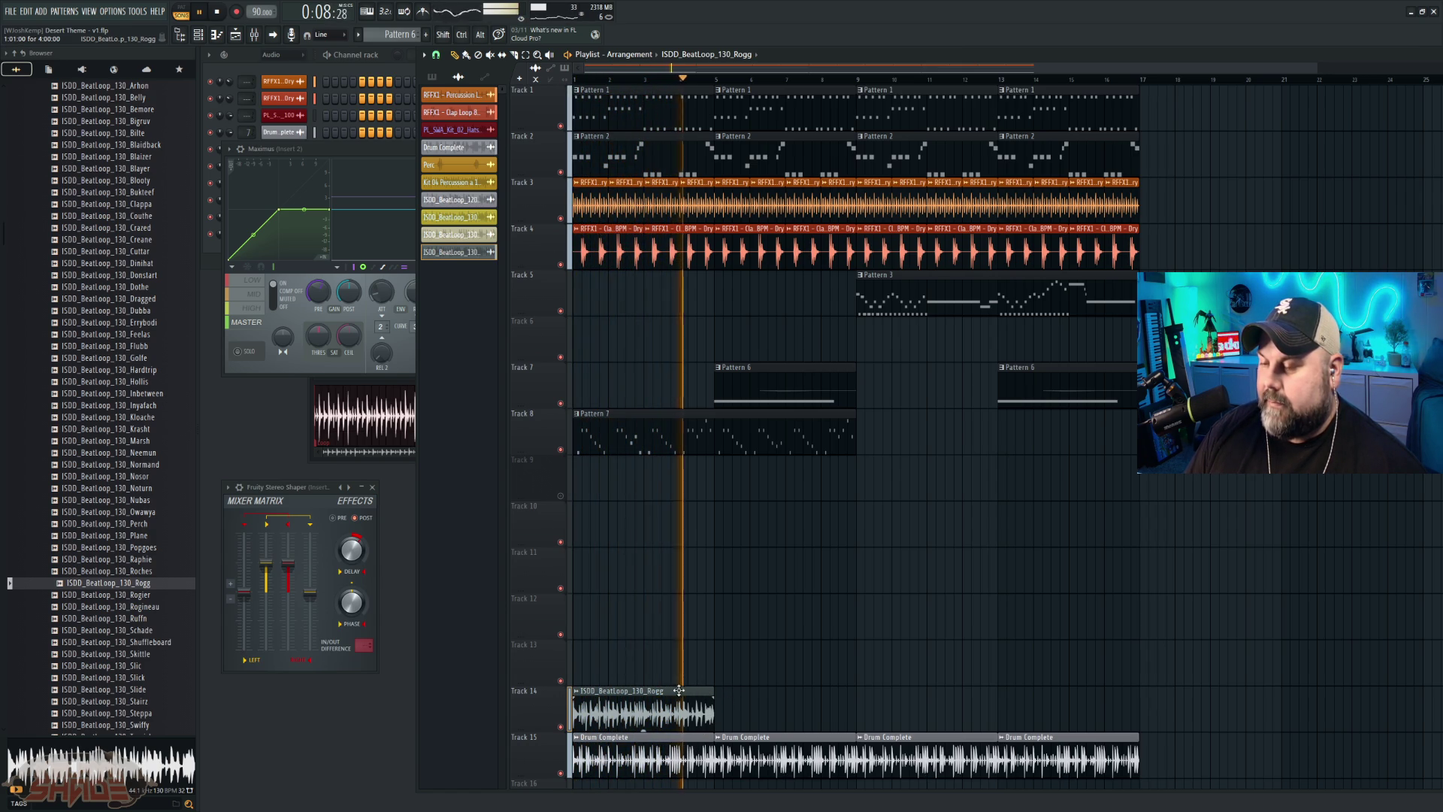
key(space)
double_click(691, 691)
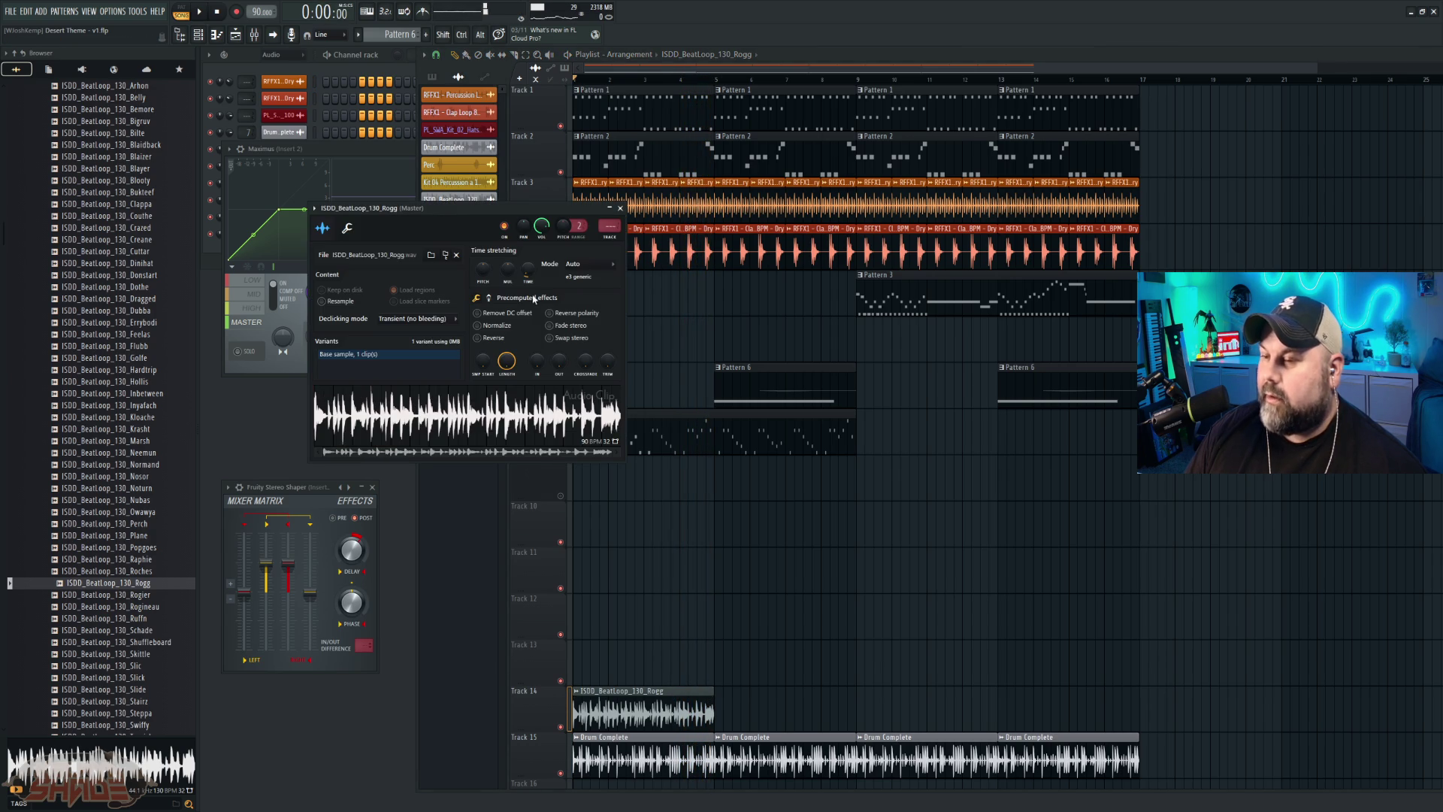
Step: Stretch the Rogg clip to 180 BPM in Auto mode and play the sped-up loop
click(584, 271)
click(614, 276)
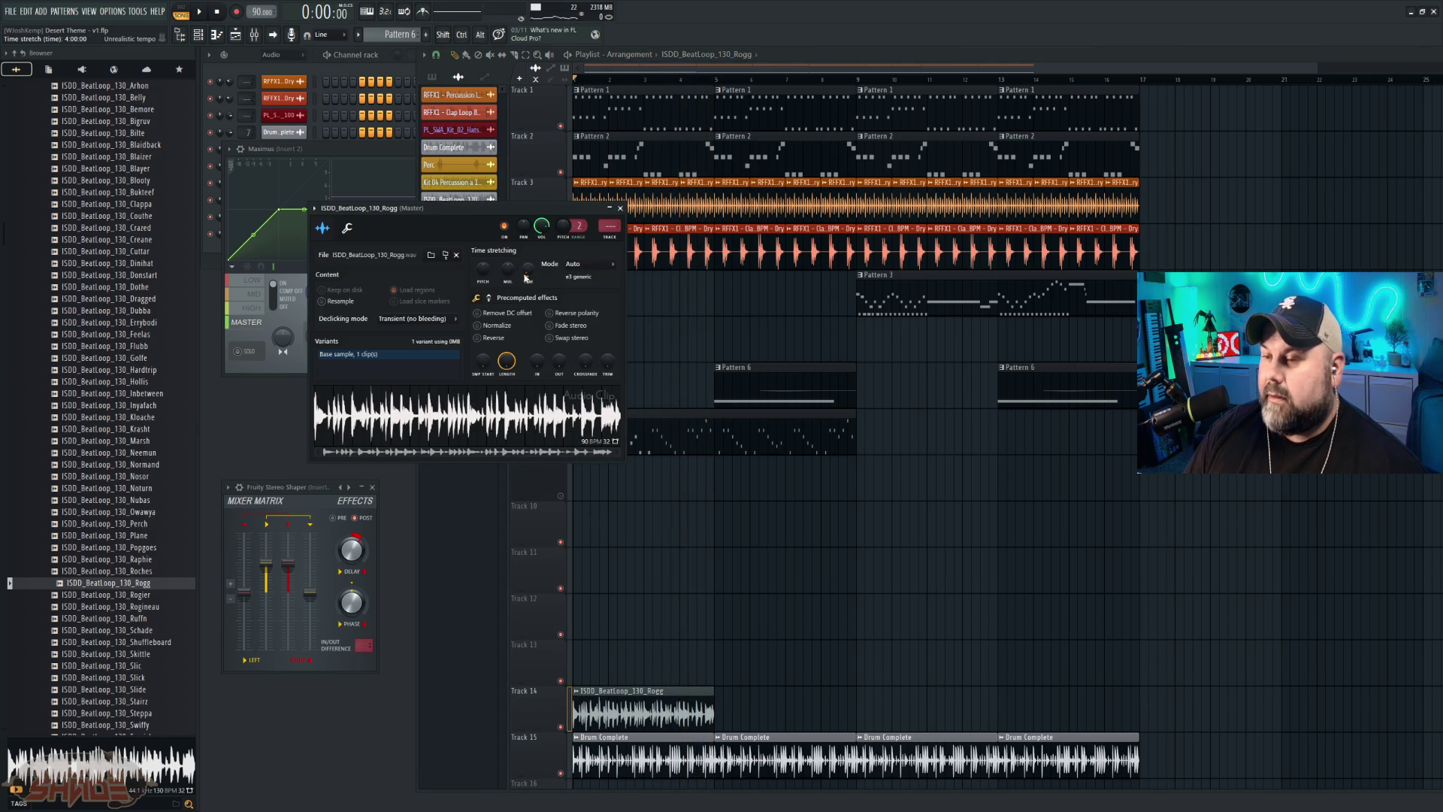
drag(527, 268, 527, 301)
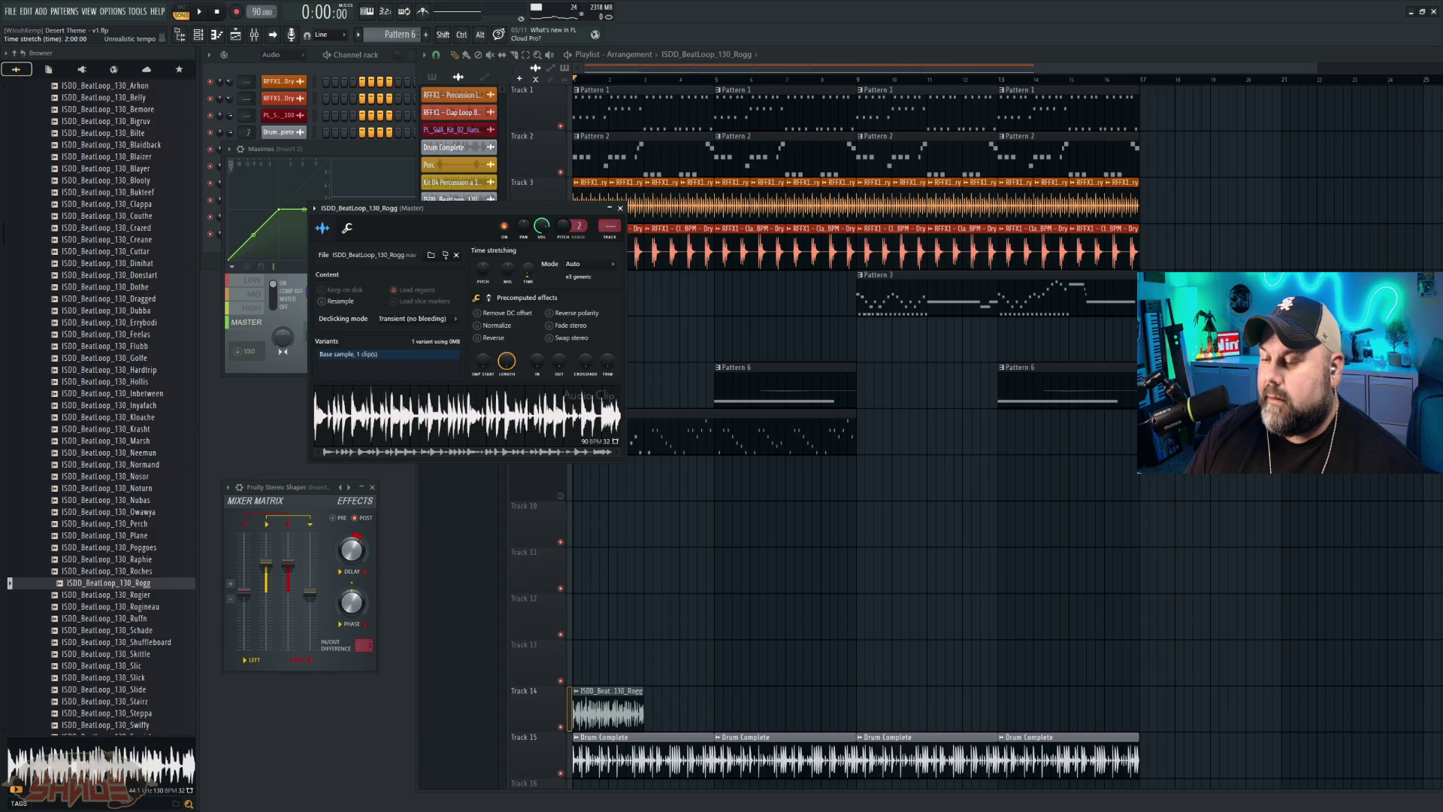
key(space)
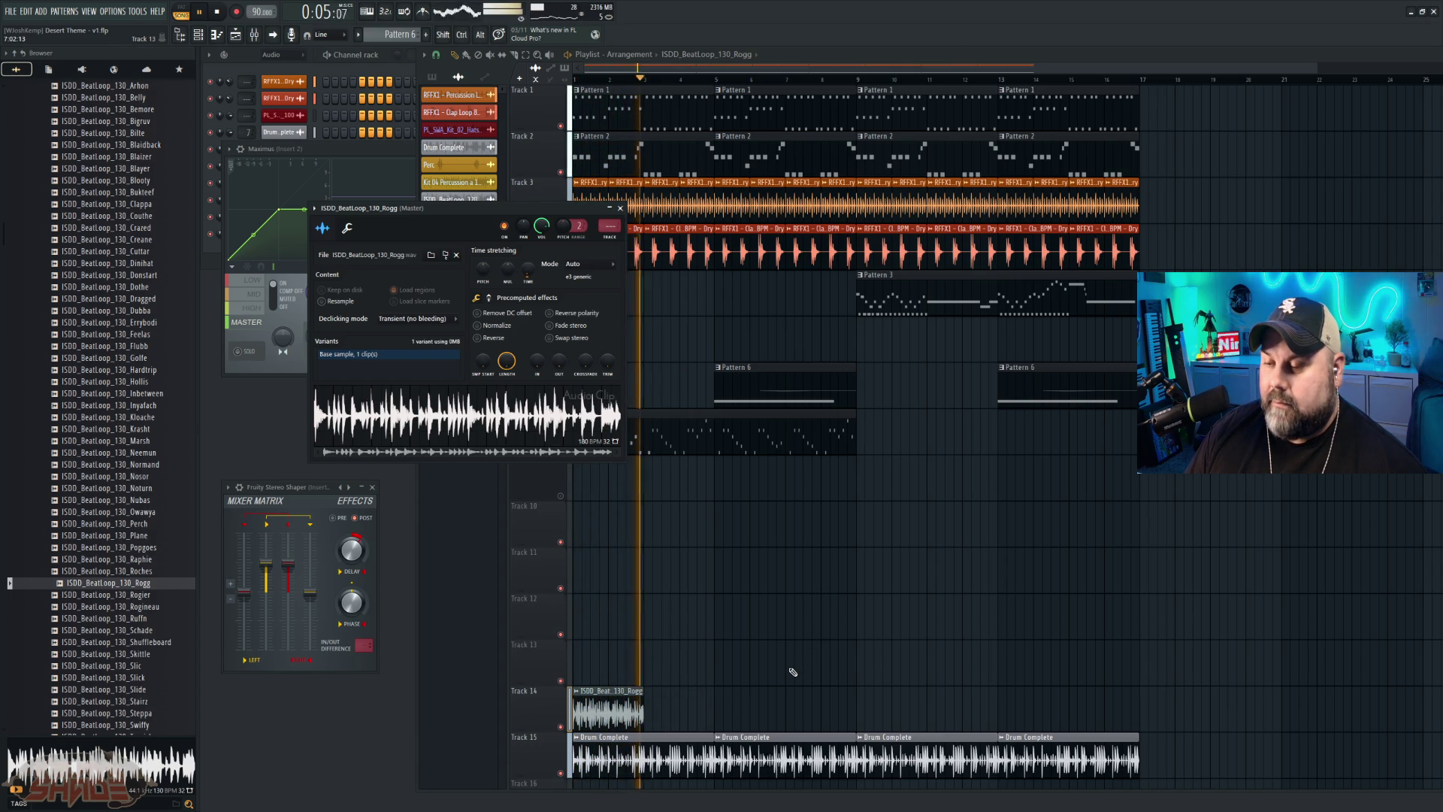
key(space)
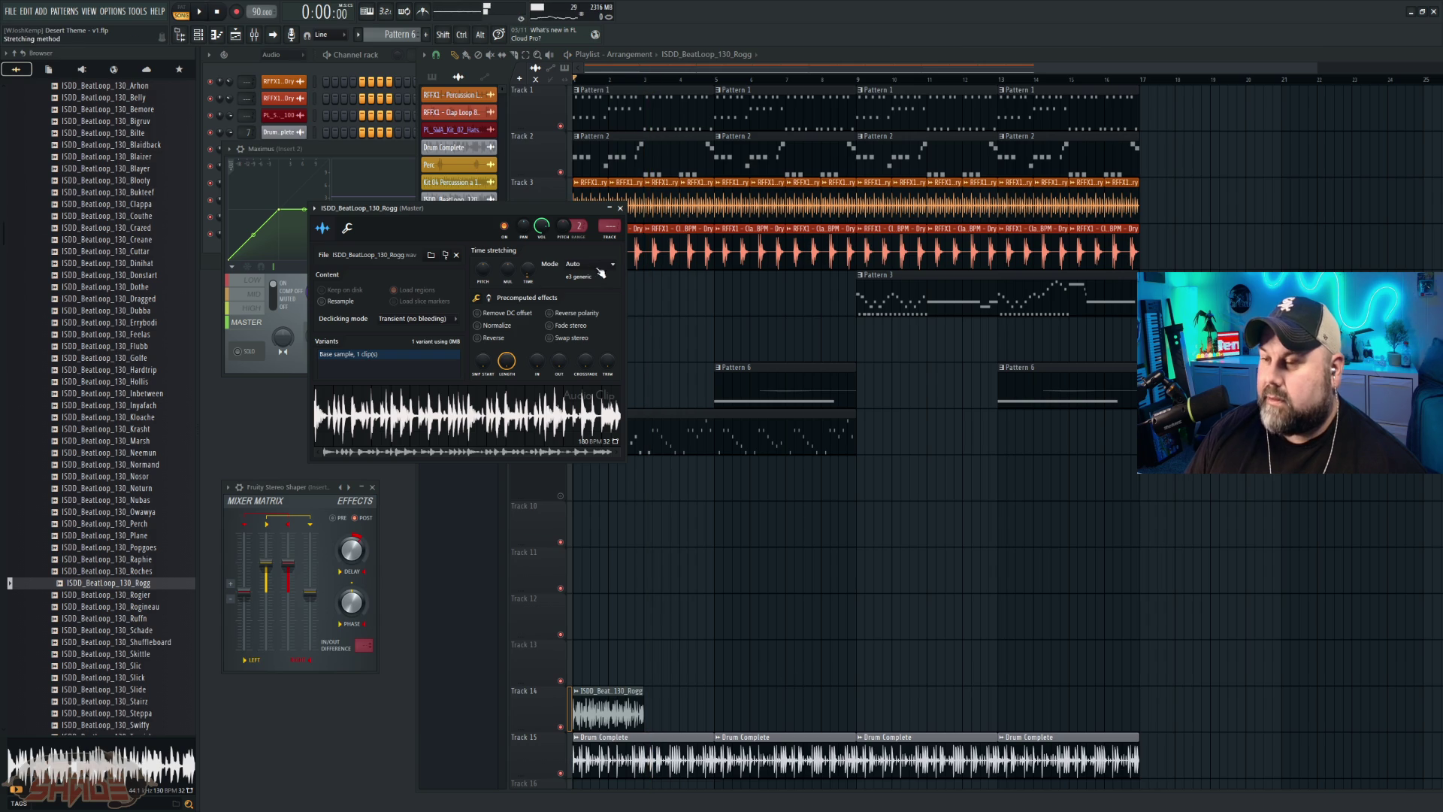
Step: Return the Rogg loop to its original 90 BPM length, replay, then delete the clip
scroll(536, 273, up, 5)
key(space)
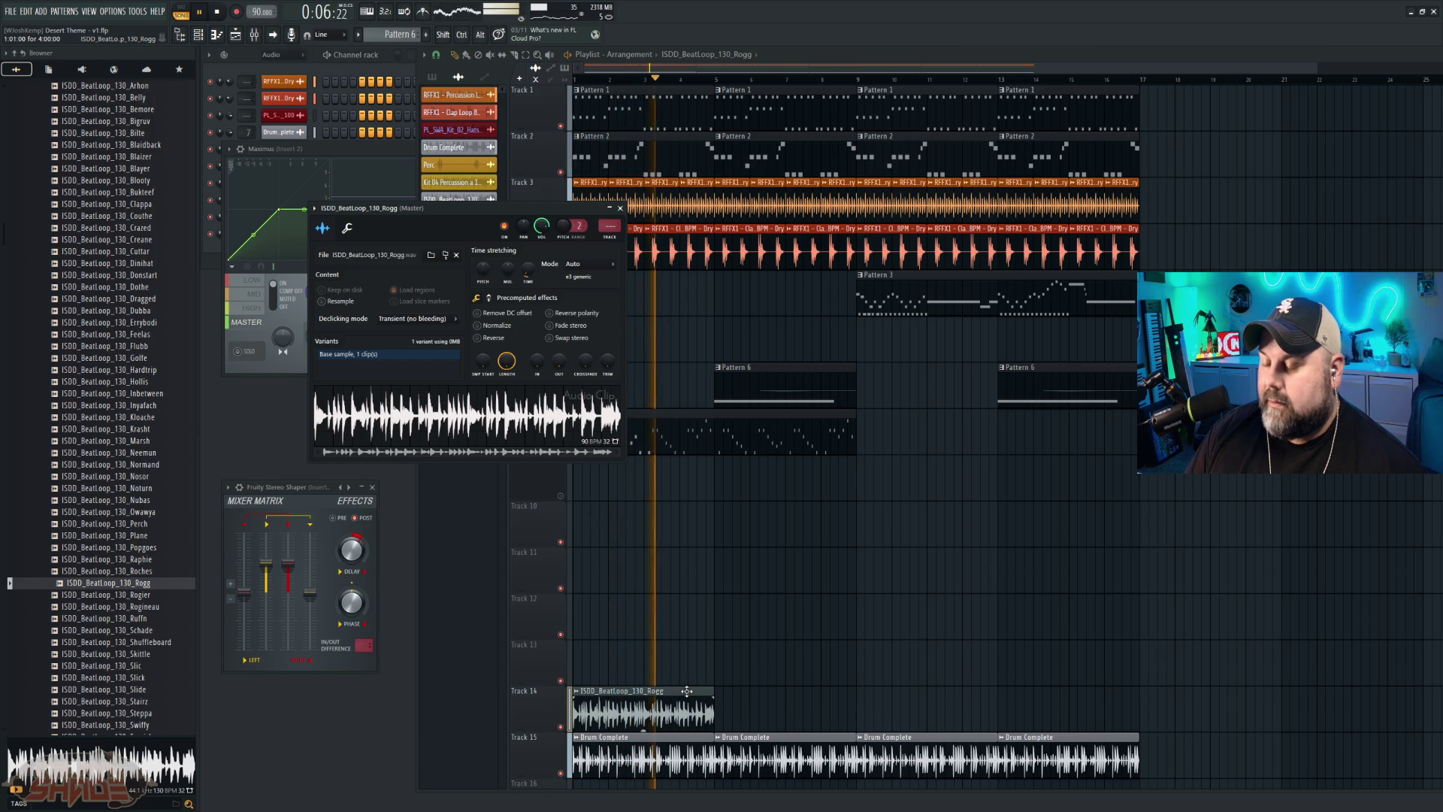
right_click(687, 692)
key(space)
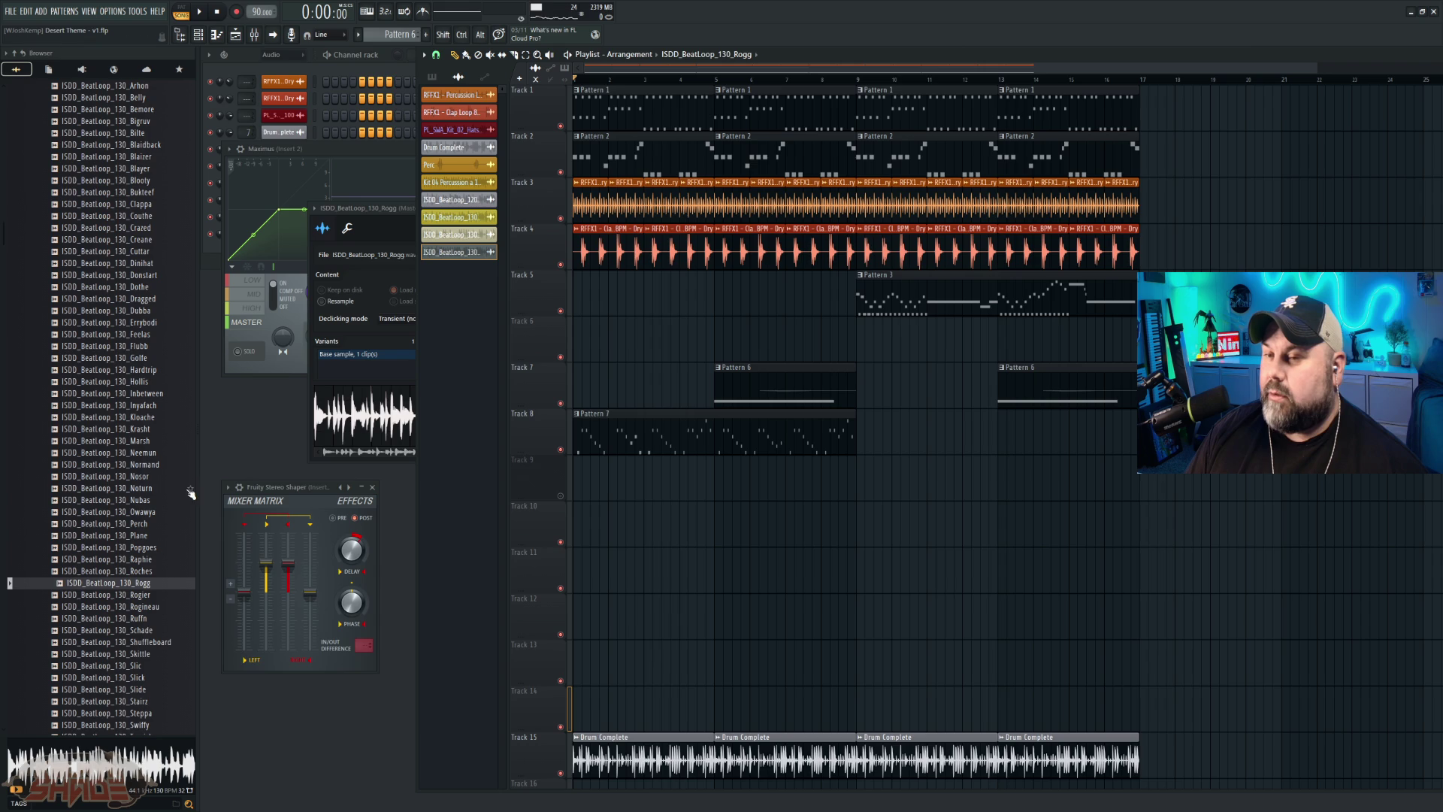
scroll(120, 541, down, 2)
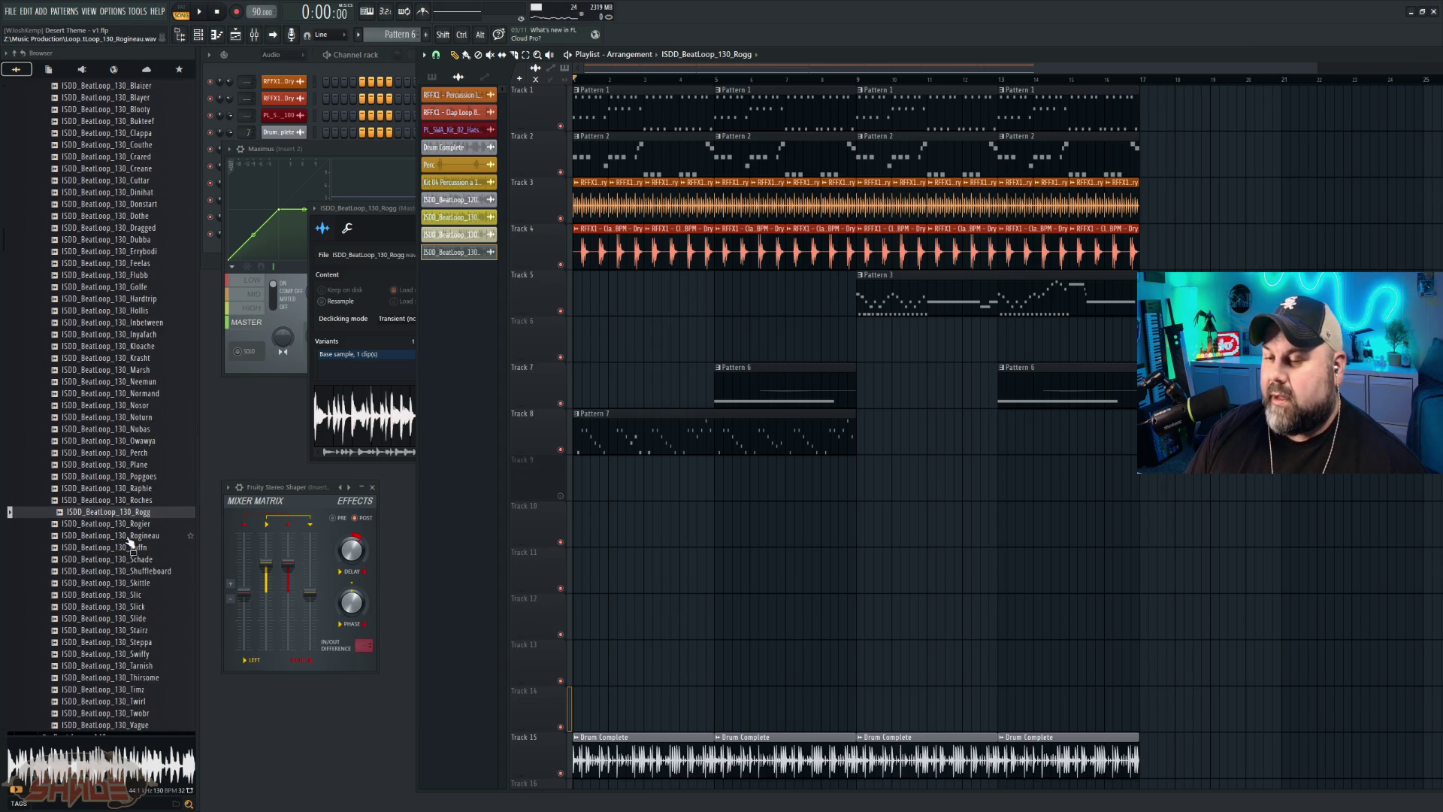
scroll(120, 609, down, 6)
click(120, 623)
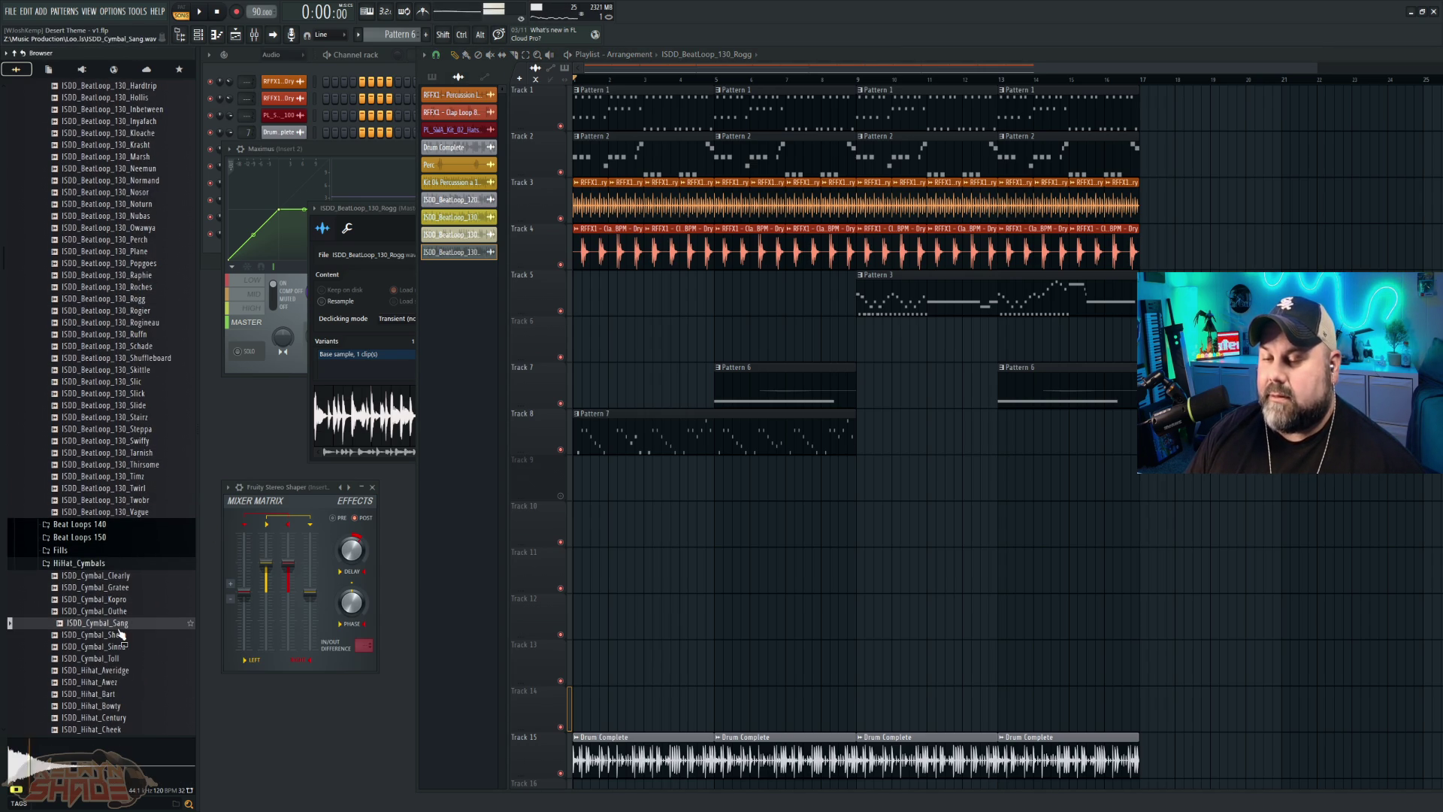
scroll(117, 623, up, 20)
click(121, 275)
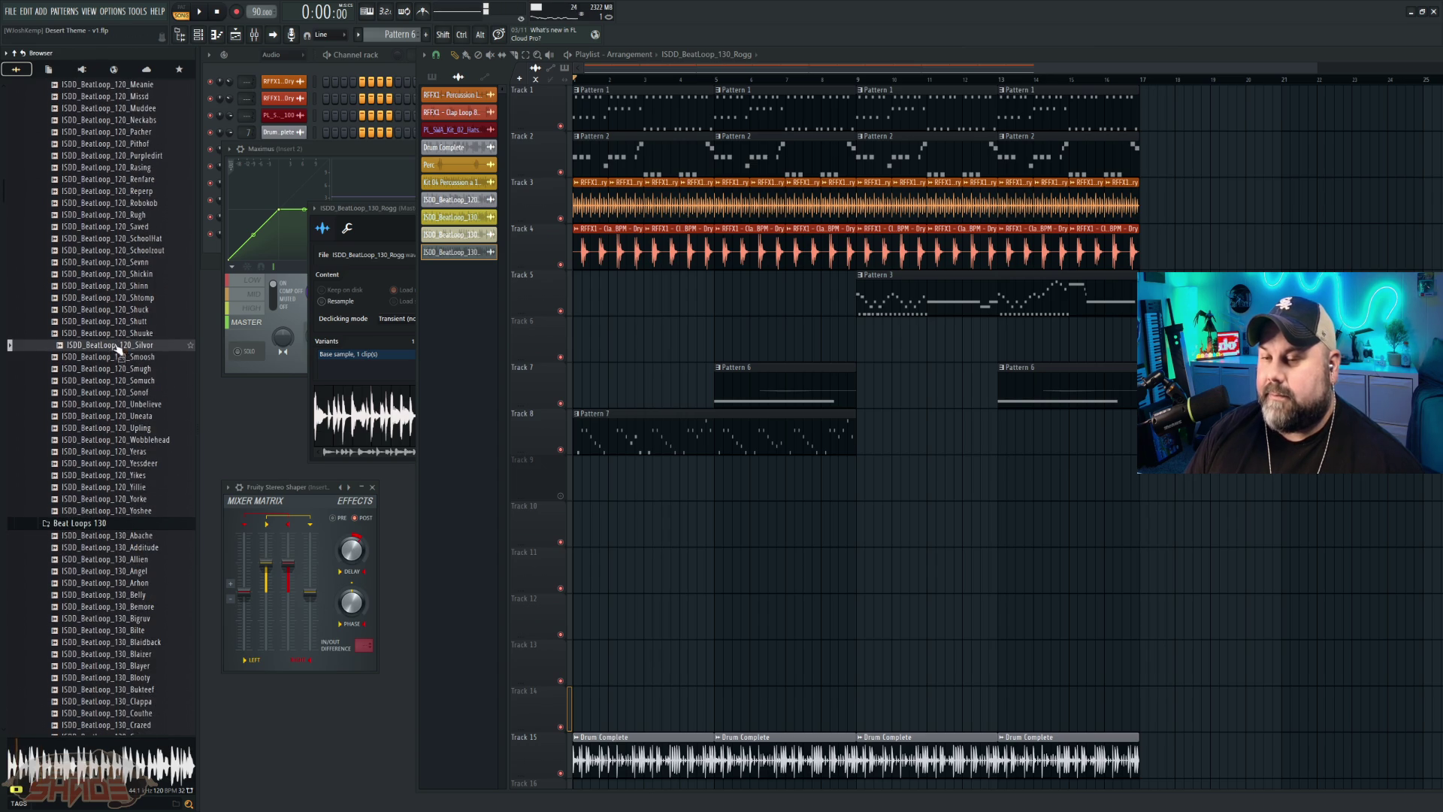
scroll(113, 293, up, 6)
click(113, 287)
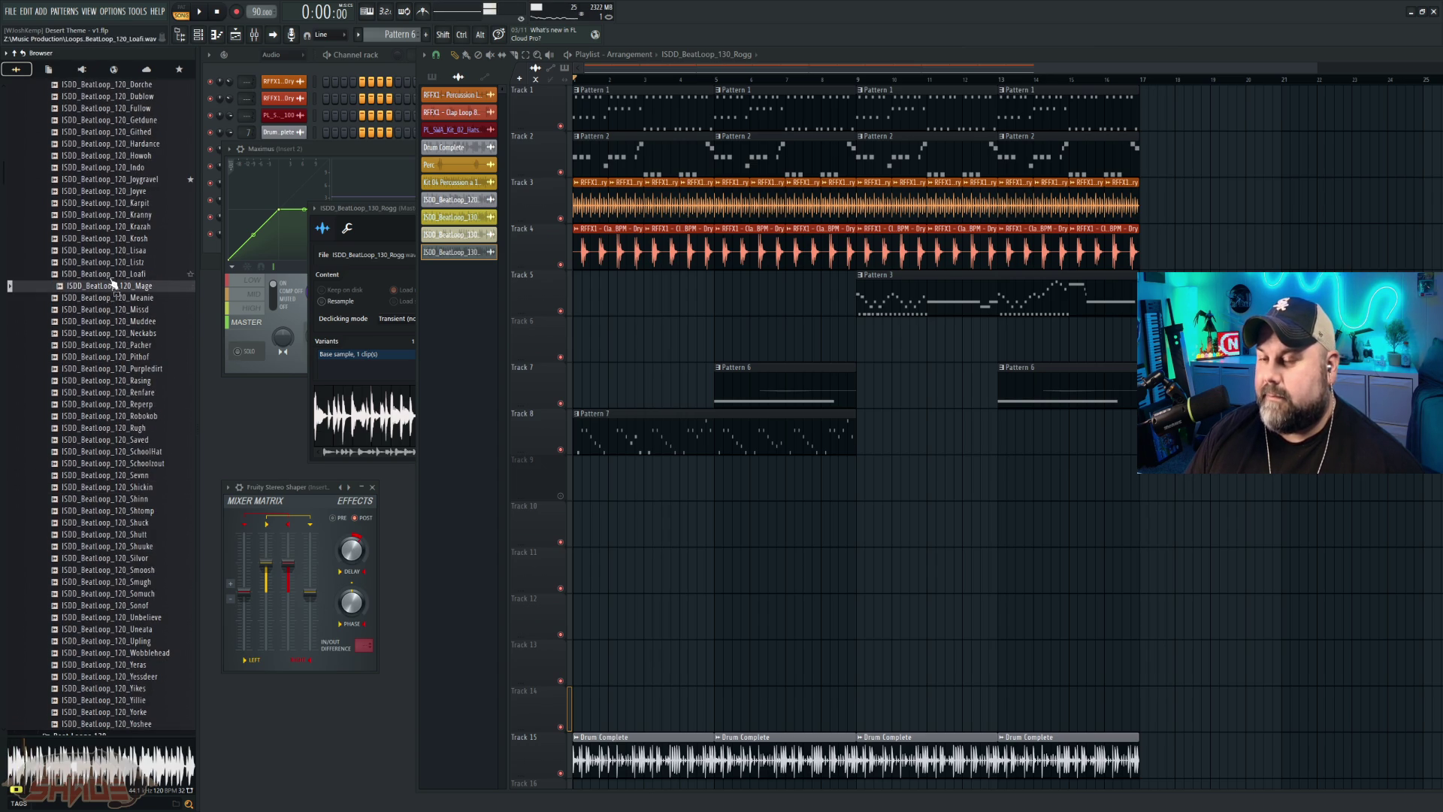
click(105, 251)
click(111, 240)
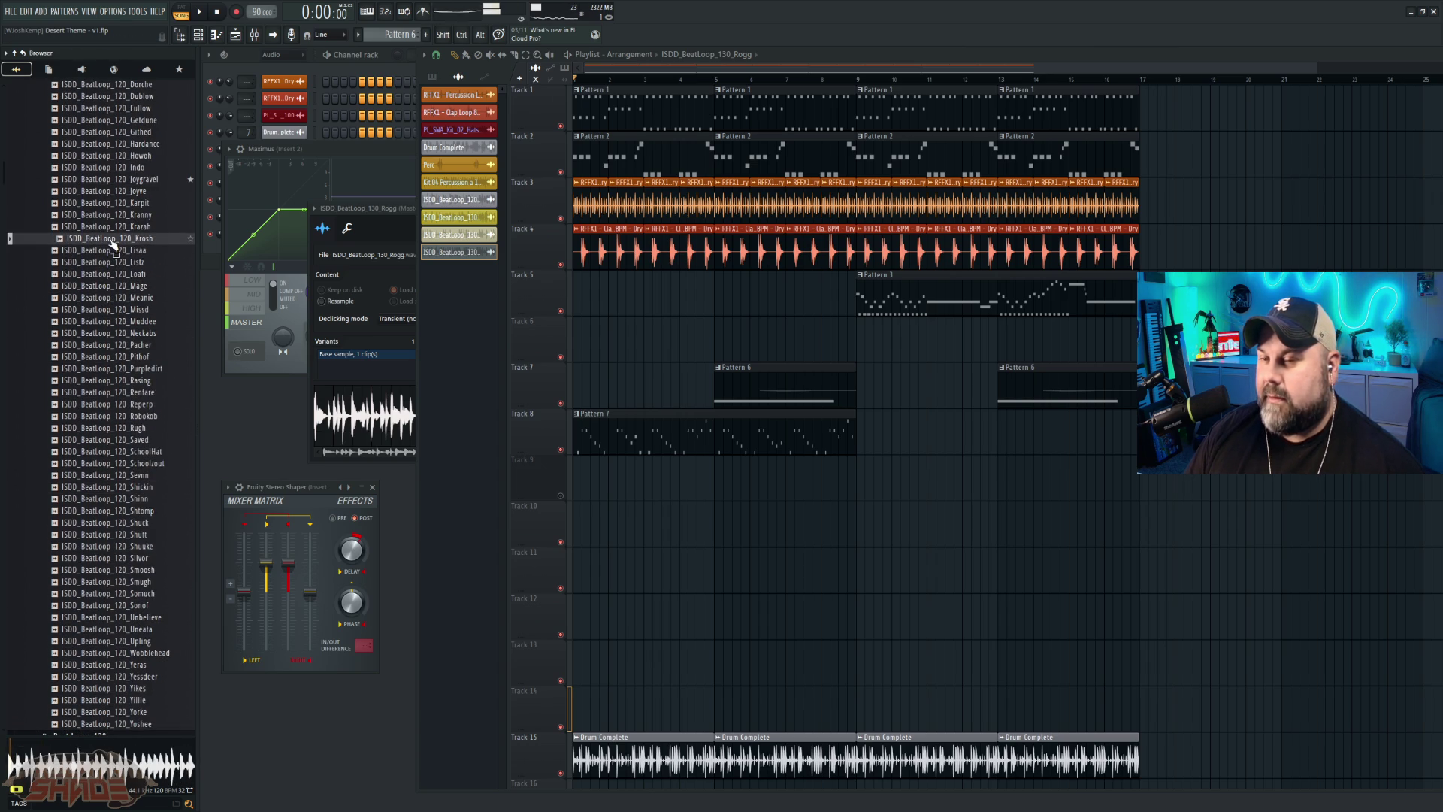
click(112, 216)
scroll(109, 229, up, 4)
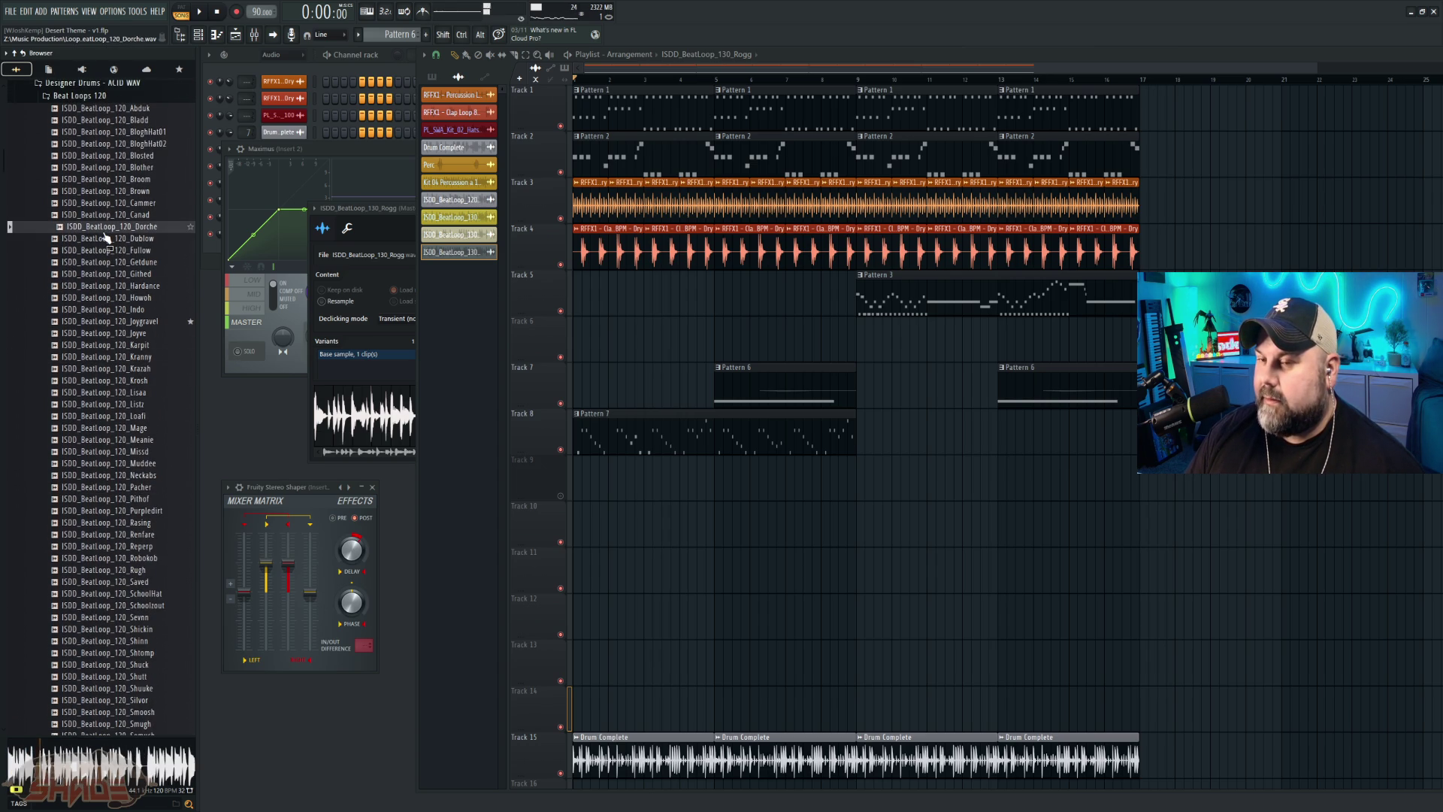
click(113, 216)
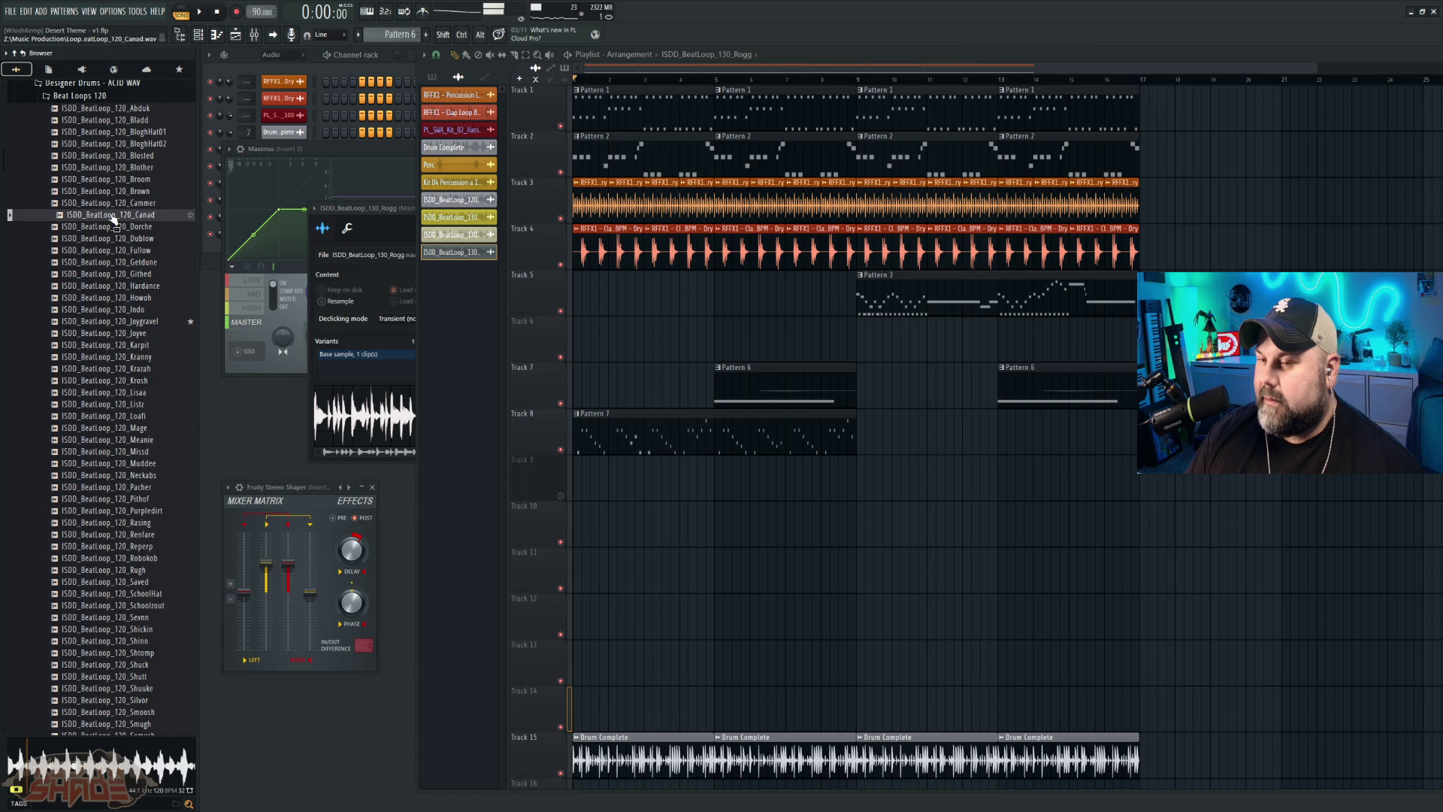
click(118, 180)
click(116, 157)
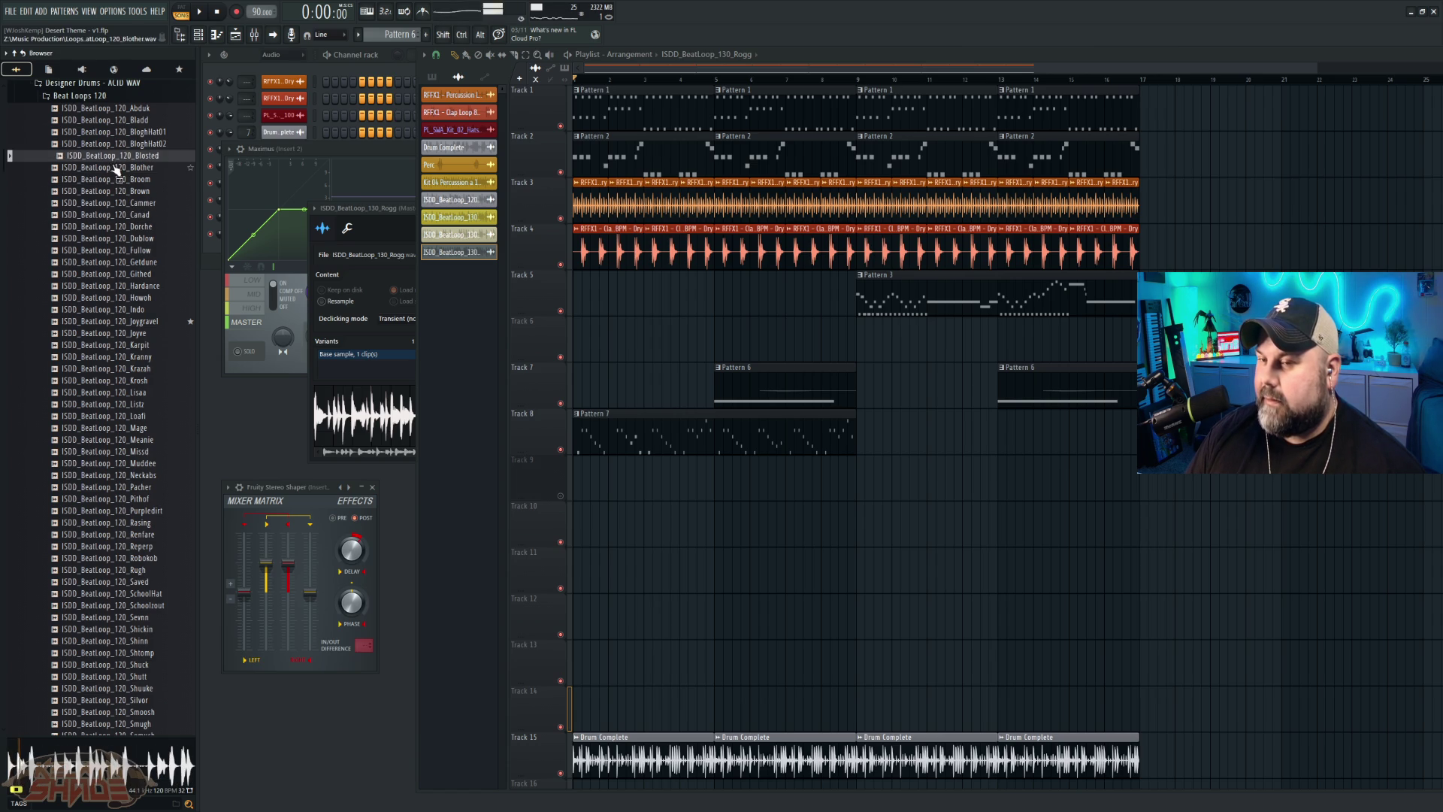
click(116, 168)
click(116, 121)
scroll(120, 301, up, 6)
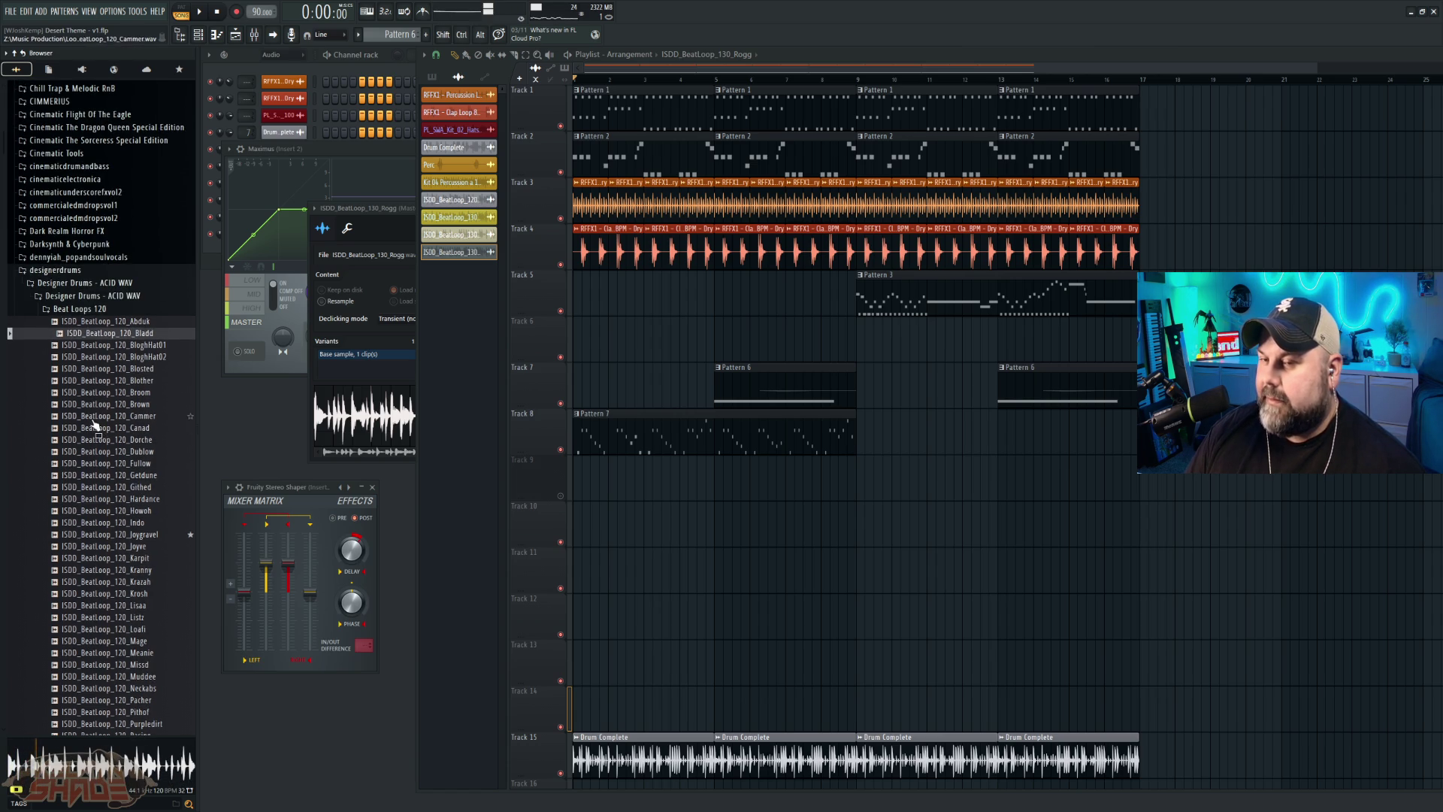
scroll(96, 425, up, 2)
click(66, 342)
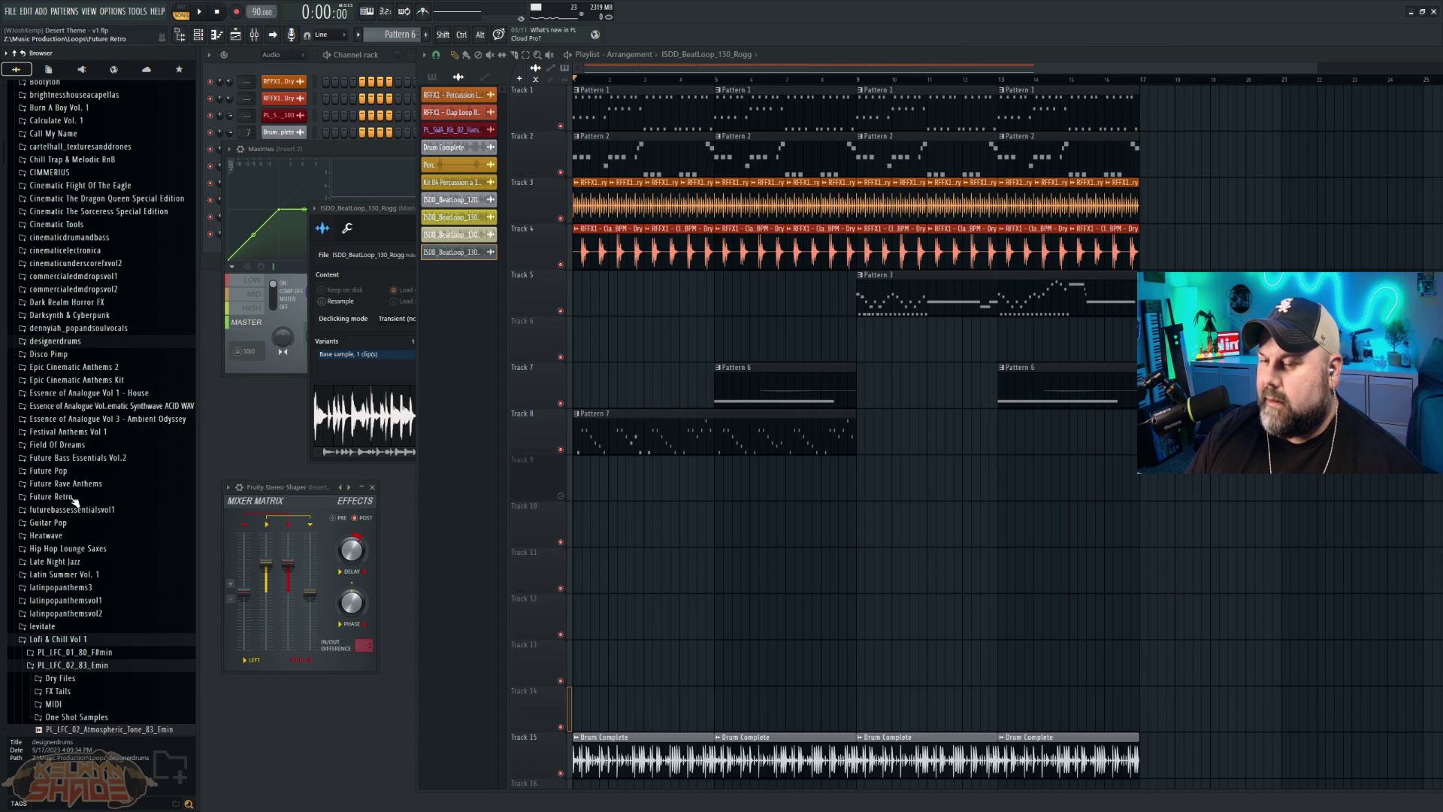
Step: Preview the PL_LFC_02 Hat, Kick, Chimes FX, Future Chords and Rhodes samples, then collapse Lofi & Chill Vol 1
click(73, 446)
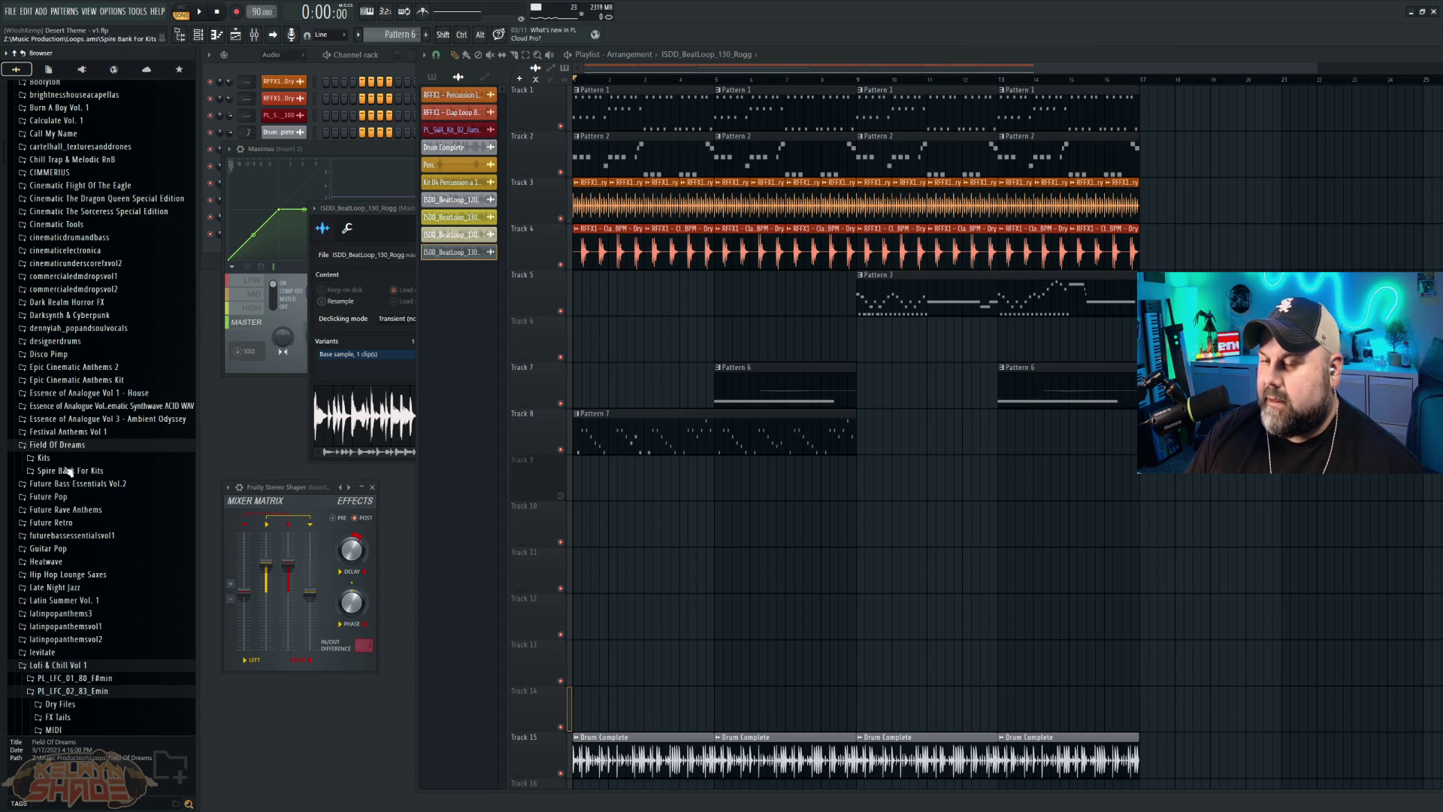
click(67, 458)
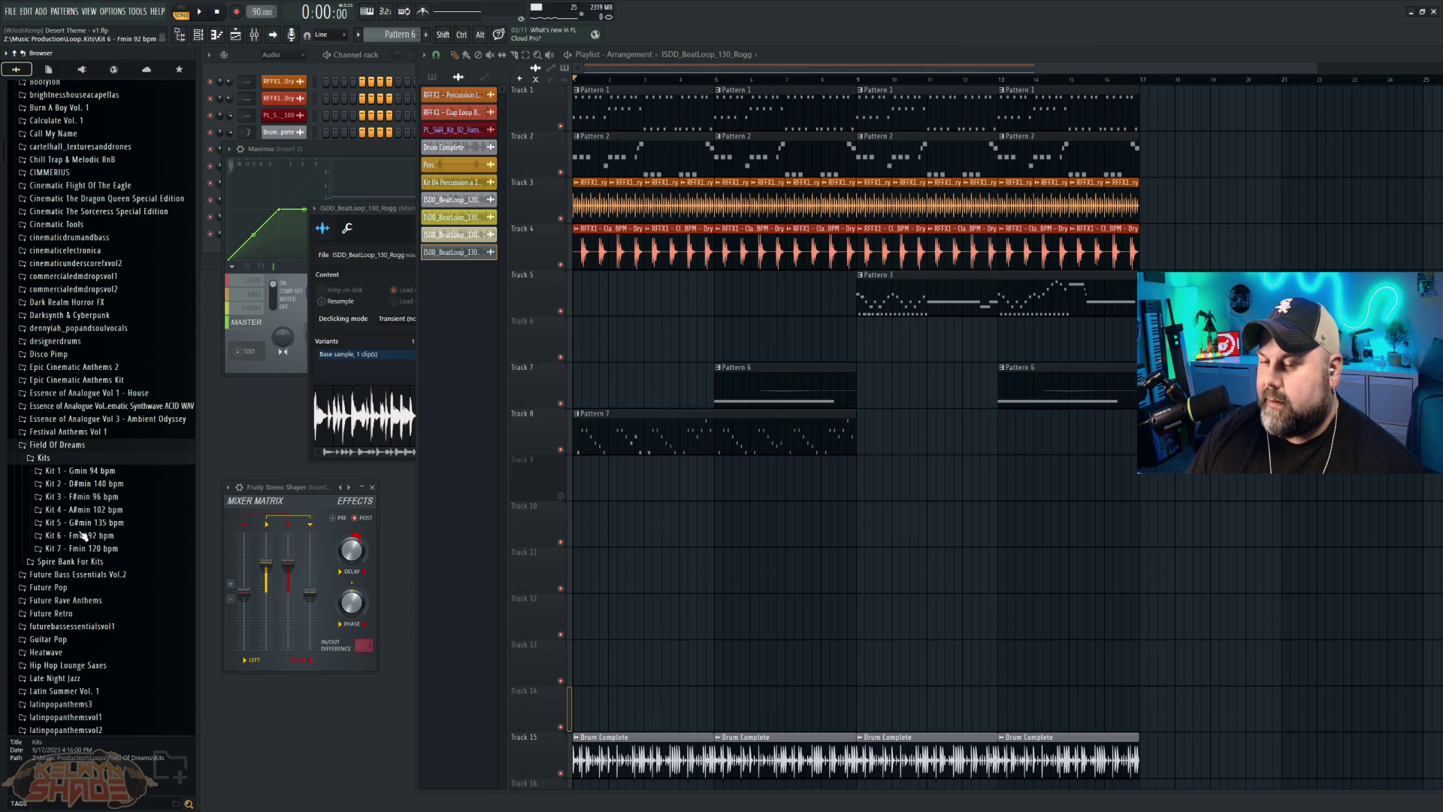
scroll(98, 549, down, 5)
scroll(79, 596, down, 5)
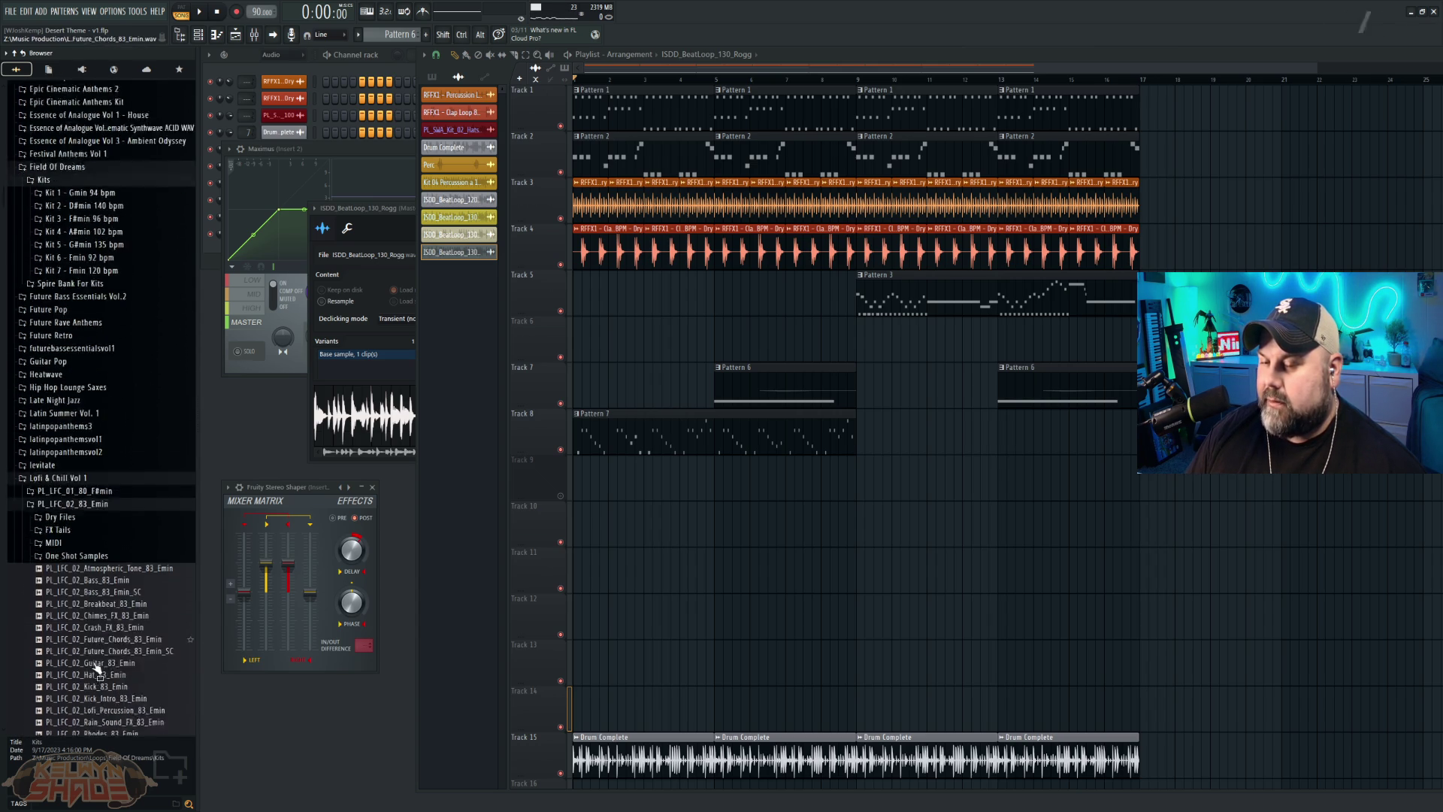
click(71, 528)
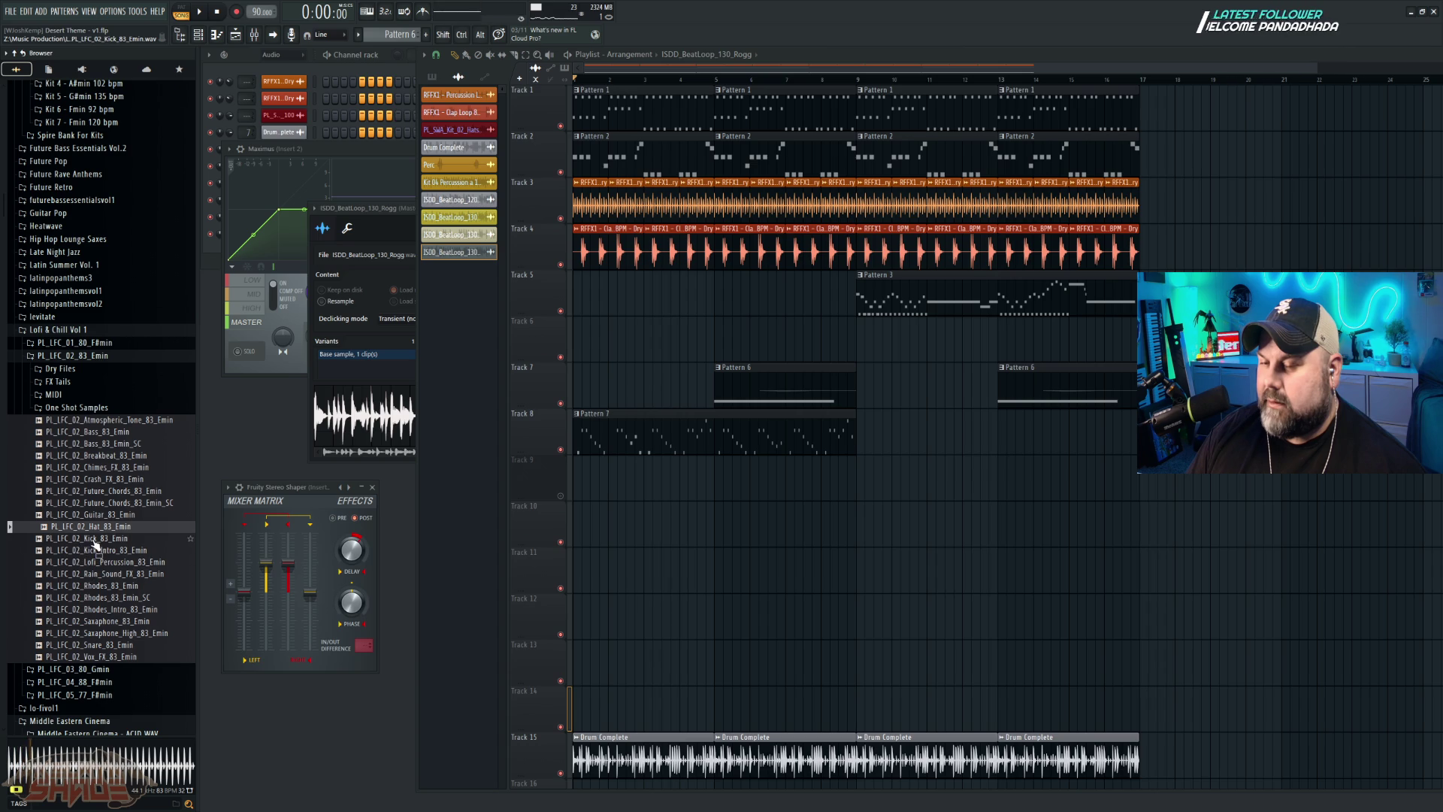
click(94, 540)
click(90, 469)
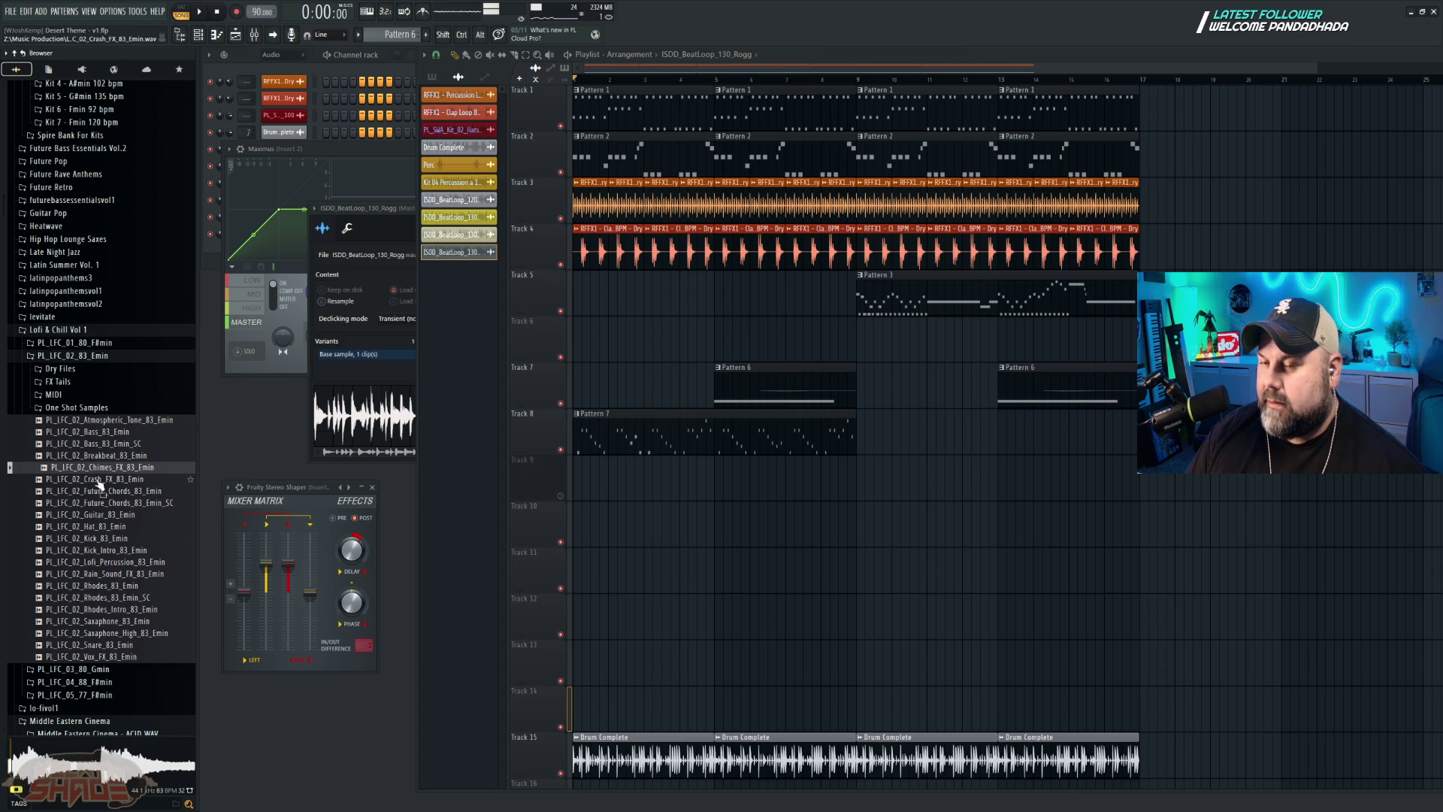
click(99, 517)
click(104, 503)
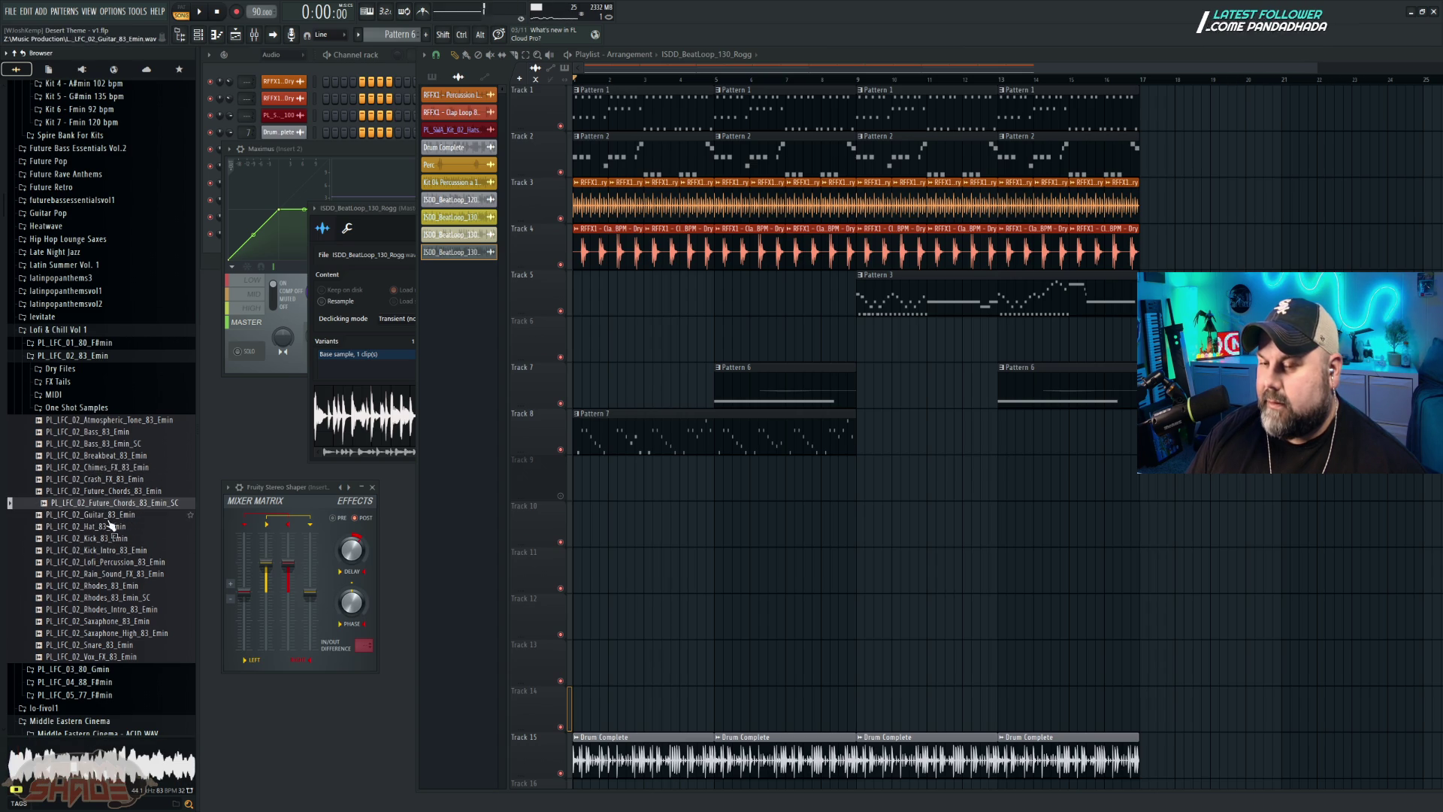
click(91, 586)
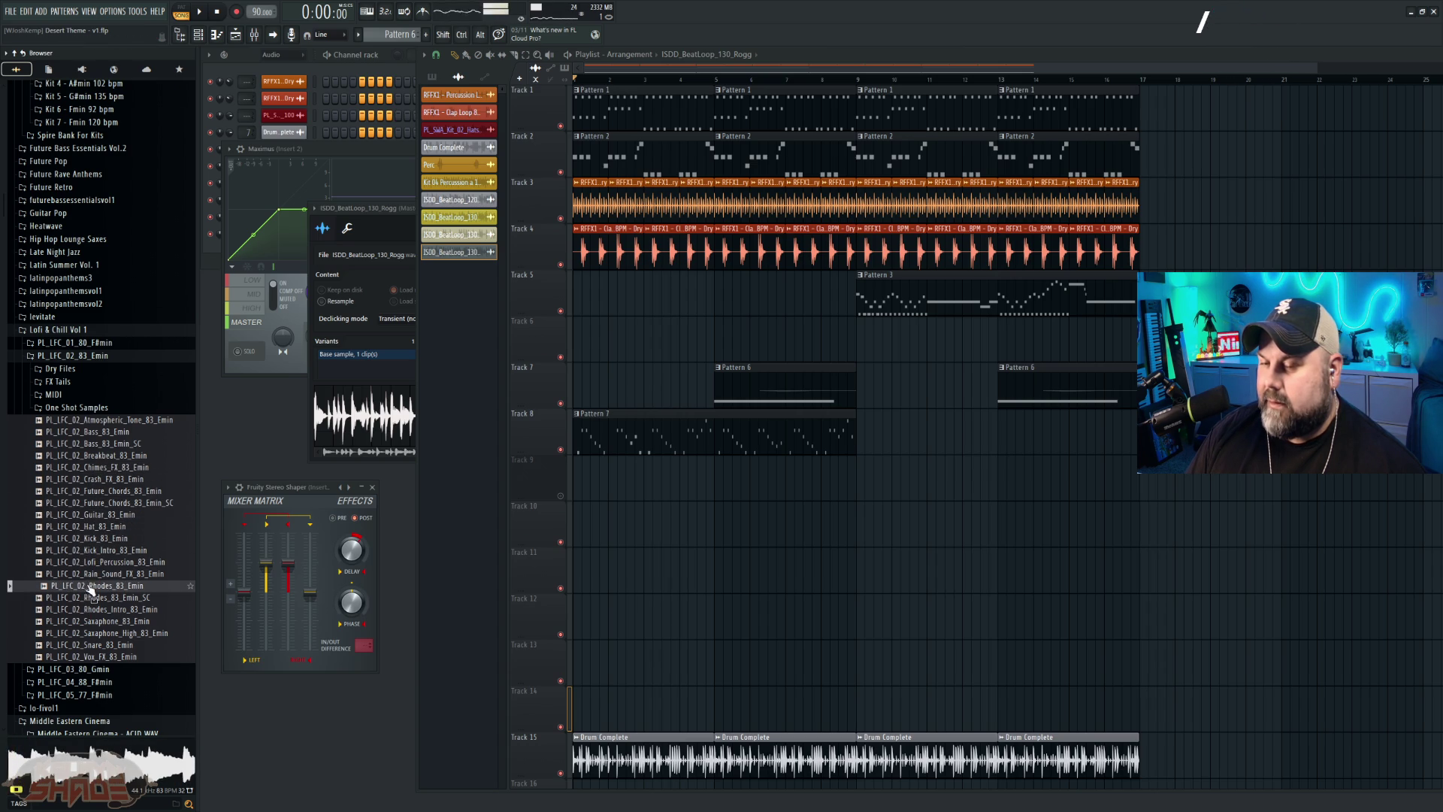
click(75, 329)
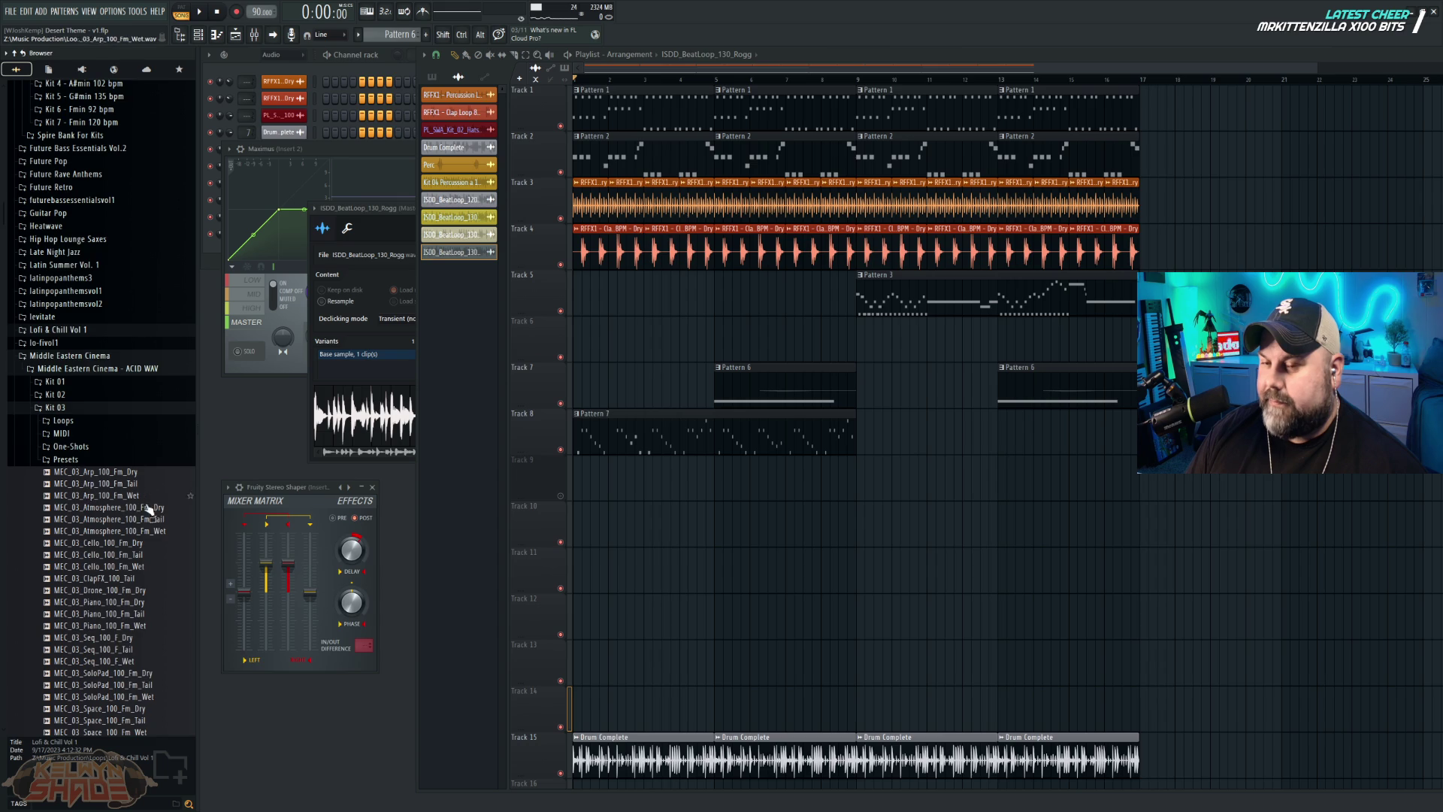
Step: Preview Middle Eastern Cinema Kit 03 samples and Kick loops, then collapse that folder
scroll(148, 490, down, 3)
click(102, 449)
click(106, 495)
click(105, 567)
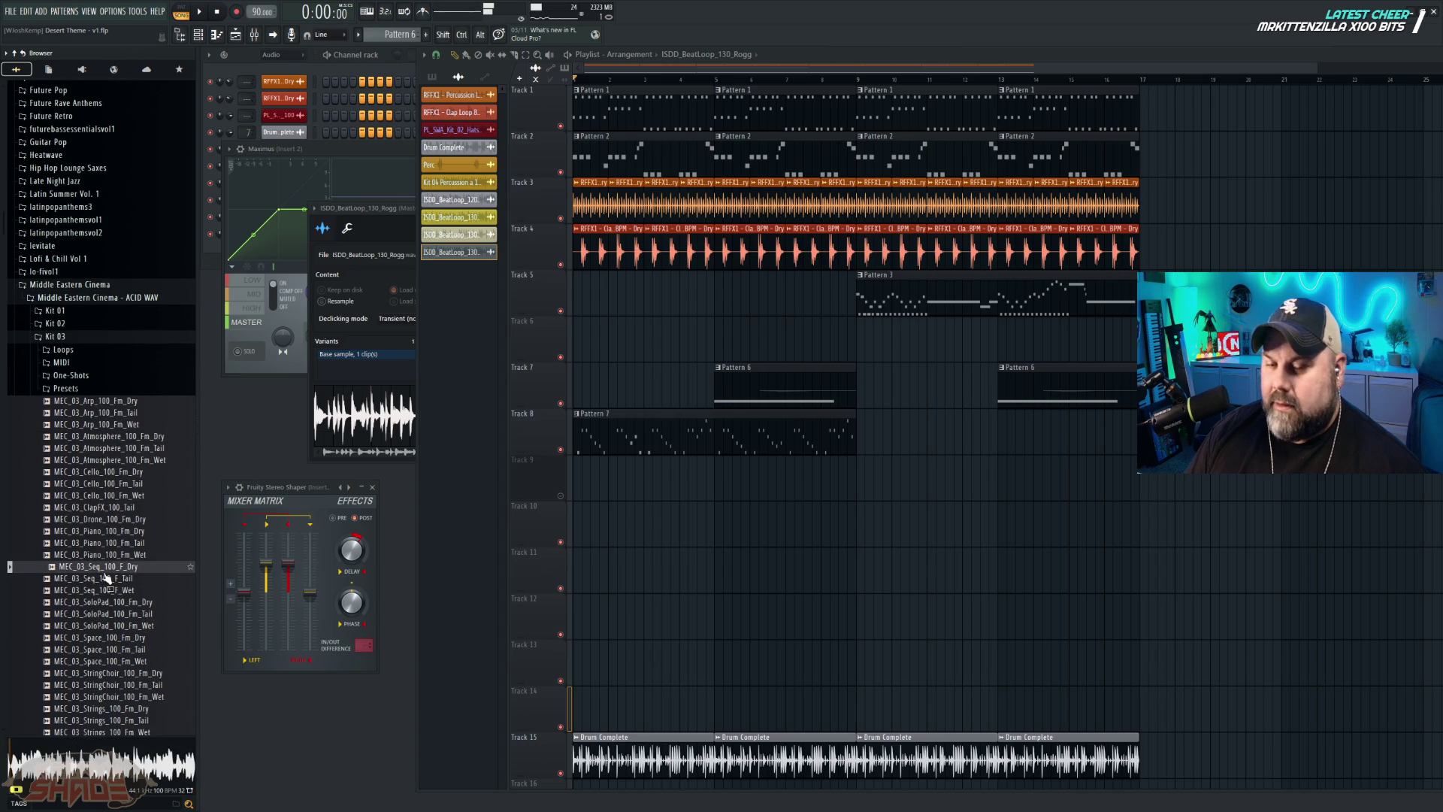
click(105, 602)
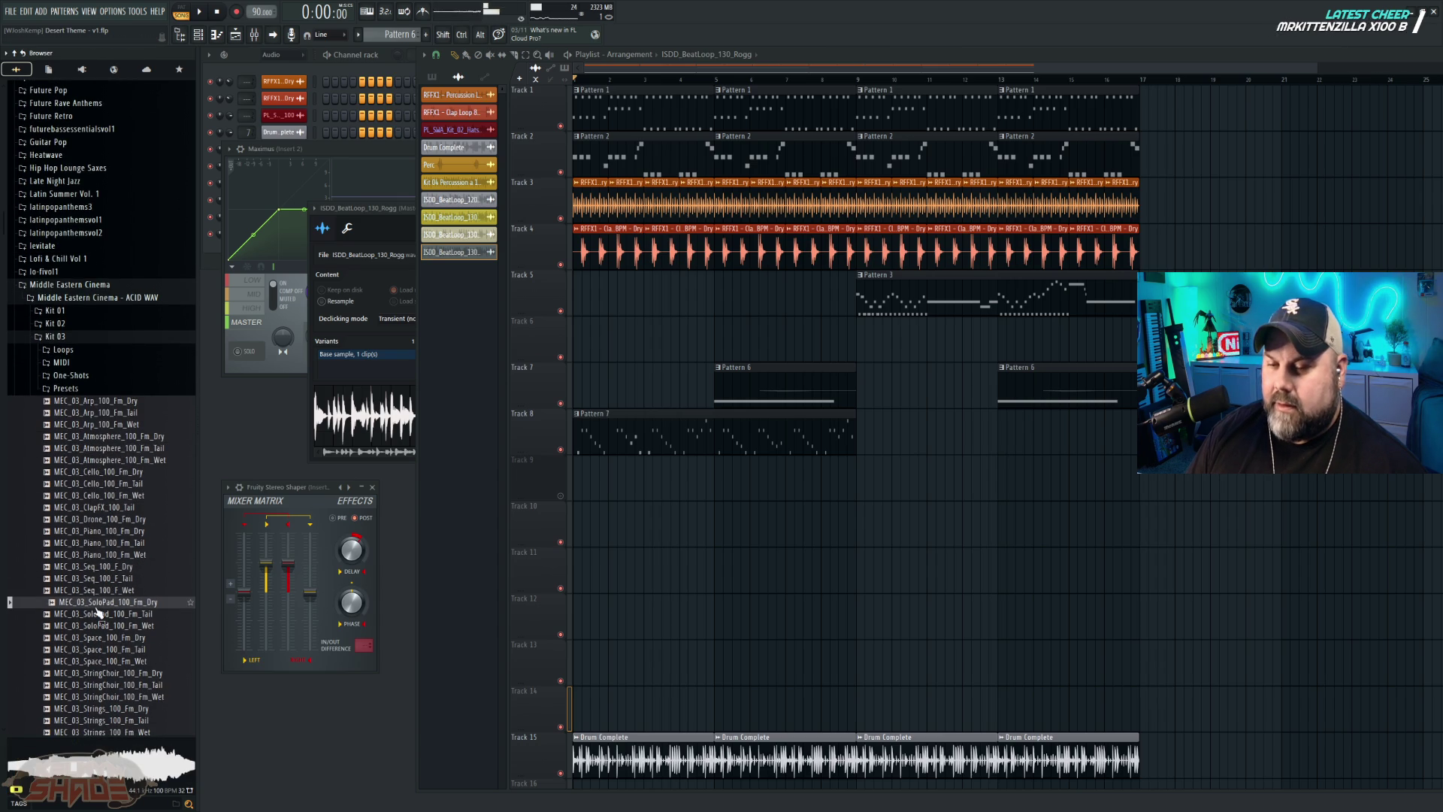
click(63, 351)
click(105, 374)
click(108, 398)
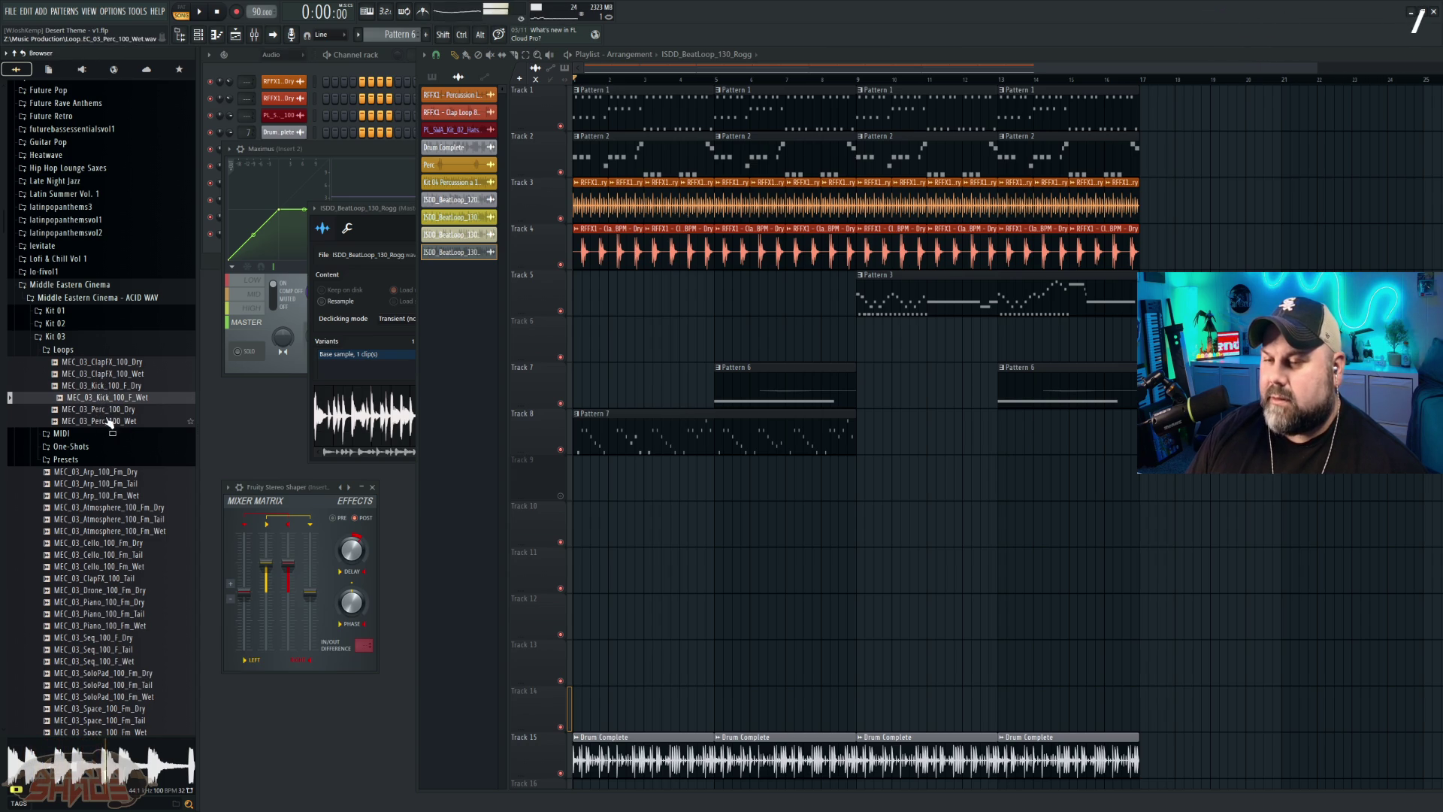
click(75, 285)
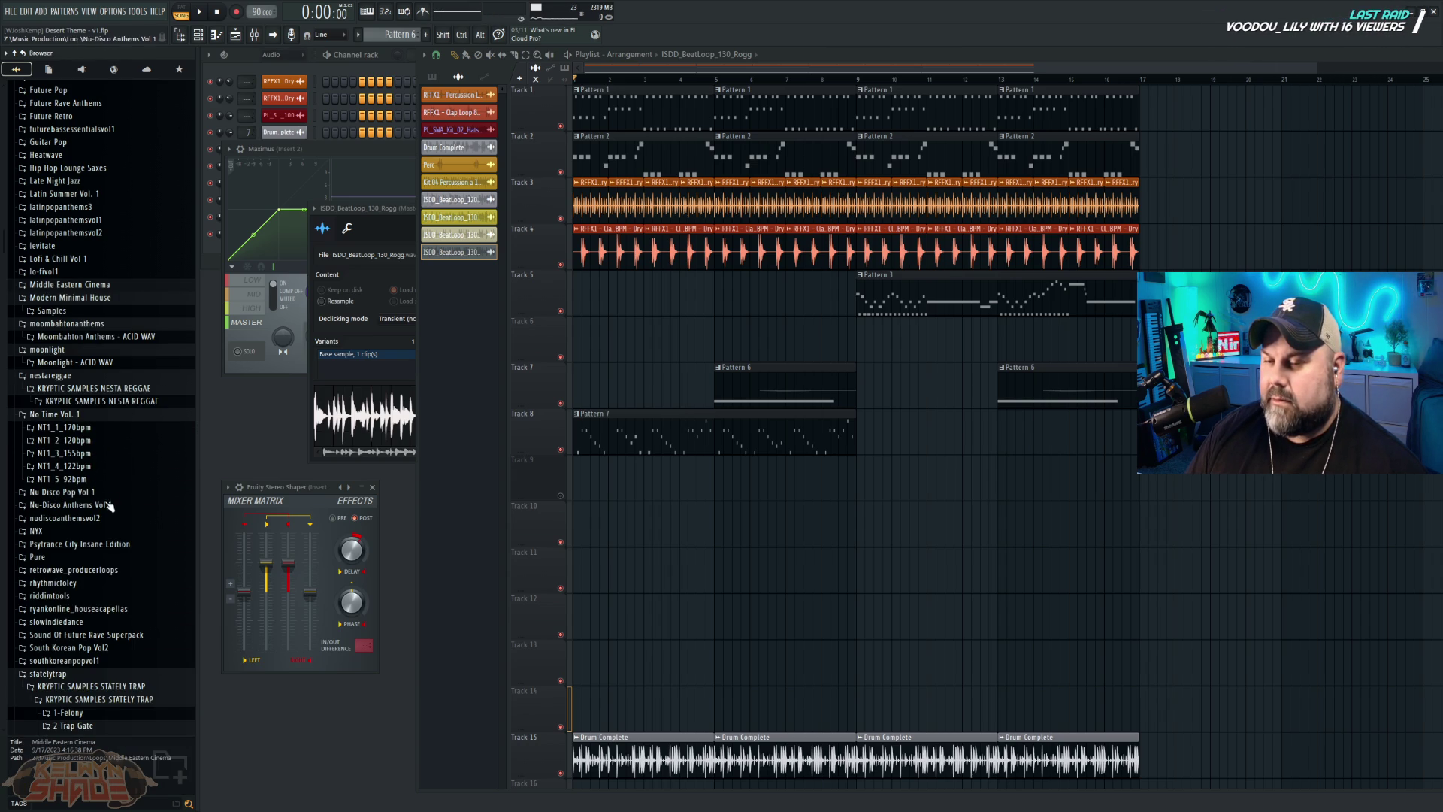
Step: Preview the NT1_5_92bpm Perc, Snare, Demo, 808 Bass, Guitar and Hihat 2 samples, then return the browser to the top
click(72, 479)
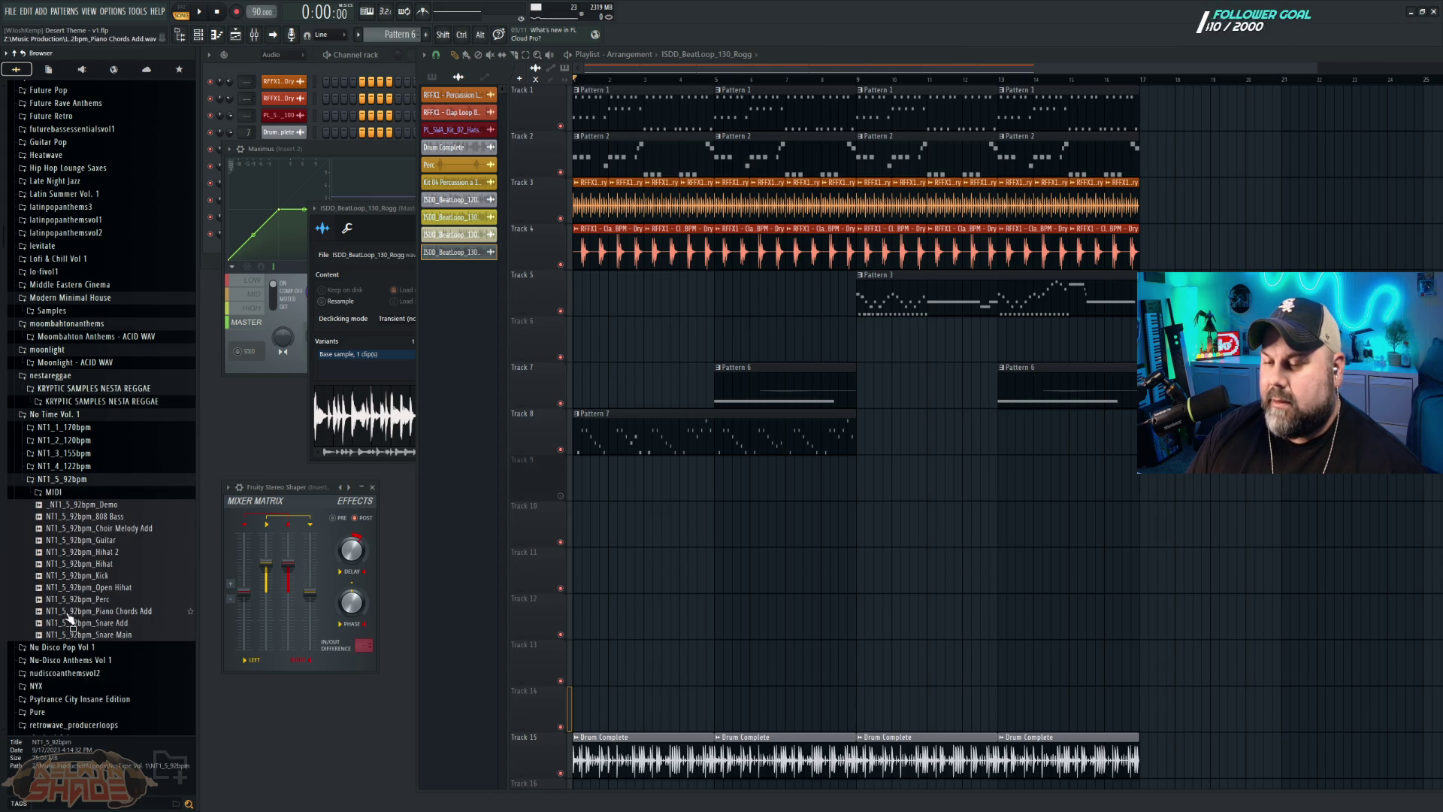
click(84, 600)
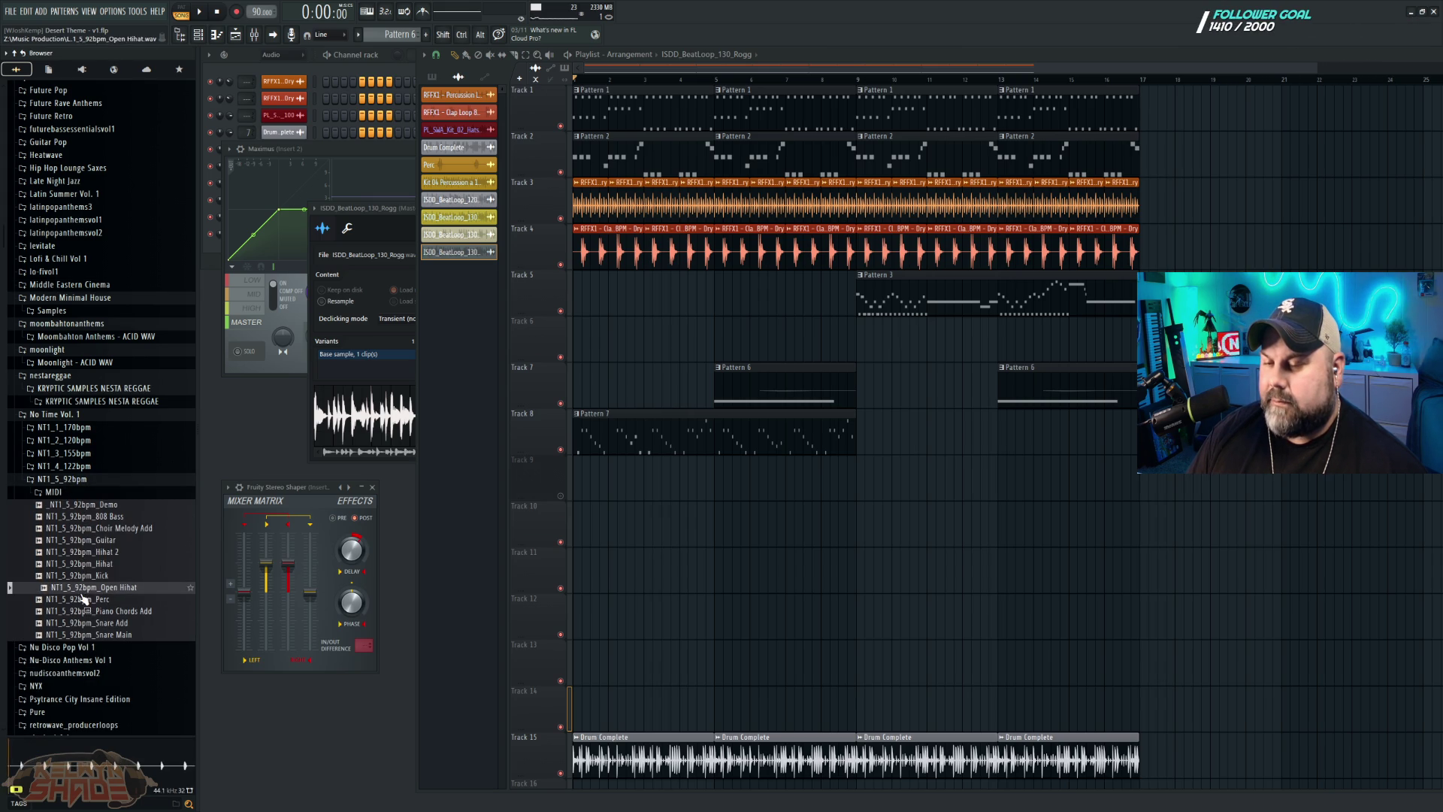
click(79, 625)
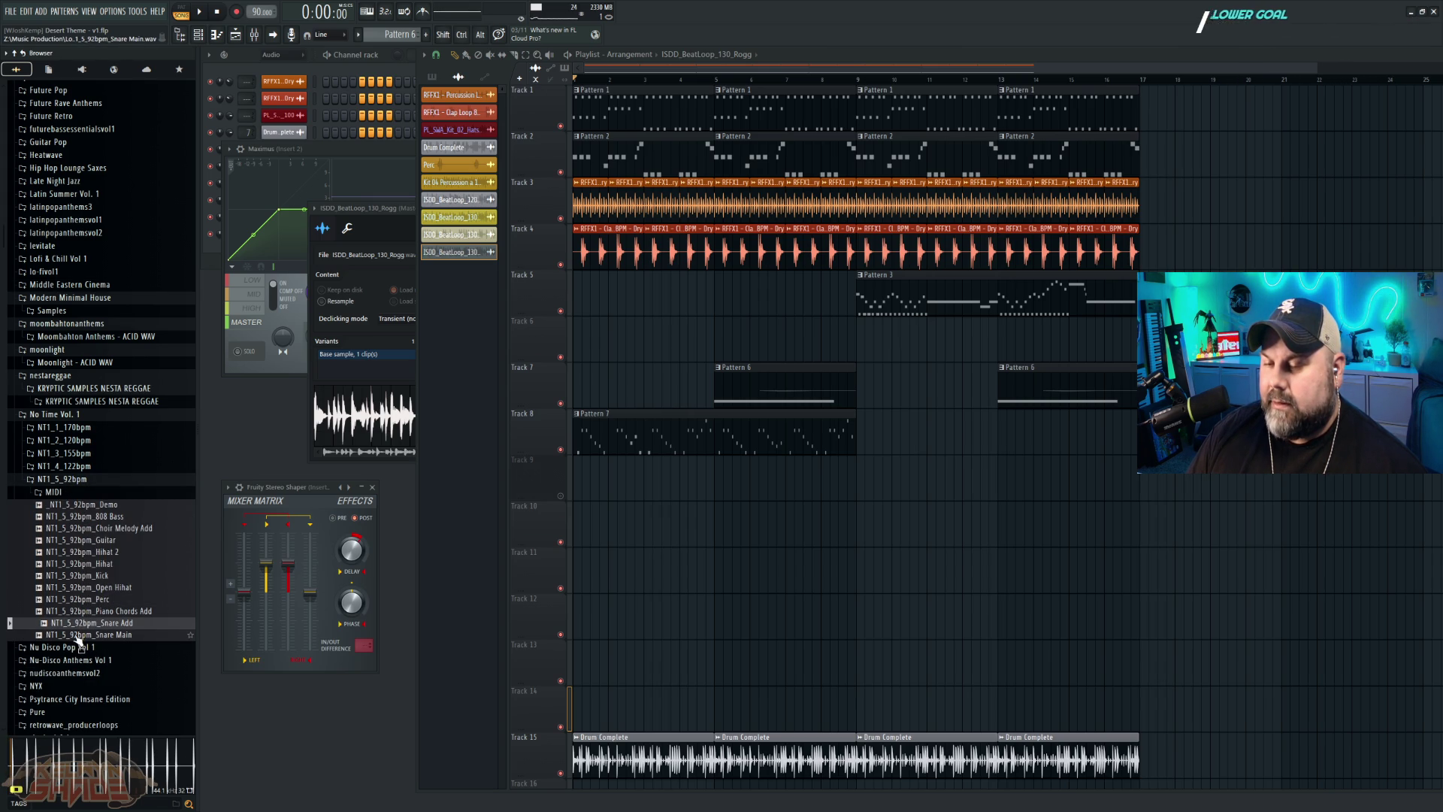
click(78, 635)
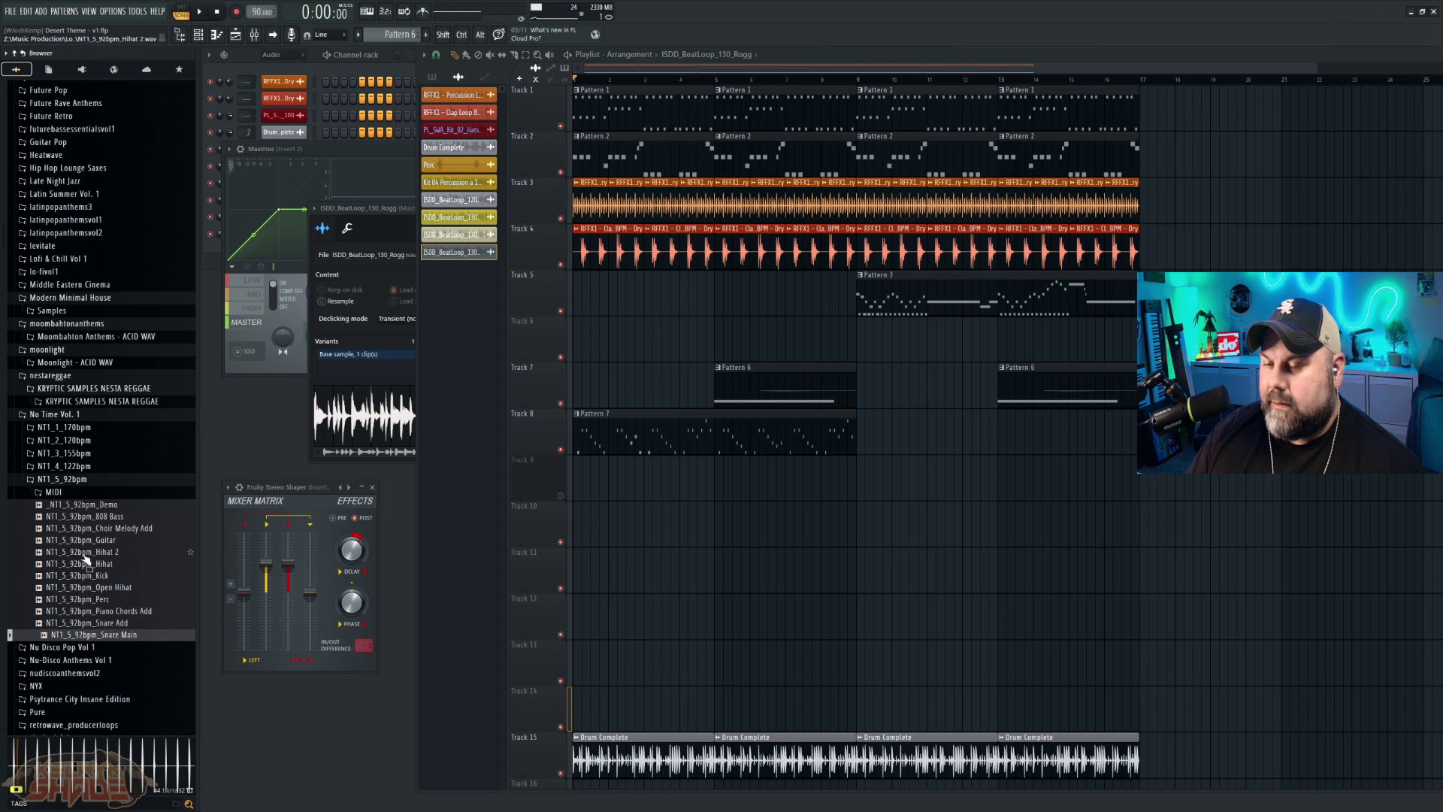
click(94, 506)
click(95, 518)
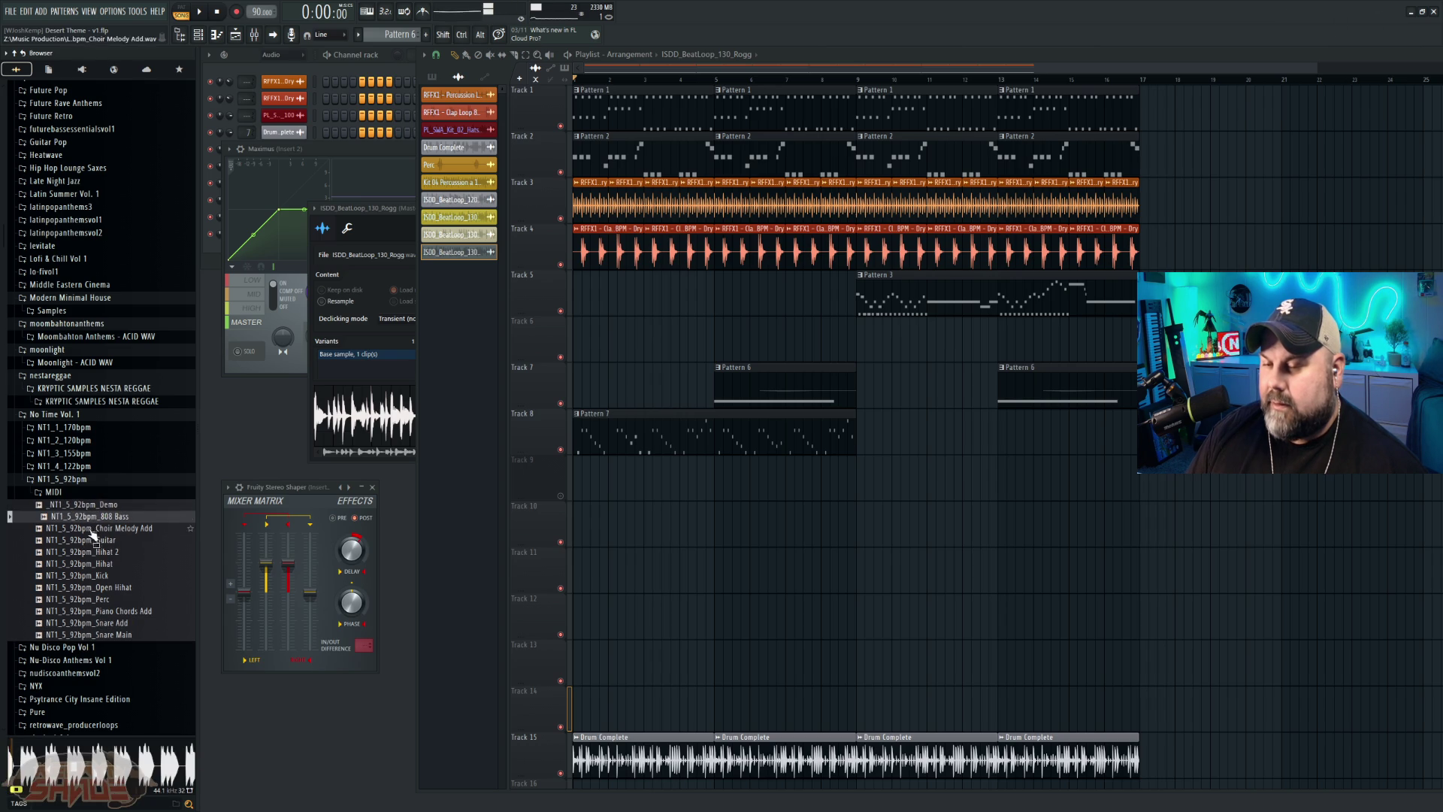
click(93, 540)
click(87, 552)
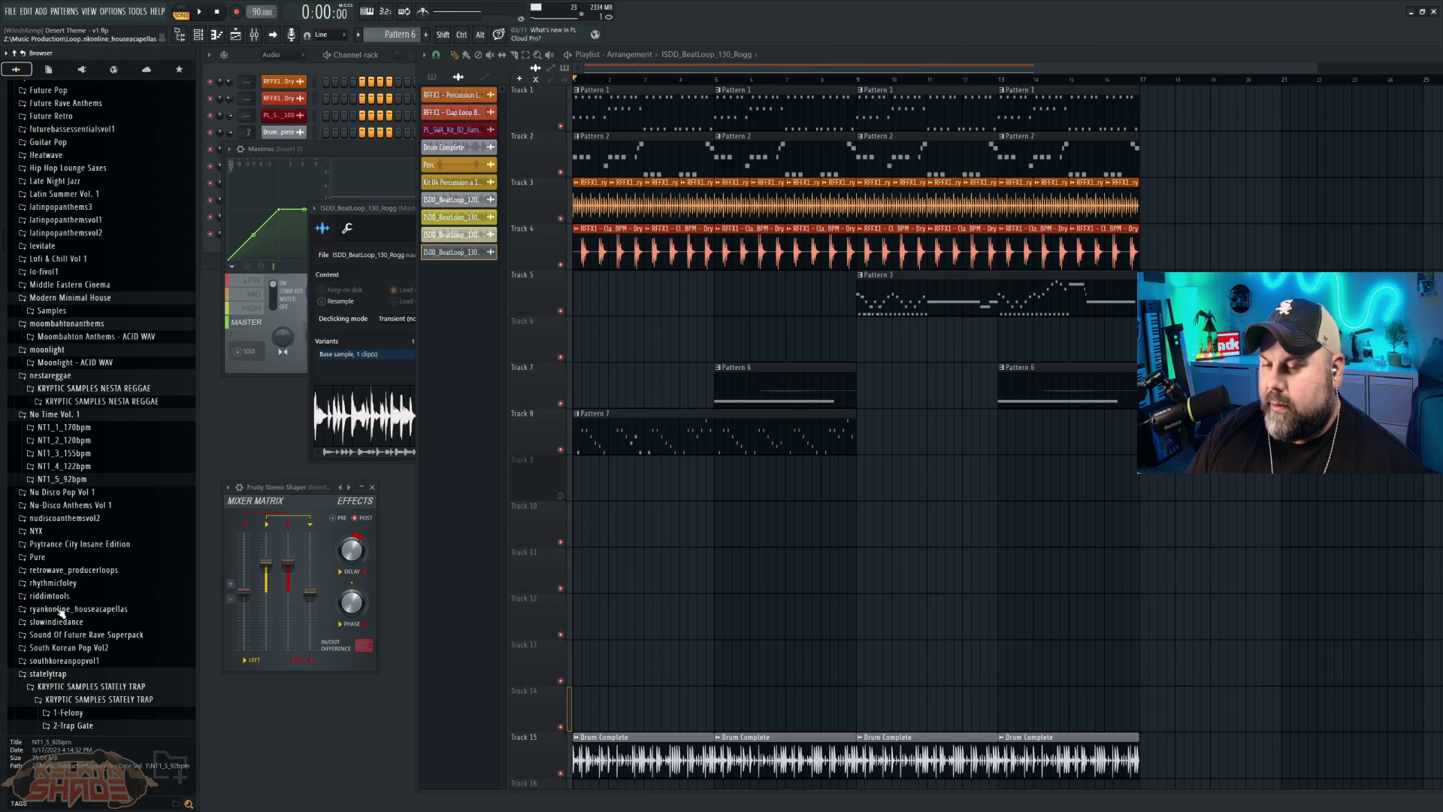
scroll(98, 583, down, 5)
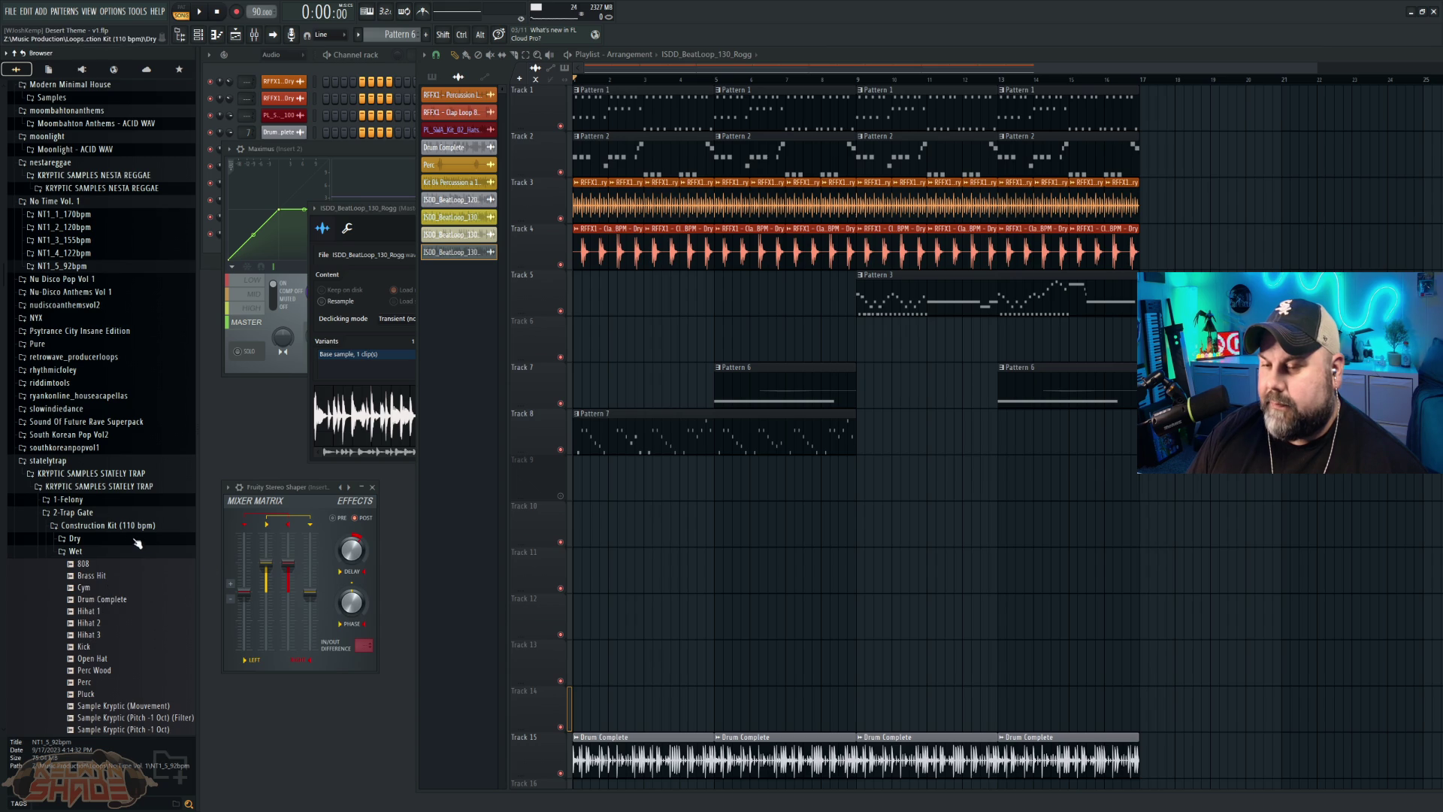
scroll(152, 634, down, 6)
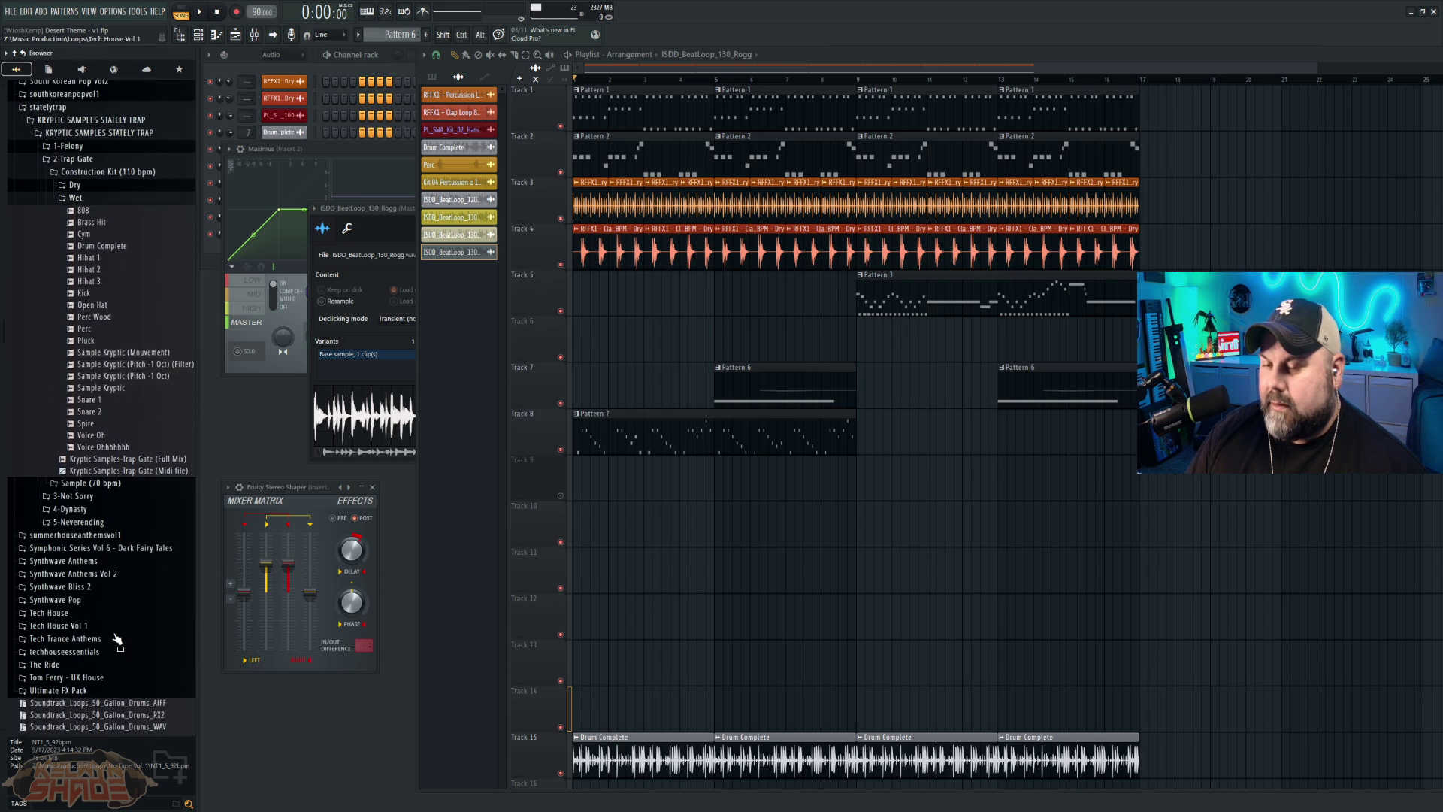
scroll(69, 194, up, 10)
scroll(78, 241, up, 20)
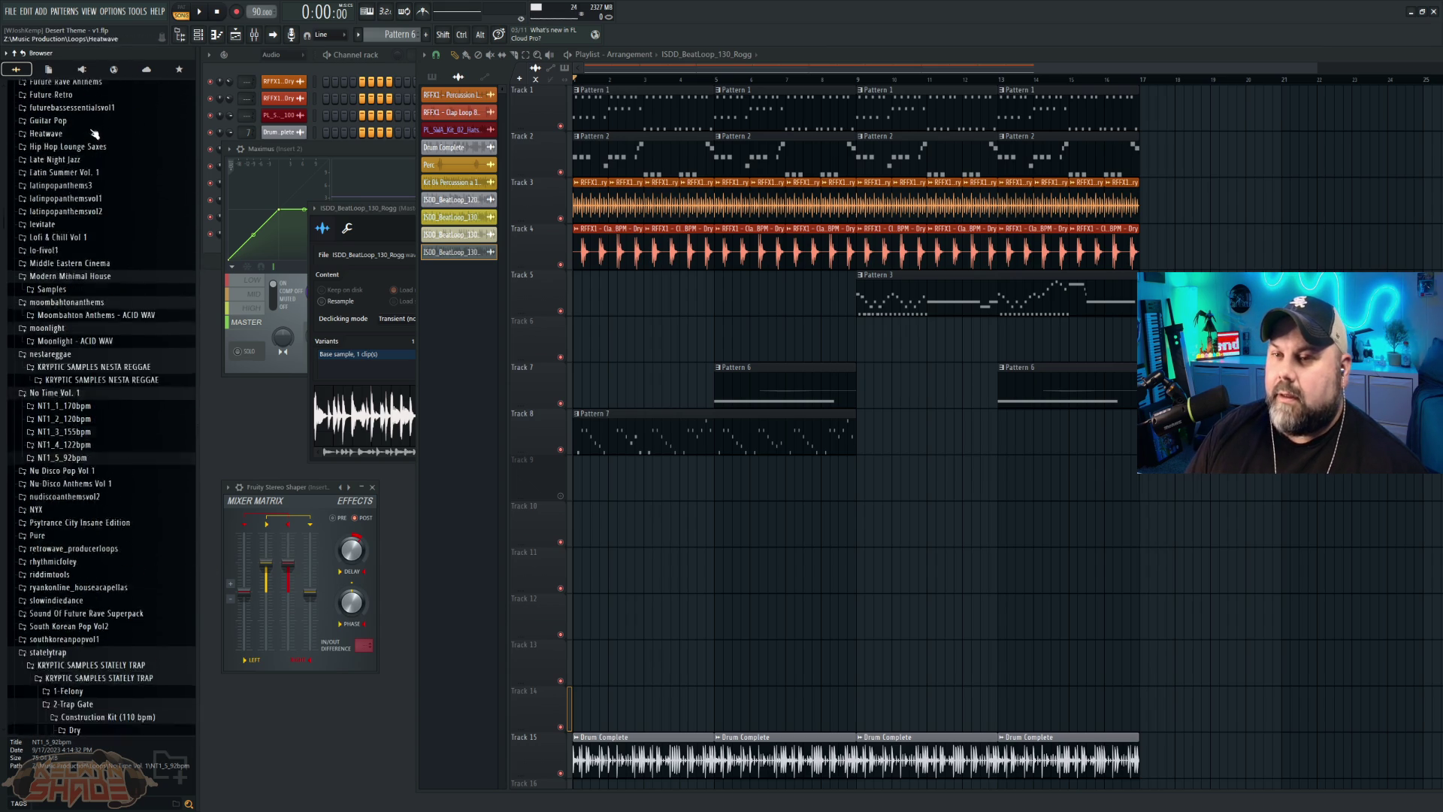
scroll(88, 286, up, 1)
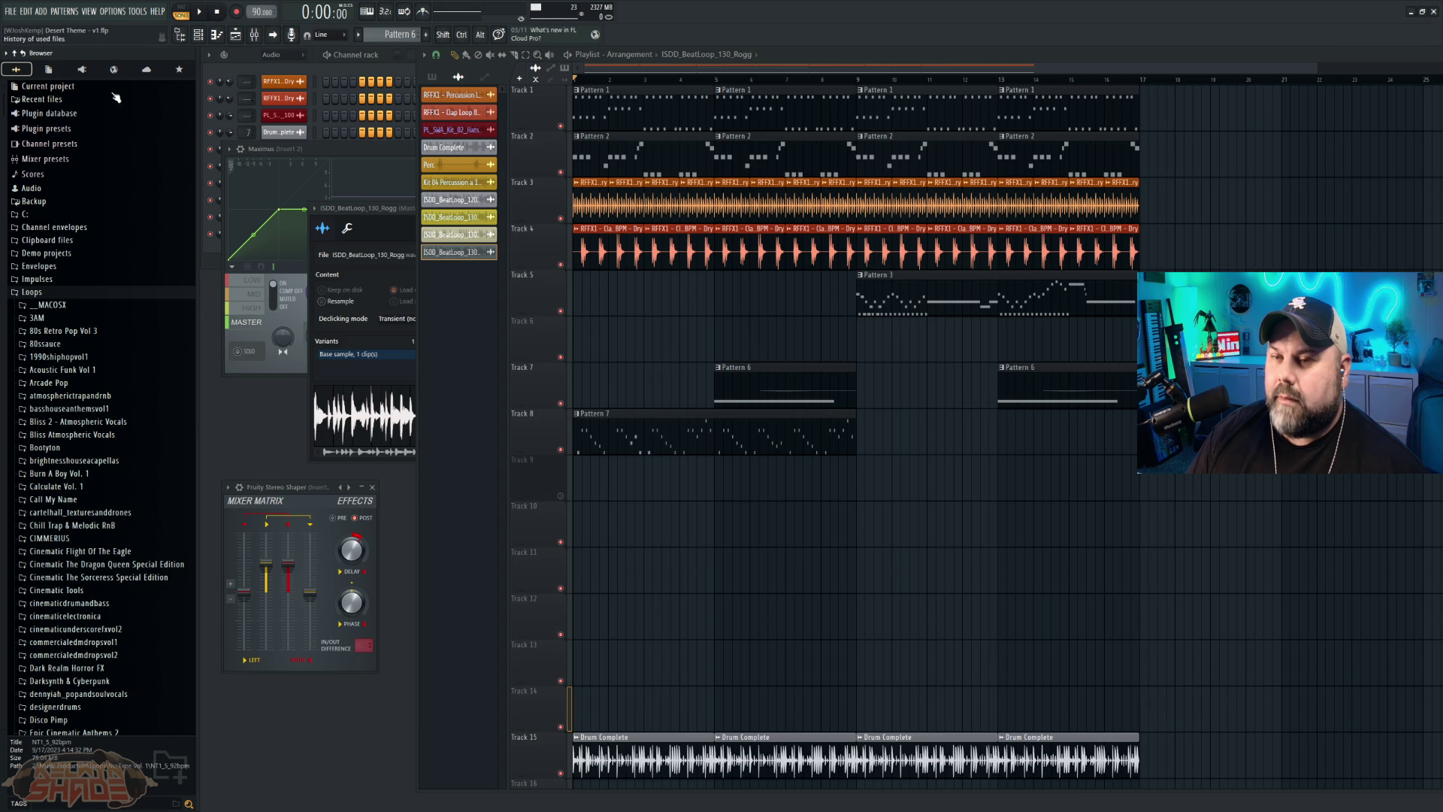
Step: Open FL Cloud Sounds filtered to loops and preview the Cyber Beats demo and Acid drum loop
click(146, 71)
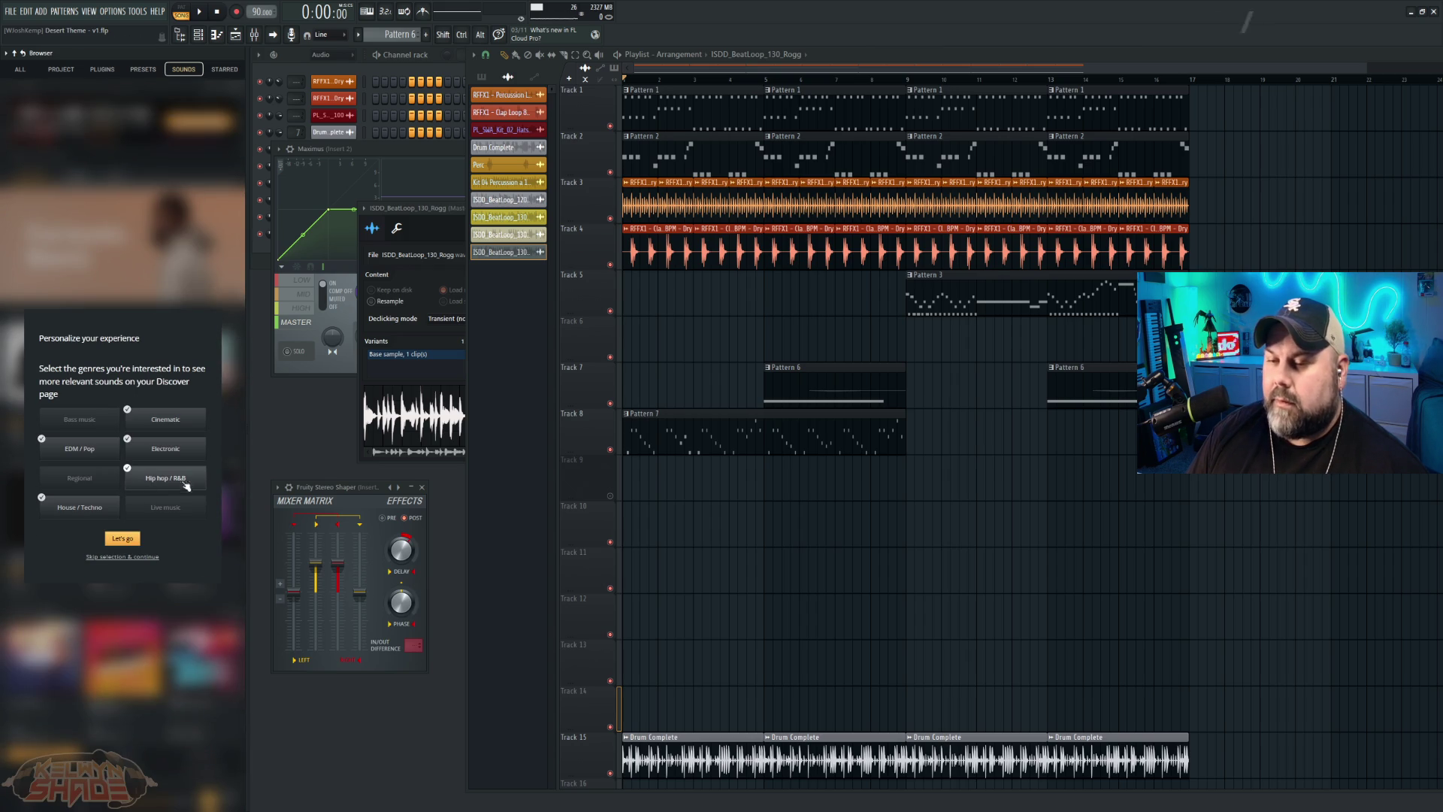
click(123, 538)
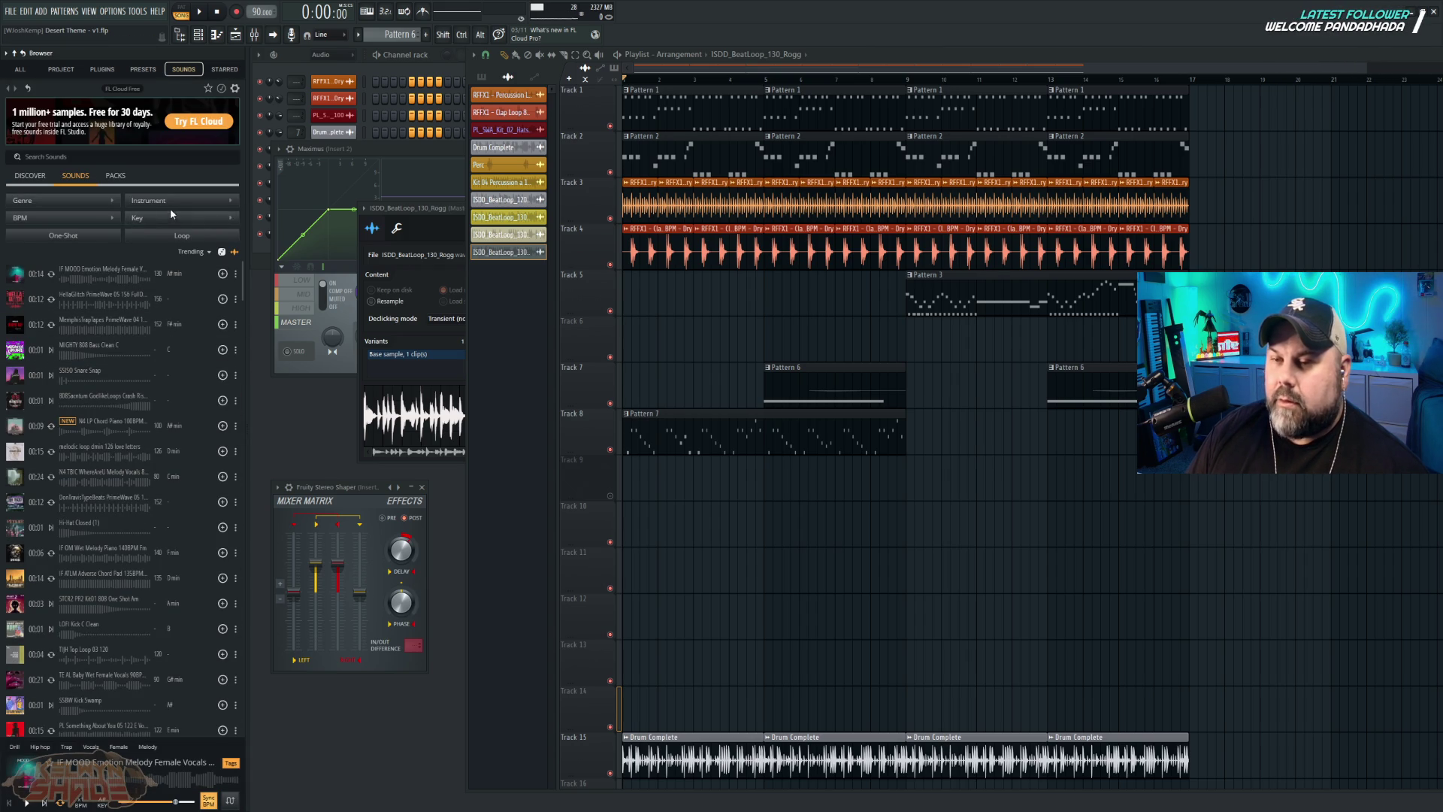
click(193, 235)
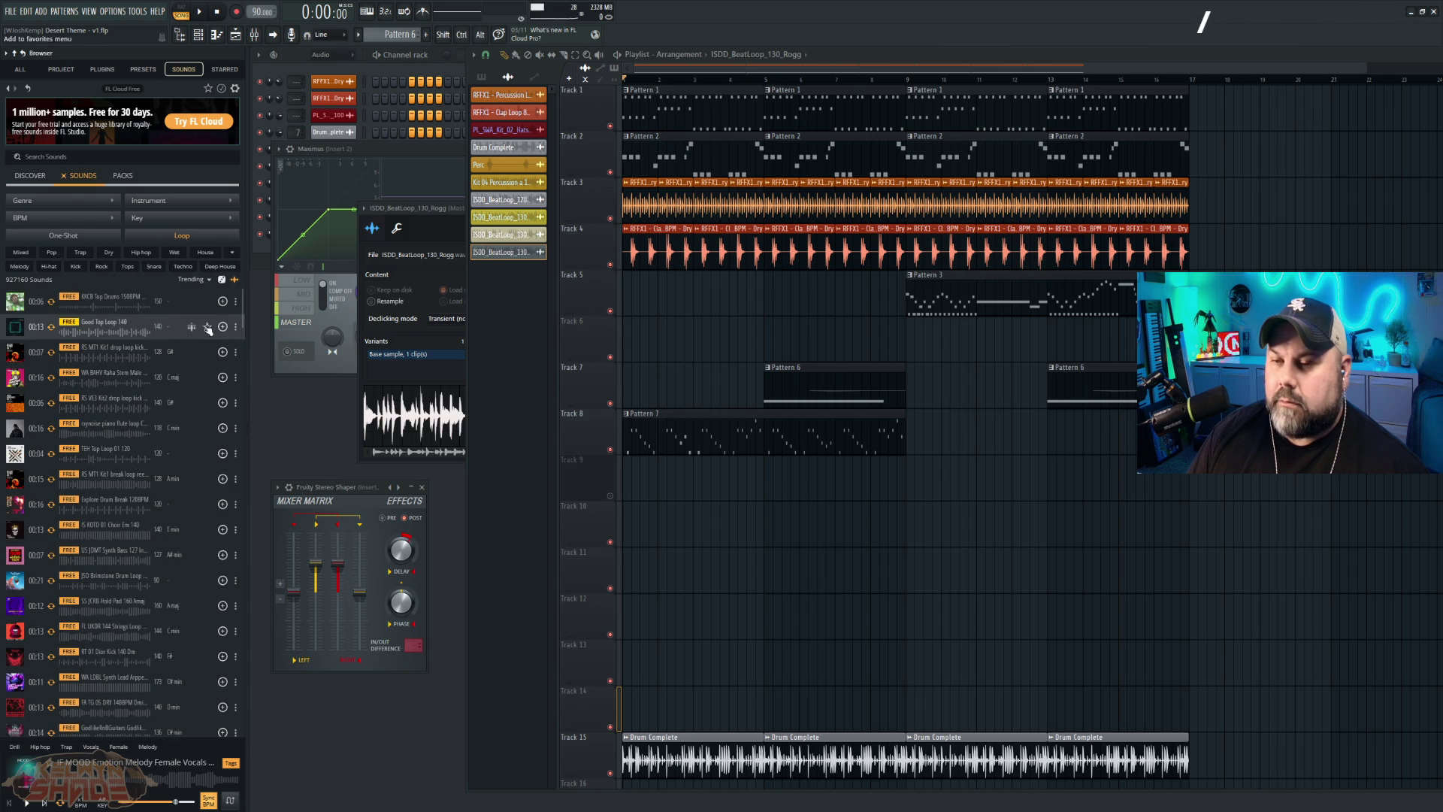
click(18, 304)
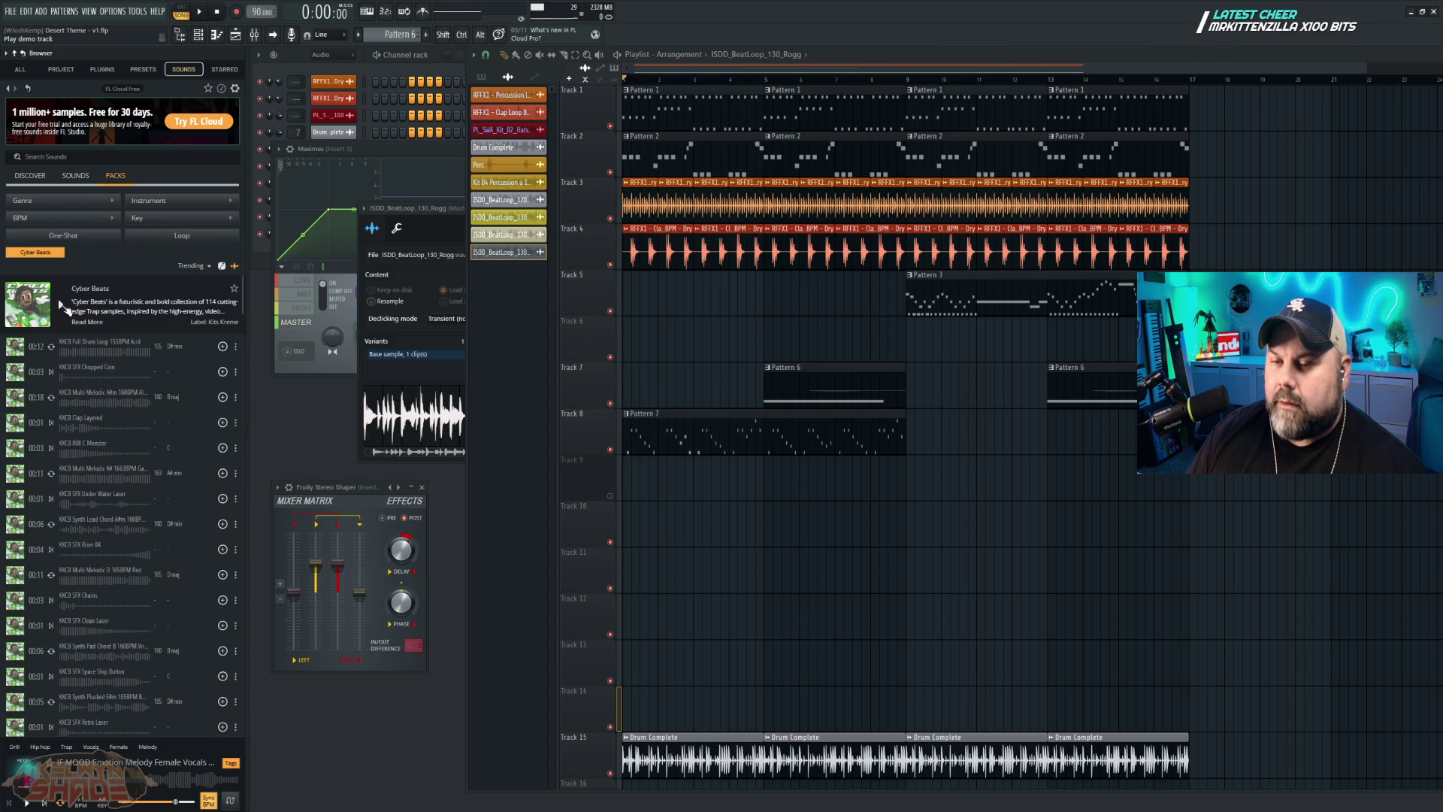
click(65, 307)
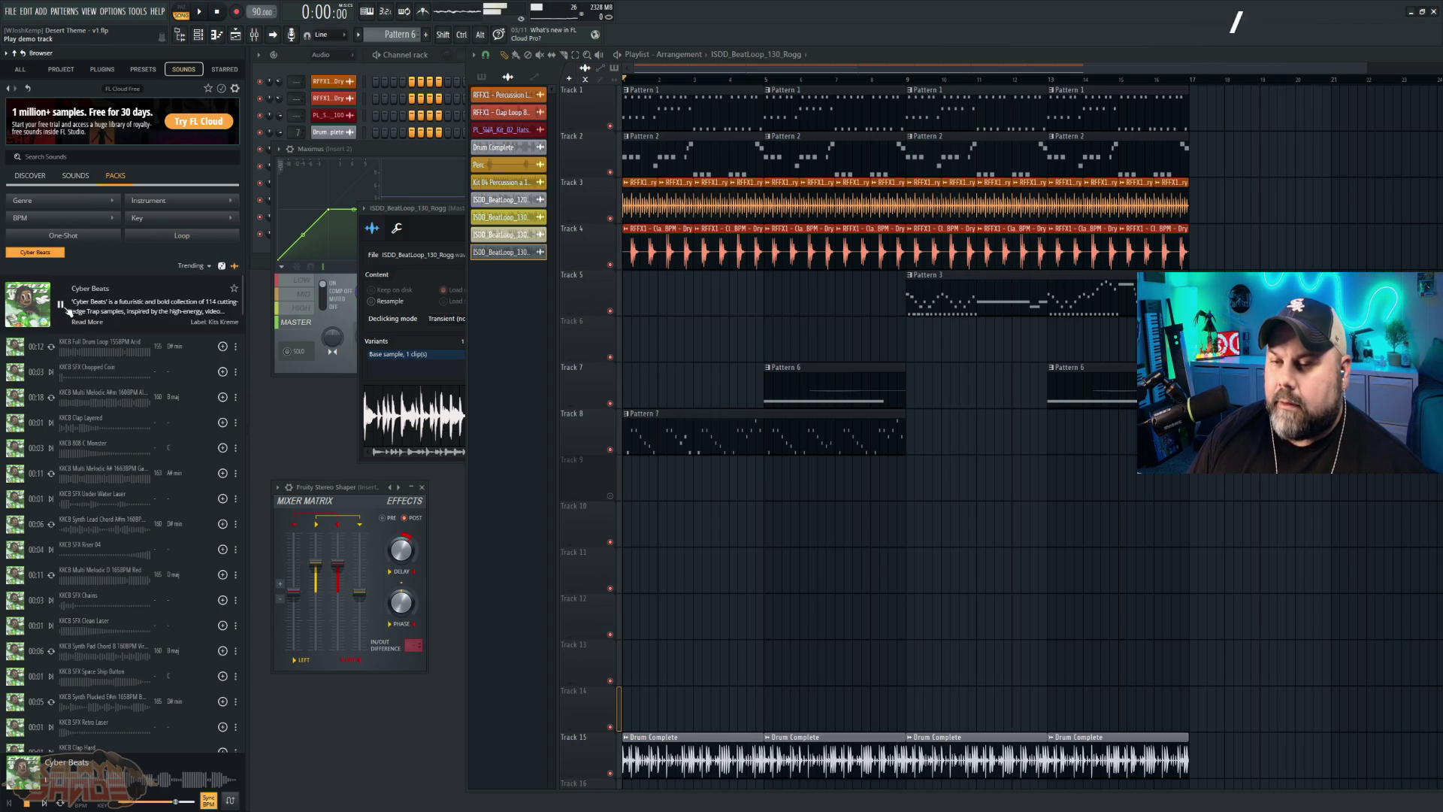
click(62, 307)
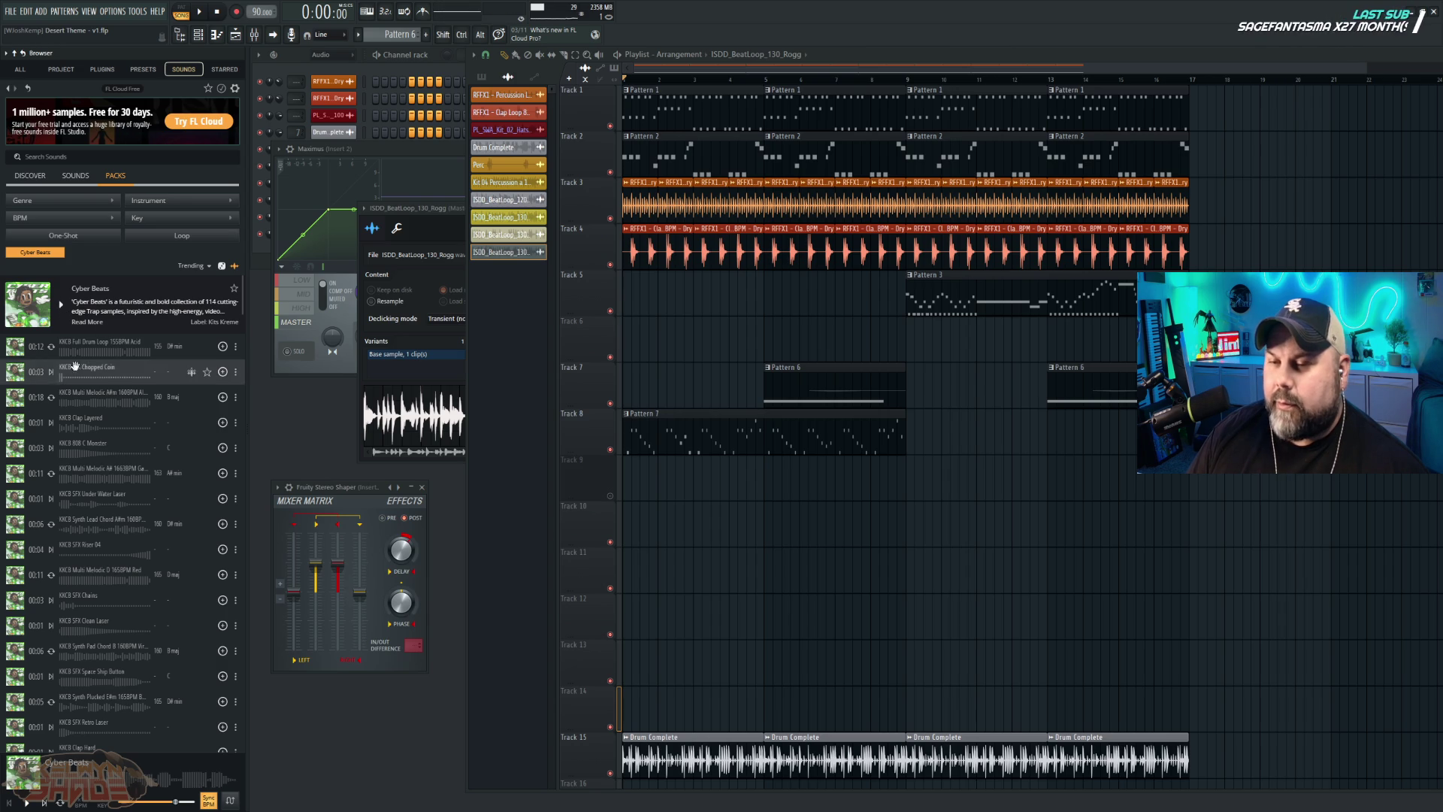
click(52, 347)
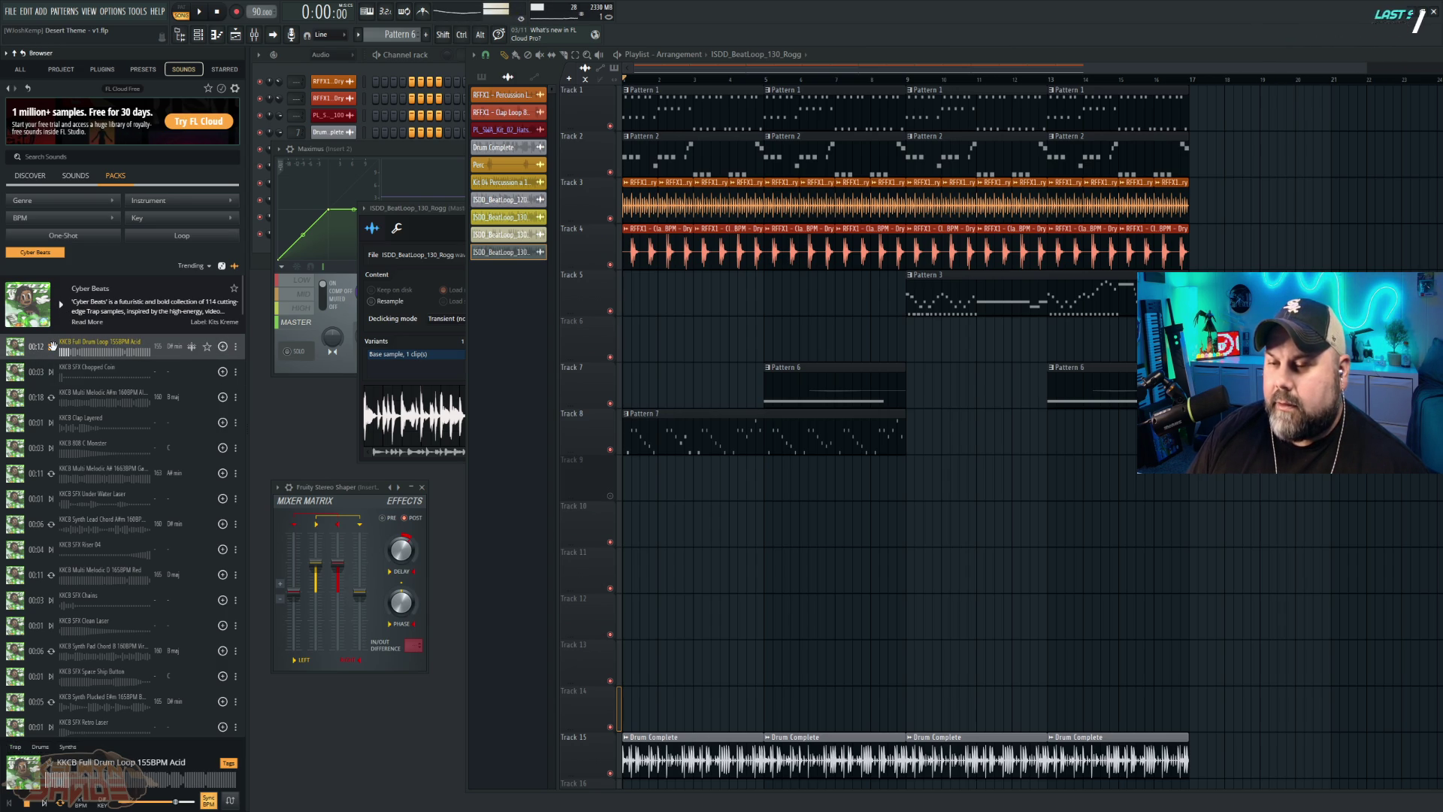
Step: Shuffle the pack's loops, preview the Rage, Em pluck and Miracle loops, then remove the Cyber Beats filter
click(181, 236)
click(222, 266)
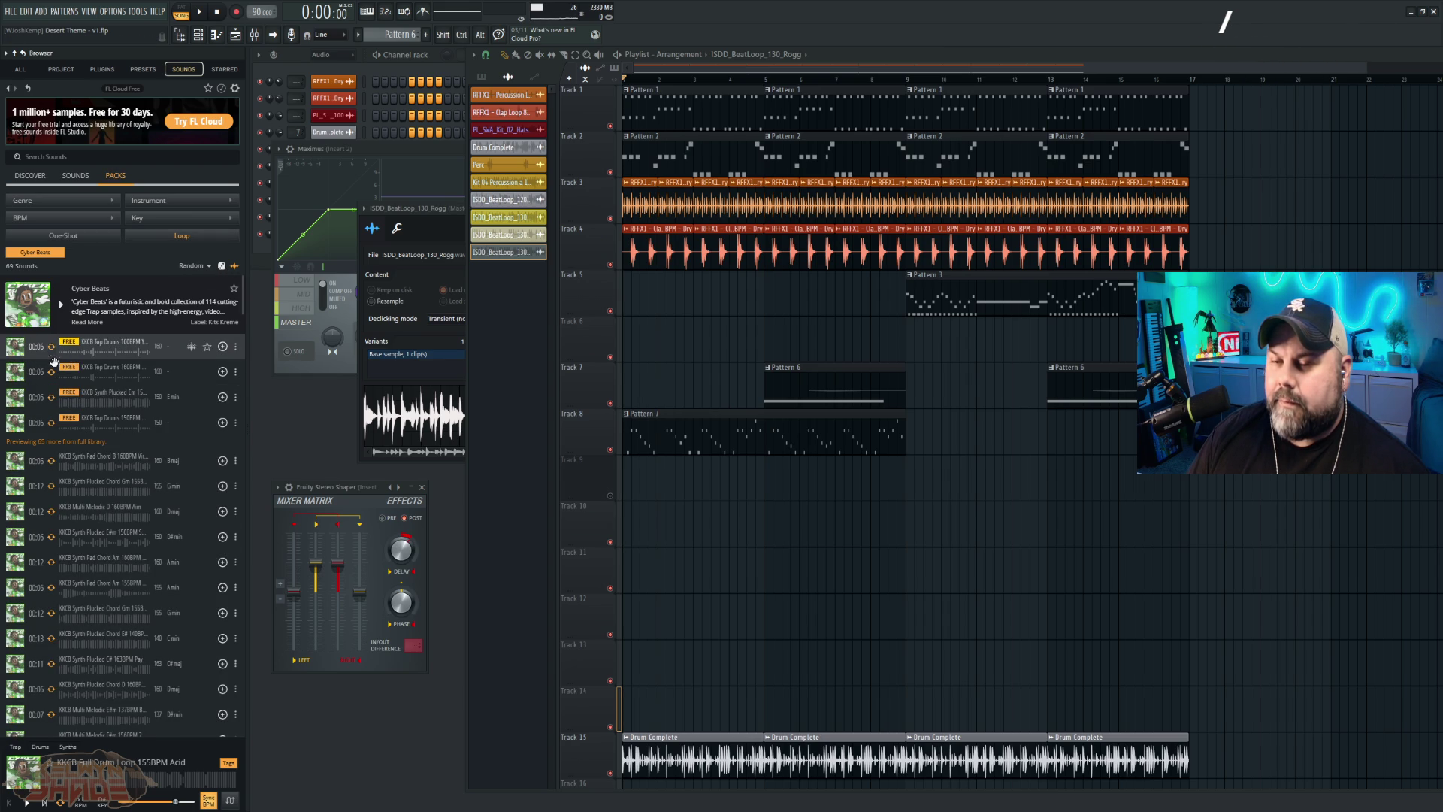
click(51, 372)
click(53, 399)
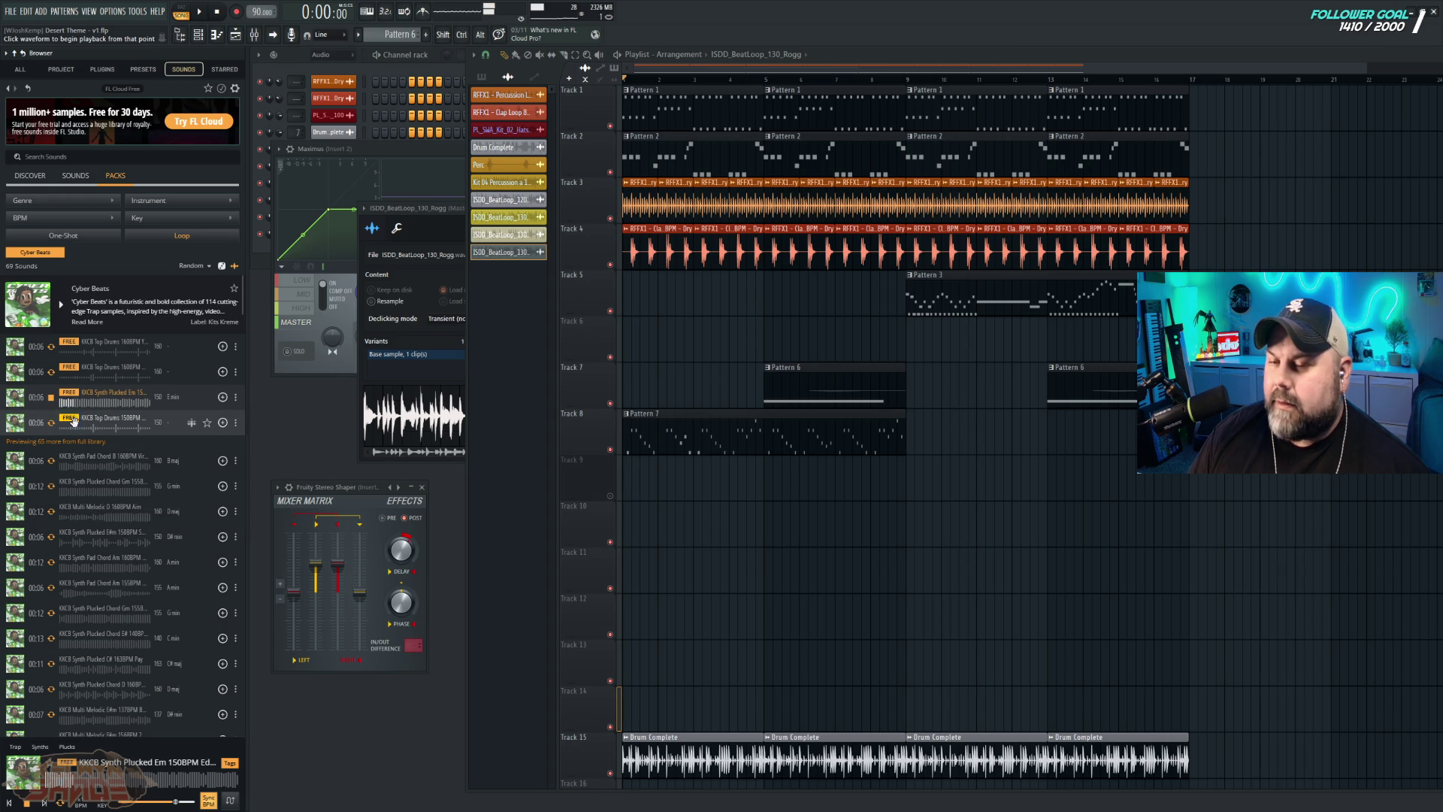
click(51, 423)
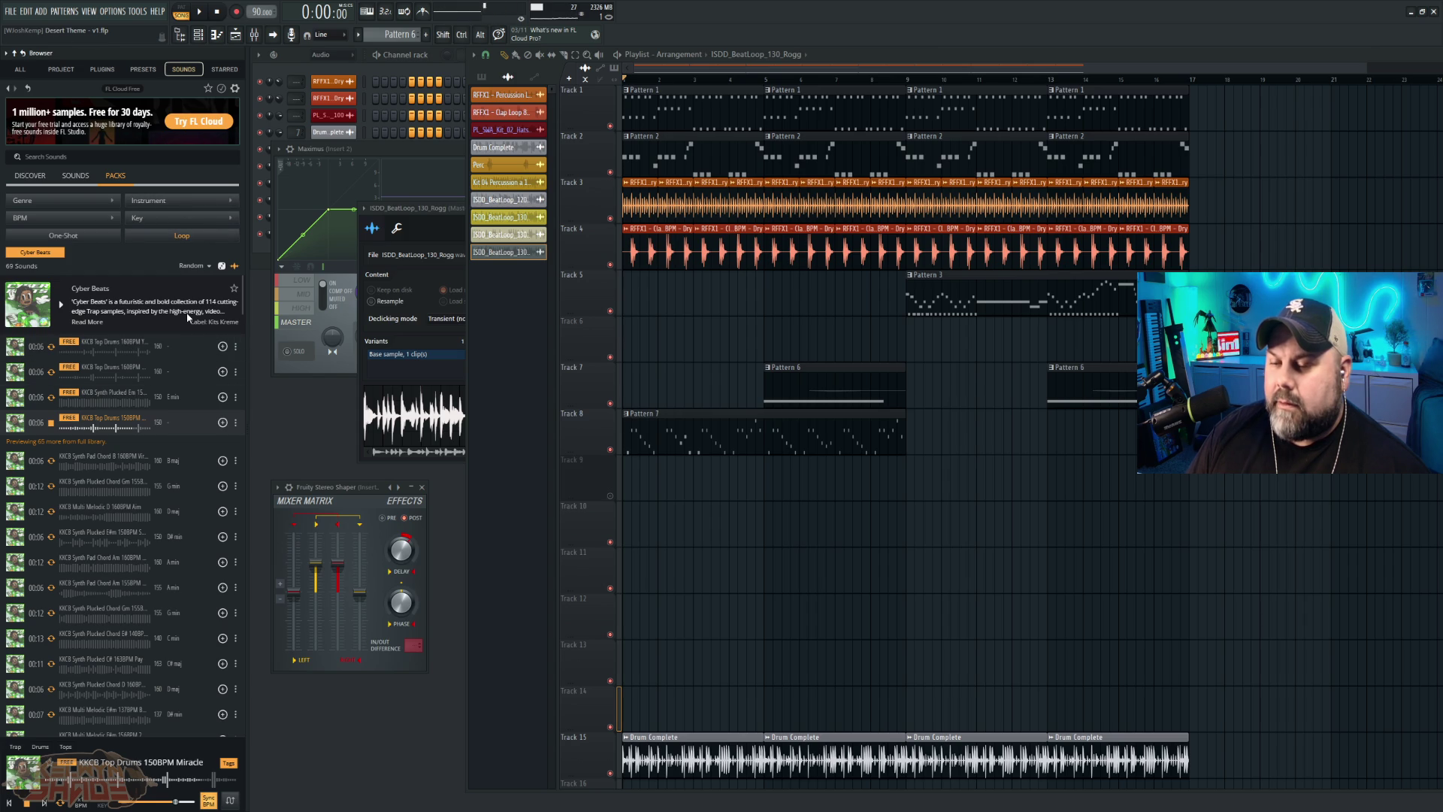
click(193, 266)
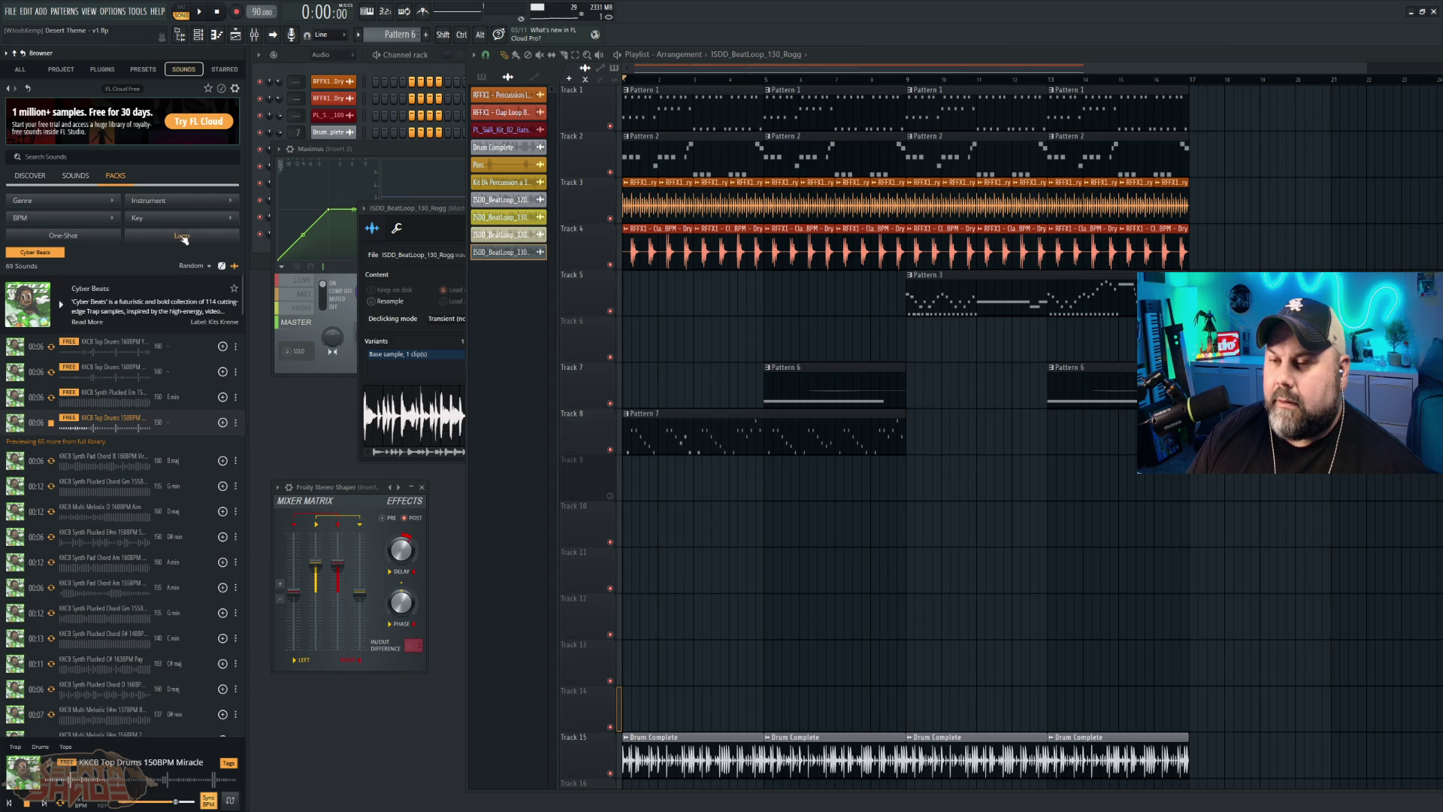
click(220, 266)
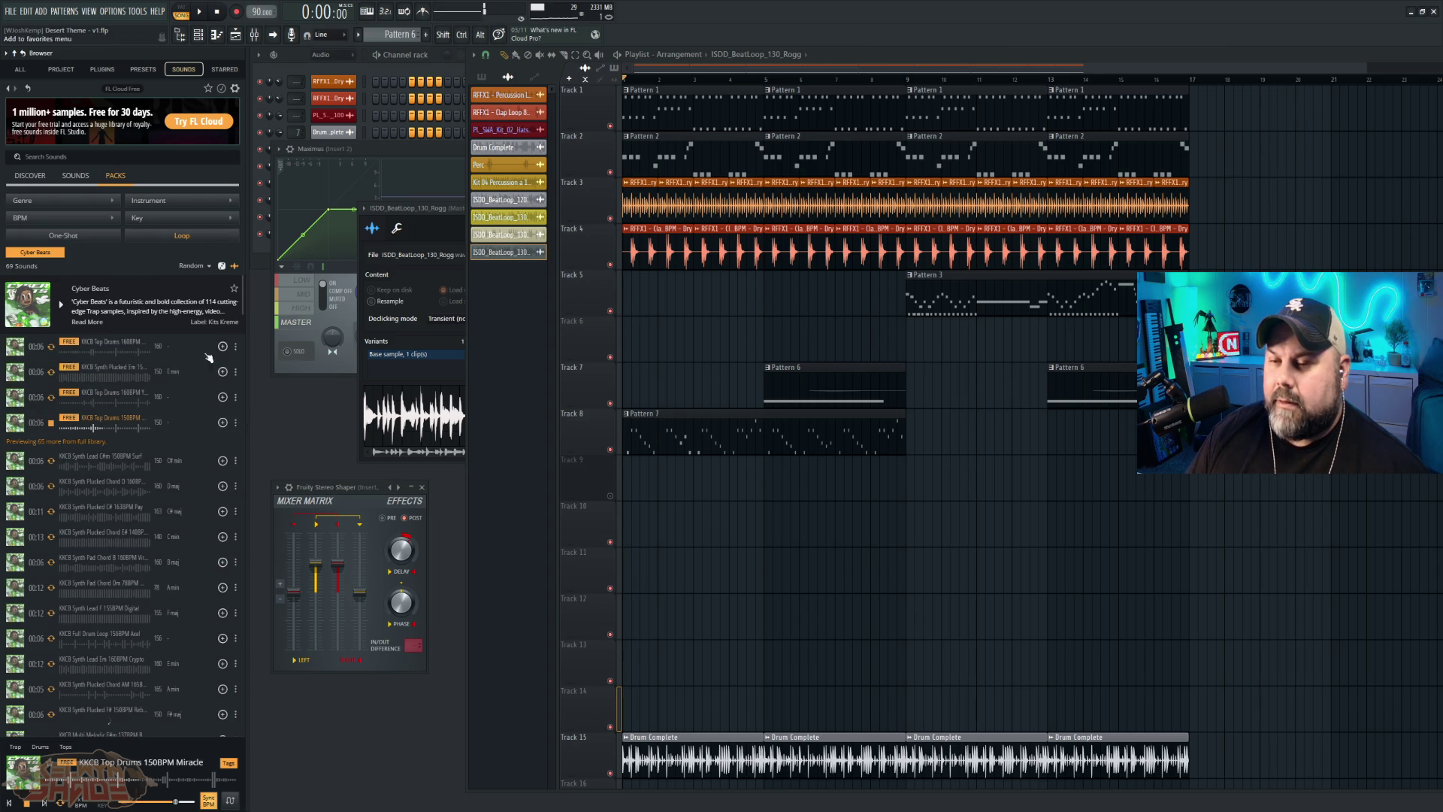
click(56, 254)
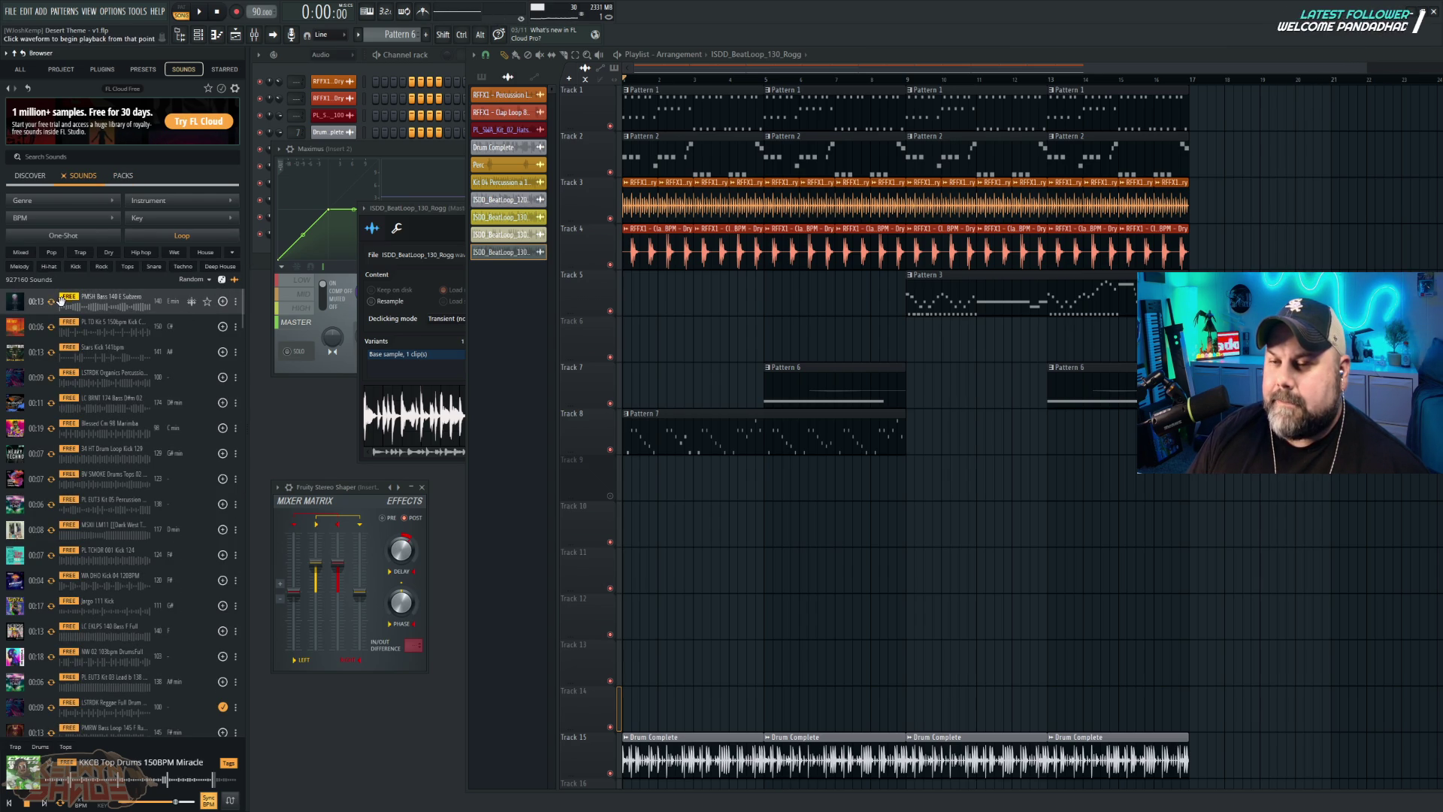
Step: Preview the Subzero bass, Kit 5 kick, Stars kick and BRNT bass, then place BV SMOKE Drums Tops 02 on Track 14
click(53, 301)
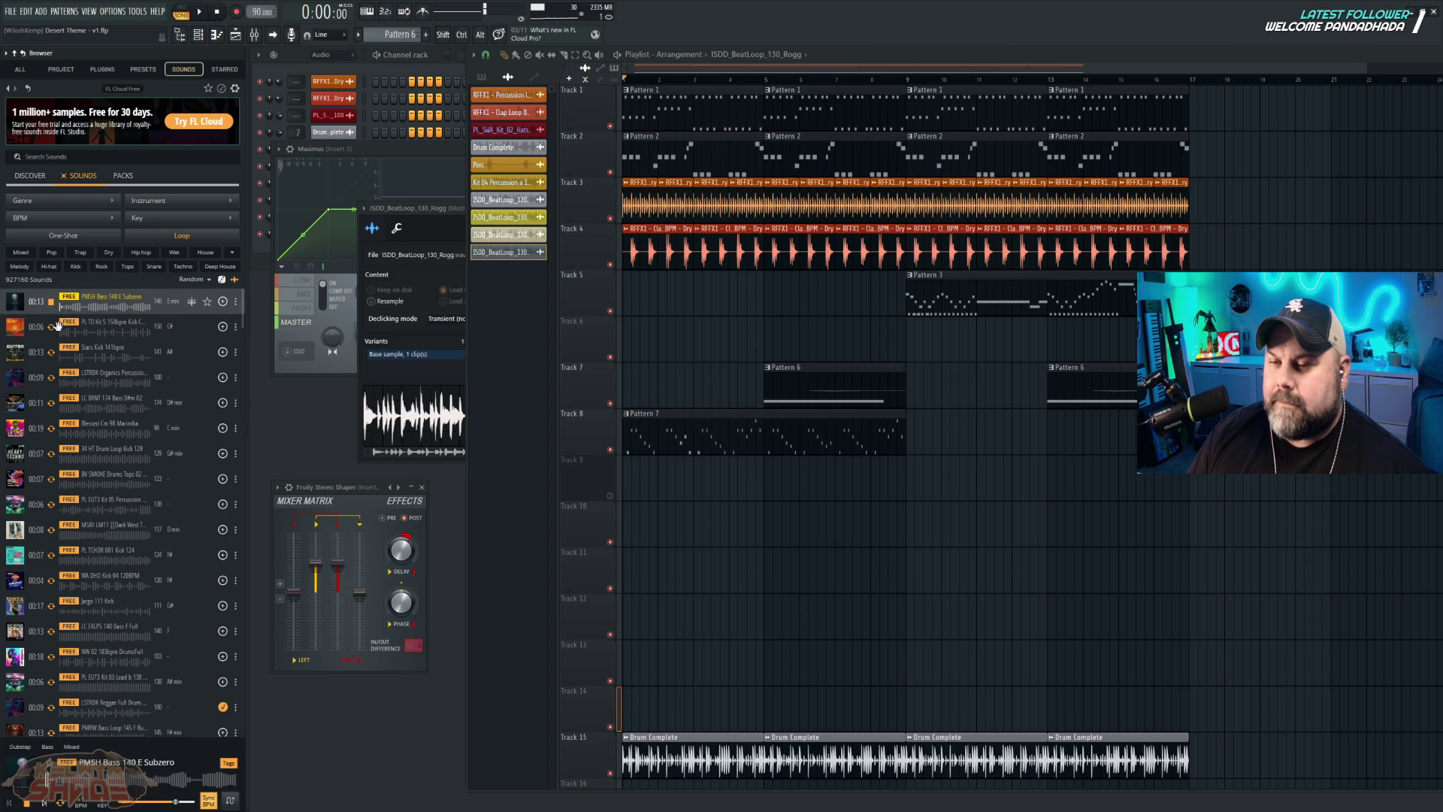
click(53, 325)
click(53, 351)
click(54, 405)
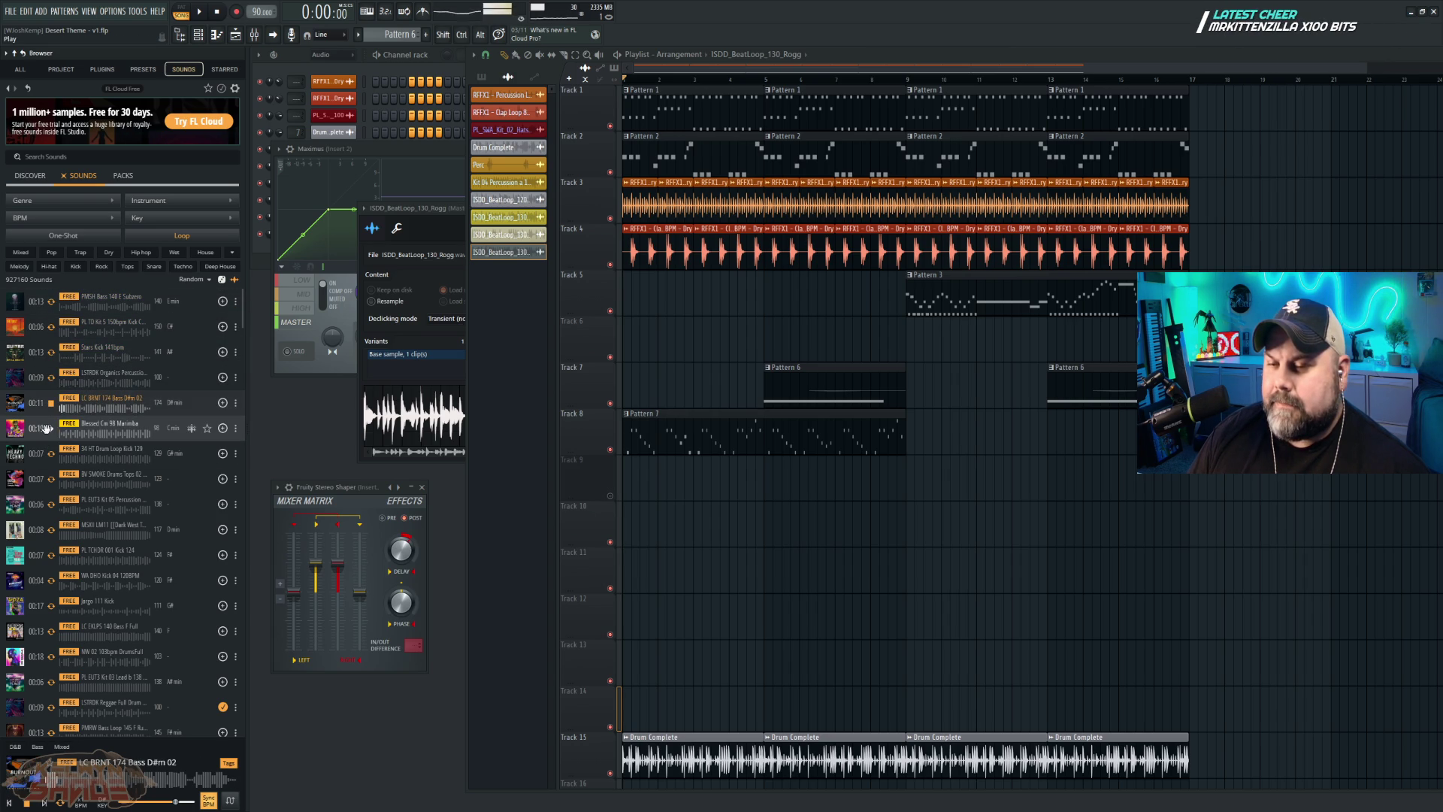
click(53, 455)
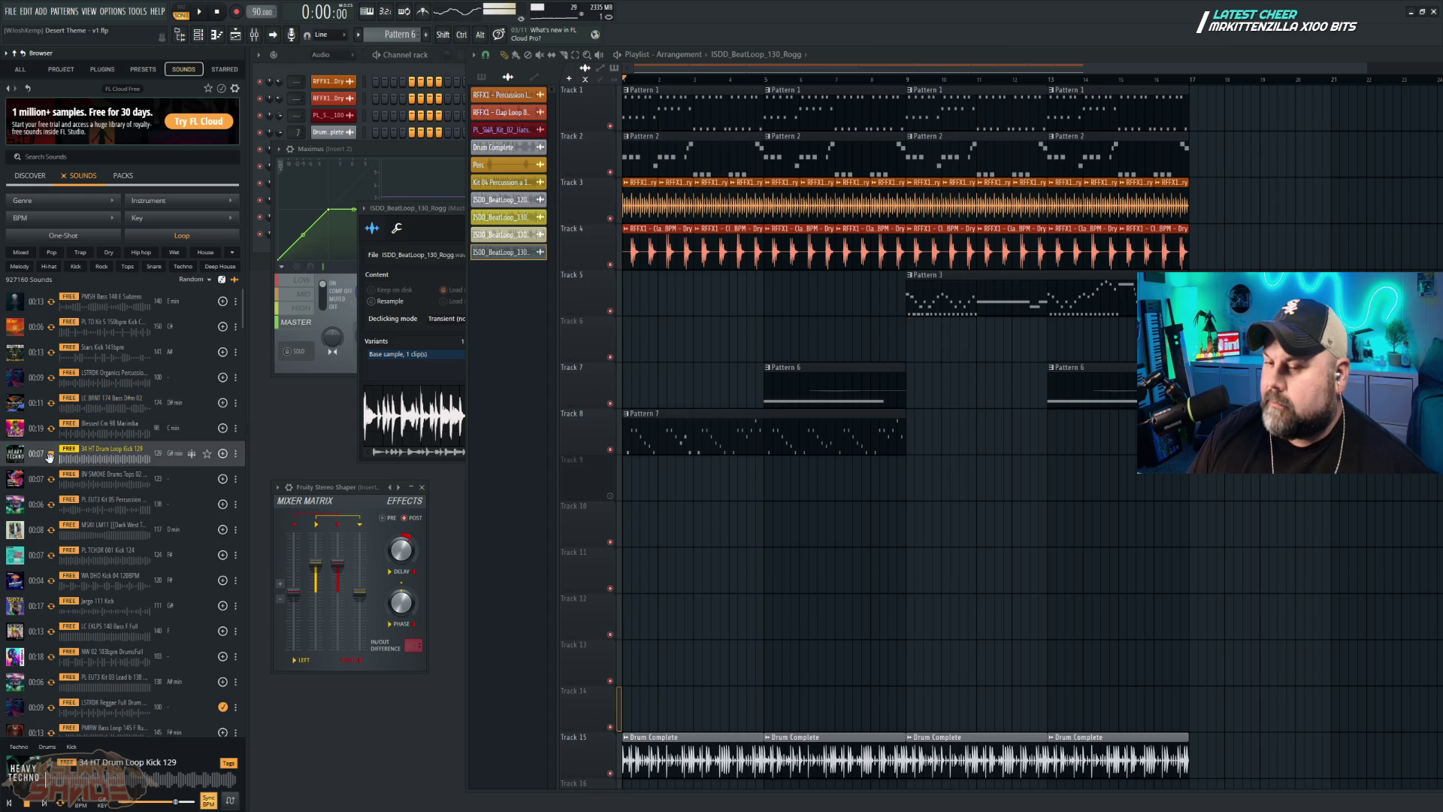
click(51, 479)
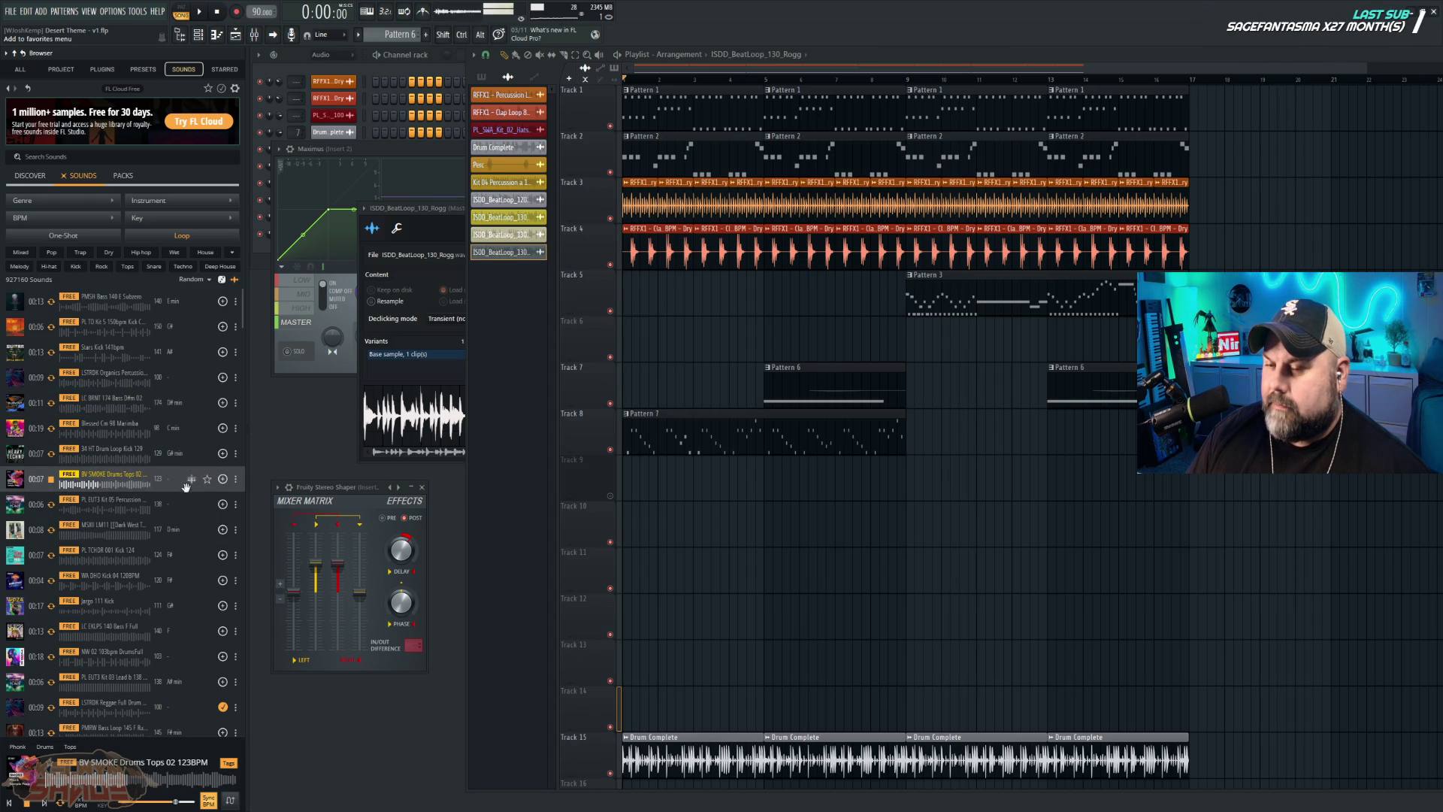
mouse_move(111, 475)
mouse_down()
mouse_move(481, 541)
mouse_move(744, 661)
mouse_move(743, 713)
mouse_move(739, 700)
mouse_up()
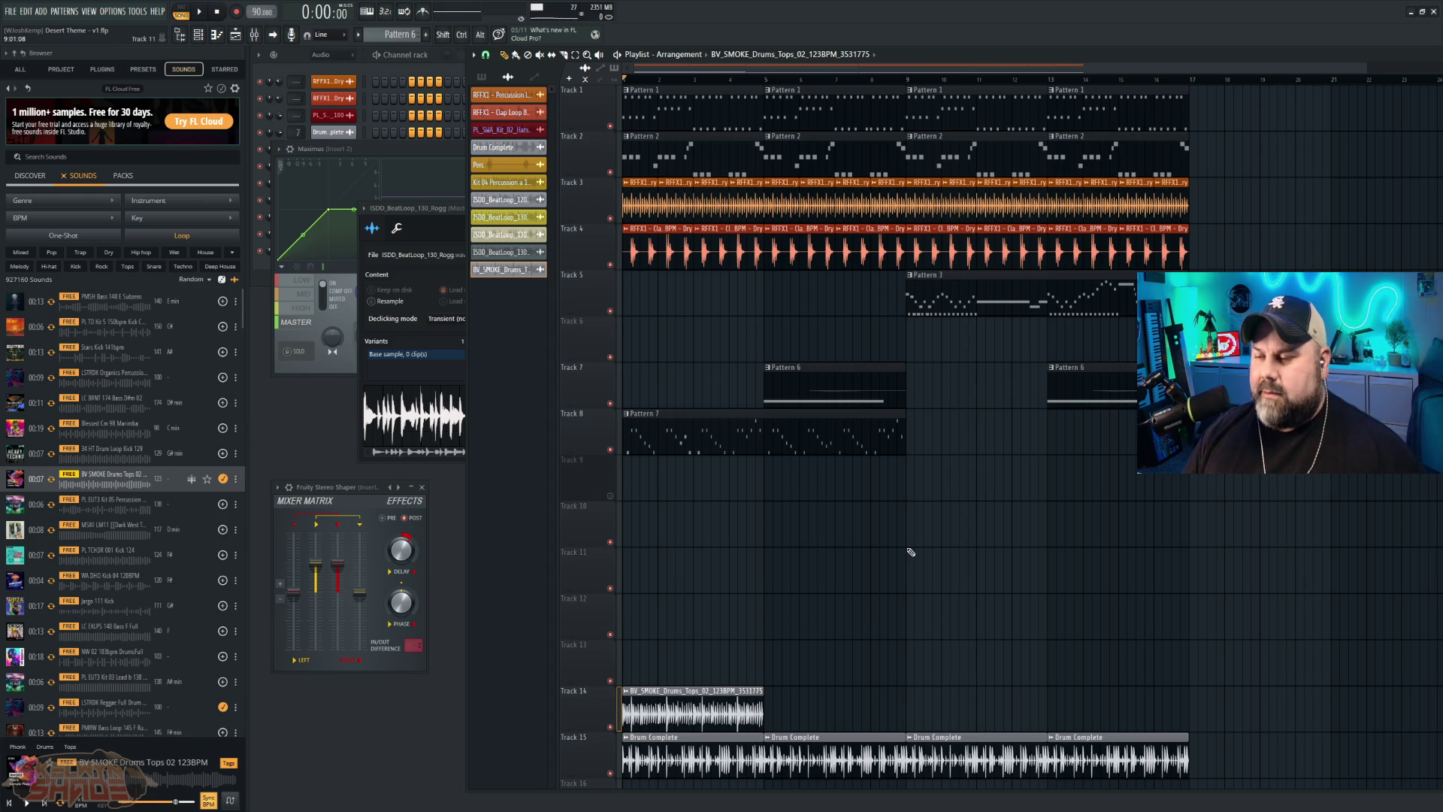
Step: Play the song, mute Track 14, delete the BV_SMOKE clip, and stop playback
key(space)
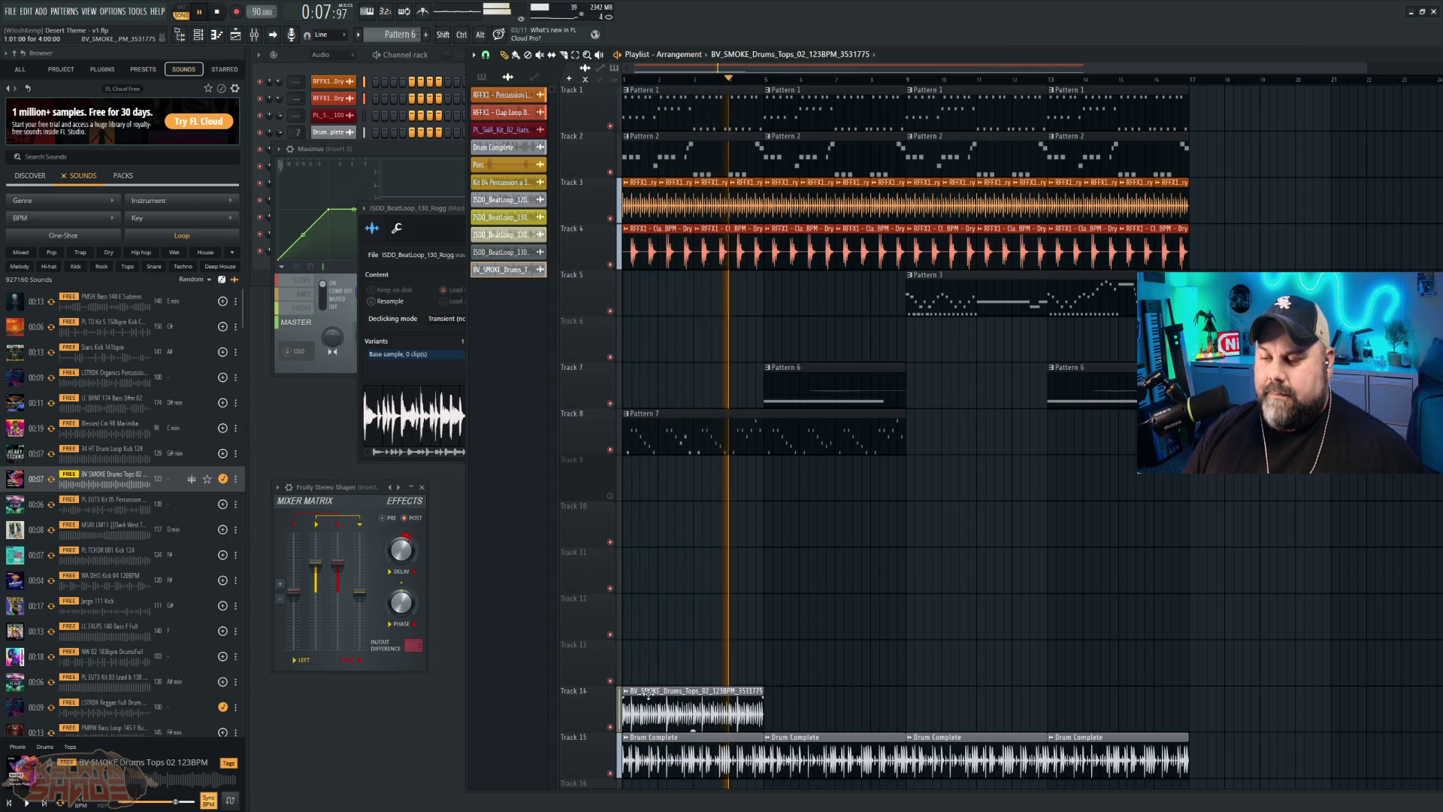
click(611, 727)
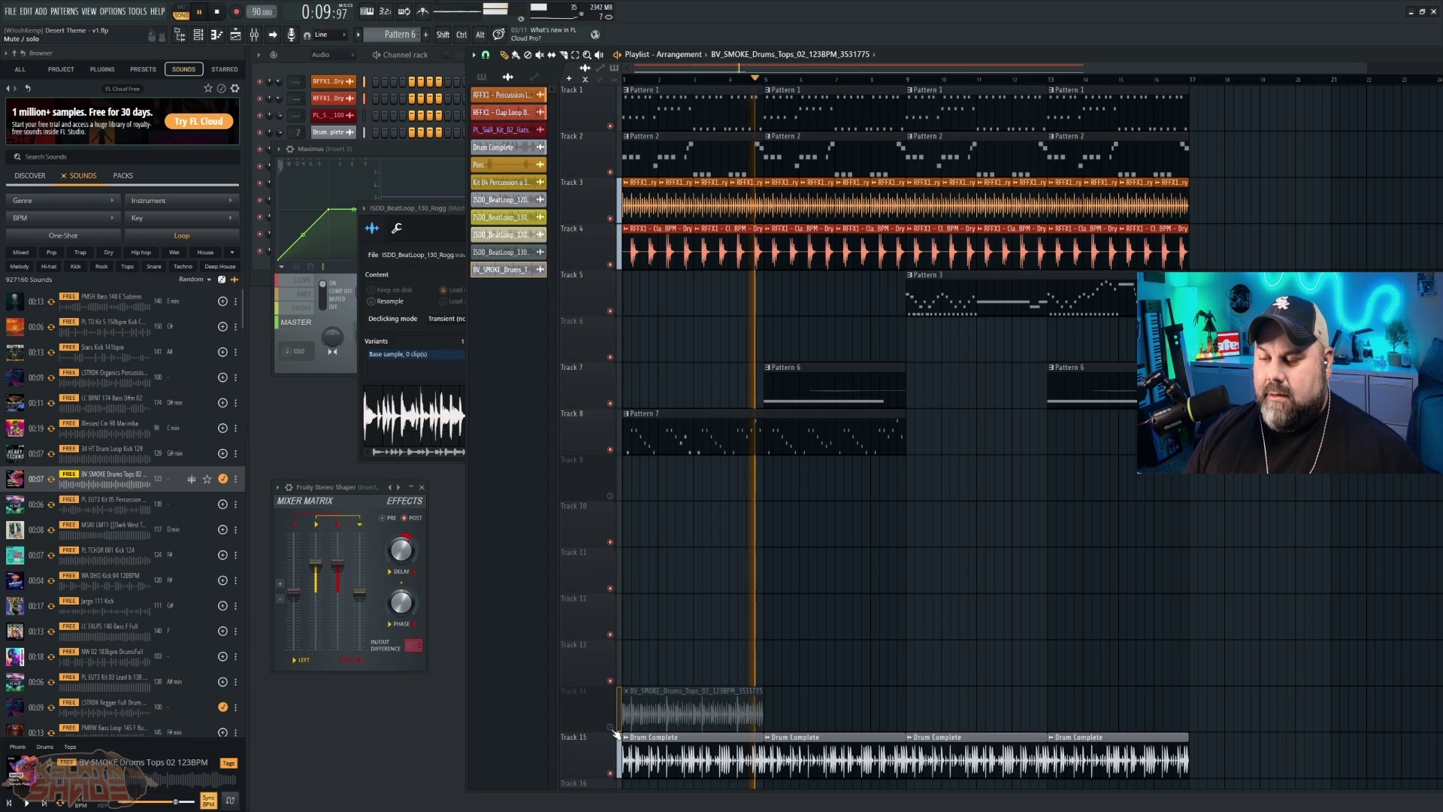
right_click(628, 718)
key(space)
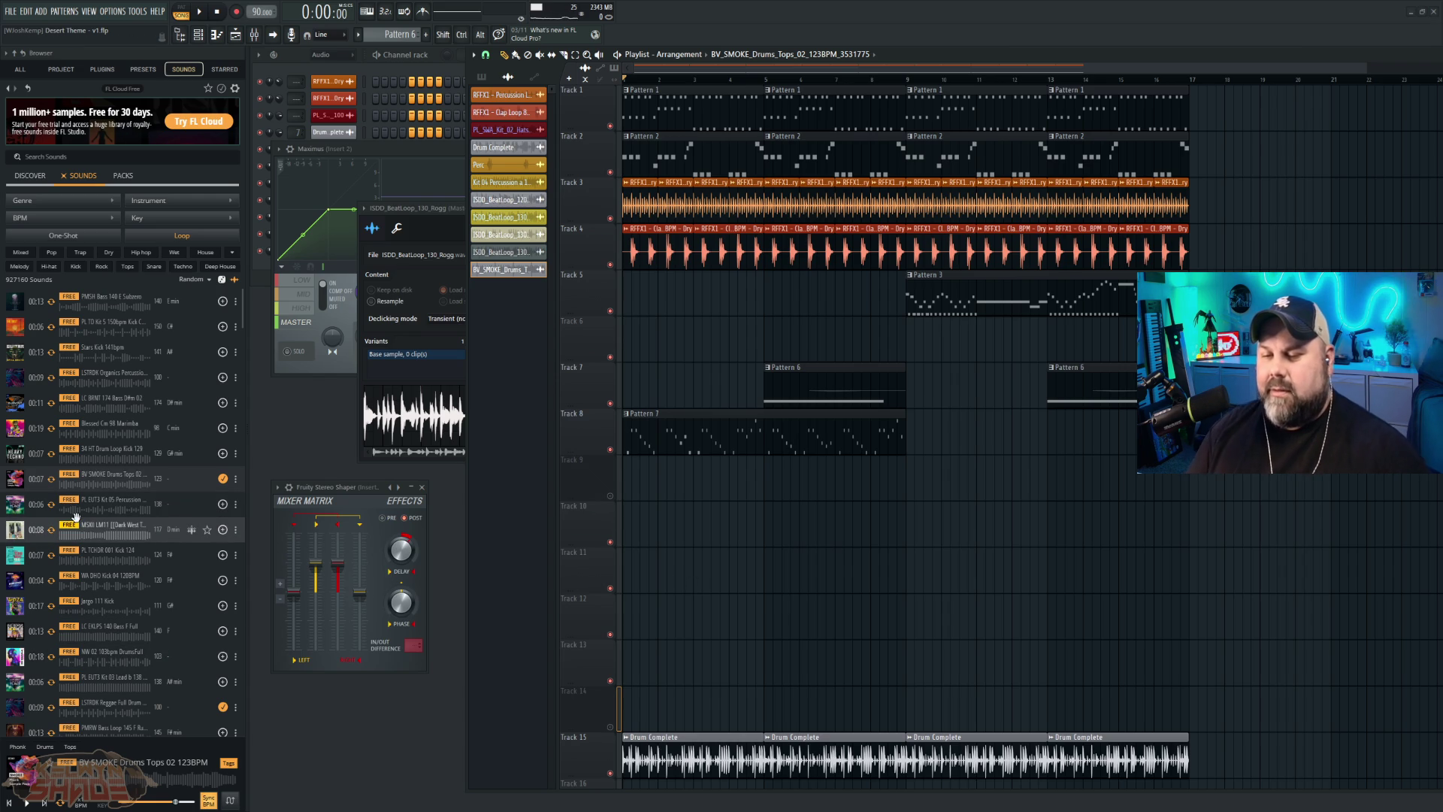
Step: Audition five kick, bass and lead samples, then place the LSTRDK reggae drum loop on Track 14 at bar 1
click(52, 555)
click(51, 579)
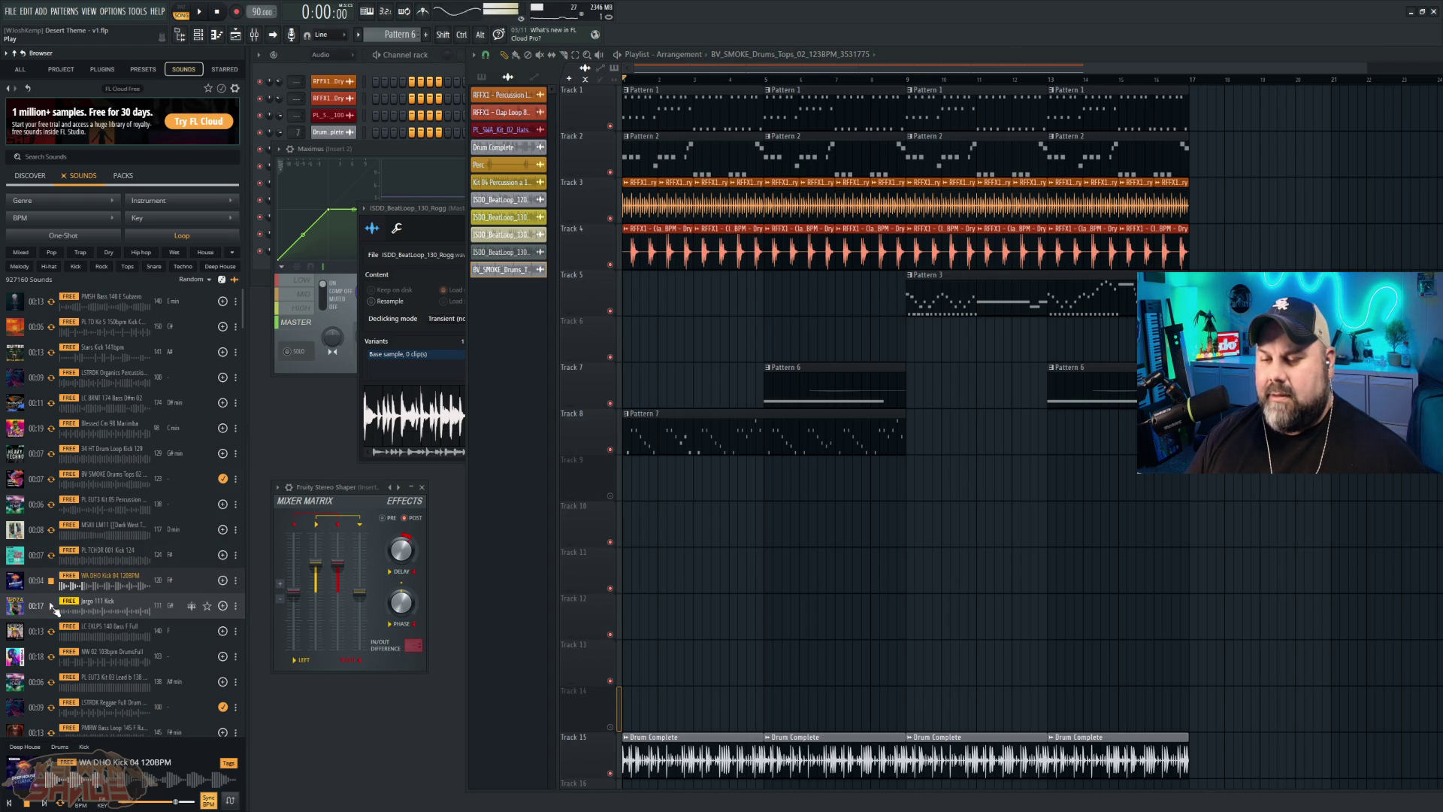
click(52, 606)
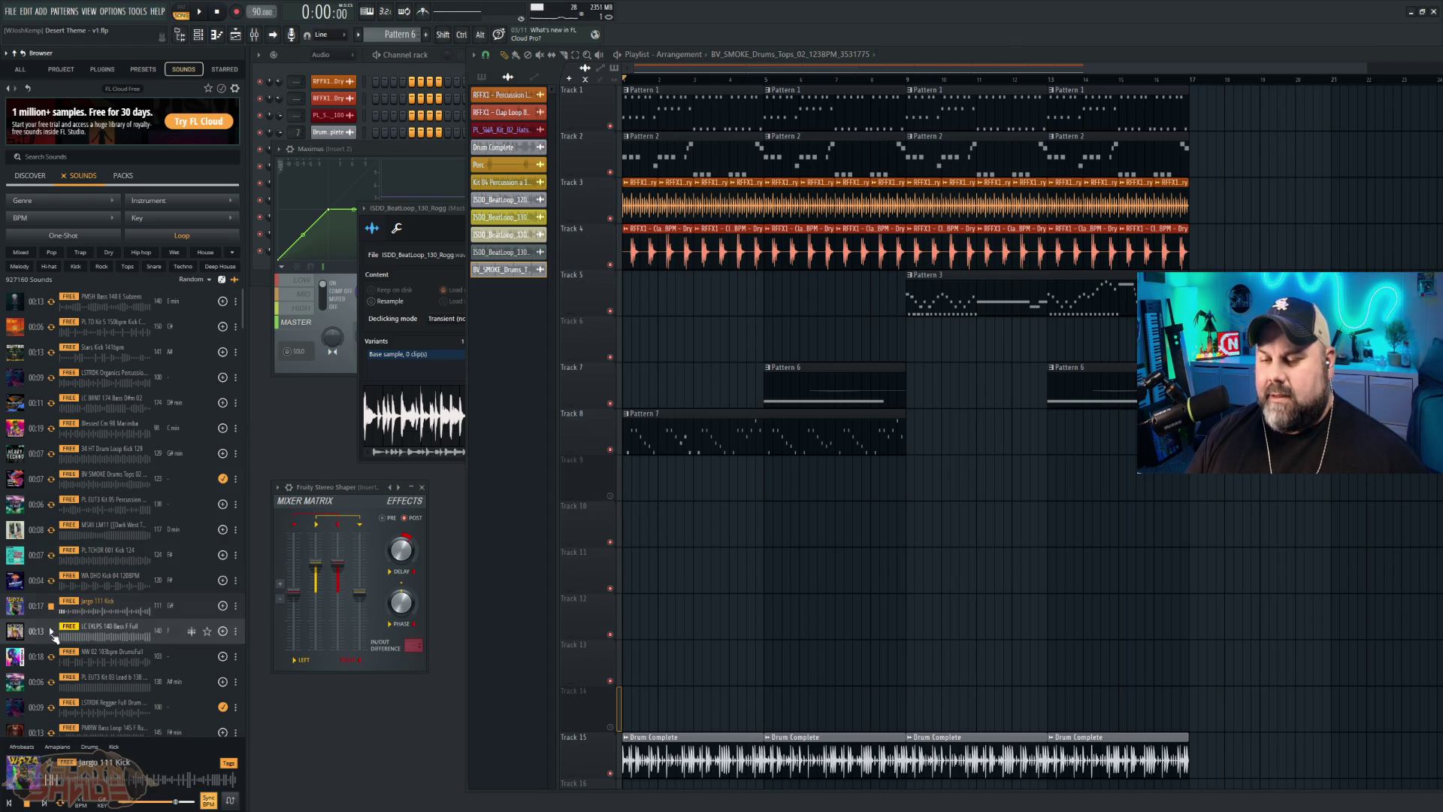
click(52, 632)
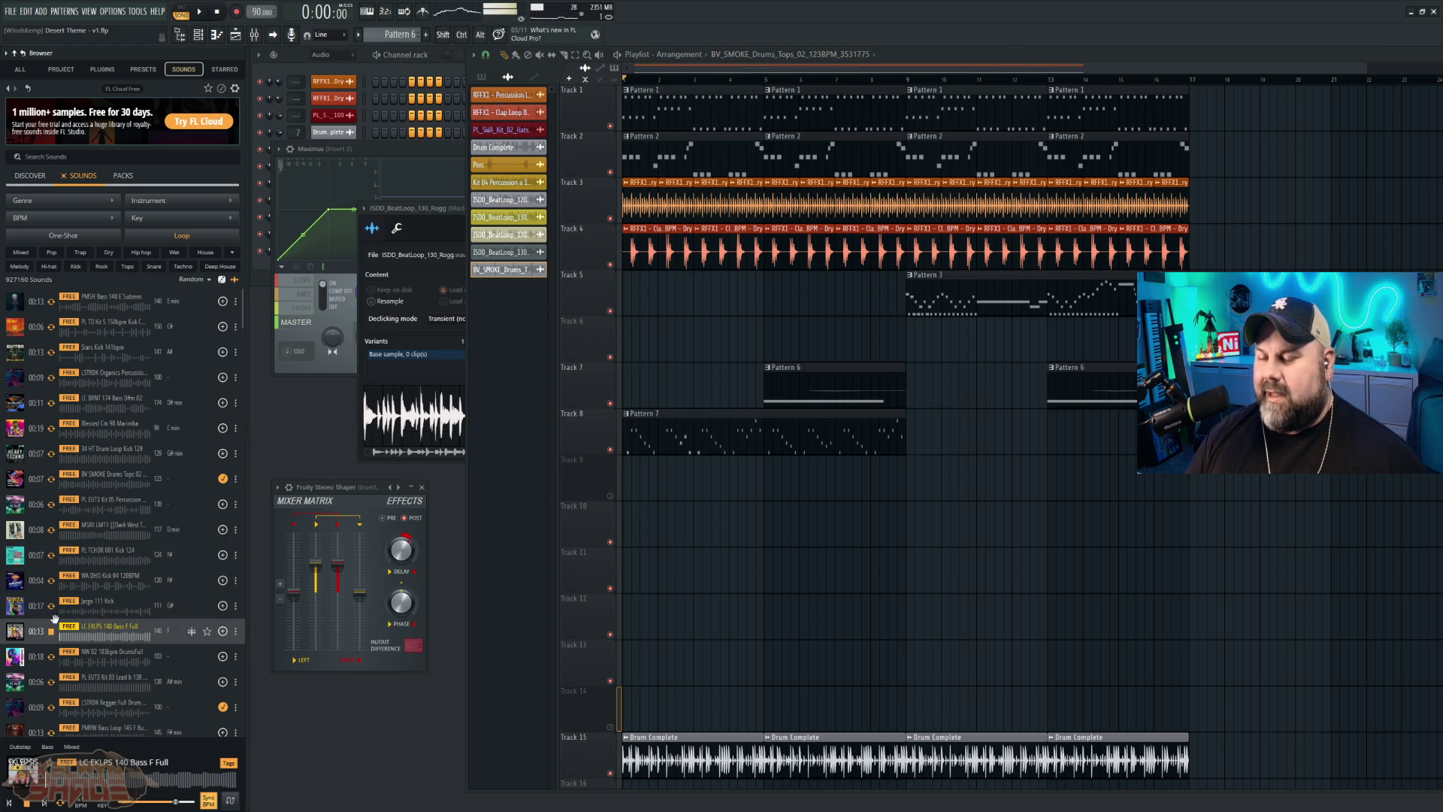
click(51, 681)
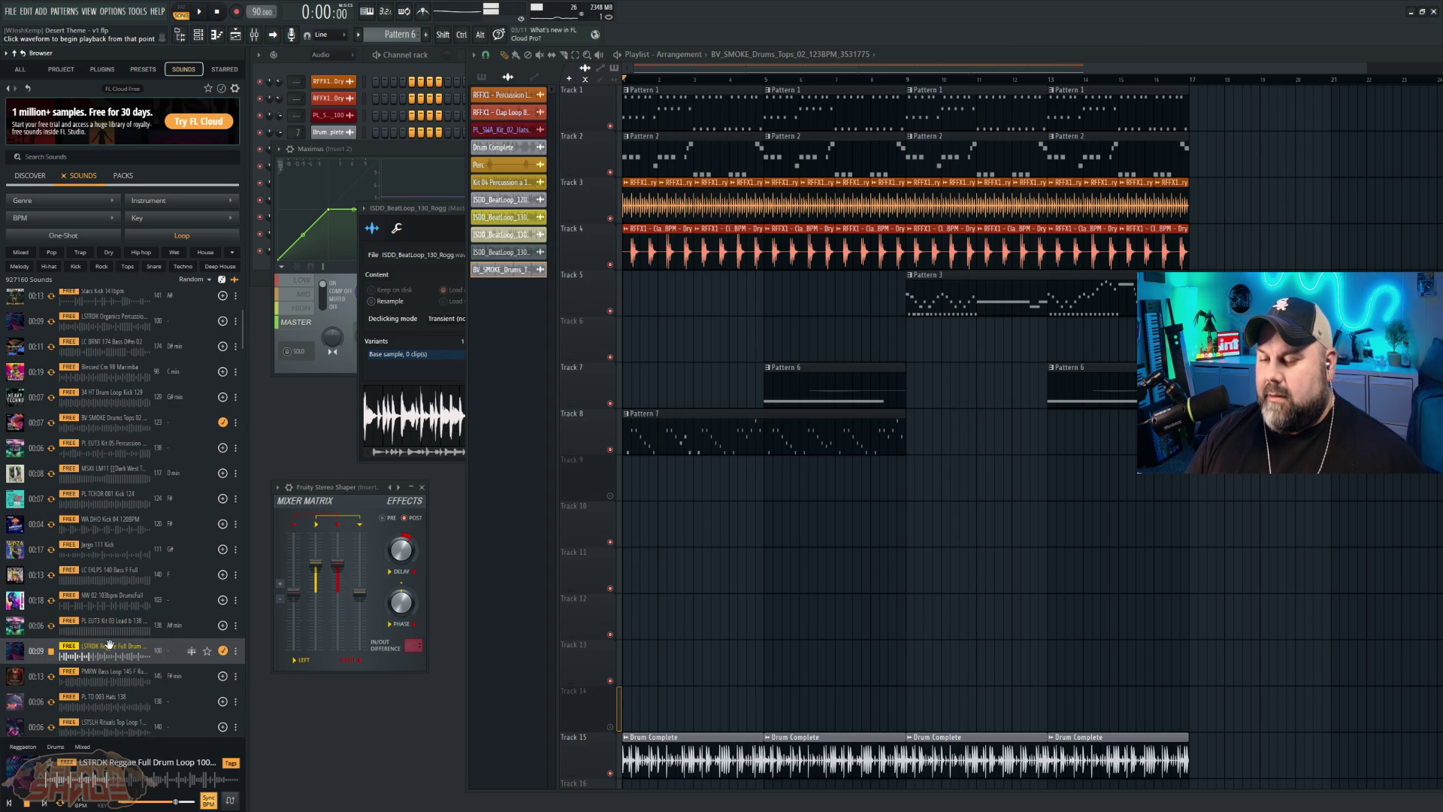
mouse_move(736, 669)
mouse_down()
mouse_move(703, 706)
mouse_move(719, 708)
mouse_up()
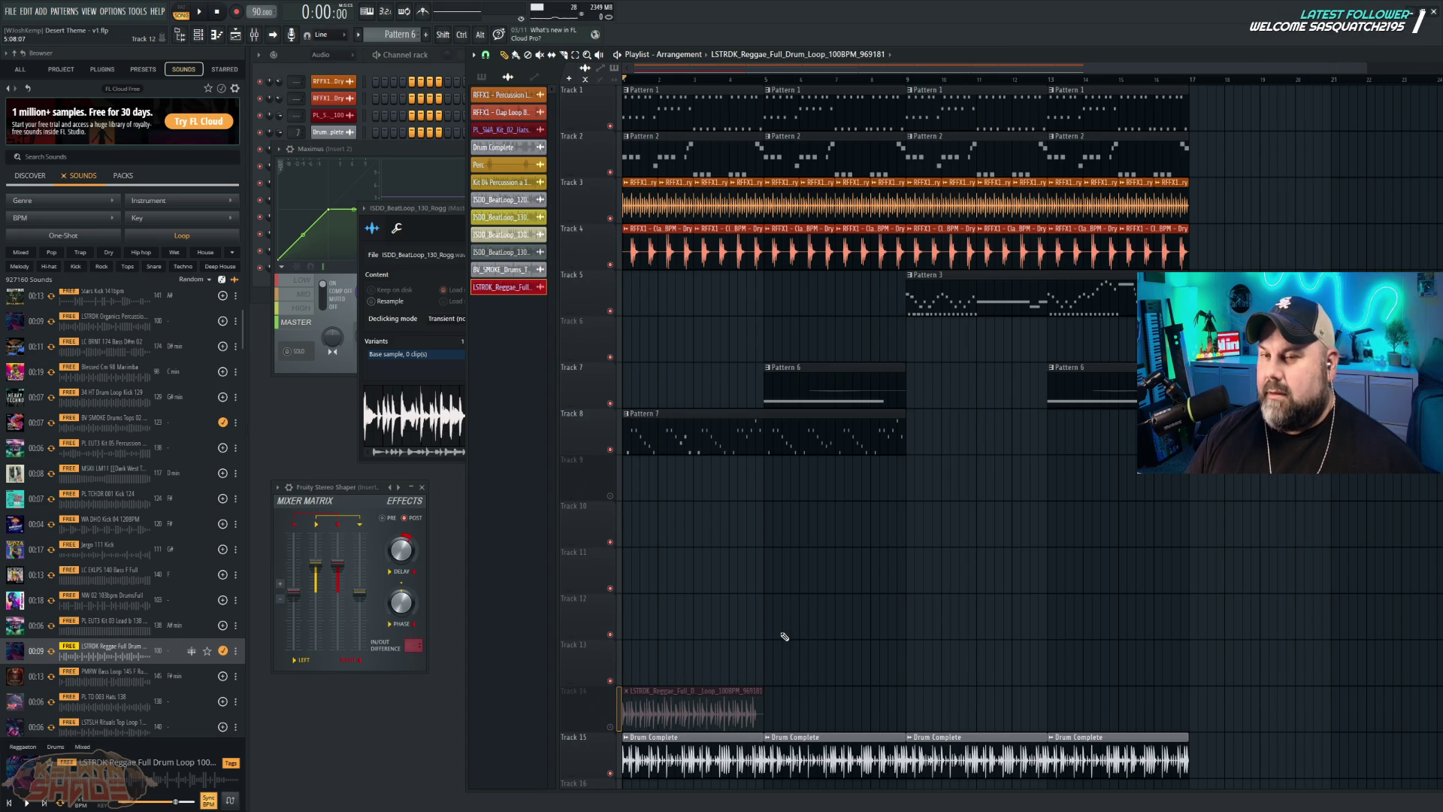
click(609, 726)
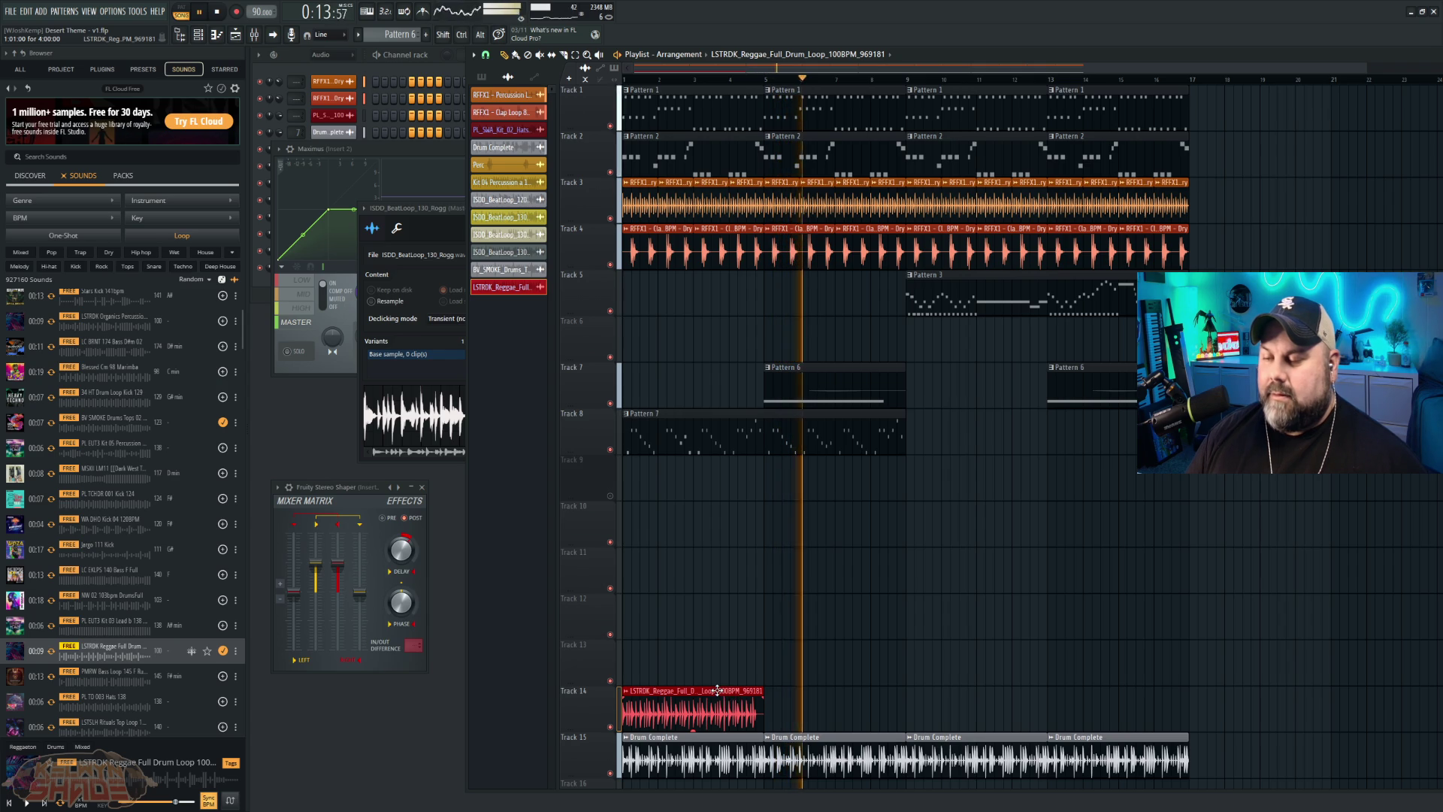
Step: Paint three more copies of the reggae loop along Track 14 and show the Channel rack
click(767, 705)
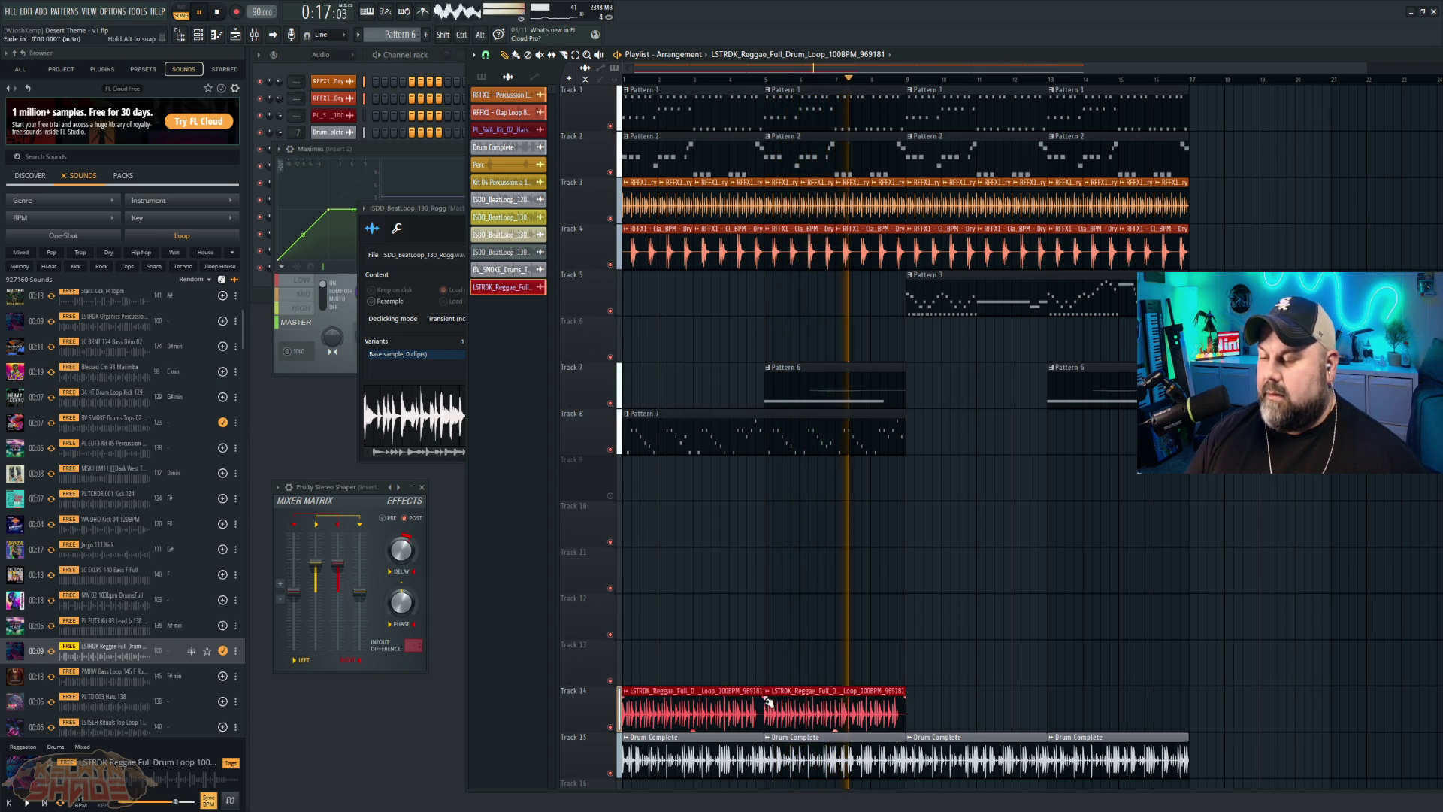
click(912, 712)
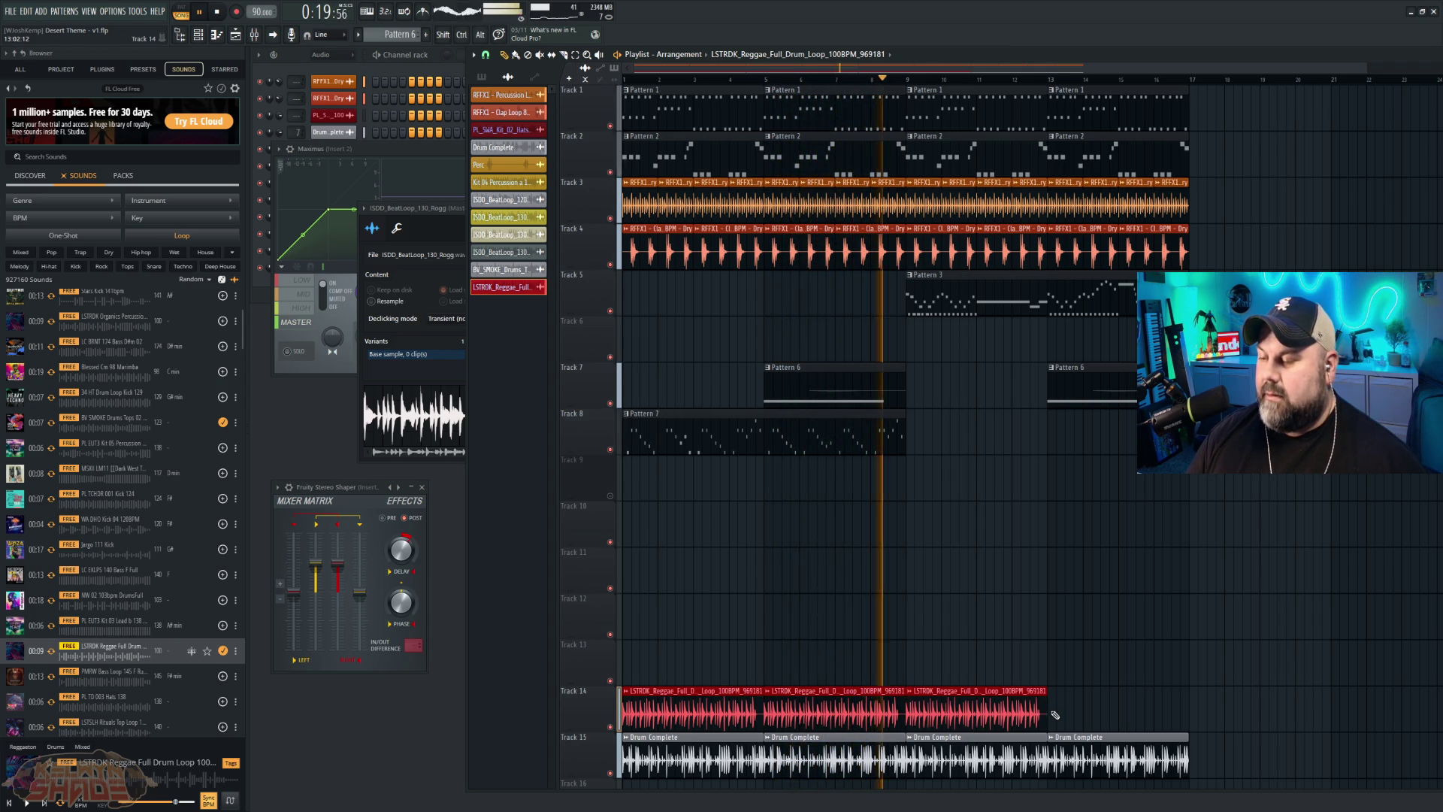
click(1075, 710)
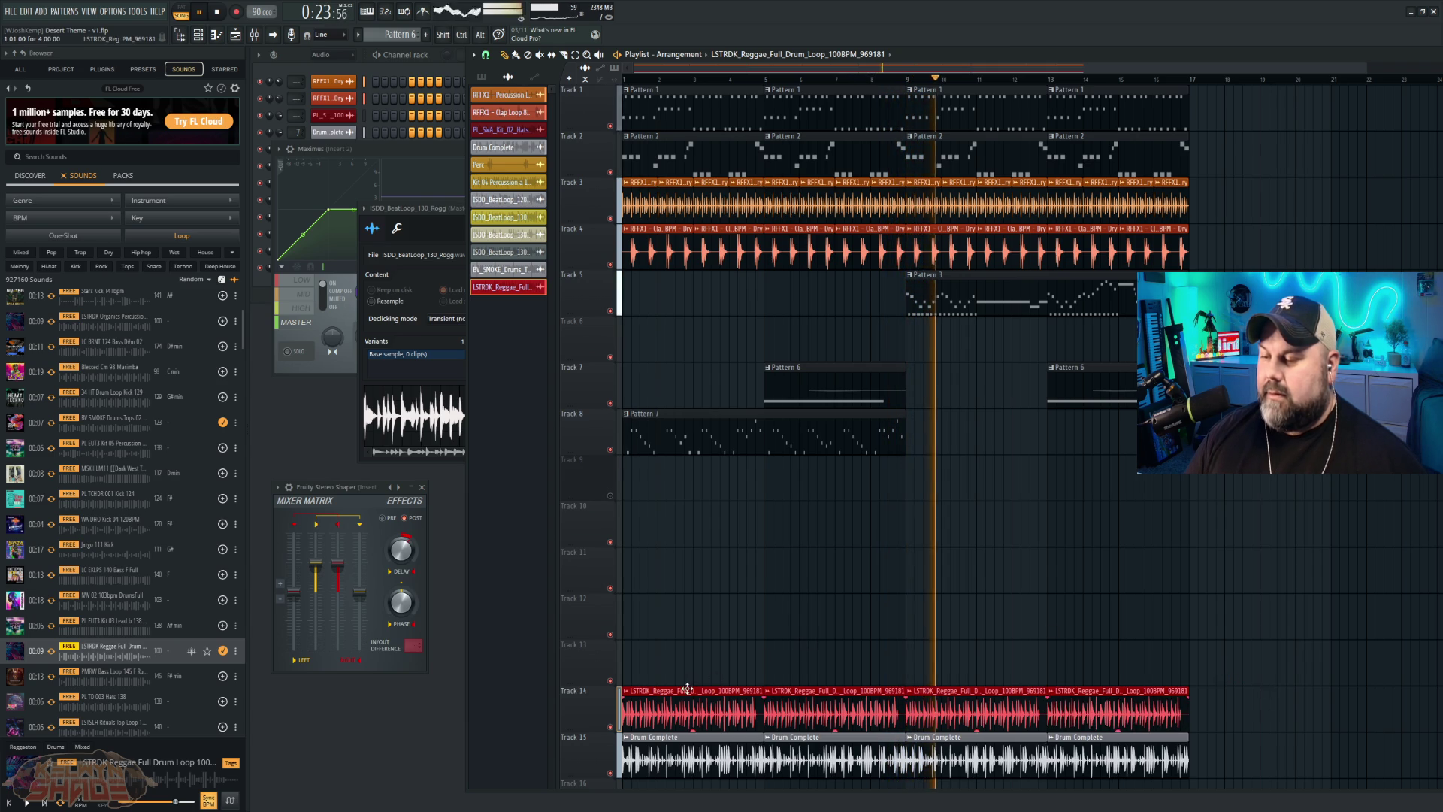
click(293, 115)
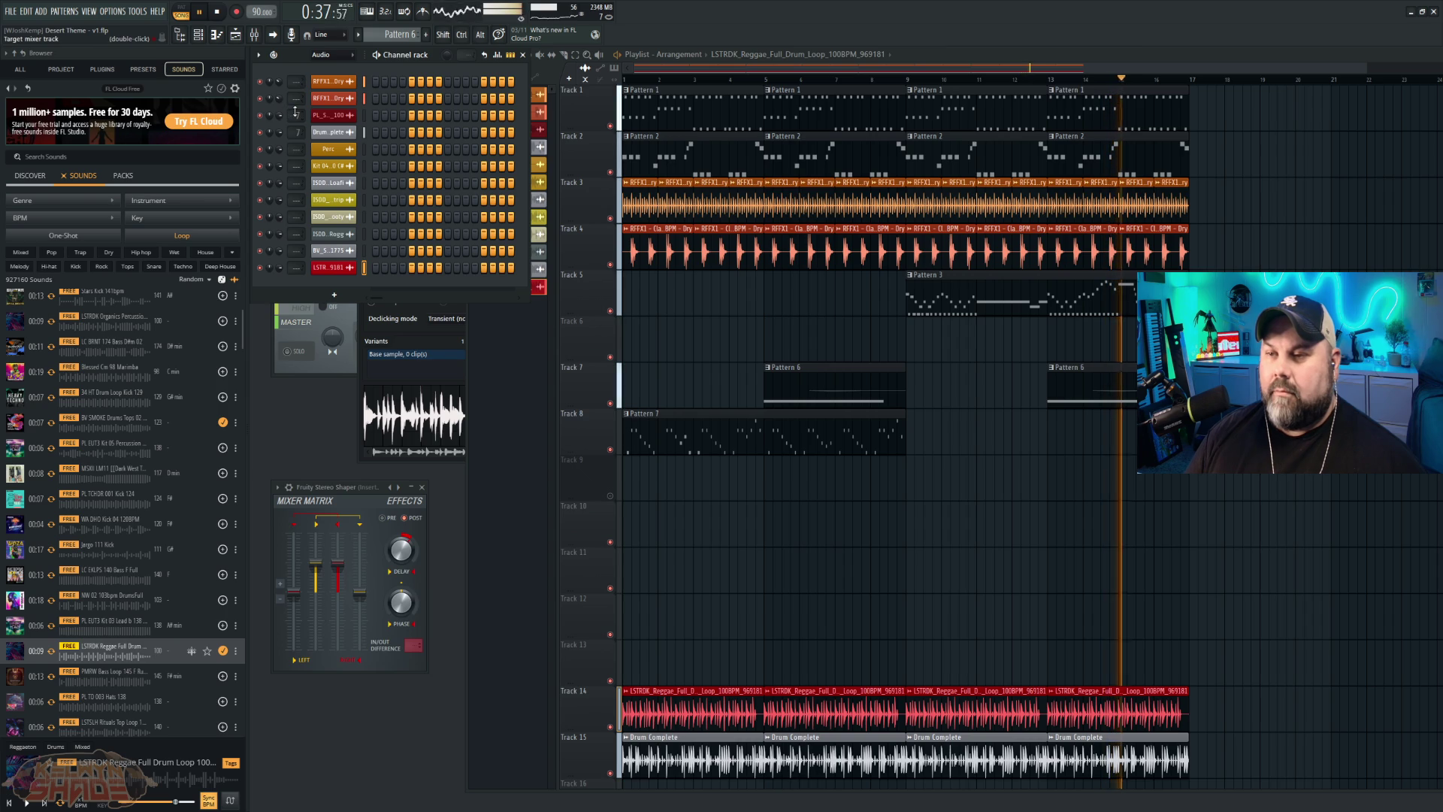
Step: Route channel 3 to mixer insert 6, open the Mixer, and stop playback
drag(297, 115, 297, 136)
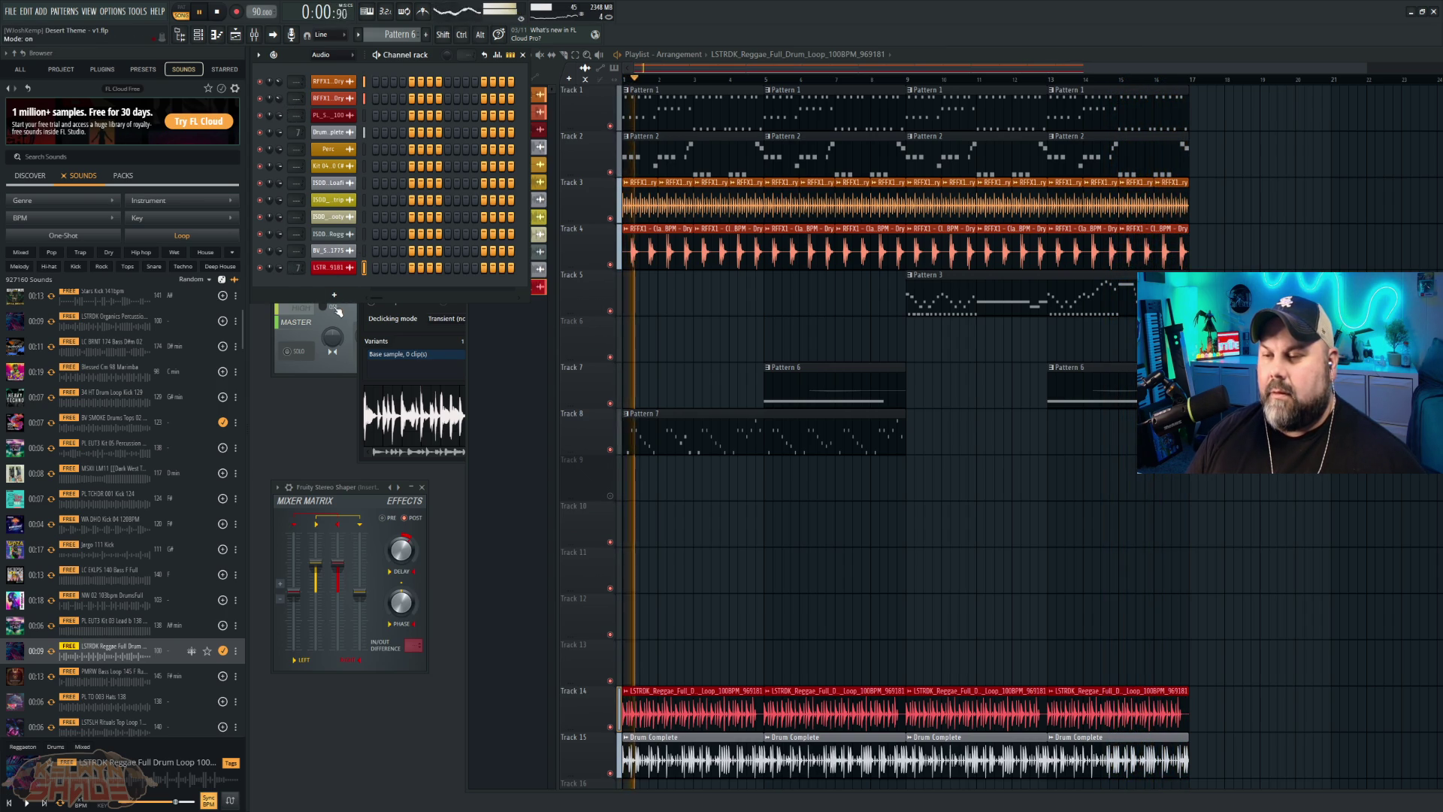
double_click(298, 268)
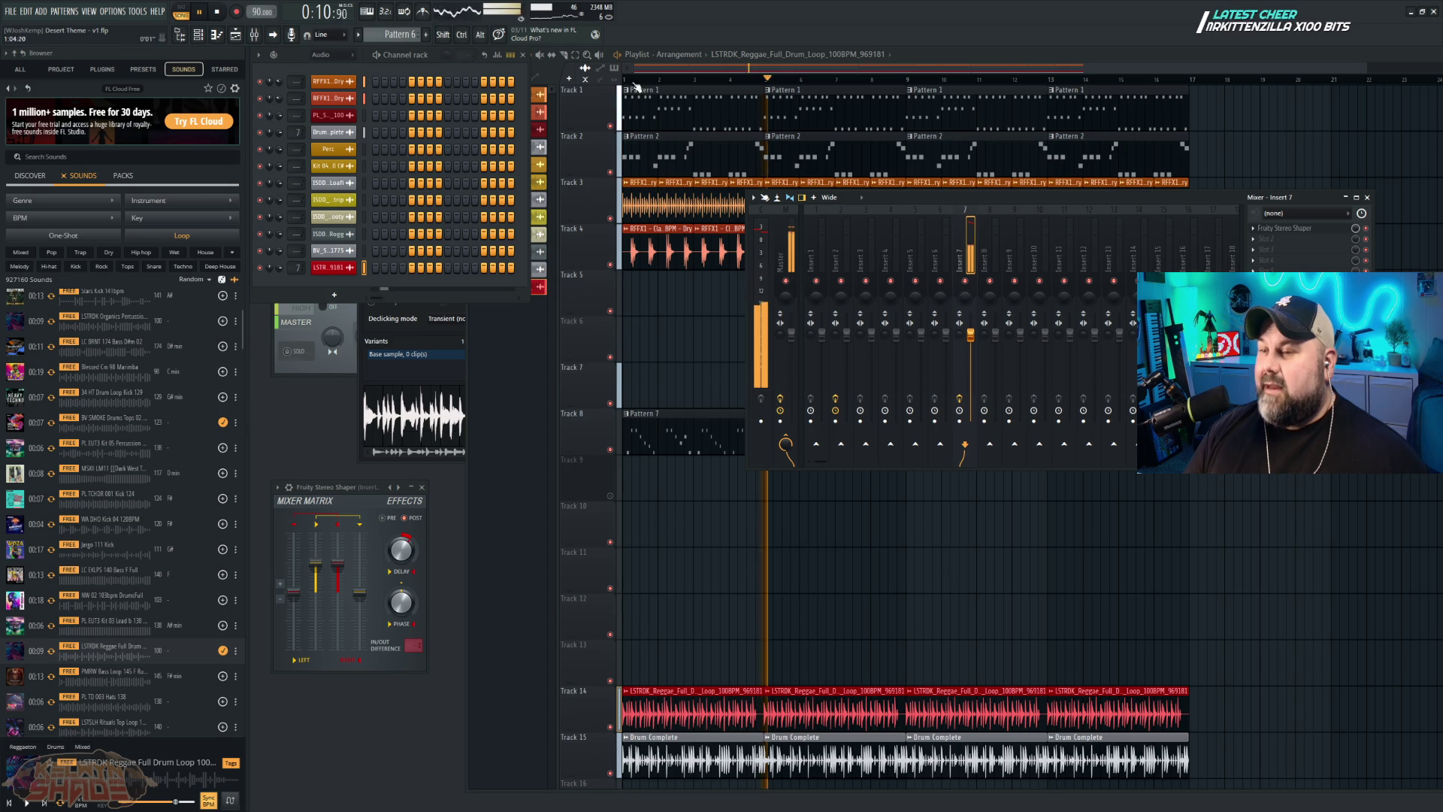
click(200, 13)
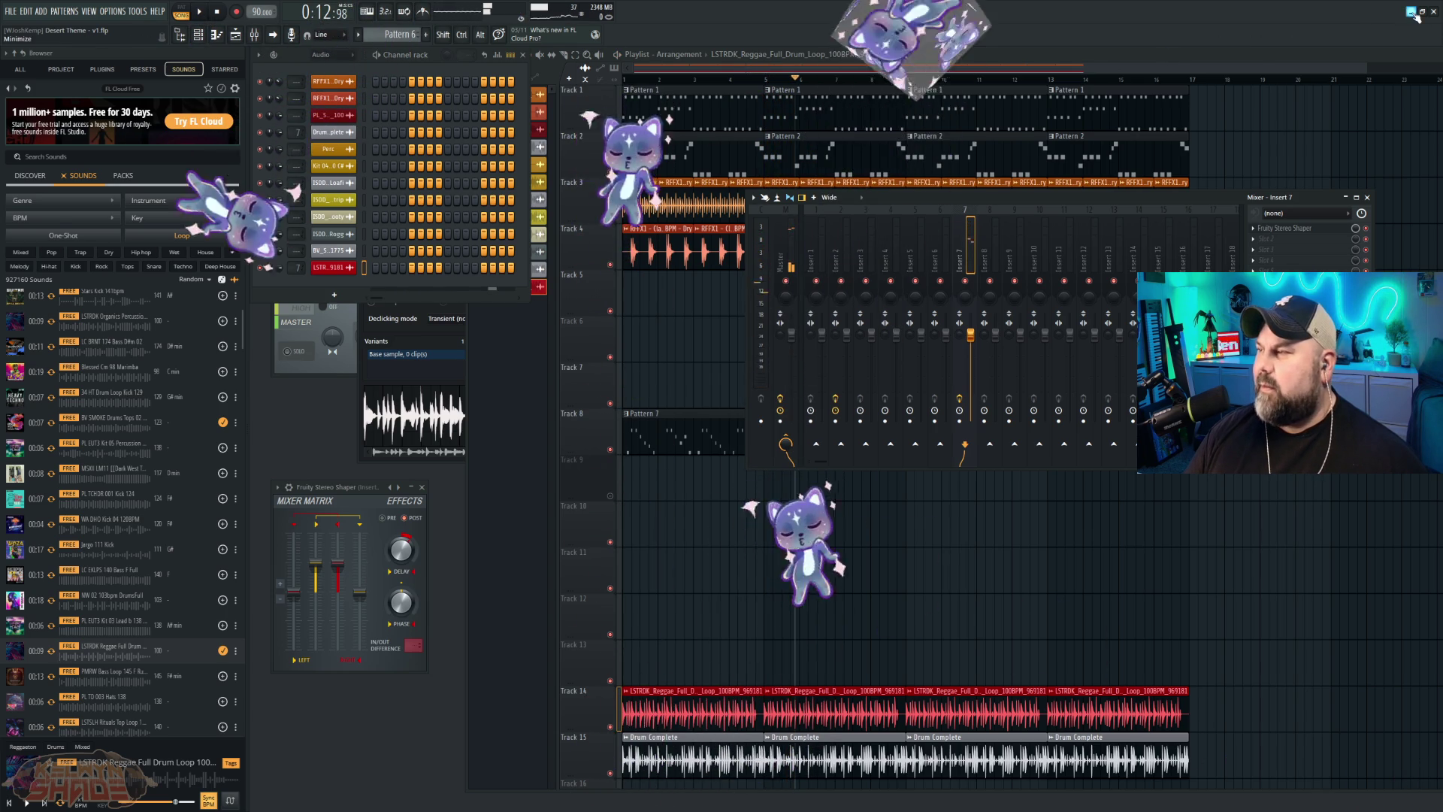
Step: Switch to GDevelop and fit the whole story scene into view
key(alt+Tab)
scroll(1109, 252, down, 1)
mouse_move(1109, 253)
mouse_down()
mouse_move(1095, 331)
mouse_move(1071, 306)
mouse_up()
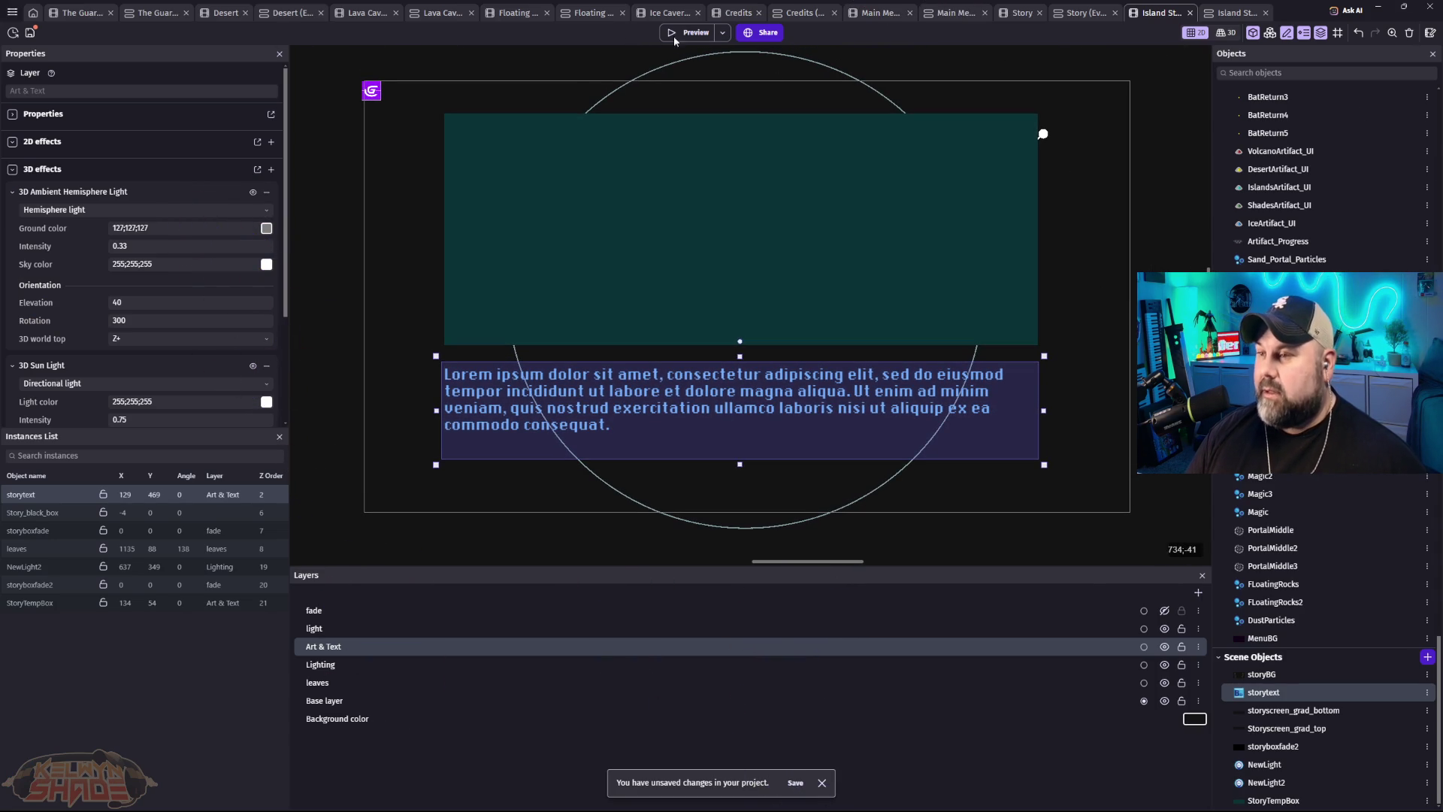
Step: Preview the story scene, toggle fullscreen on and off, close the preview, and return to FL Studio
key(F5)
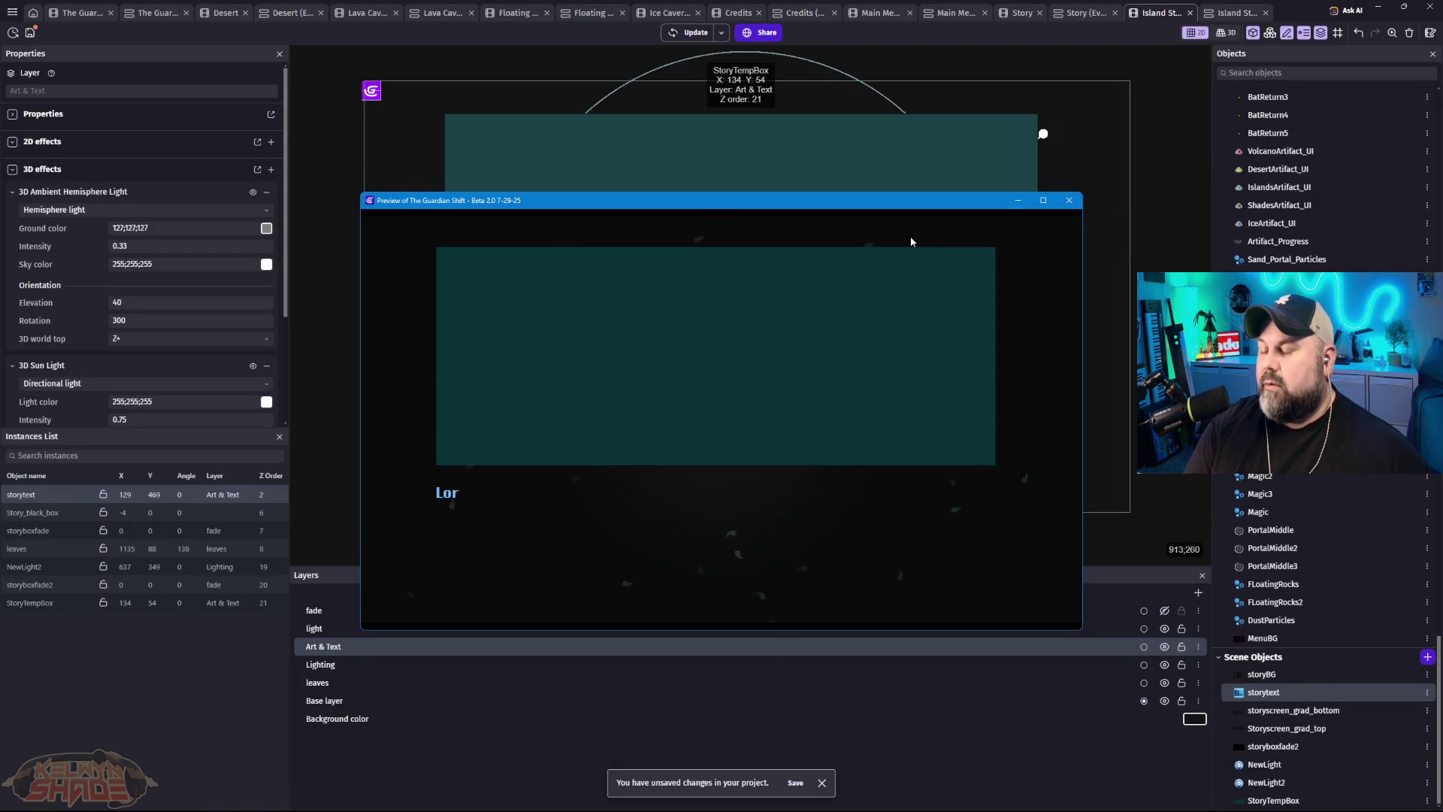
key(F11)
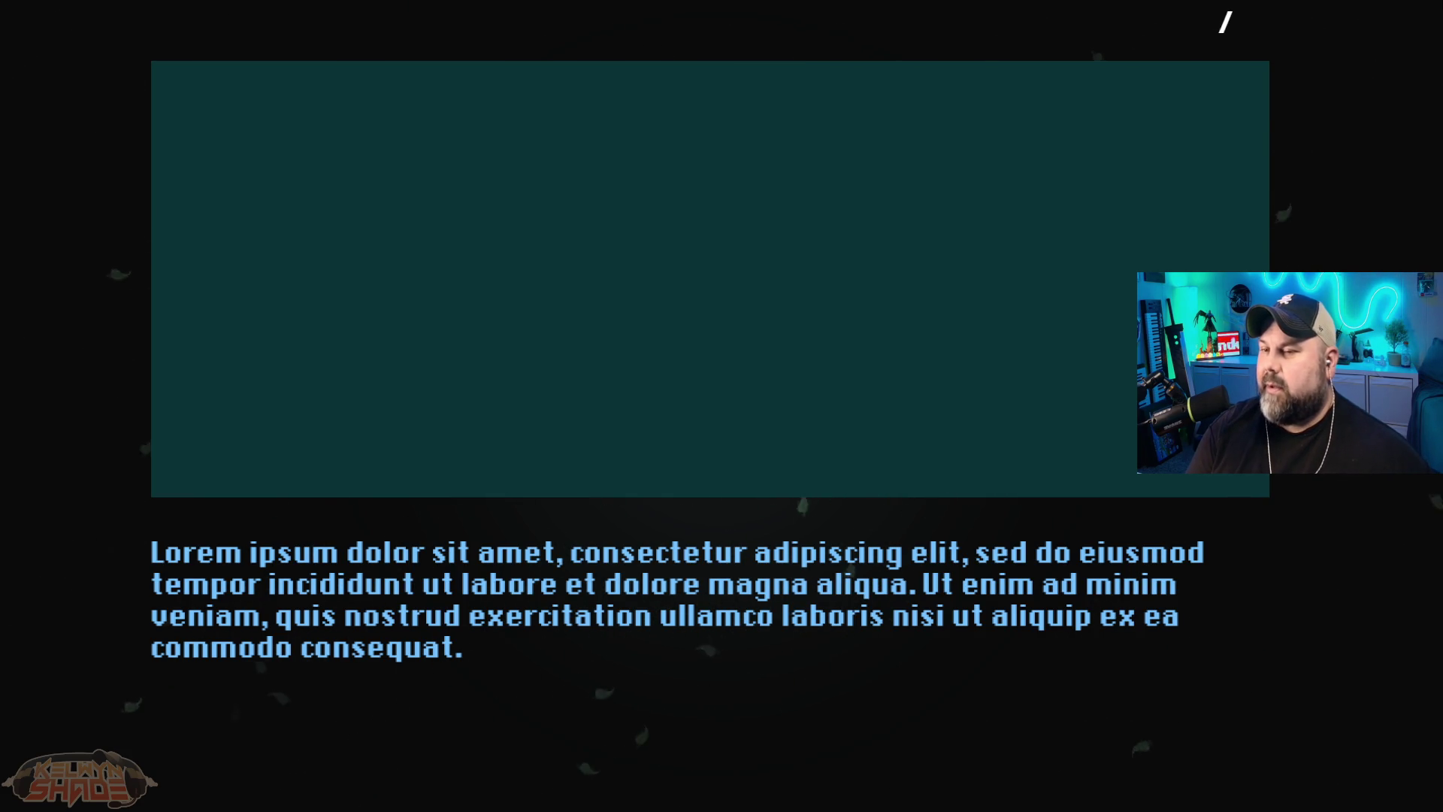
key(Escape)
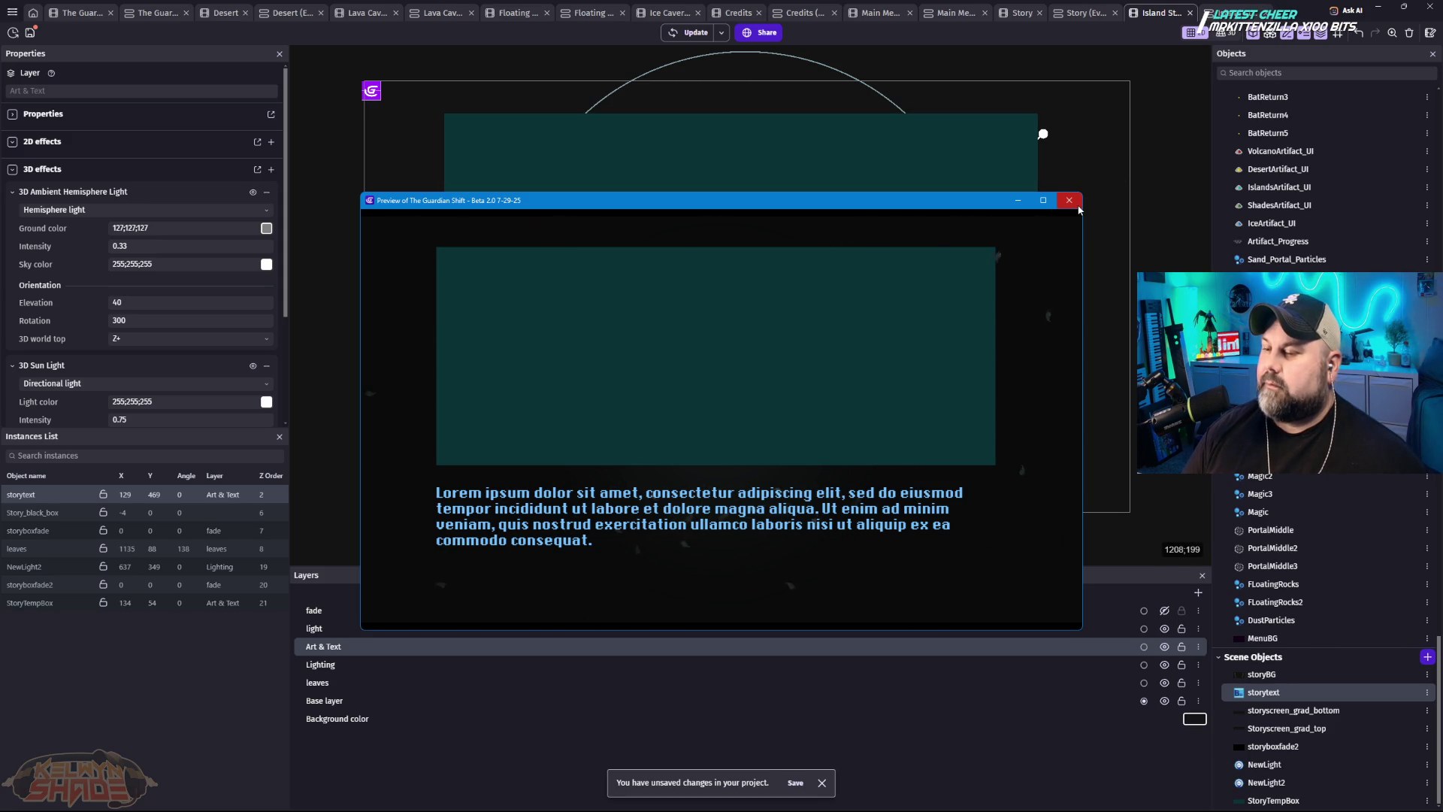
click(1069, 202)
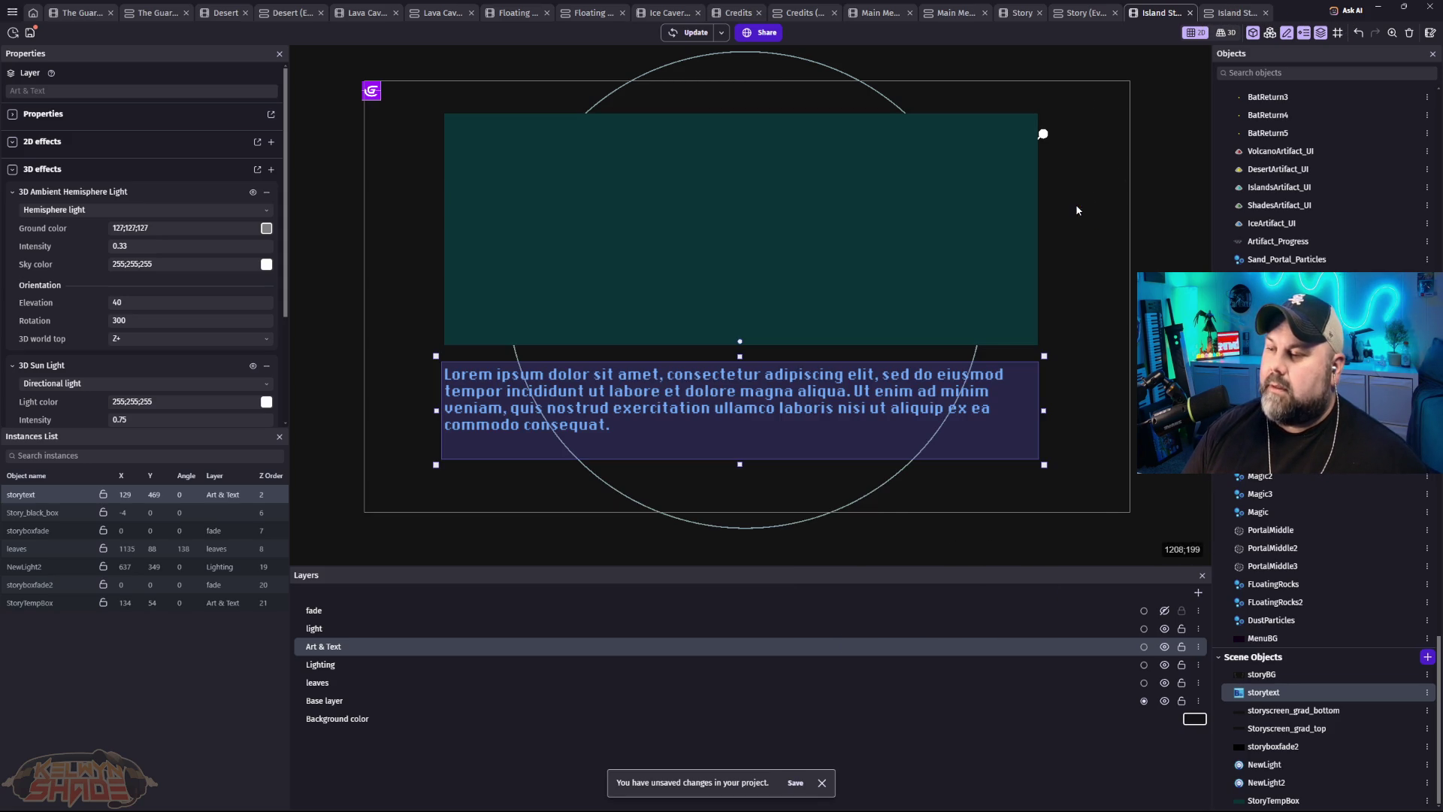
mouse_move(874, 809)
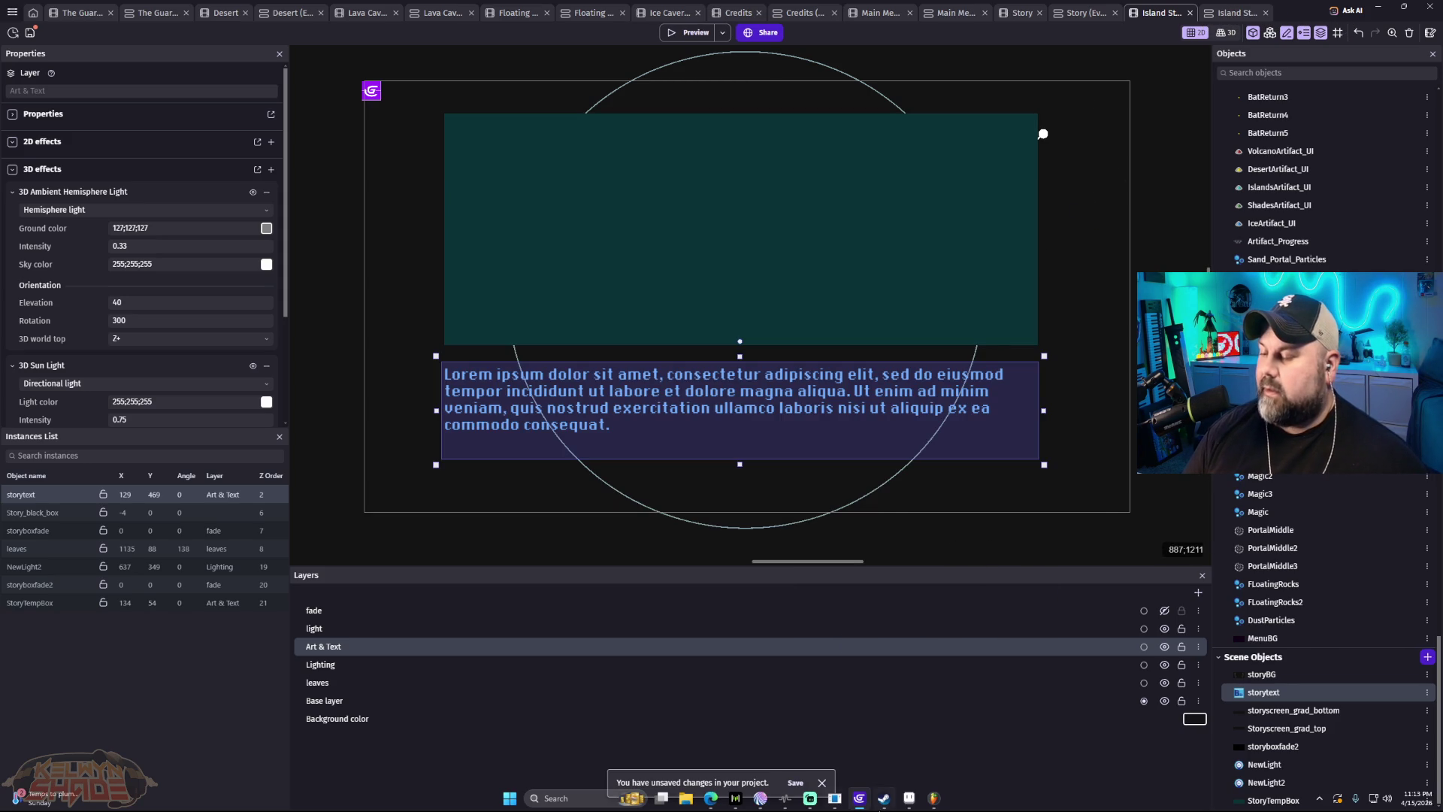
click(933, 801)
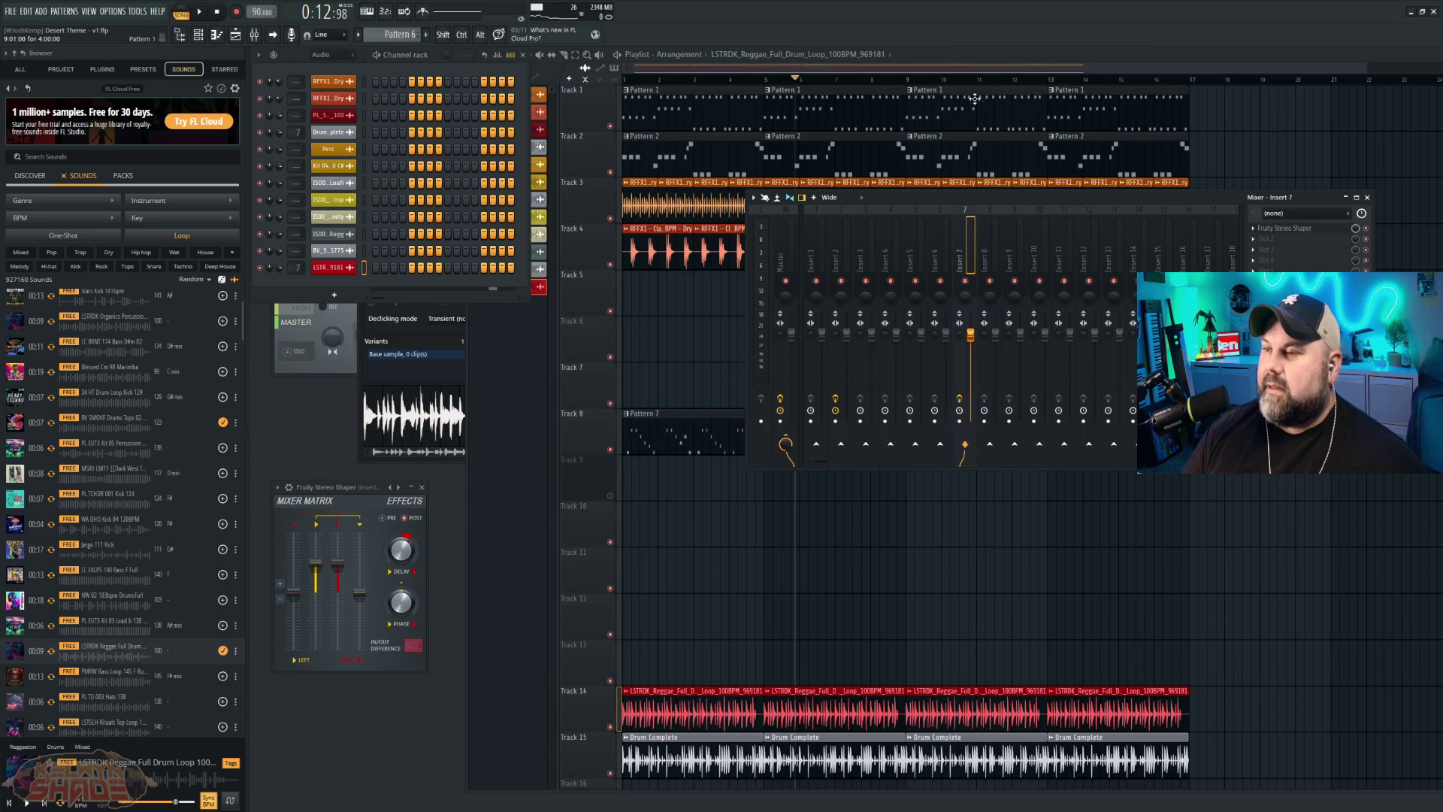
Step: Bring up the playlist and play the song briefly from the start
click(993, 50)
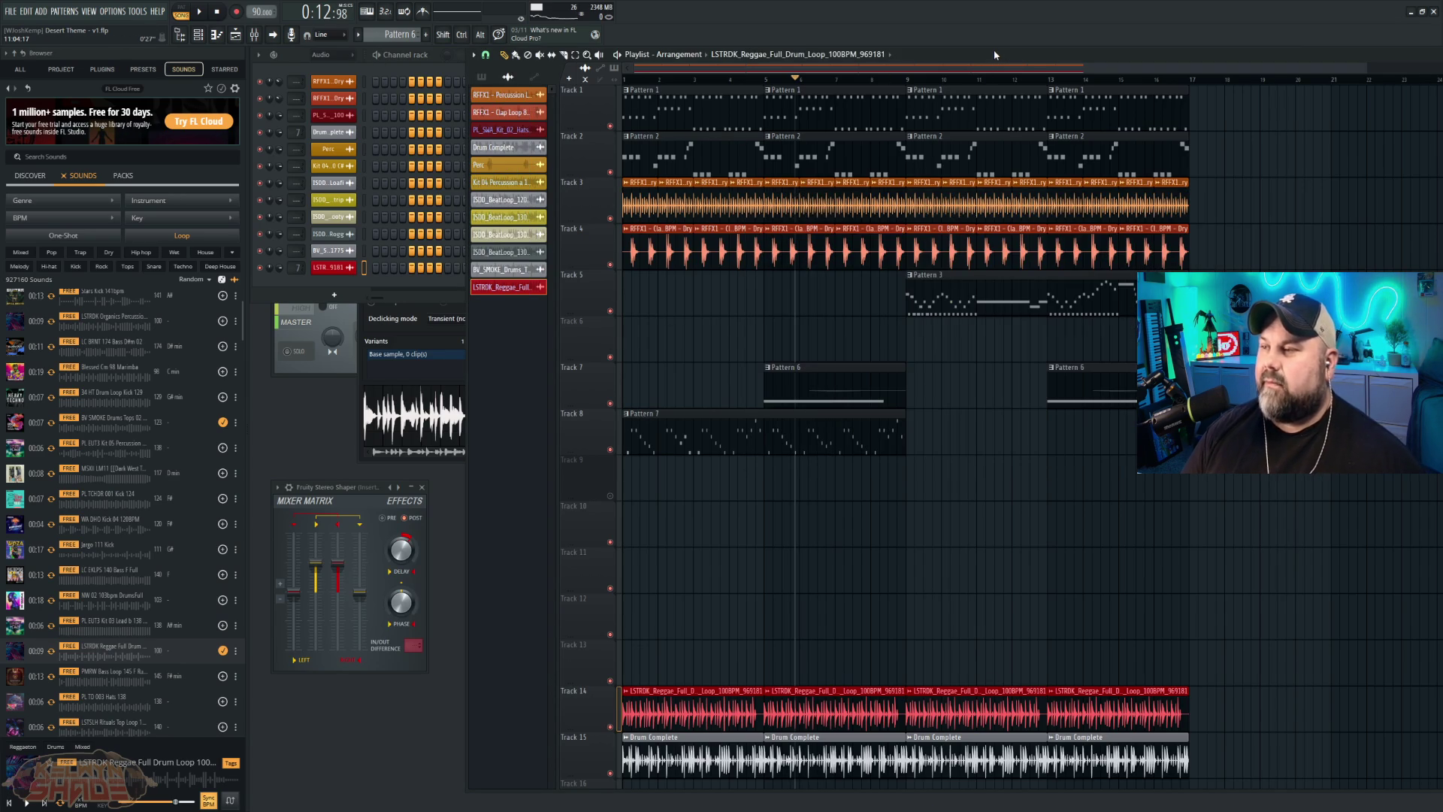
key(space)
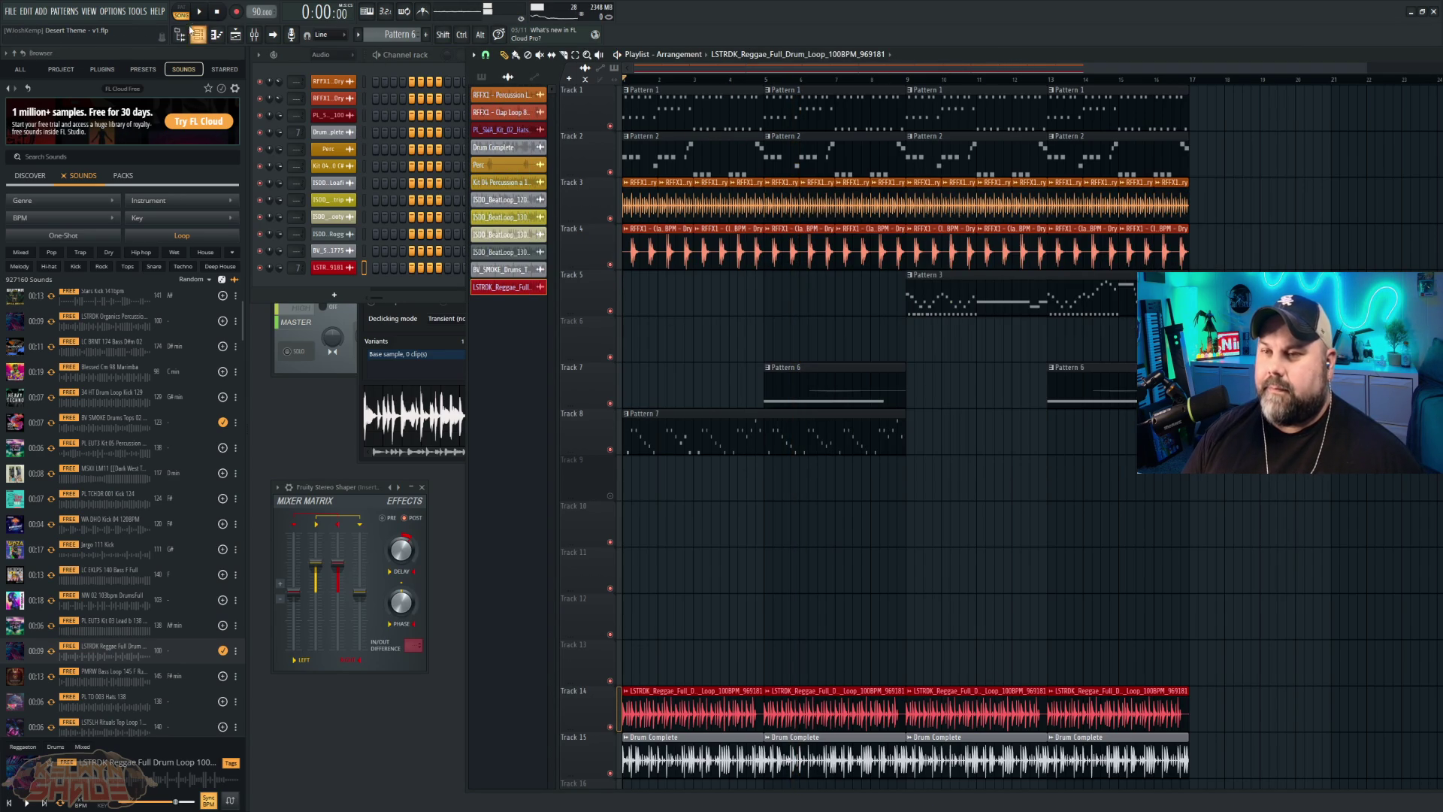
key(space)
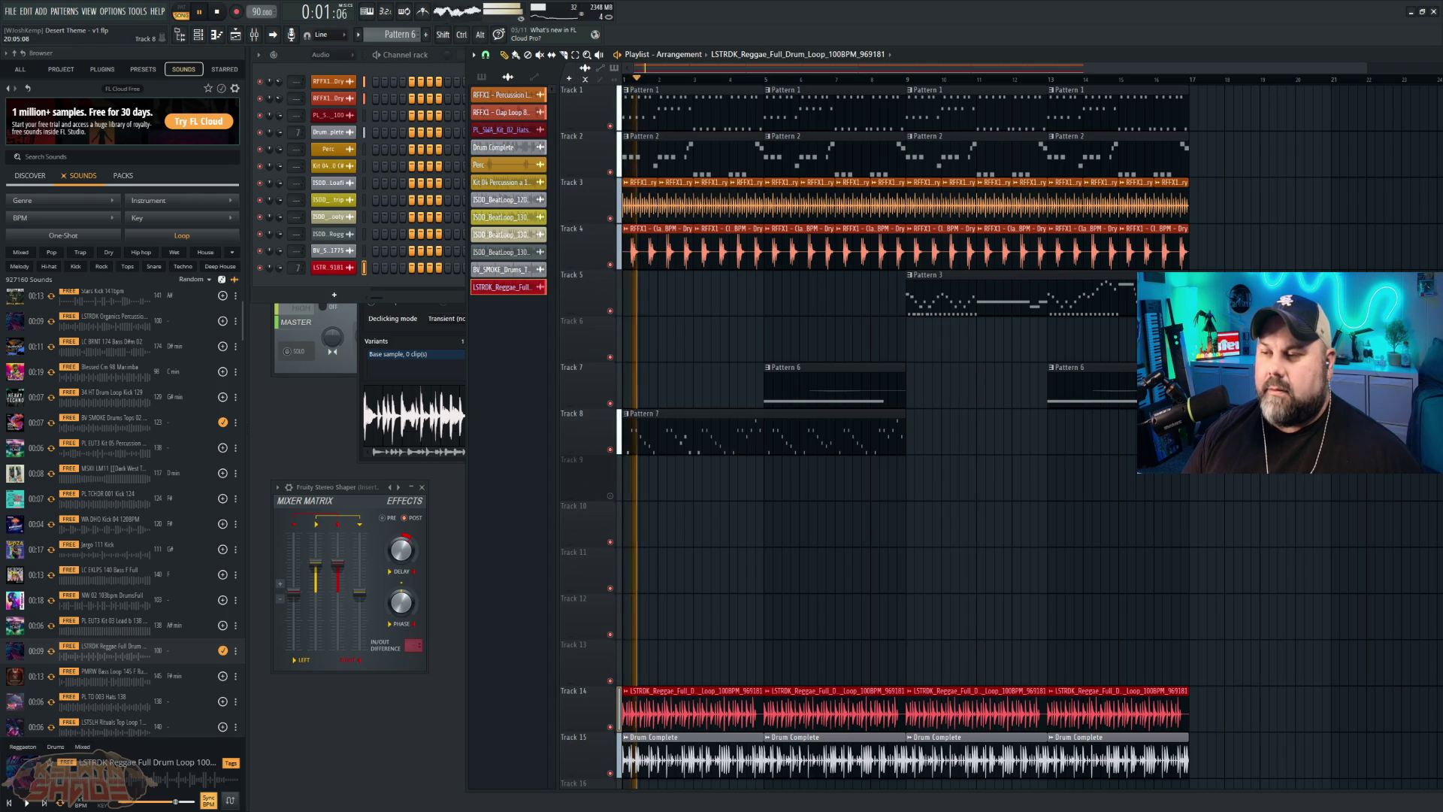
key(space)
Step: Mute Track 14's reggae loop and Track 15's Drum Complete, then play the song without them
click(610, 728)
click(610, 773)
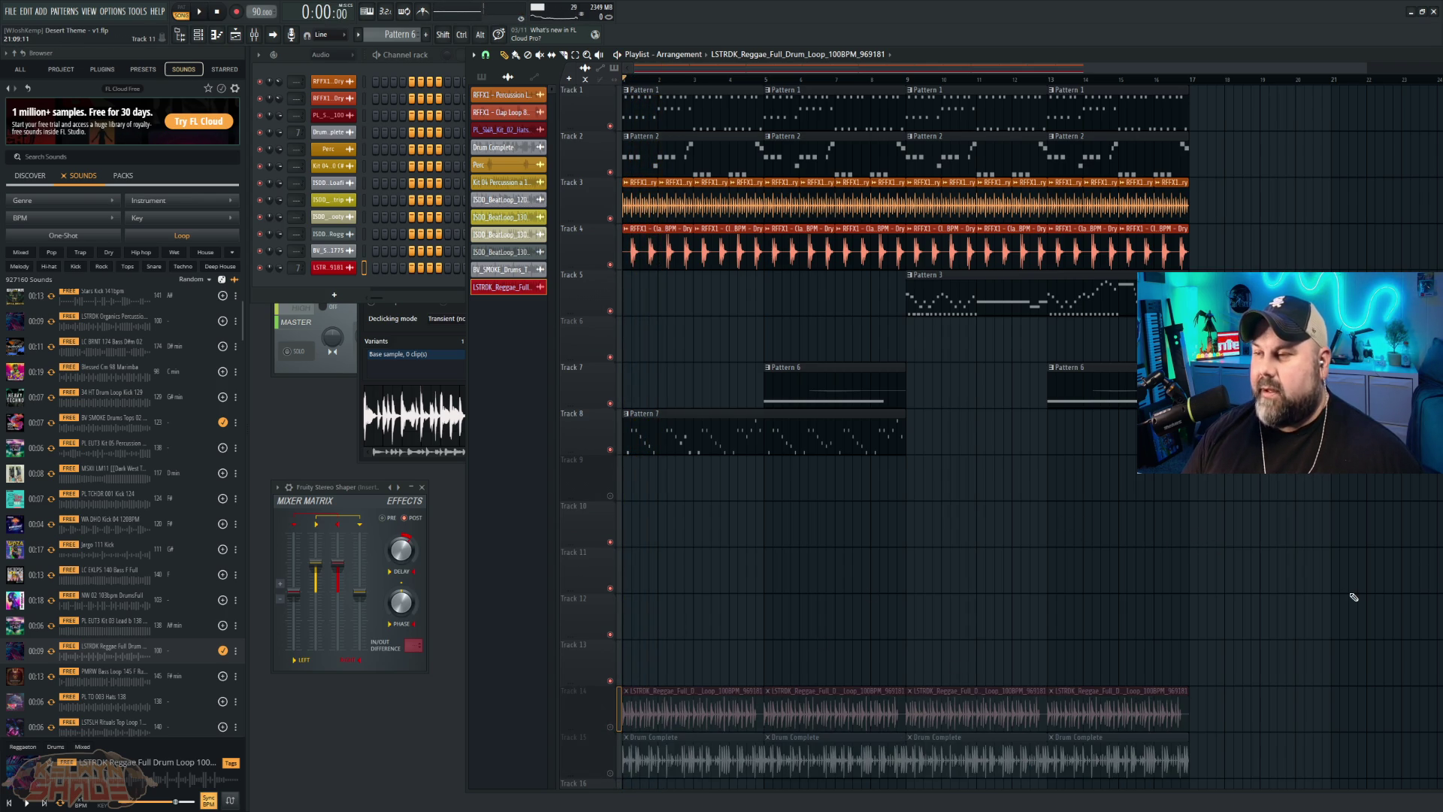
key(space)
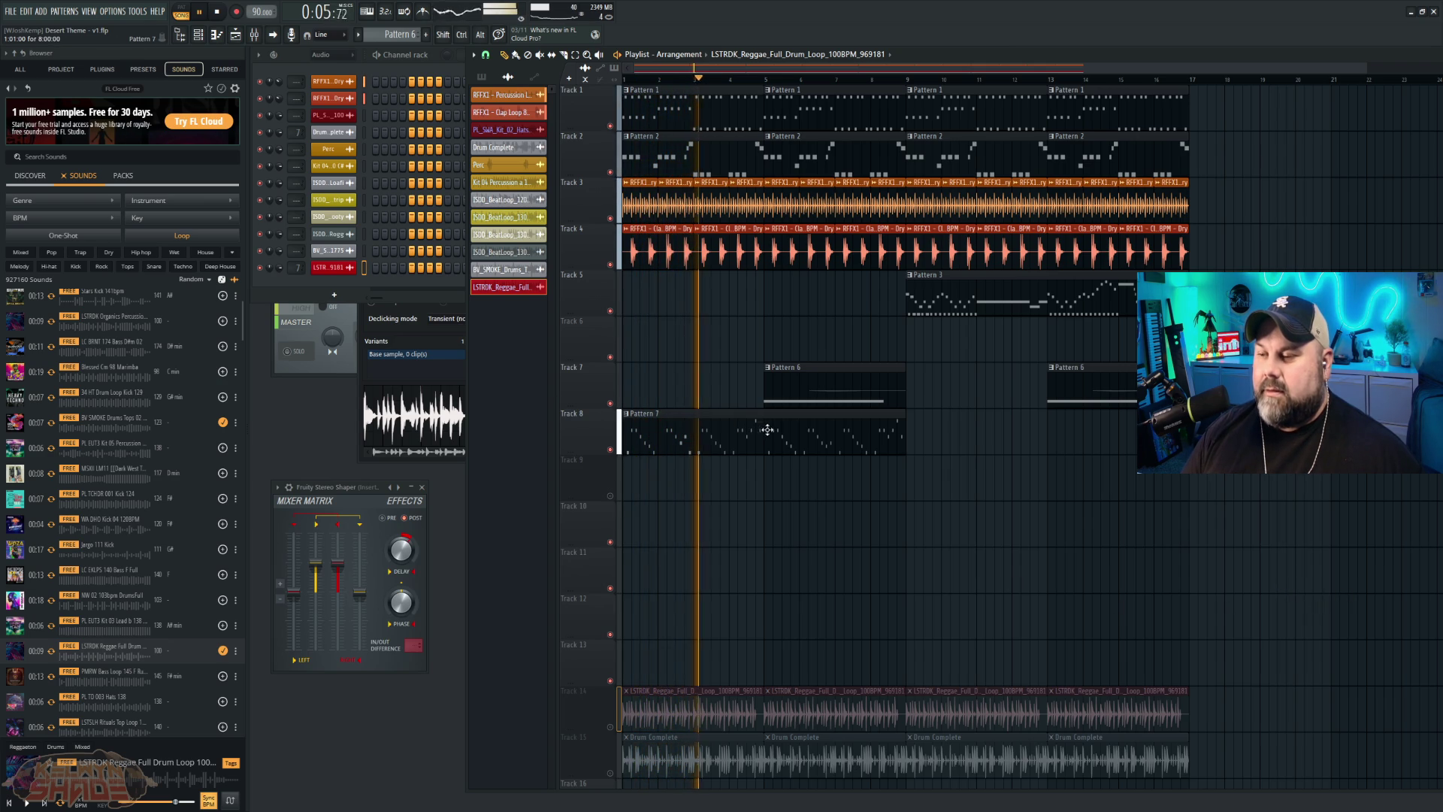
key(space)
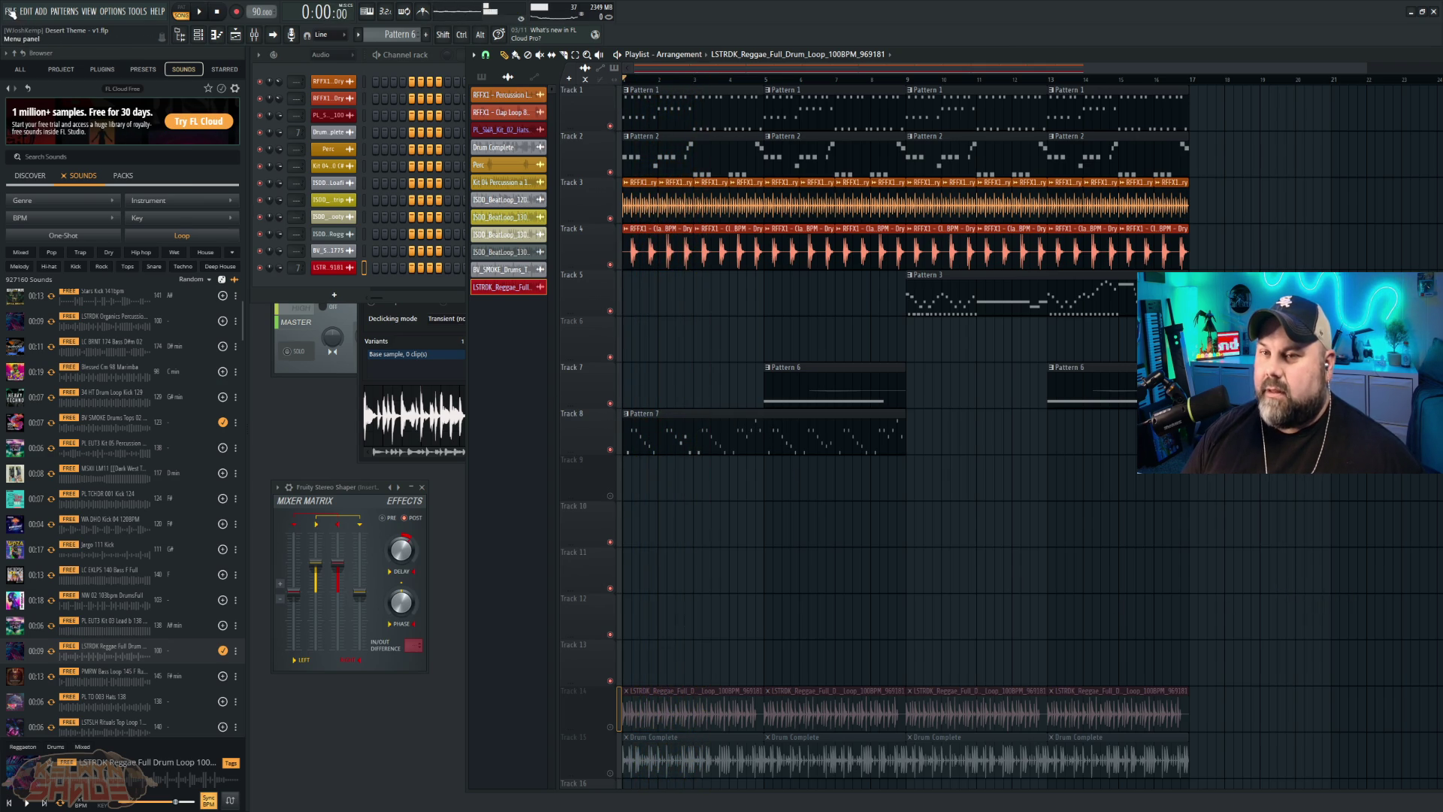
Step: Export the drumless song as OGG named Desert_nobeat and render it, after cancelling an MP3 export
click(12, 12)
mouse_move(90, 144)
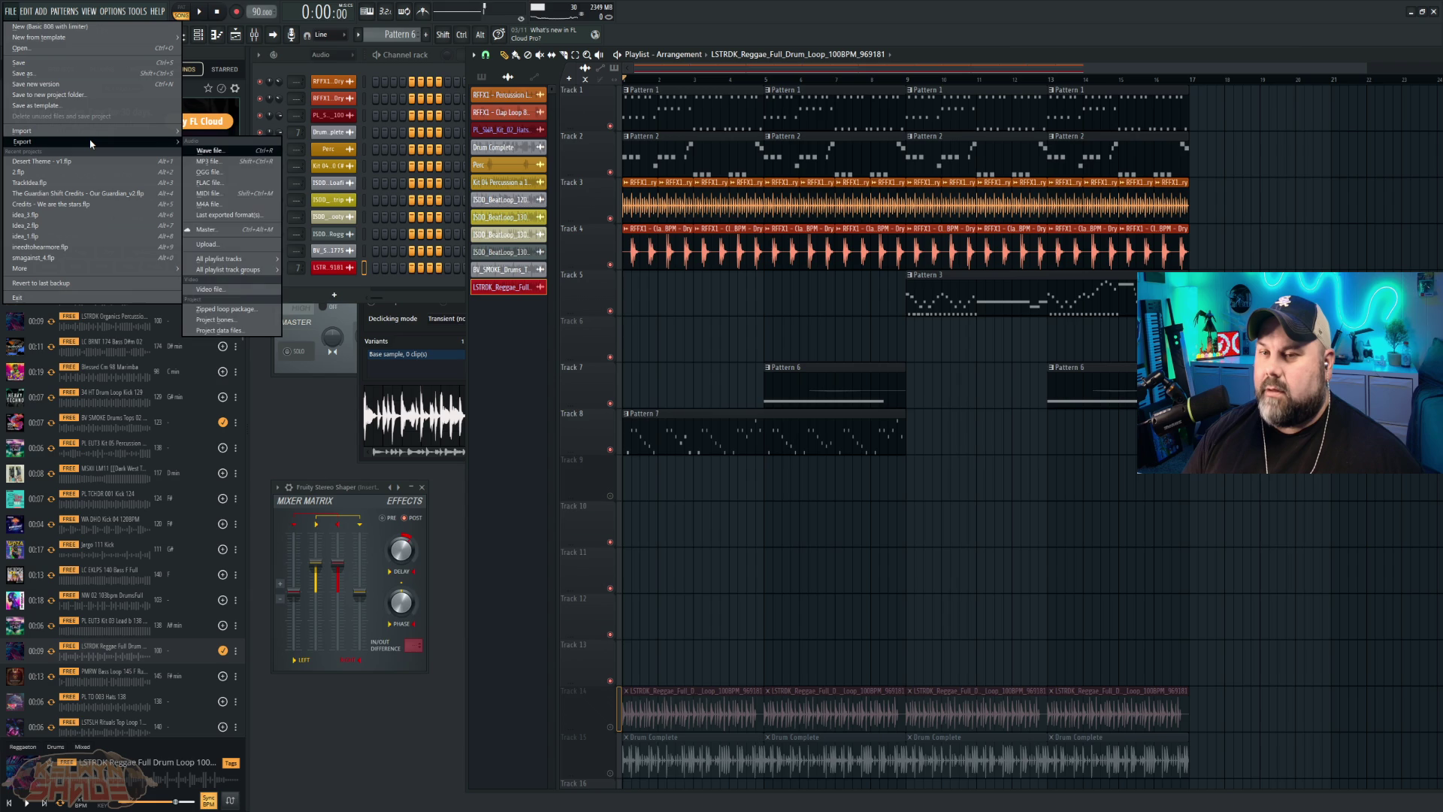
click(208, 162)
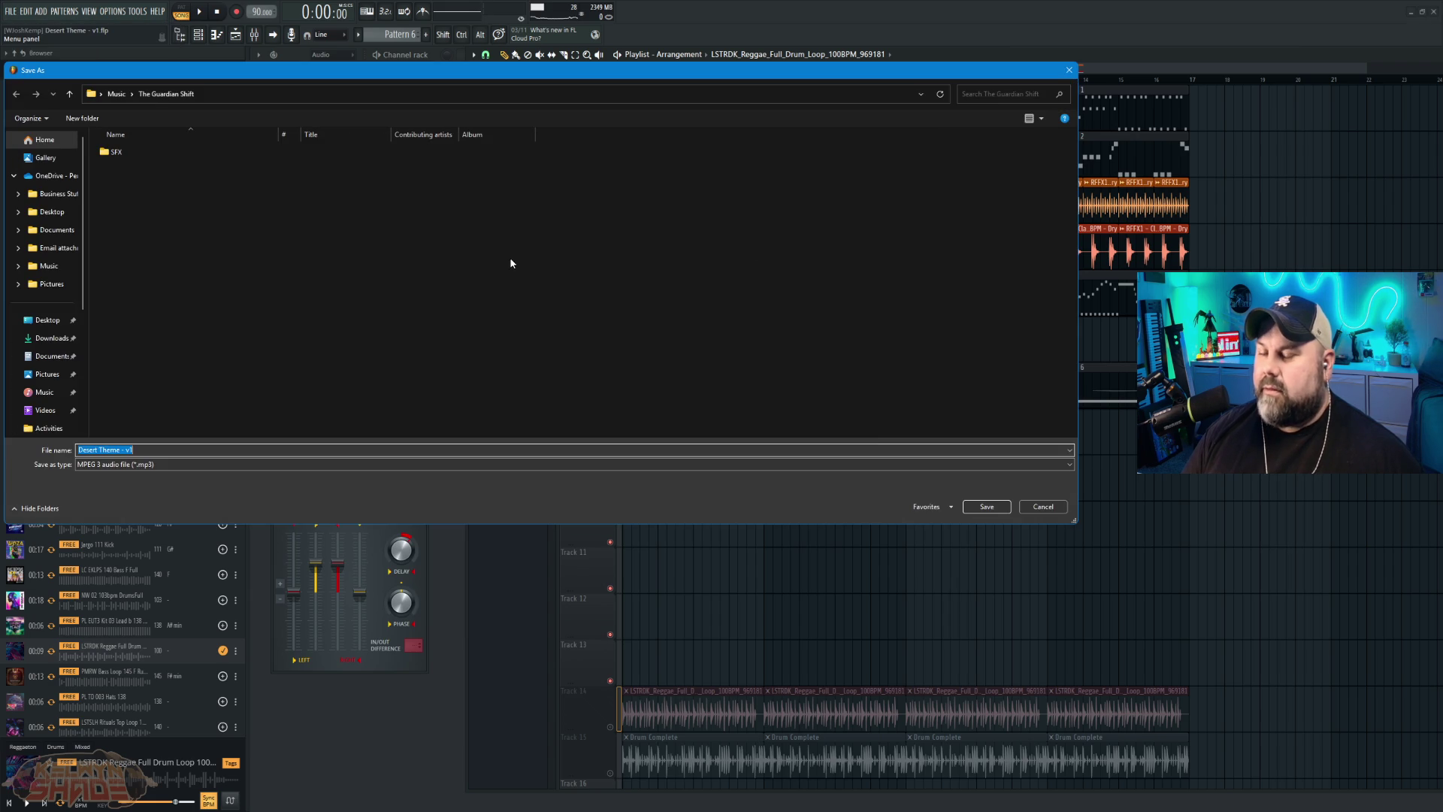
click(1048, 511)
click(17, 12)
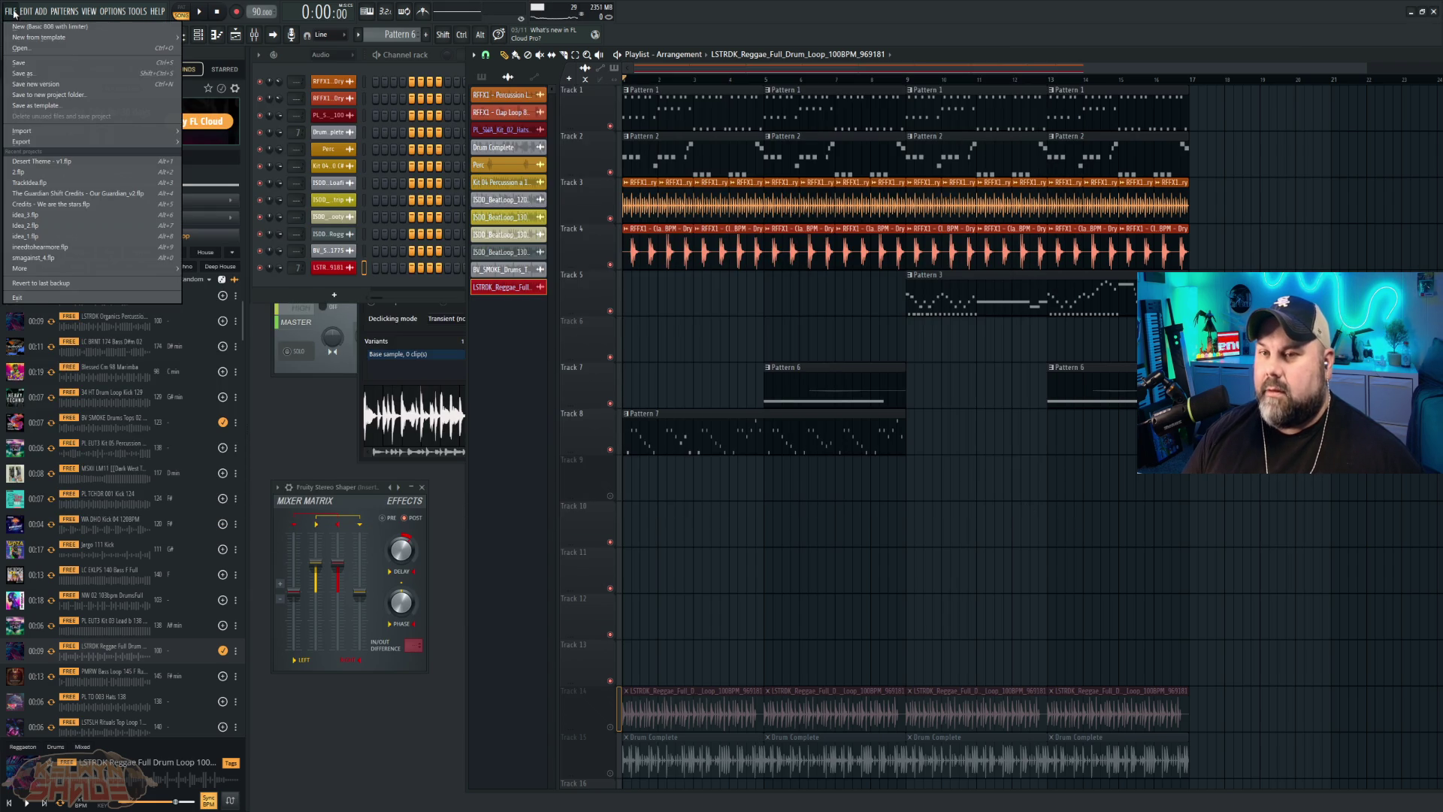
mouse_move(109, 142)
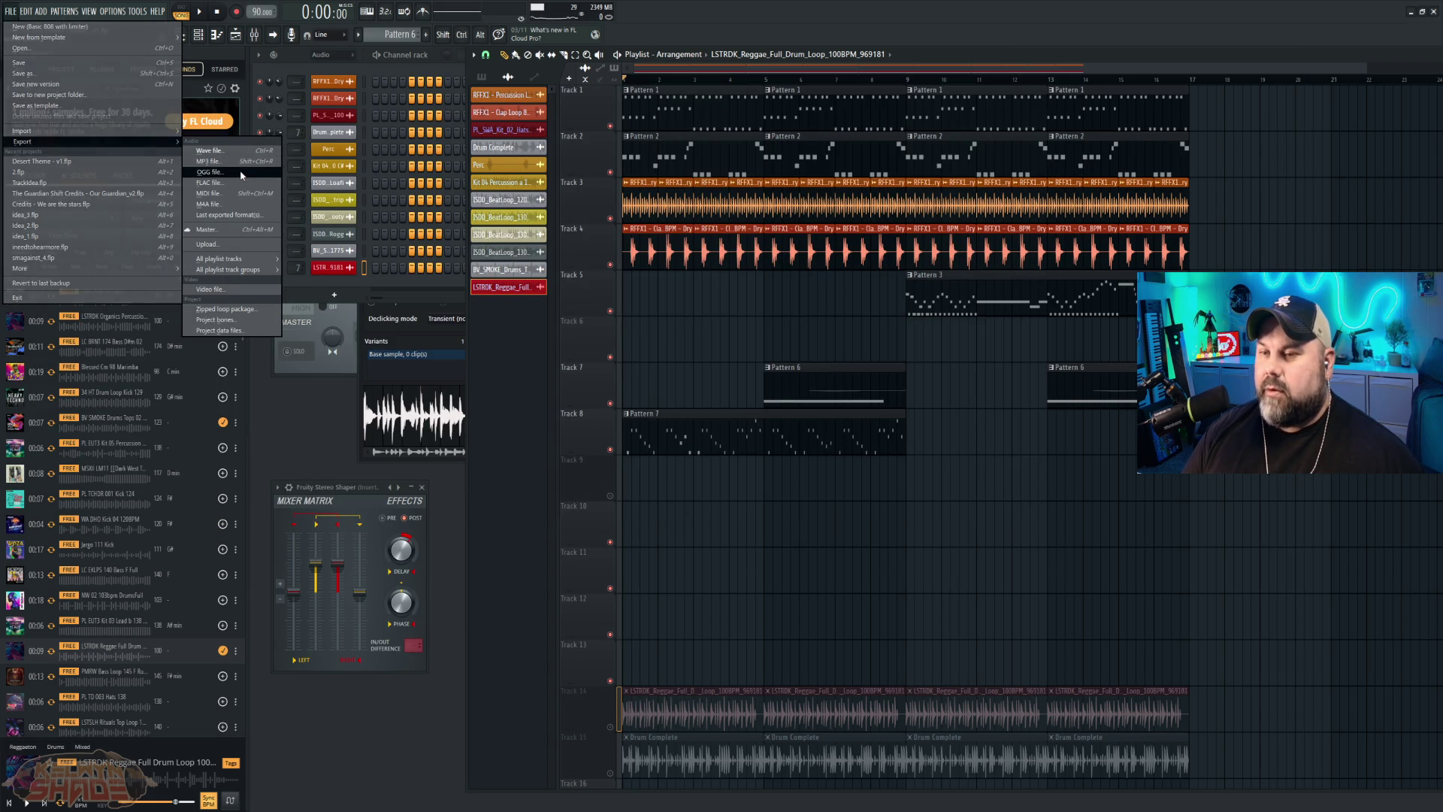
click(240, 174)
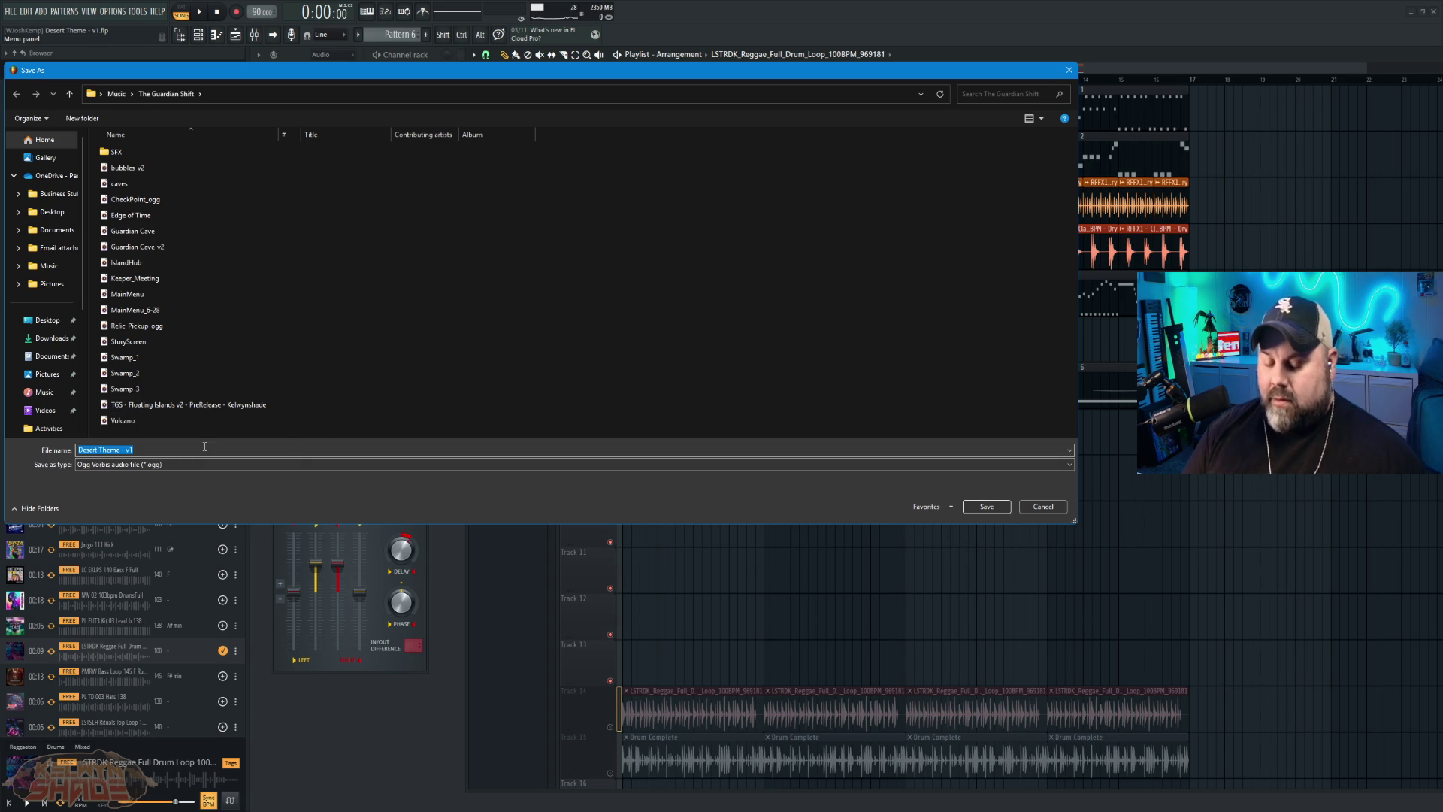
text(Desert)
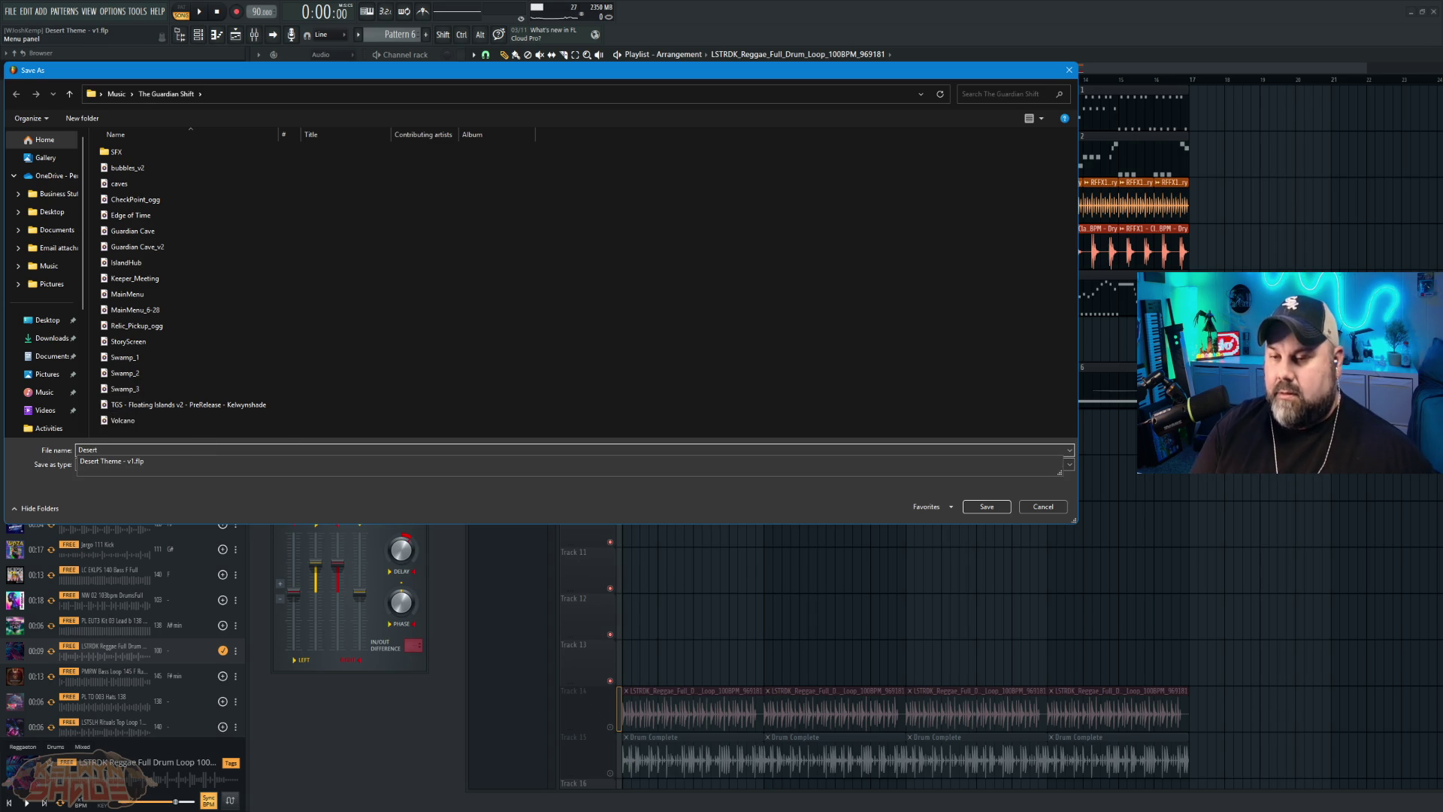
text(_nobeat)
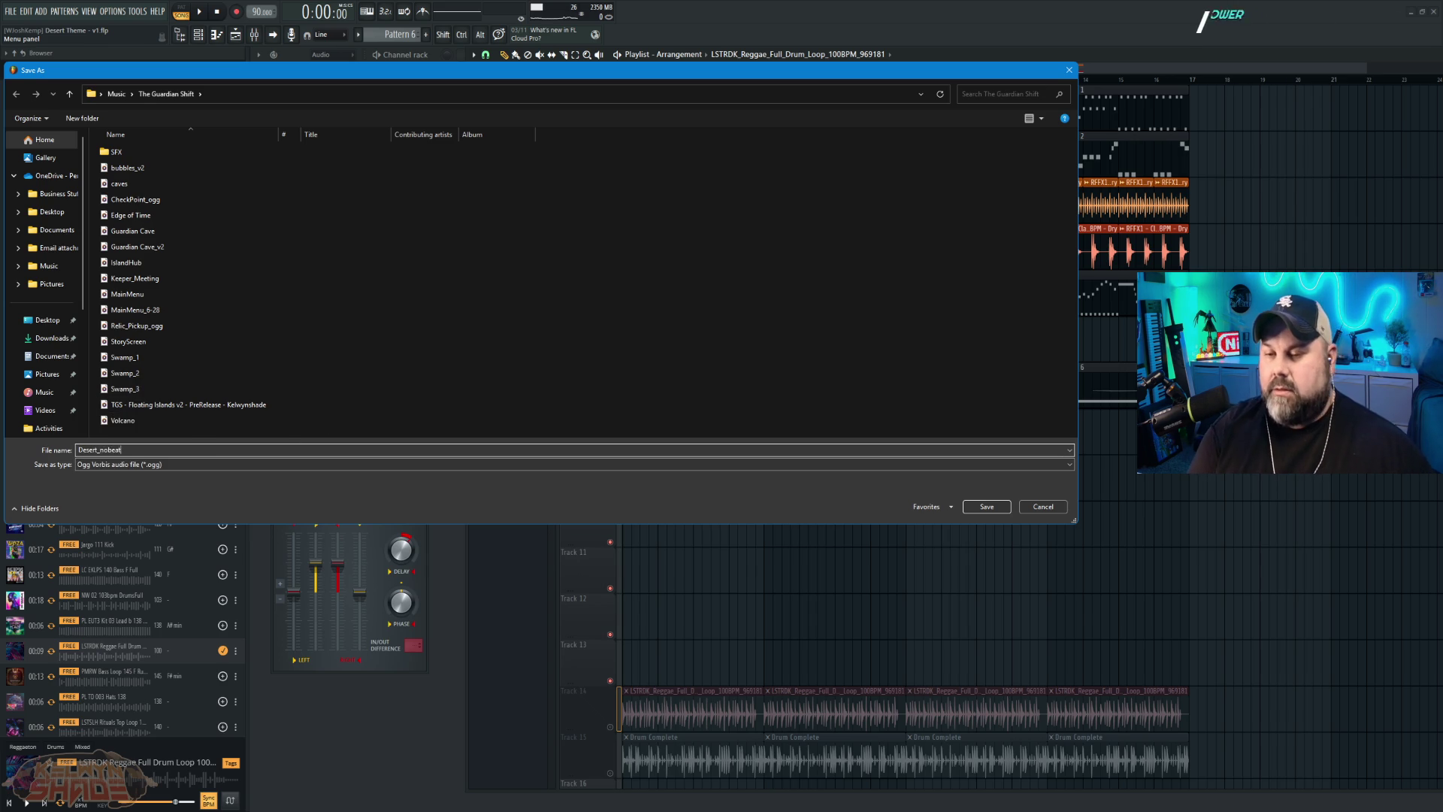
click(985, 506)
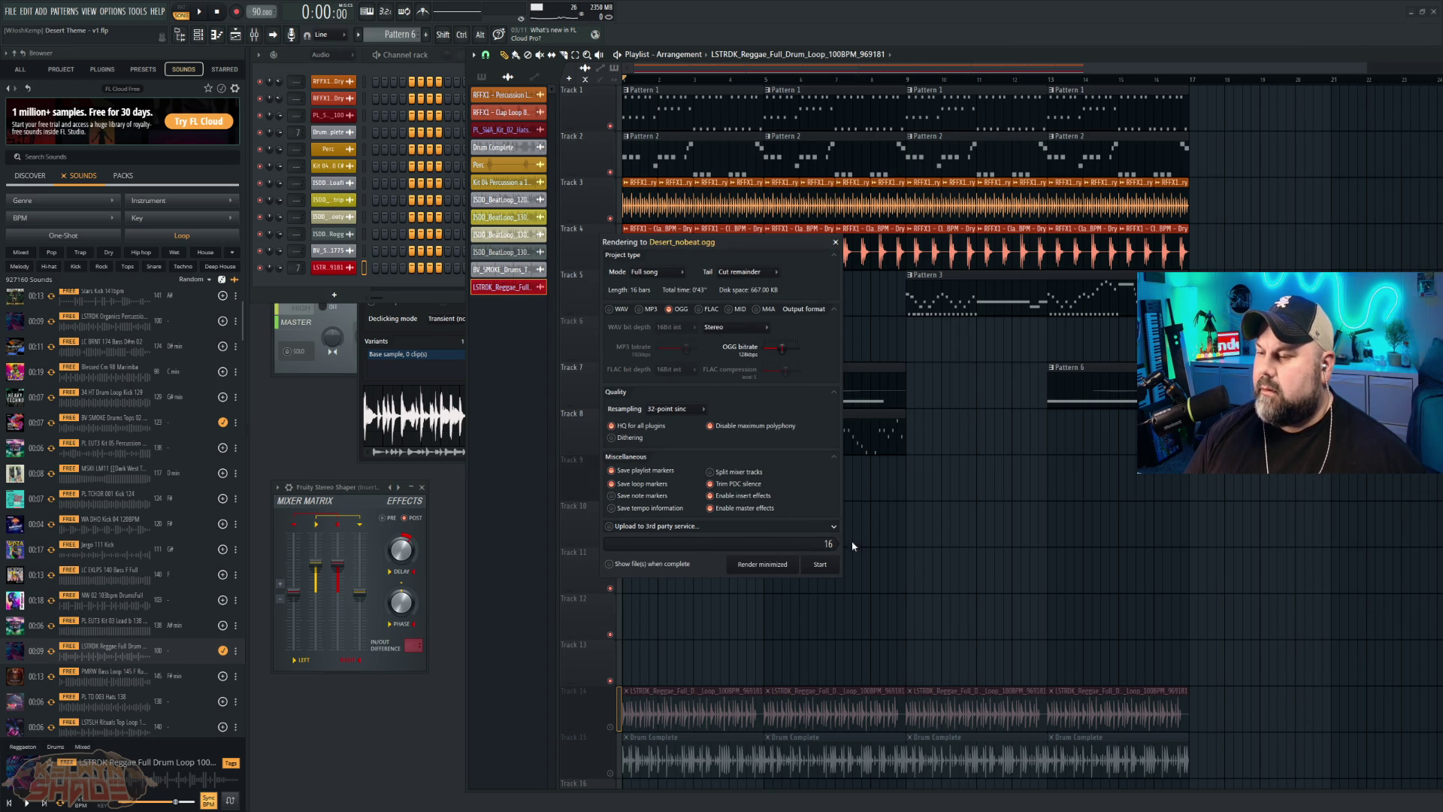
click(820, 564)
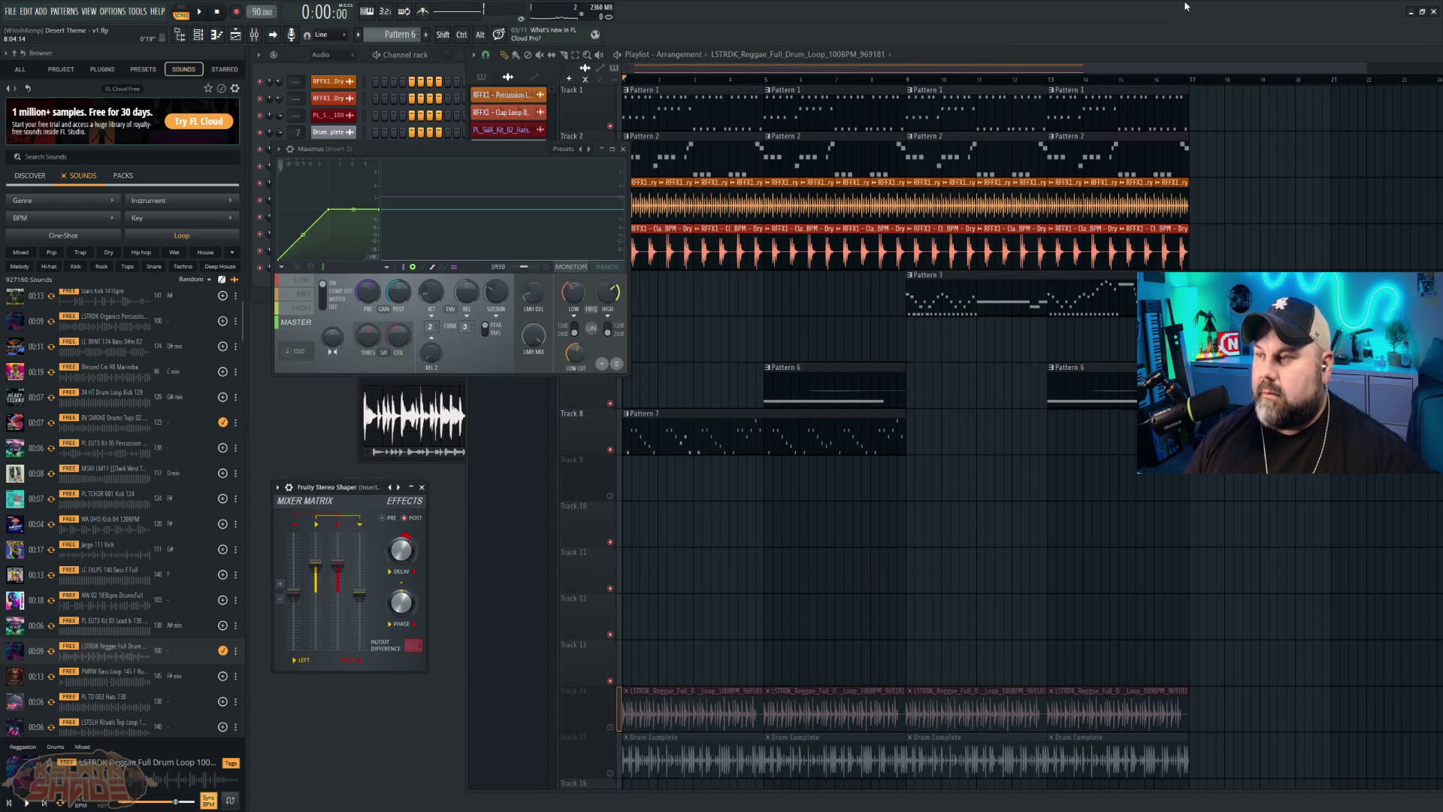
Step: Unmute the reggae loop and Drum Complete tracks and mute melody Tracks 1–8
click(610, 726)
click(610, 773)
right_click(610, 727)
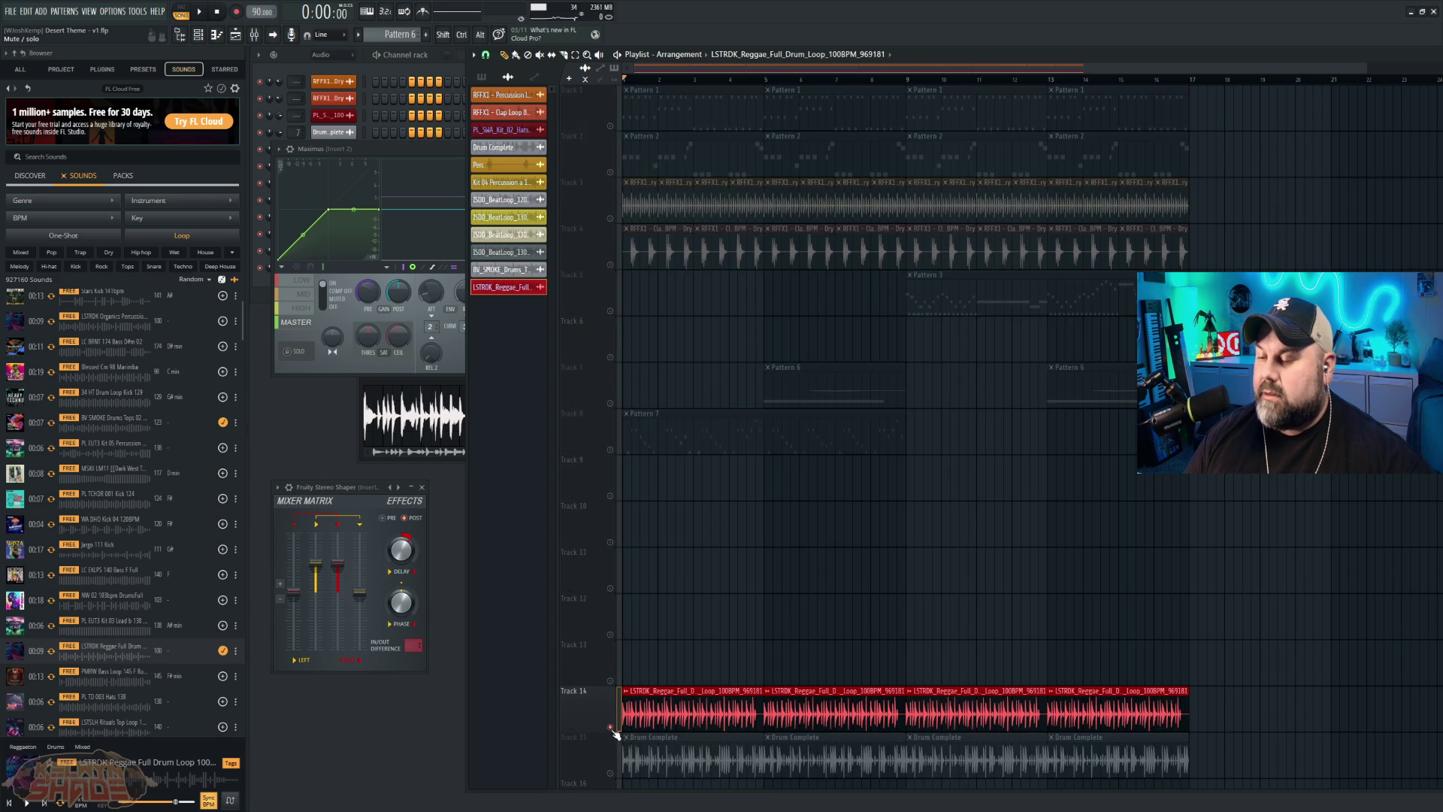
right_click(611, 728)
click(610, 773)
click(611, 773)
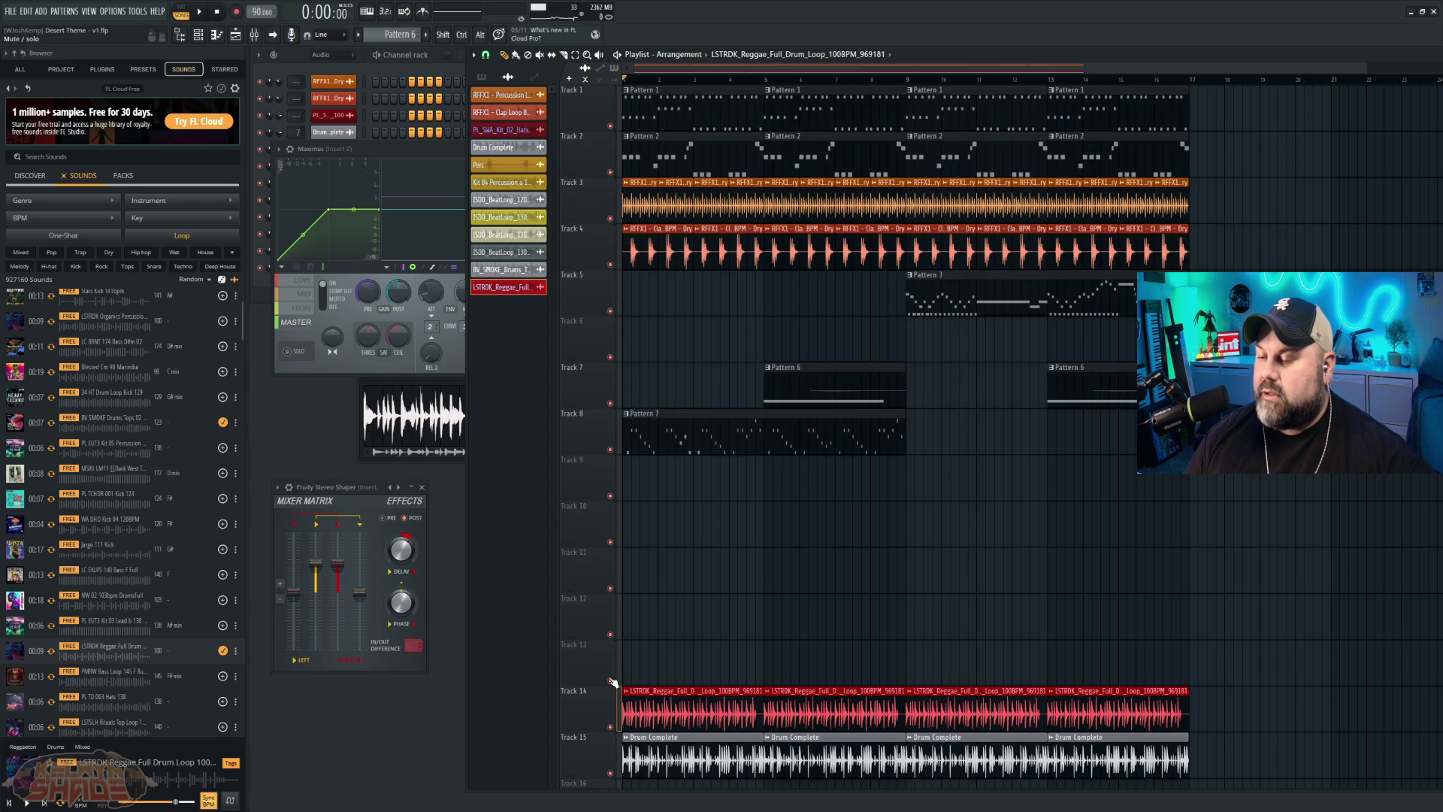
drag(612, 449, 610, 125)
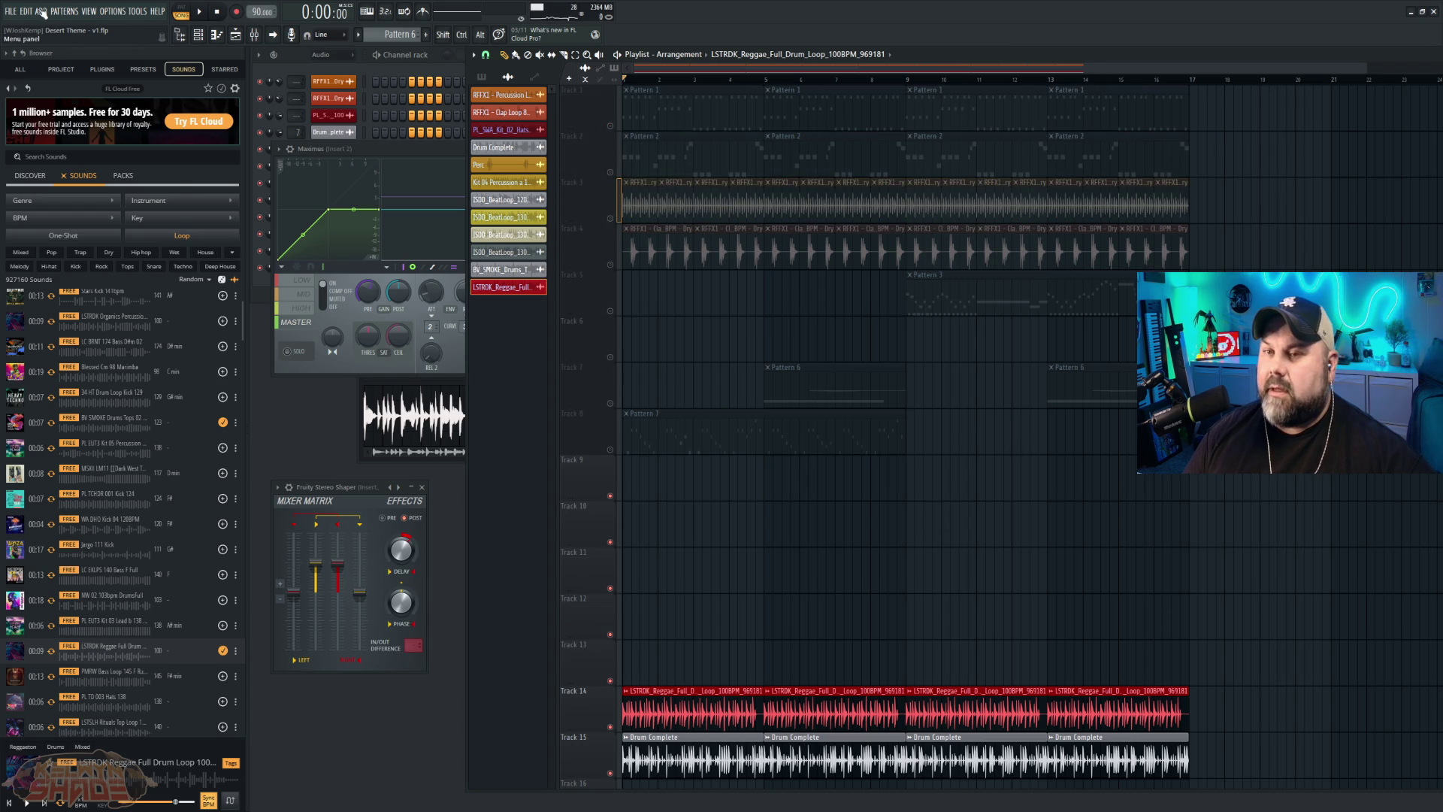
Step: Export the drums-only mix as OGG named Desert_onlybeat, starting from the Desert_nobeat name, and render it
click(11, 12)
mouse_move(163, 140)
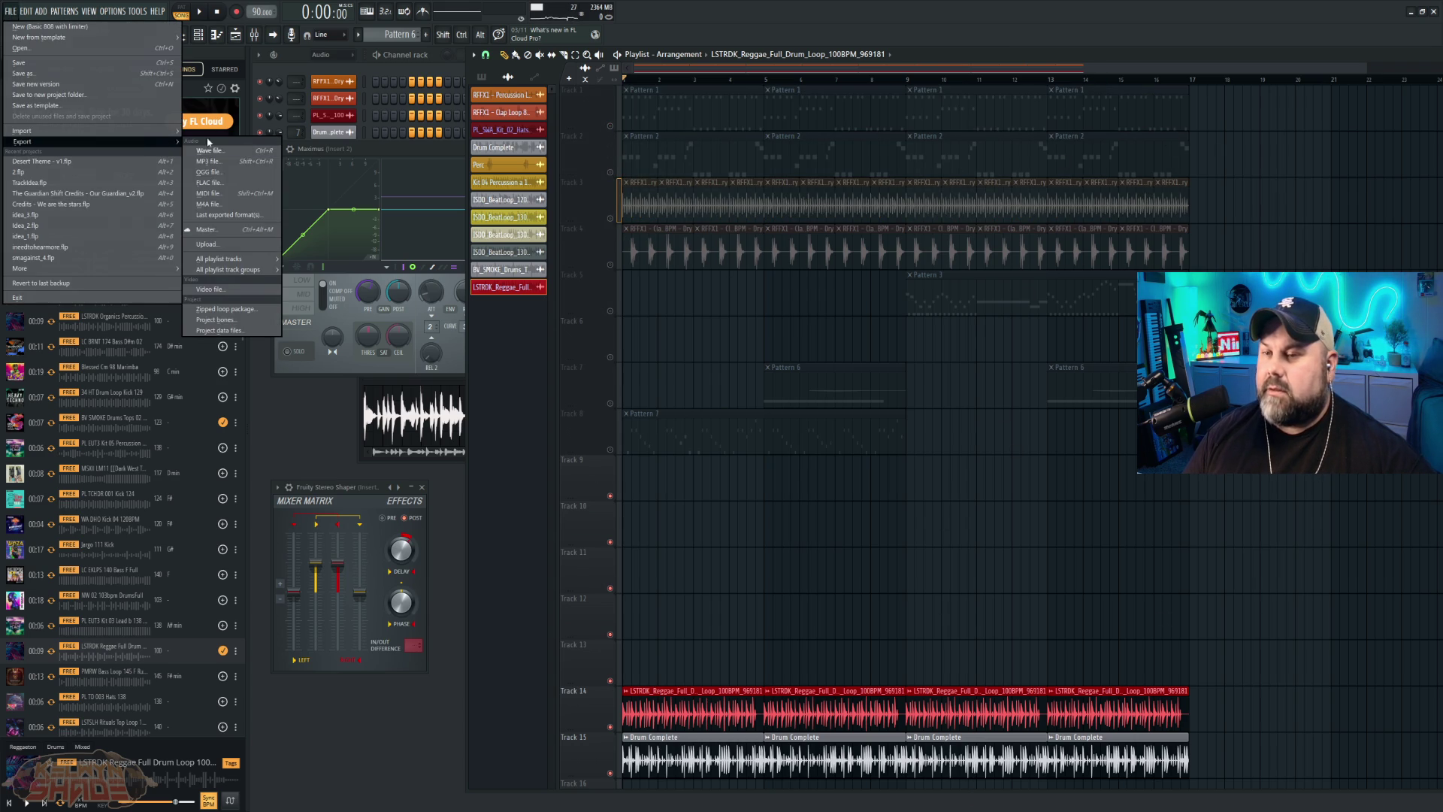
click(242, 178)
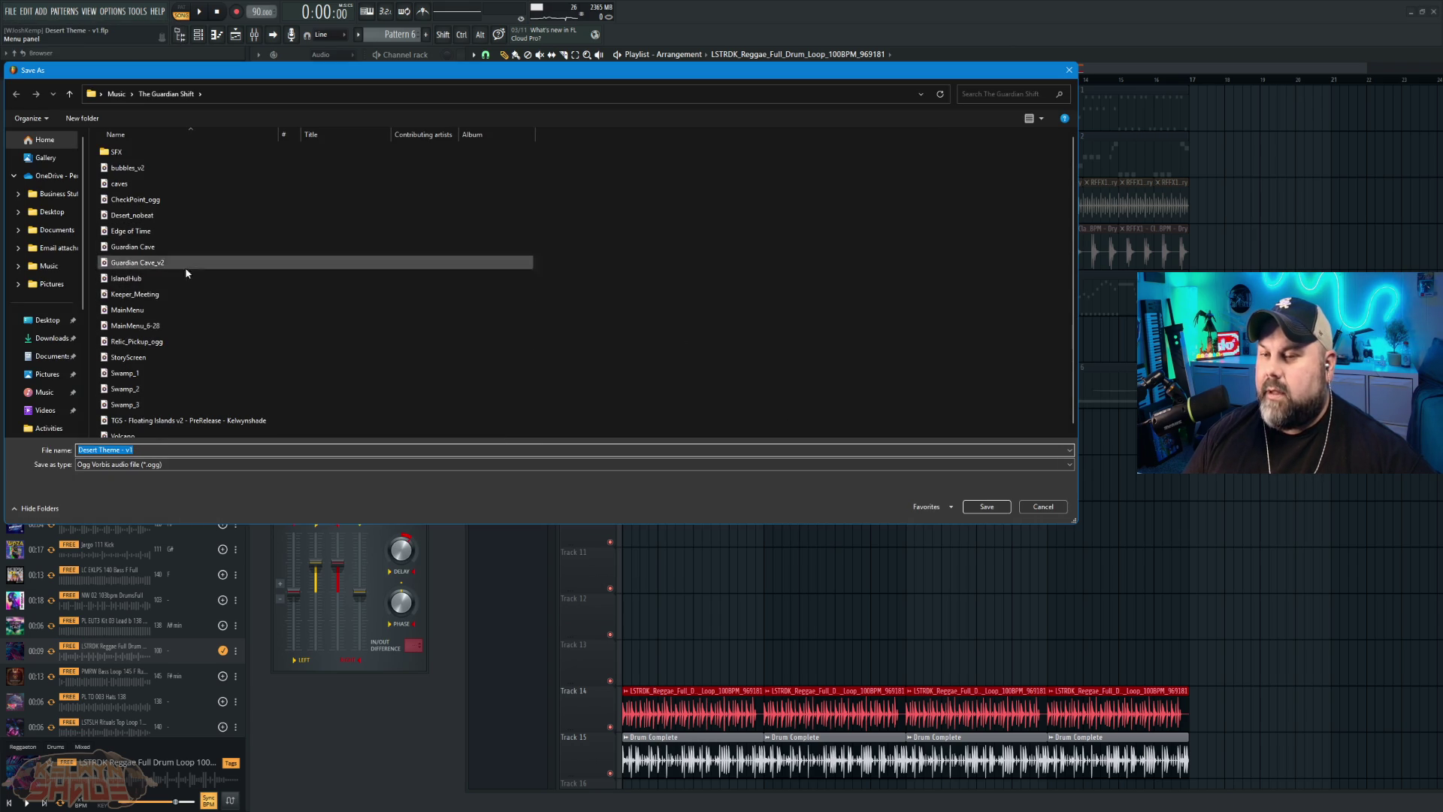
click(134, 214)
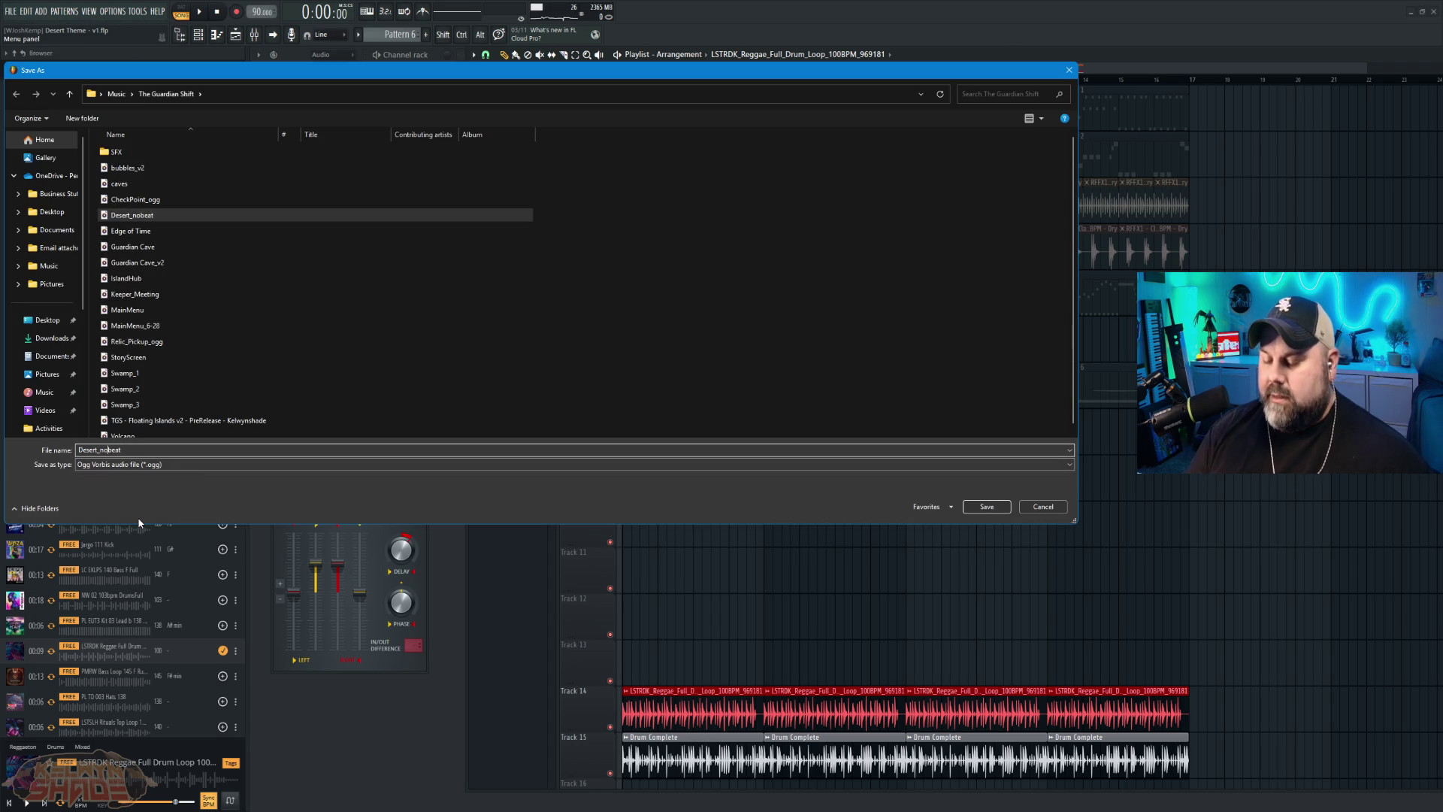
key(BackSpace)
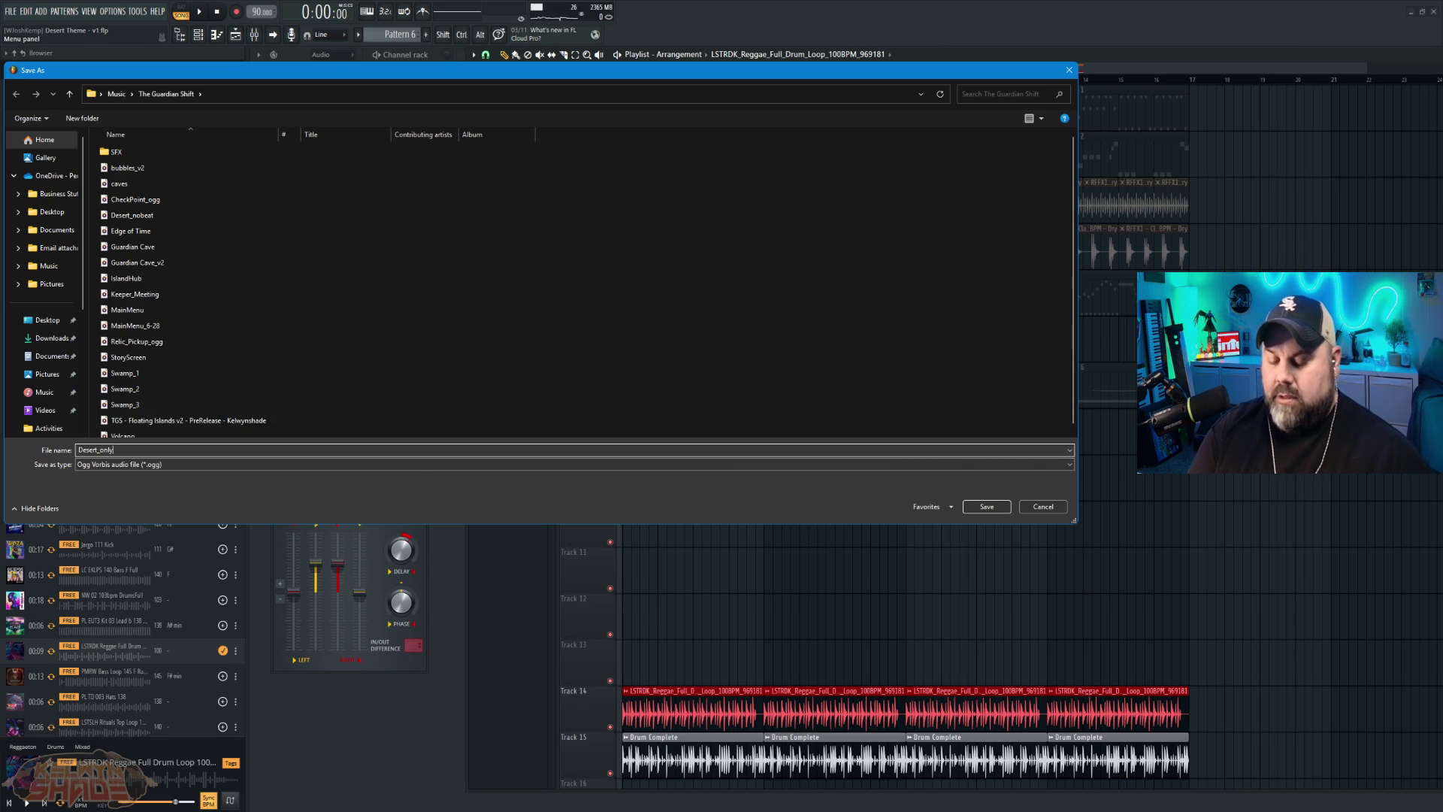
click(1000, 508)
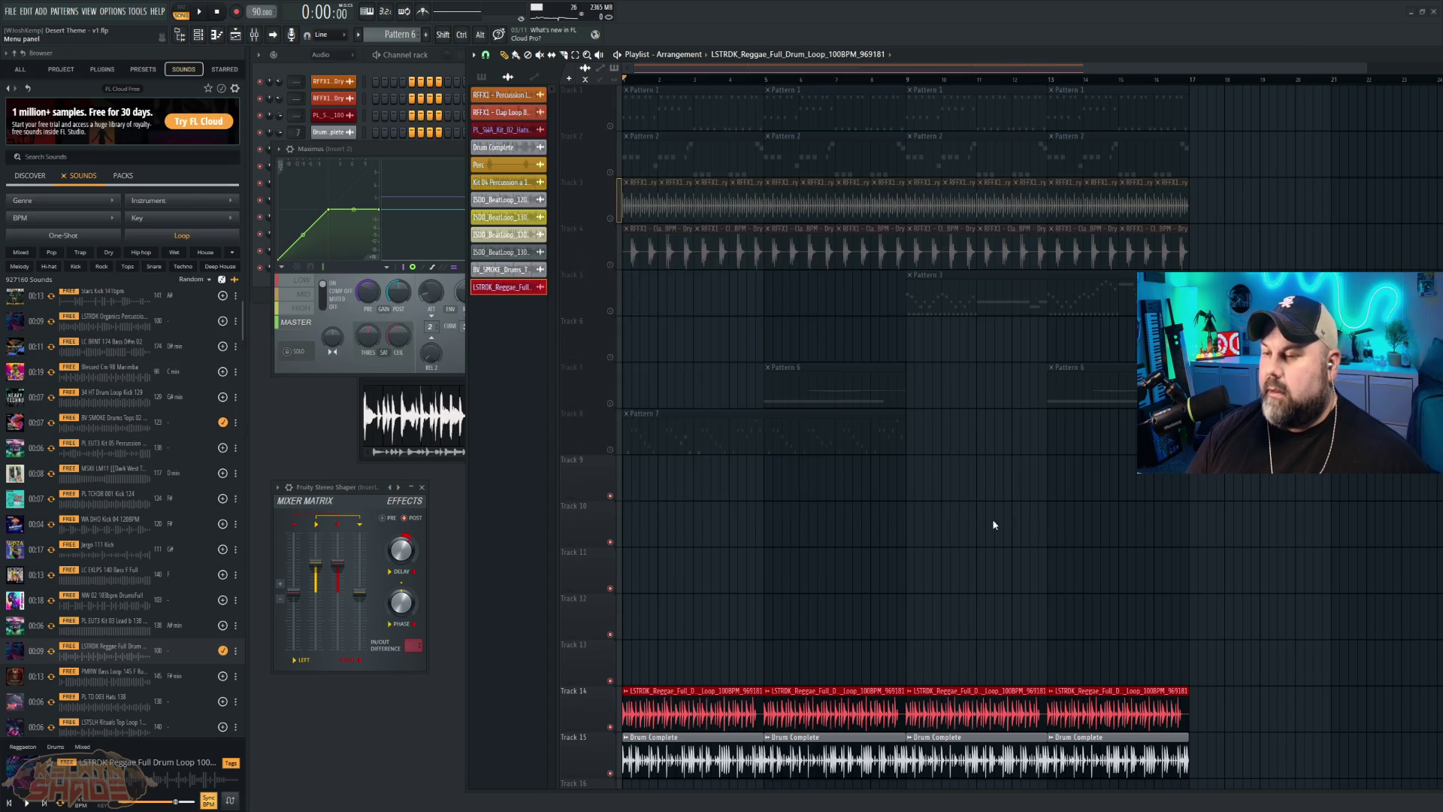
click(820, 564)
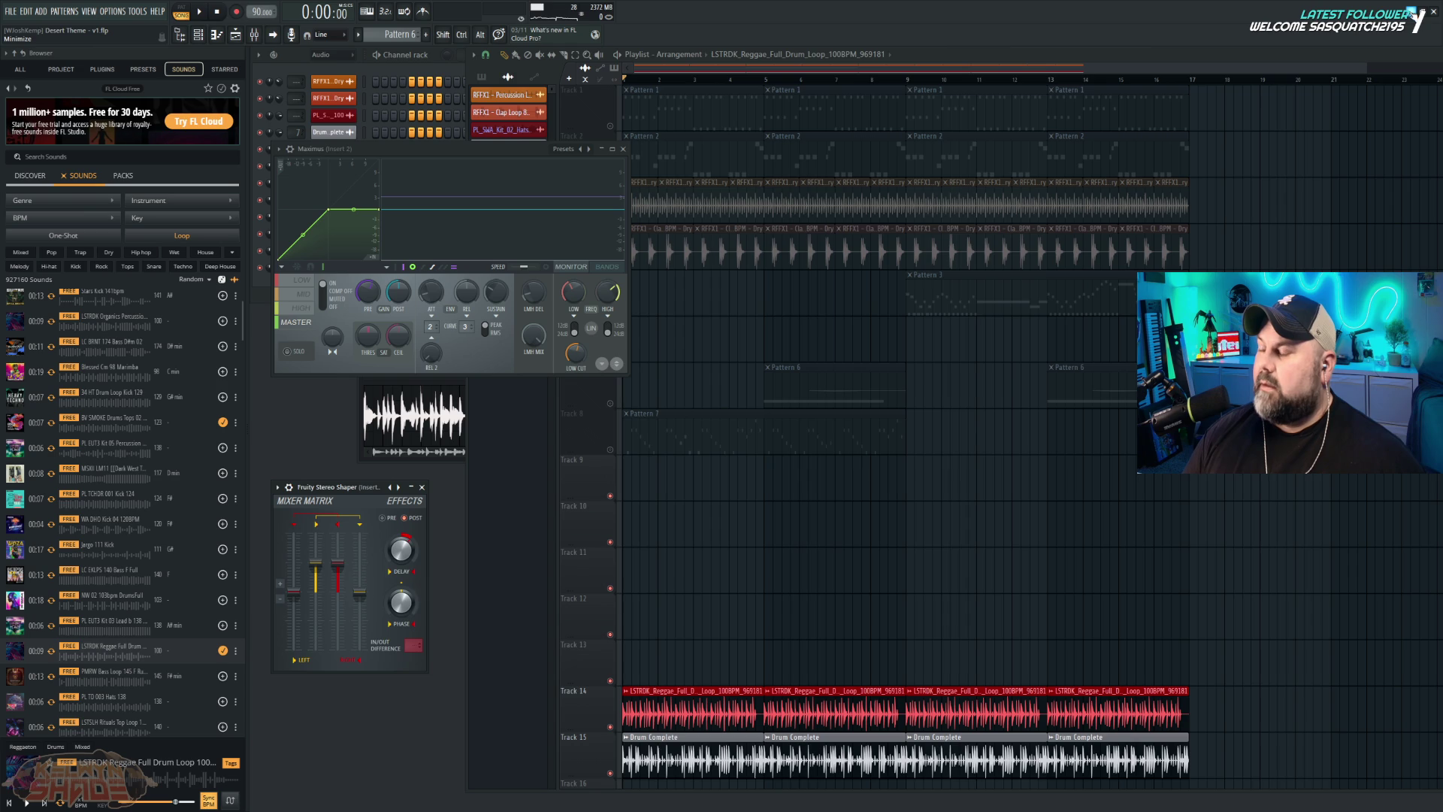
Step: Save changes to the Desert Theme project and open the idea_3 project
click(17, 15)
click(22, 49)
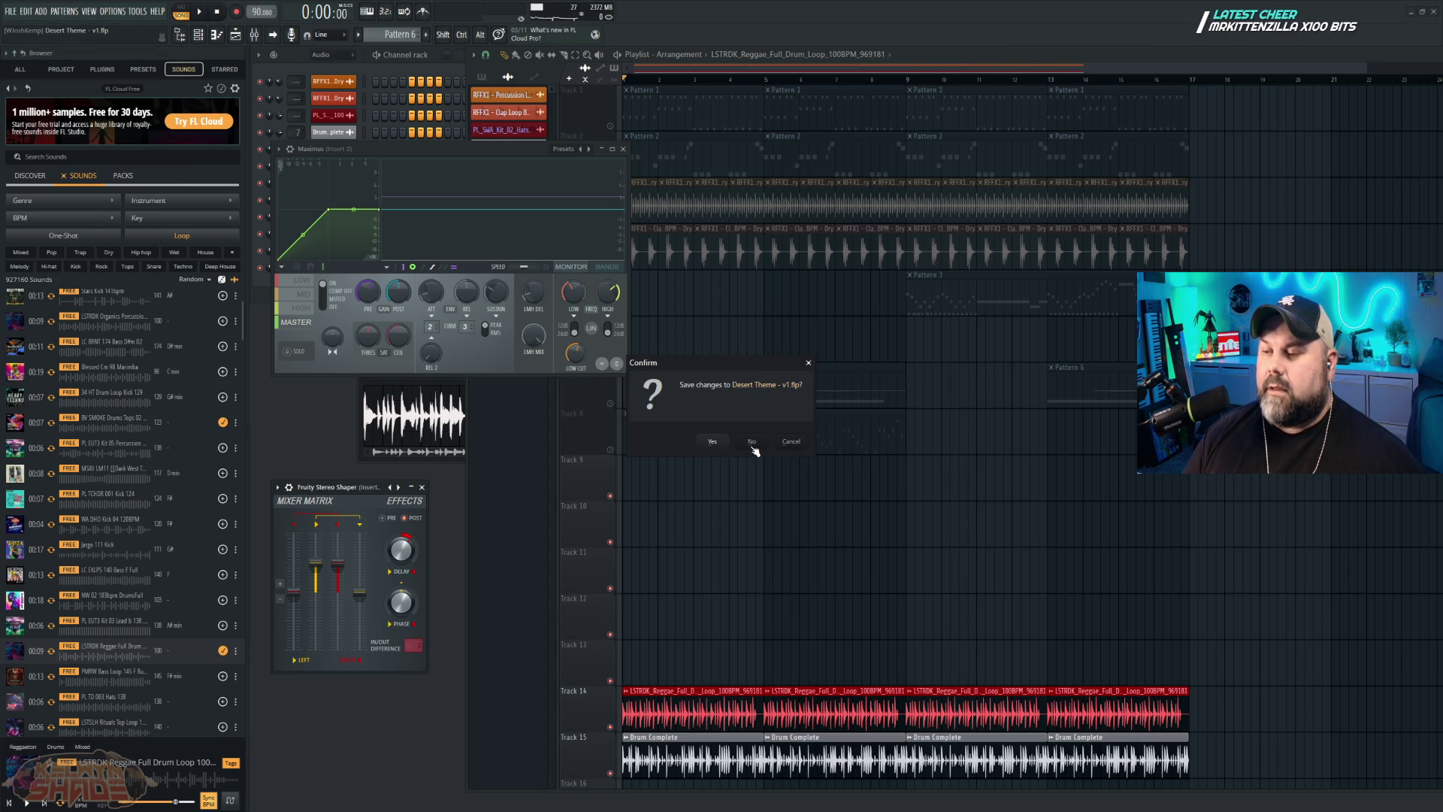
click(720, 445)
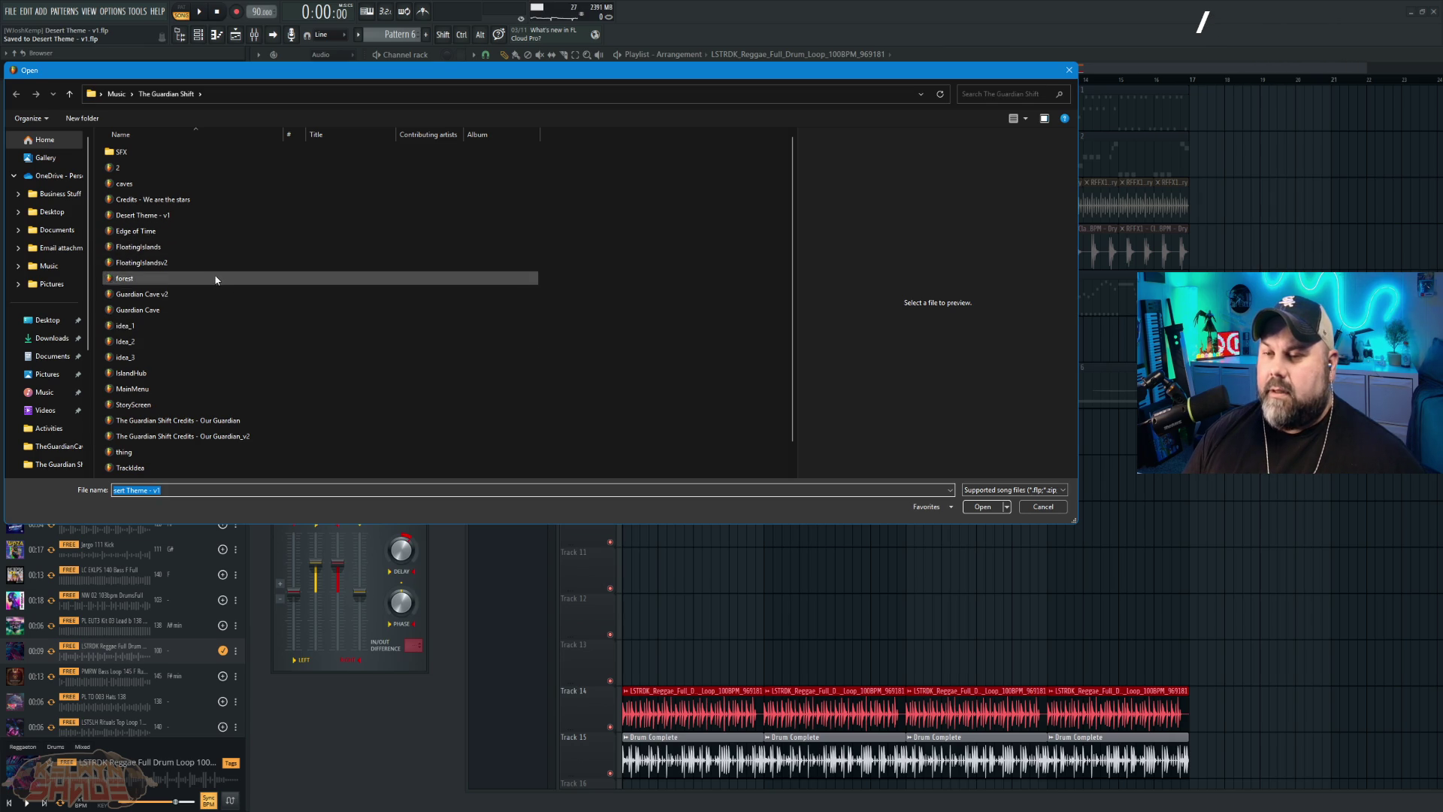
double_click(170, 358)
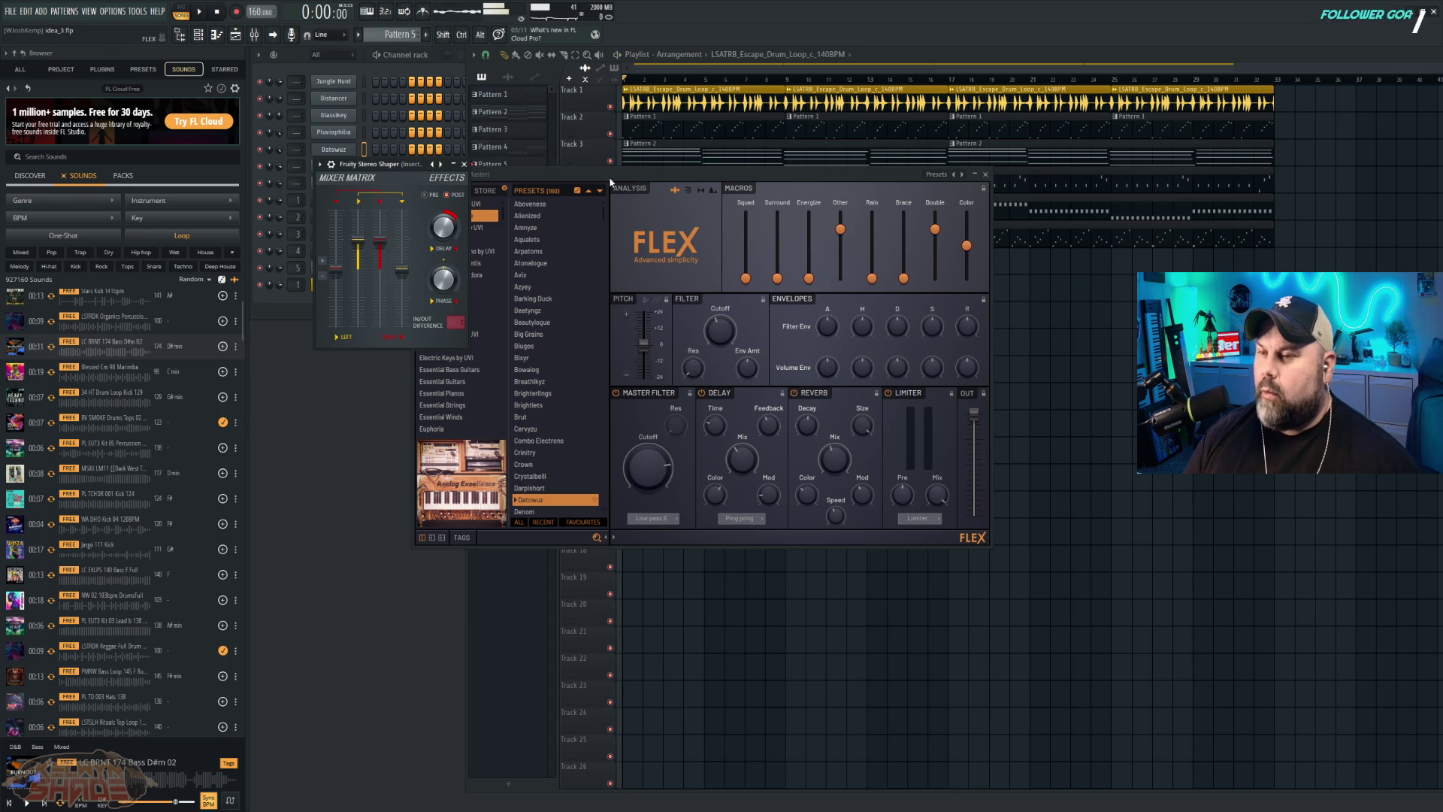
Step: Move the Flex window aside, play idea_3, and apply a tempo change with all channels restretched
drag(697, 178, 728, 359)
key(space)
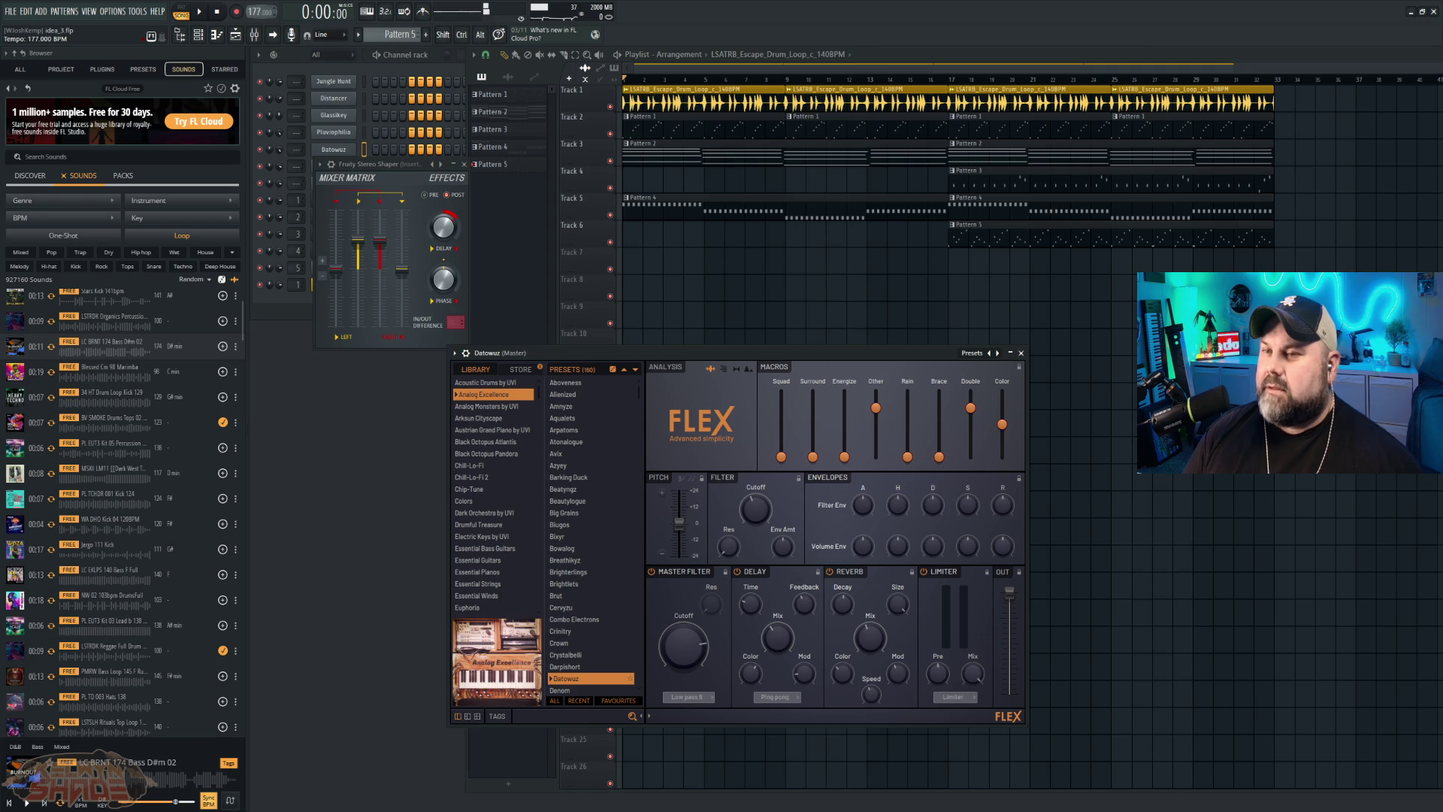
text(180.000)
key(Return)
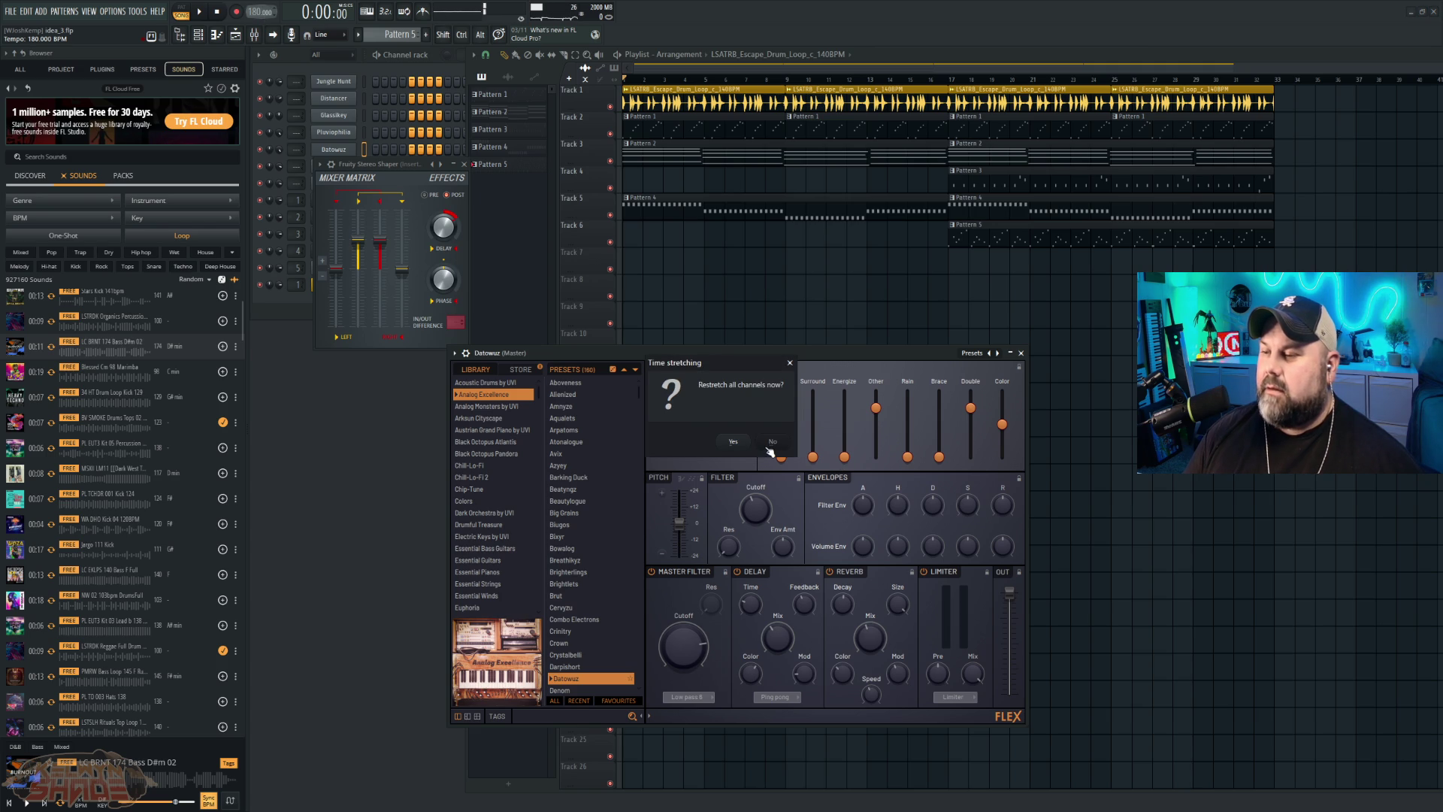
click(741, 445)
key(space)
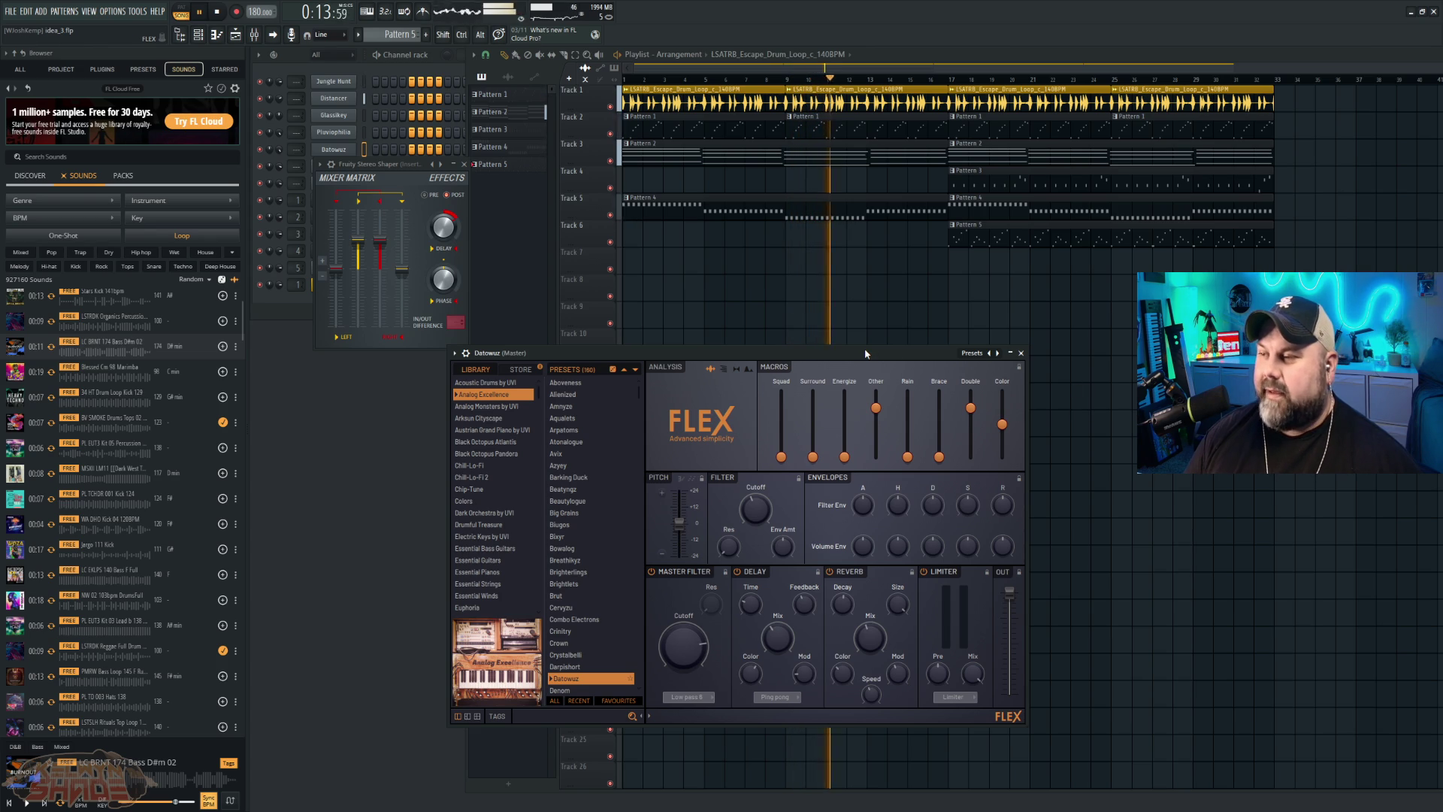
mouse_move(881, 355)
mouse_down()
mouse_move(863, 376)
mouse_move(768, 400)
mouse_up()
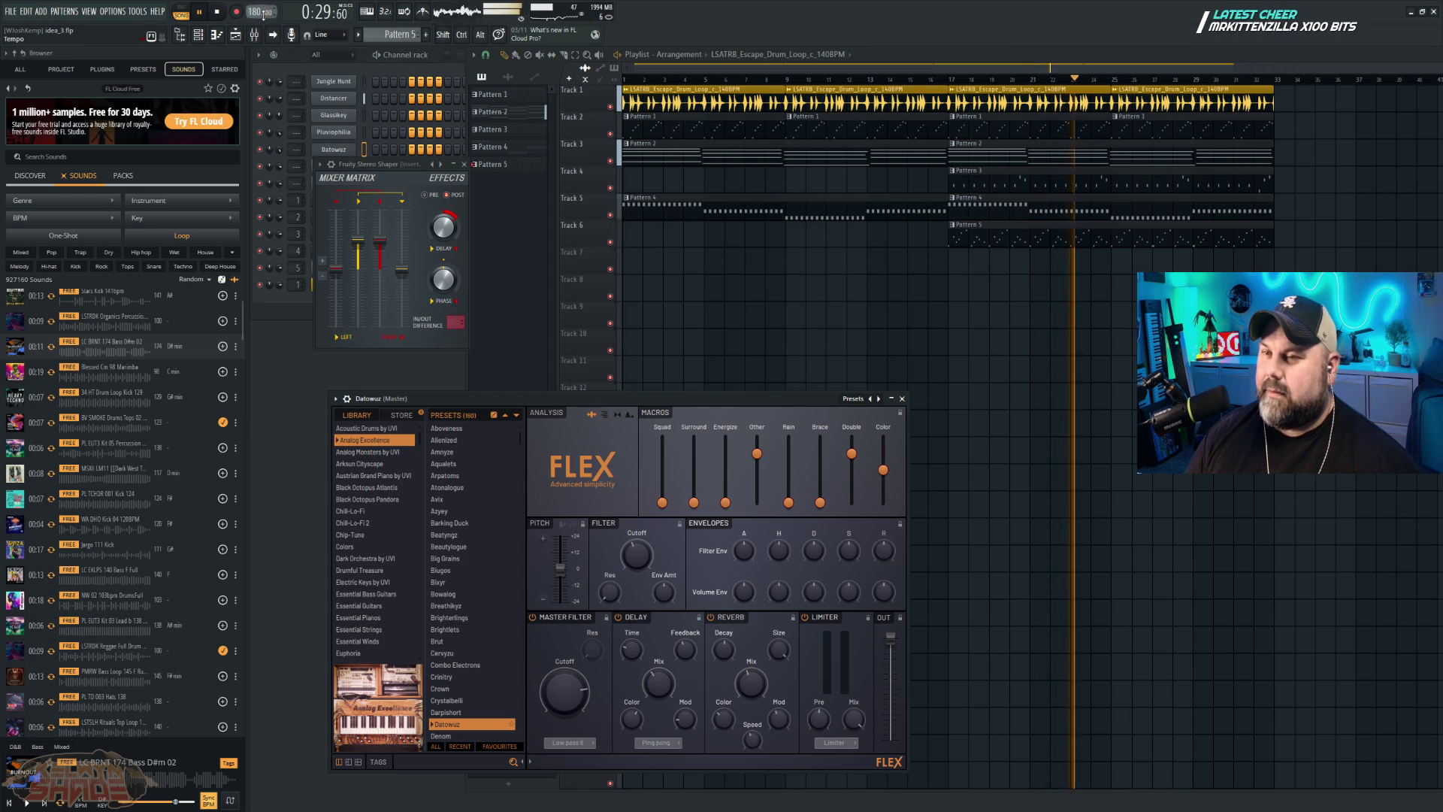
key(space)
Step: Set the tempo to 150 BPM with all channels restretched and play the beat back
drag(260, 12, 260, 87)
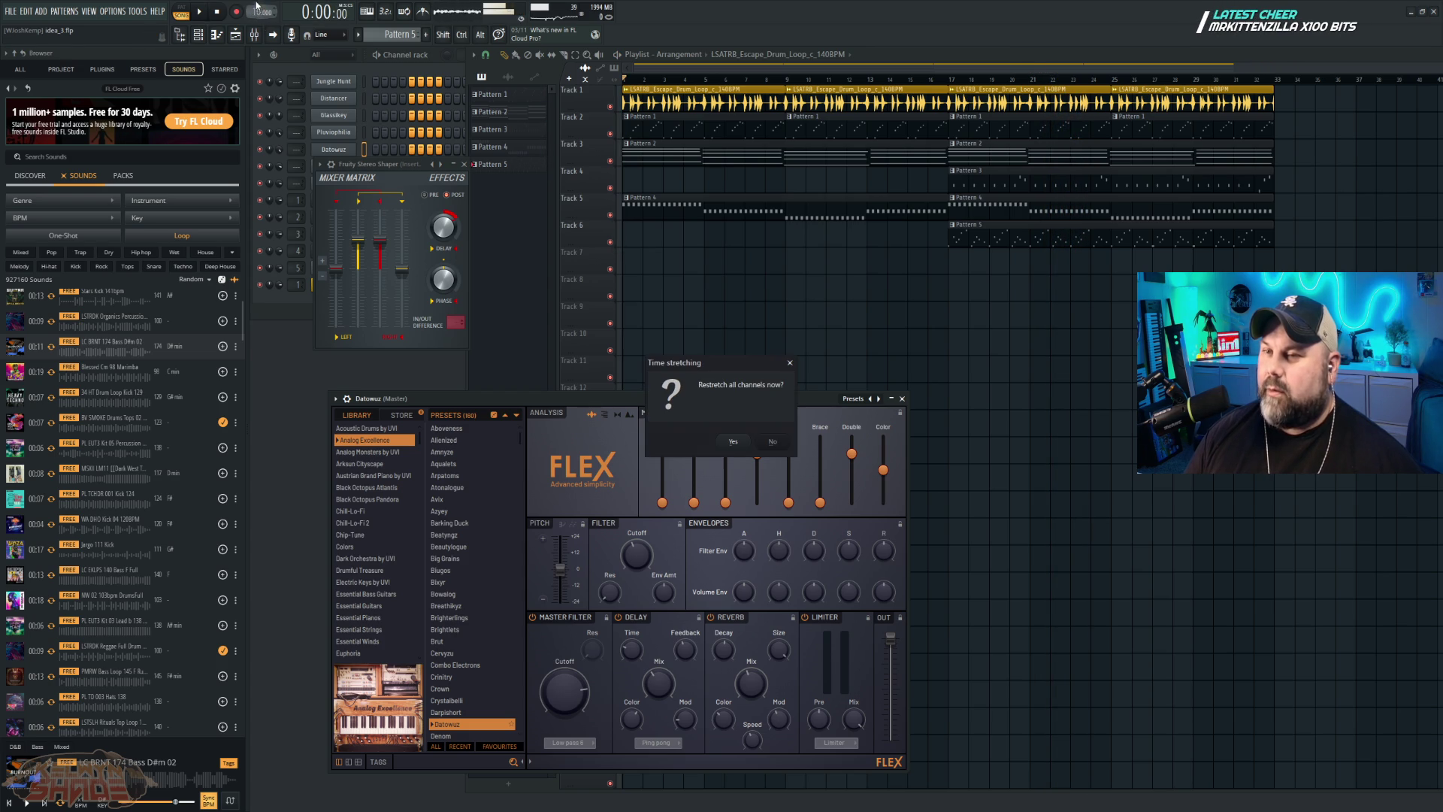
click(733, 441)
scroll(260, 12, up, 2)
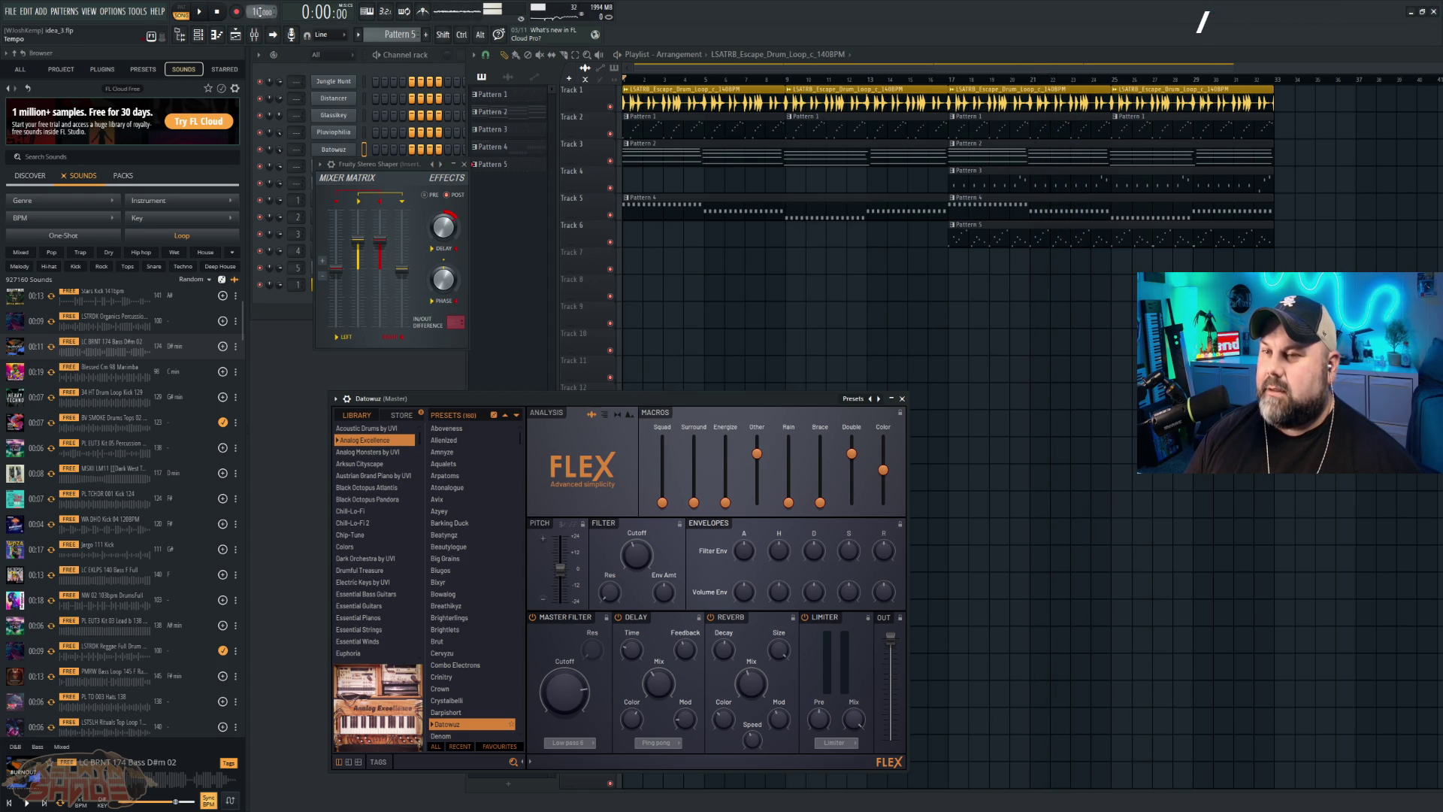
text(23)
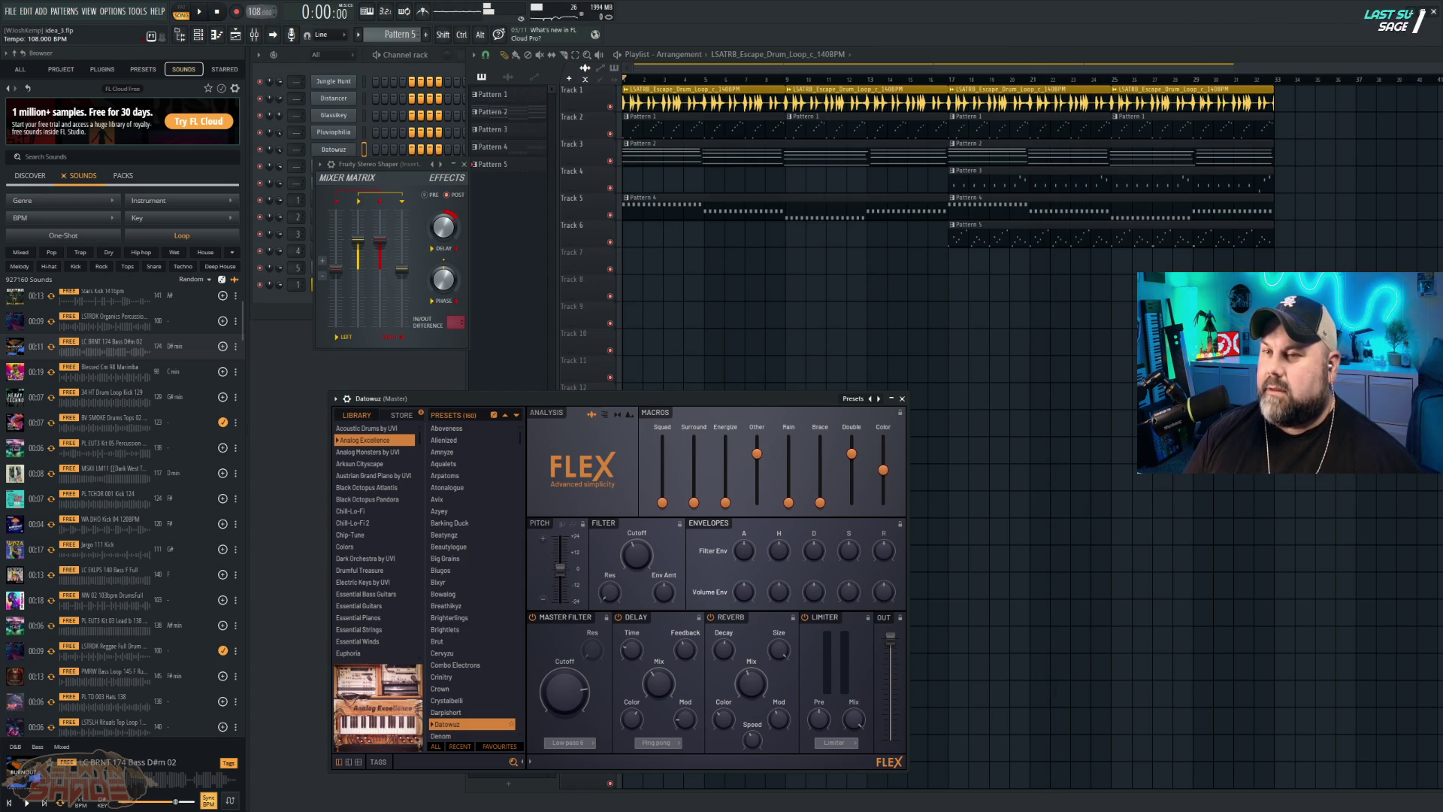
scroll(260, 11, up, 12)
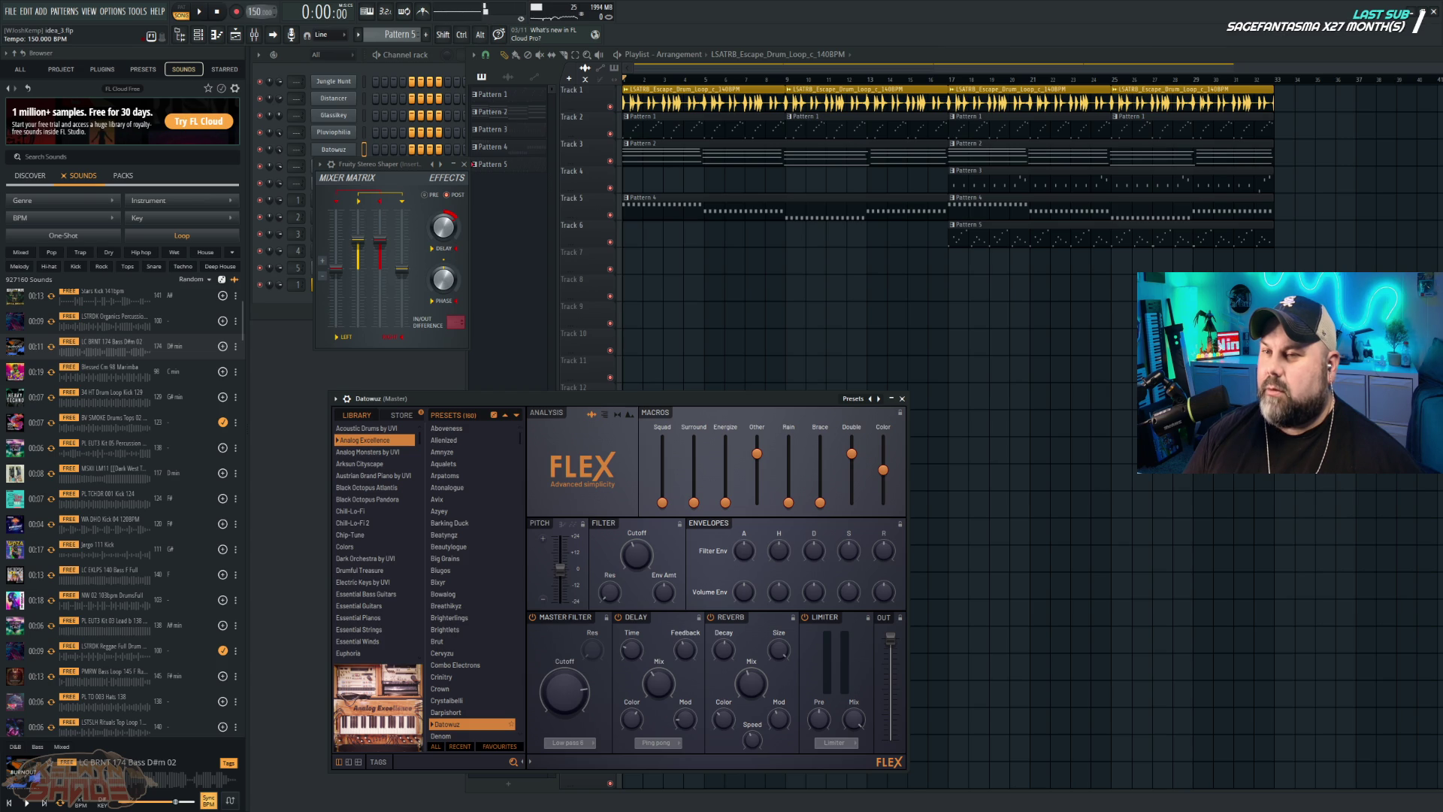
scroll(260, 11, down, 6)
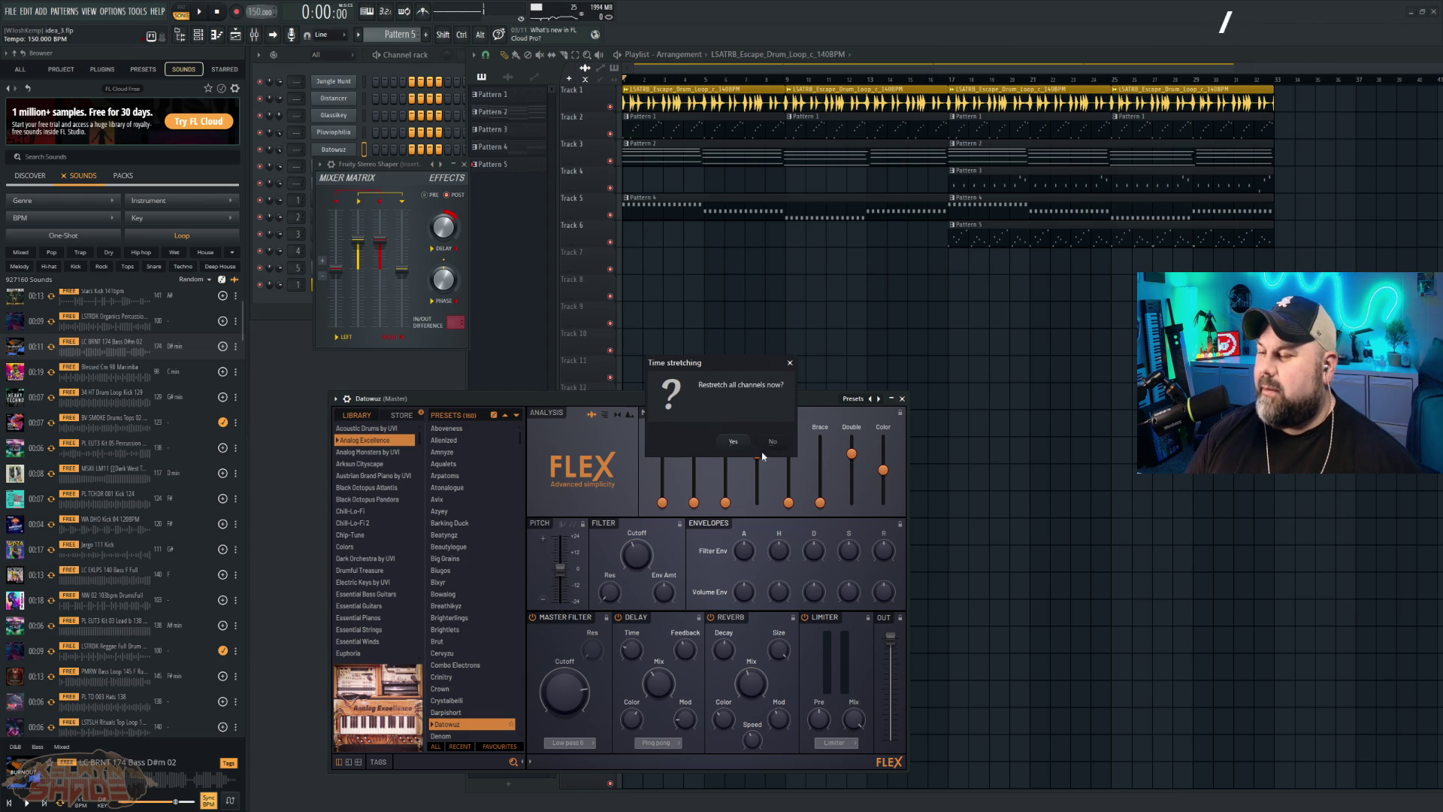
click(747, 442)
key(space)
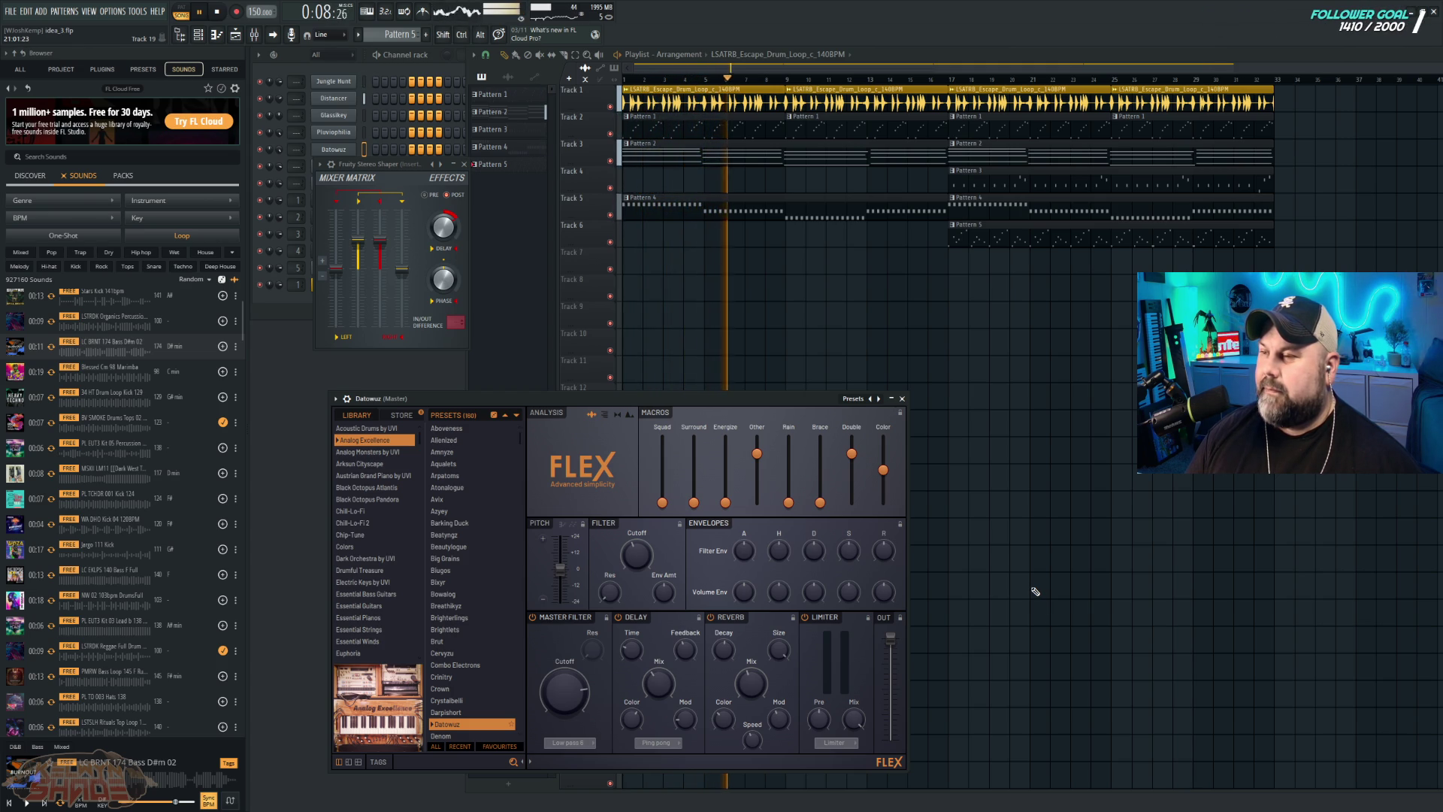
key(space)
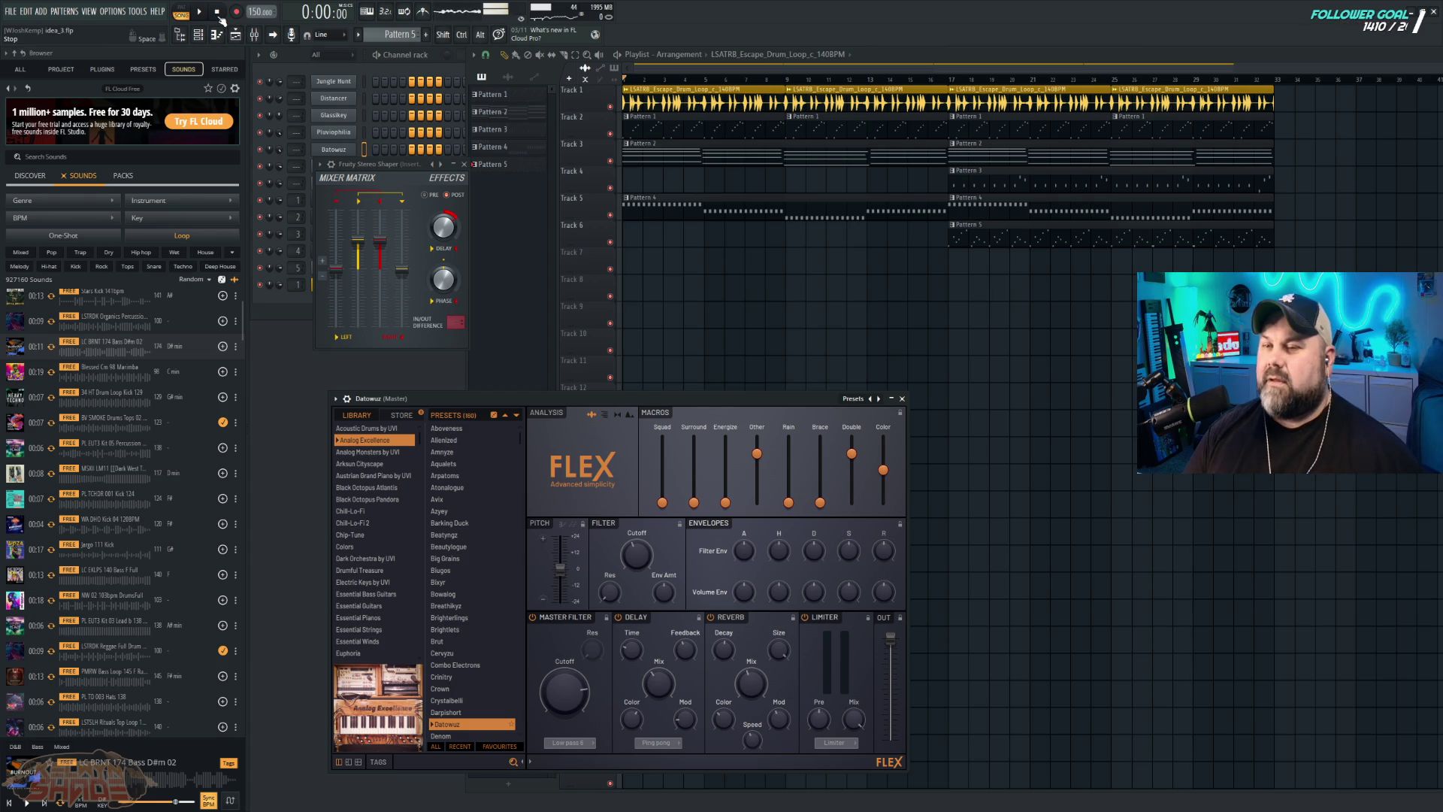
Step: Start an audio export named 'Story', then cancel it
click(15, 12)
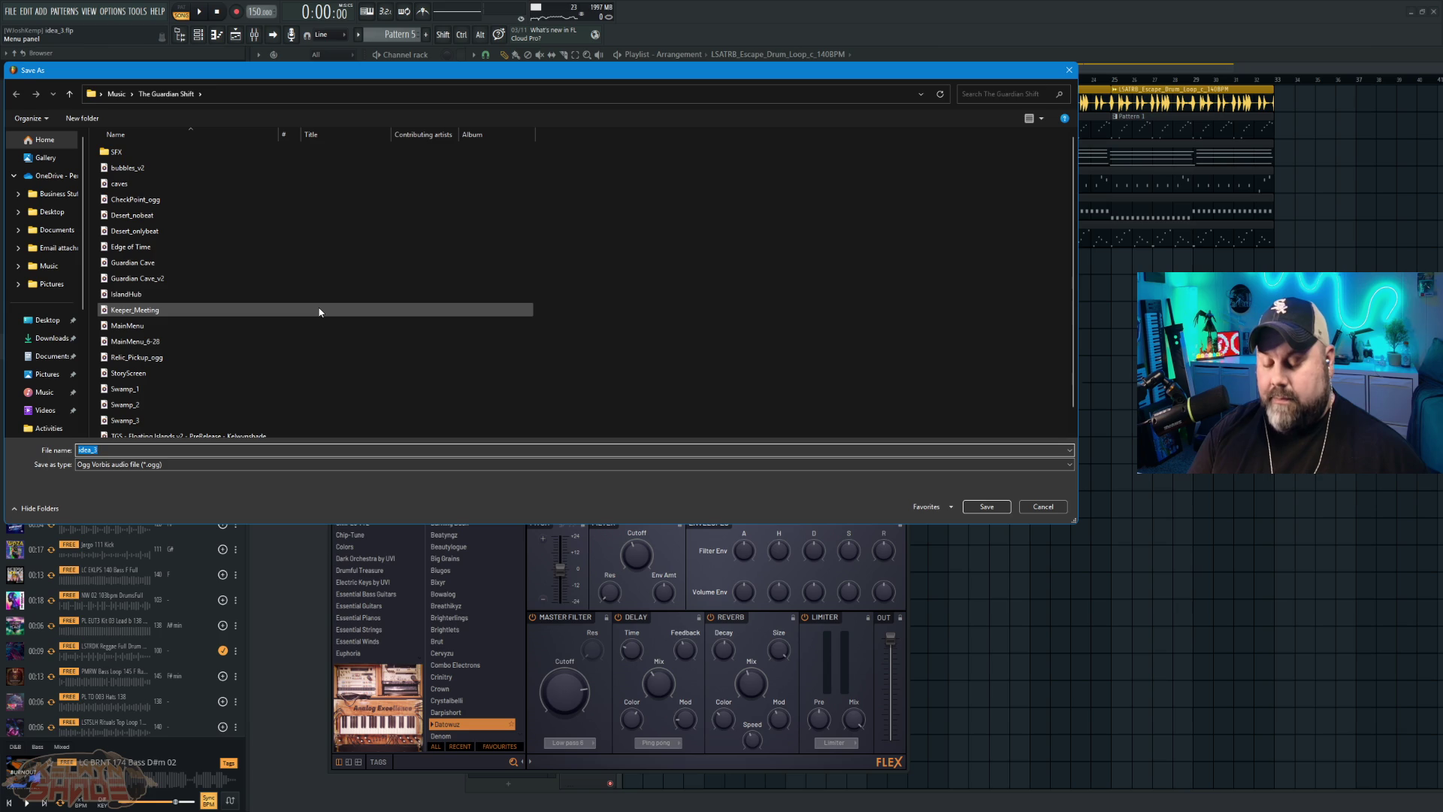
text(Story)
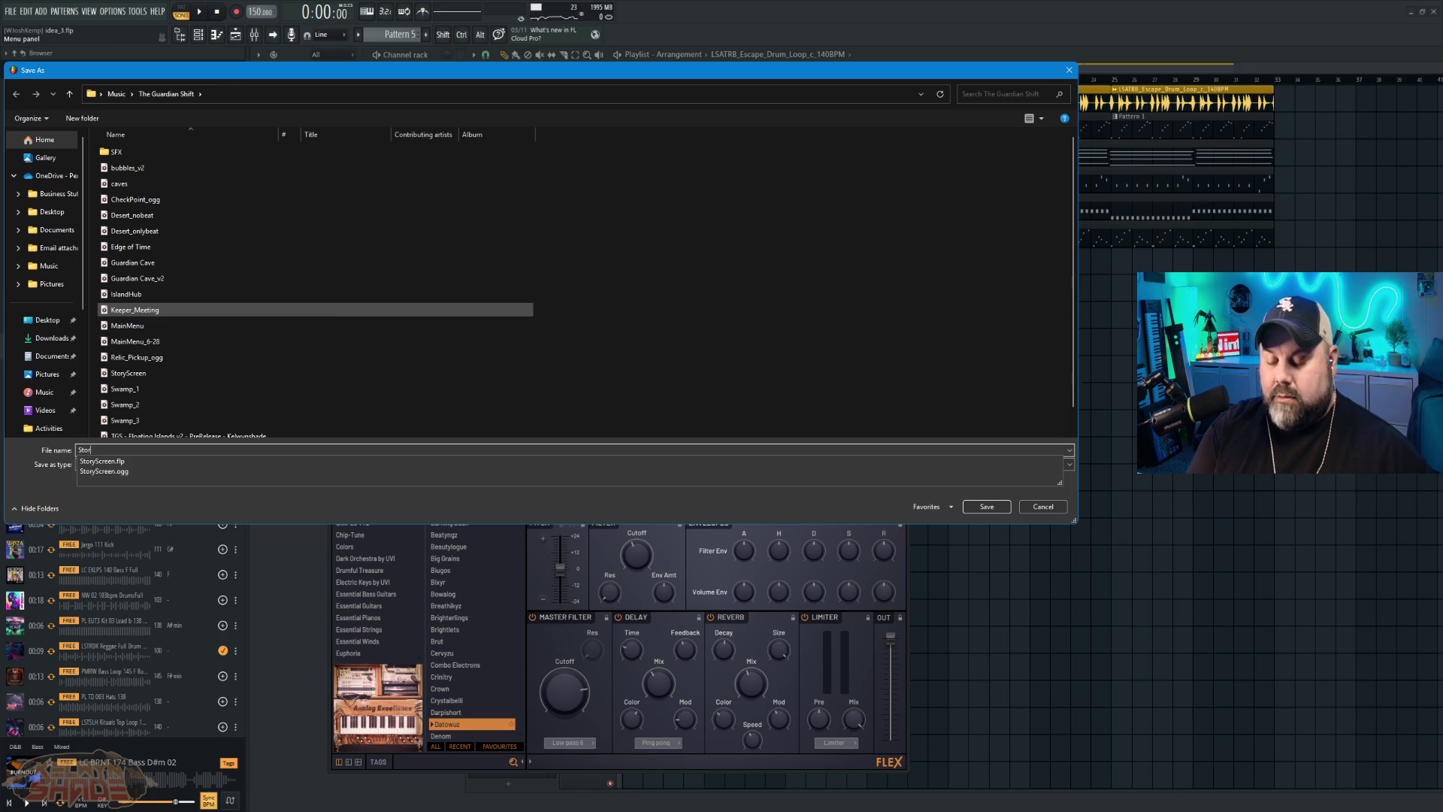
key(Return)
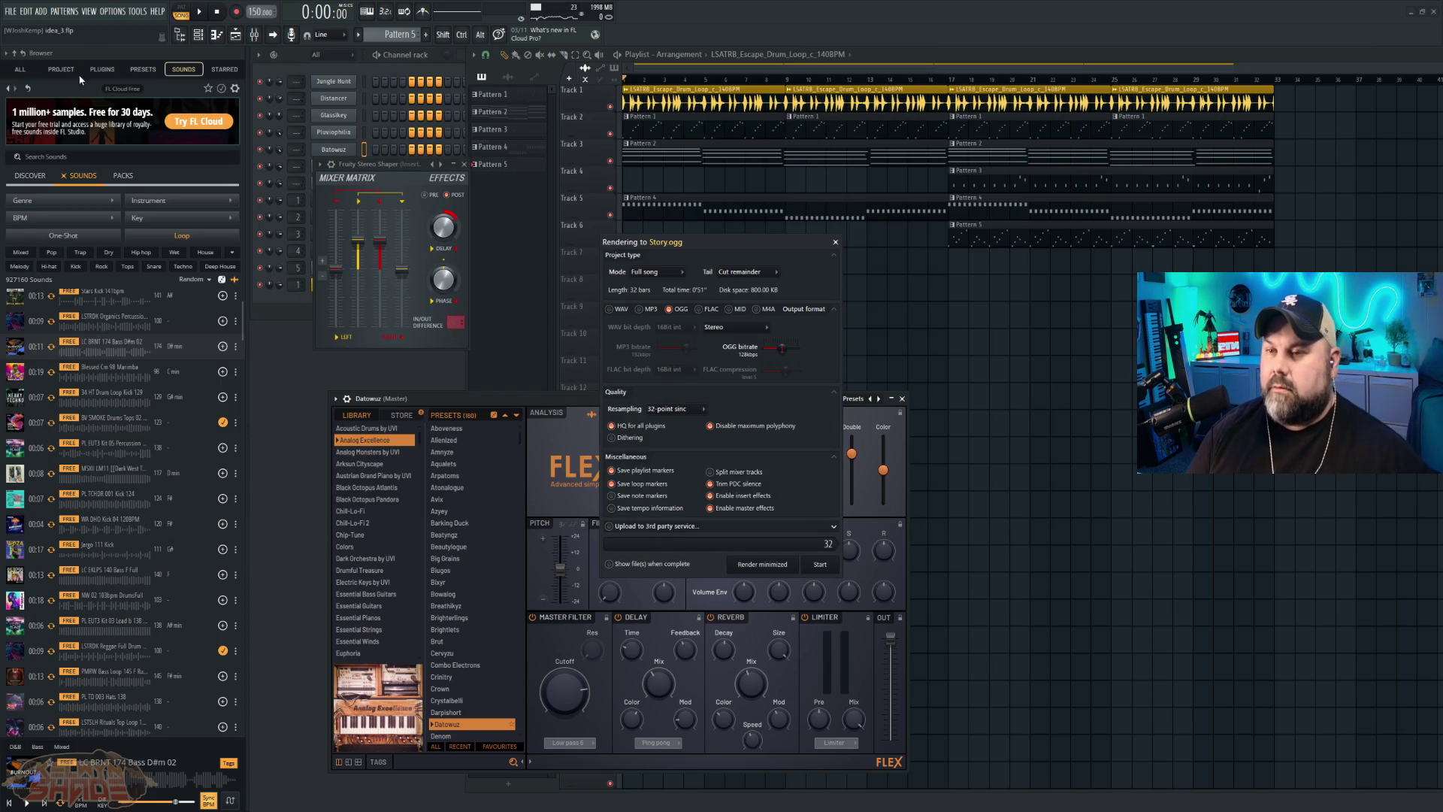
click(835, 242)
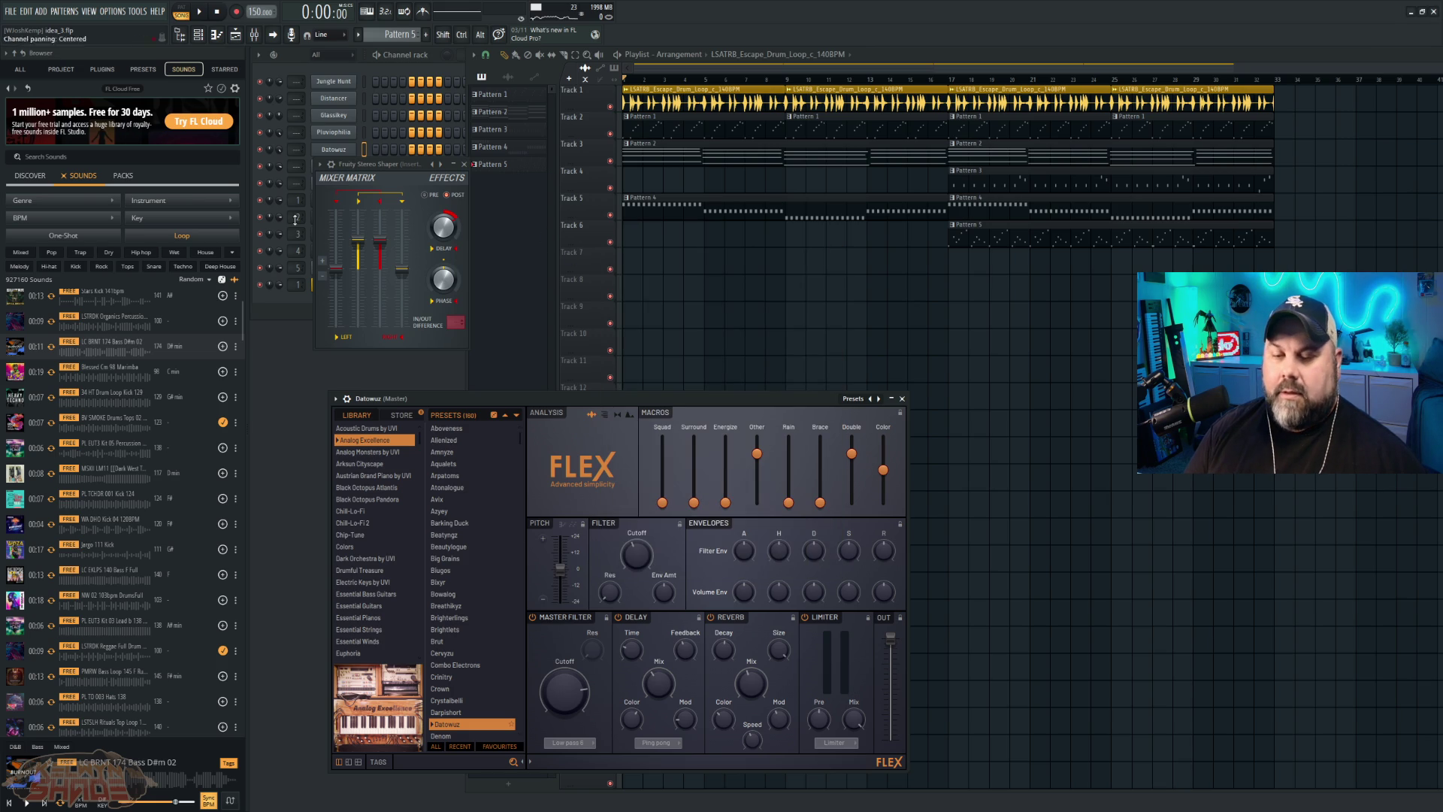
Step: Export the beat as OGG file 'Story_Scene_Theme' in The Guardian Shift folder and render it
click(11, 11)
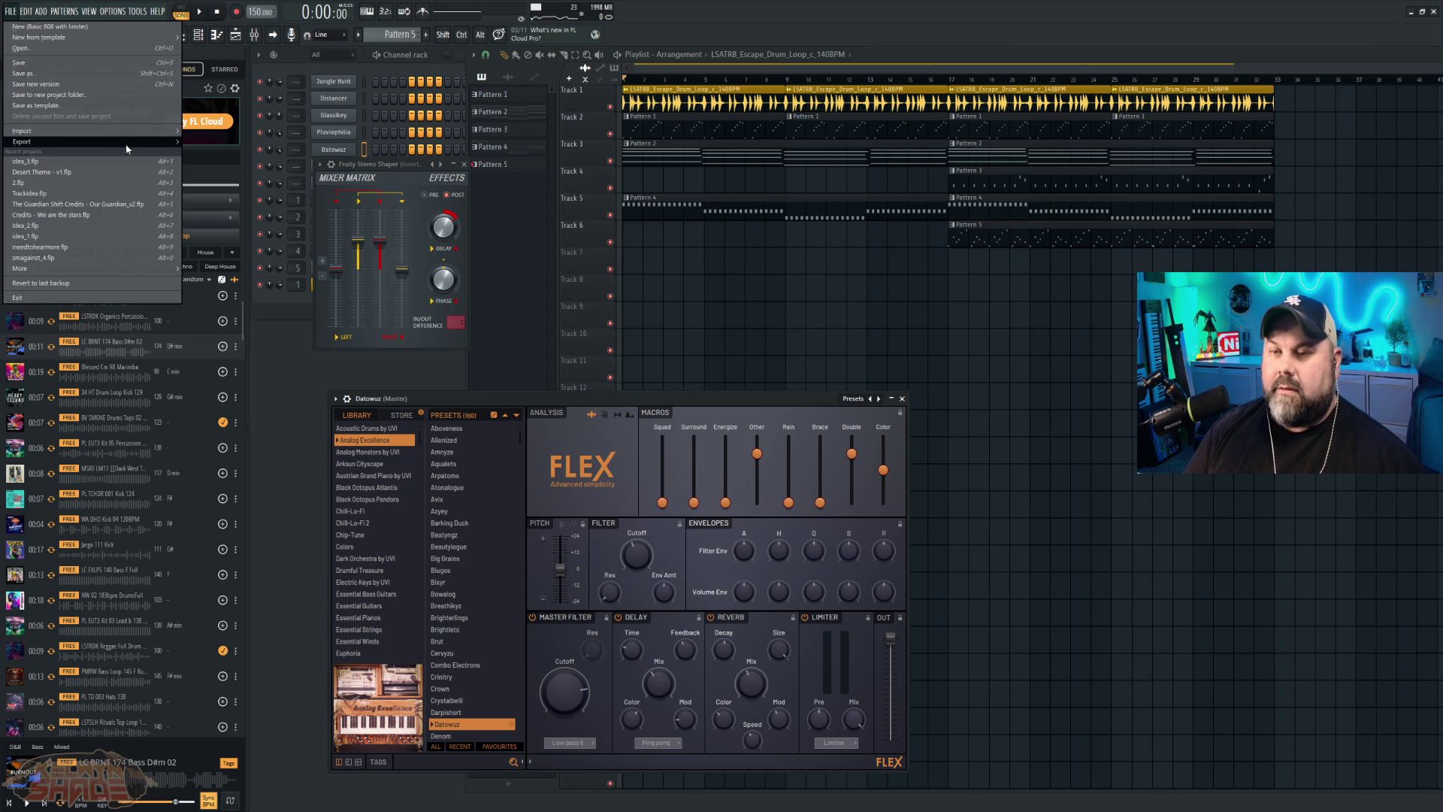
mouse_move(128, 142)
click(226, 173)
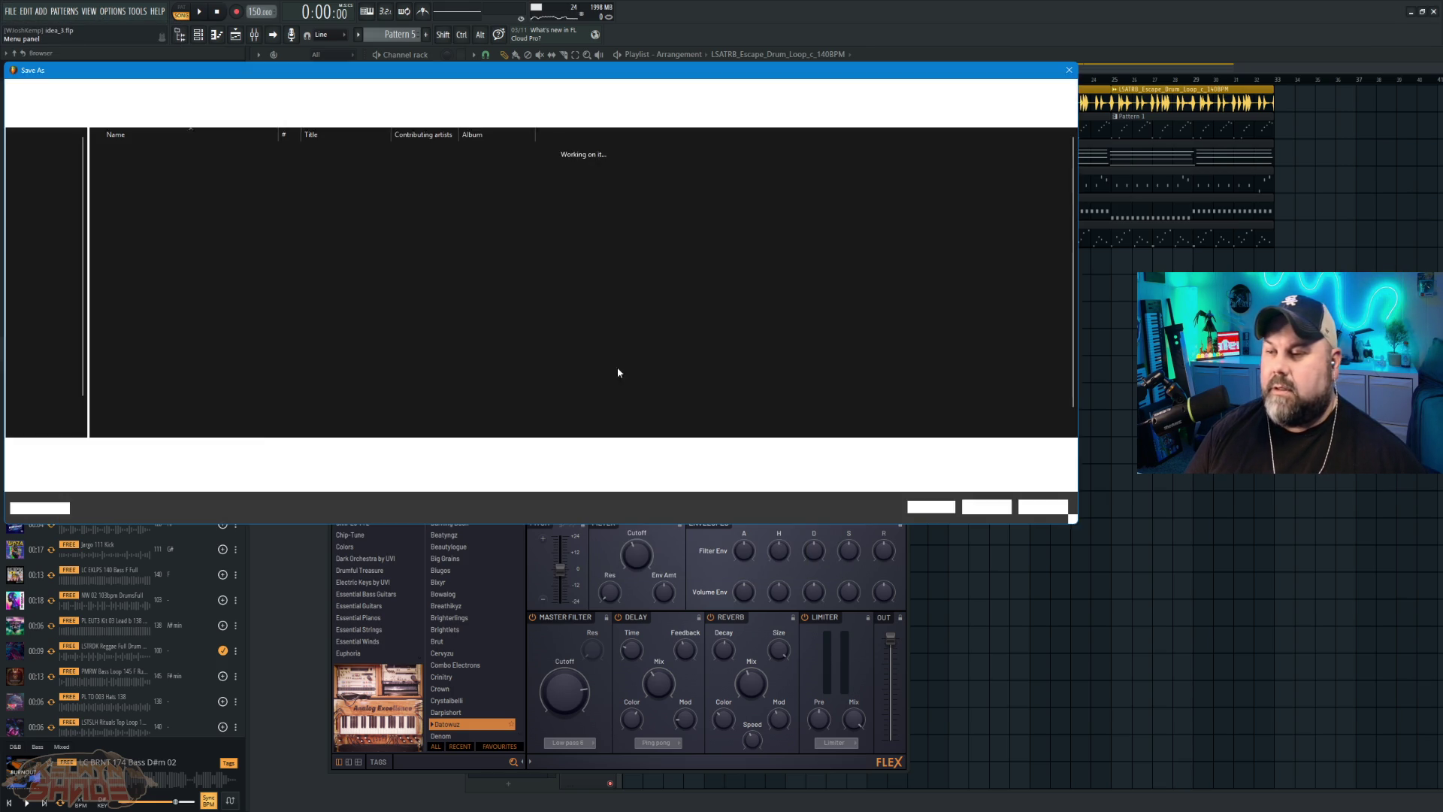
text(Story)
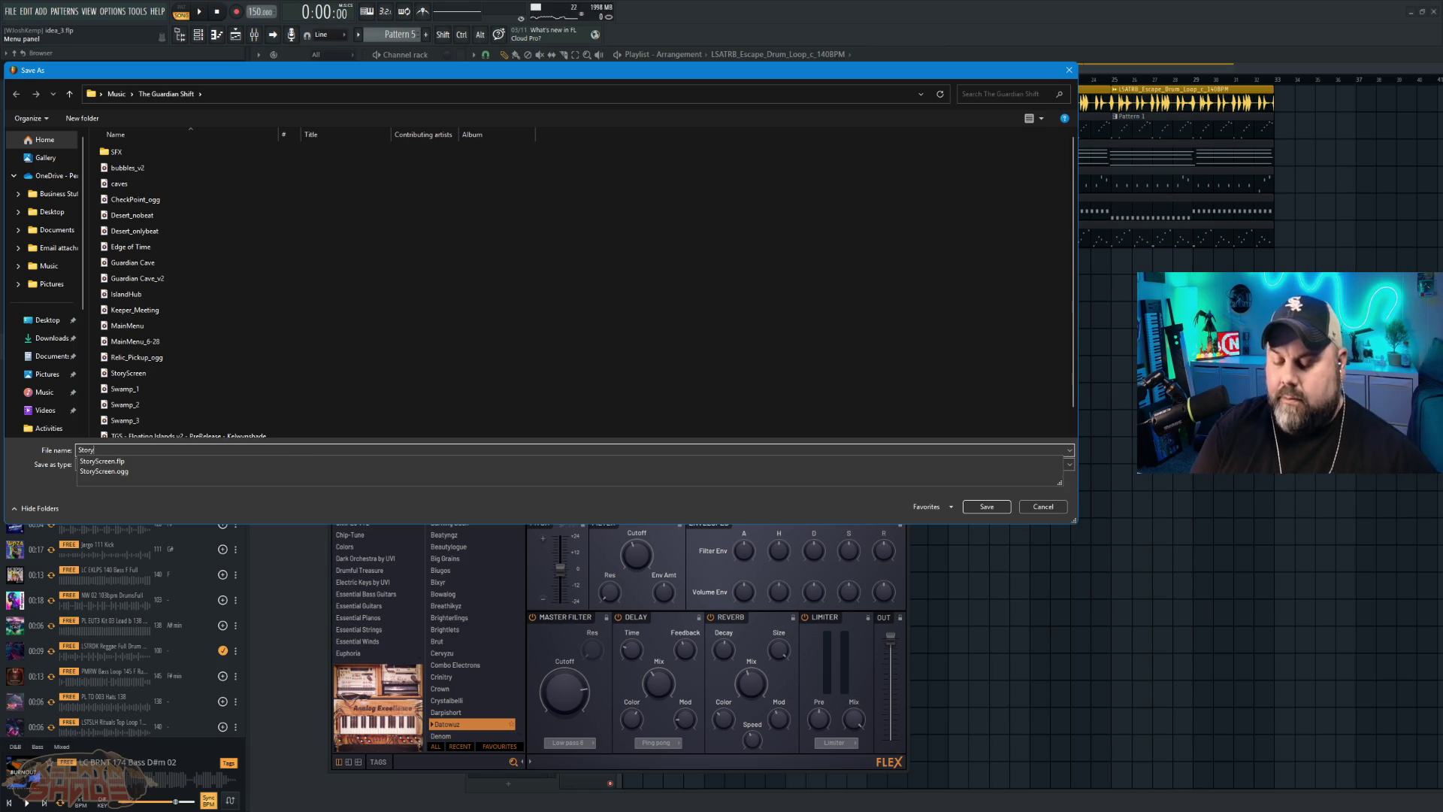
text(_Scene_Theme)
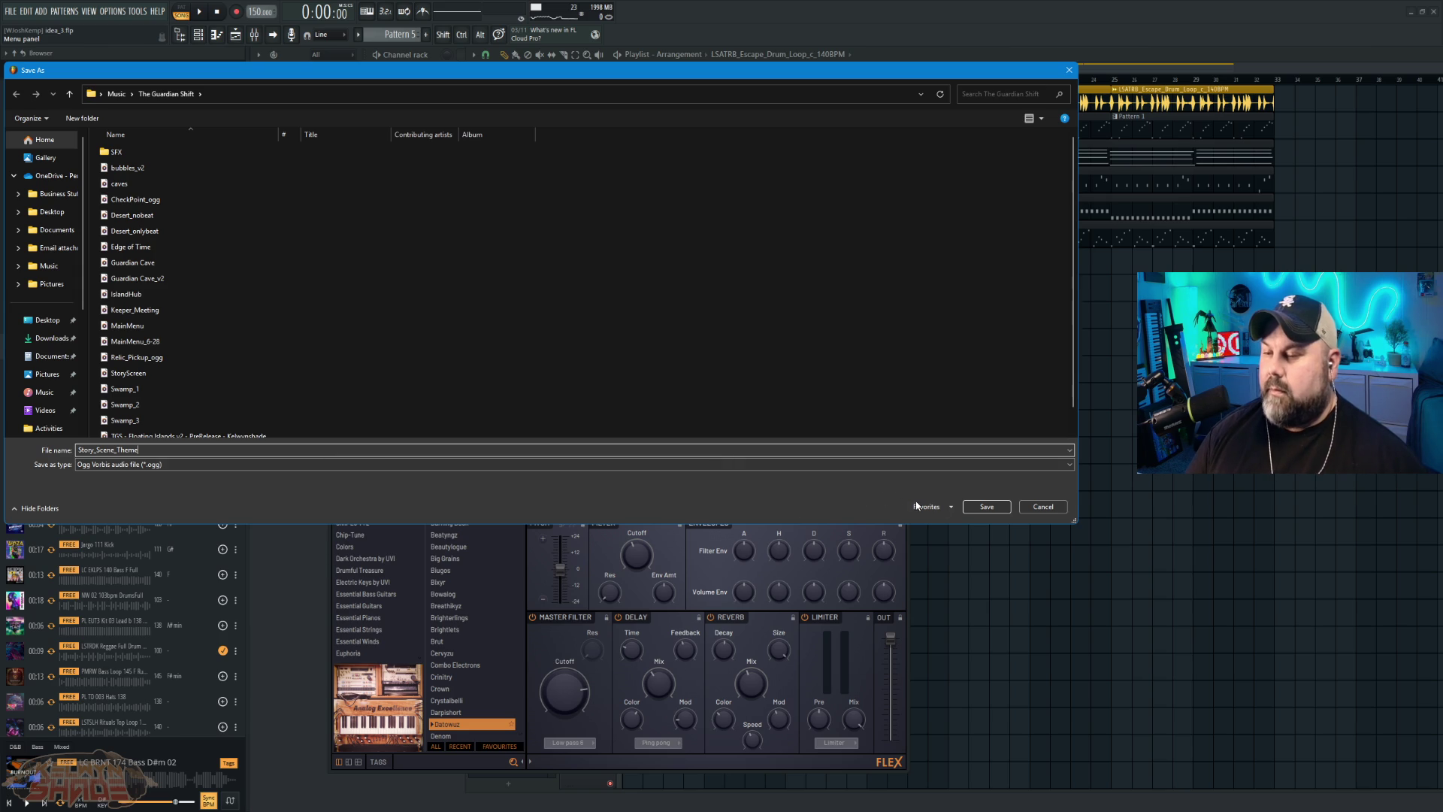
click(986, 507)
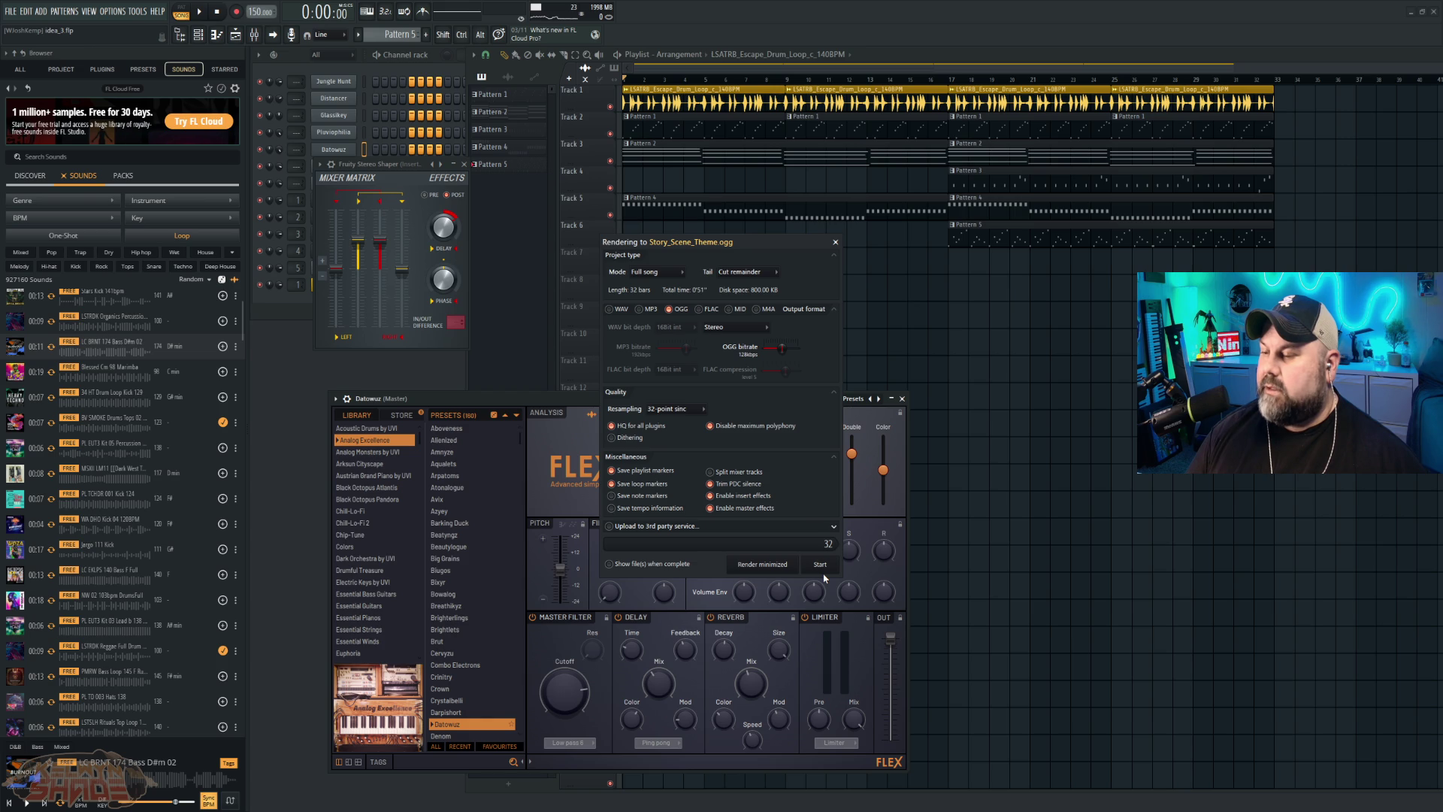
click(826, 571)
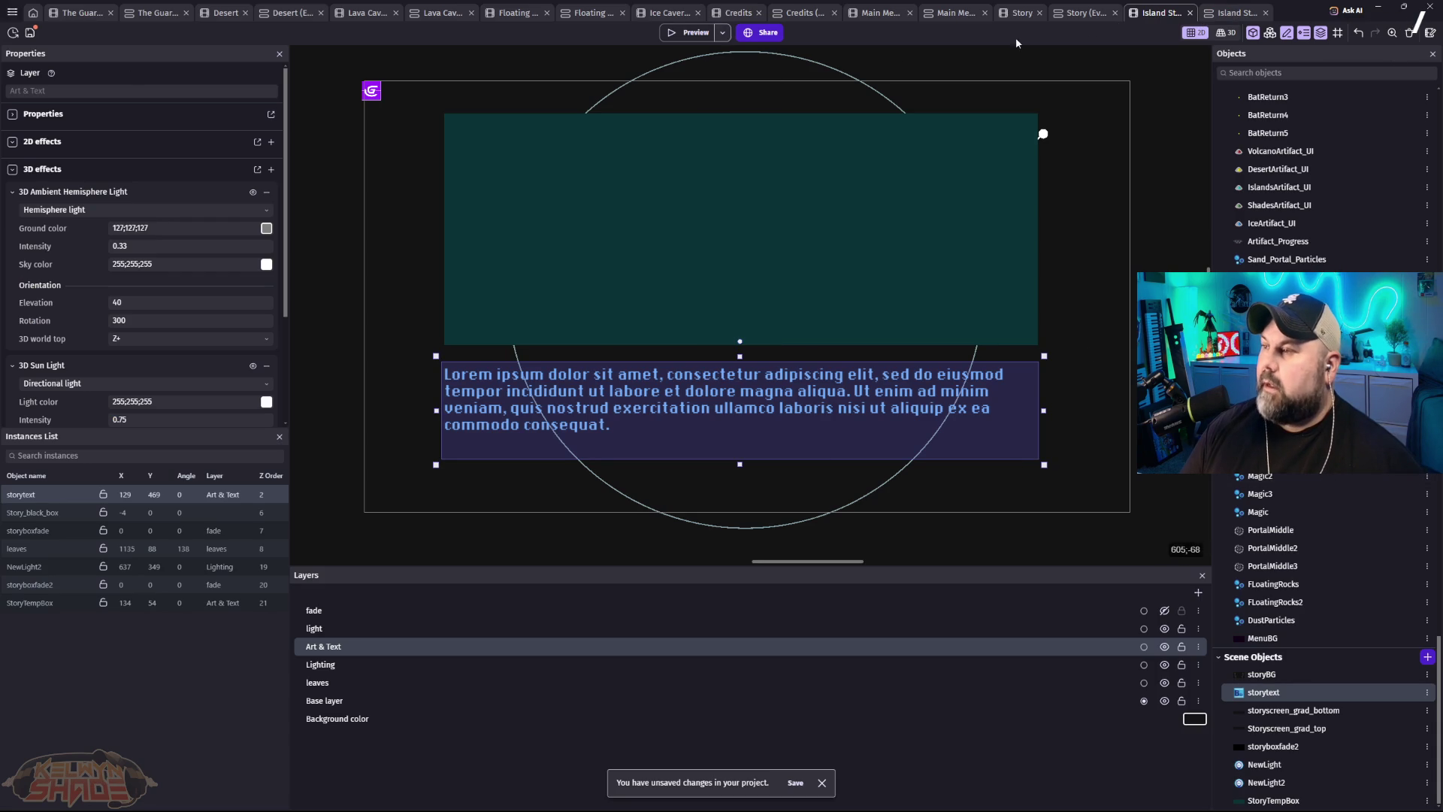
Step: Swap the scene-start sound from StoryScreen.ogg to Story_Scene_Theme.ogg from Music/The Guardian Shift
click(1220, 12)
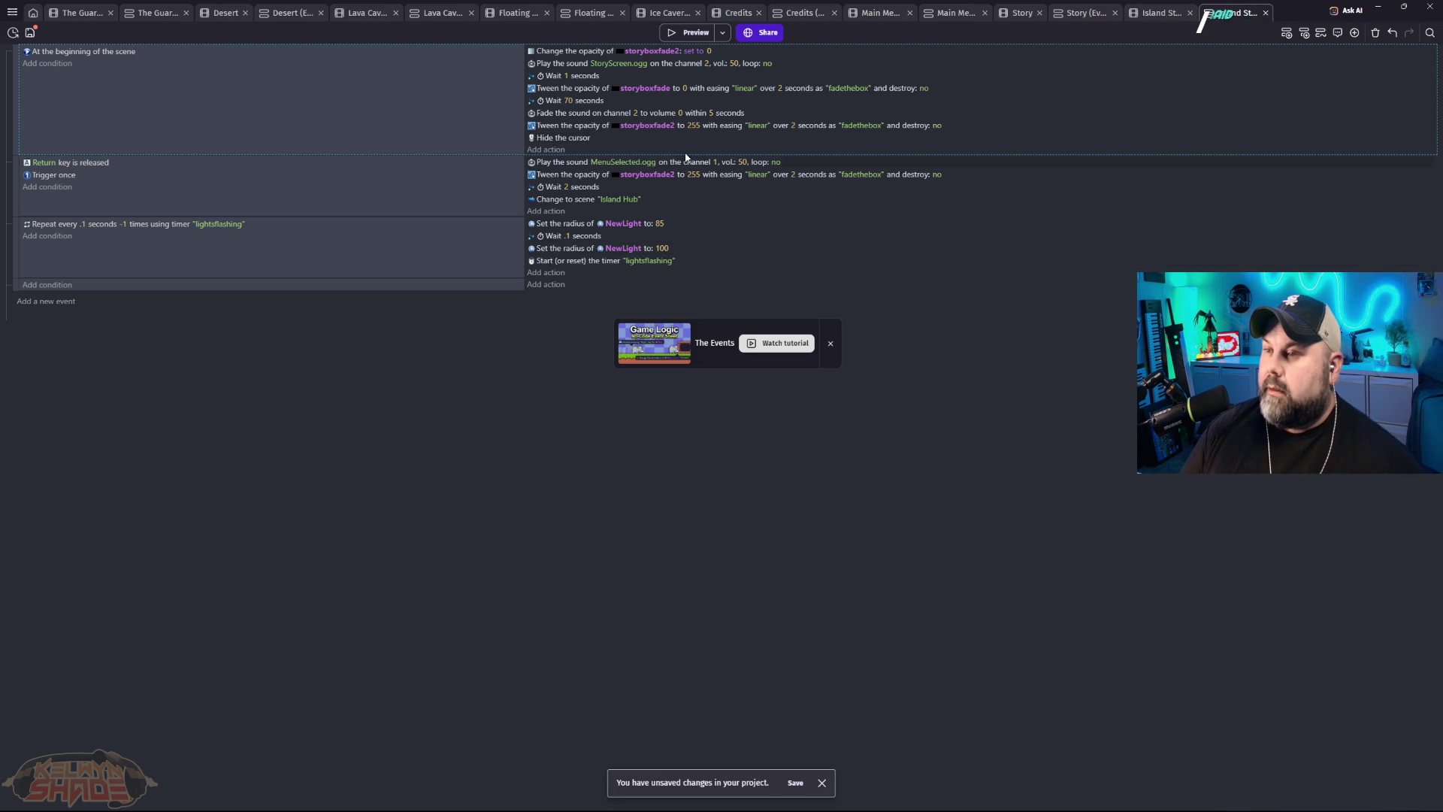
click(630, 64)
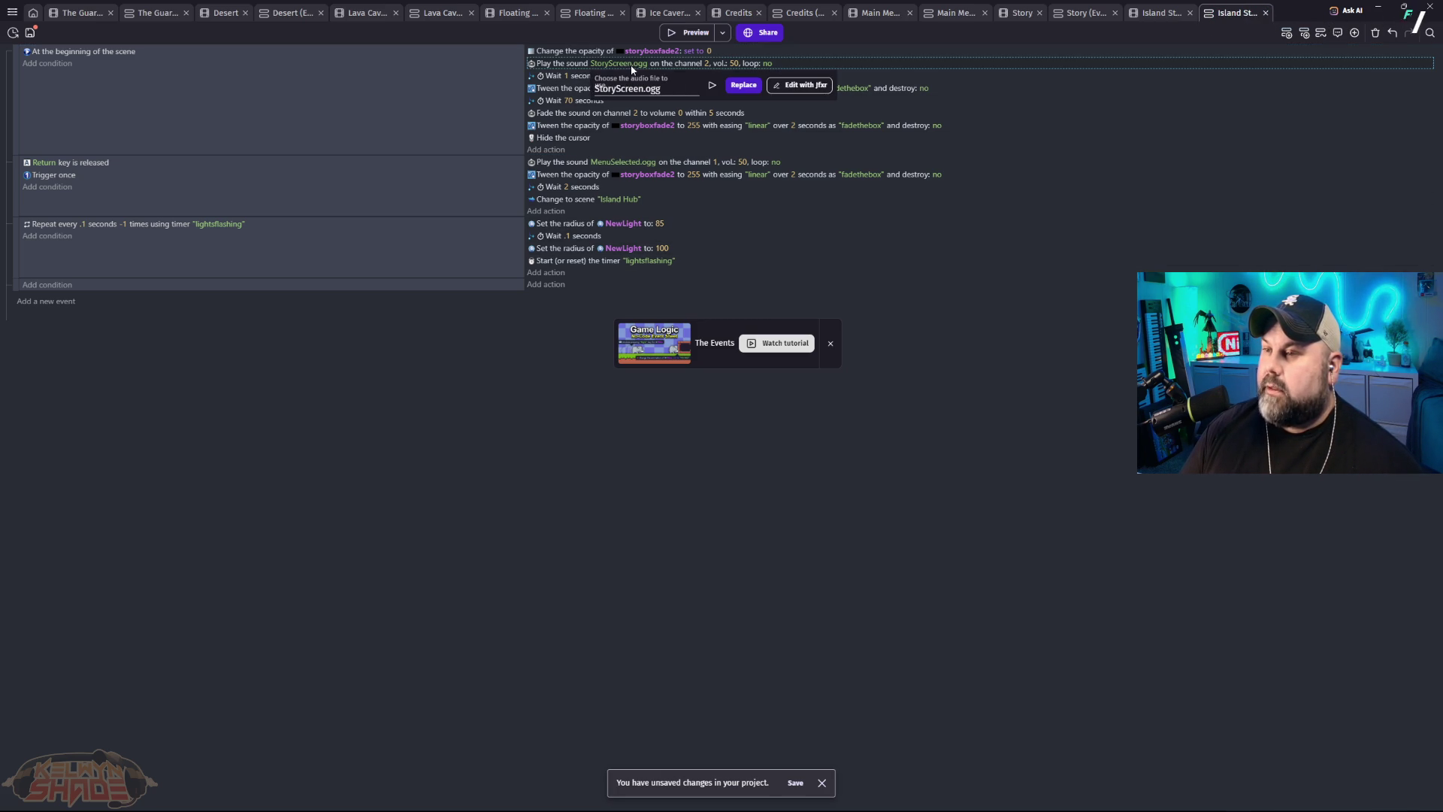
click(753, 87)
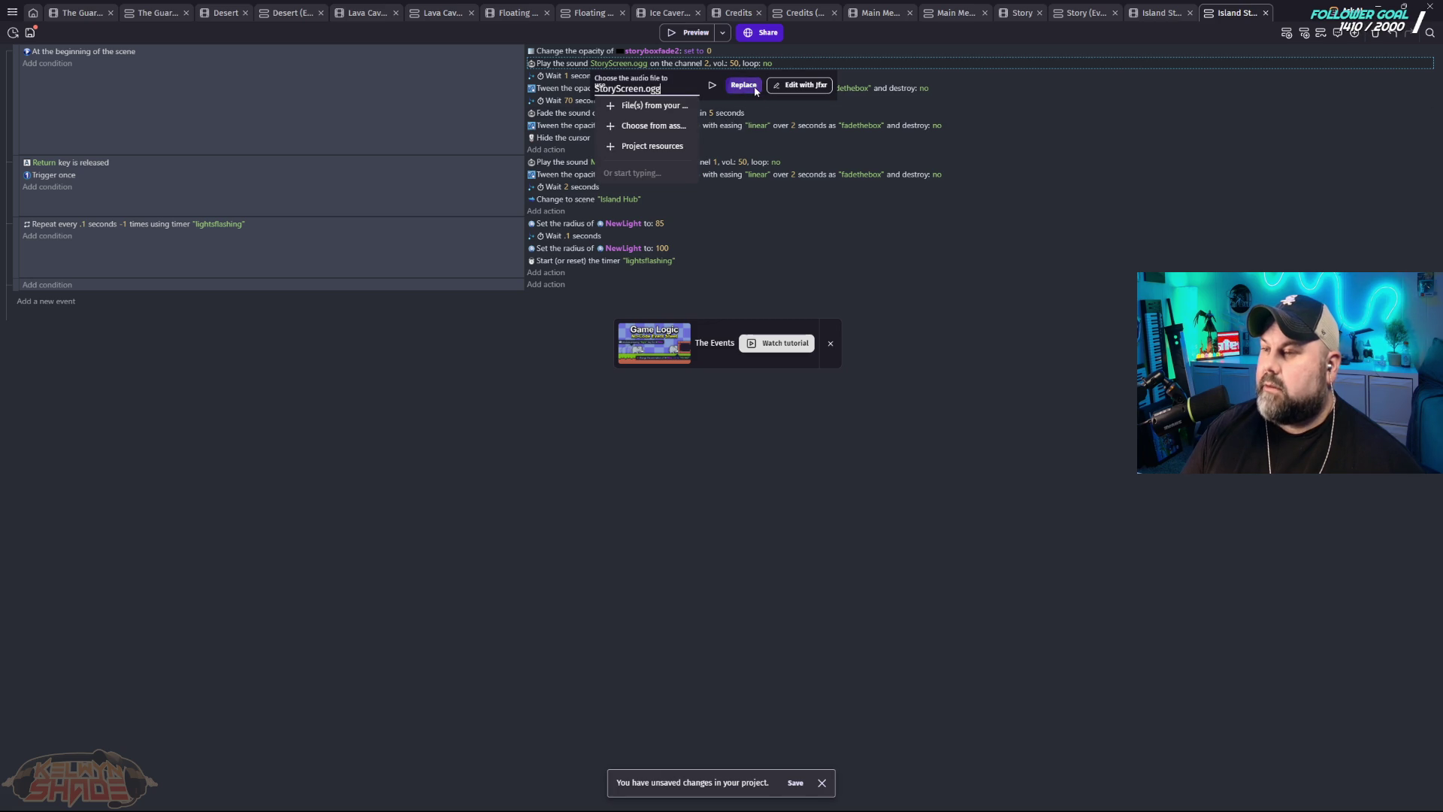
click(674, 113)
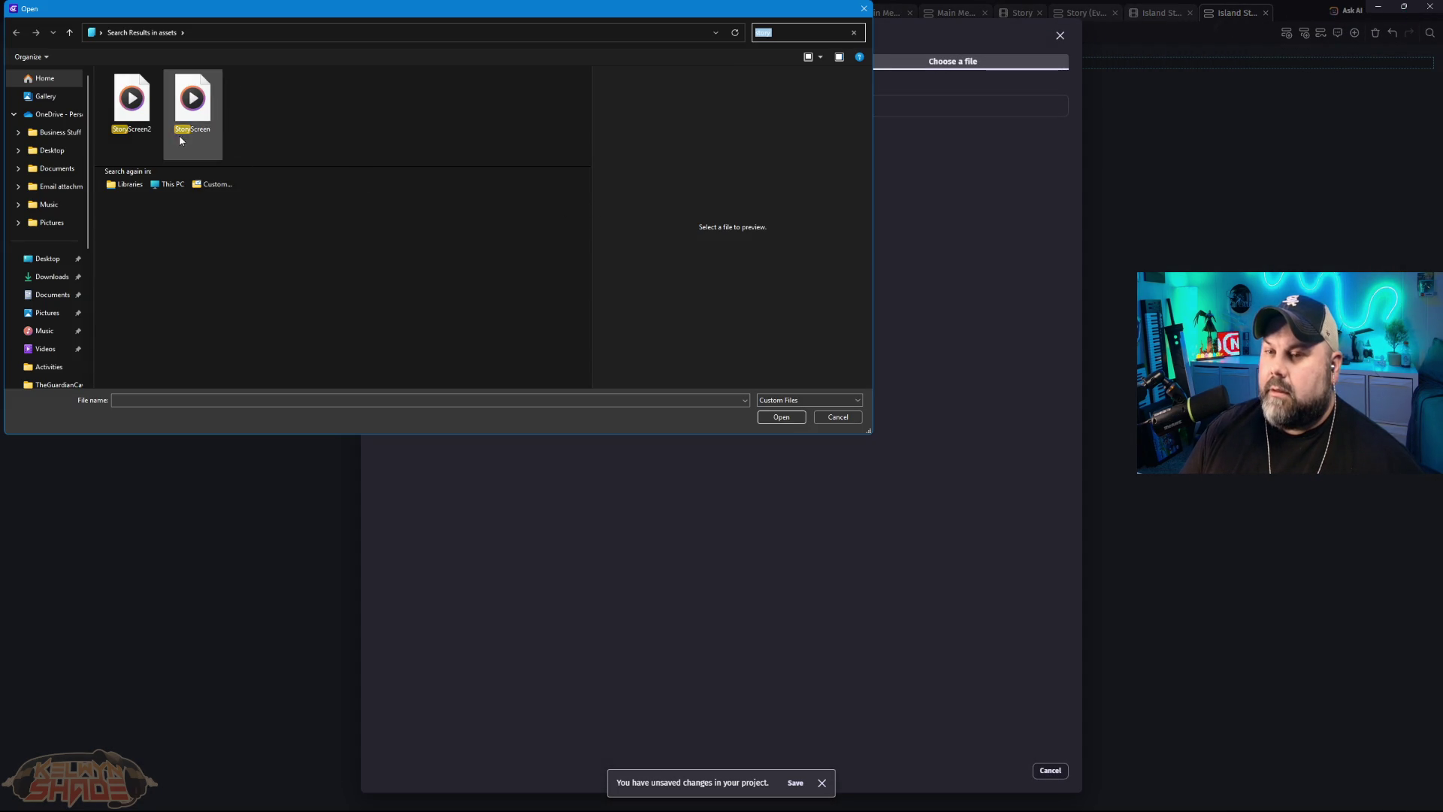
click(46, 331)
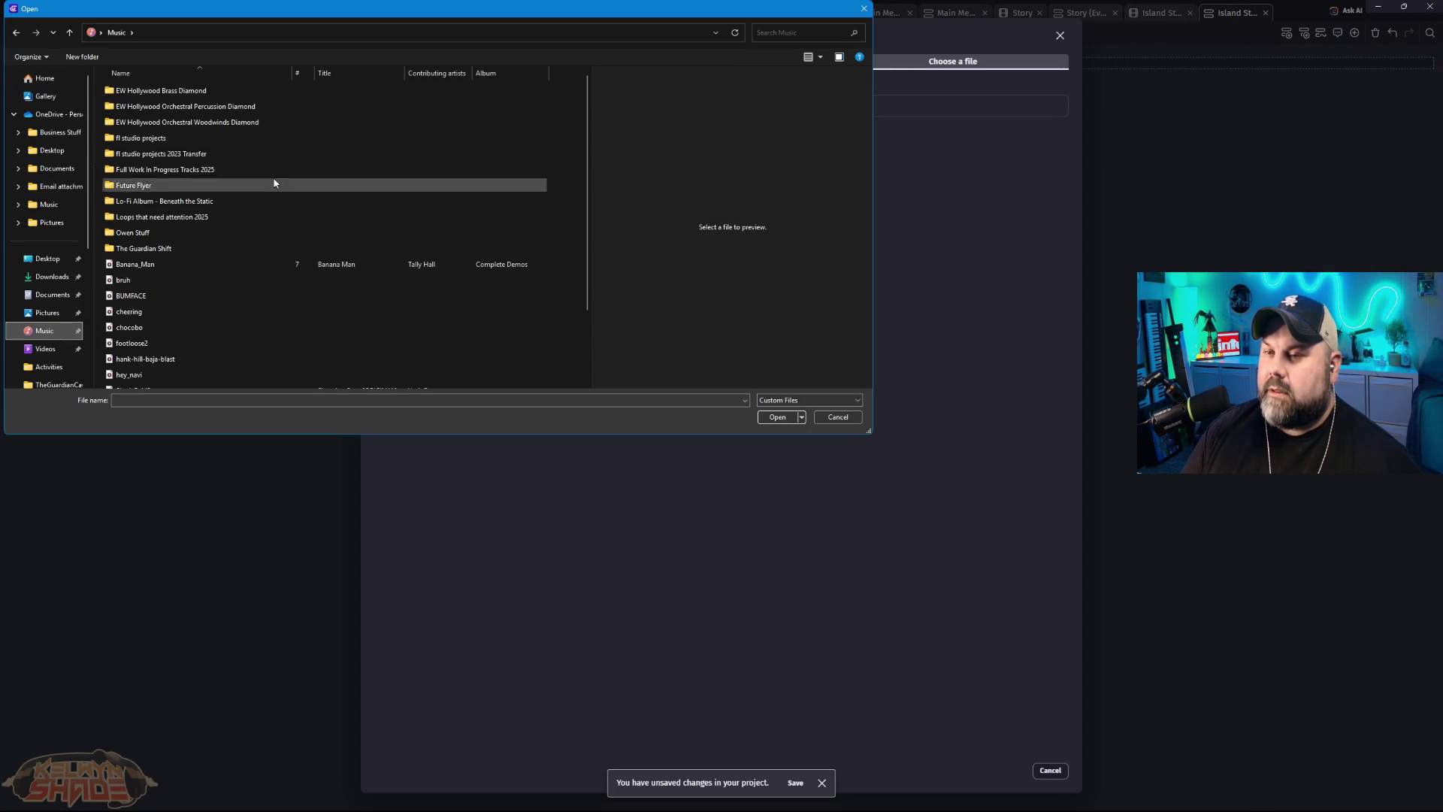
double_click(161, 251)
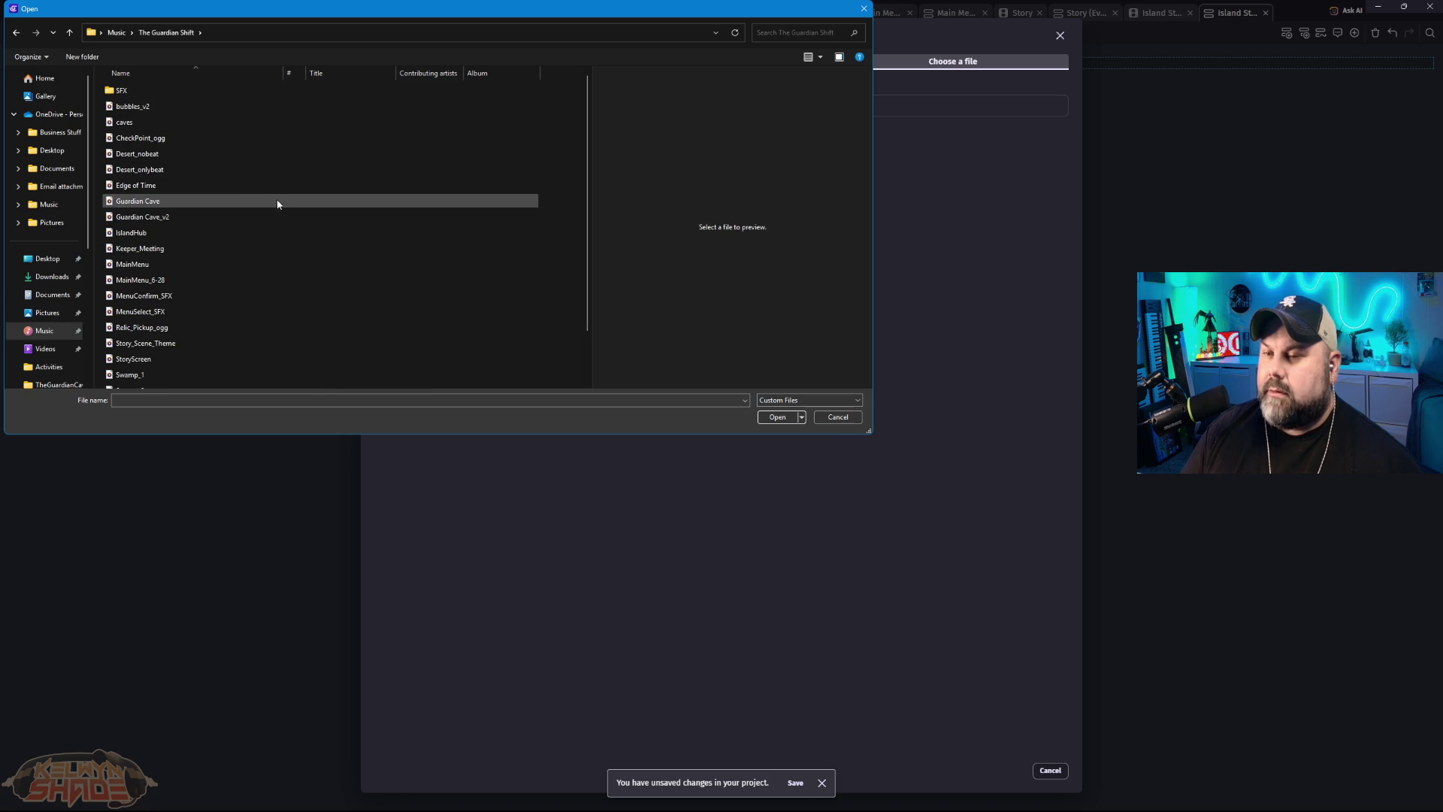
scroll(243, 263, down, 1)
click(218, 301)
scroll(223, 327, down, 1)
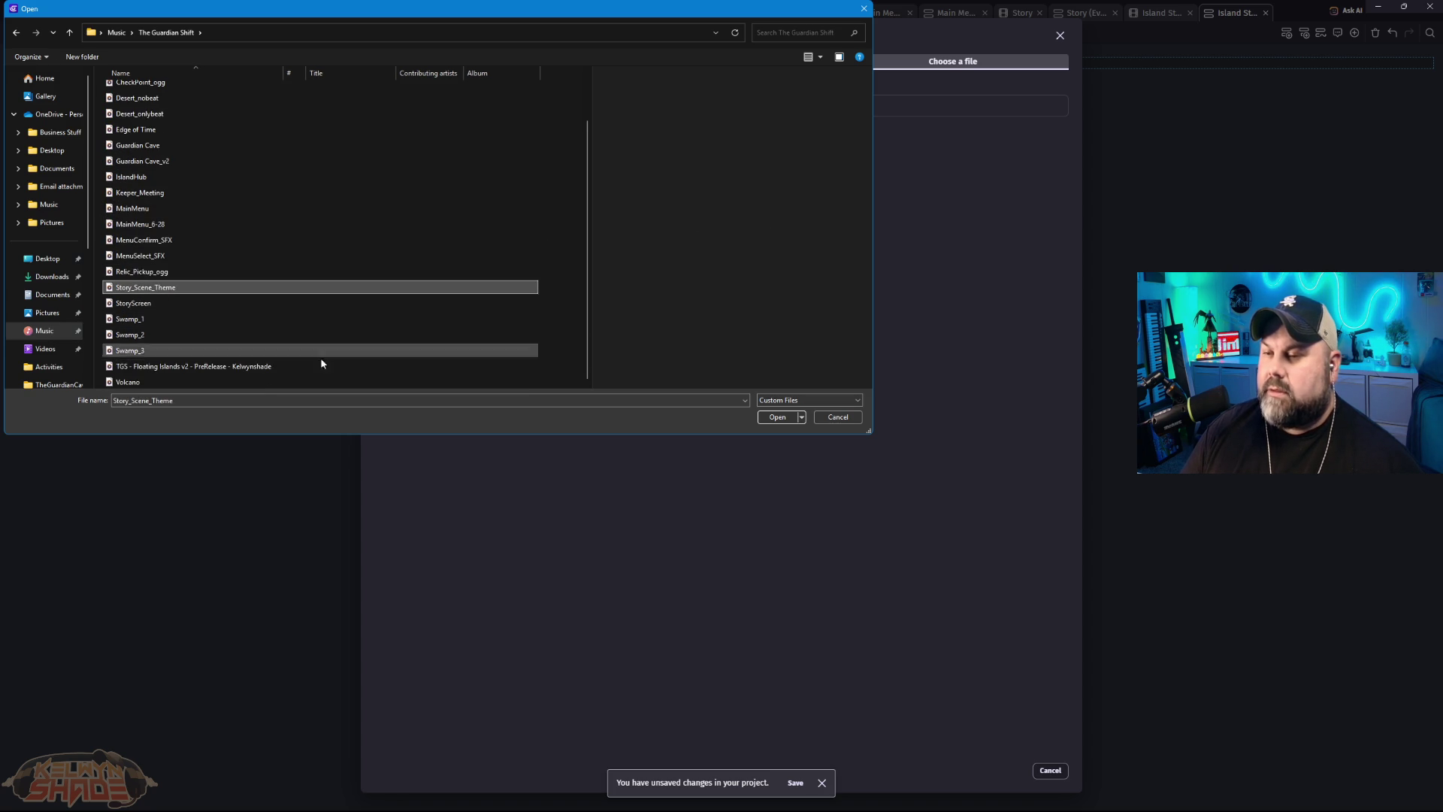
click(781, 417)
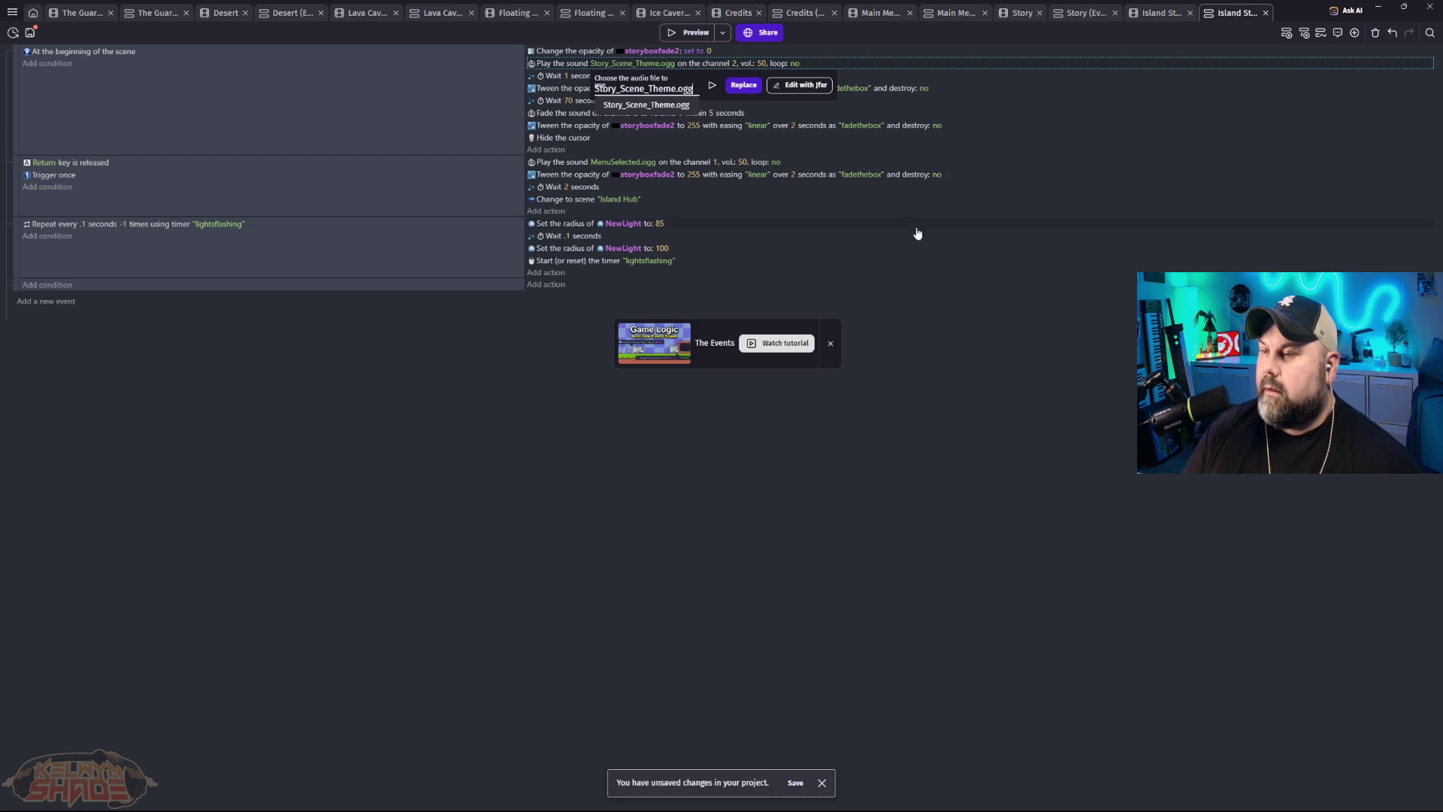
key(Return)
Step: Preview the story scene with Story_Scene_Theme.ogg, close the preview, and return to the layout editor
click(685, 34)
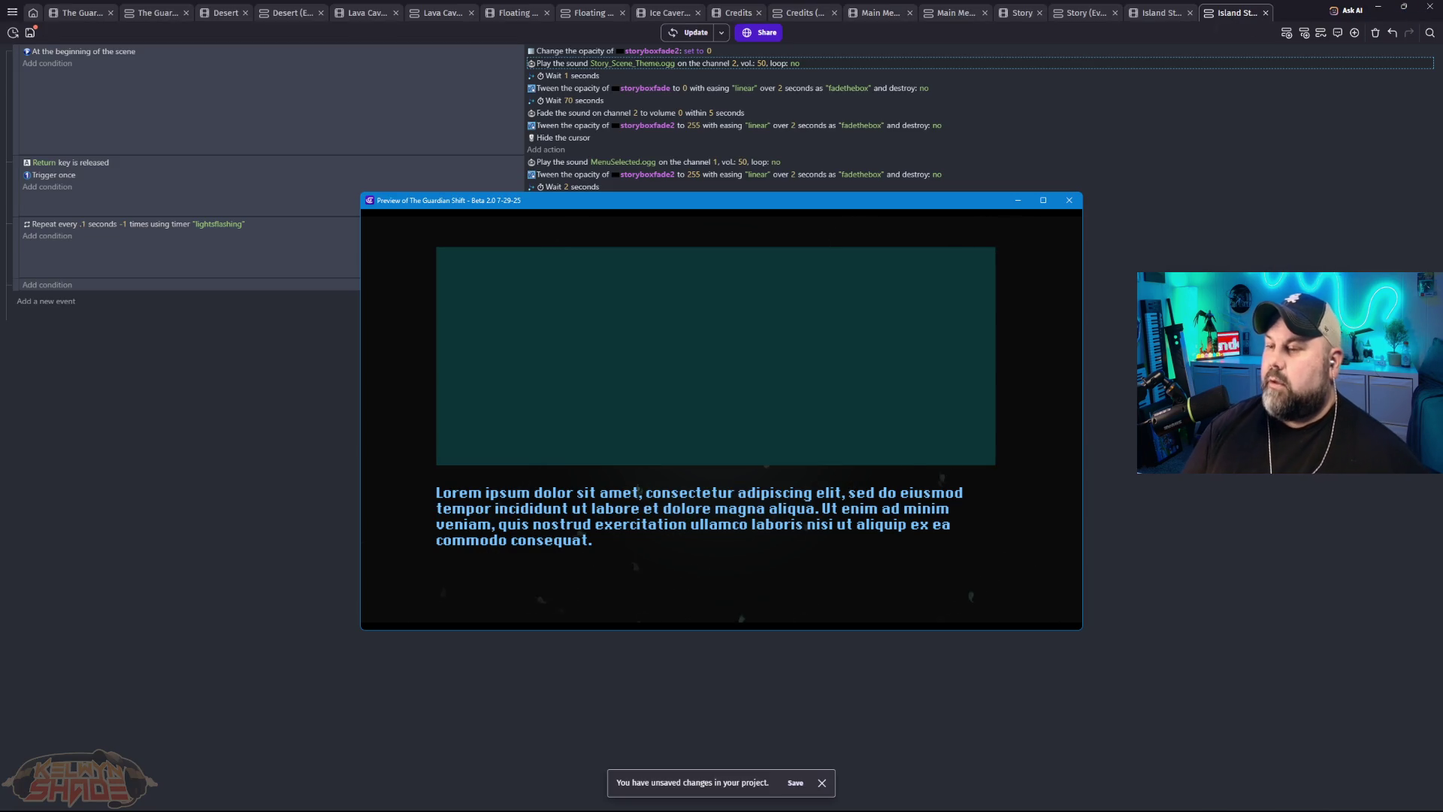
click(1069, 201)
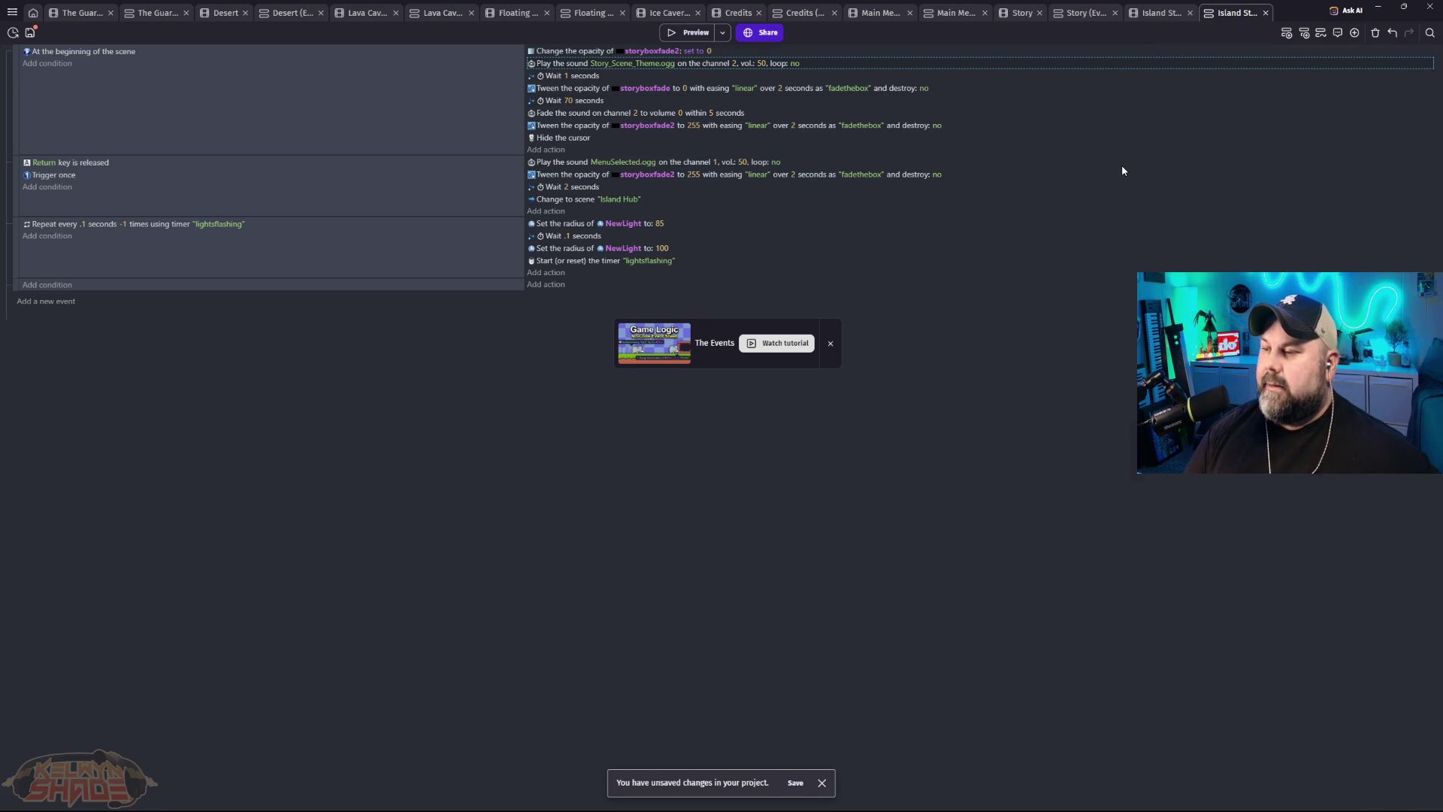
key(ctrl+shift+Tab)
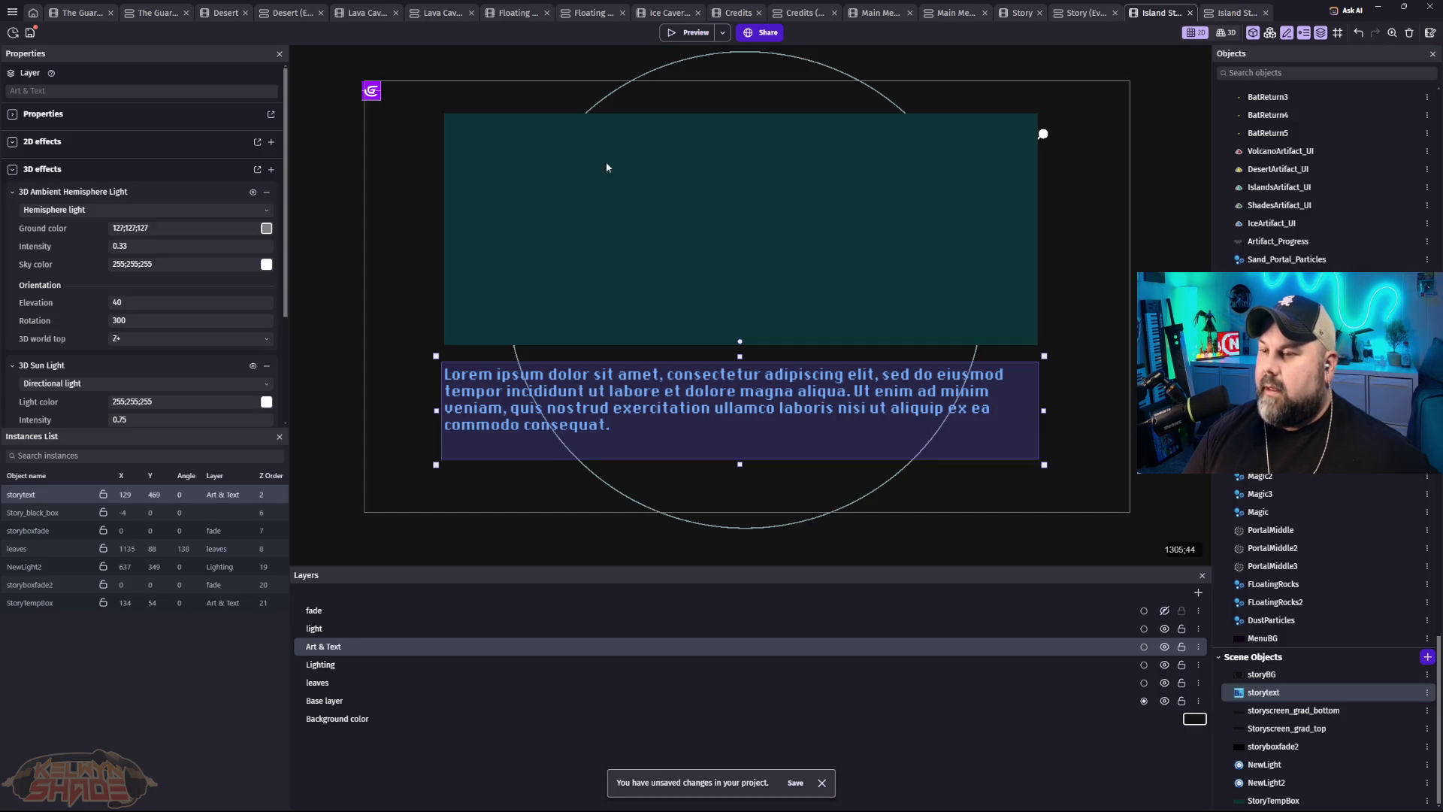
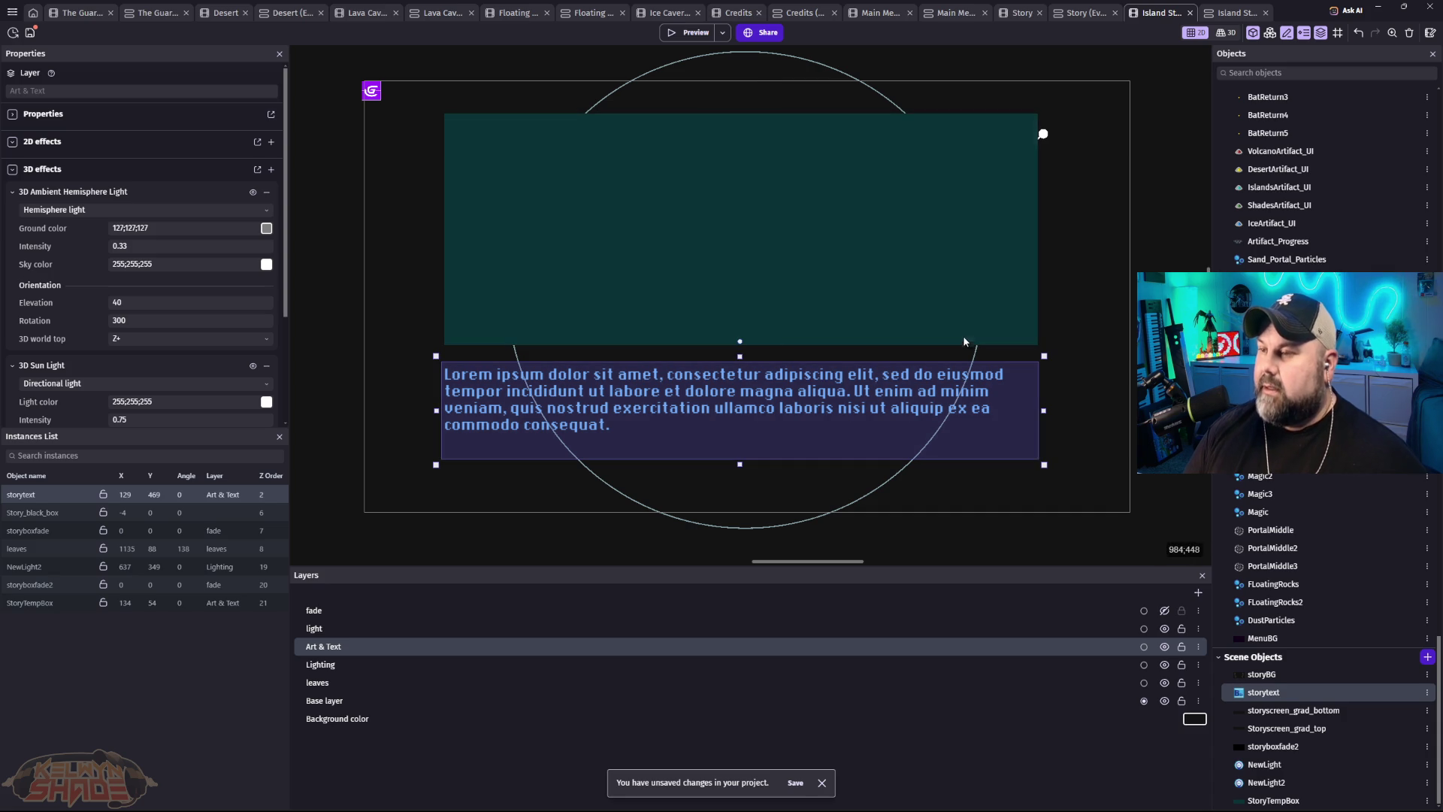
Step: Lower StoryTempBox to Y 76 and storytext to Y 493, then launch a preview
click(865, 278)
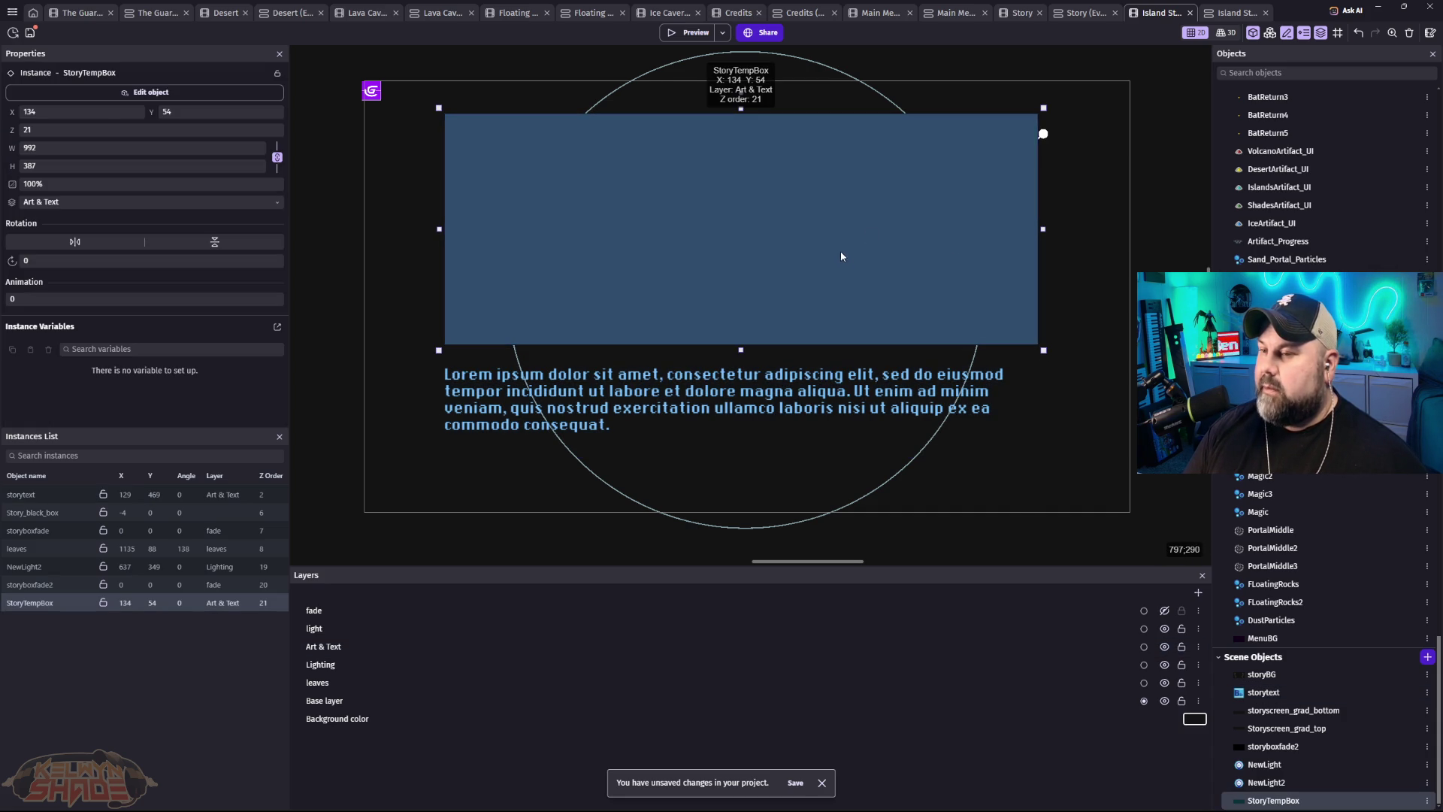
mouse_move(813, 247)
mouse_down()
mouse_move(815, 262)
mouse_move(849, 258)
mouse_up()
click(857, 389)
drag(855, 384, 856, 407)
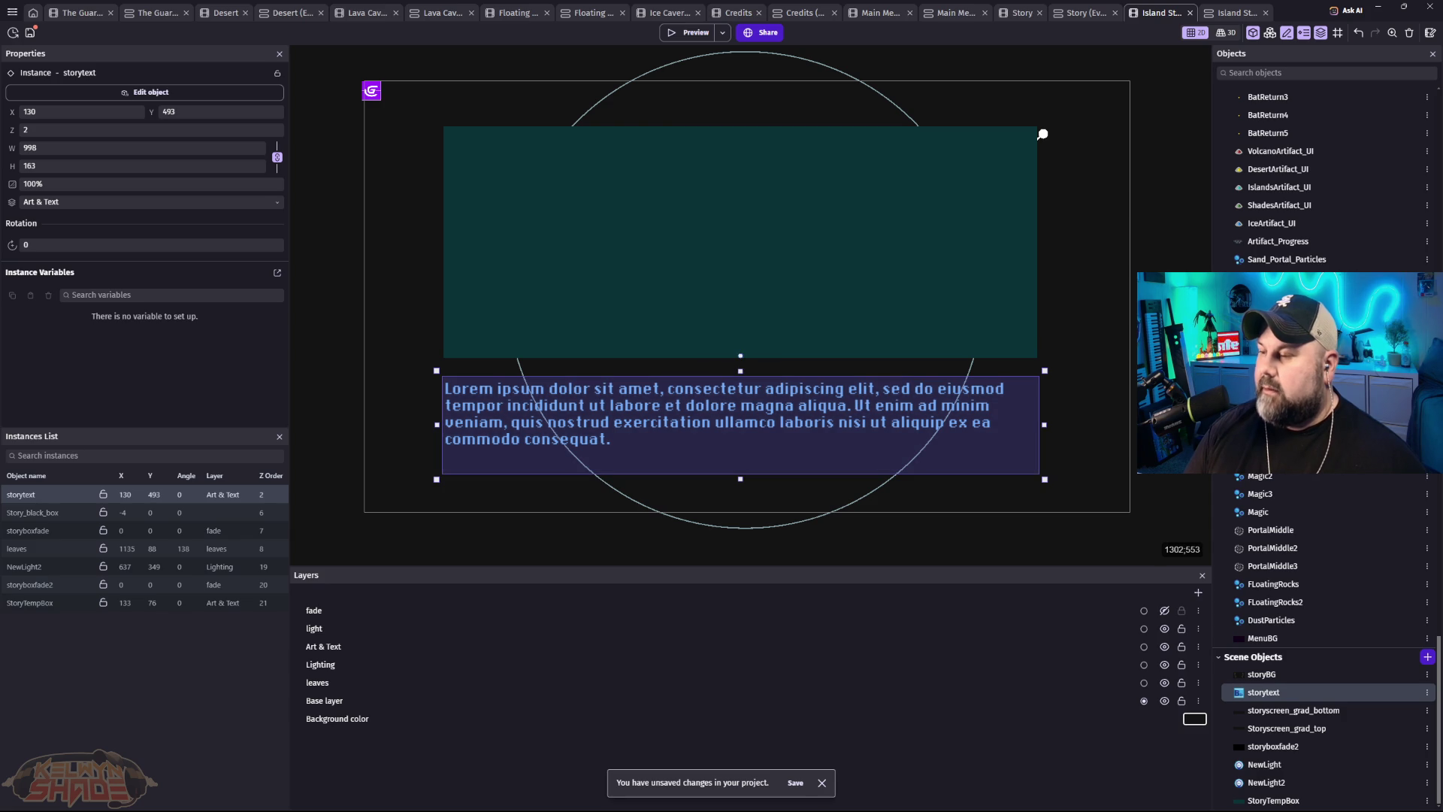
click(980, 209)
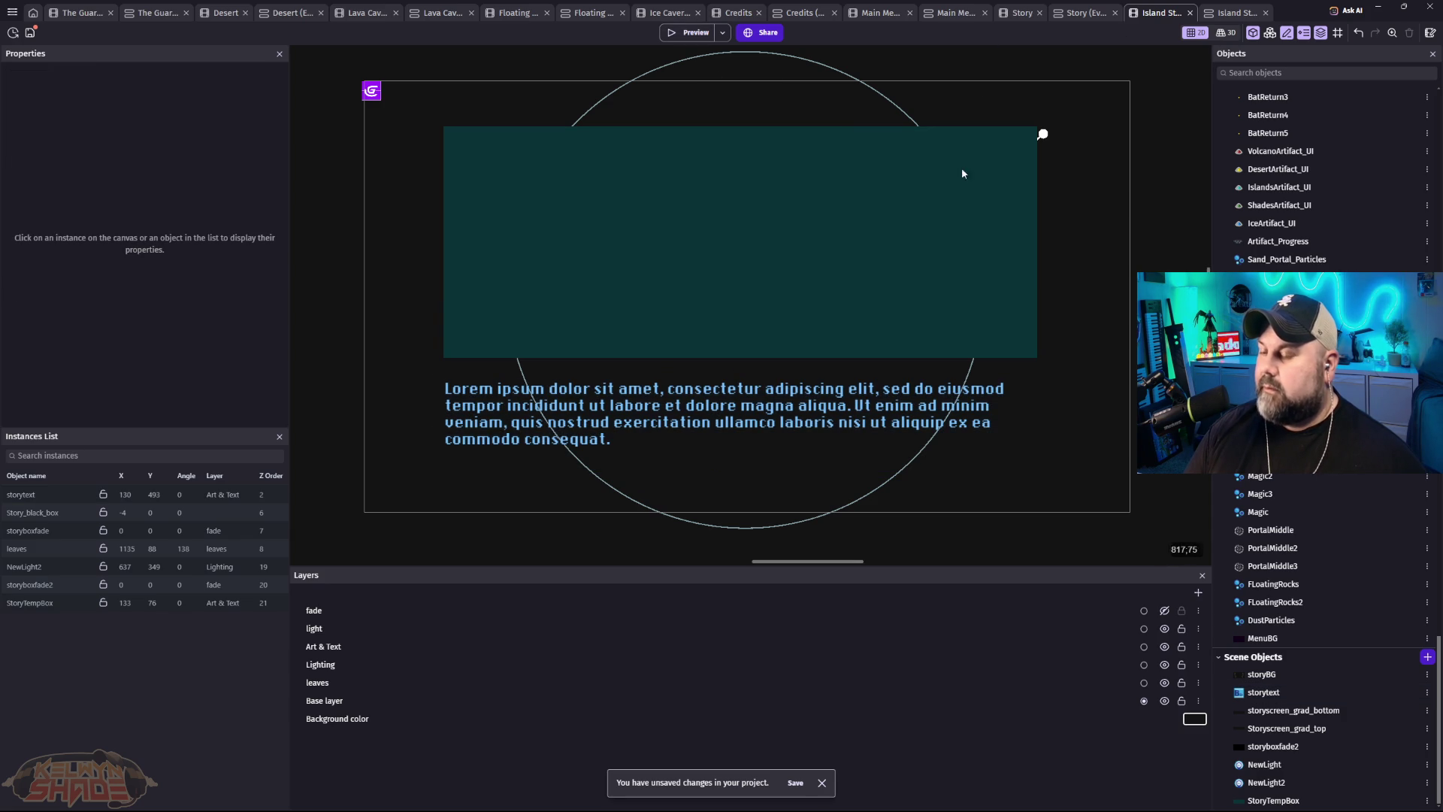
click(686, 32)
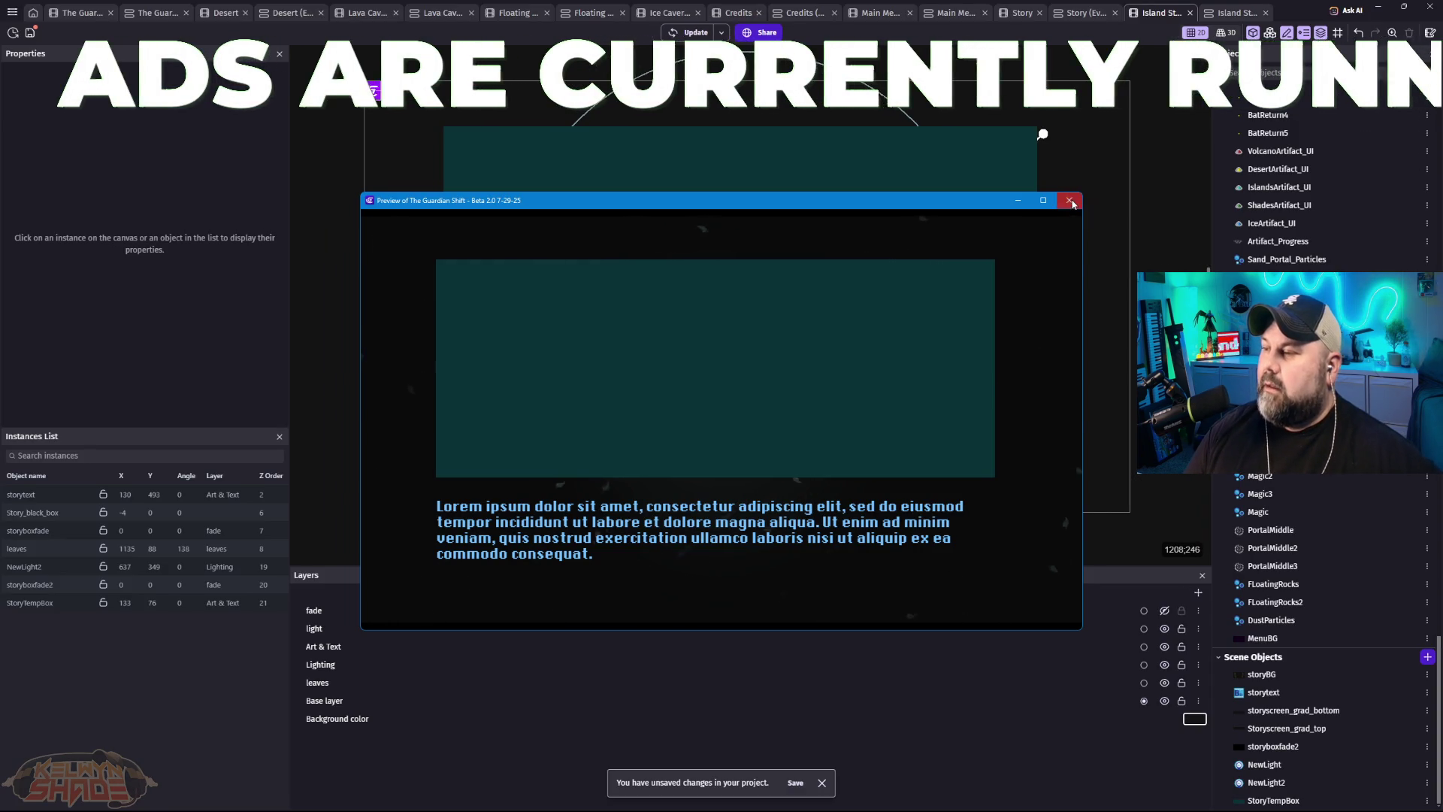
Step: Close the story scene preview and switch to the Island Story Scene event sheet
click(1071, 201)
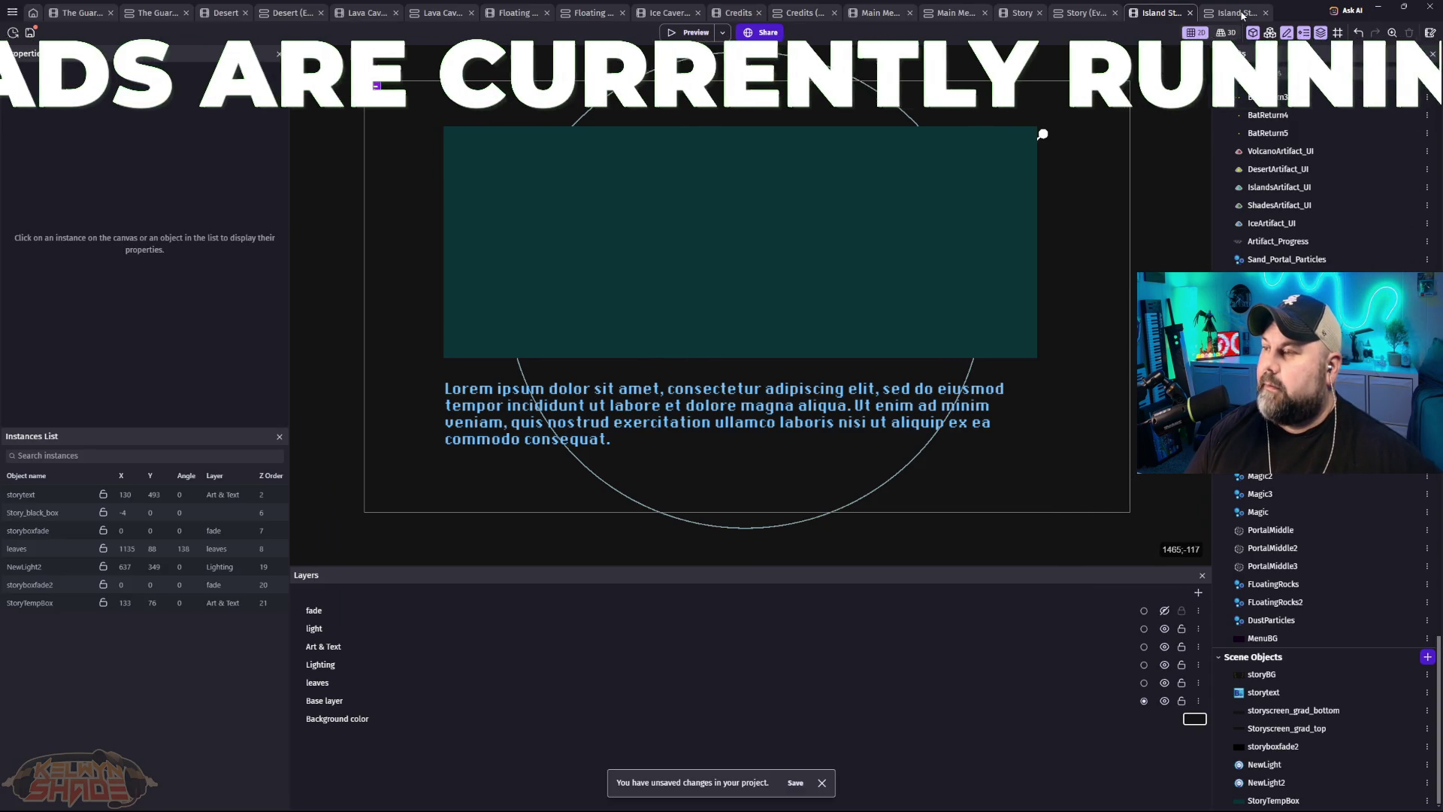
click(1242, 15)
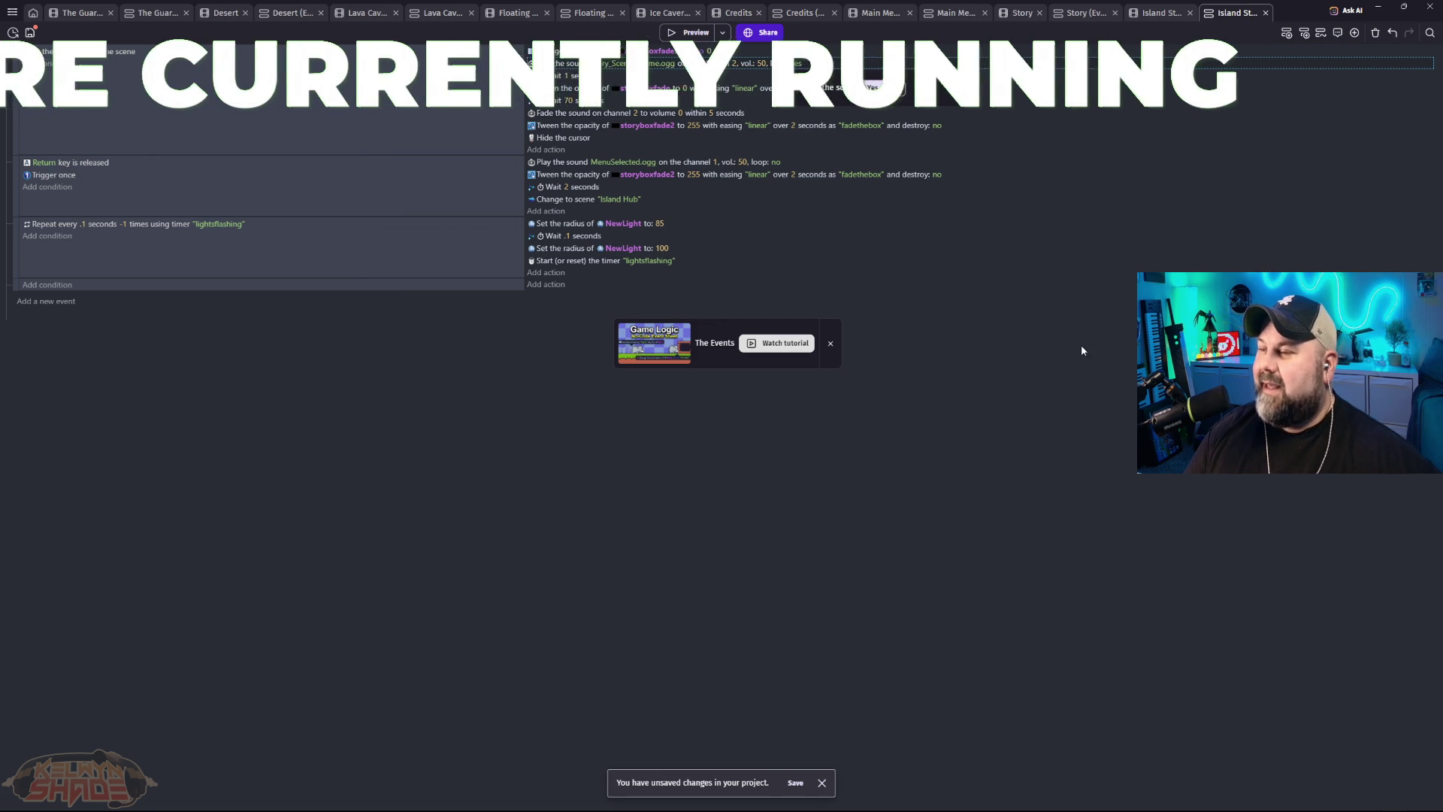
Step: Preview the story text typing out, then return to the Island Story Scene layout
click(692, 33)
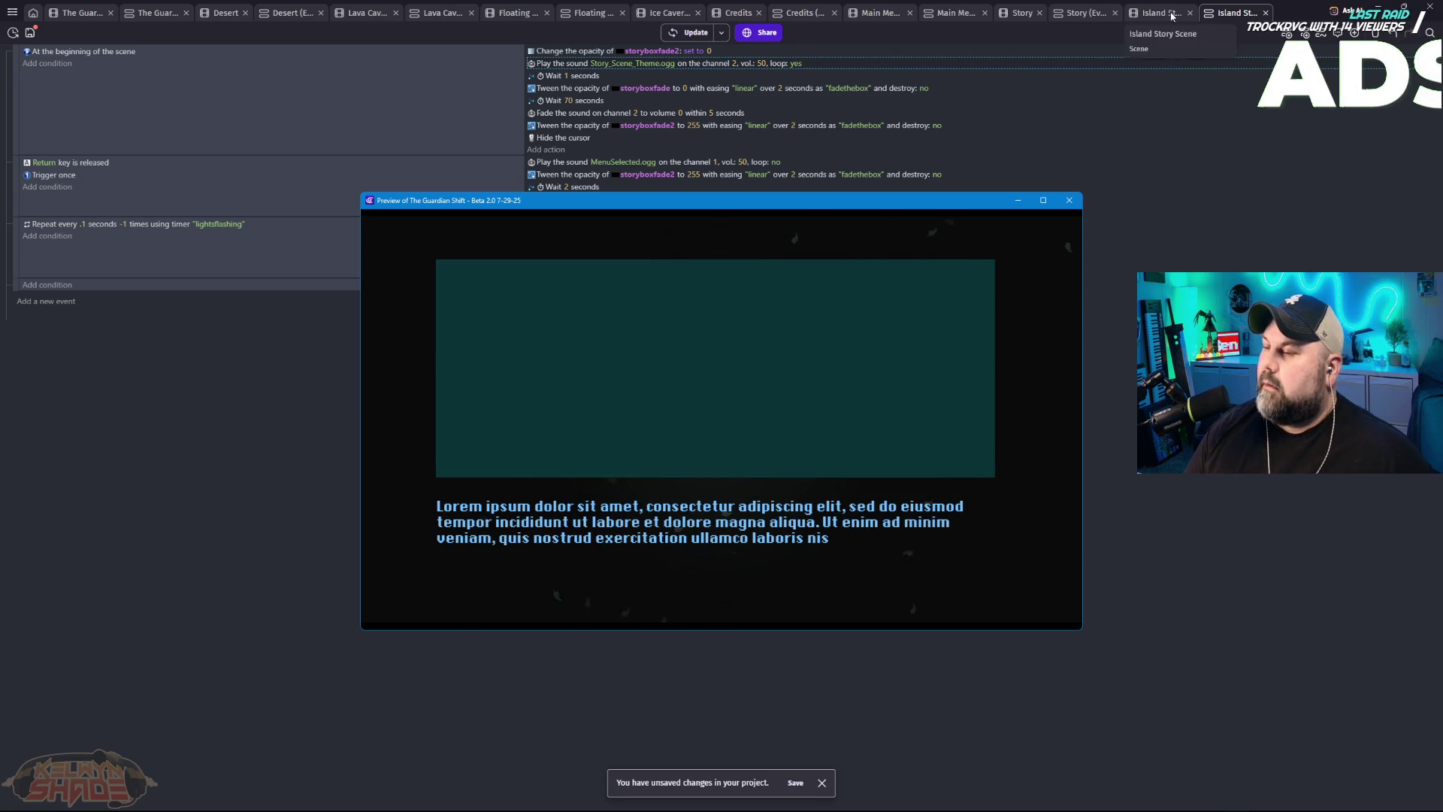
drag(932, 201, 376, 308)
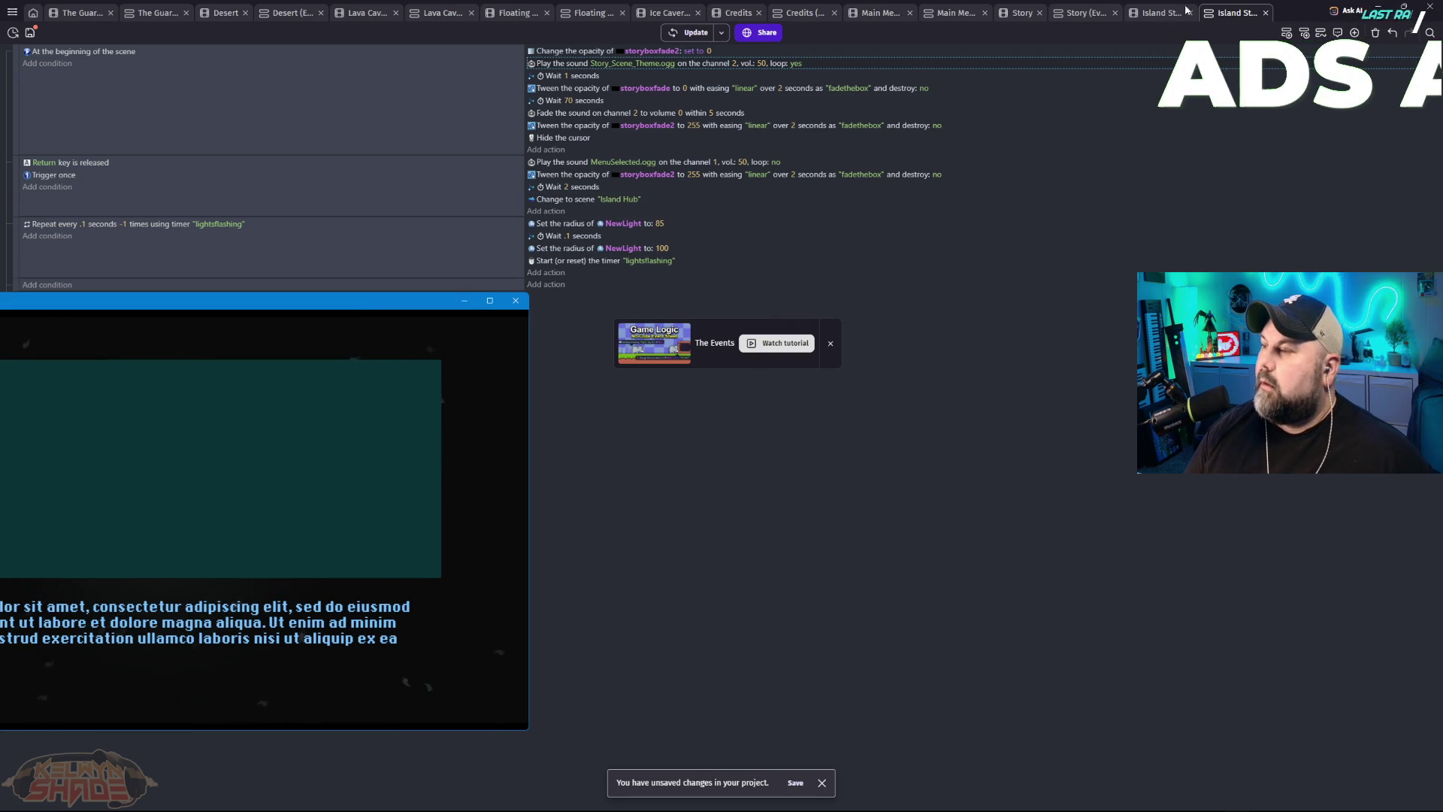
click(1208, 9)
click(1160, 24)
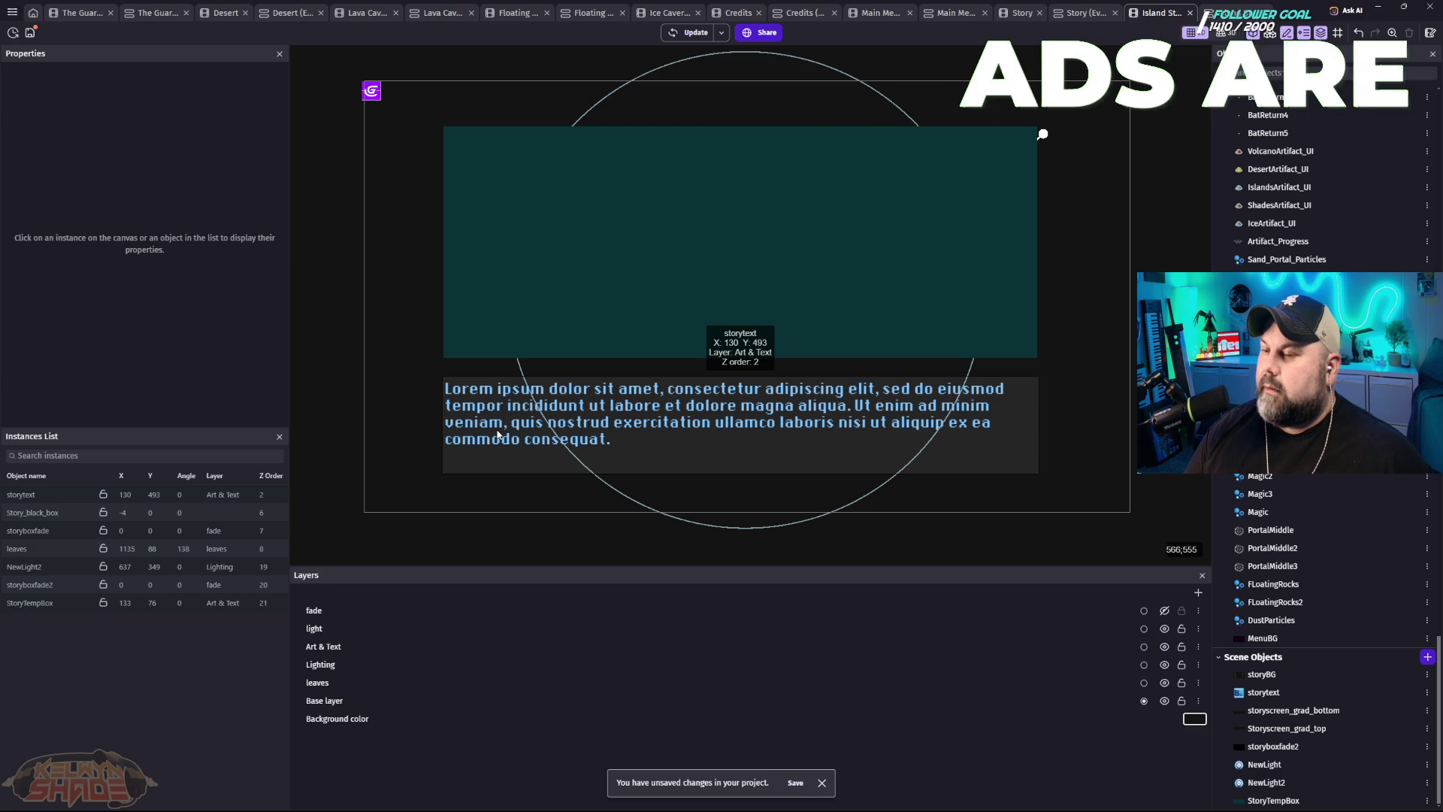
Step: Hide the Lighting layer and playtest the scene fullscreen in a refreshed preview
click(1164, 665)
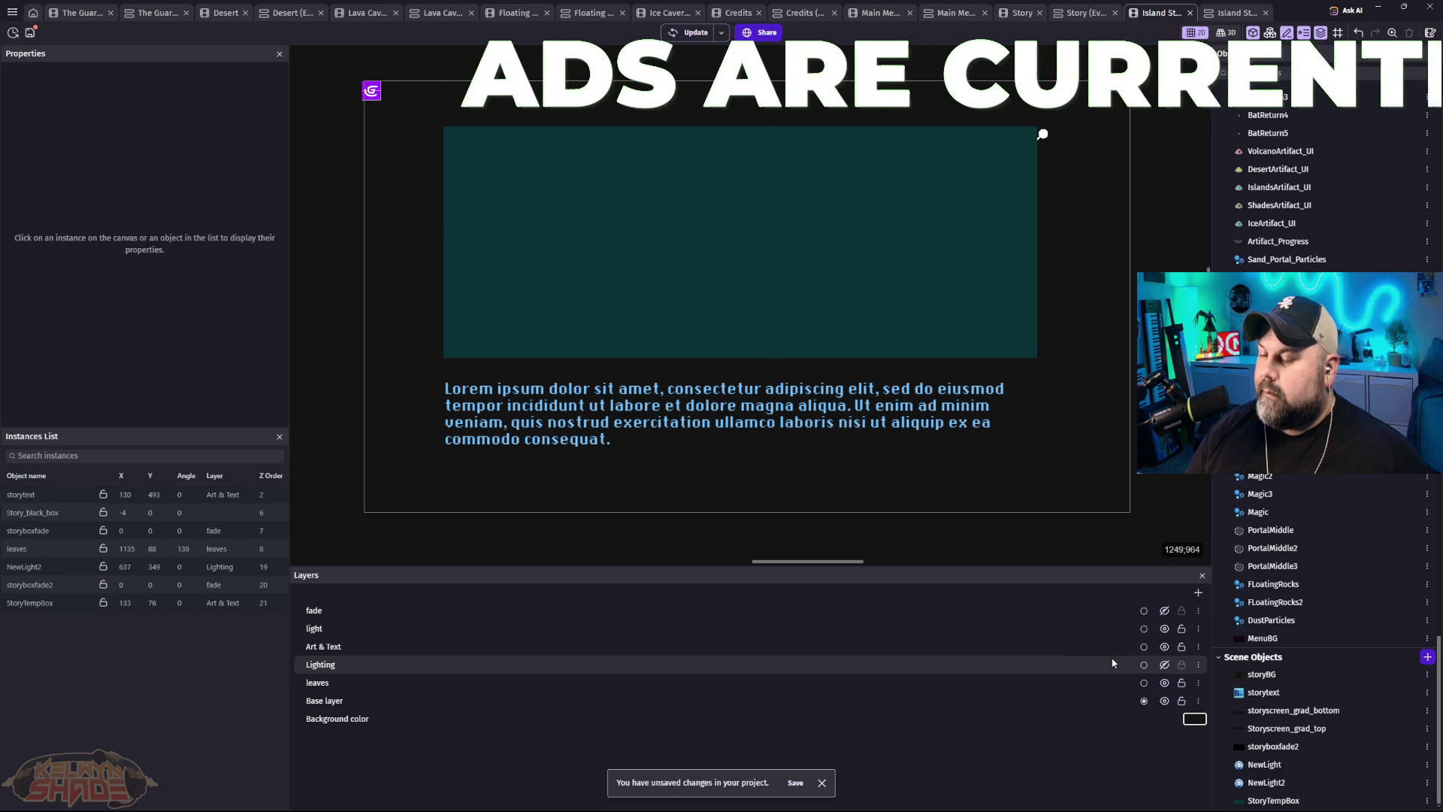
click(687, 33)
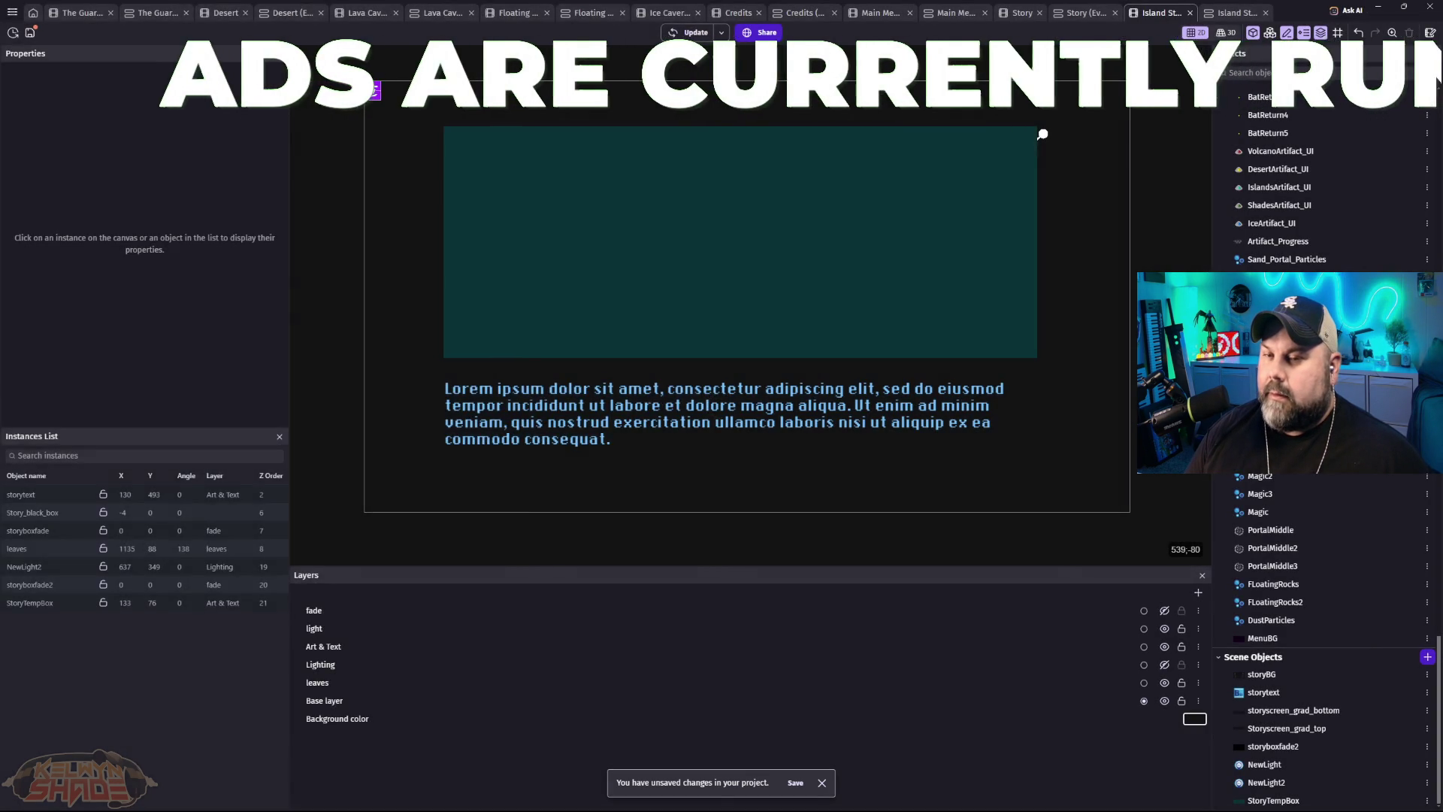
drag(378, 304, 466, 202)
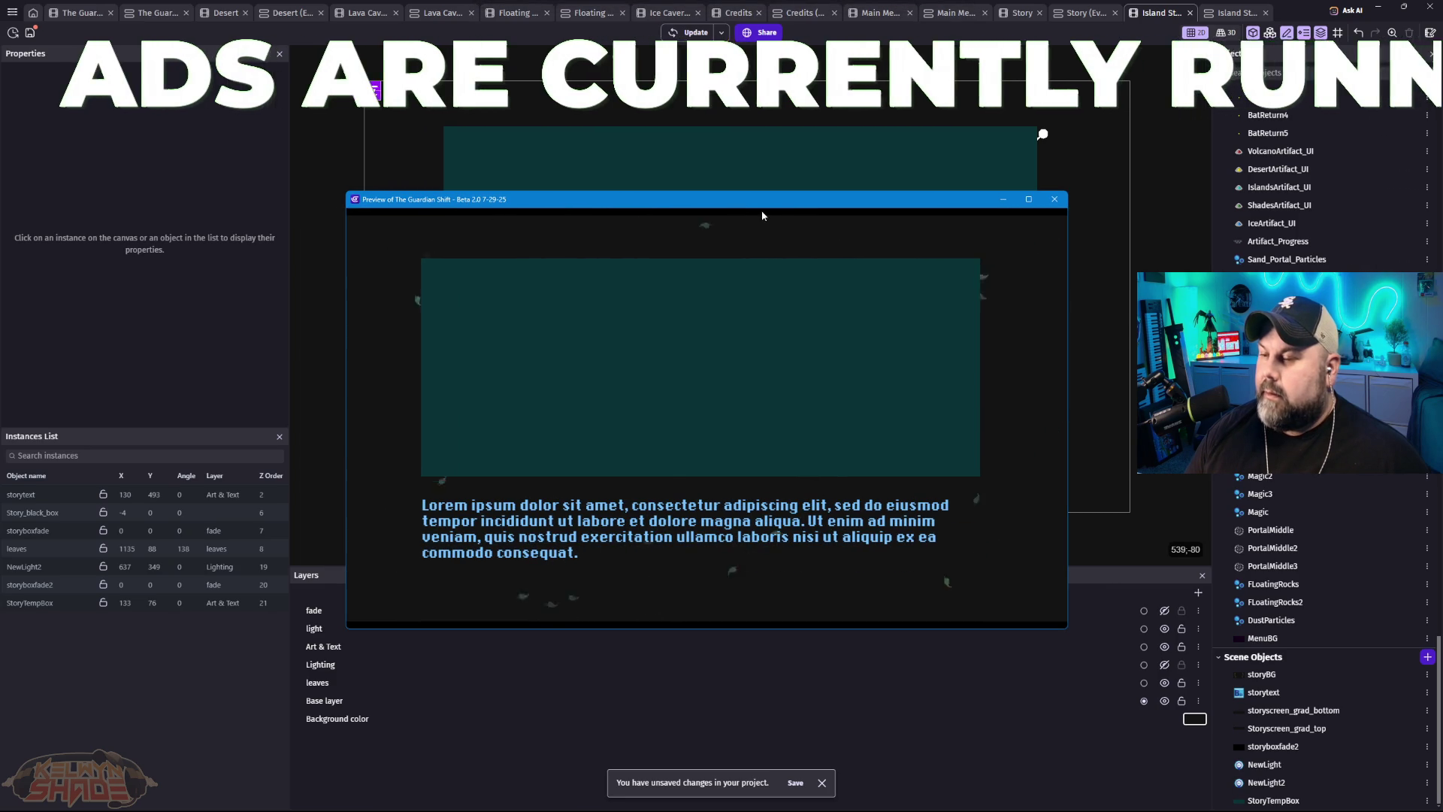
drag(800, 204, 852, 196)
key(F11)
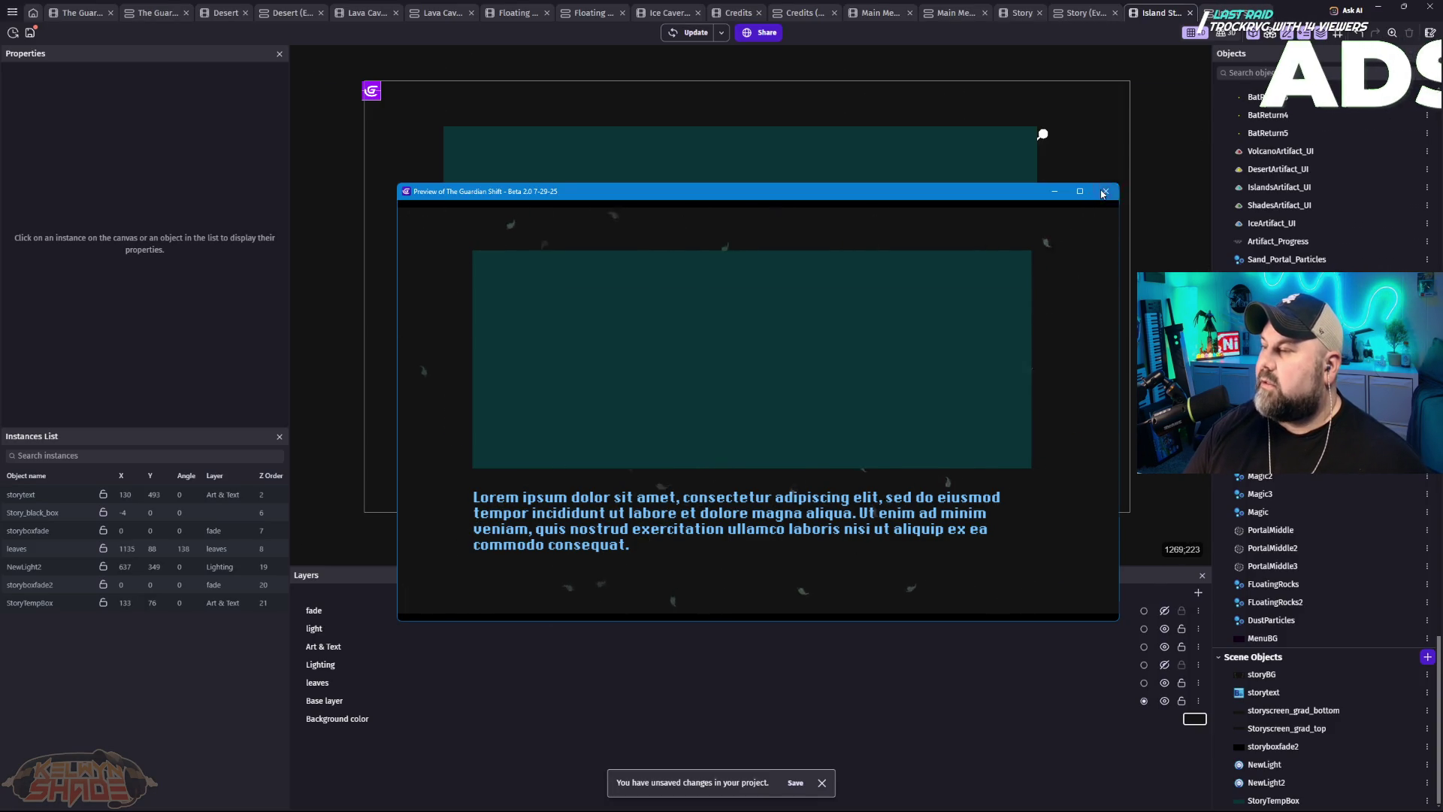
click(1103, 192)
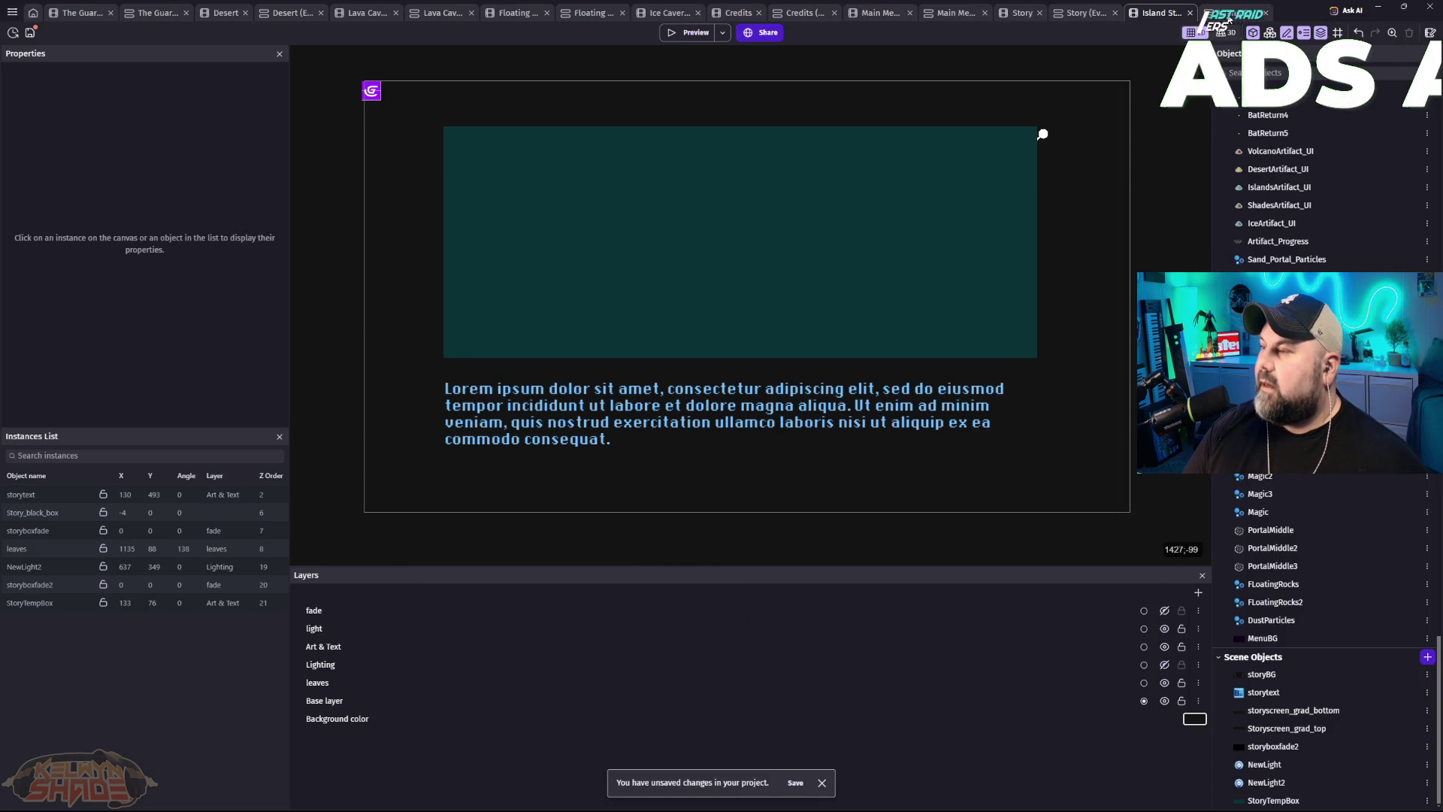
Step: Select the storyboxfade2 opacity tween and other scene-start actions for removal
key(ctrl+Tab)
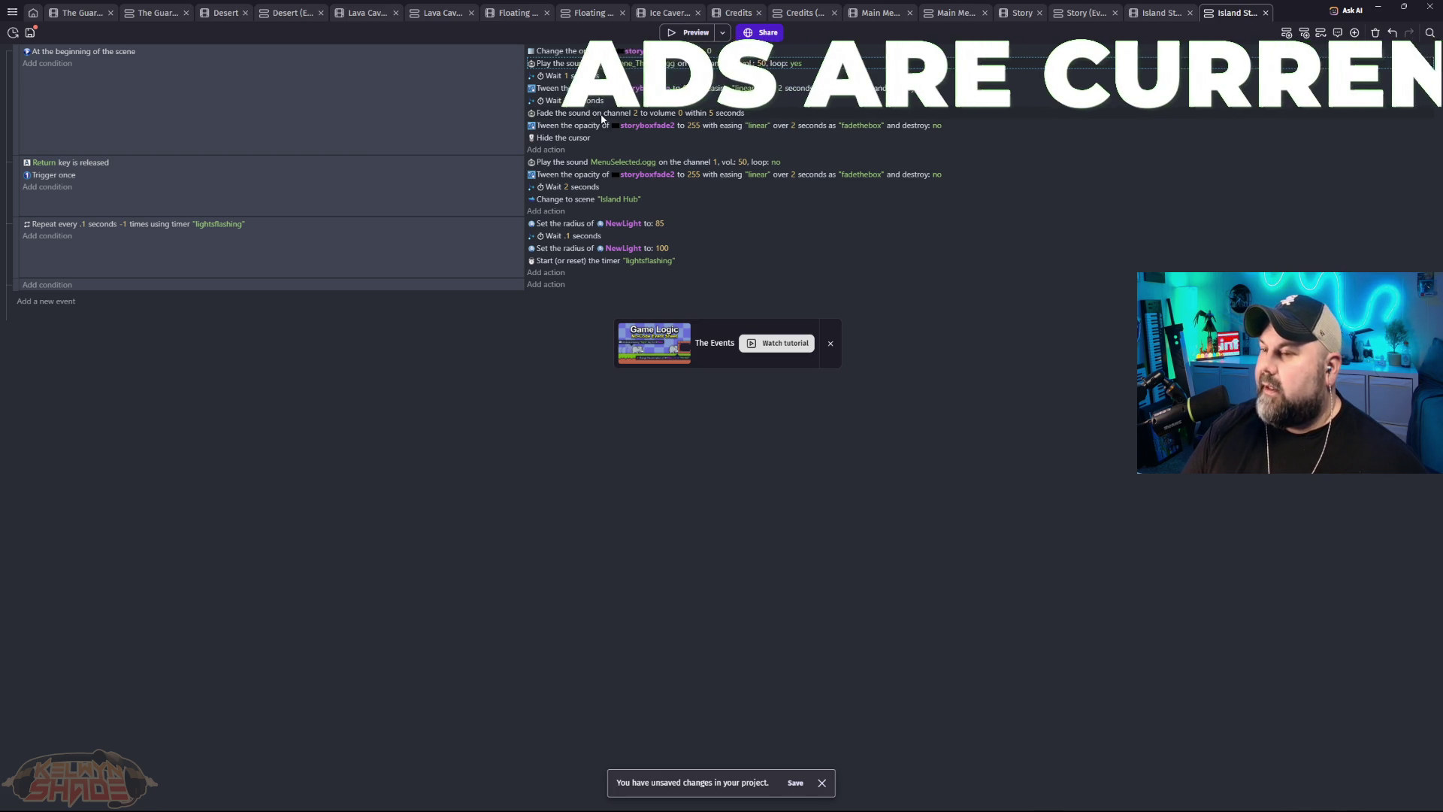
scroll(593, 125, down, 1)
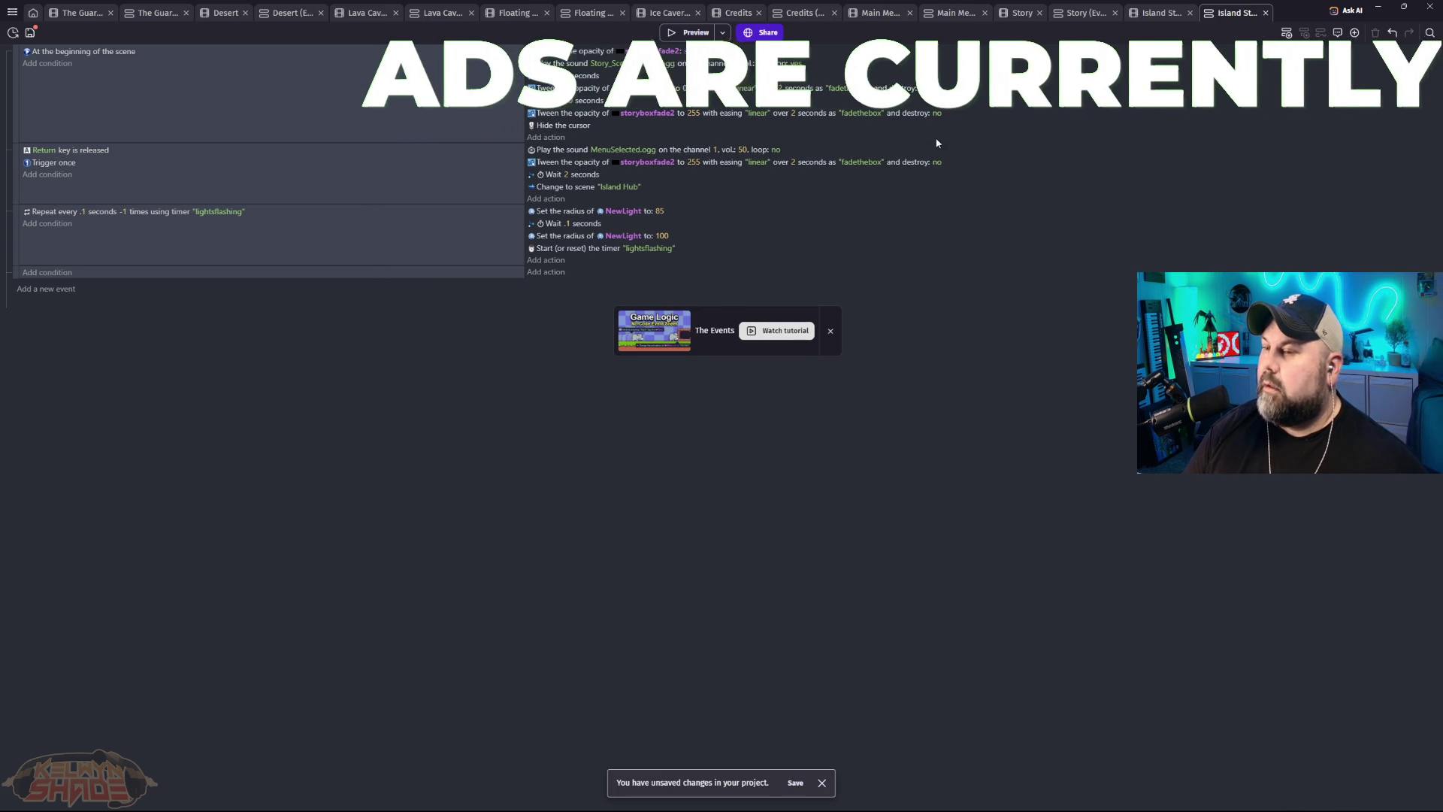
click(981, 113)
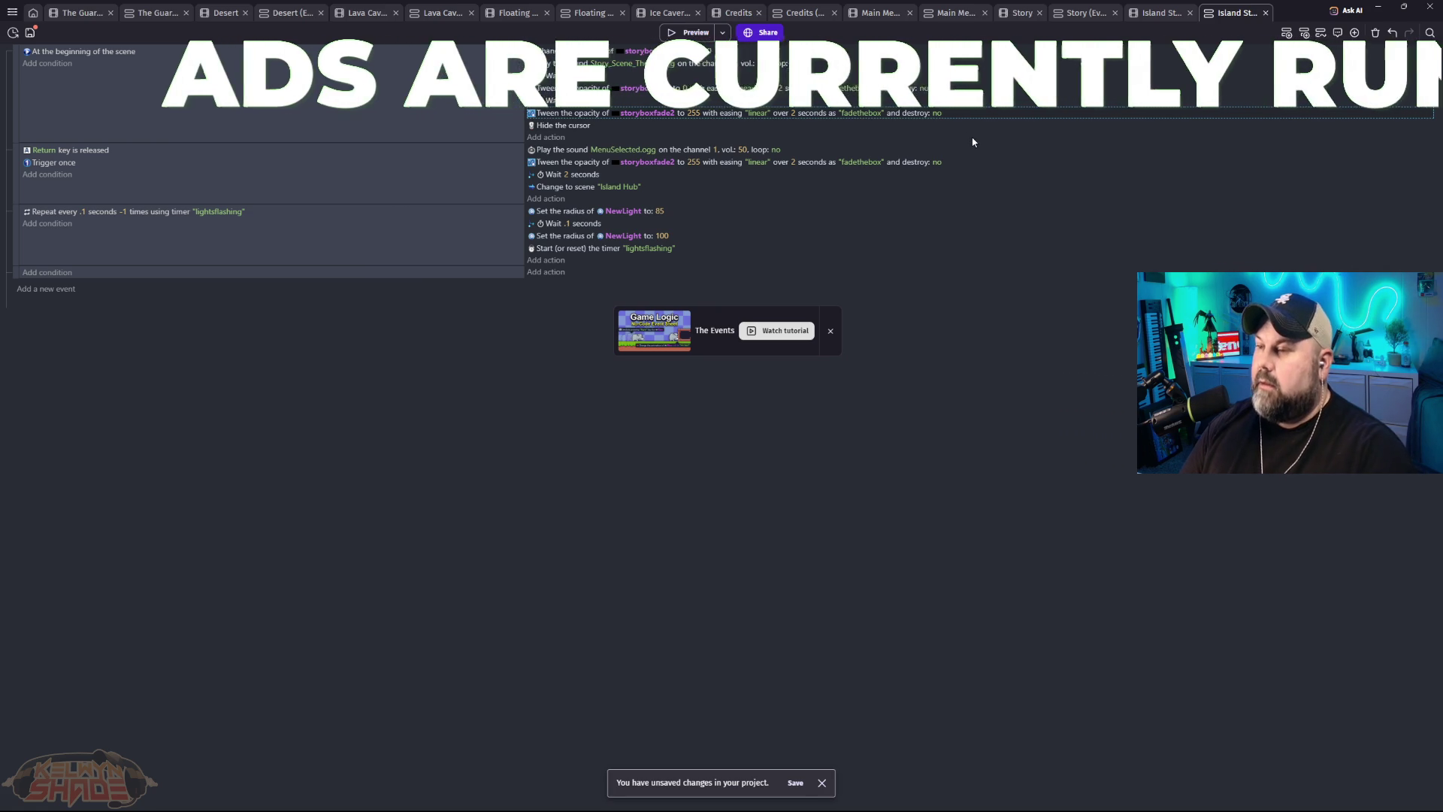
scroll(973, 142, down, 1)
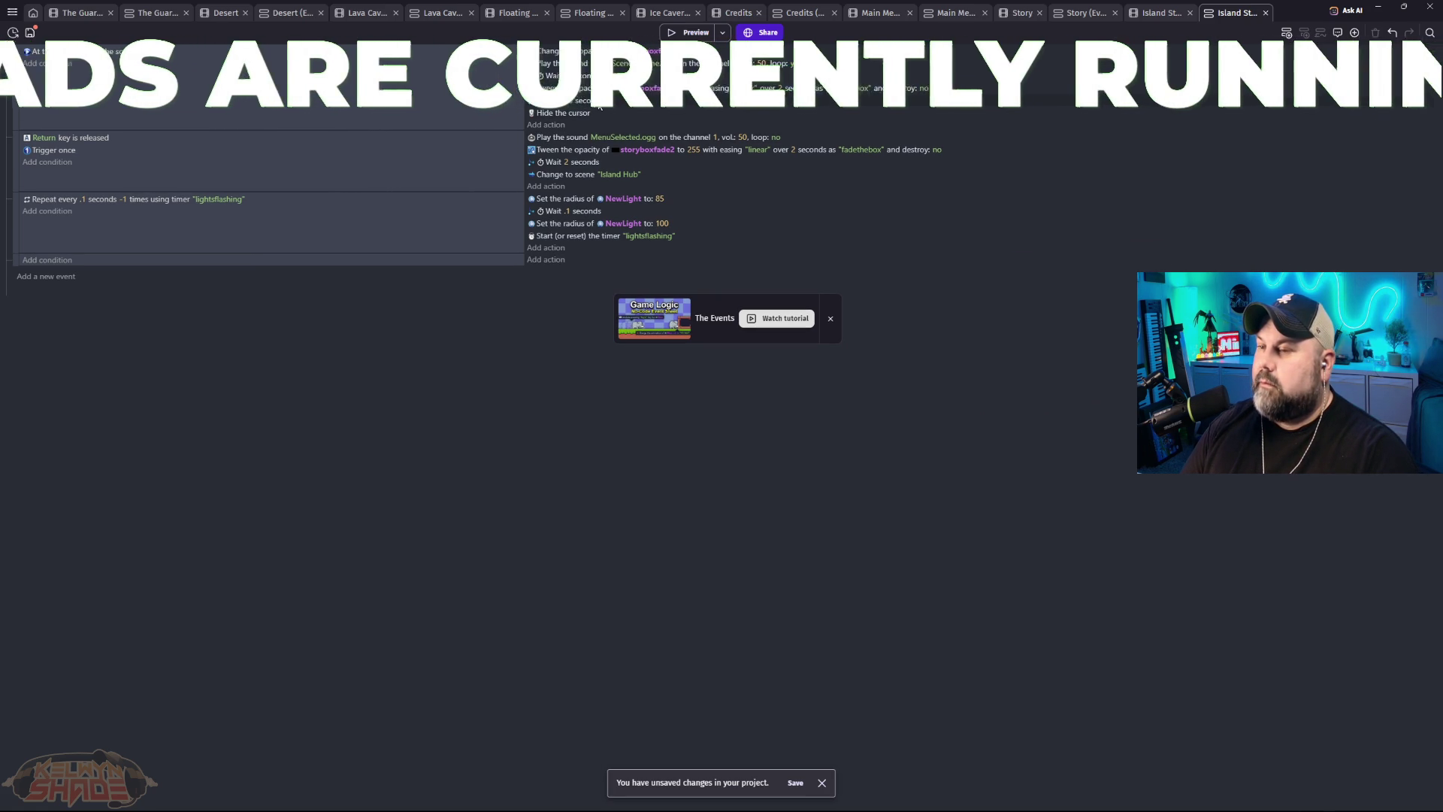
scroll(972, 94, down, 1)
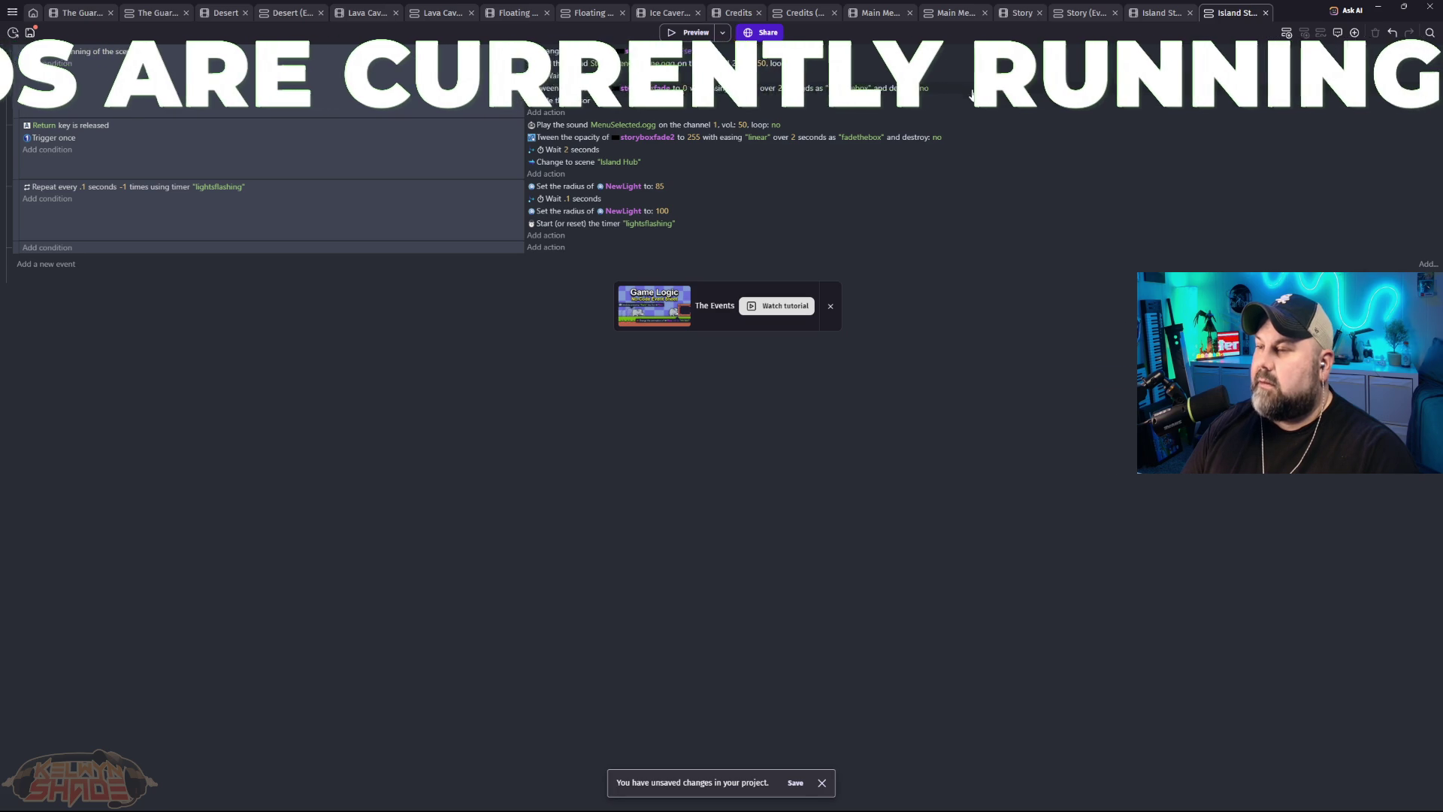
scroll(827, 105, down, 1)
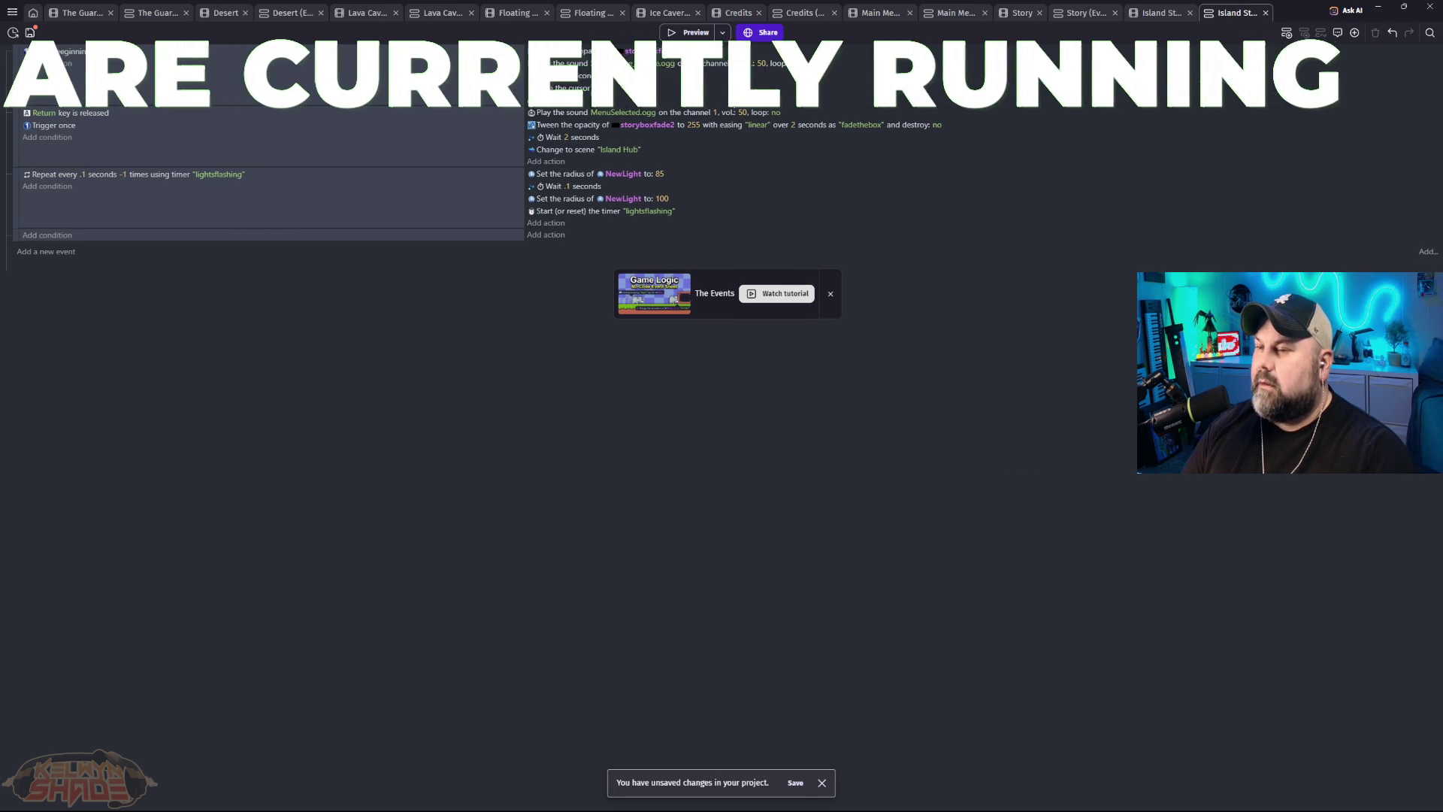
click(902, 75)
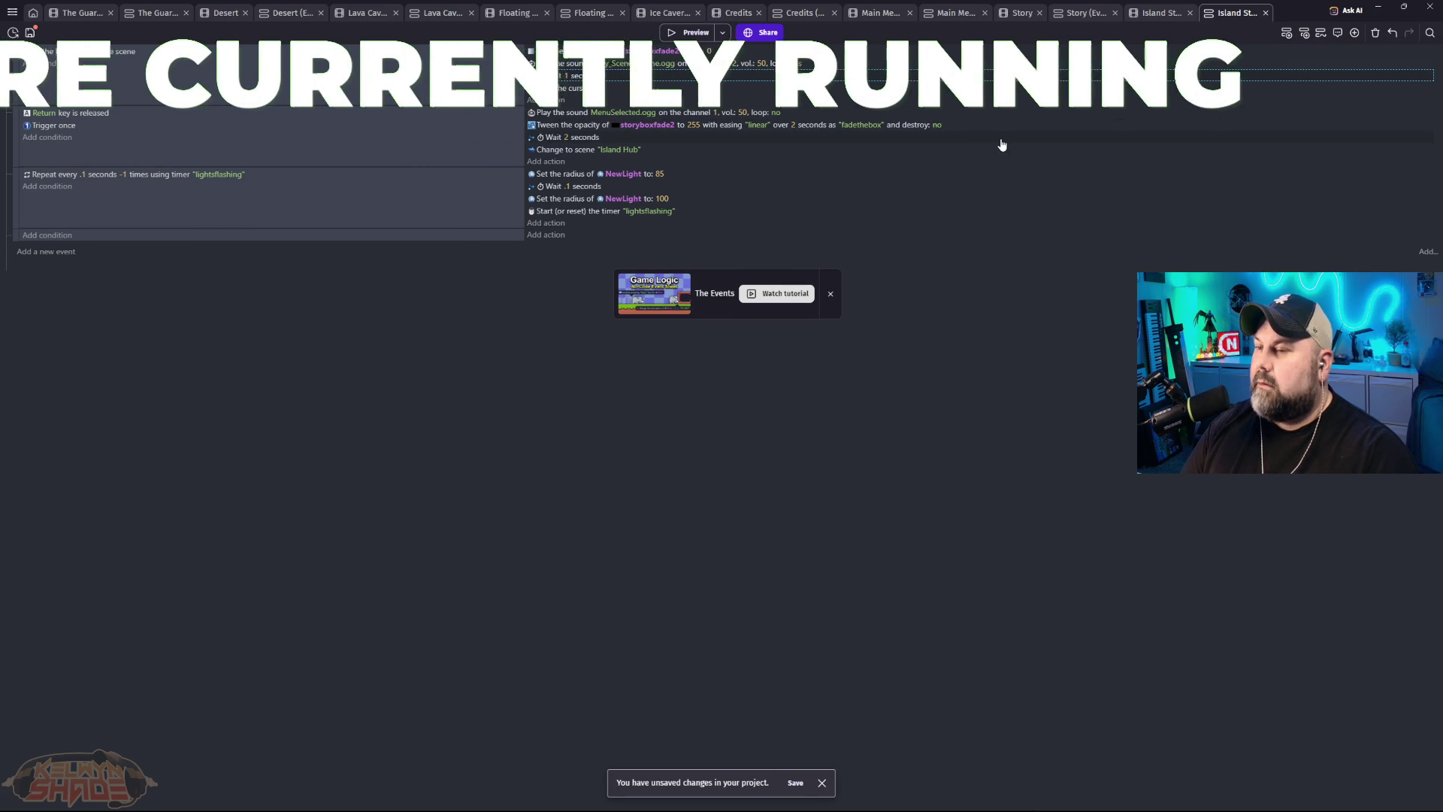
scroll(985, 140, down, 1)
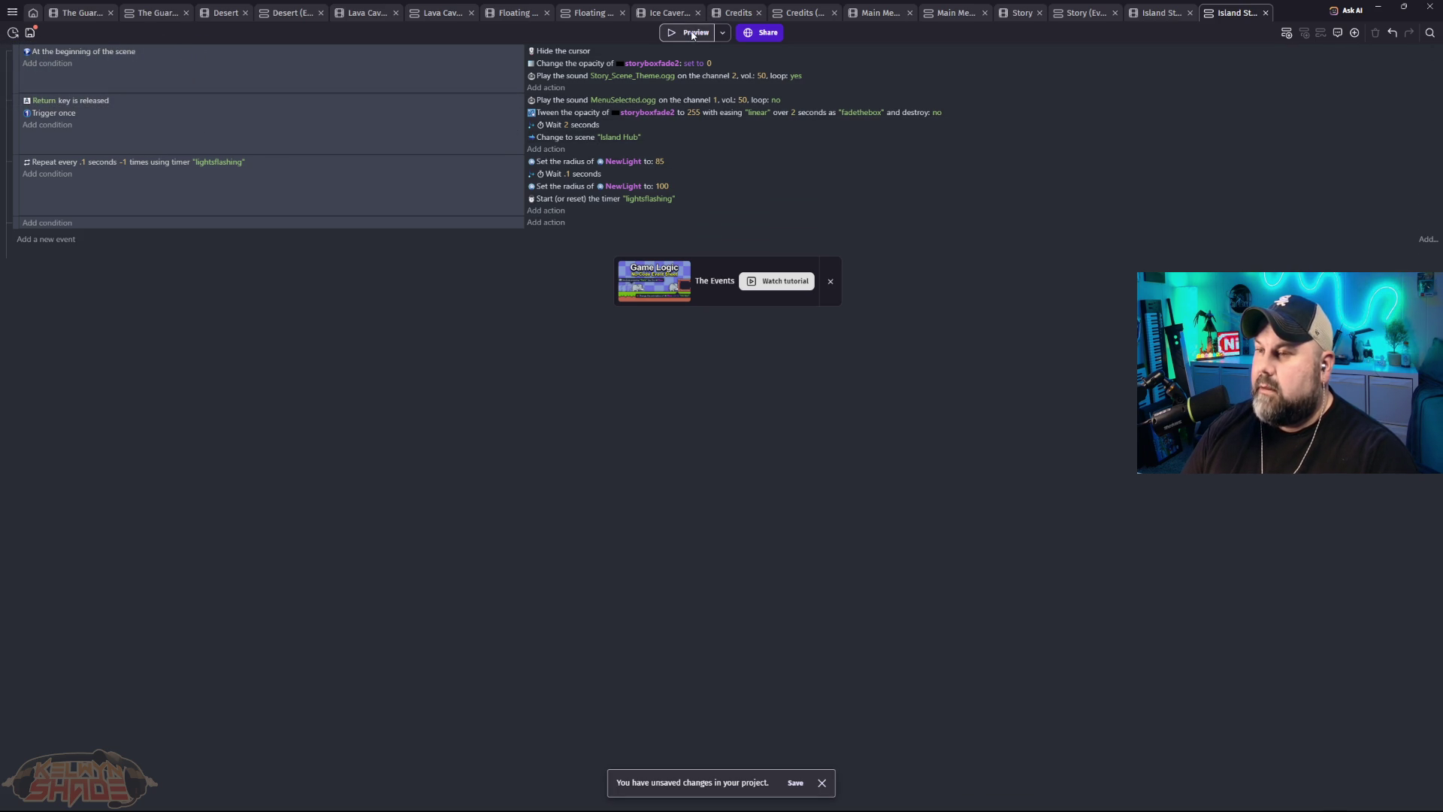
key(F5)
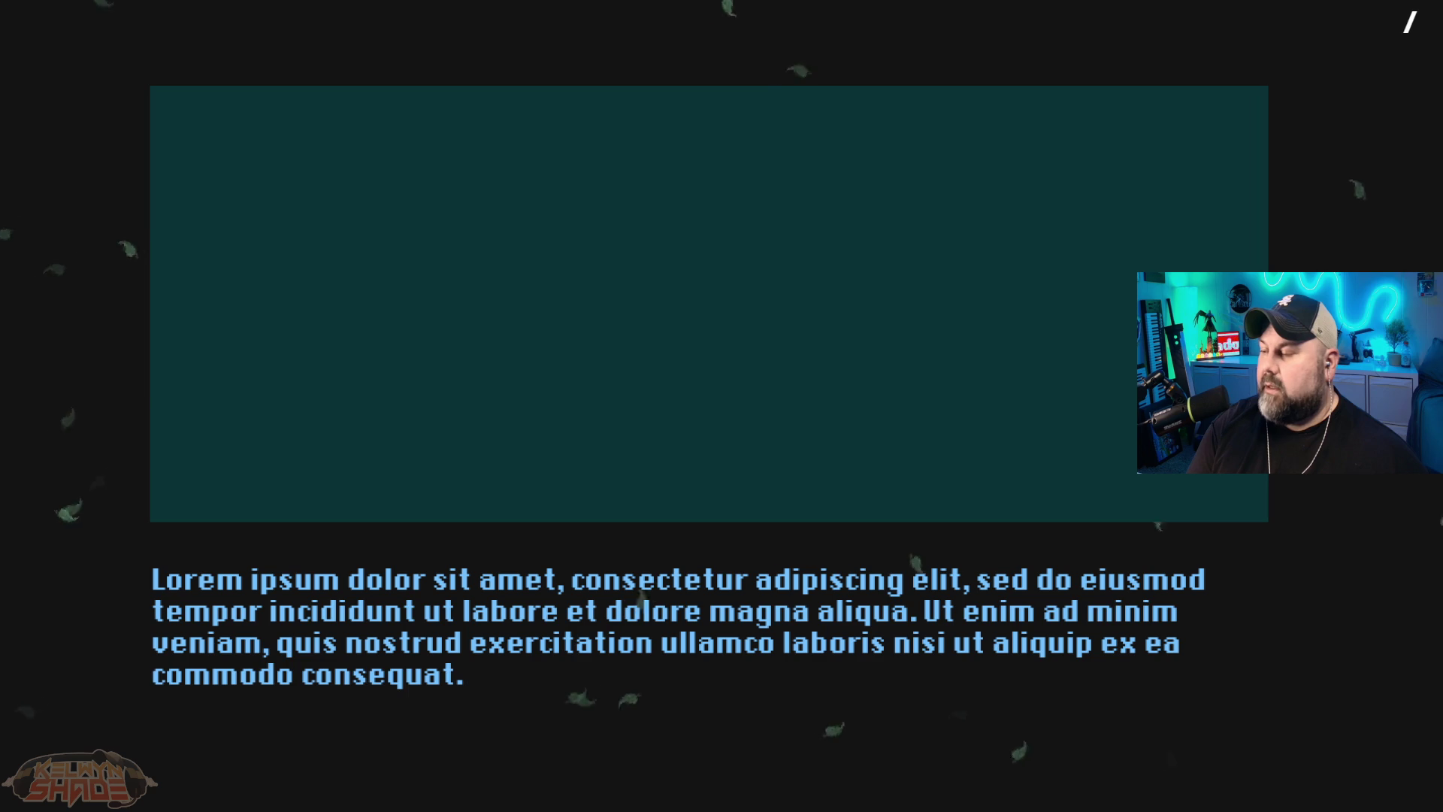
key(F11)
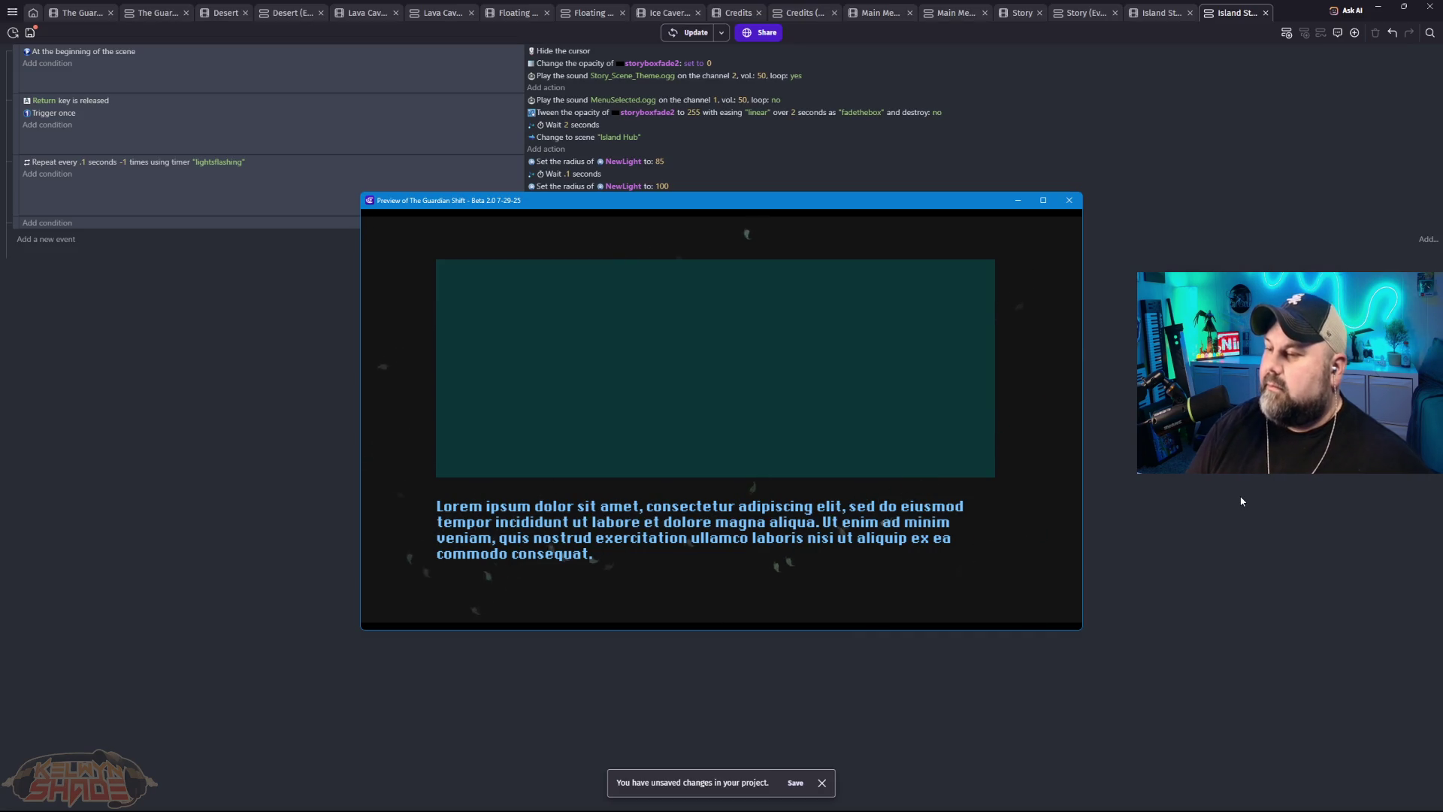
click(1069, 200)
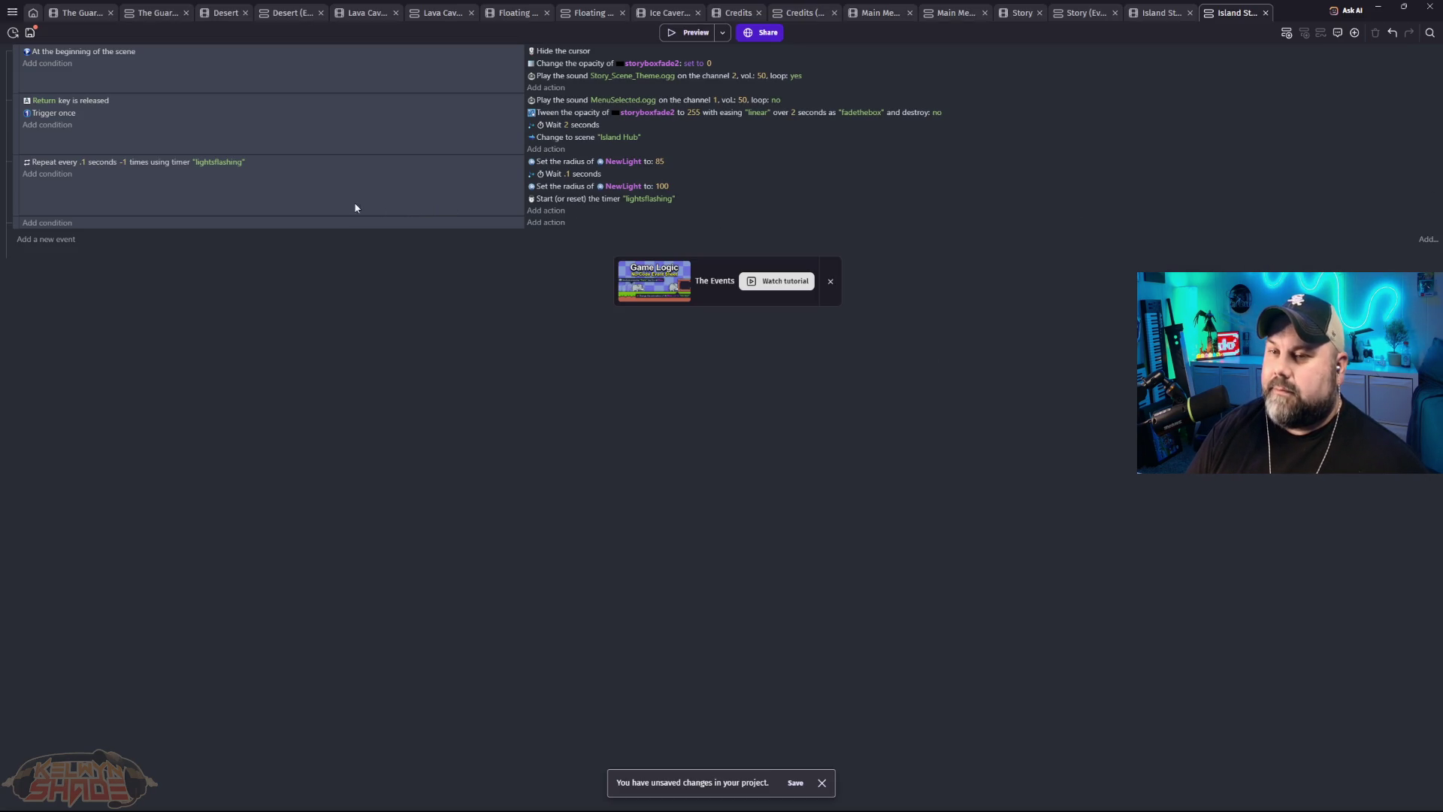
Step: Delete the lightsflashing Repeat event and retarget the scene change to Floating Islands
click(17, 175)
key(Delete)
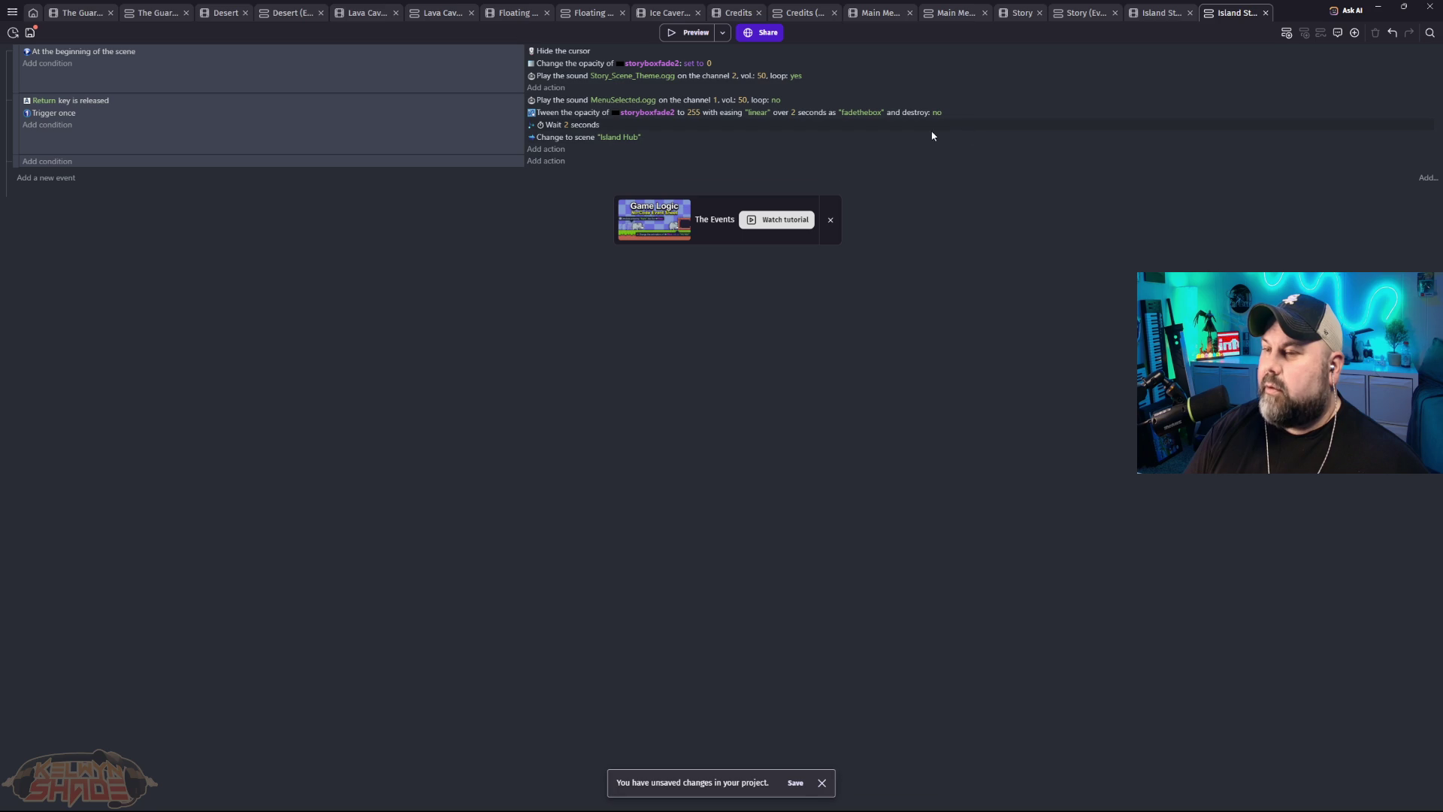
click(619, 138)
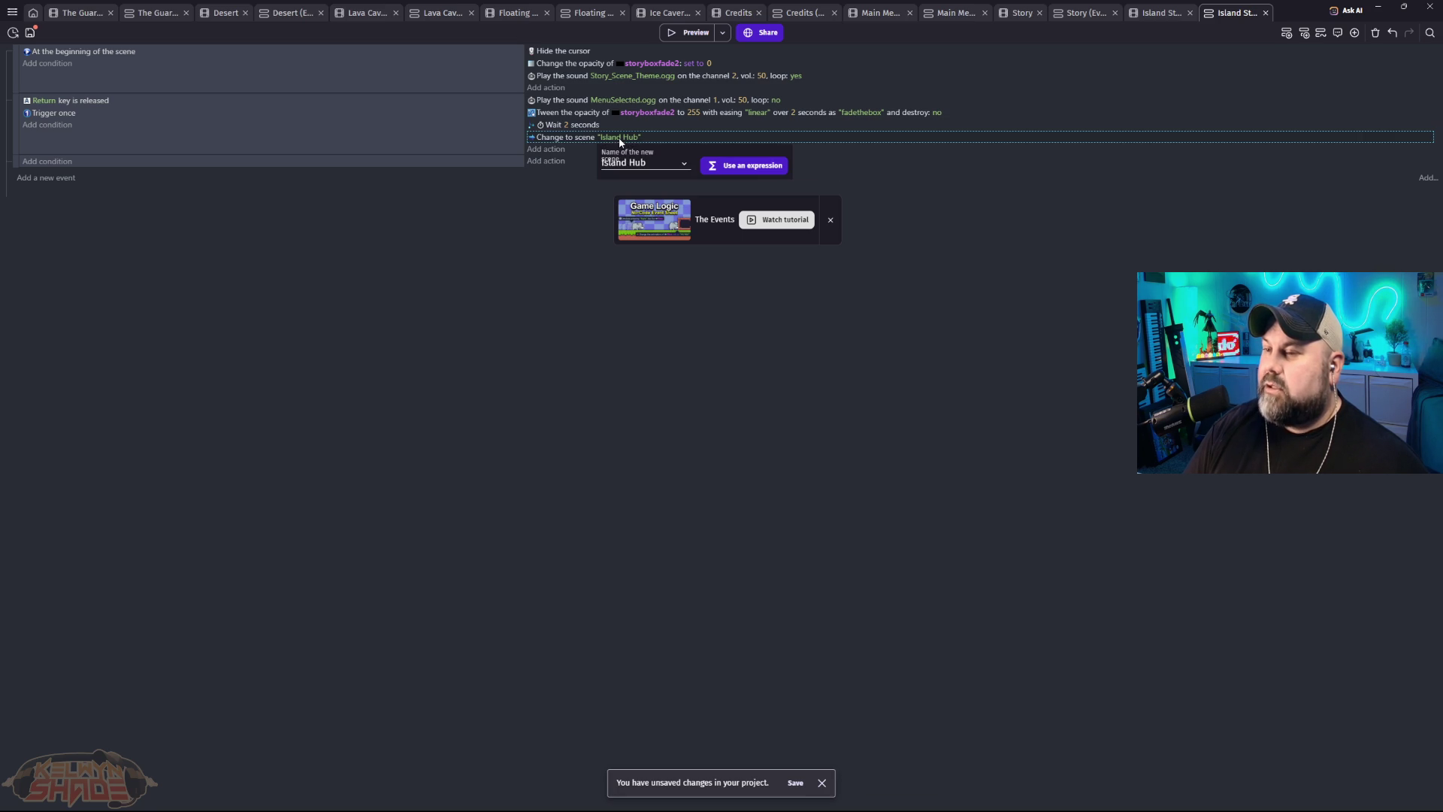
click(685, 166)
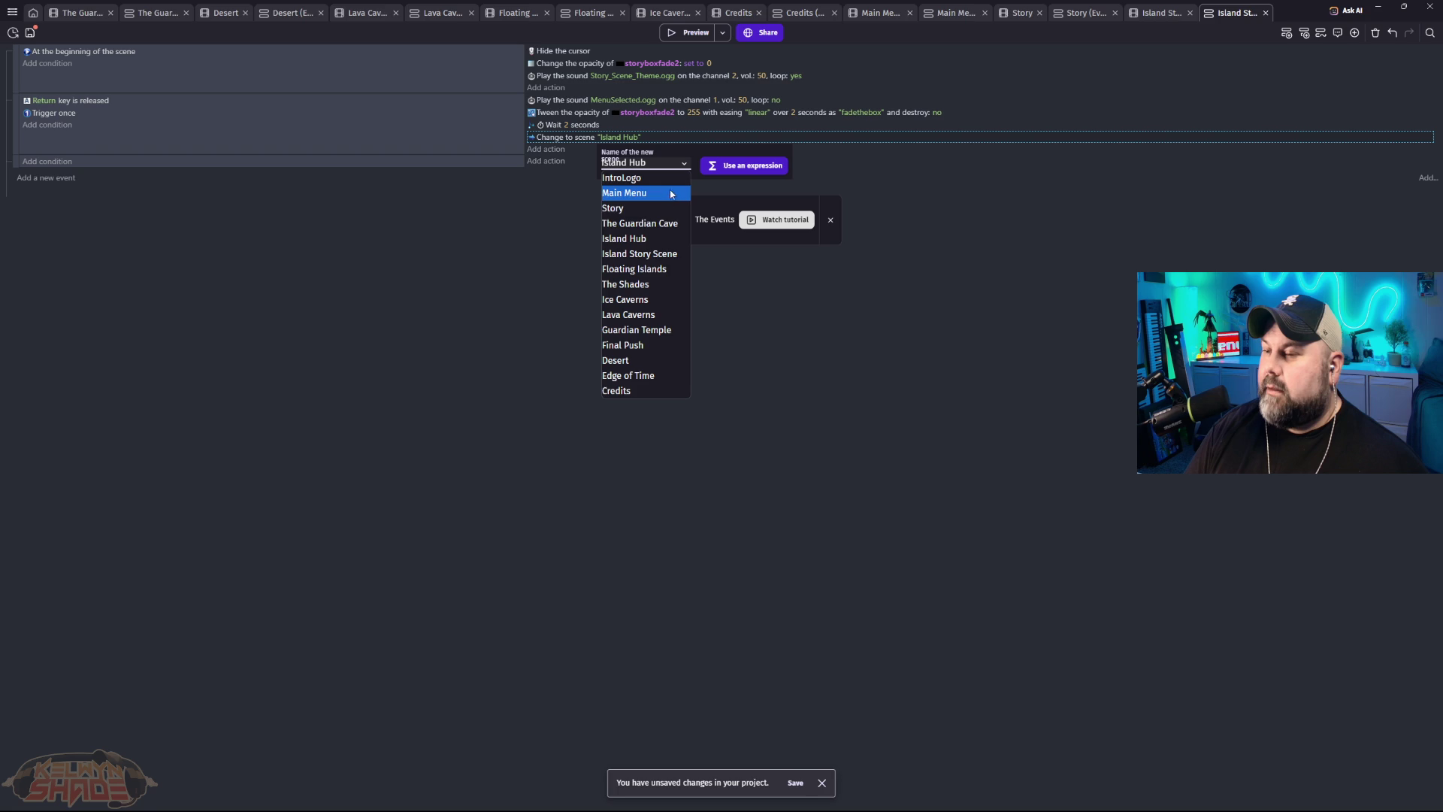
click(638, 269)
click(822, 331)
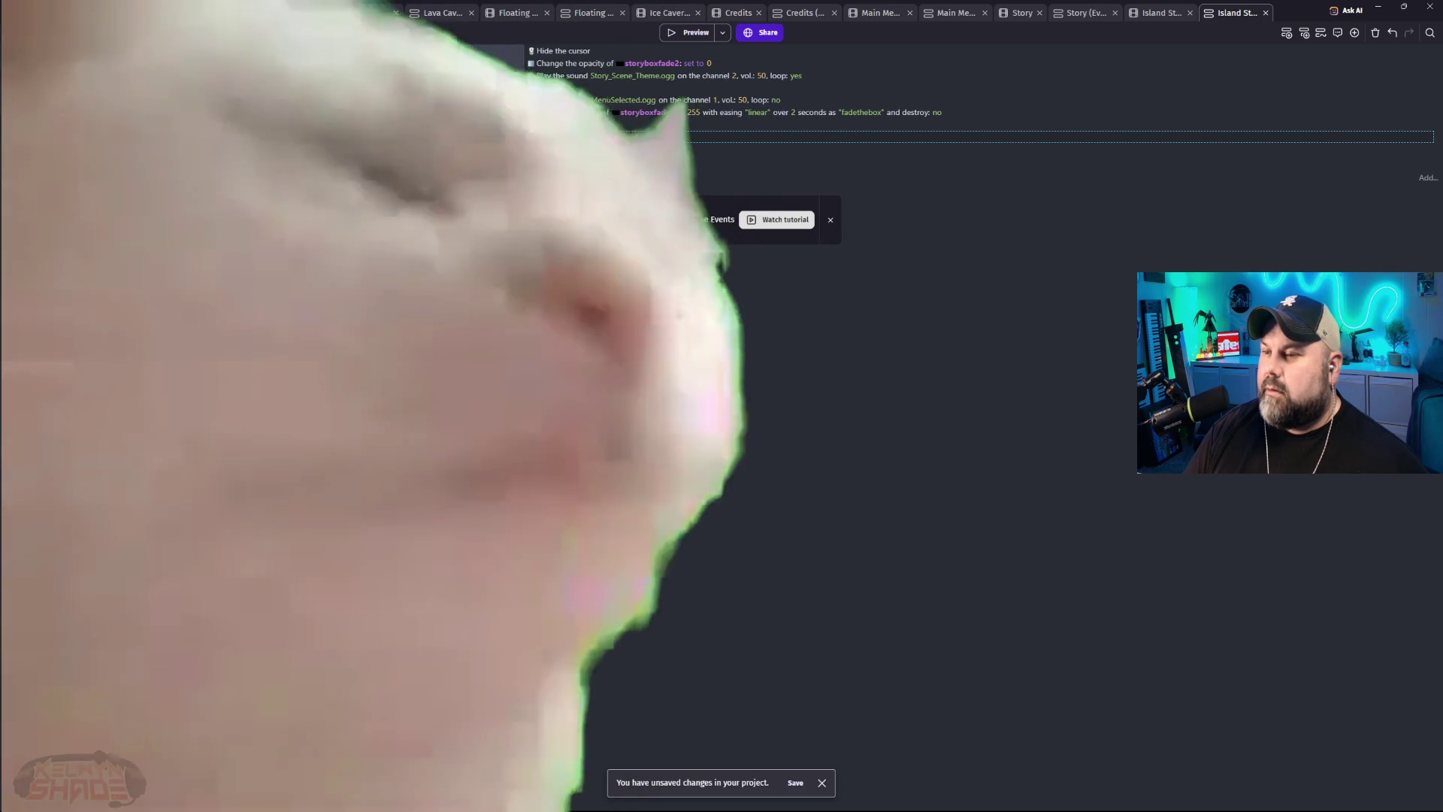
click(79, 12)
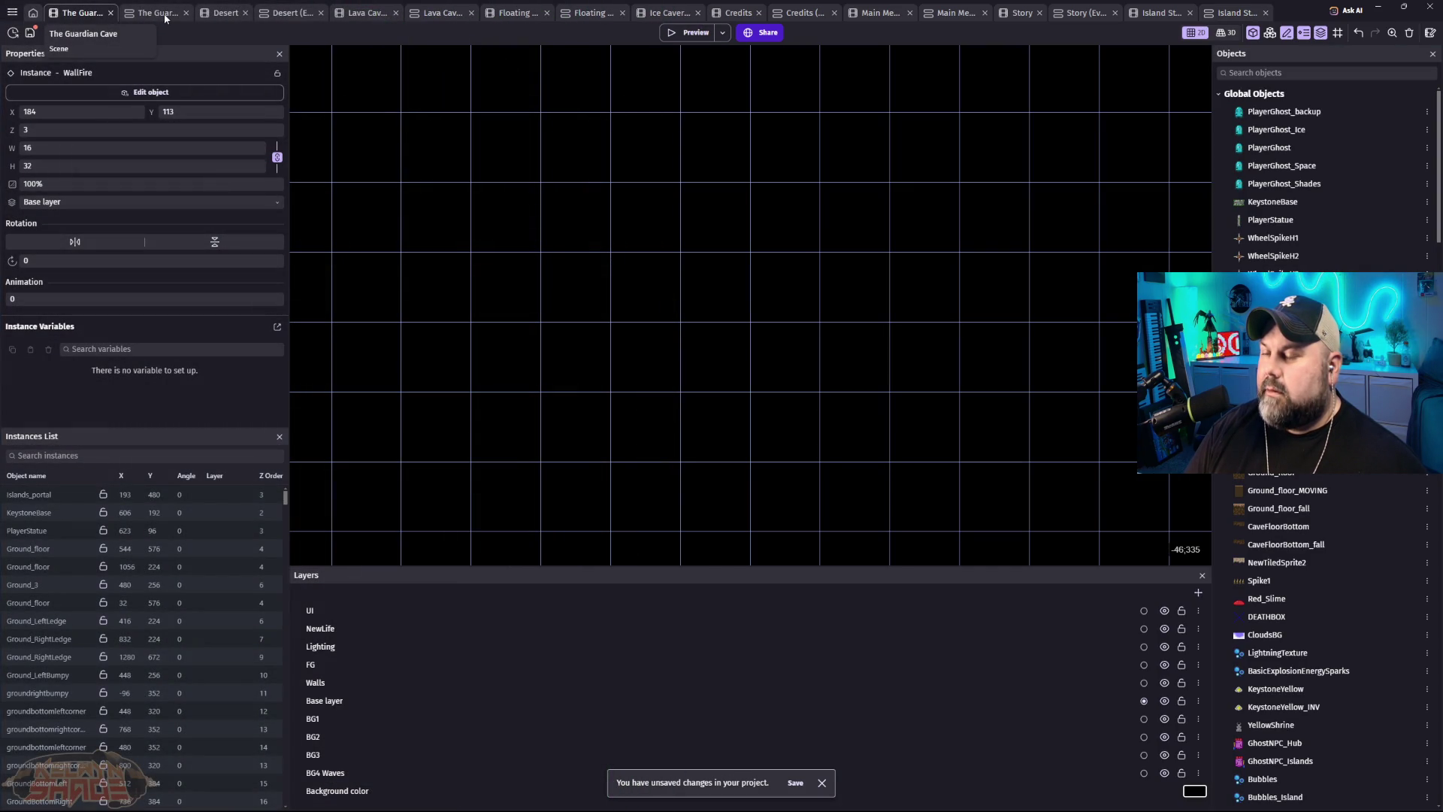
Step: In The Guardian Cave events, set the Islands portal destination to Island Story Scene
click(161, 14)
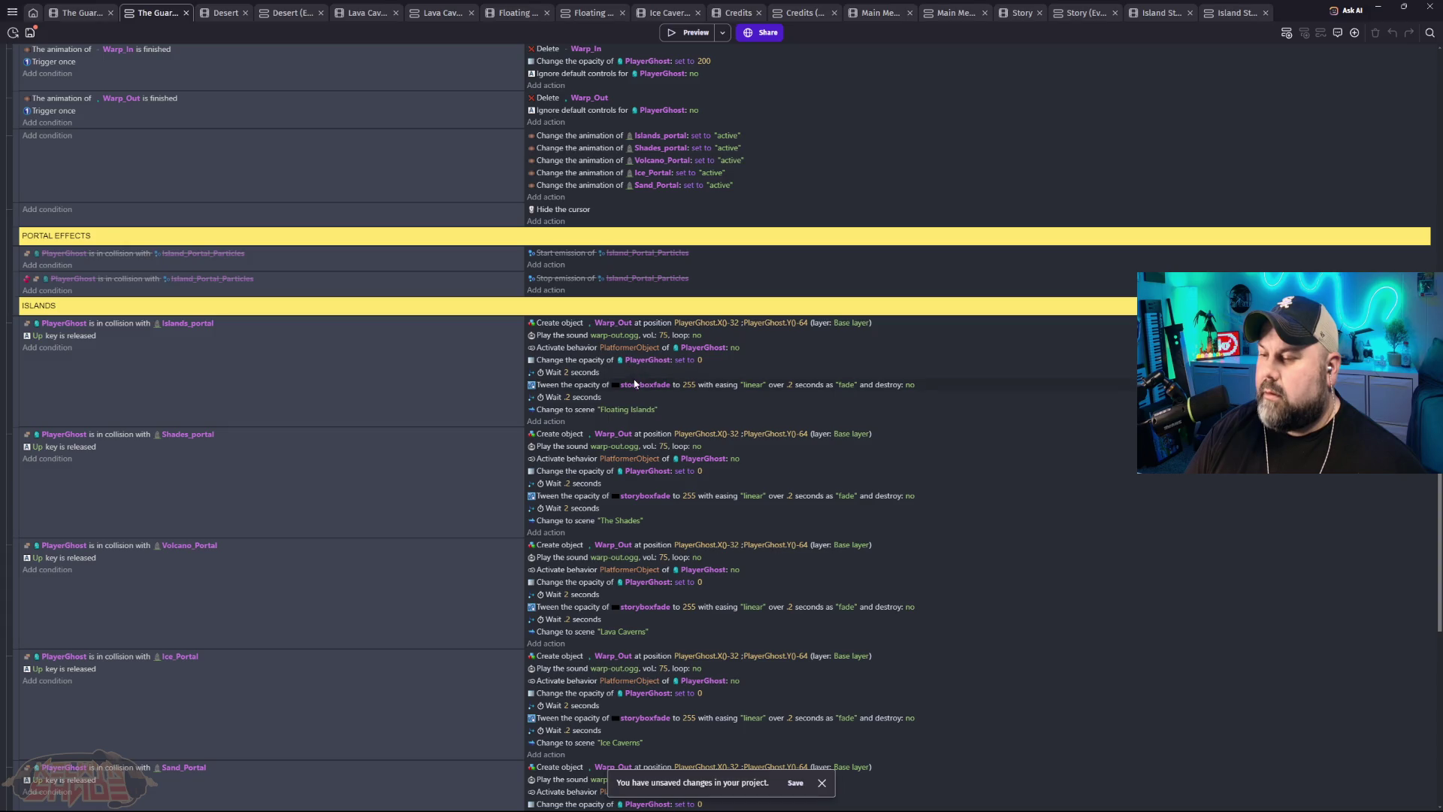
click(637, 412)
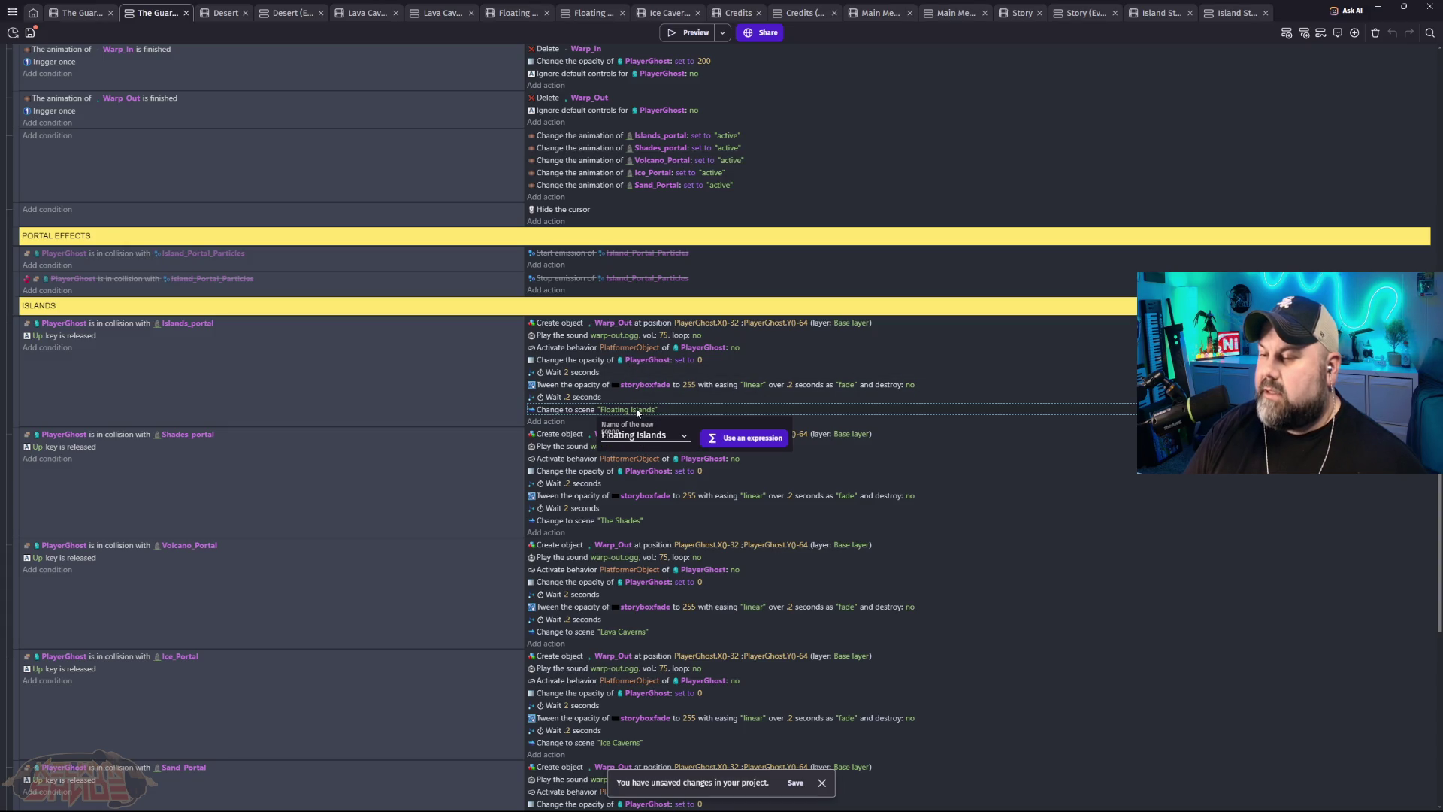
click(665, 434)
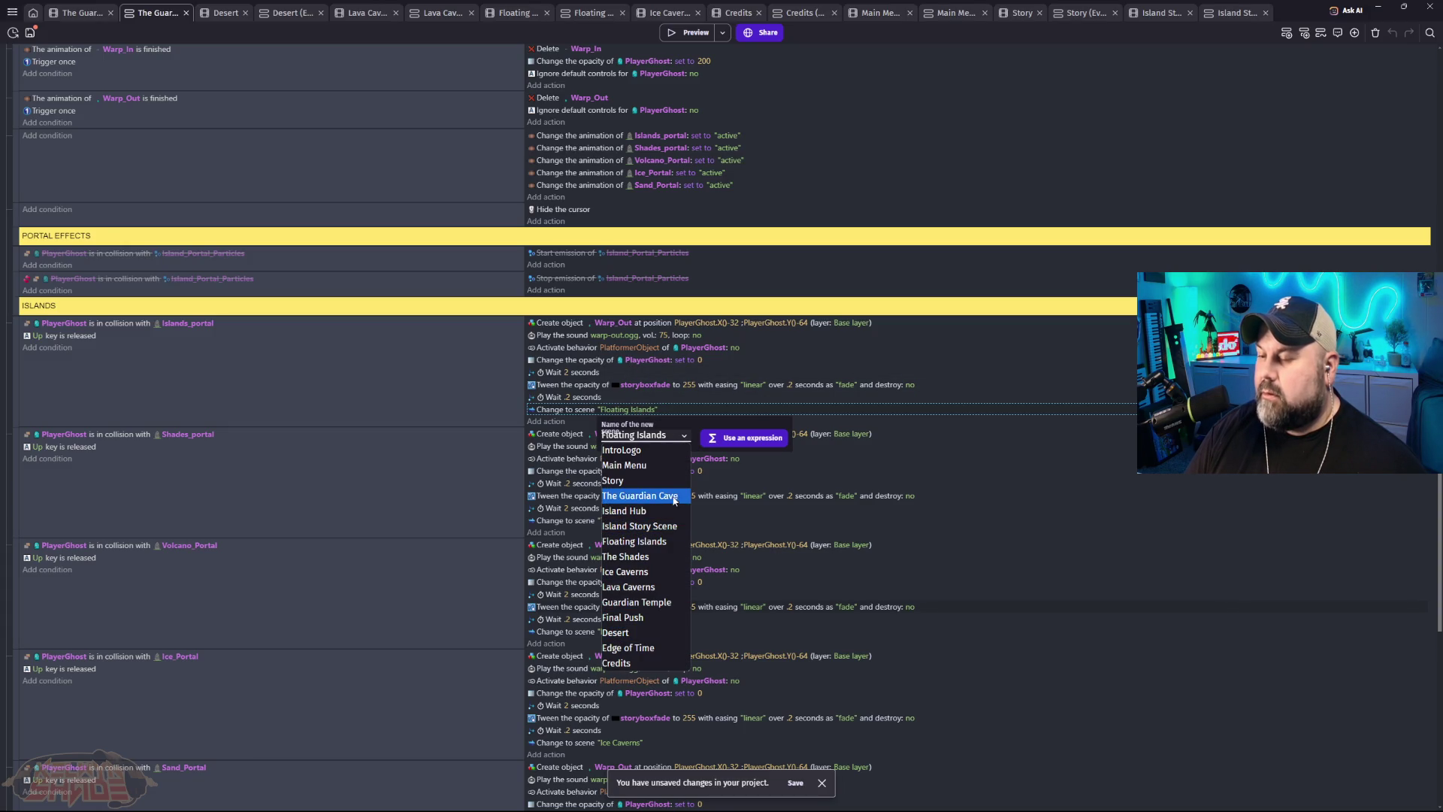
click(670, 526)
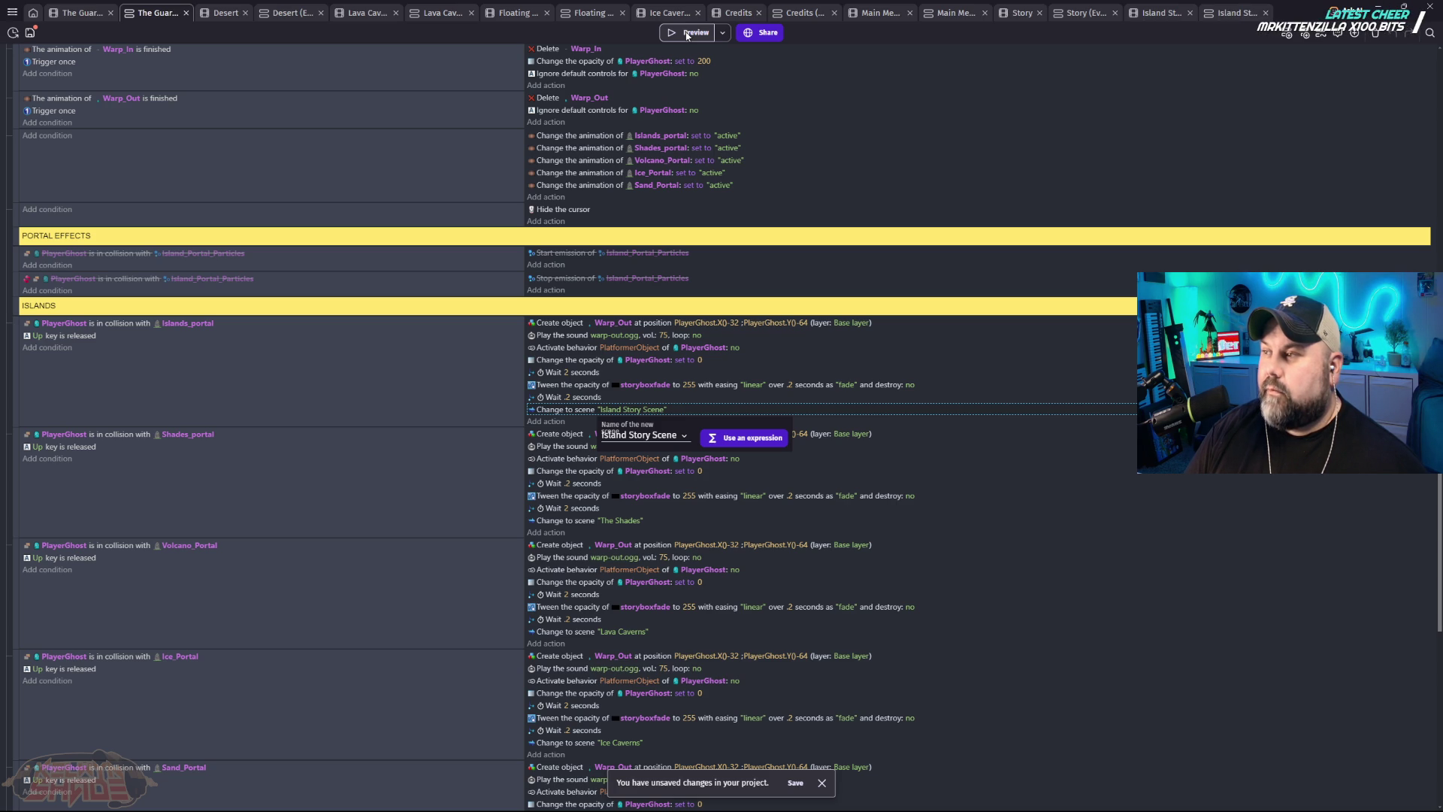
Step: Start a preview and walk the ghost into the dark stone portal to the story screen
click(686, 32)
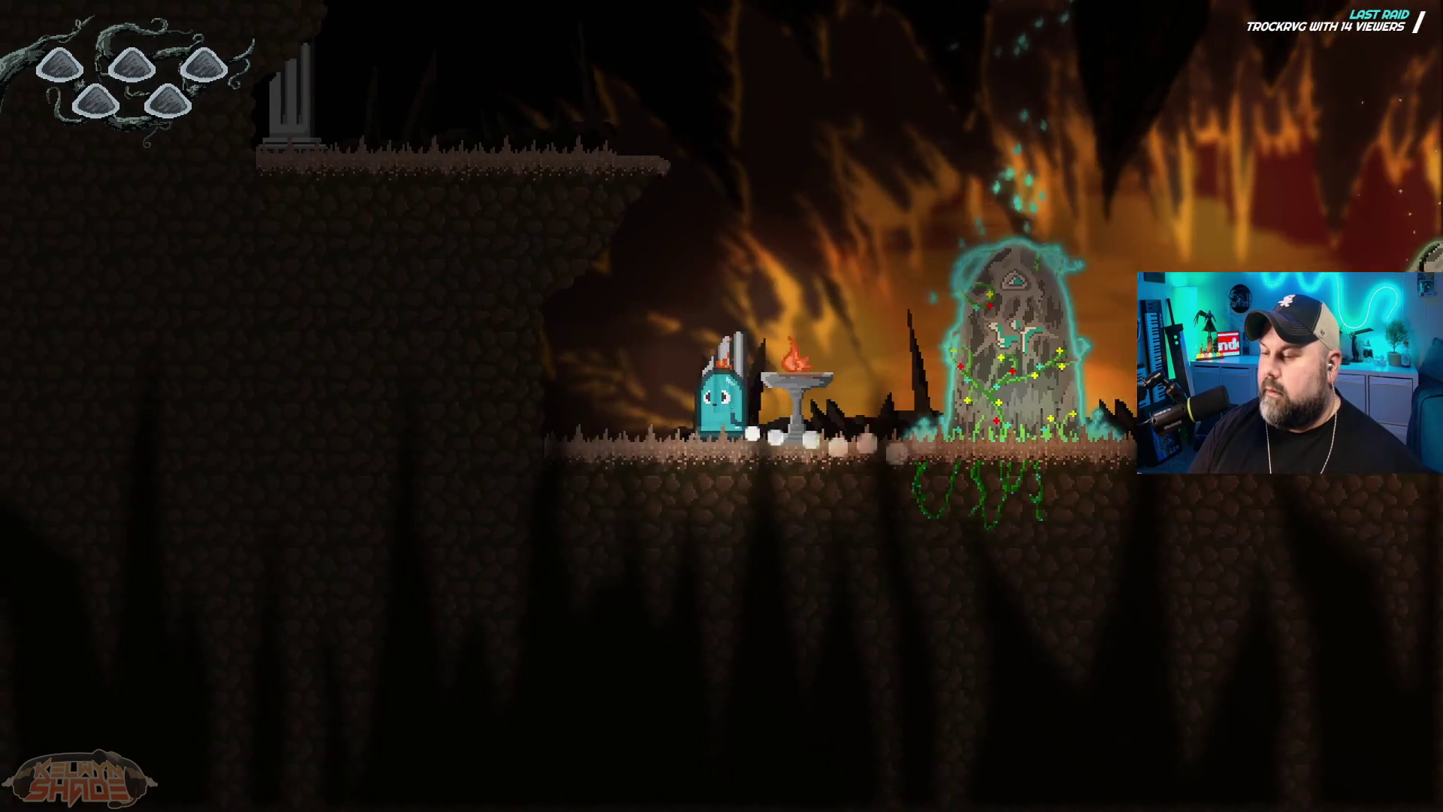
key(Right)
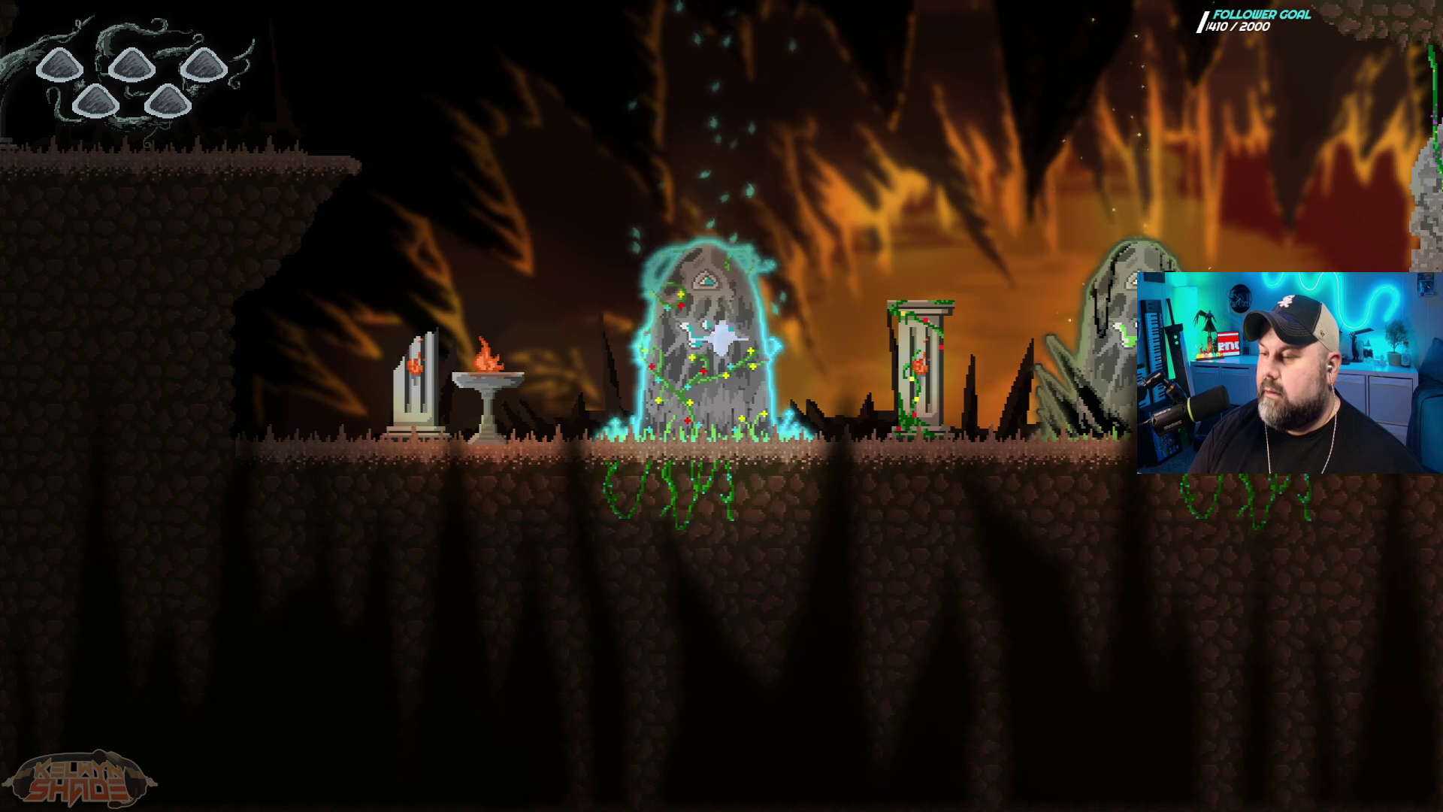
key(Up)
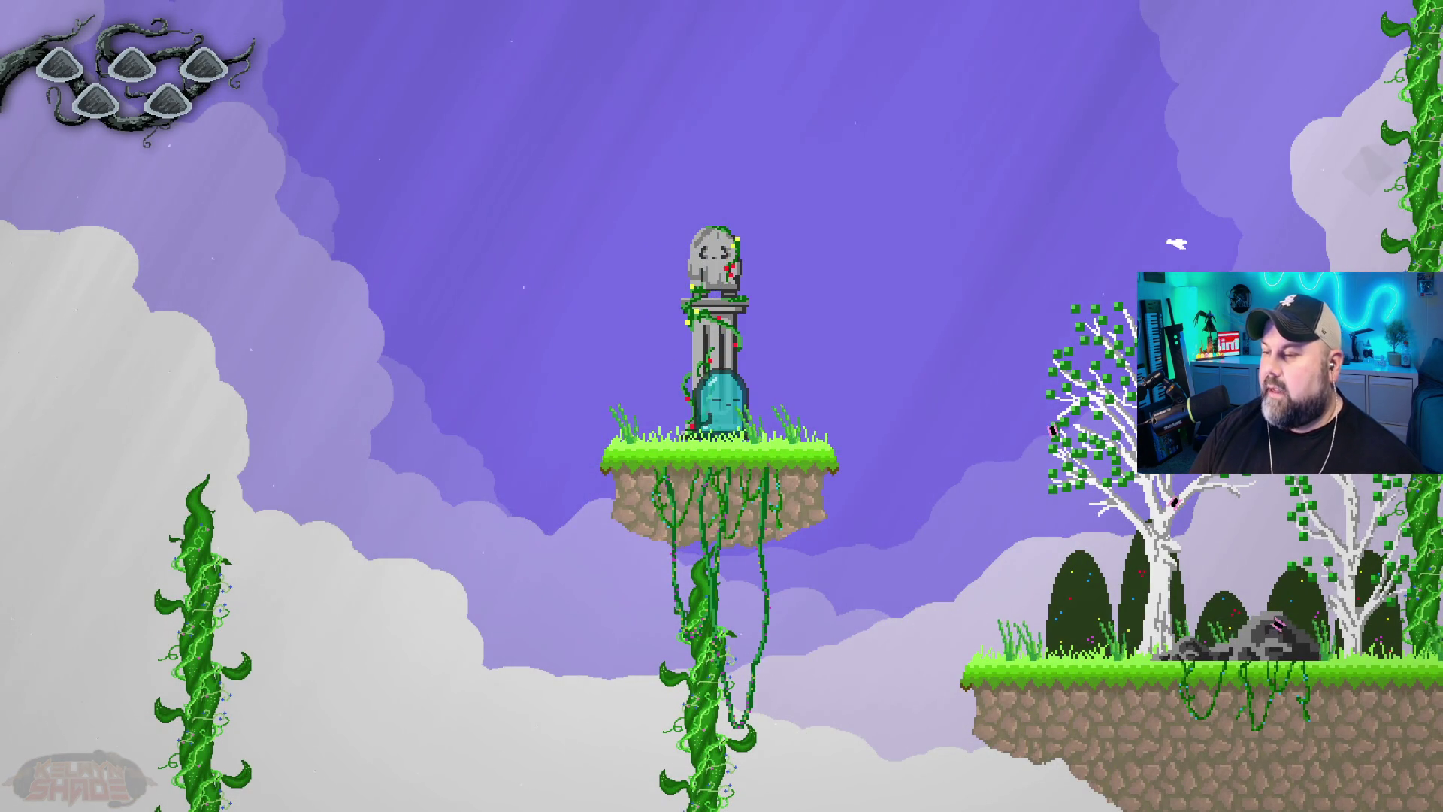
Step: Run and jump across the islands, over the rope bridge, up to the high rocky cliff
key(space)
key(Right)
key(Right)
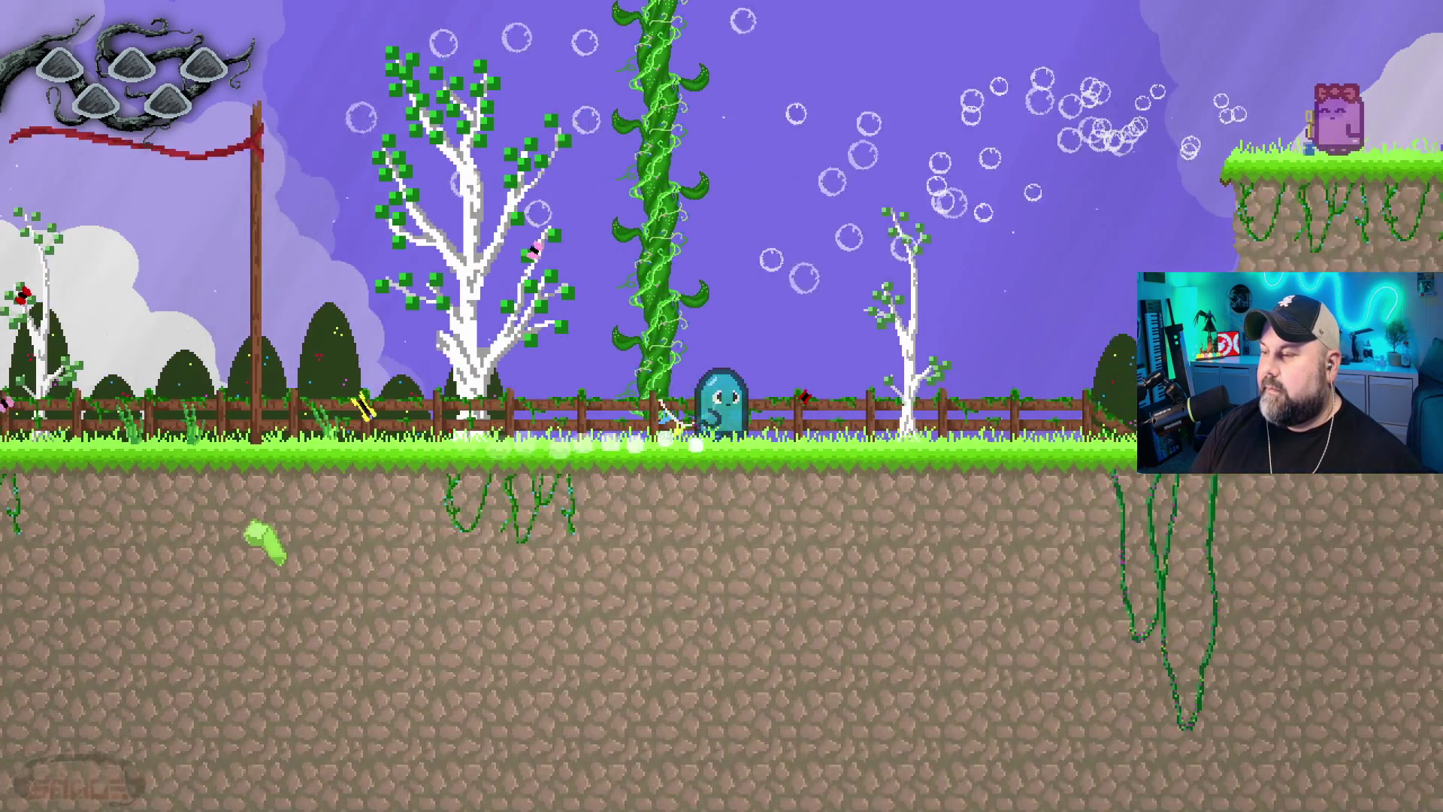
key(space)
key(Right)
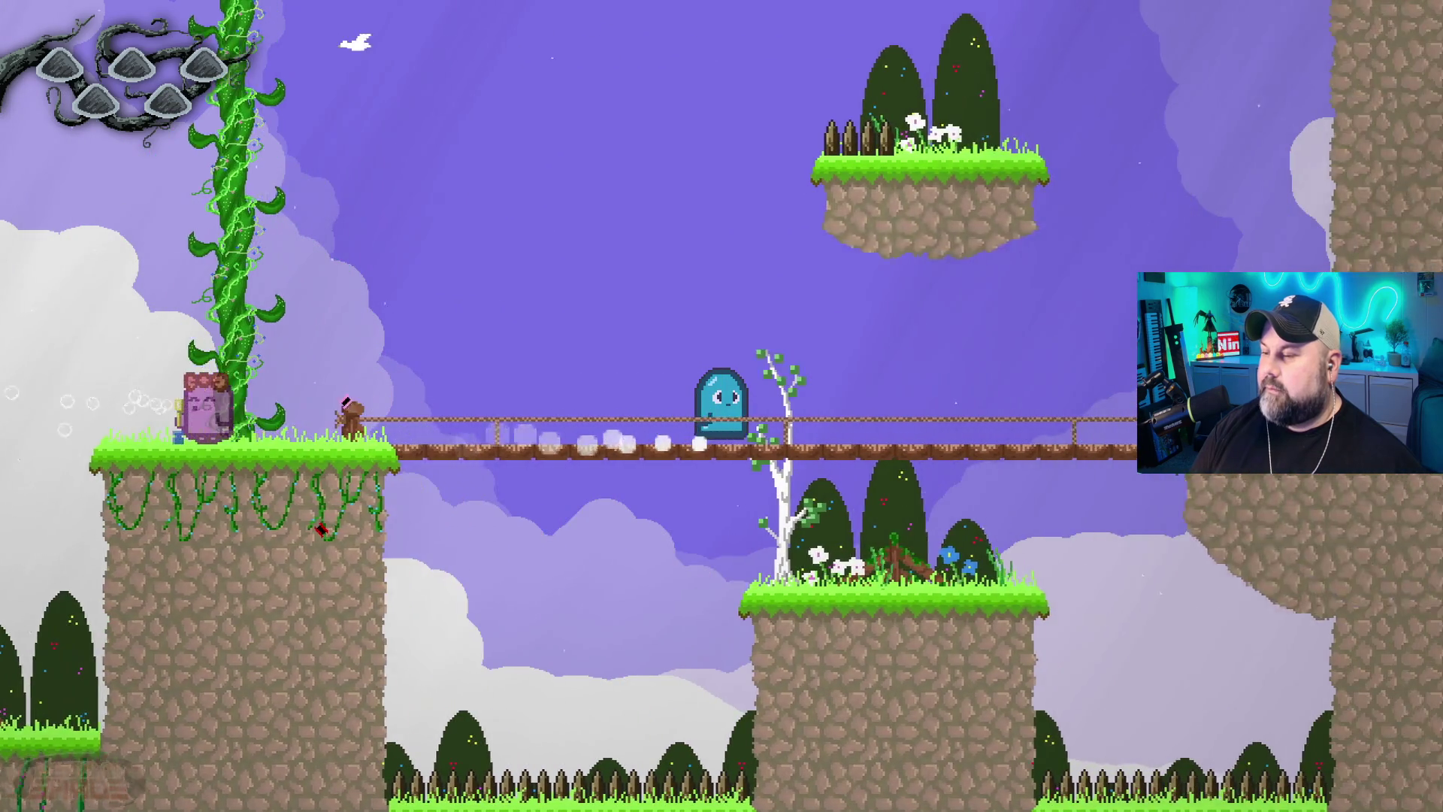
key(space)
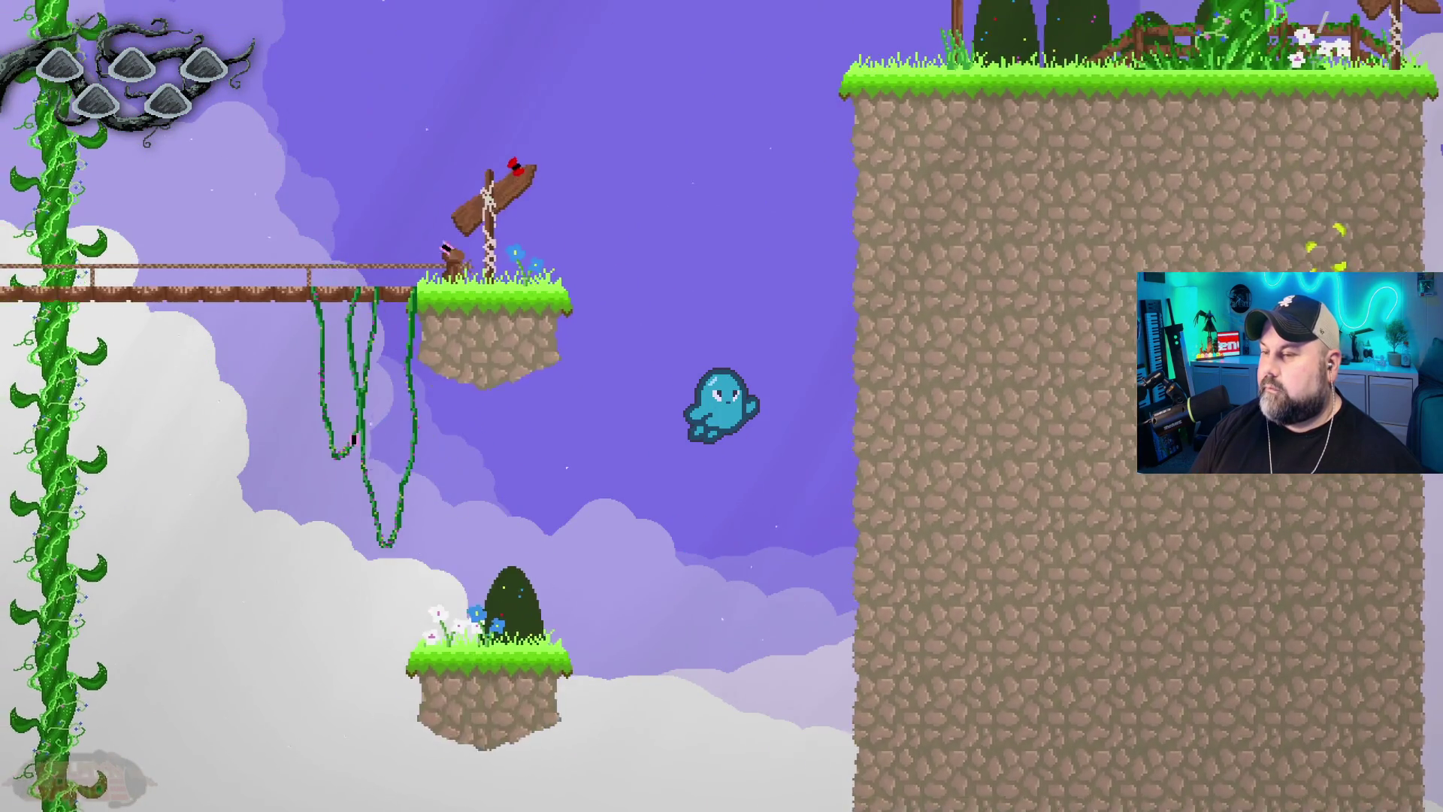
key(Left)
key(Right)
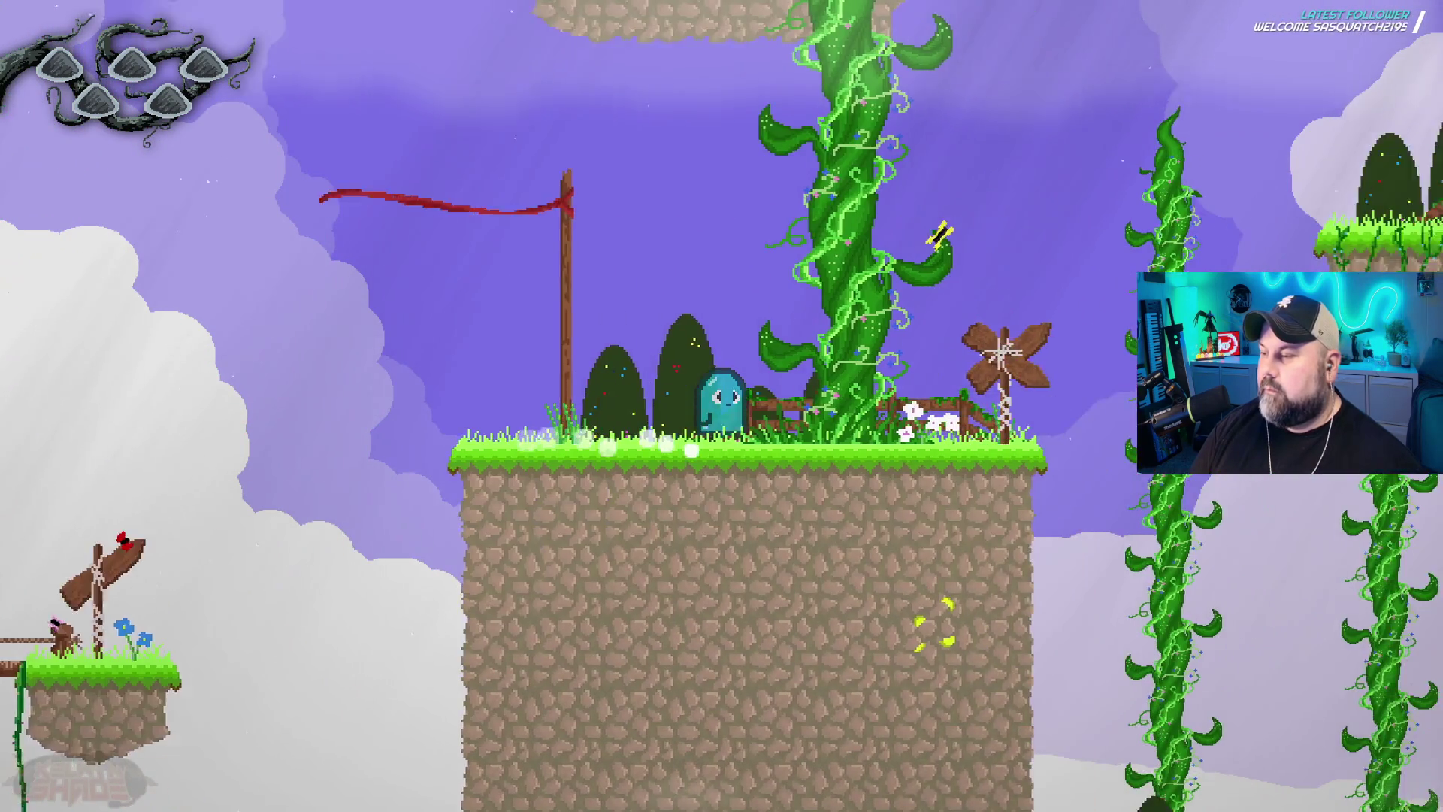
key(space)
key(Left)
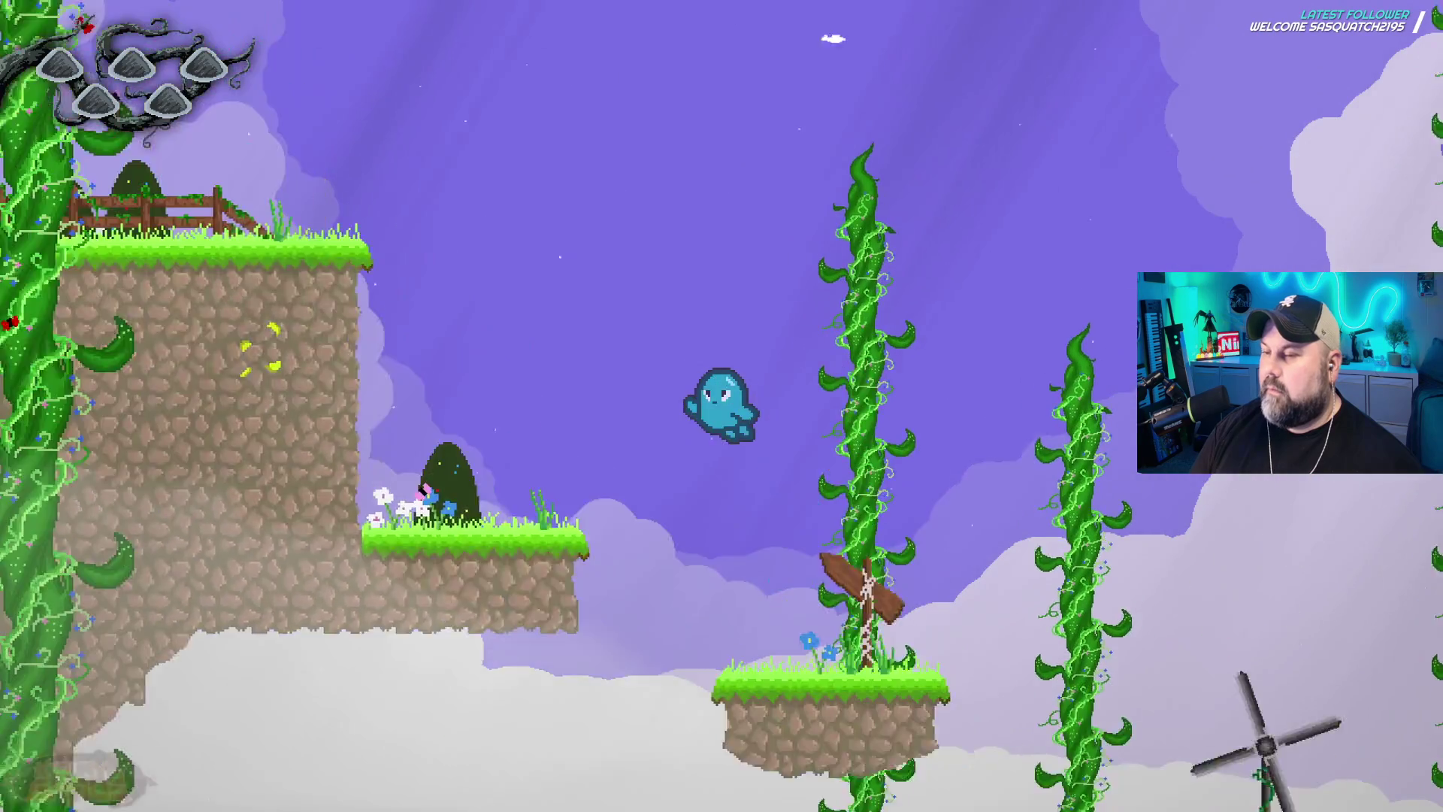
Step: Leave the islands back to the cave's glowing shrine stone, then exit fullscreen and close the preview
key(Left)
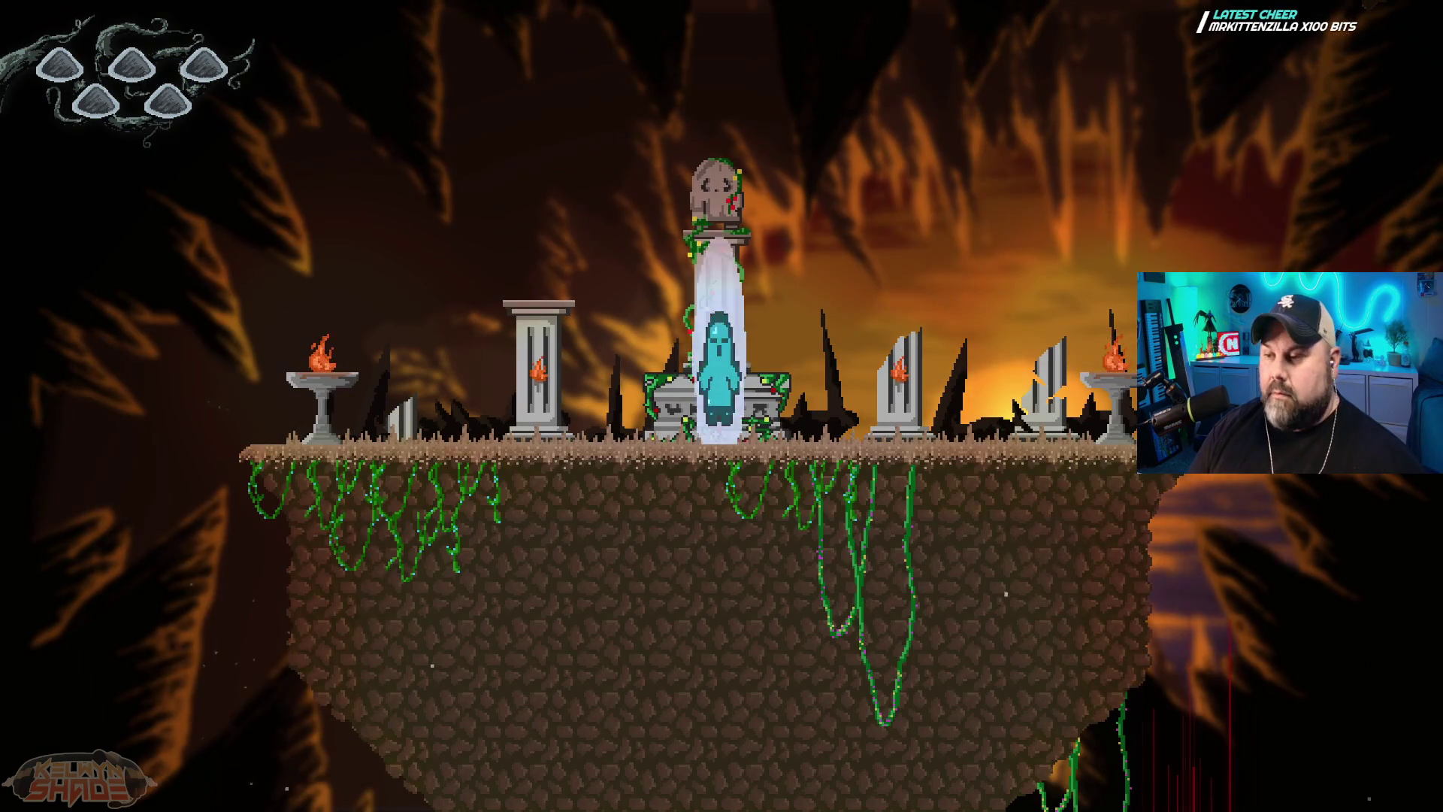
key(Left)
key(space)
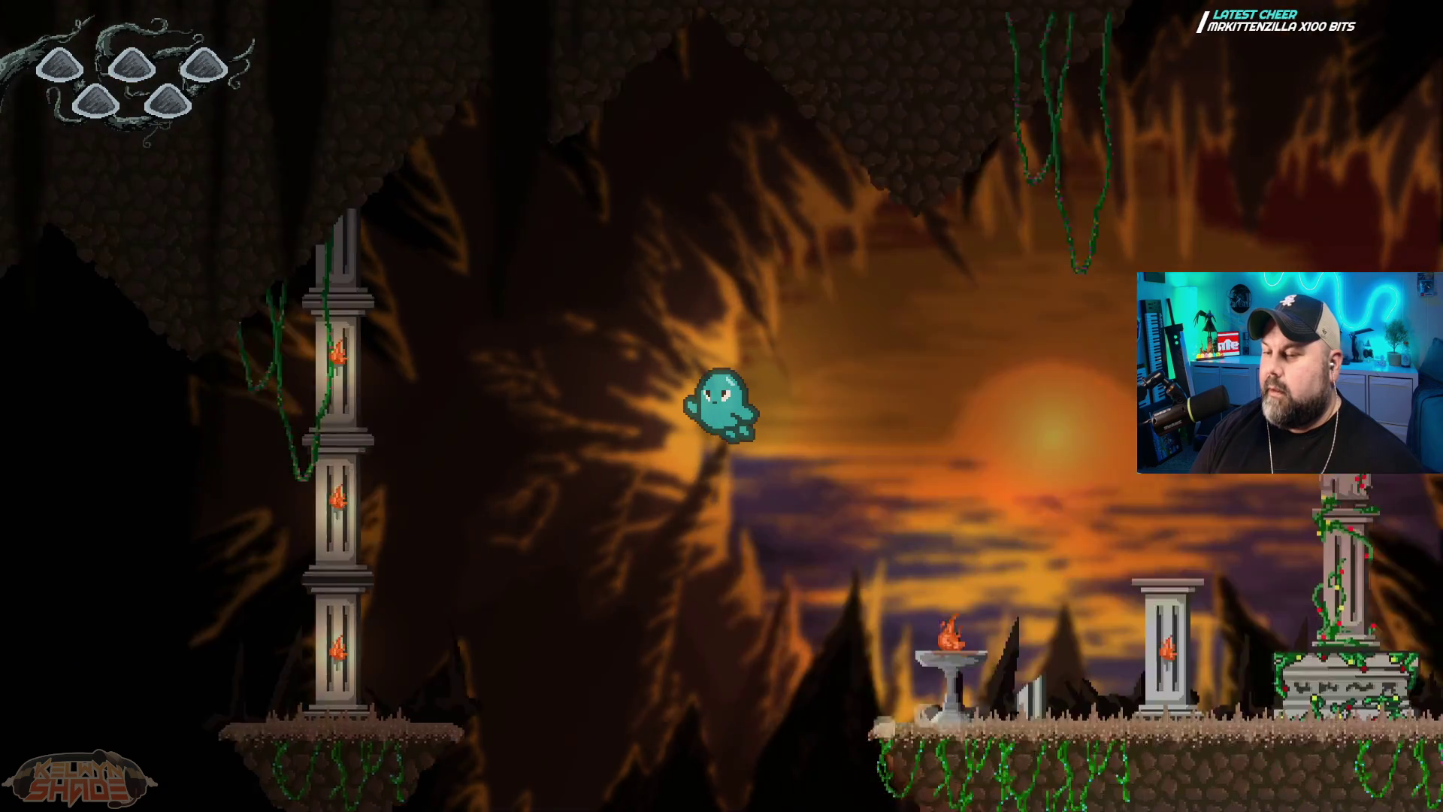
key(Left)
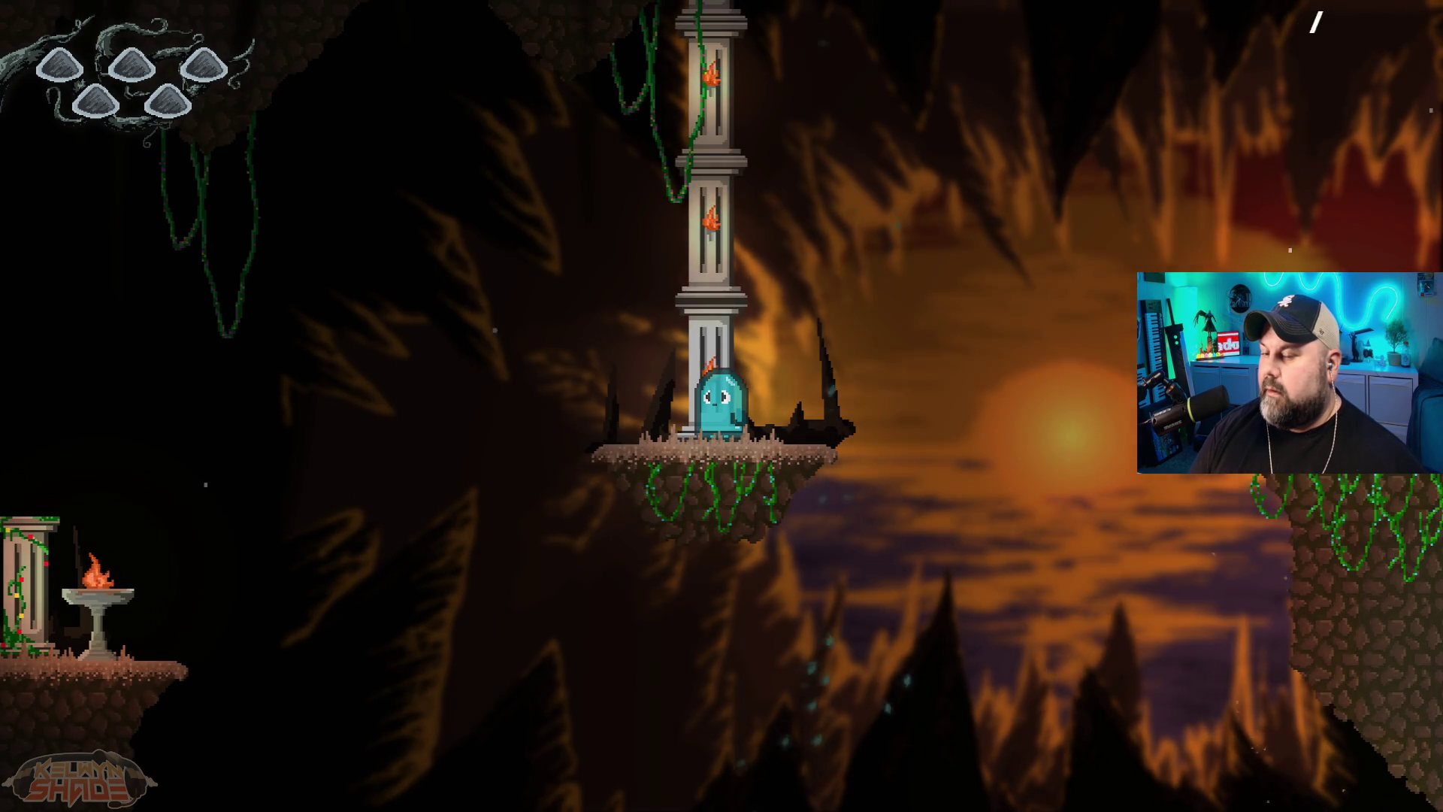
key(Right)
key(space)
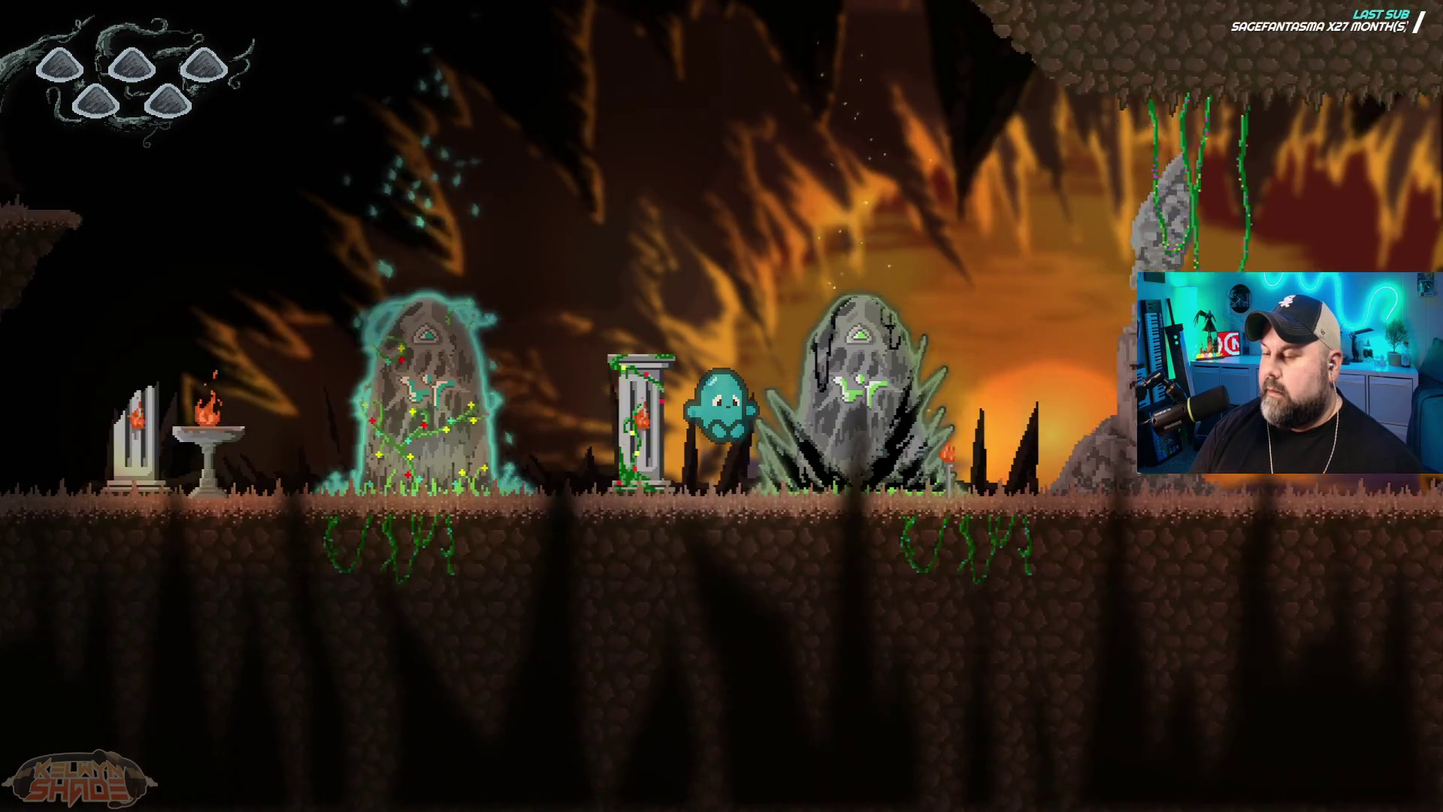
key(Left)
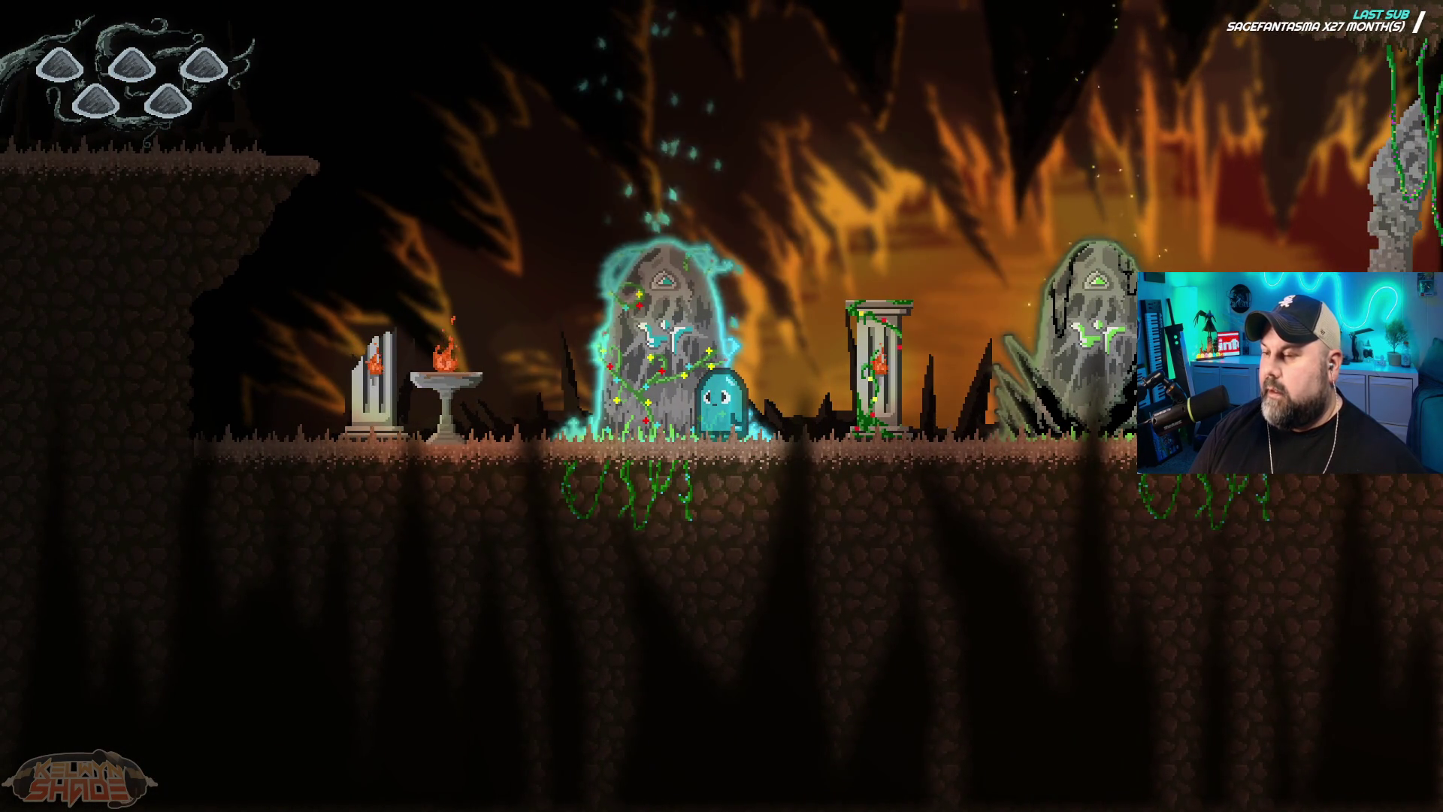
key(F11)
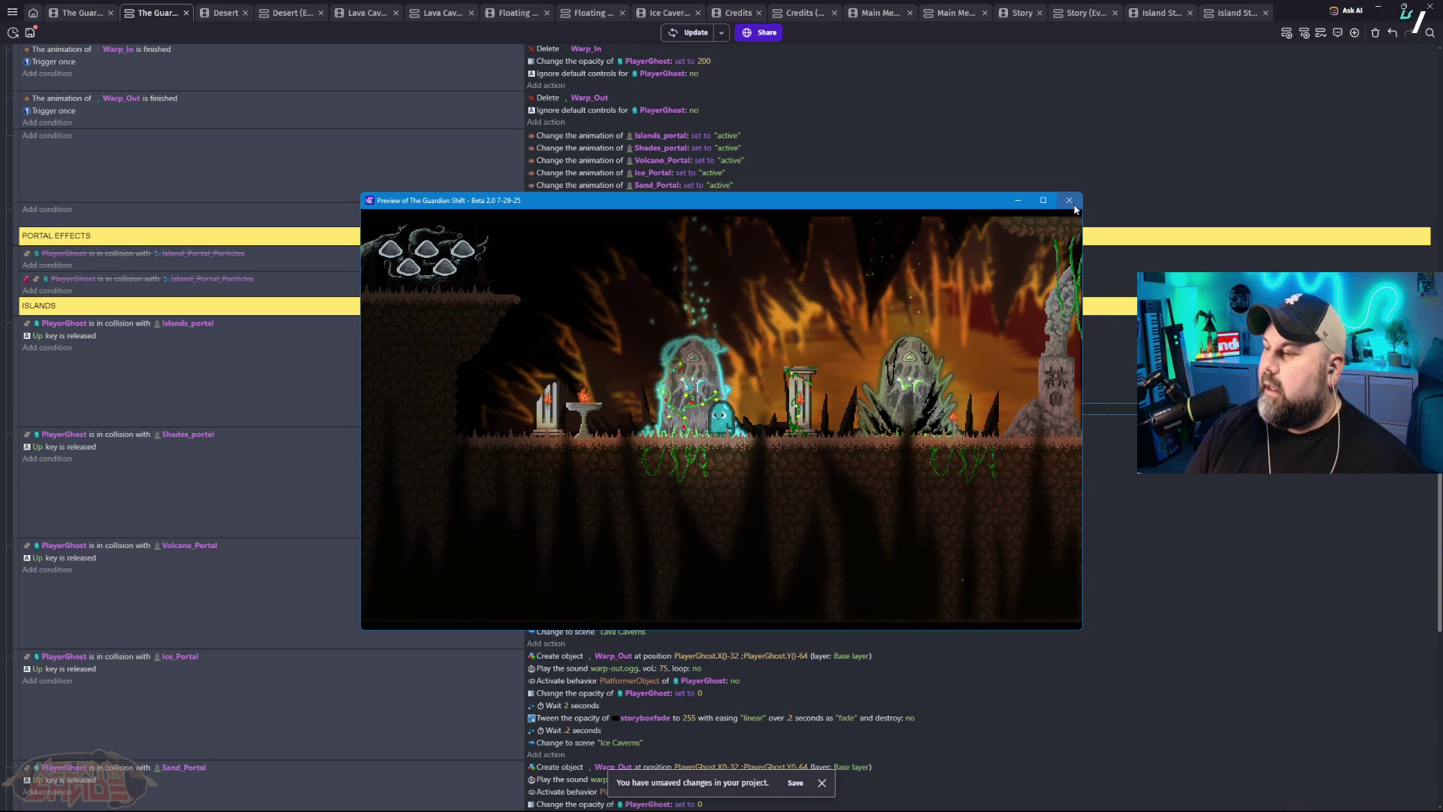
click(1068, 201)
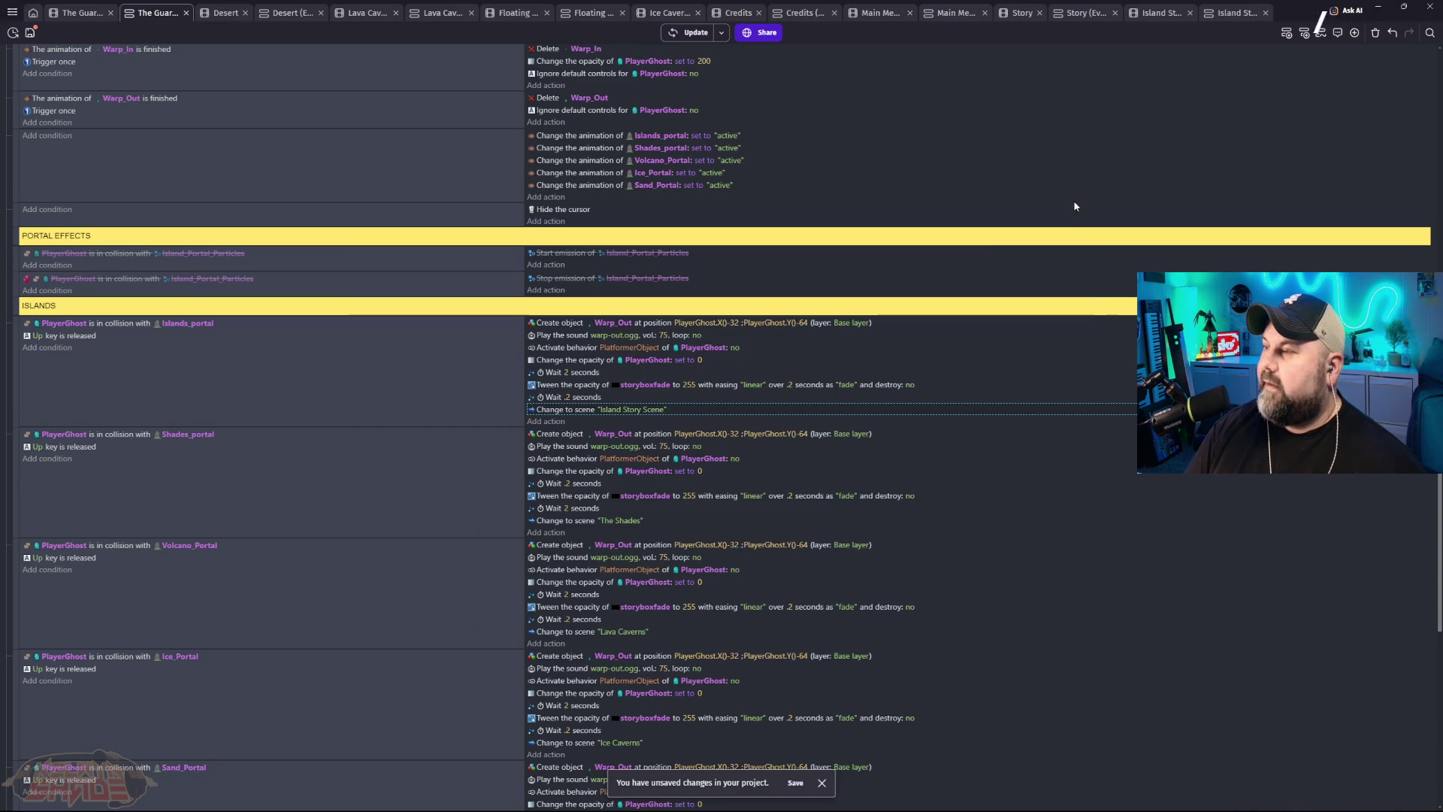
Step: Show Island Story Scene and close the Lava Caverns and Floating Islands scene and event tabs
click(1168, 13)
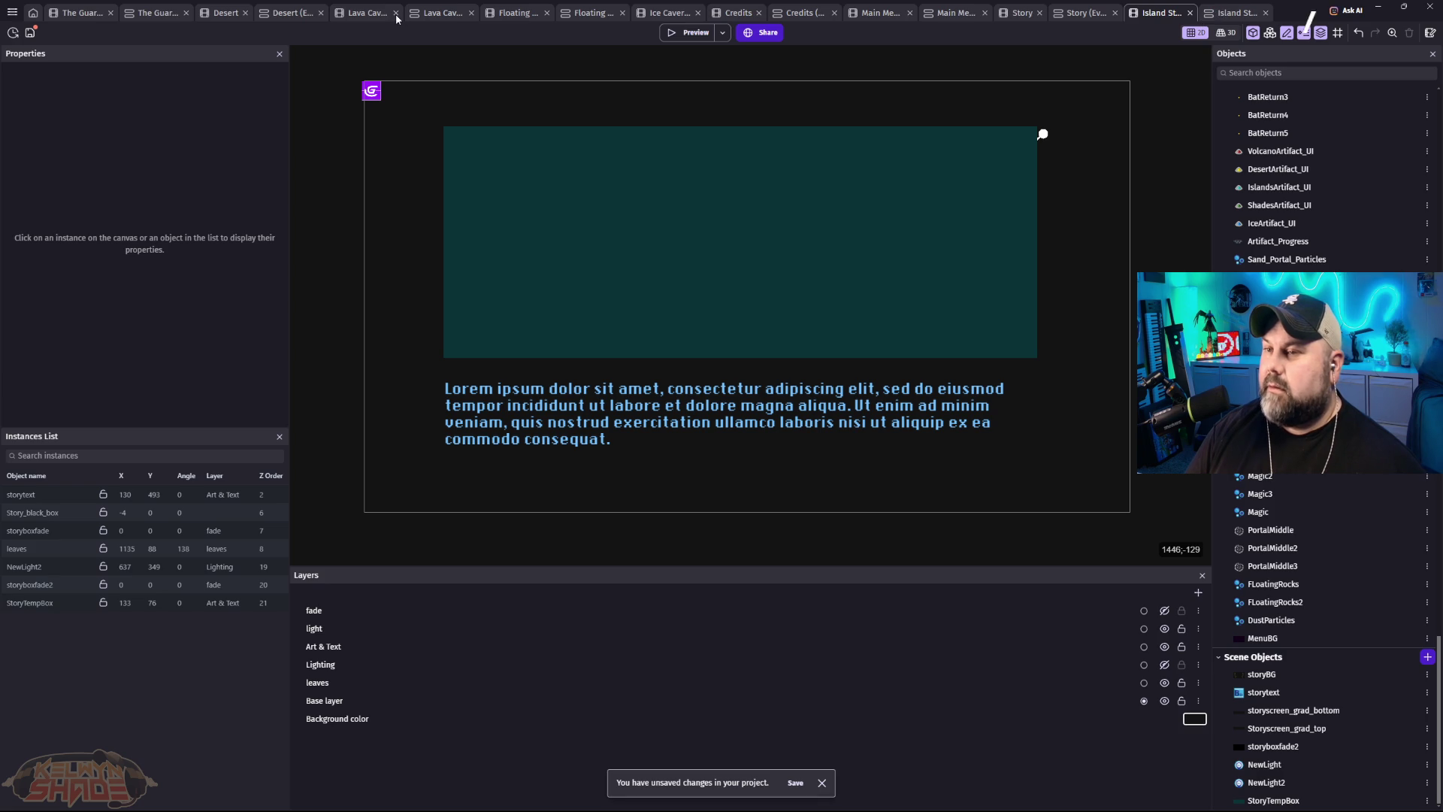
click(395, 13)
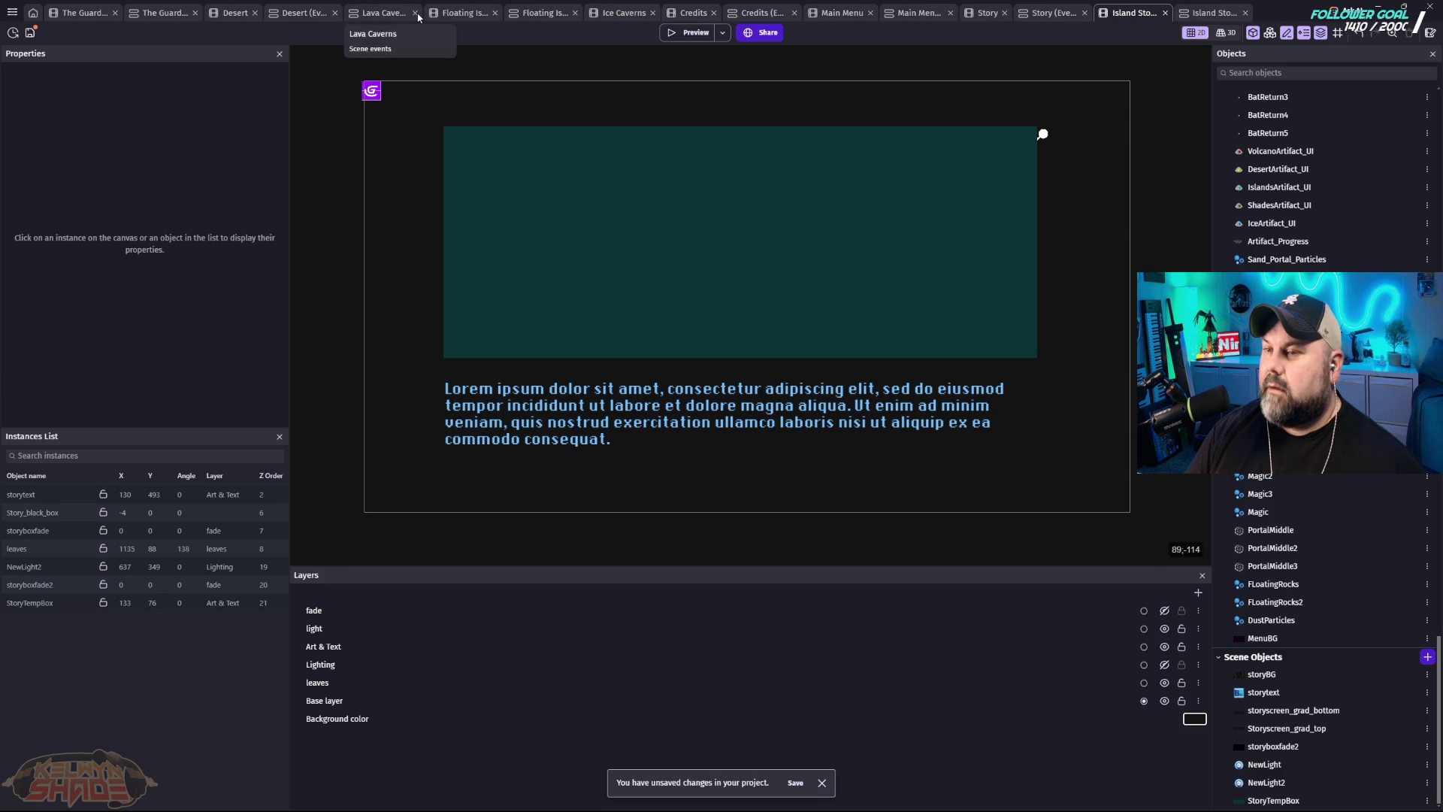
click(416, 13)
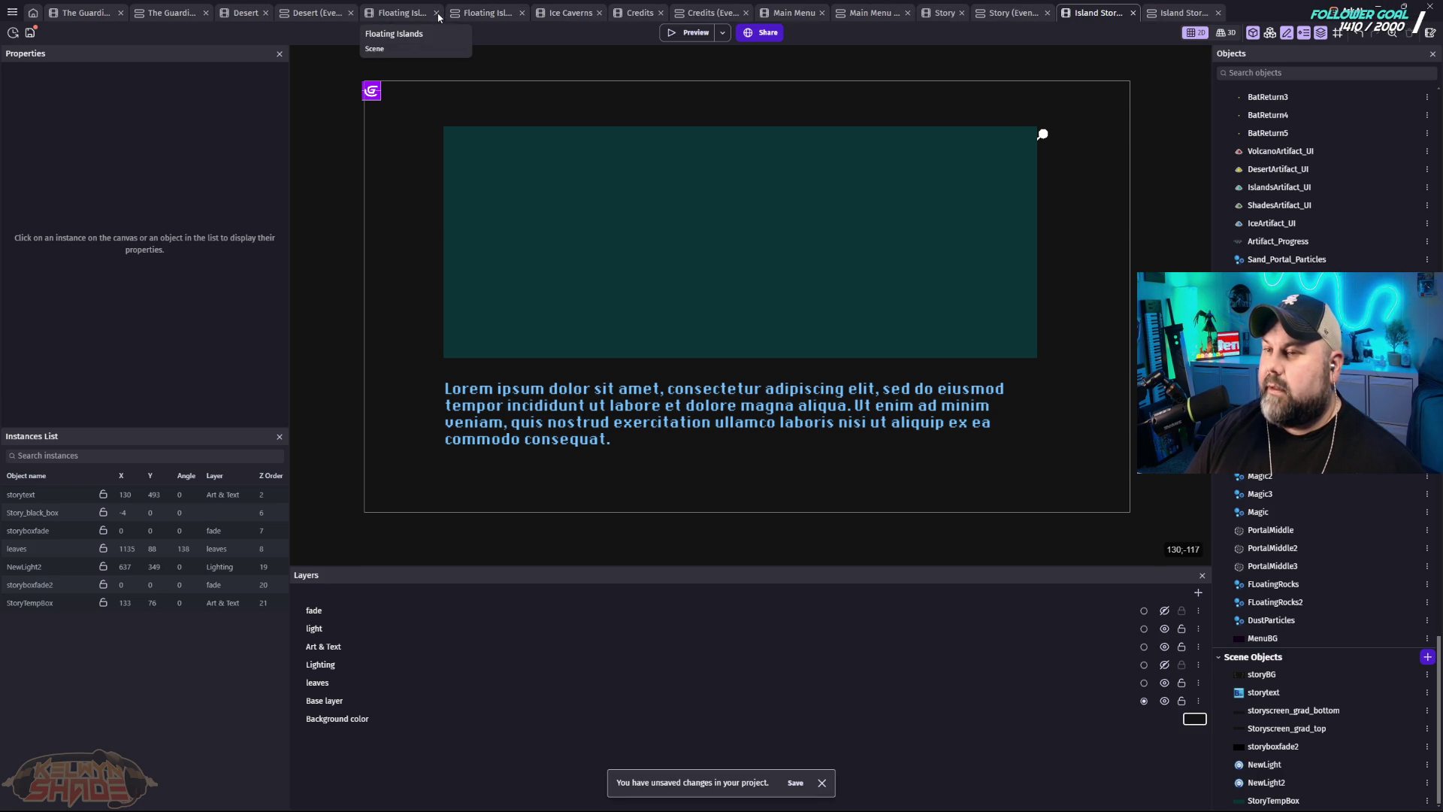
click(436, 12)
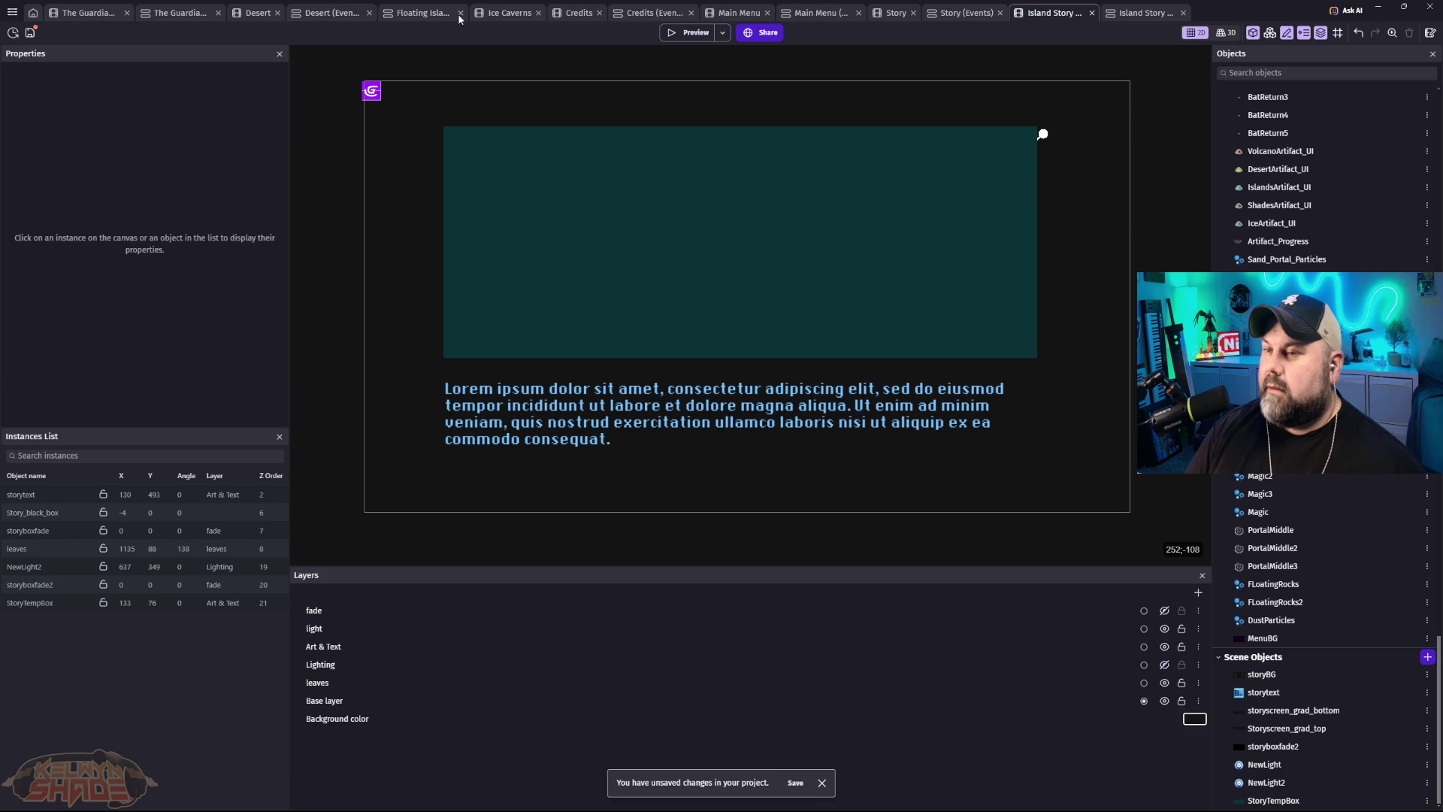
click(461, 13)
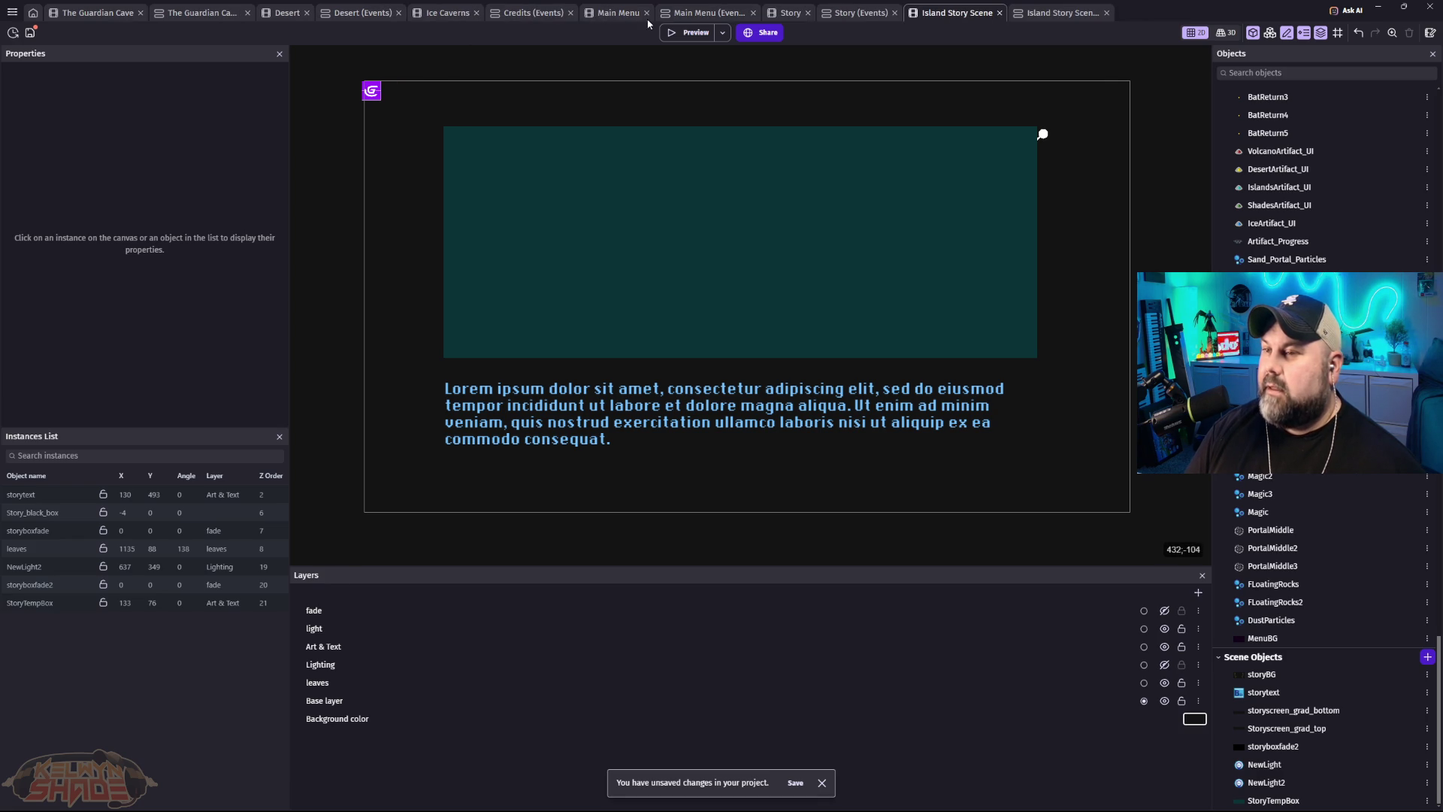
Step: Close the Credits events, Ice Caverns and Desert tabs, then quit GDevelop
click(569, 14)
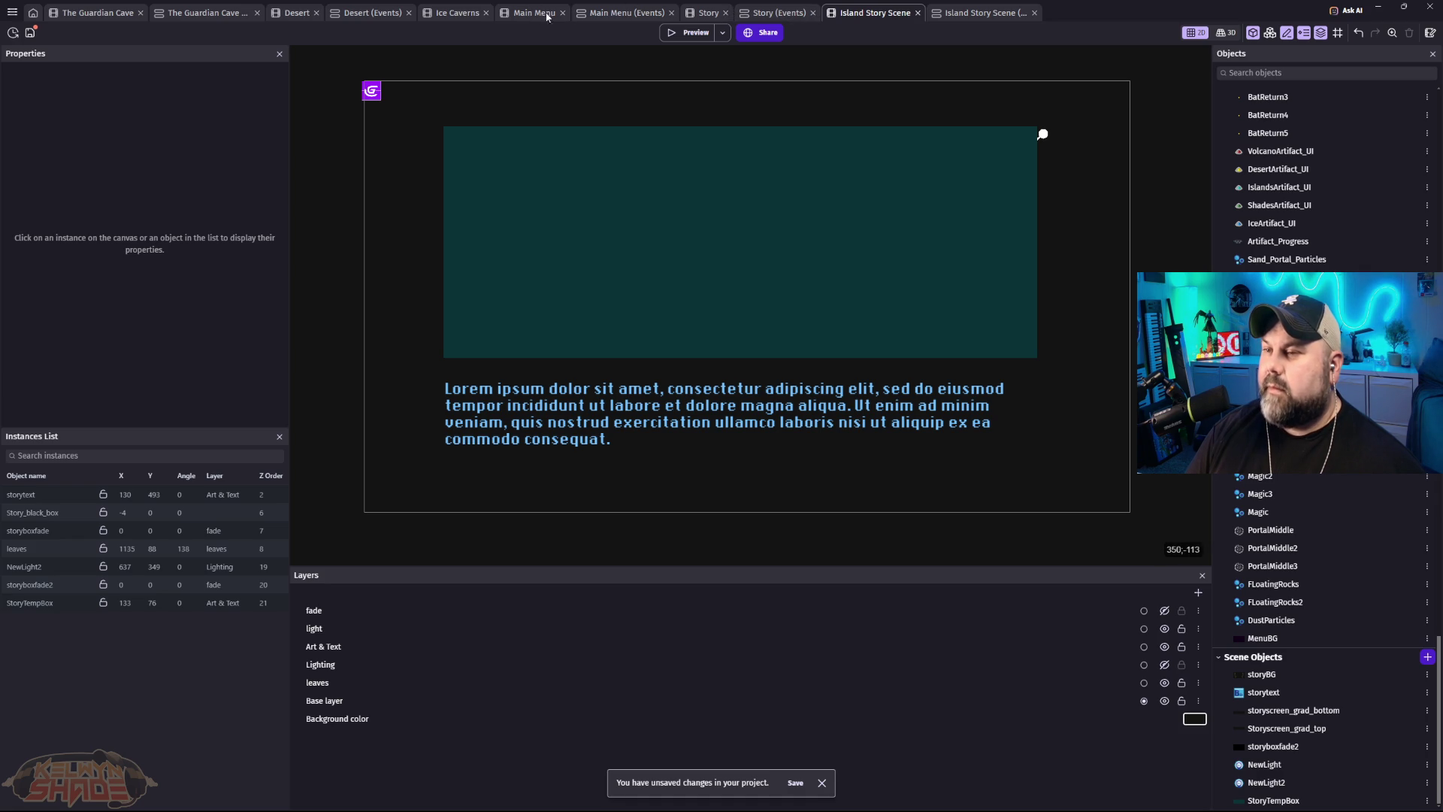
click(487, 14)
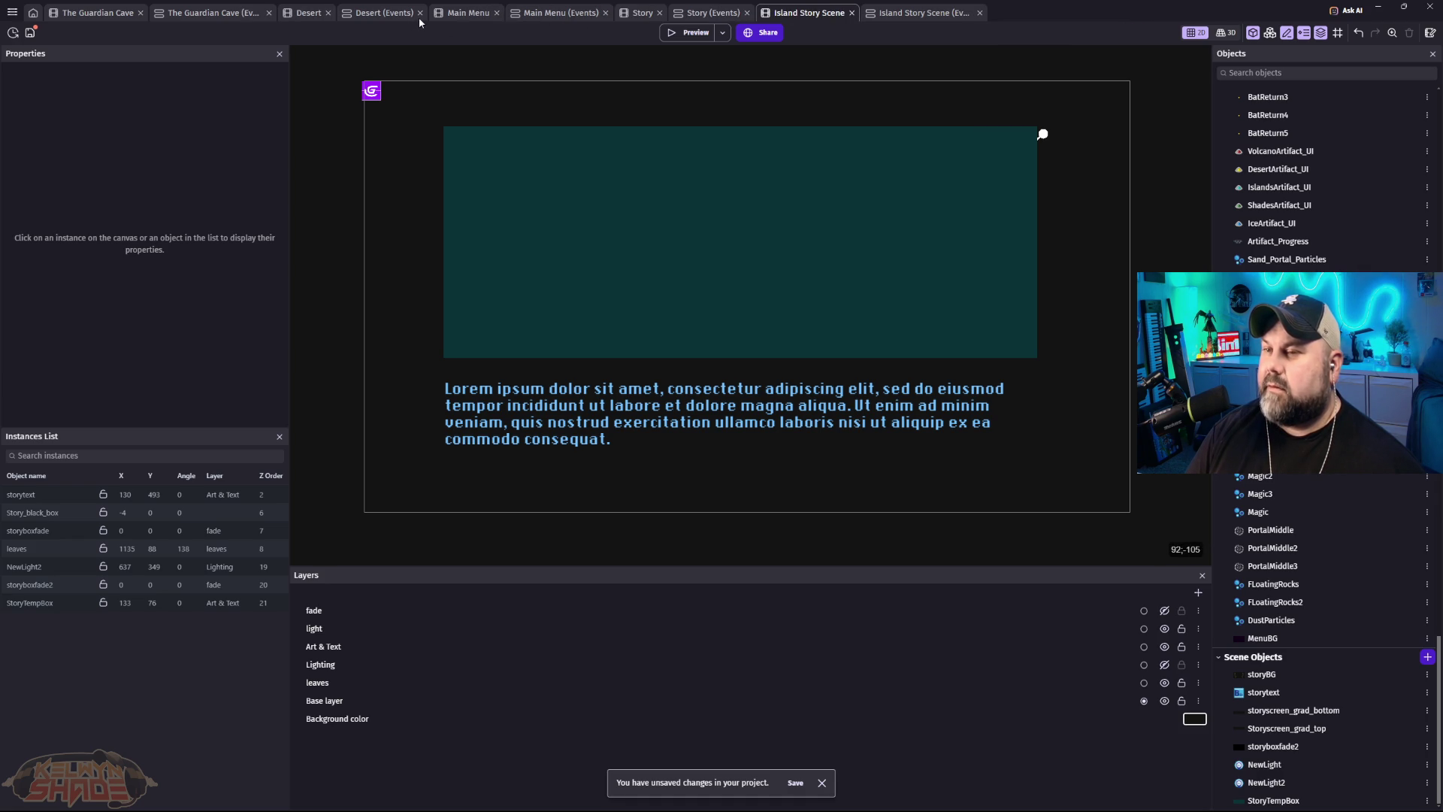
middle_click(346, 18)
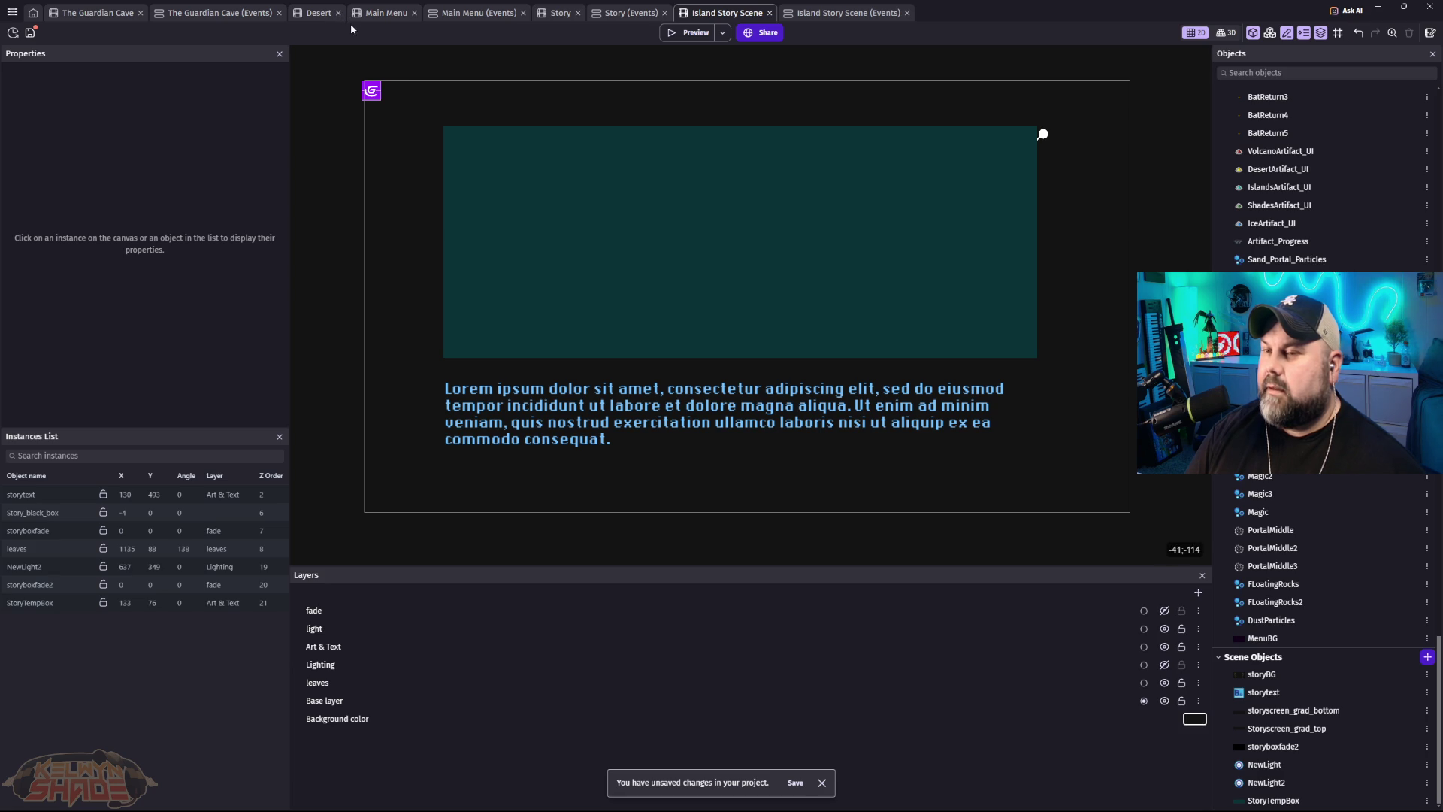
click(339, 13)
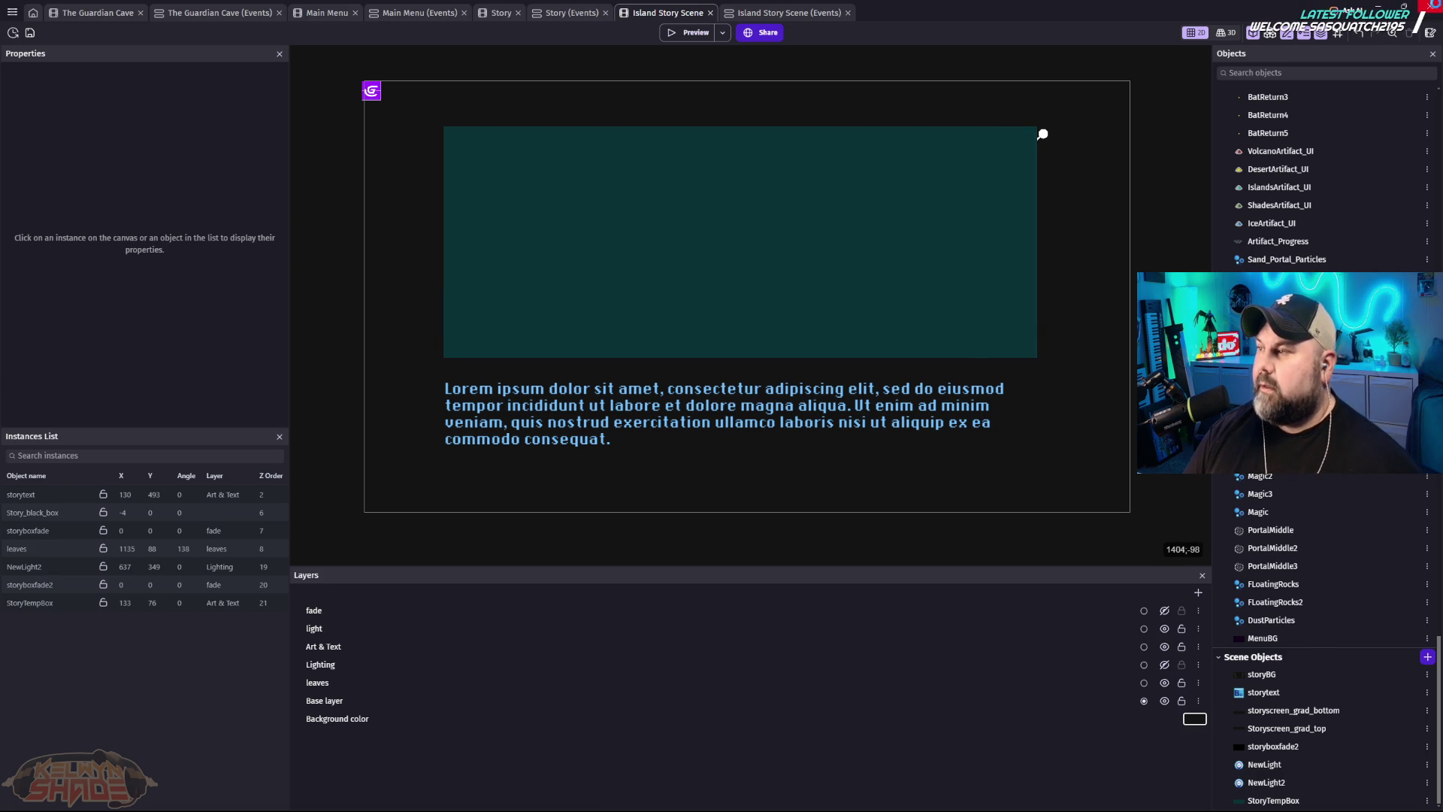
click(1430, 7)
Step: Confirm quitting the editor and relaunch GDevelop 5 from the Start menu search
click(746, 415)
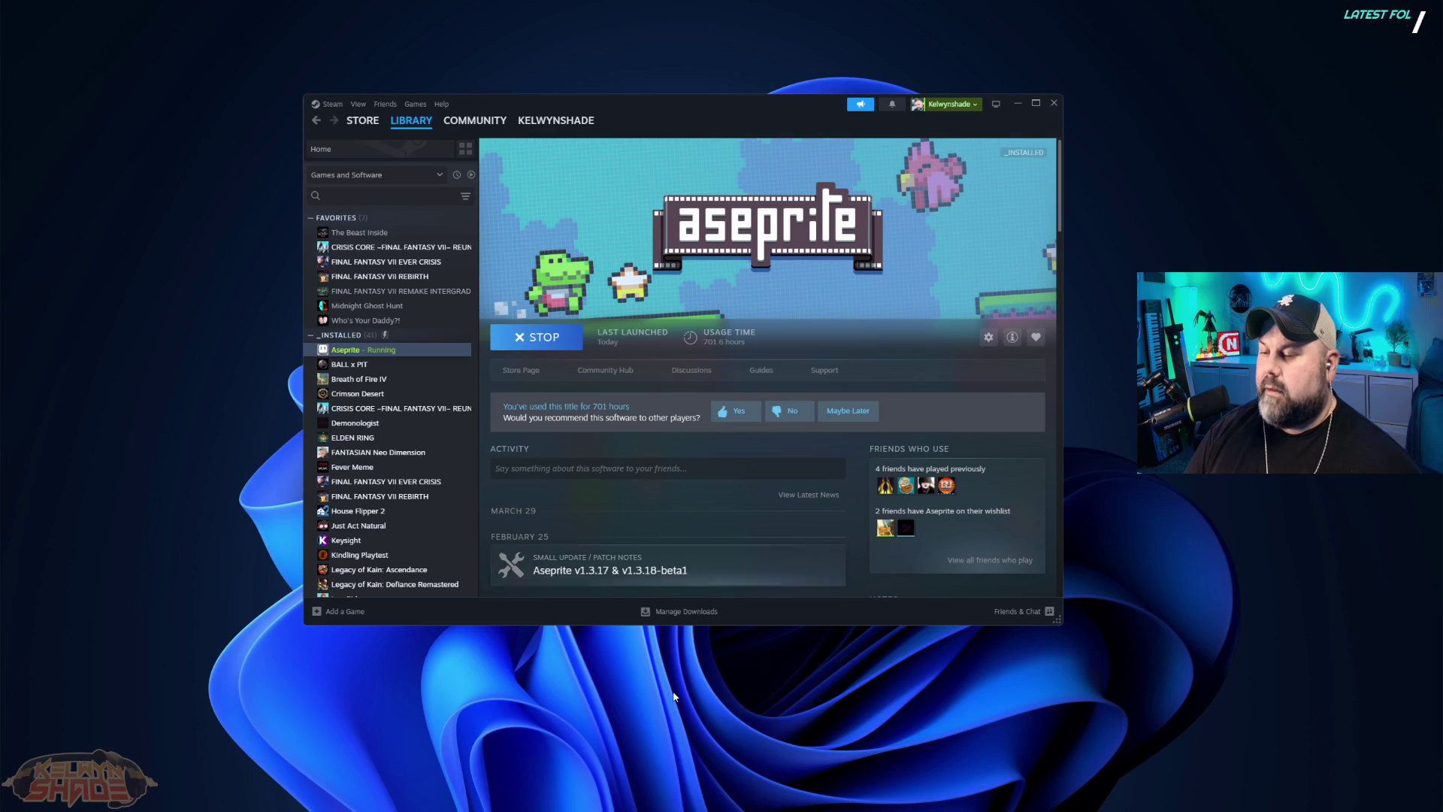
click(526, 806)
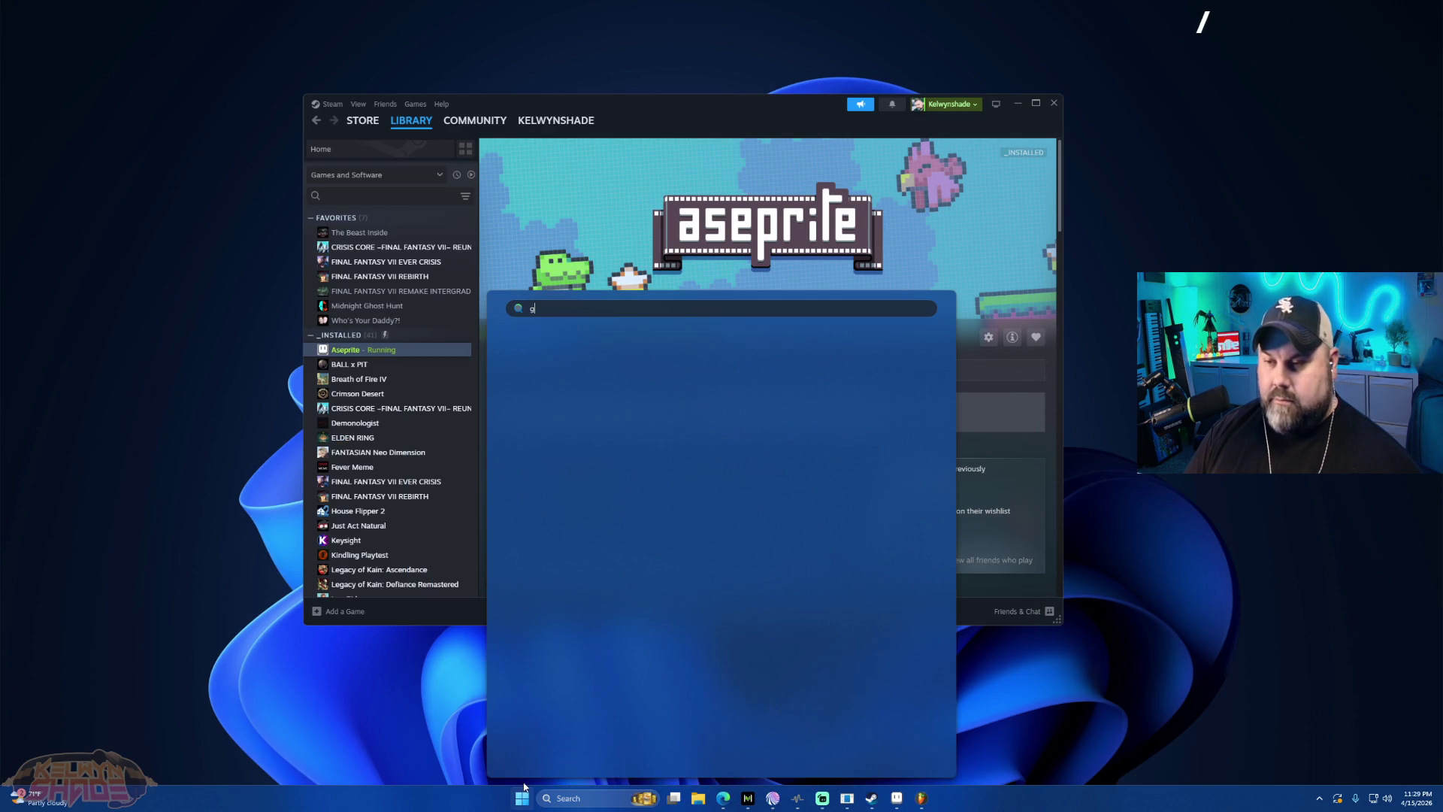
text(g)
click(544, 398)
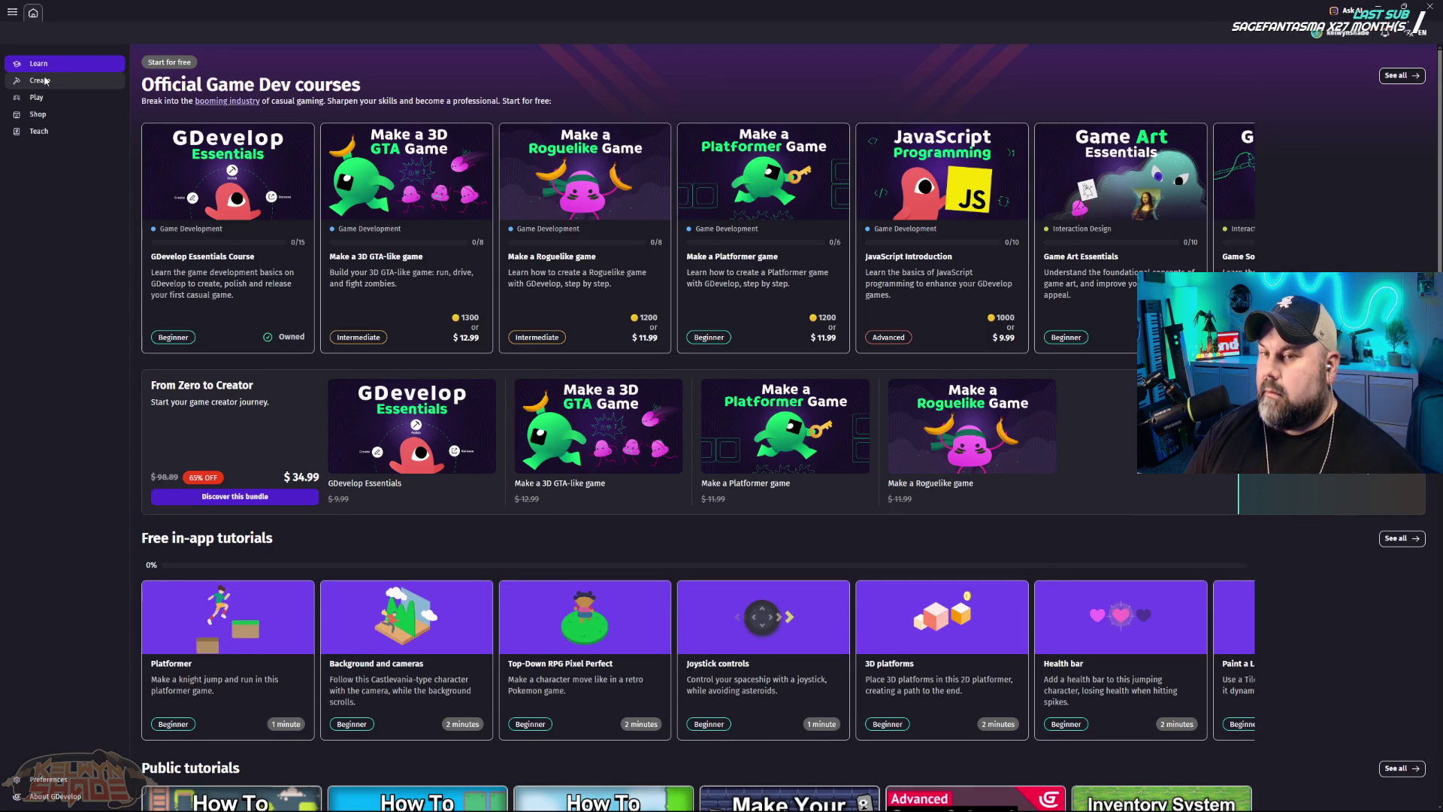
Step: Reopen The Guardian Shift - Beta 2.0 from the Games list and go to the Main Menu scene
click(51, 80)
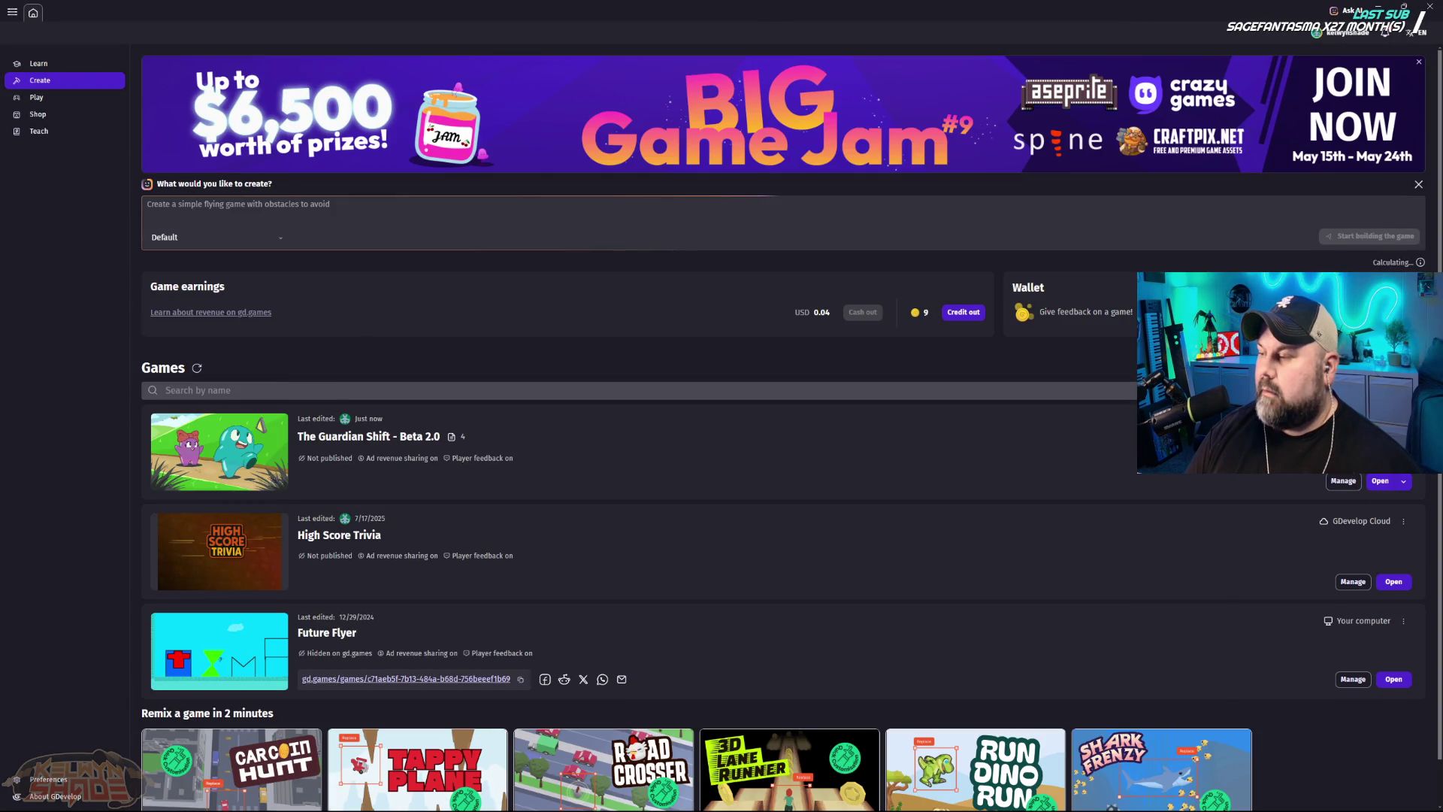
click(1380, 481)
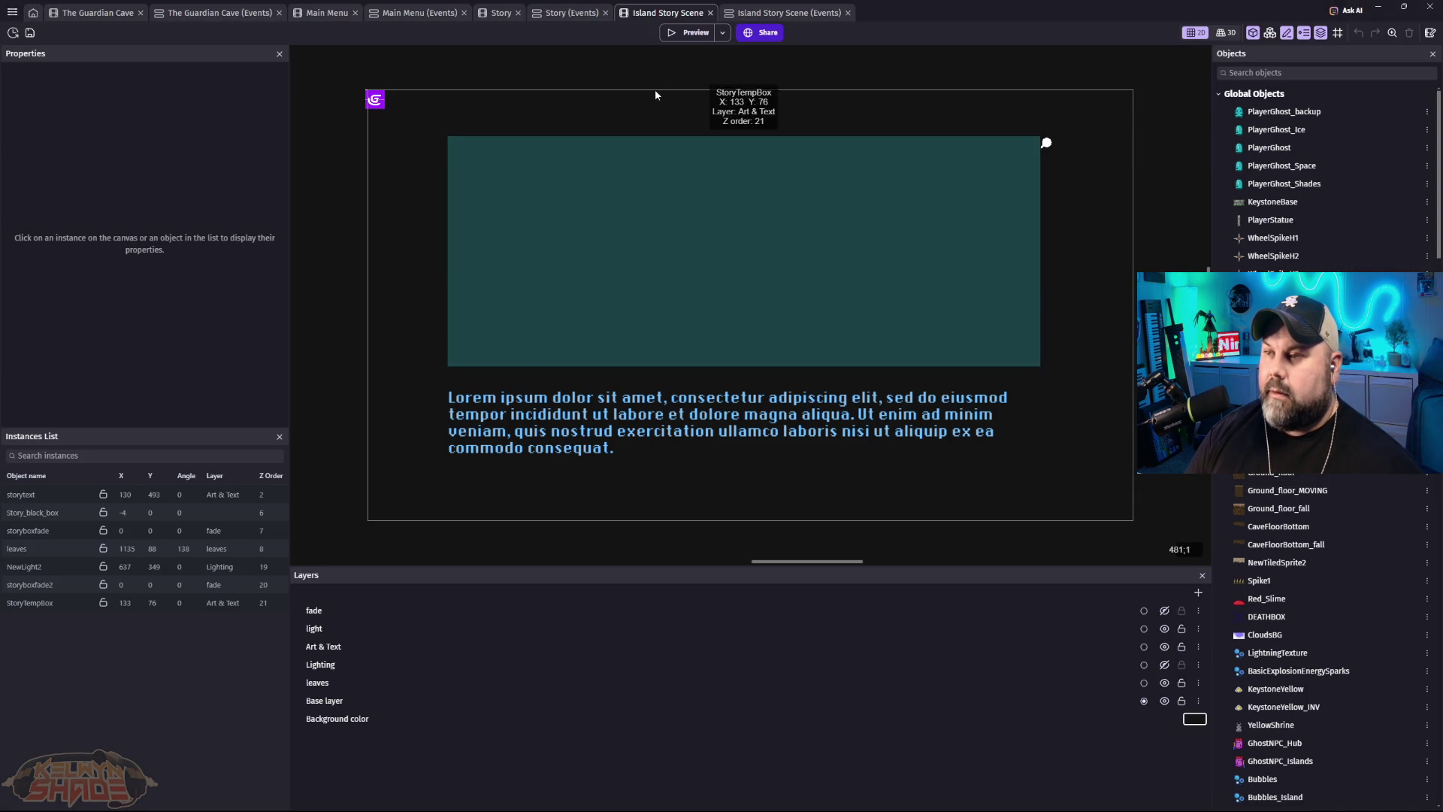
click(339, 16)
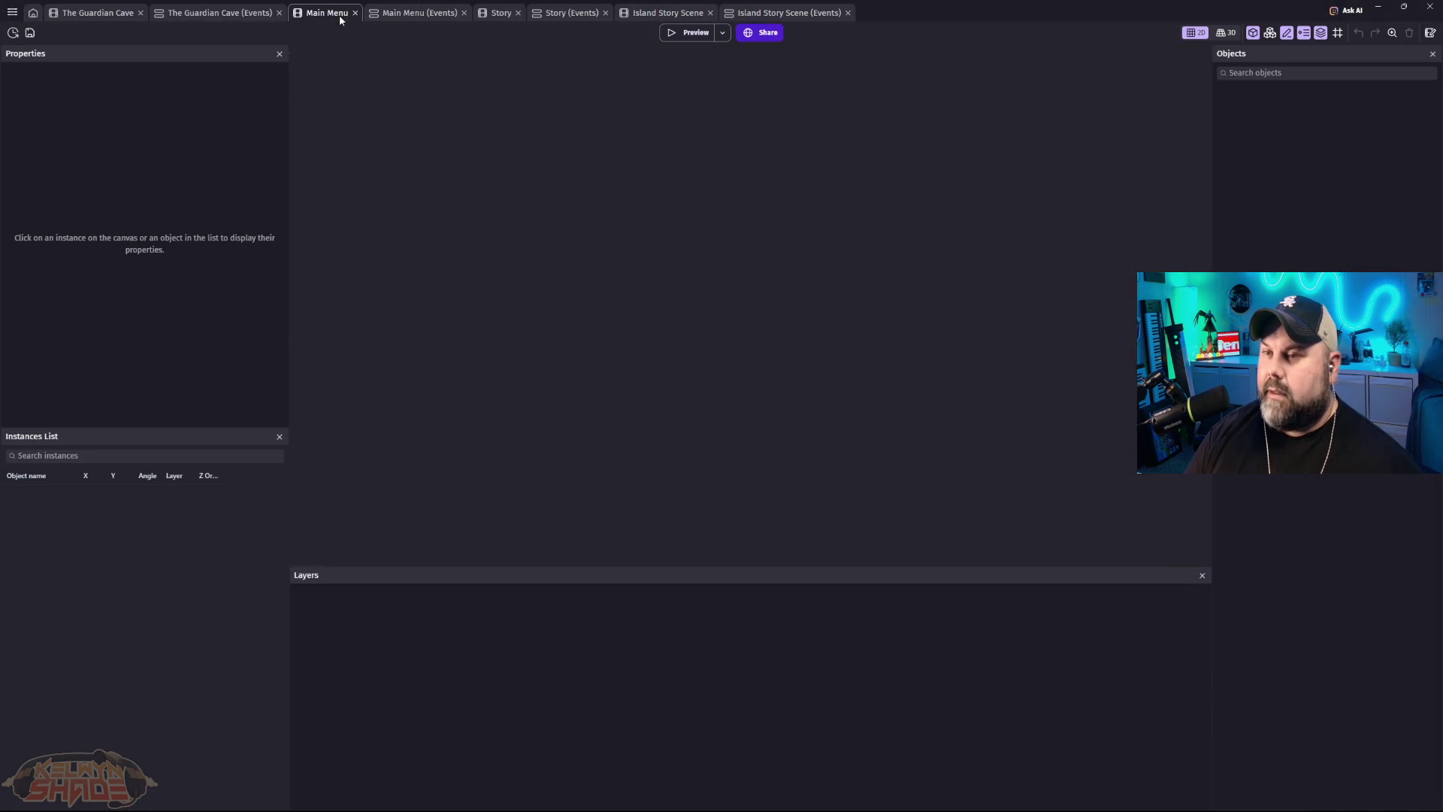
Step: Review the Island Story Scene events and select the storyboxfade2 opacity tween action
click(789, 13)
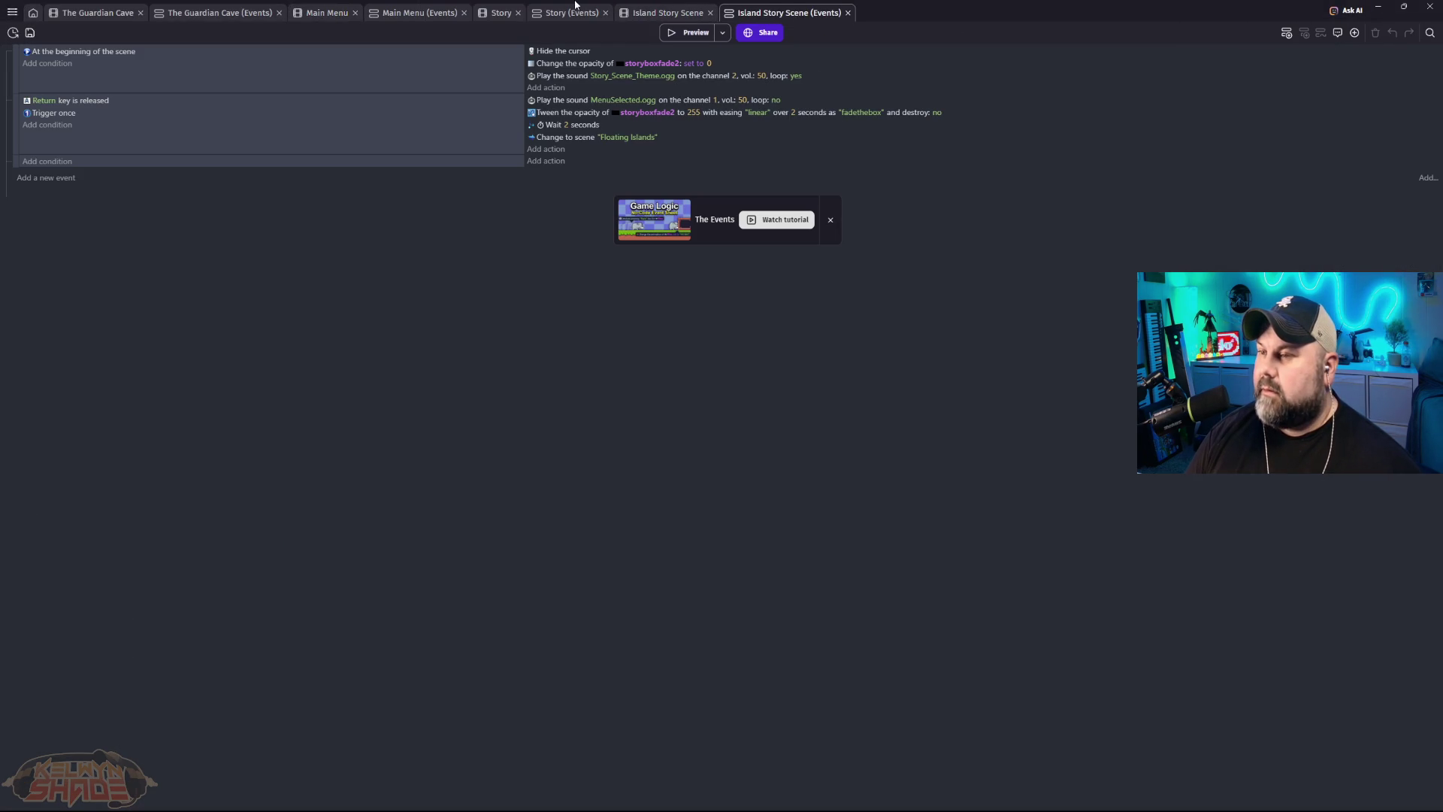
click(672, 14)
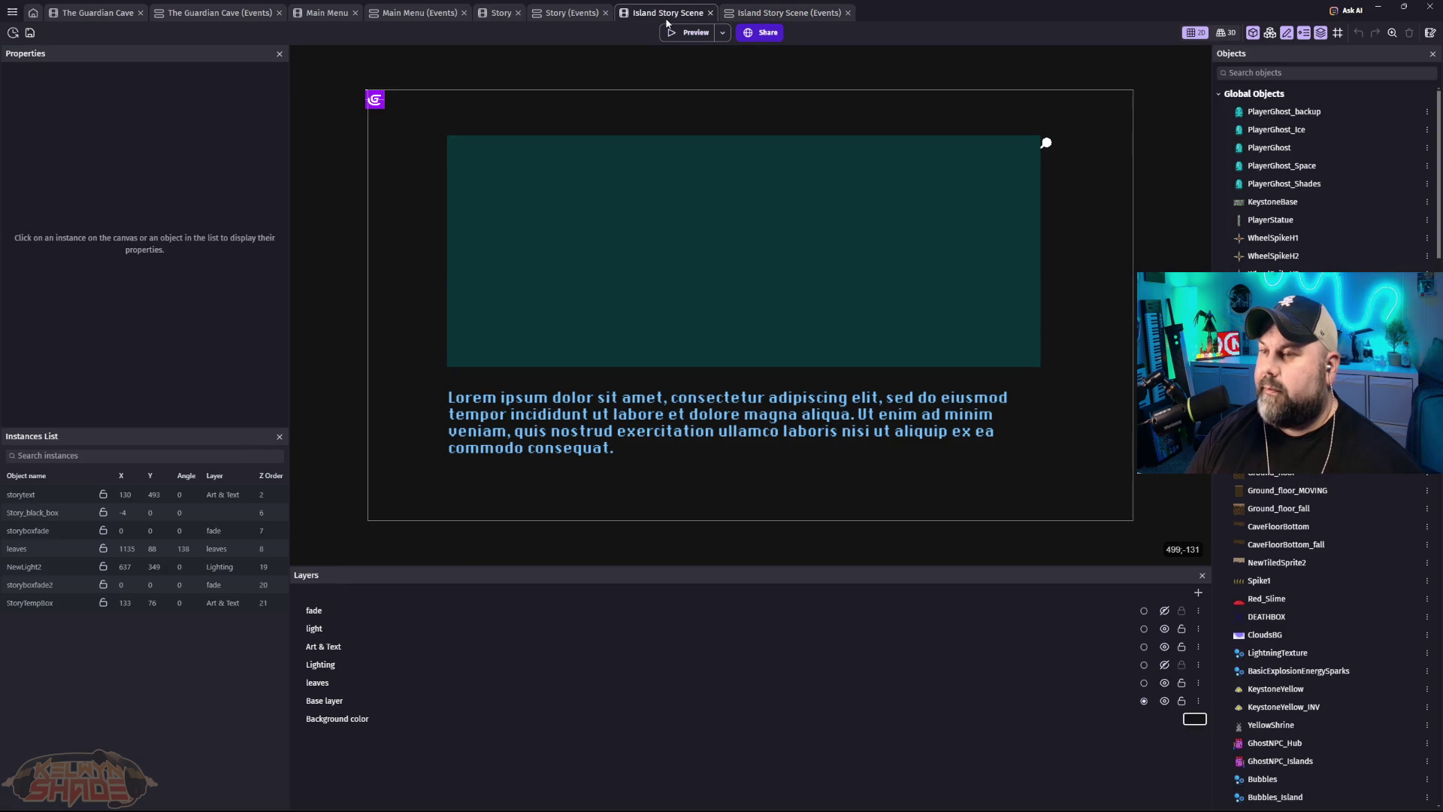
click(764, 18)
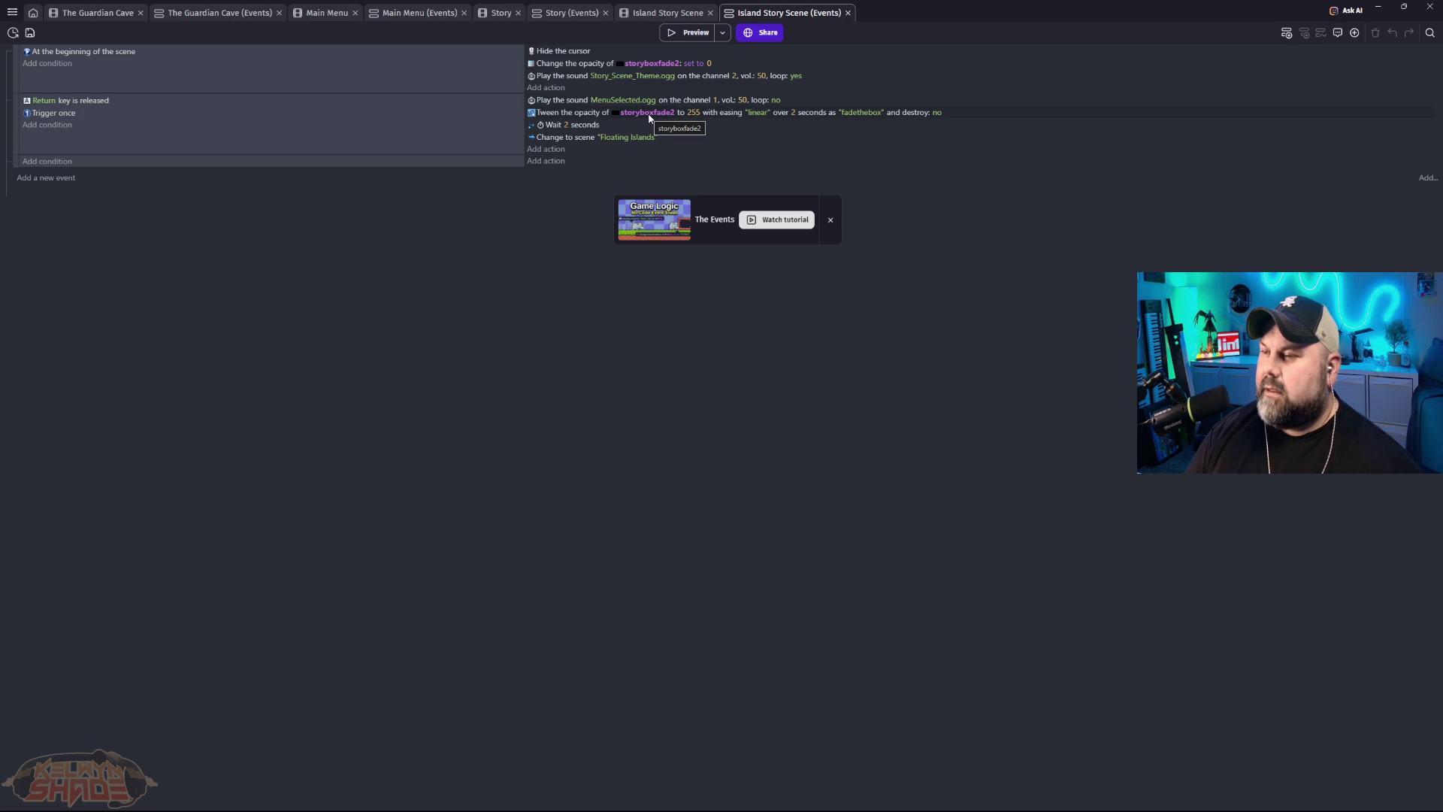
click(959, 120)
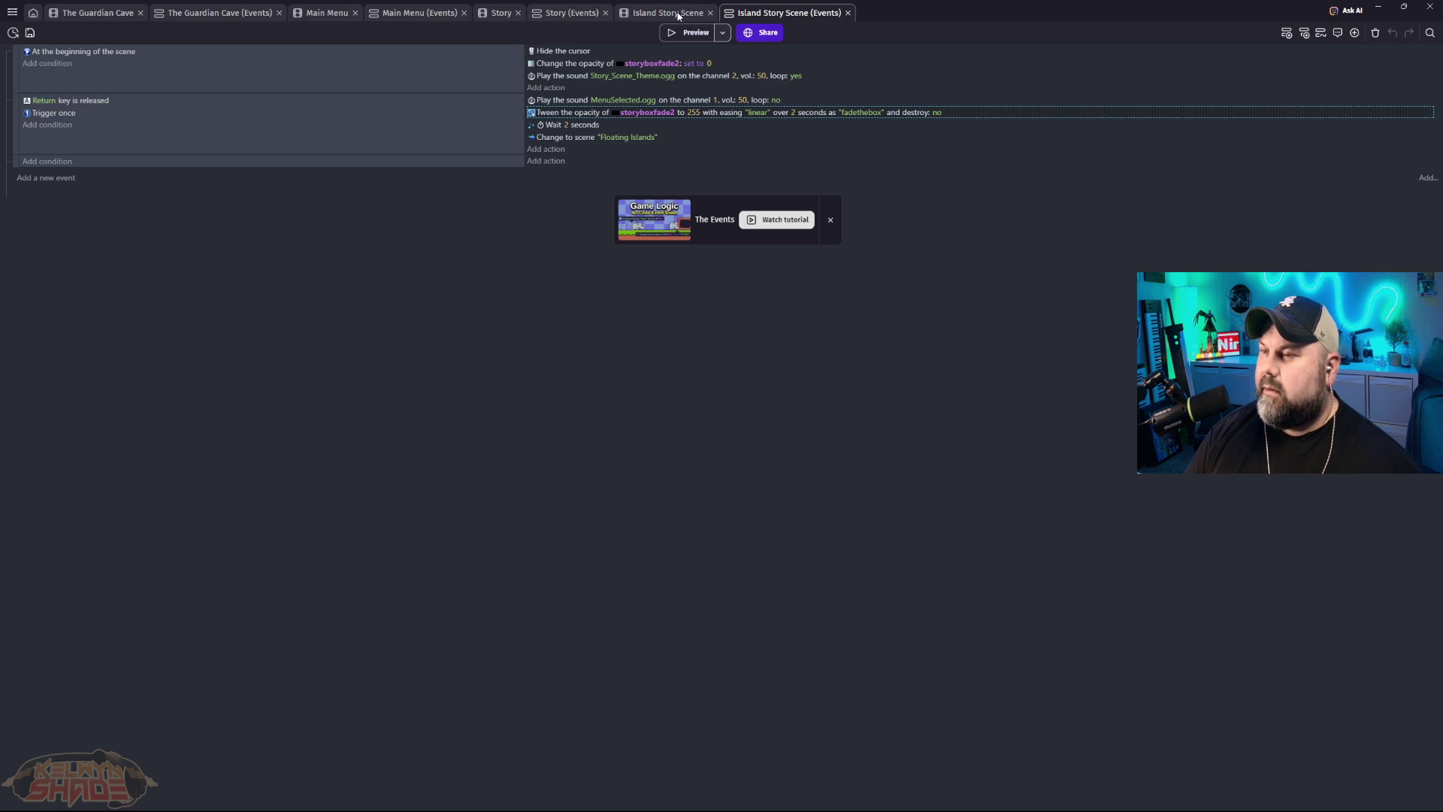
Step: Make the fade layer visible over the layout, then start editing the Wait action's seconds
click(677, 15)
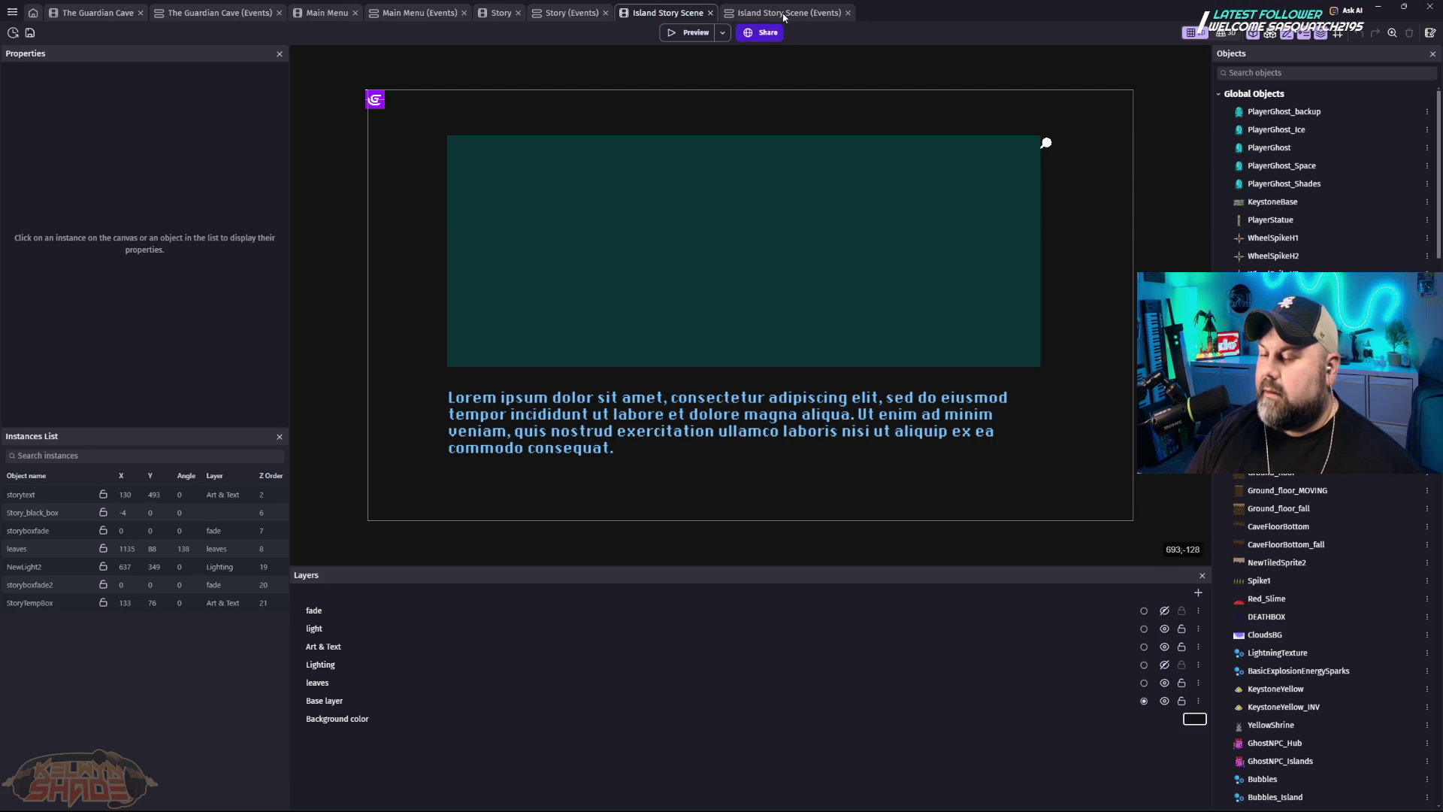
click(1164, 611)
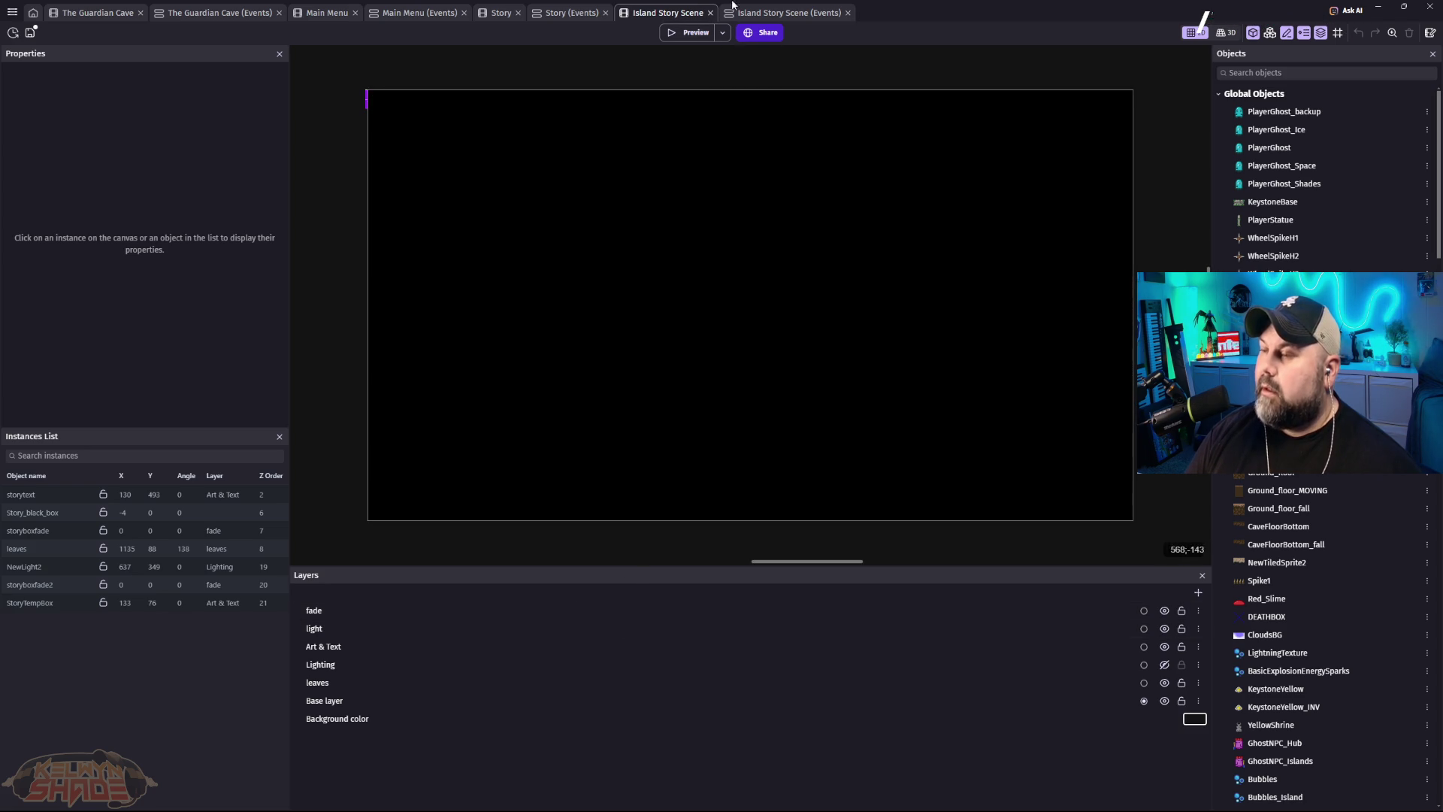
click(781, 13)
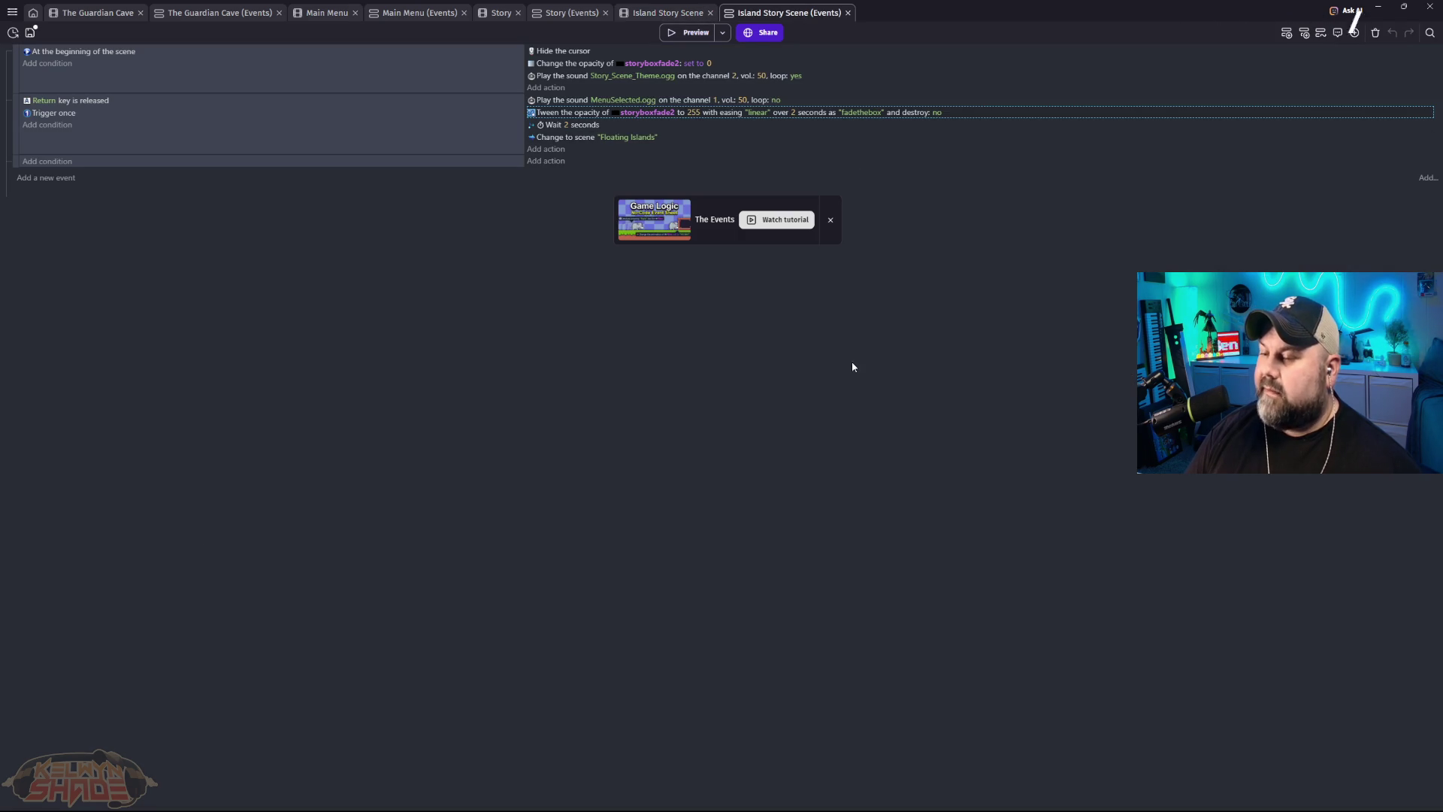
click(566, 131)
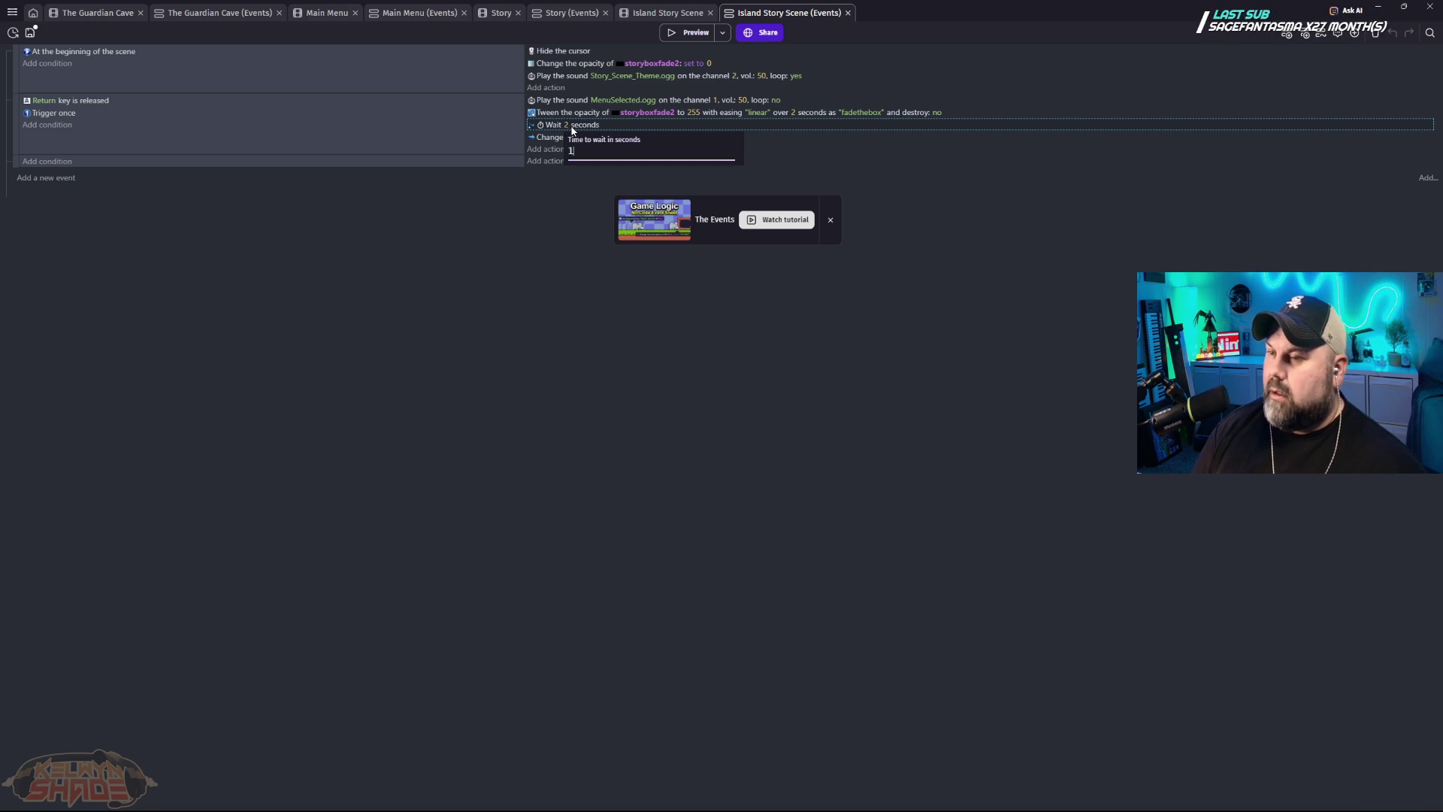
Step: Set the Wait to 1 second and the storyboxfade2 tween duration to 1 second
key(Return)
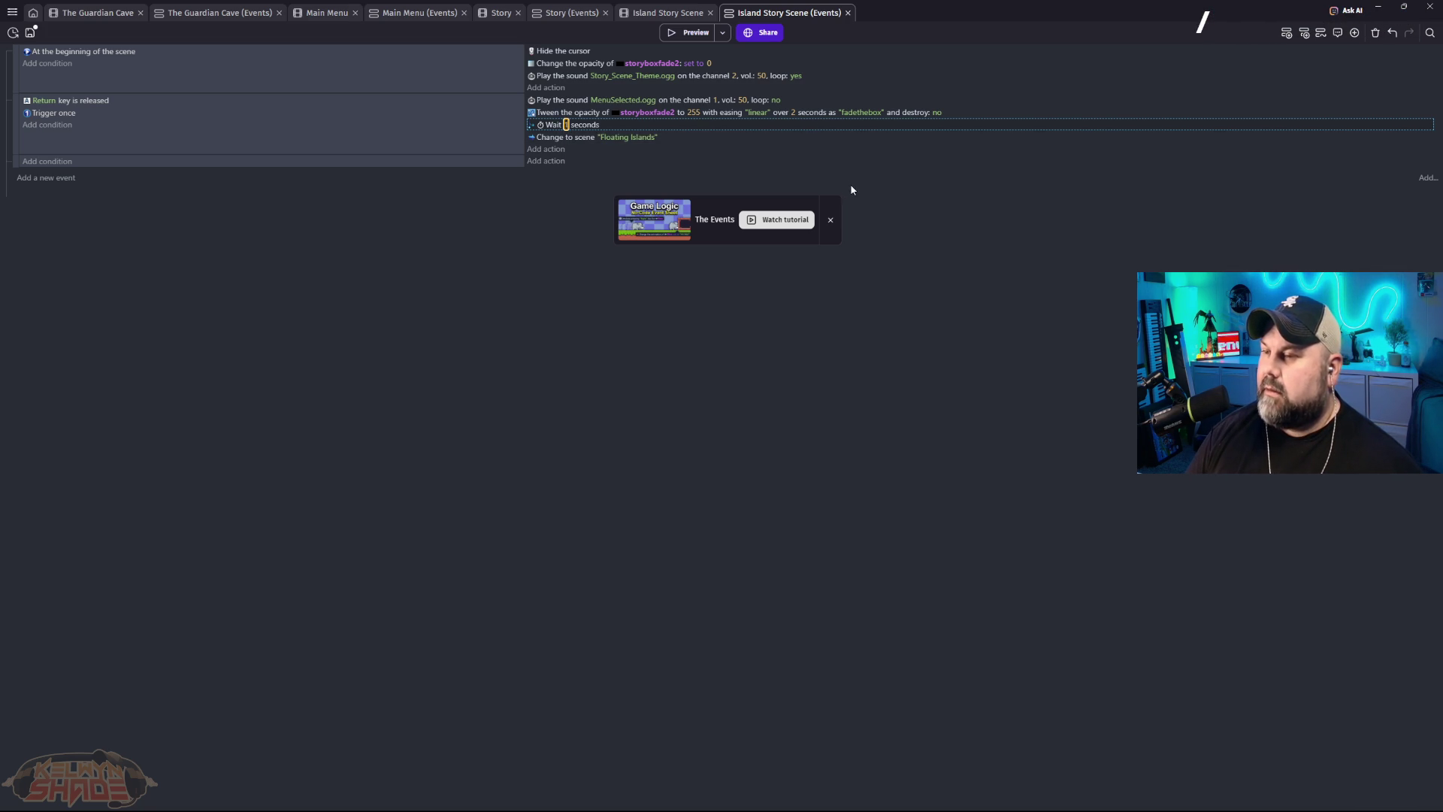
click(794, 113)
text(1)
key(Return)
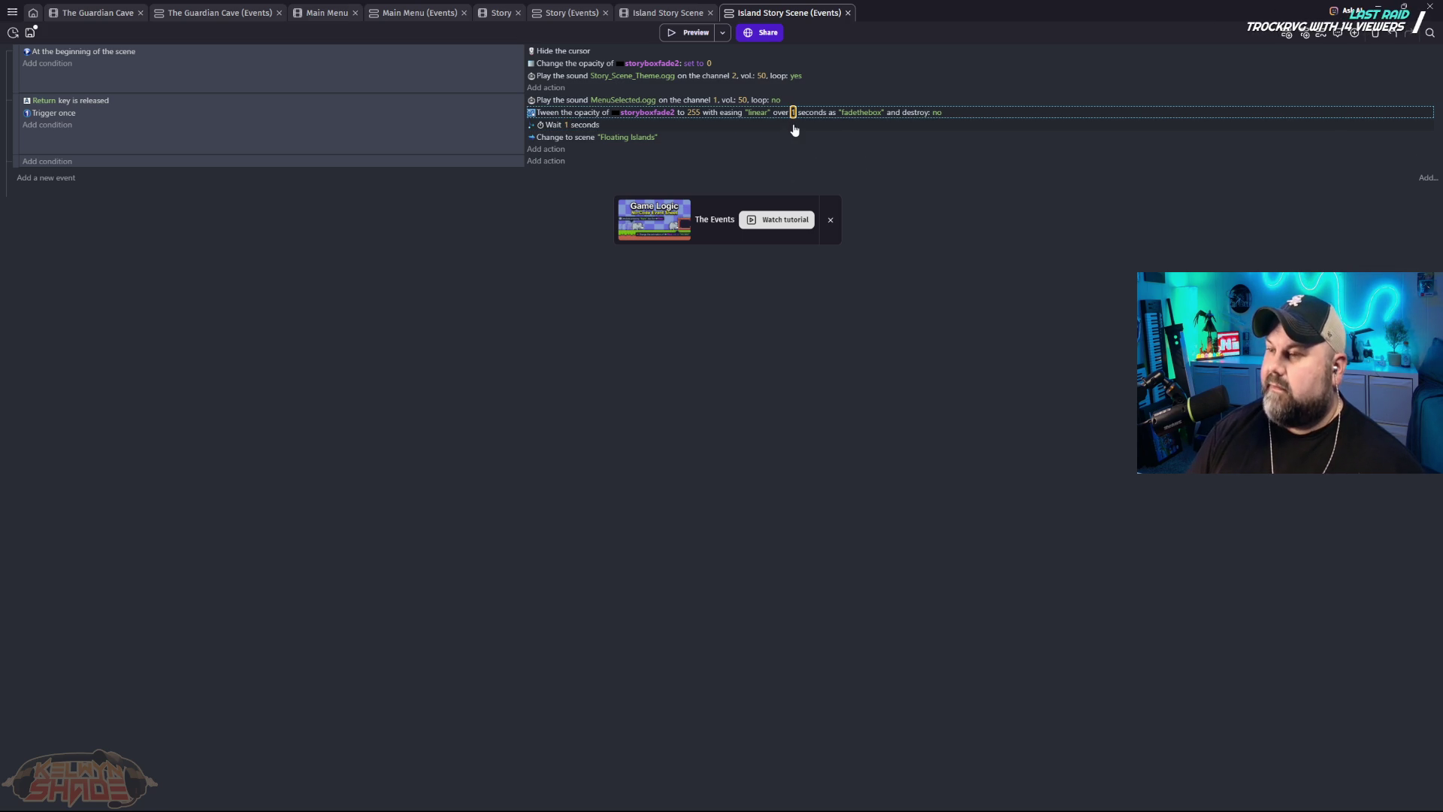
Step: Preview the game to test the shortened transition, then close the preview
click(693, 34)
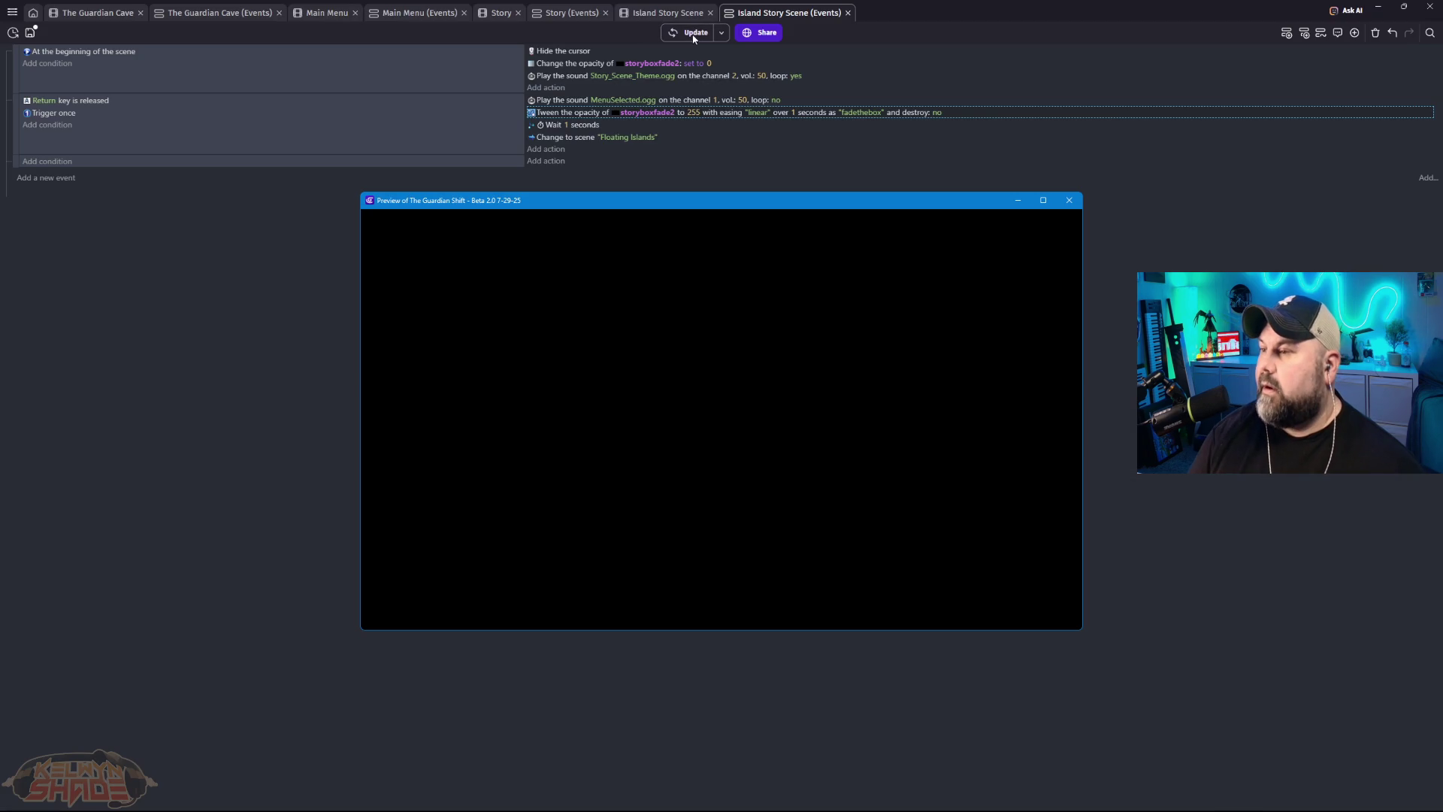
click(1069, 200)
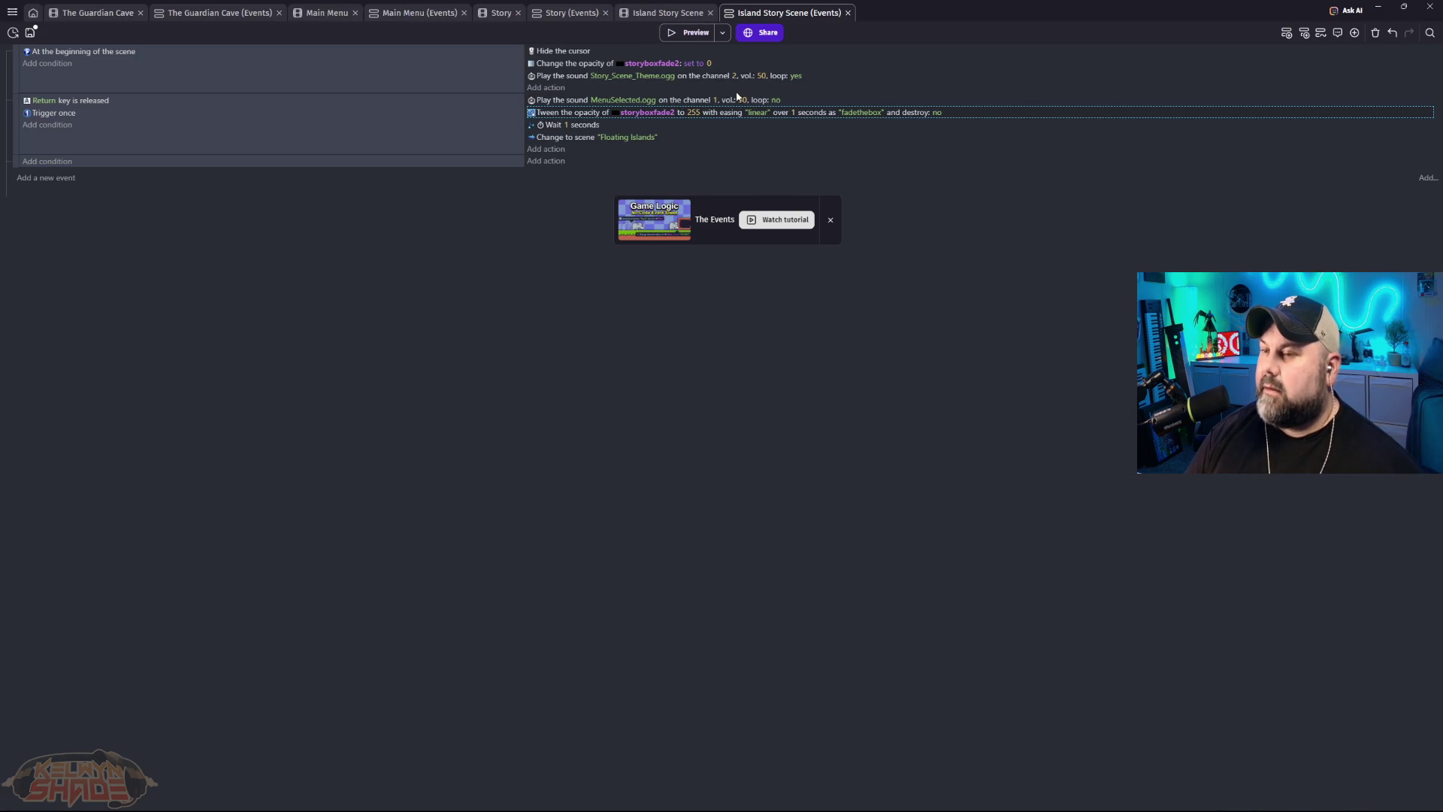
click(554, 88)
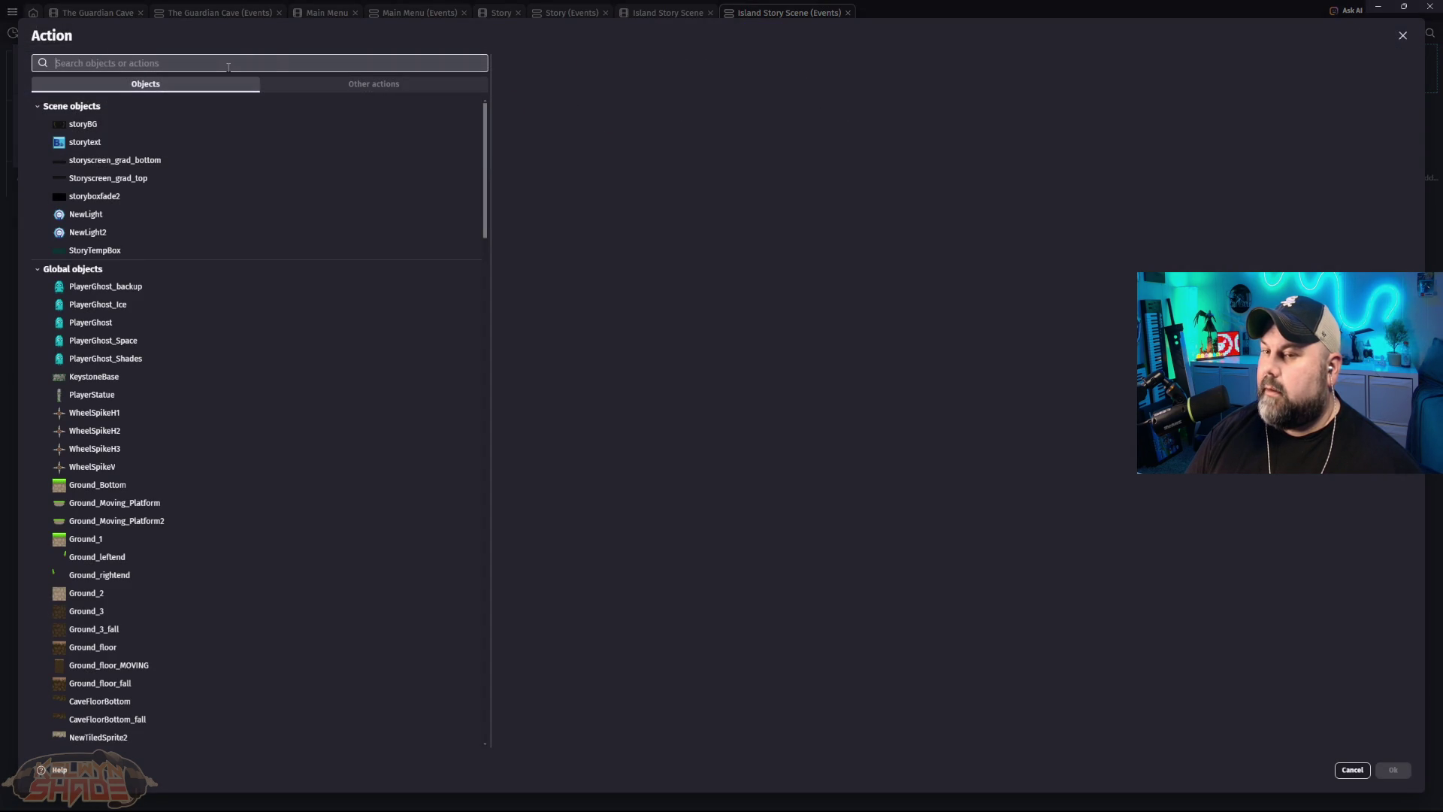
Step: Paste the copied storyboxfade2 opacity tween into the at-beginning-of-the-scene event
click(1402, 36)
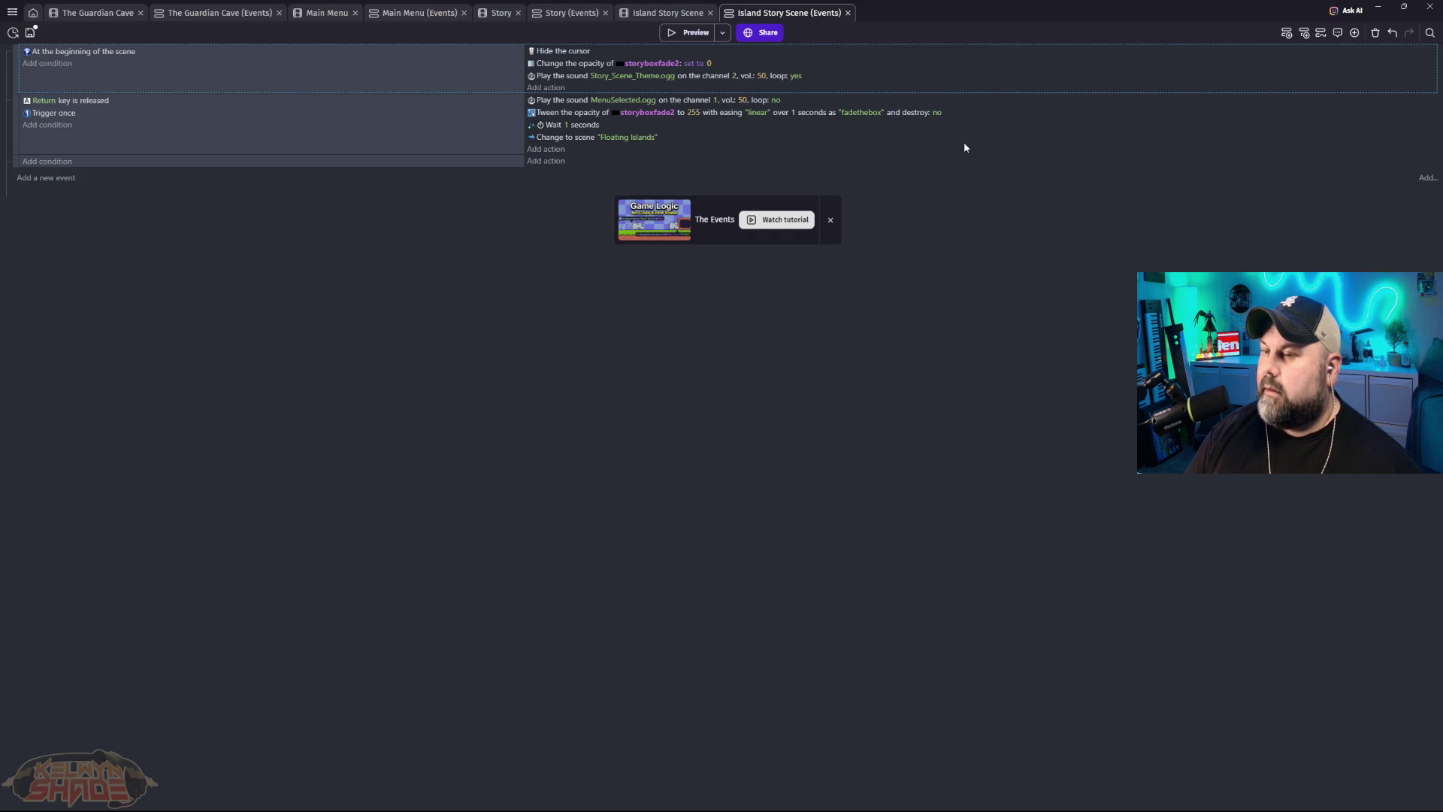
click(980, 116)
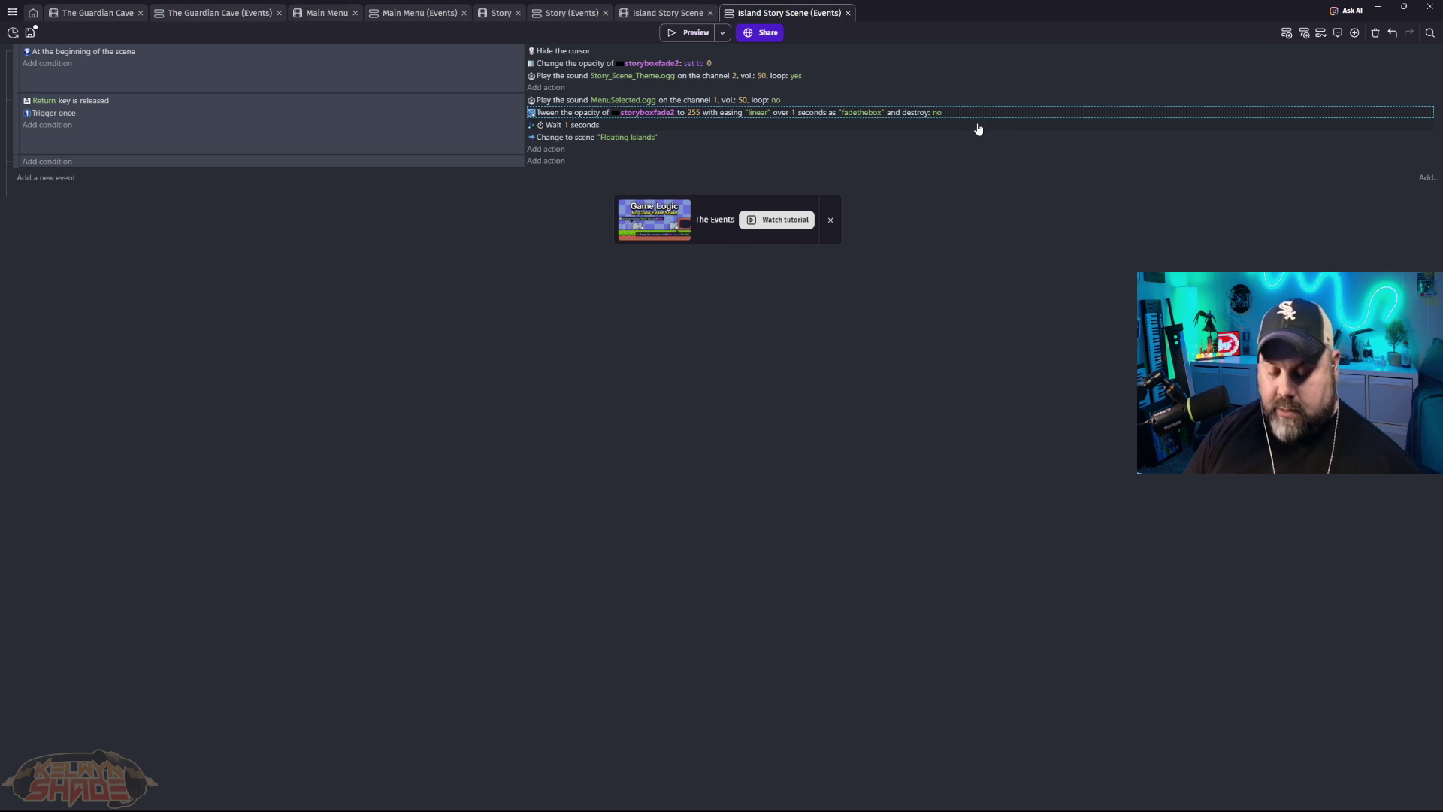
click(559, 89)
click(717, 336)
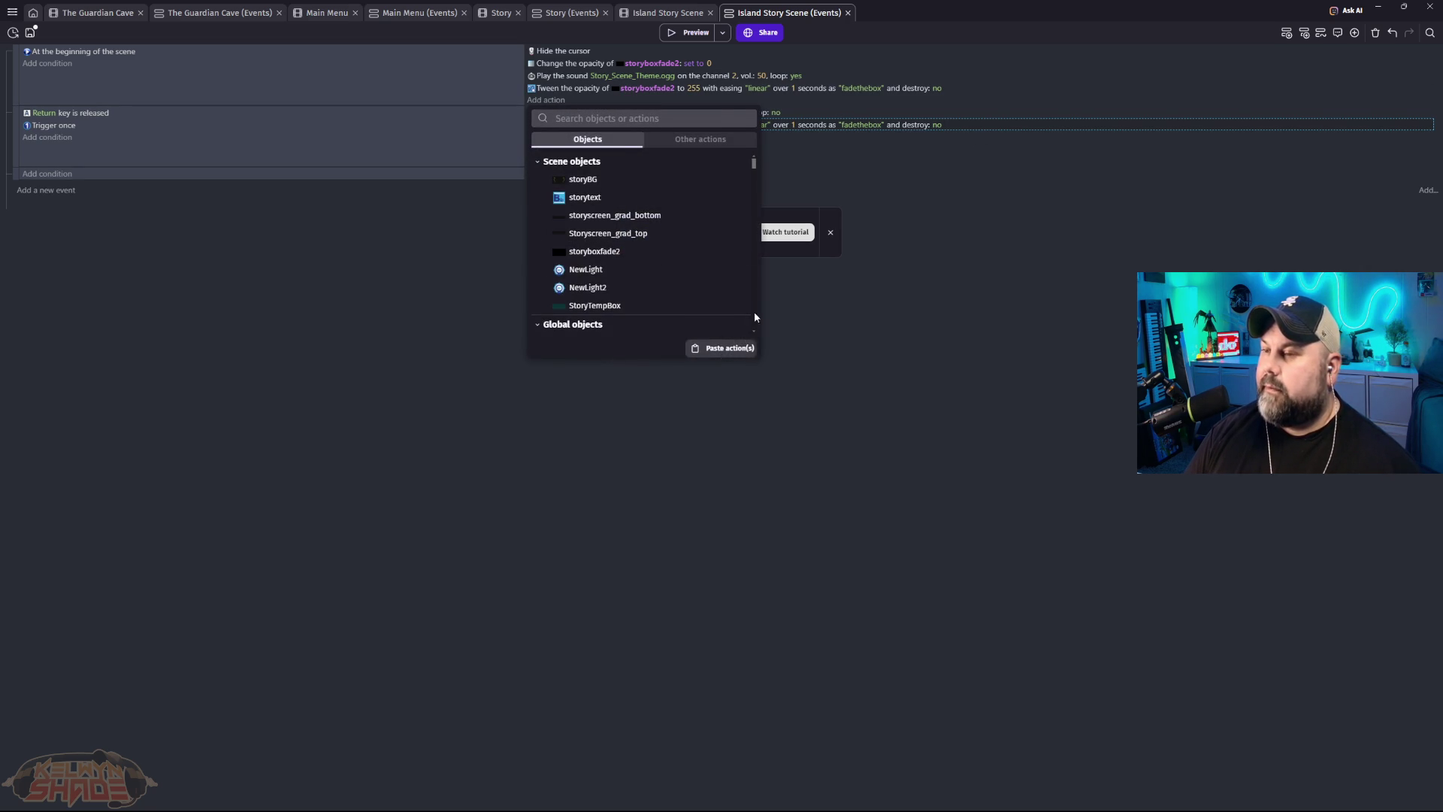
click(702, 96)
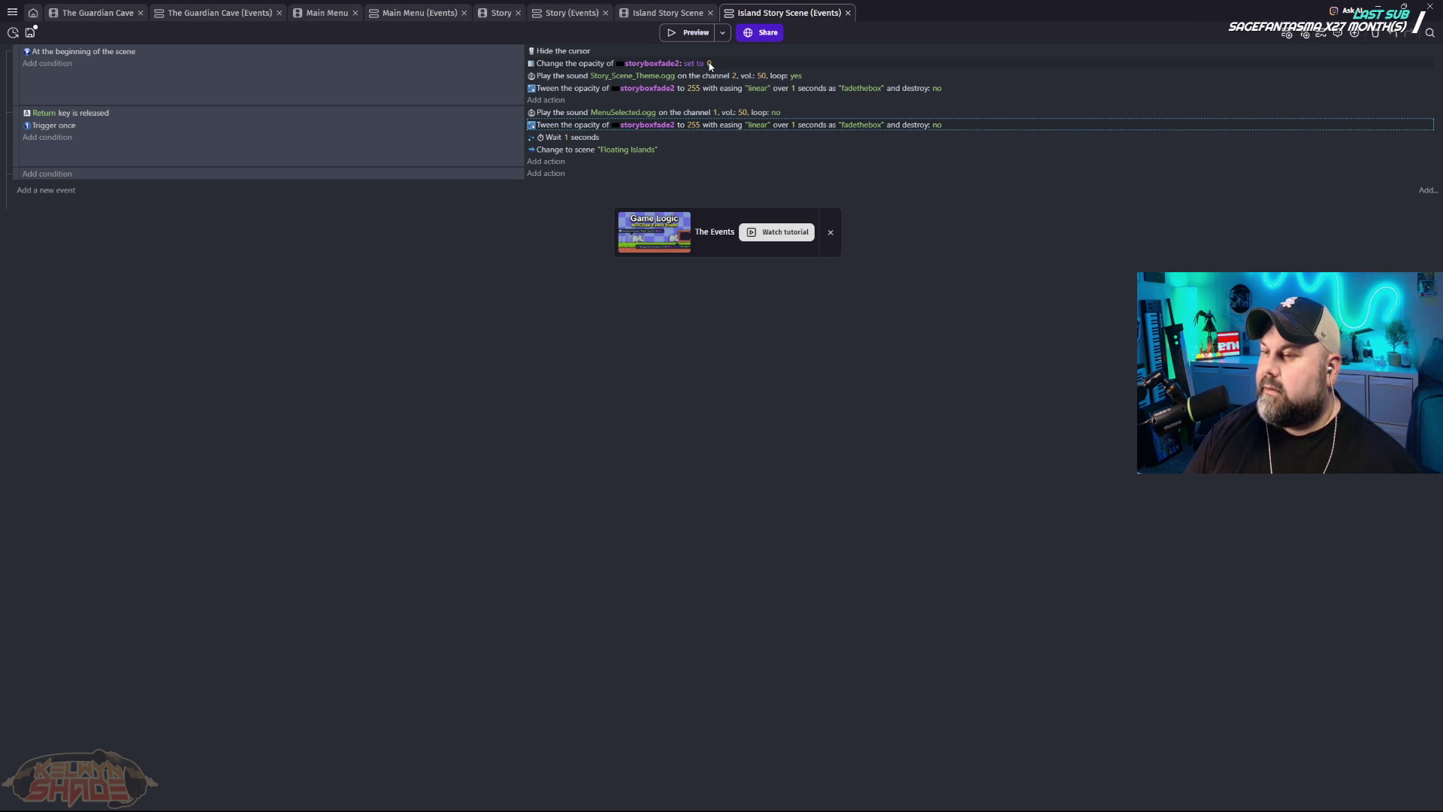
click(659, 15)
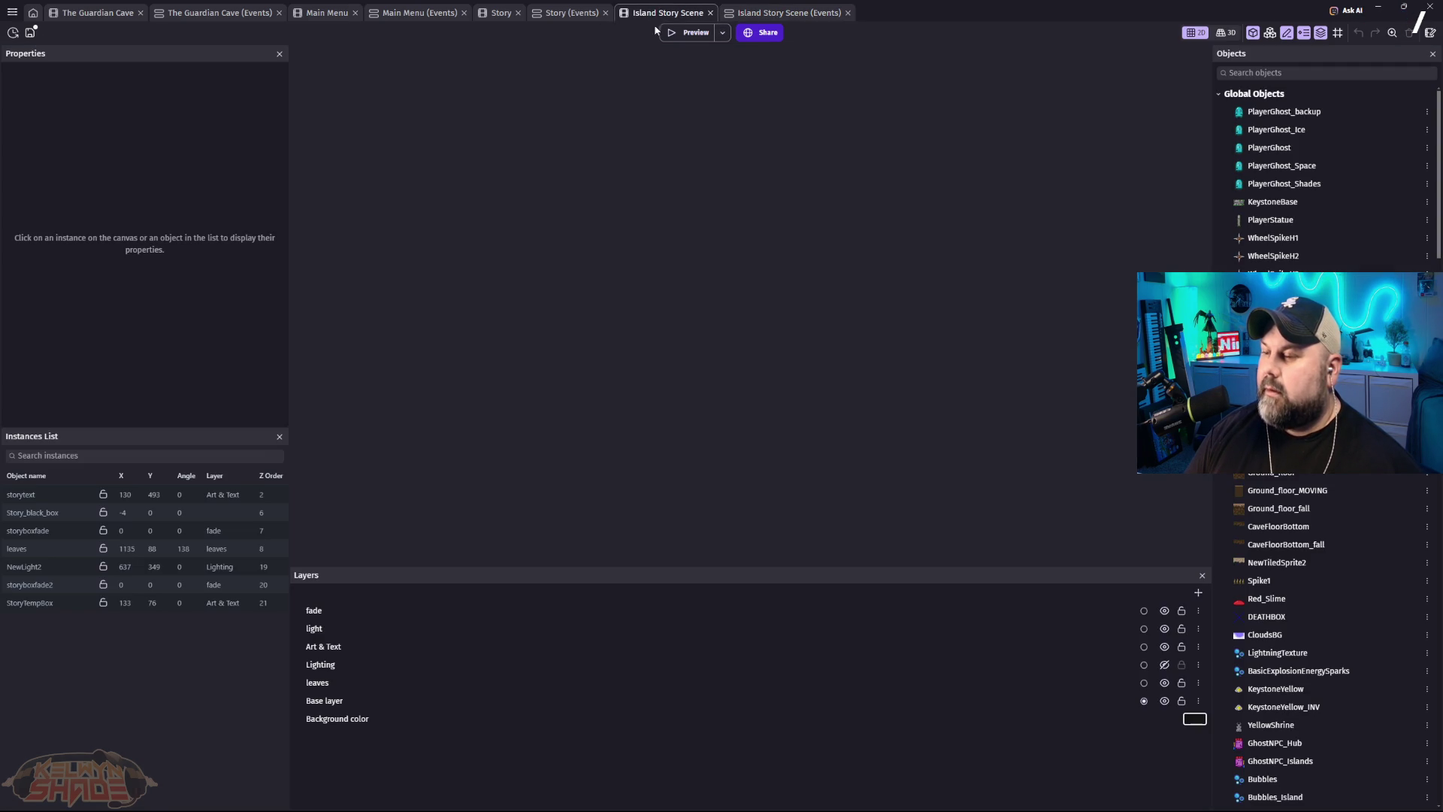
Step: Select the storyboxfade2 overlay instance on the canvas, then go back to the scene events
click(723, 373)
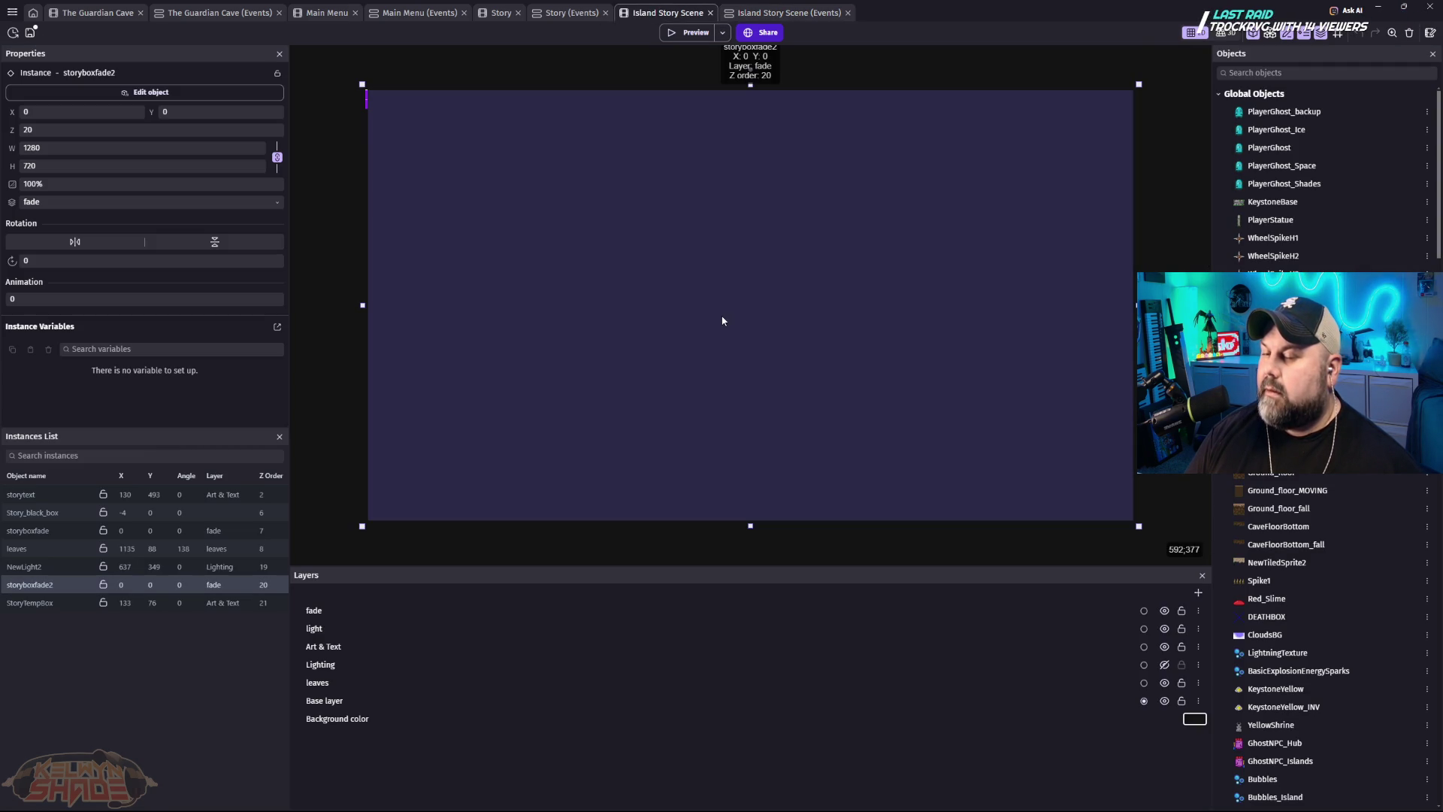
click(778, 12)
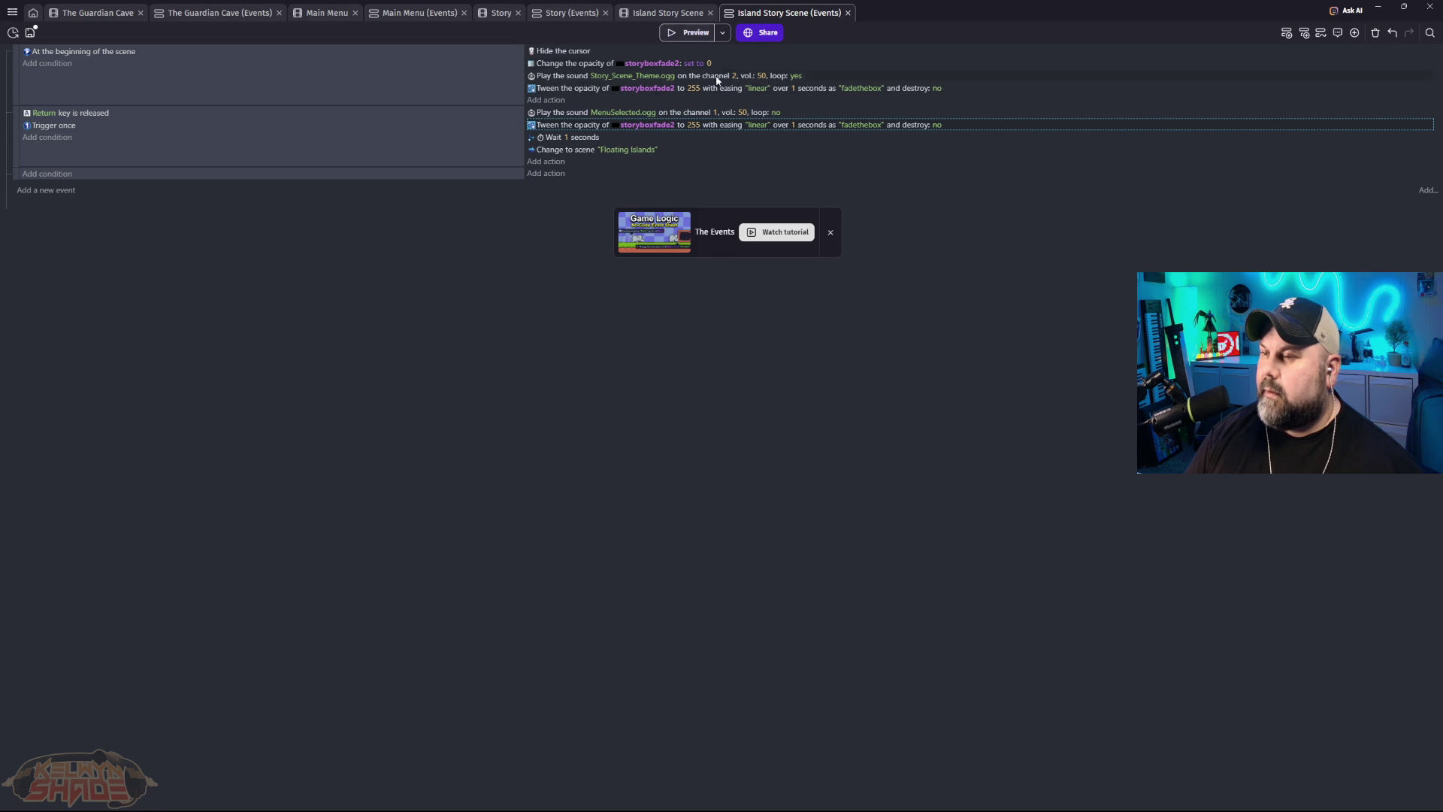
Step: Delete the opacity tween from the scene-start event and preview the game again
click(966, 96)
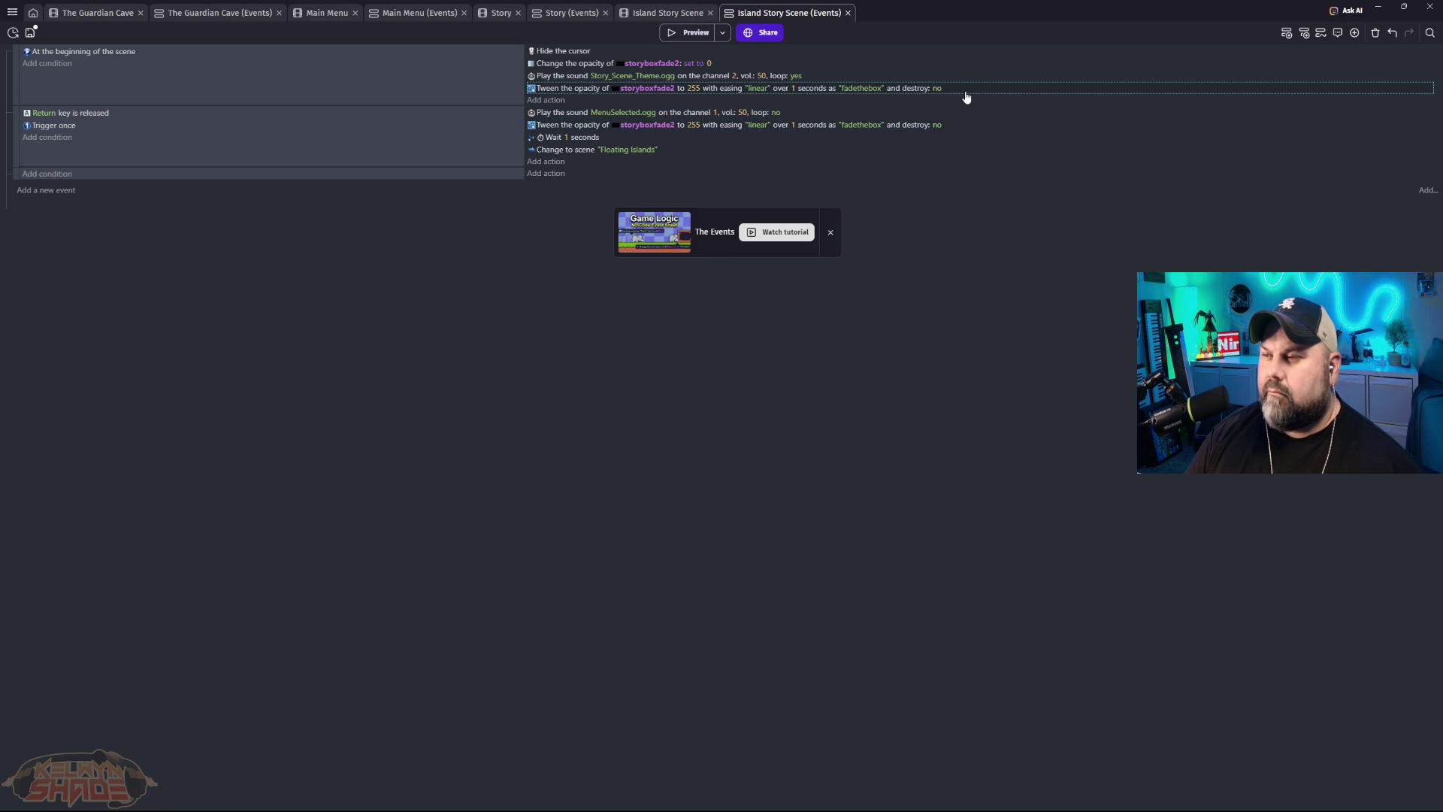
key(Delete)
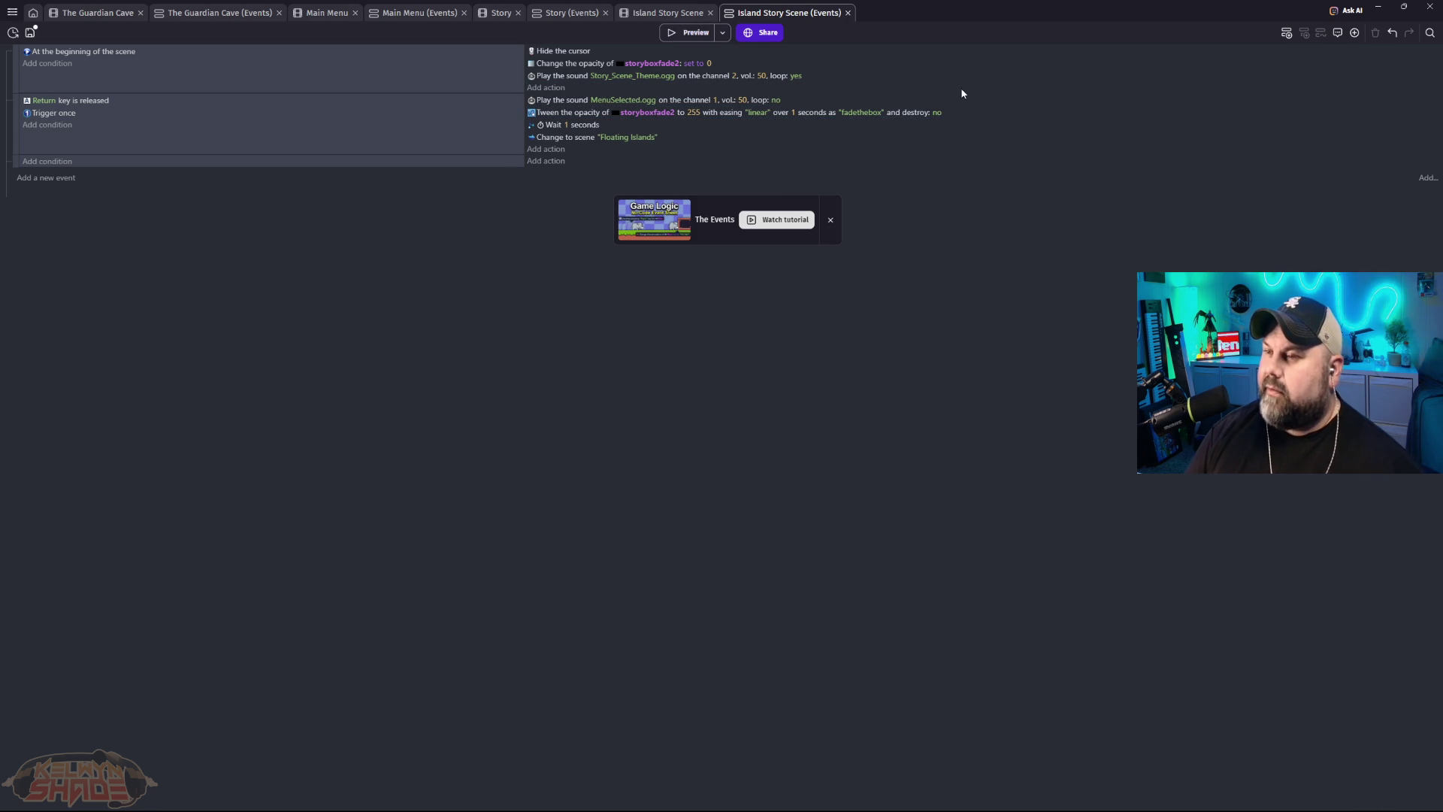
click(683, 32)
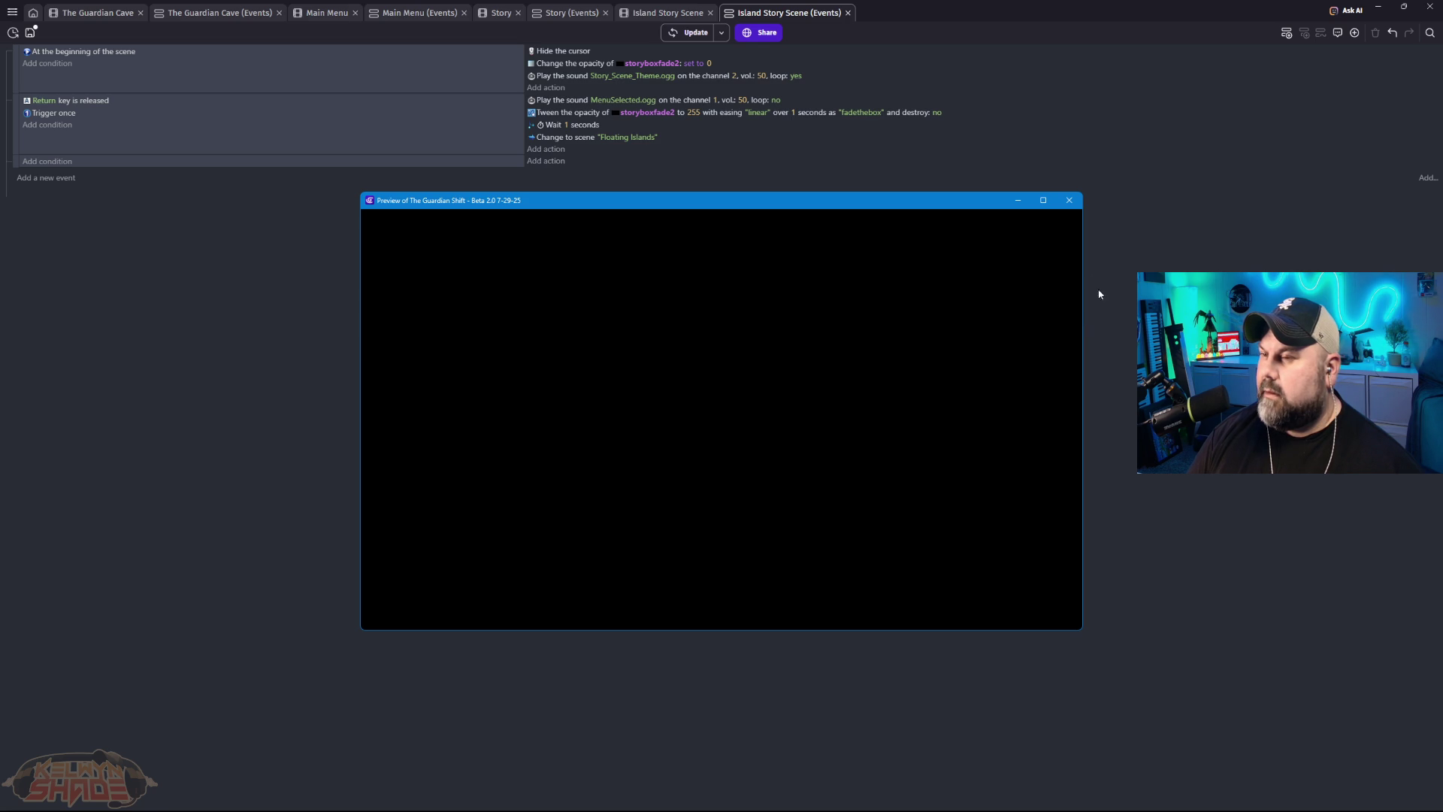
click(1073, 206)
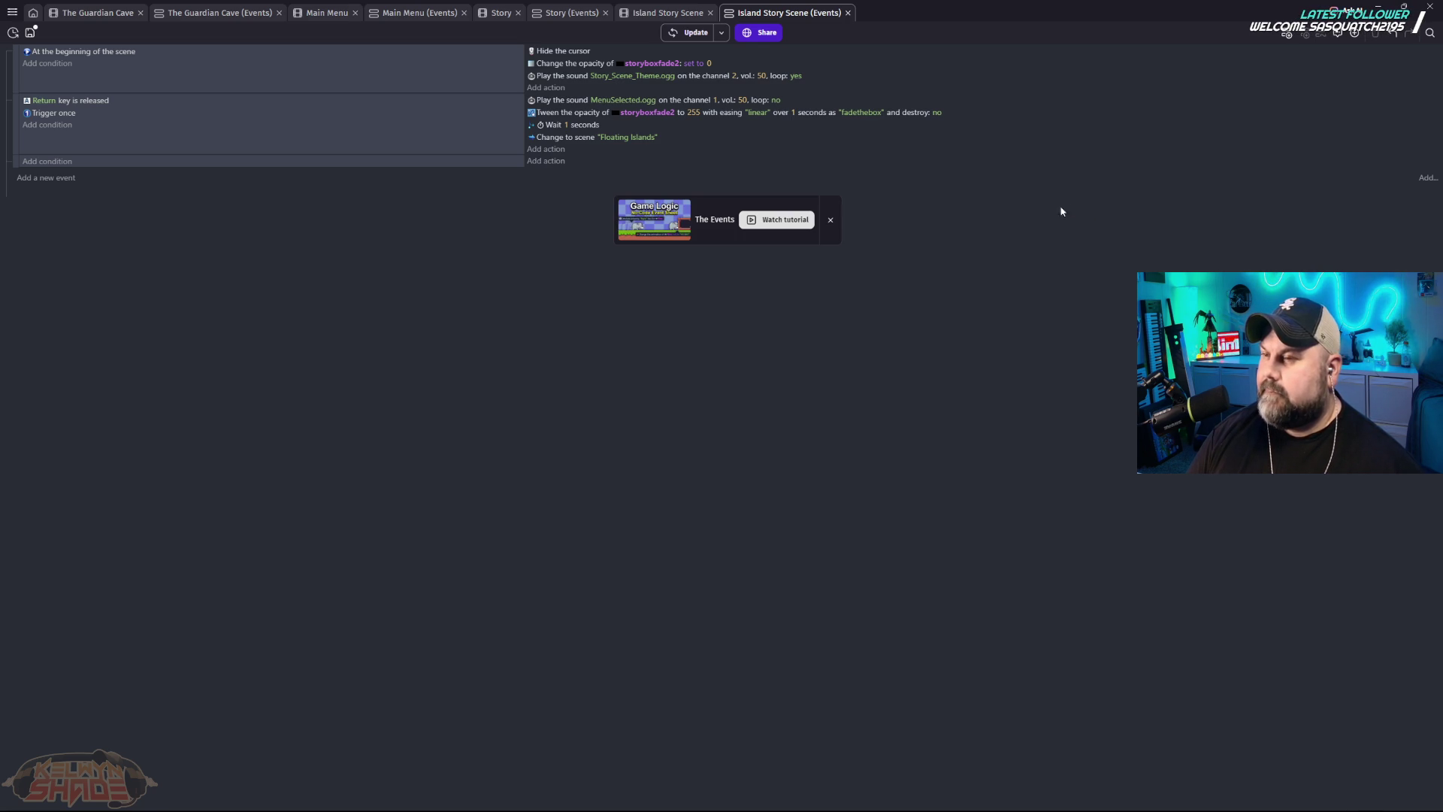
Step: Hide the fade layer in the Island Story Scene layout to reveal the story box
click(689, 15)
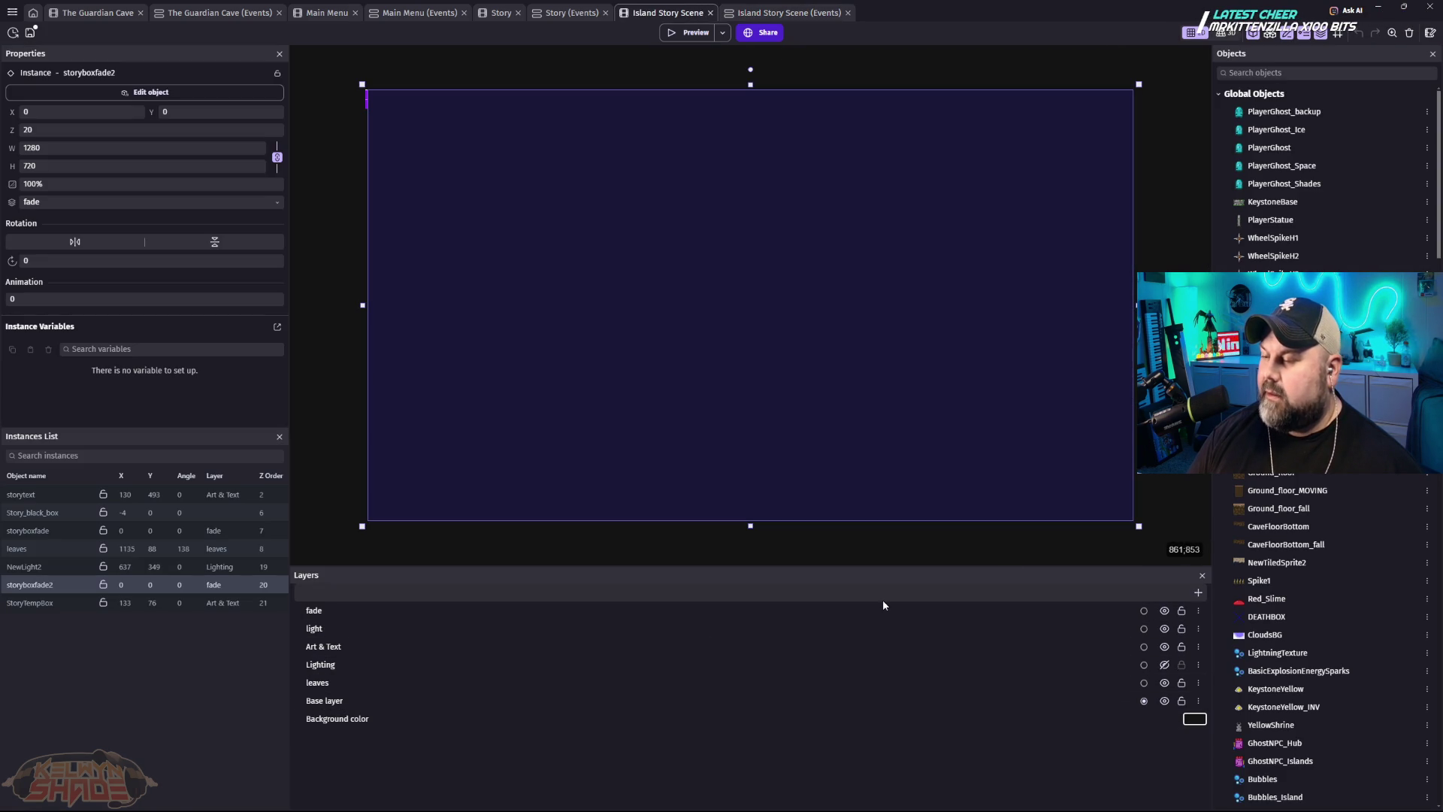
click(858, 607)
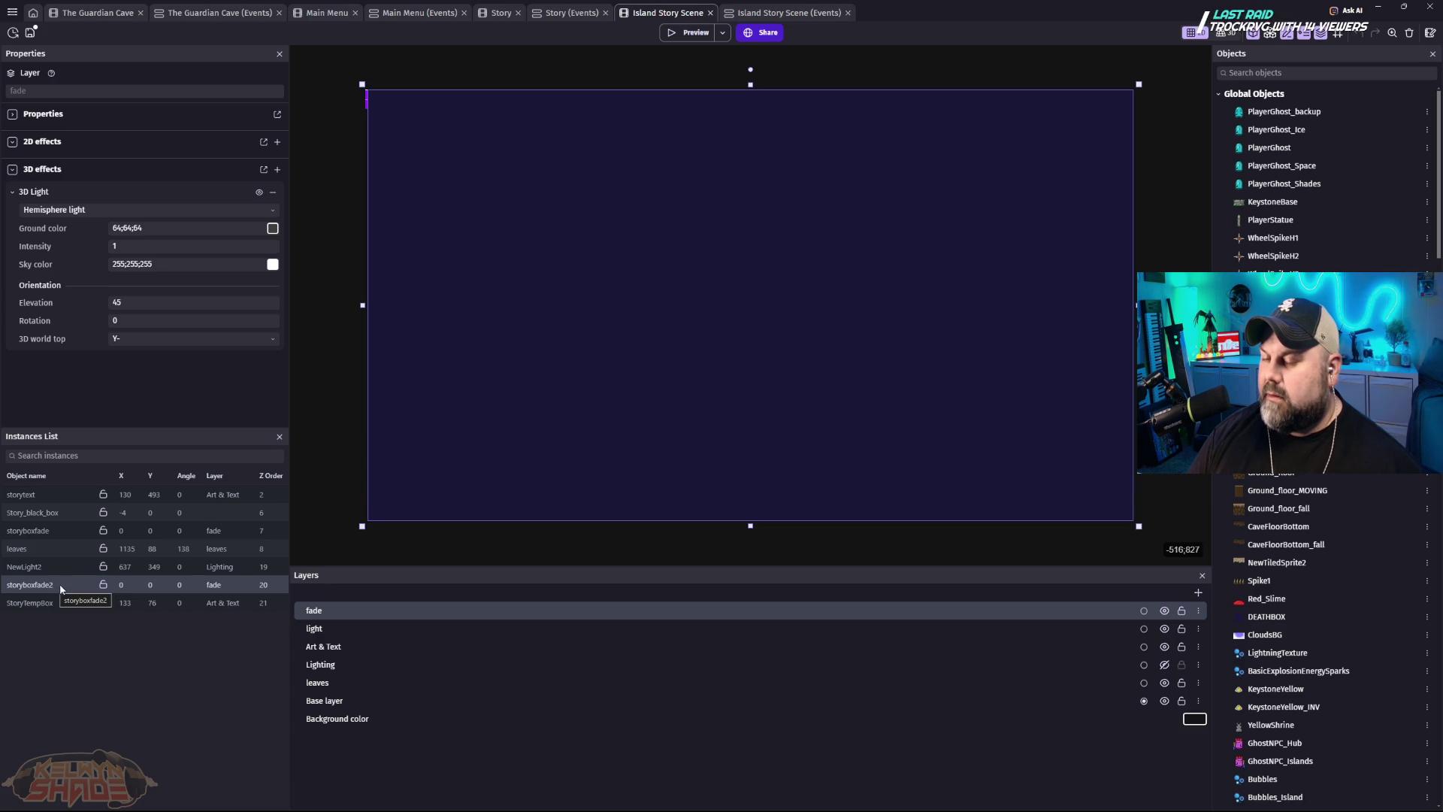
click(1165, 610)
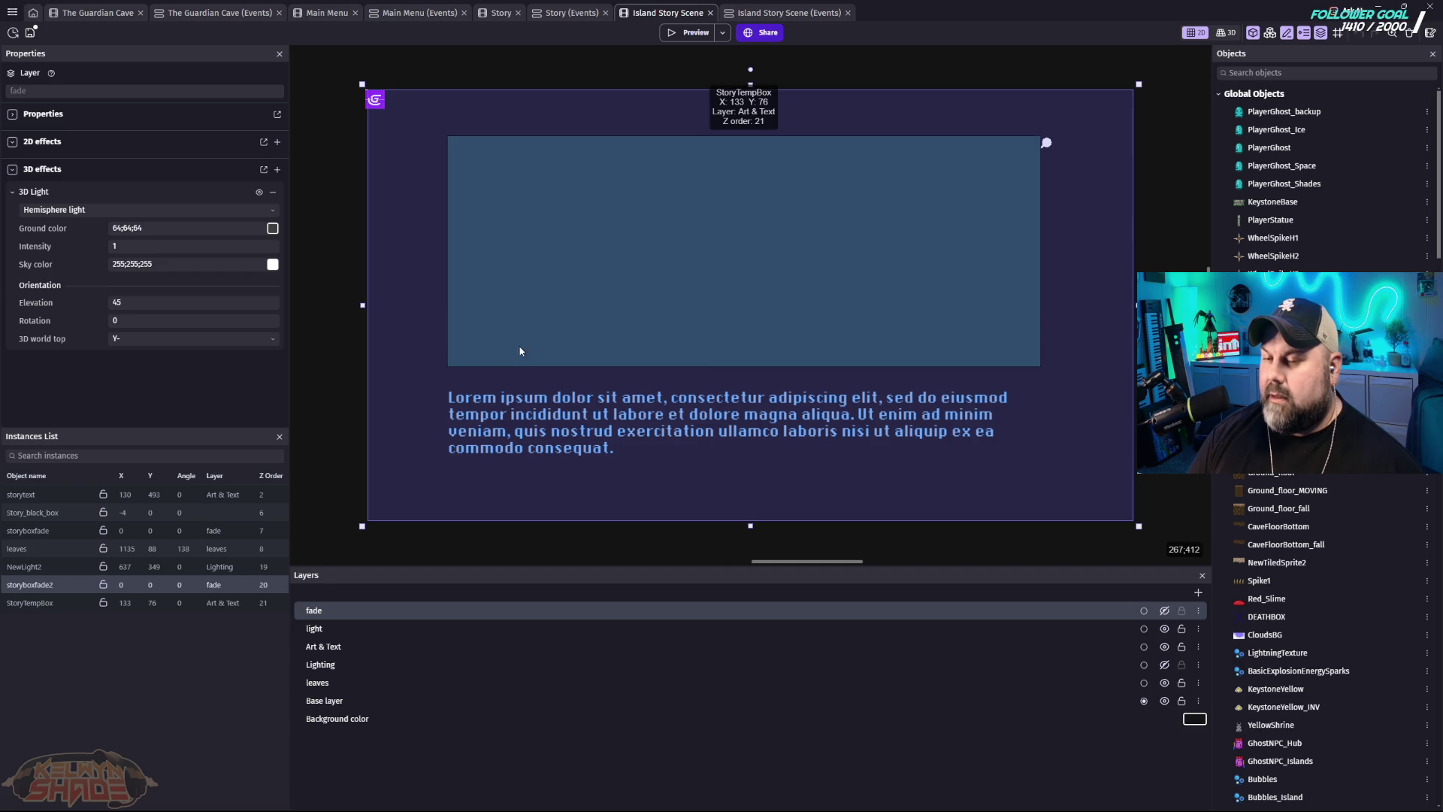
Step: Move the storyboxfade2 overlay onto the Base layer with Z order 100
click(218, 584)
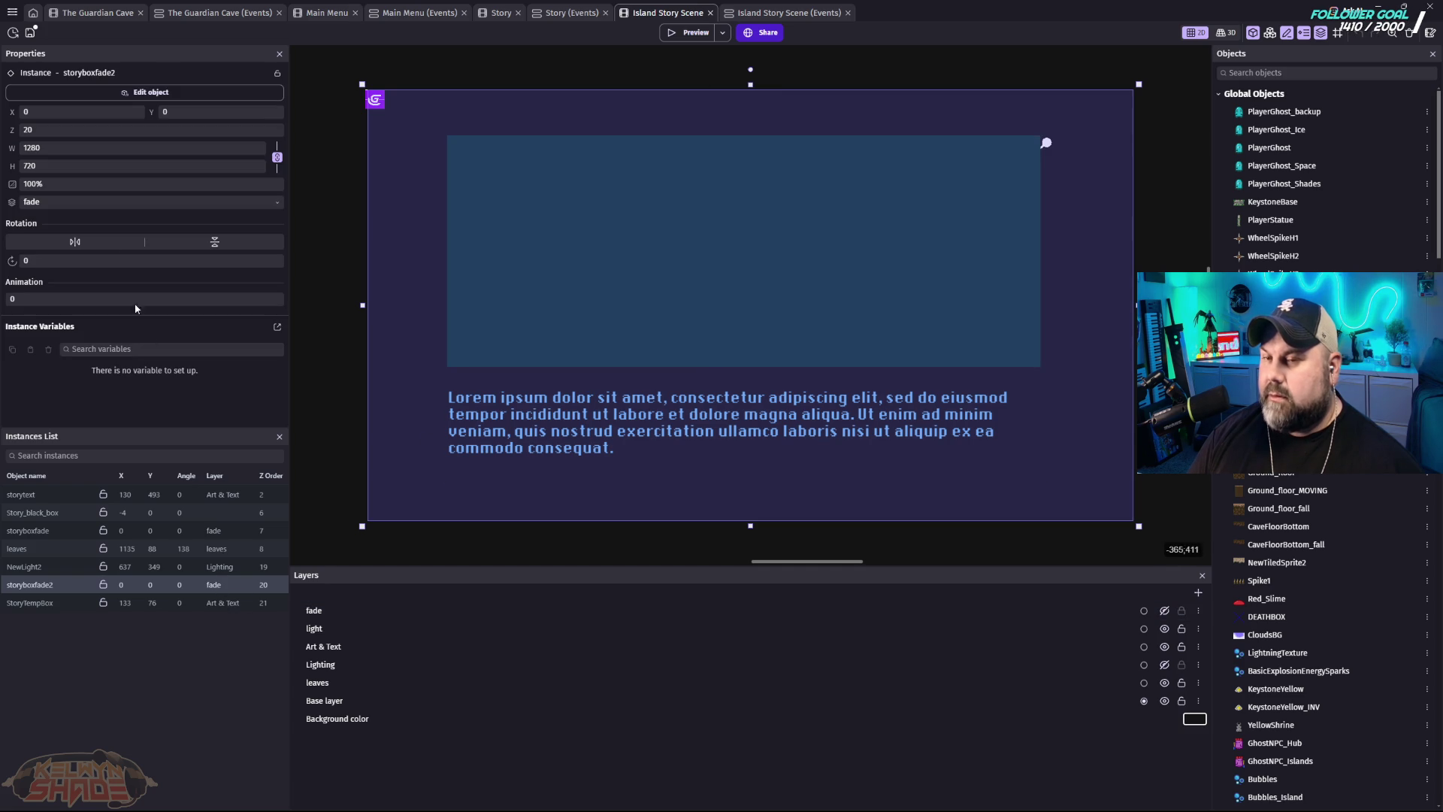
click(66, 200)
click(42, 217)
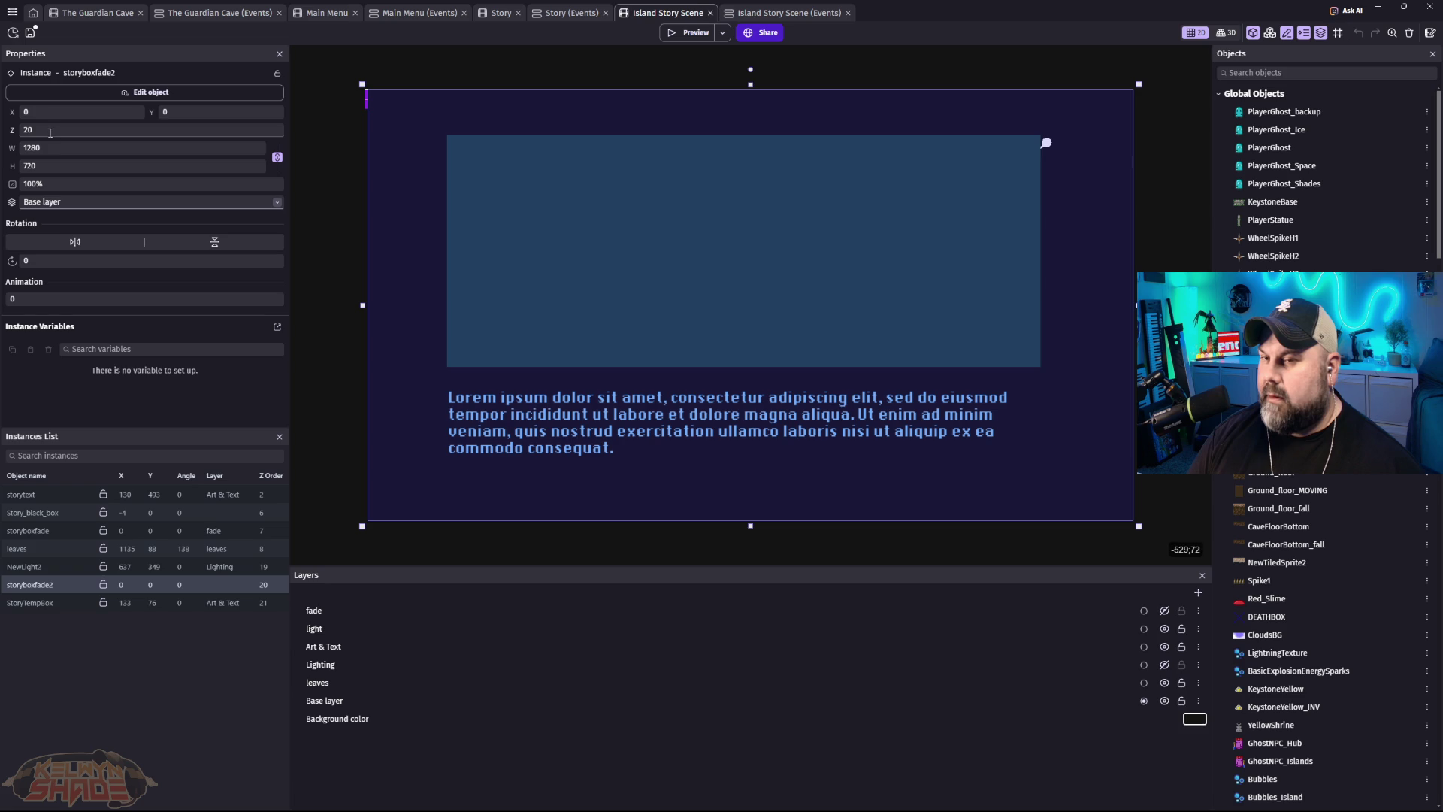
drag(47, 132, 20, 130)
text(100)
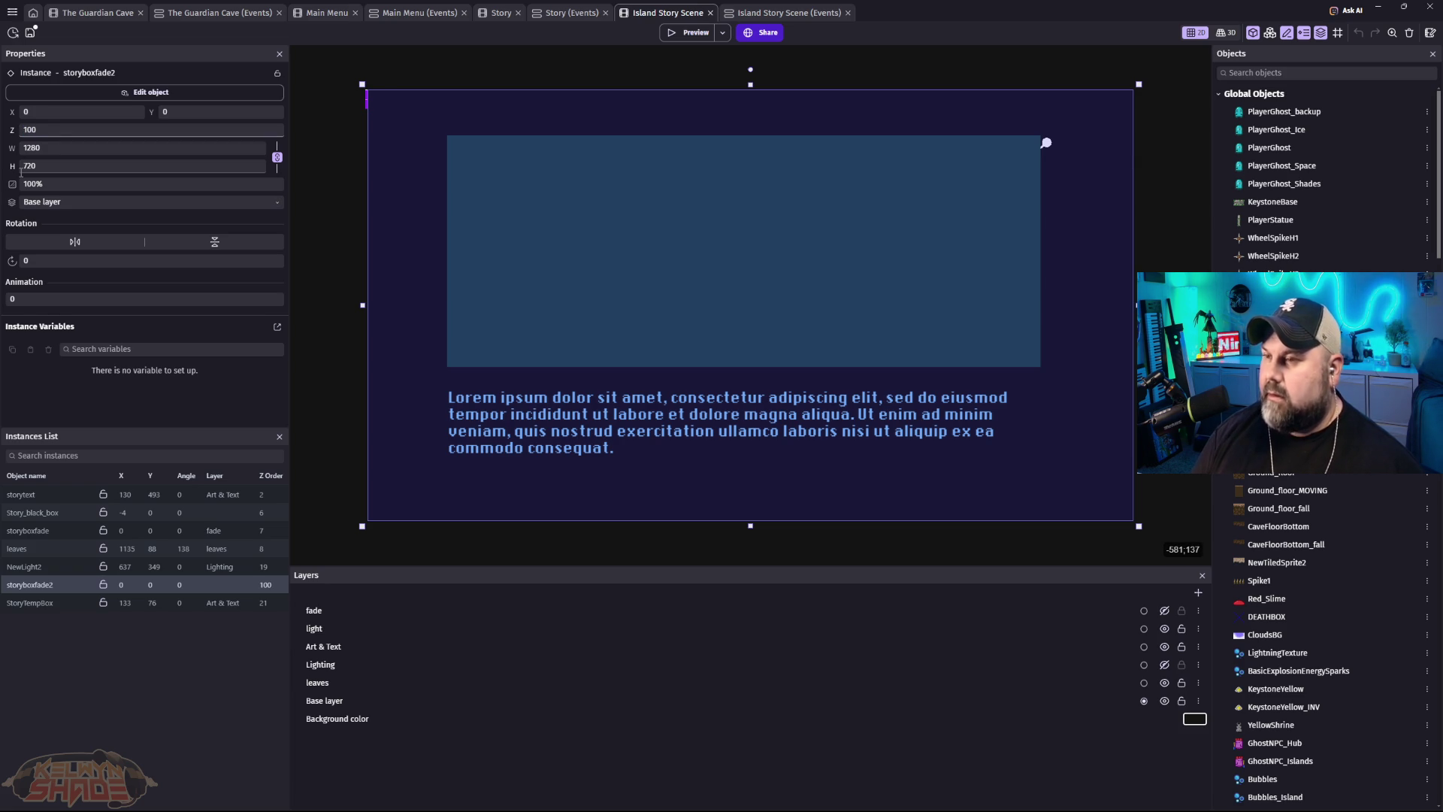
Step: Preview the game with the overlay on the Base layer, then select the StoryTempBox instance
click(680, 32)
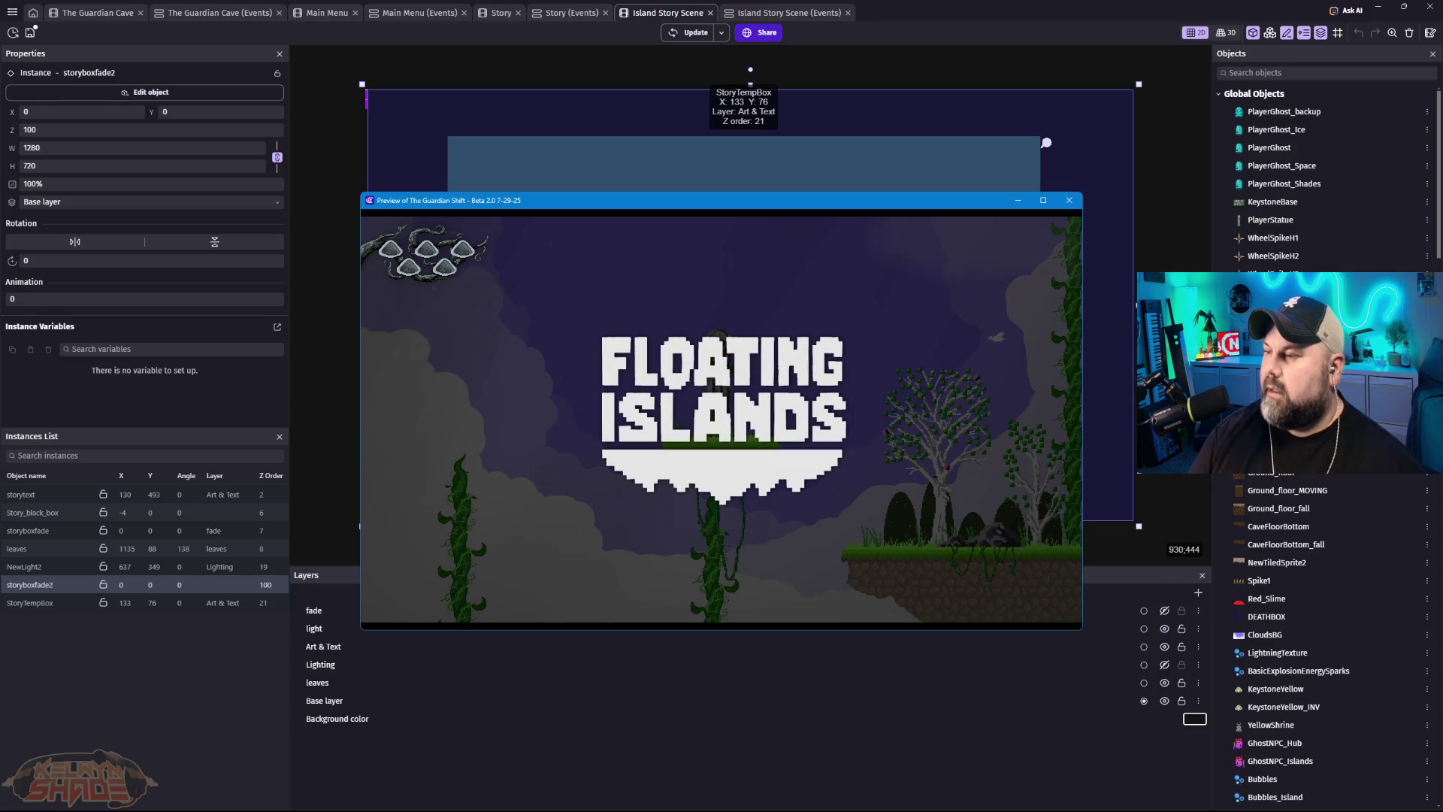
click(1068, 200)
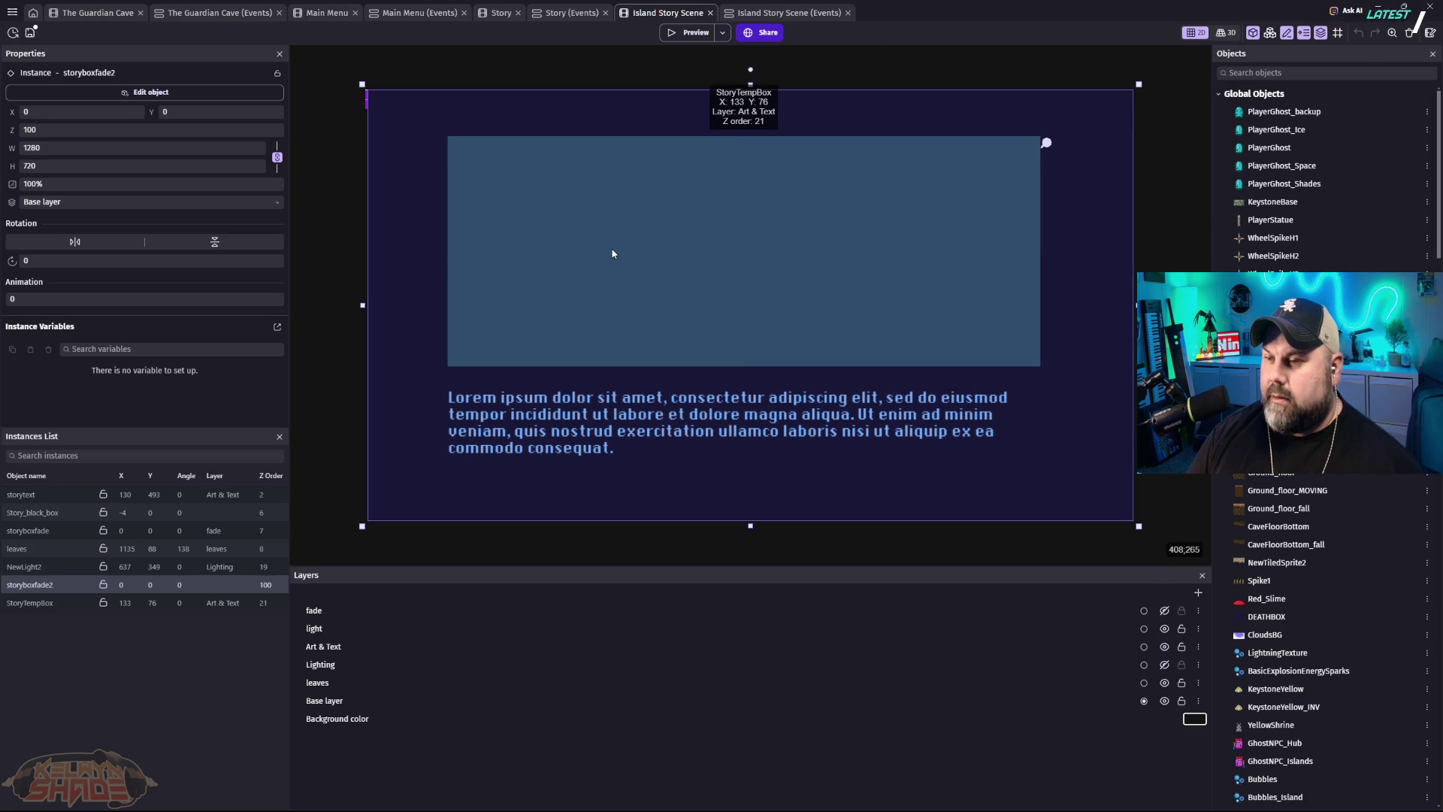
click(612, 254)
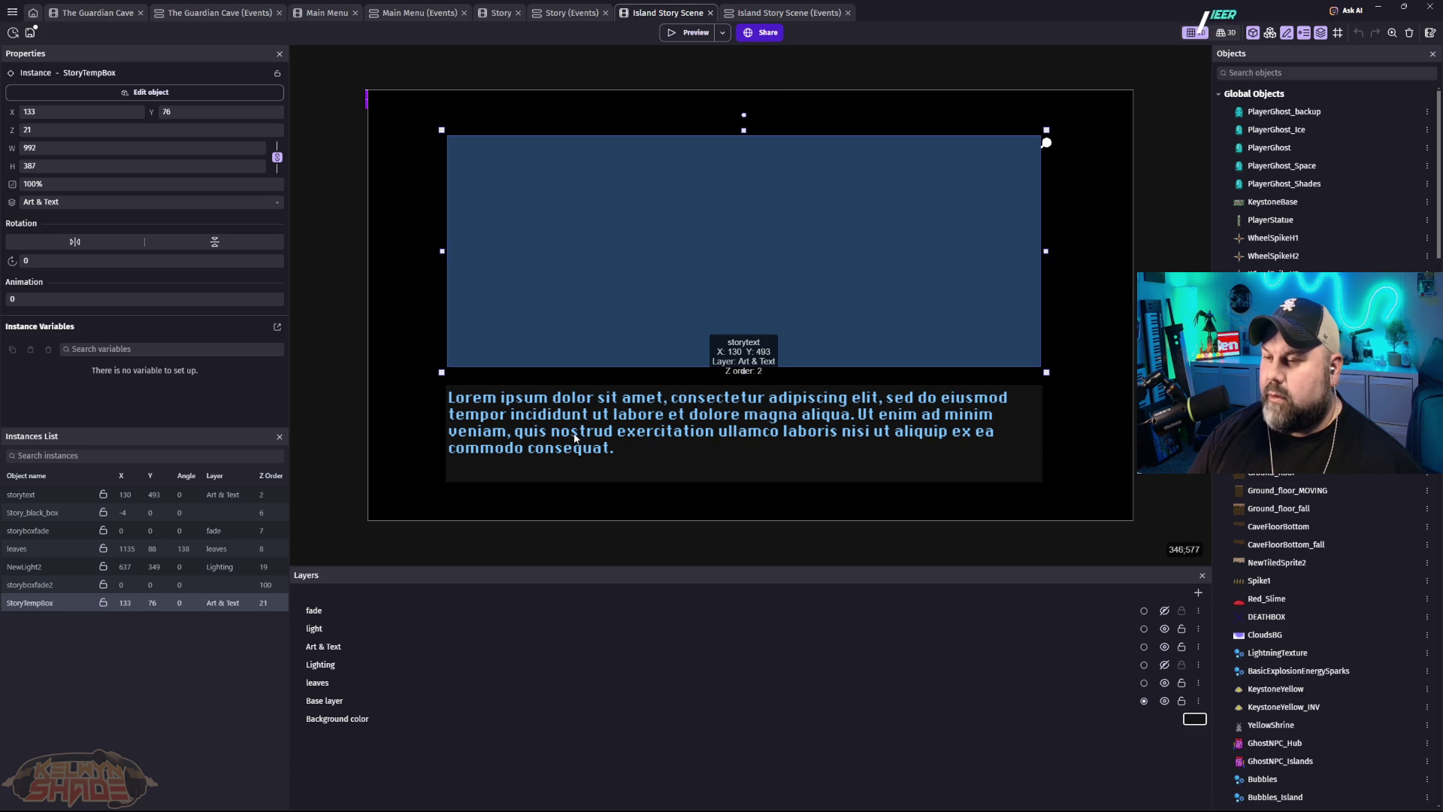
click(787, 14)
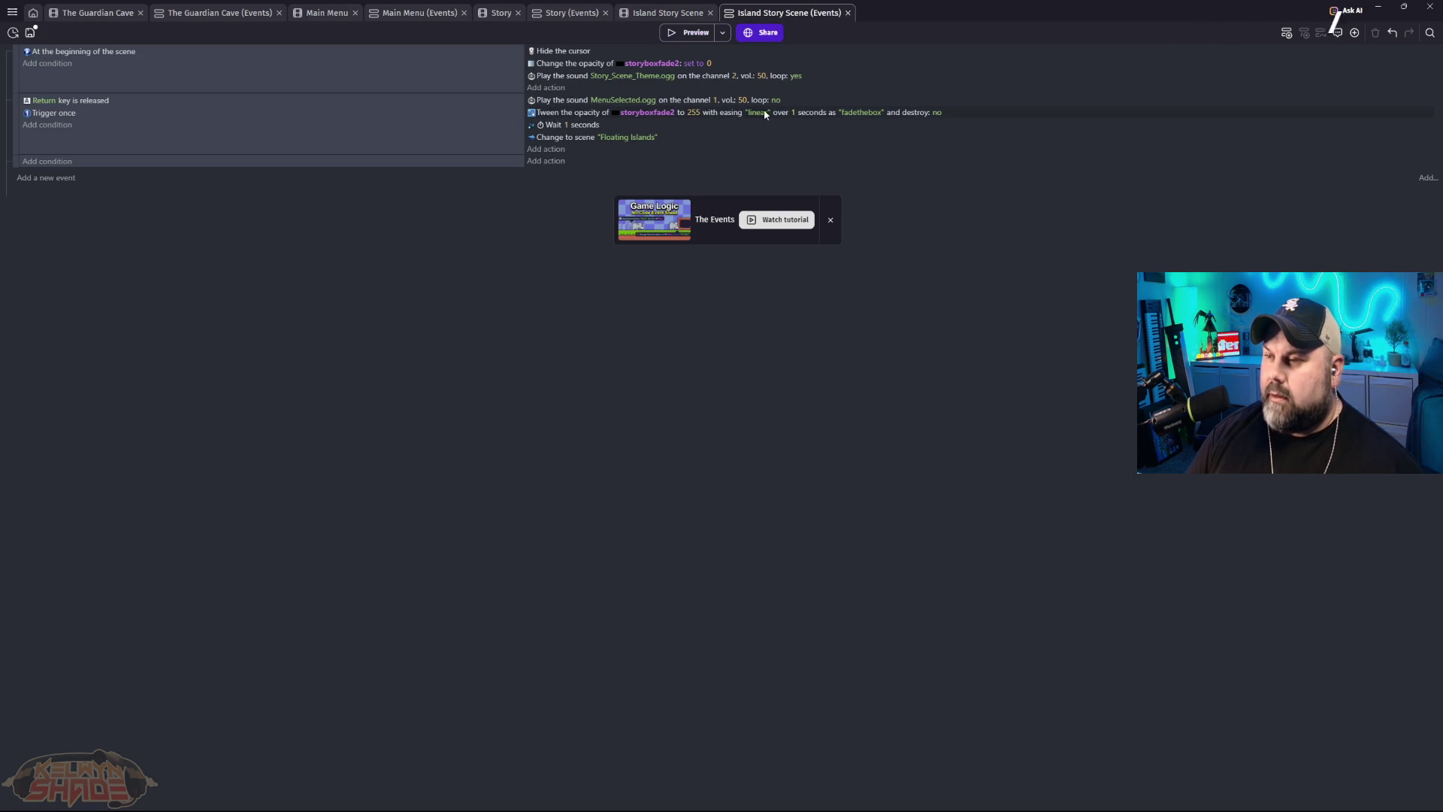
Step: Check the tween identifier and set storyboxfade2's starting opacity to 255
click(872, 120)
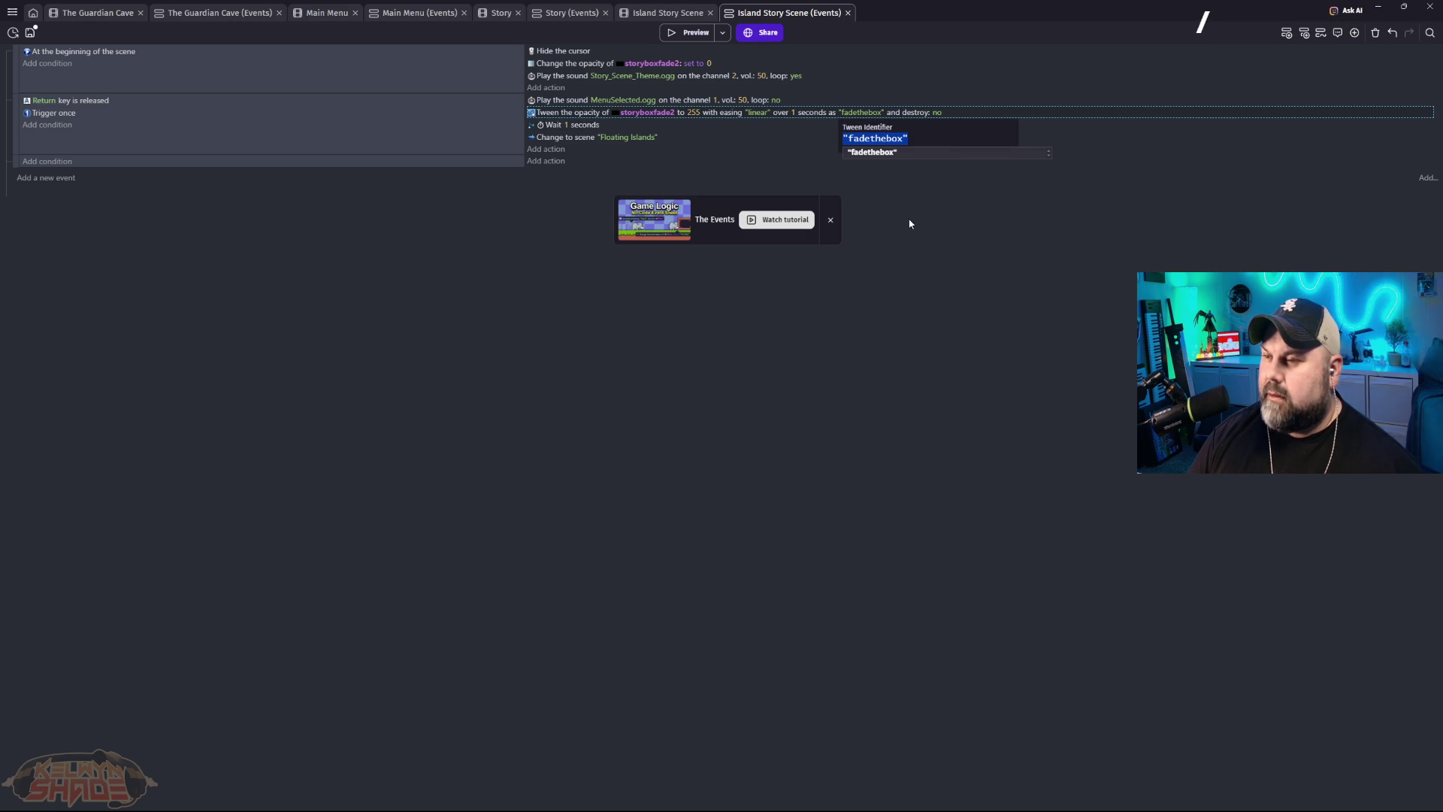
click(895, 183)
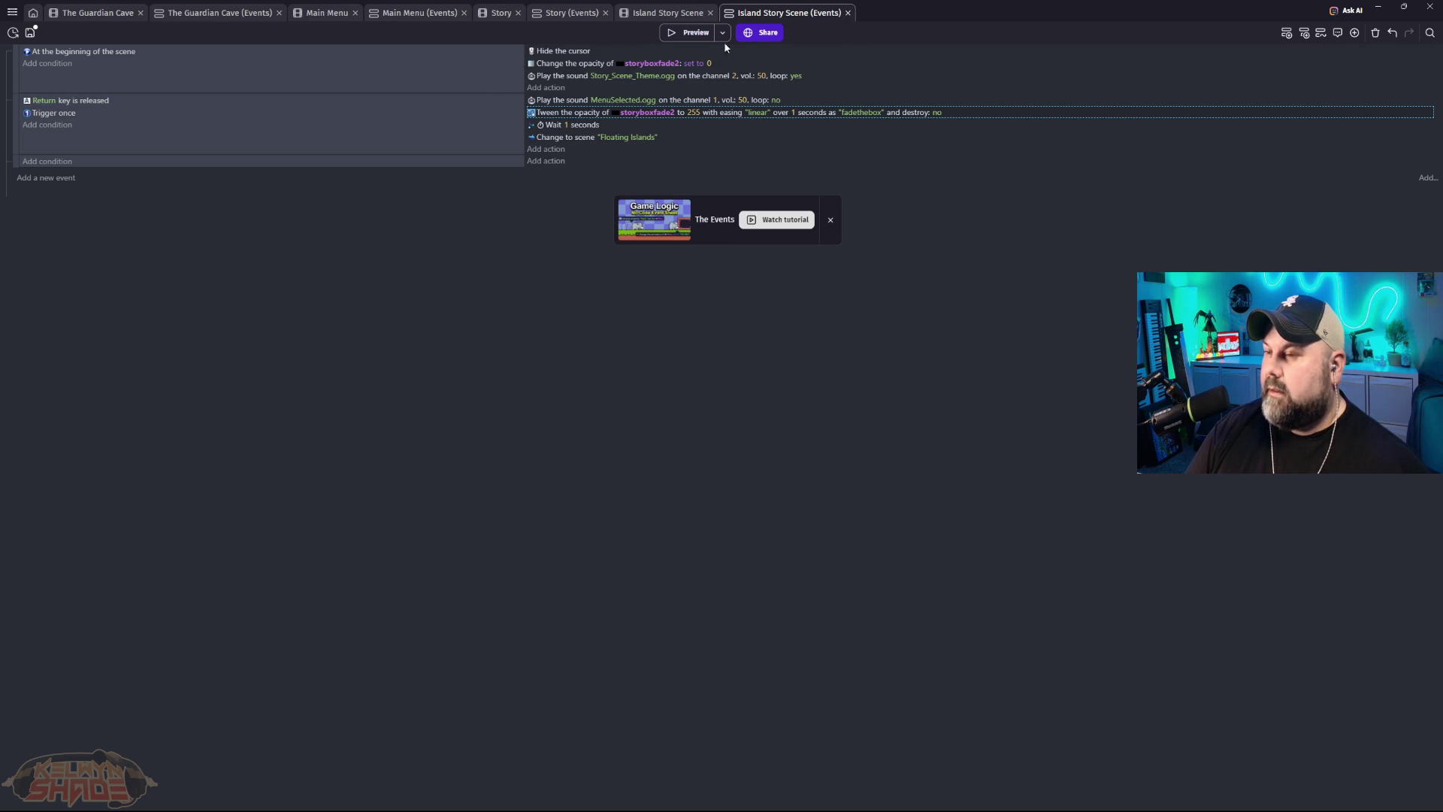
click(710, 64)
text(255)
key(Return)
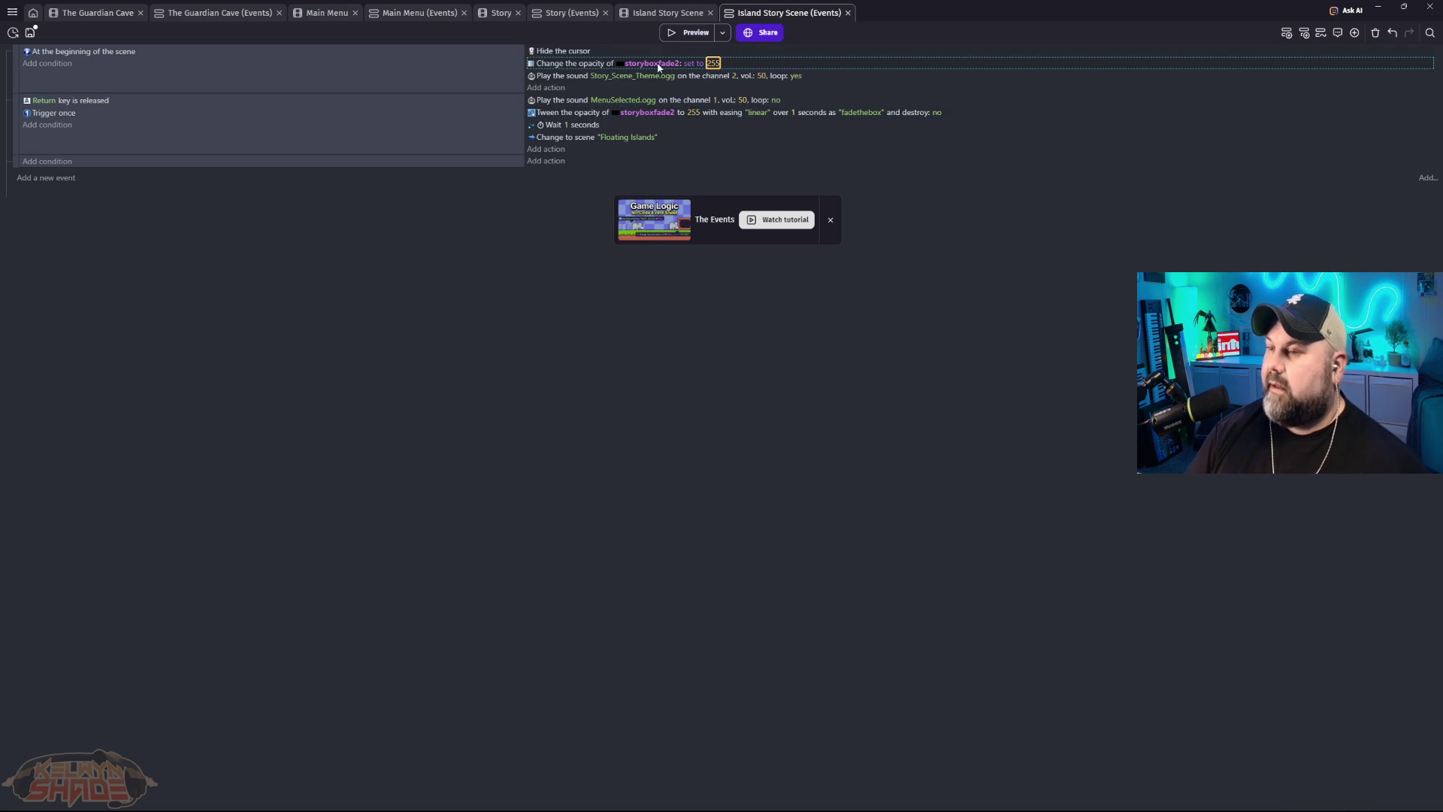
Step: Preview the game with the 255 starting opacity and return to the scene editor
click(682, 34)
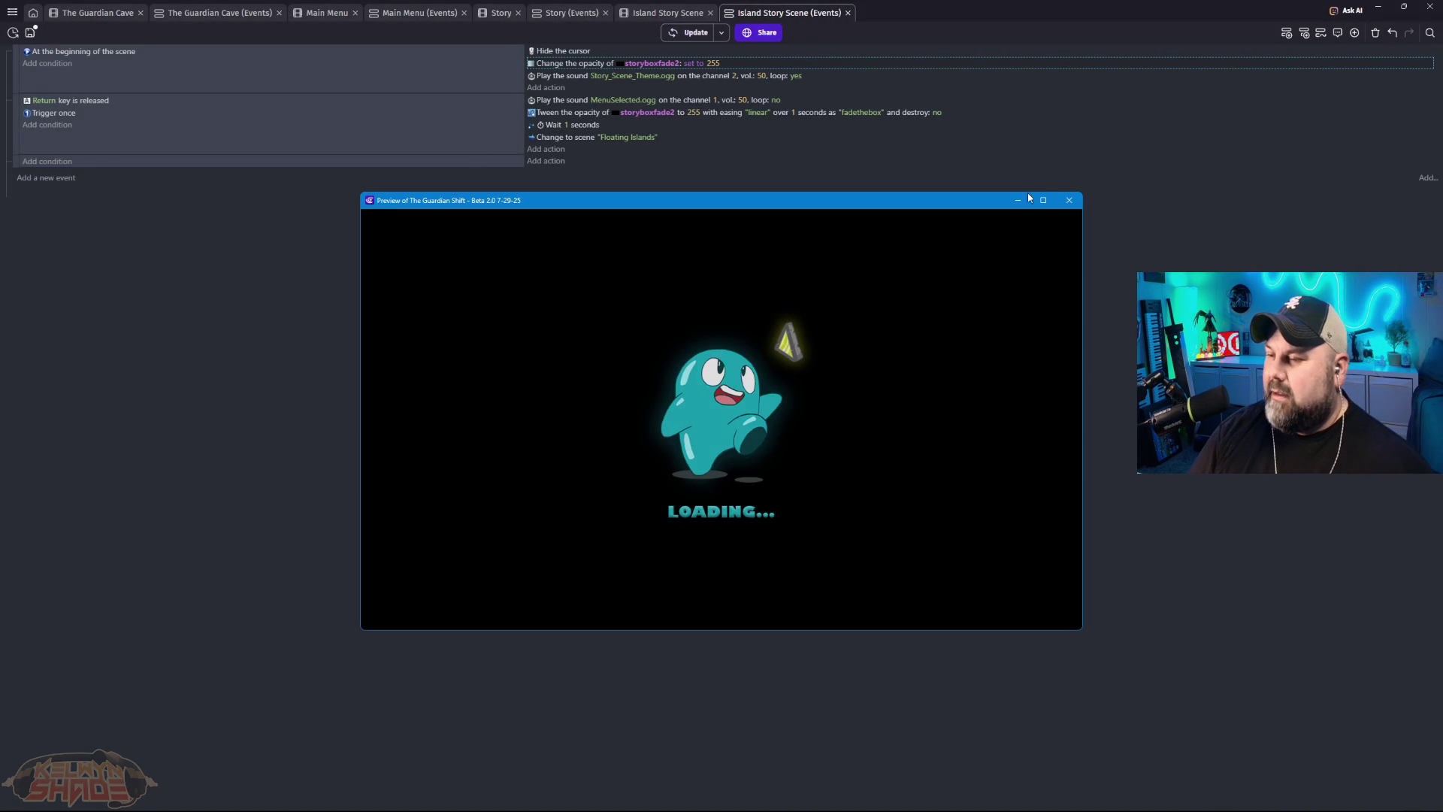
click(1071, 202)
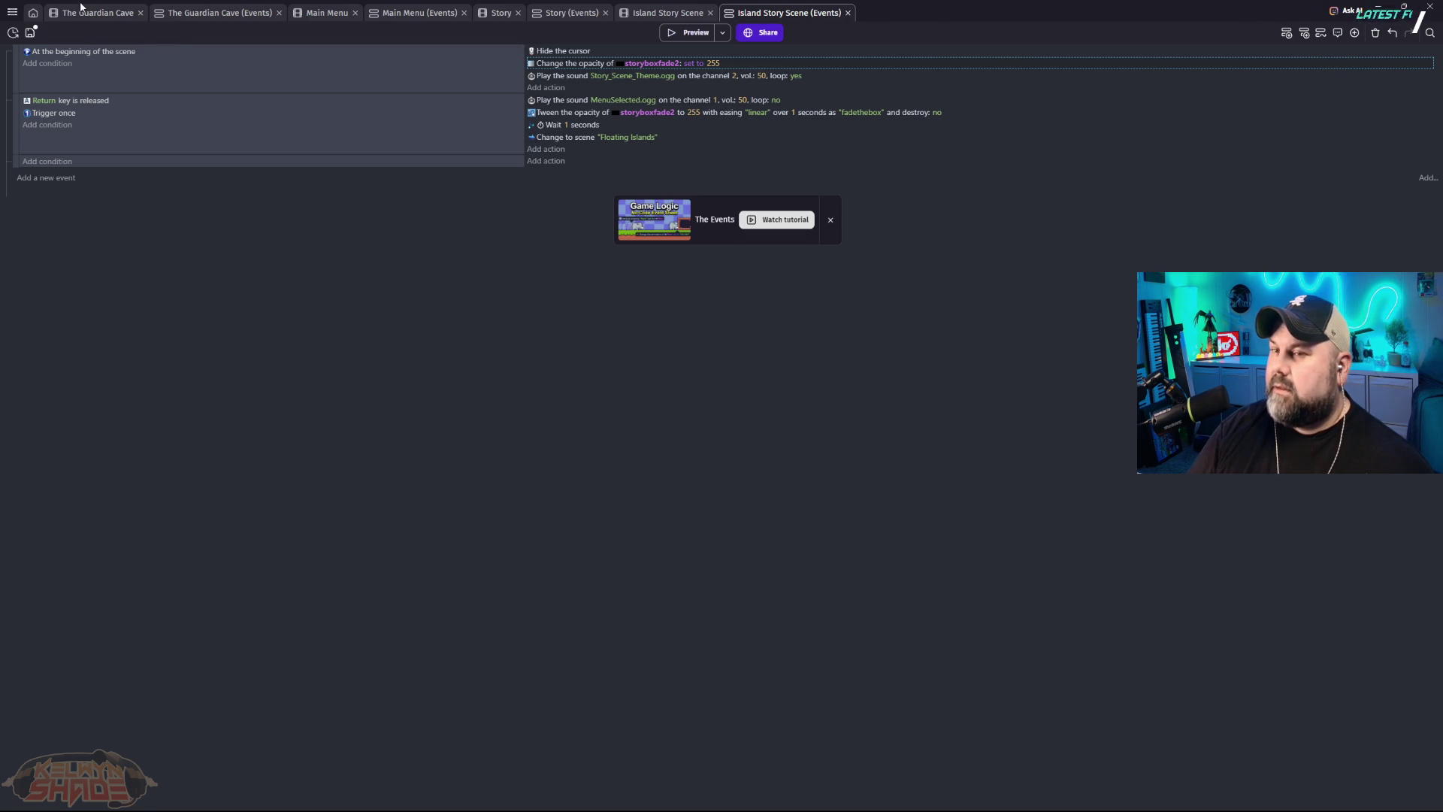
key(ctrl+shift+Tab)
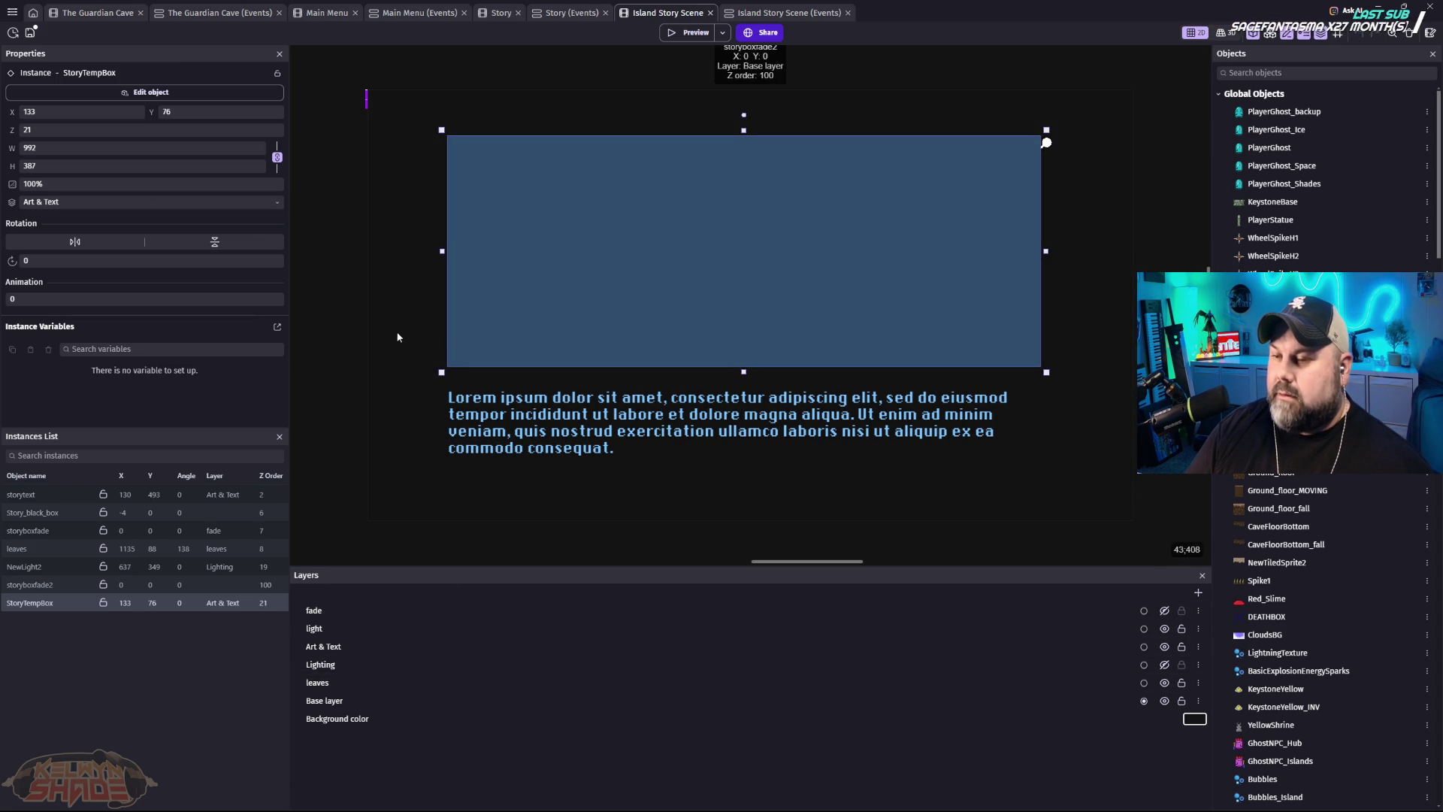
Step: Move the storyboxfade2 overlay back onto the fade layer
click(398, 332)
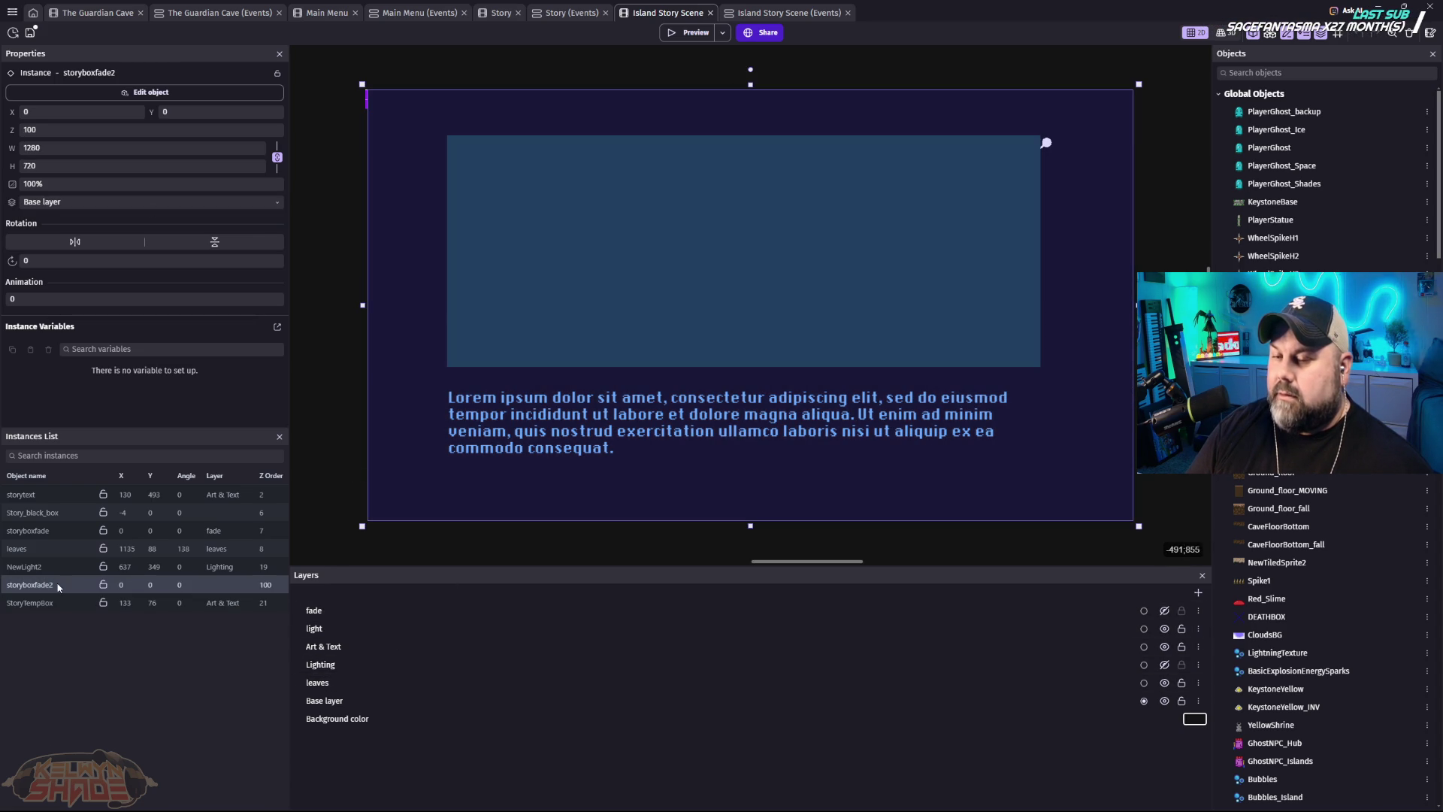
click(105, 206)
click(45, 286)
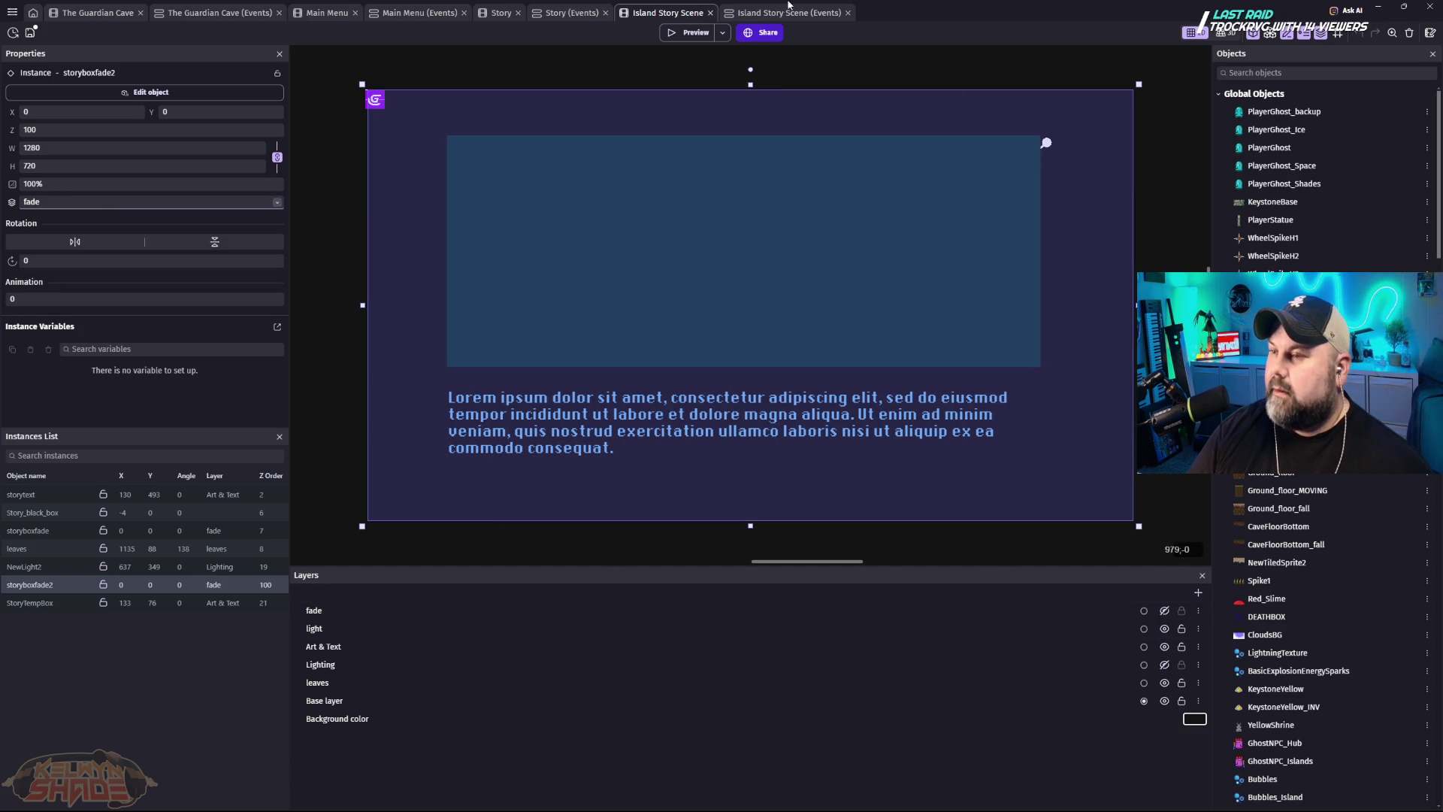
Step: Check the tween identifier in the events, preview the game, and return to the layout
click(752, 13)
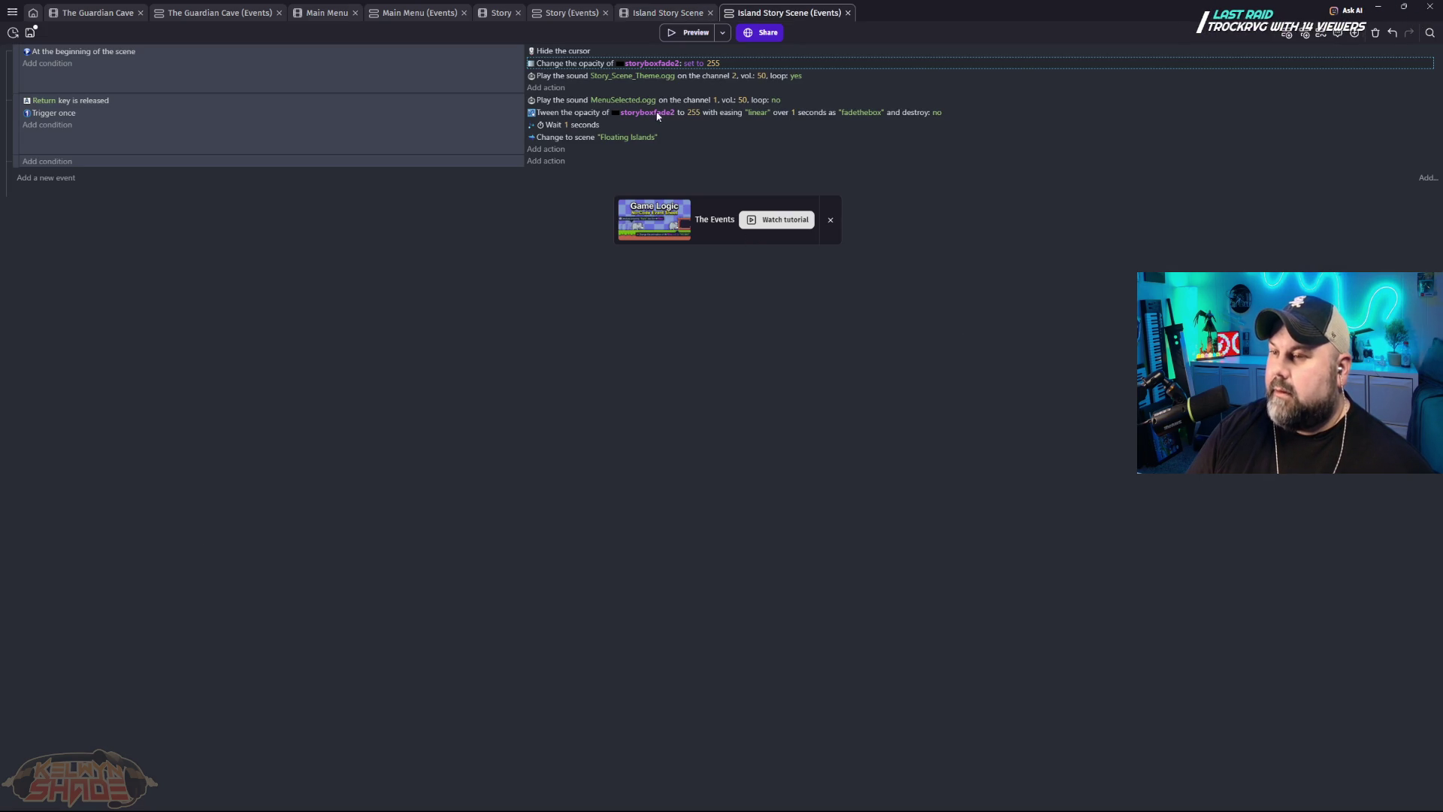
click(867, 112)
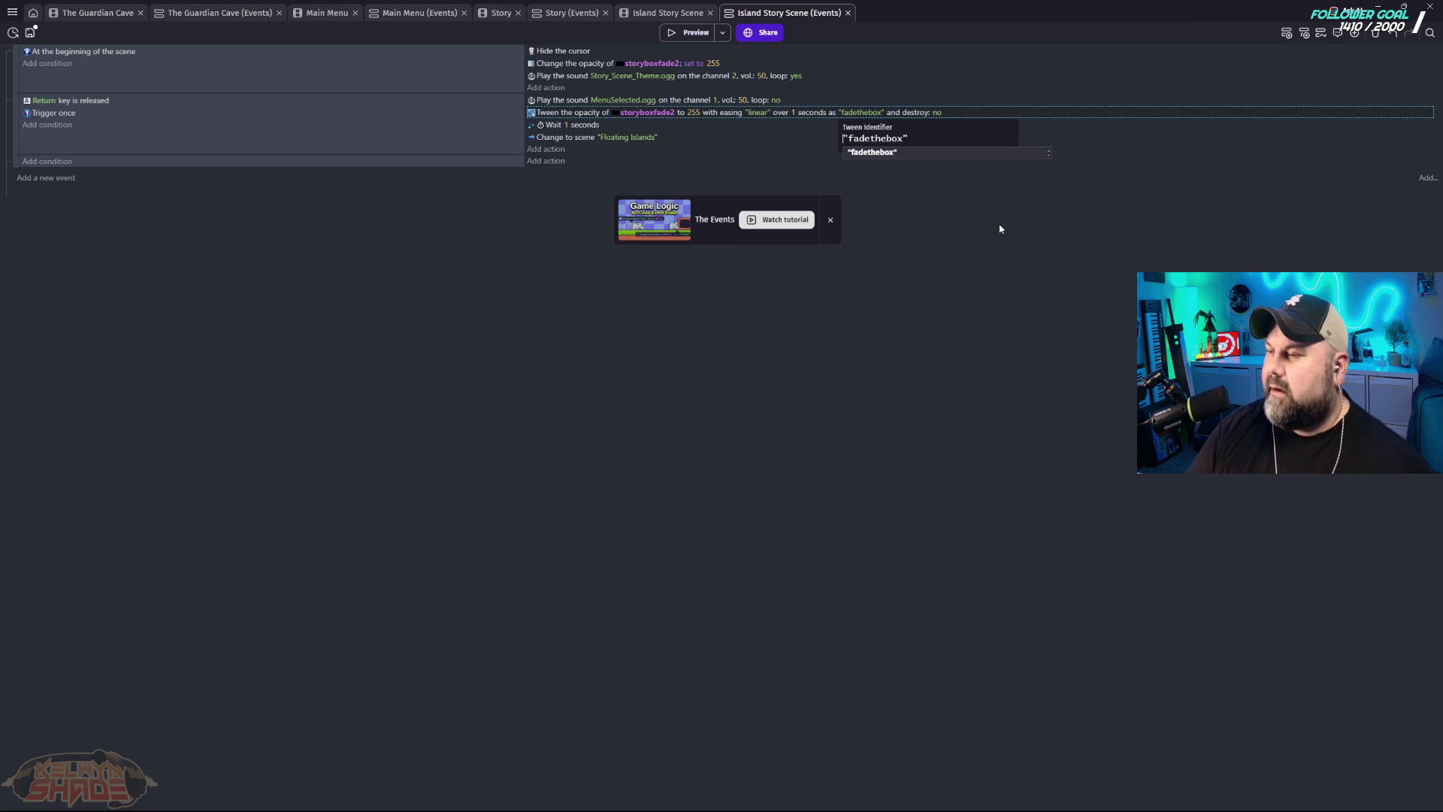
click(953, 223)
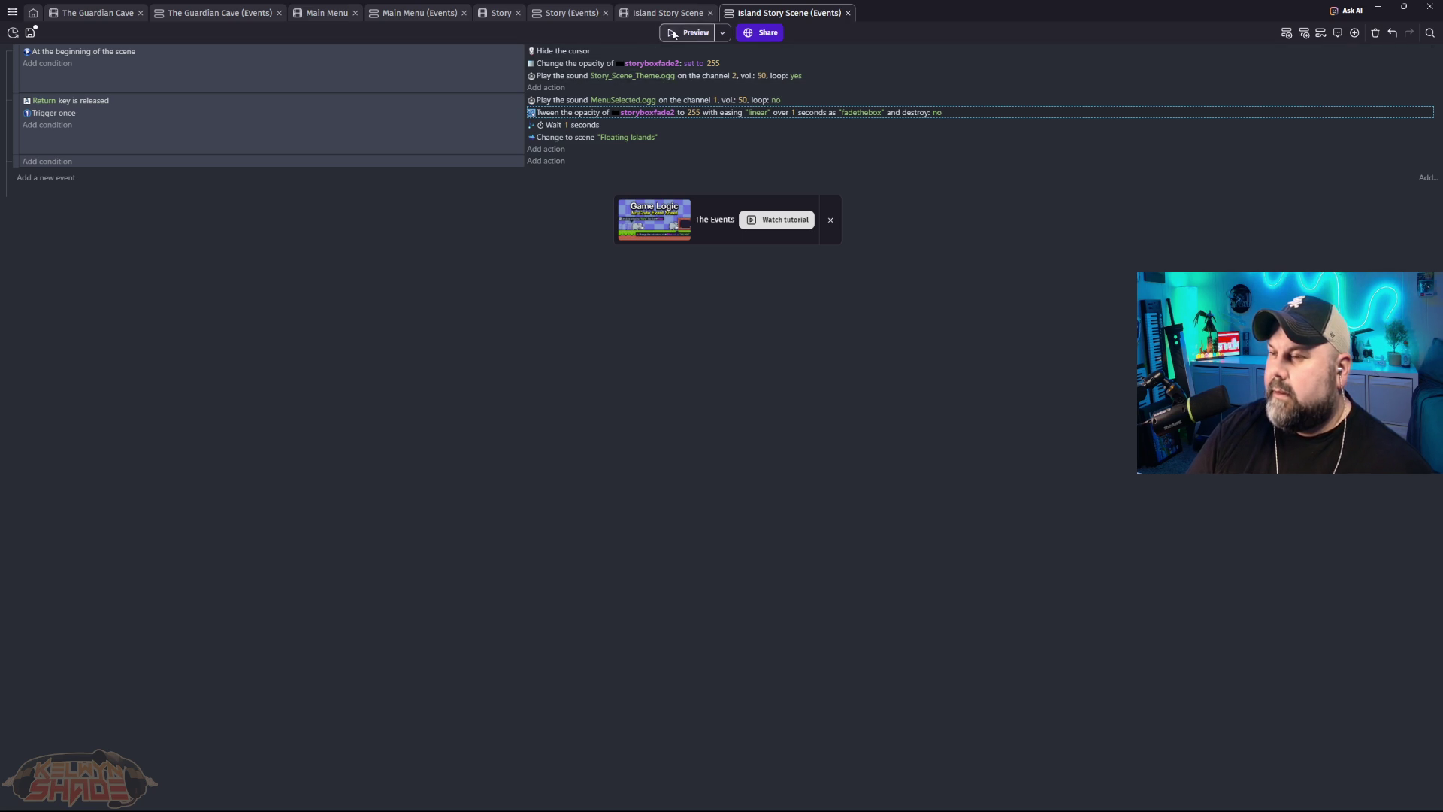
click(704, 33)
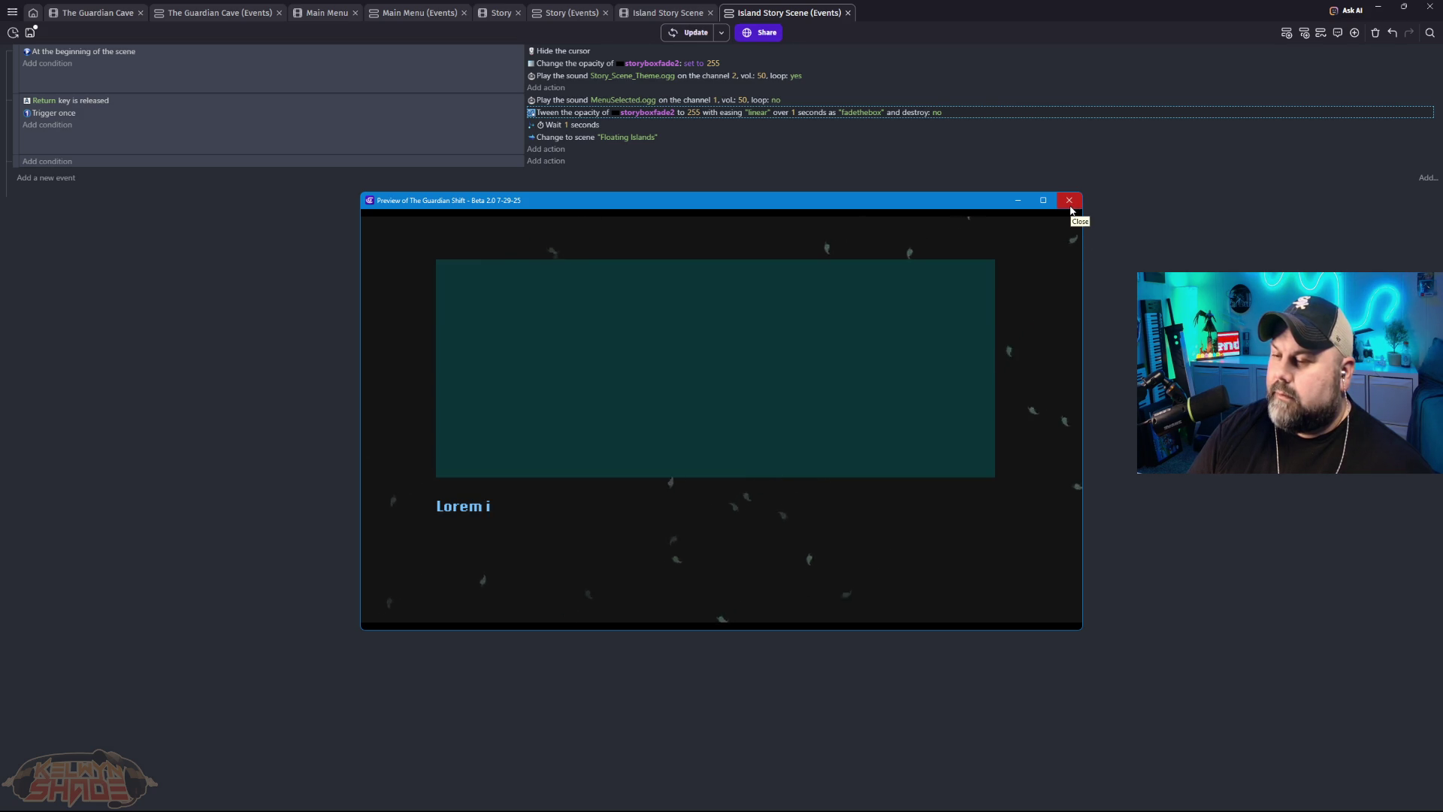
click(1069, 201)
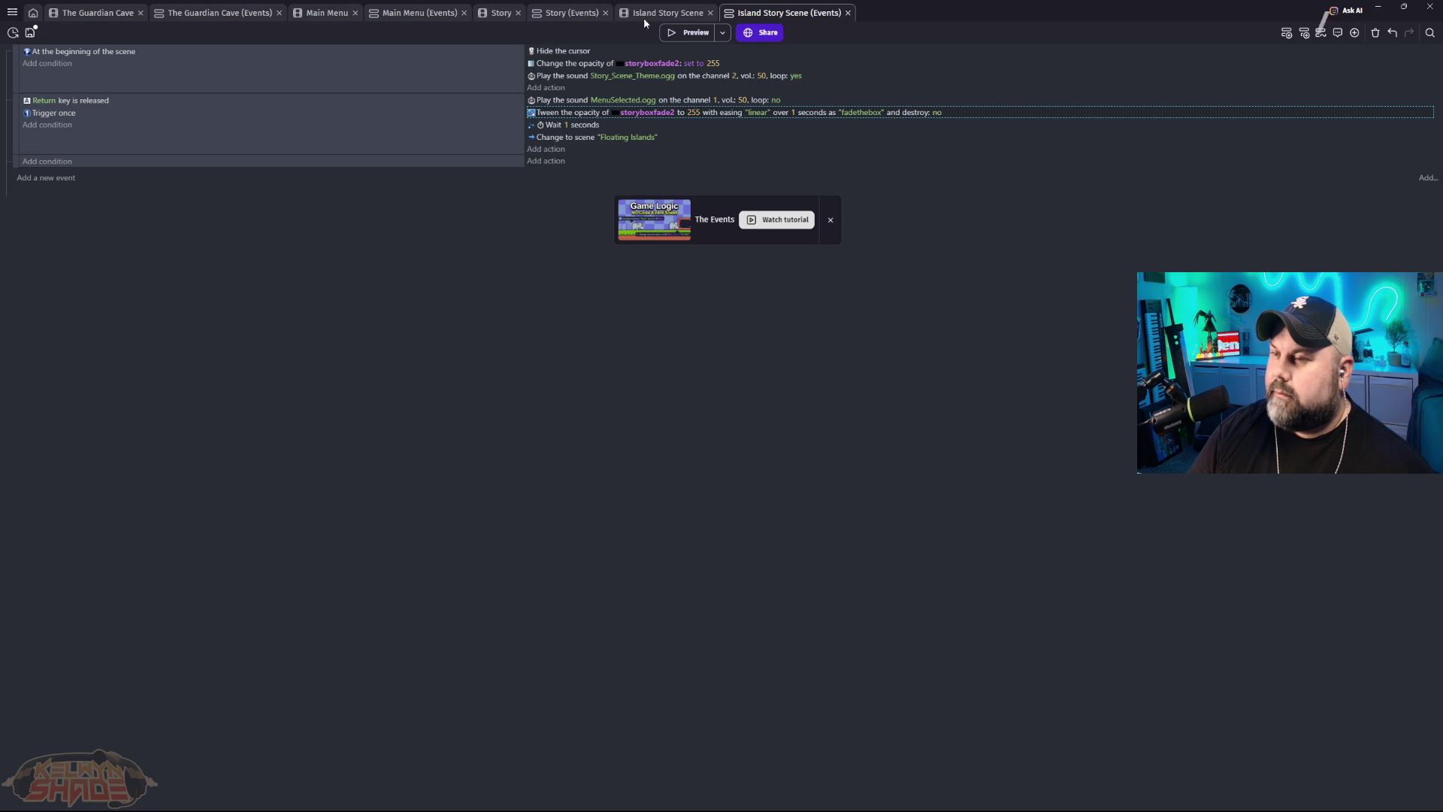
click(665, 13)
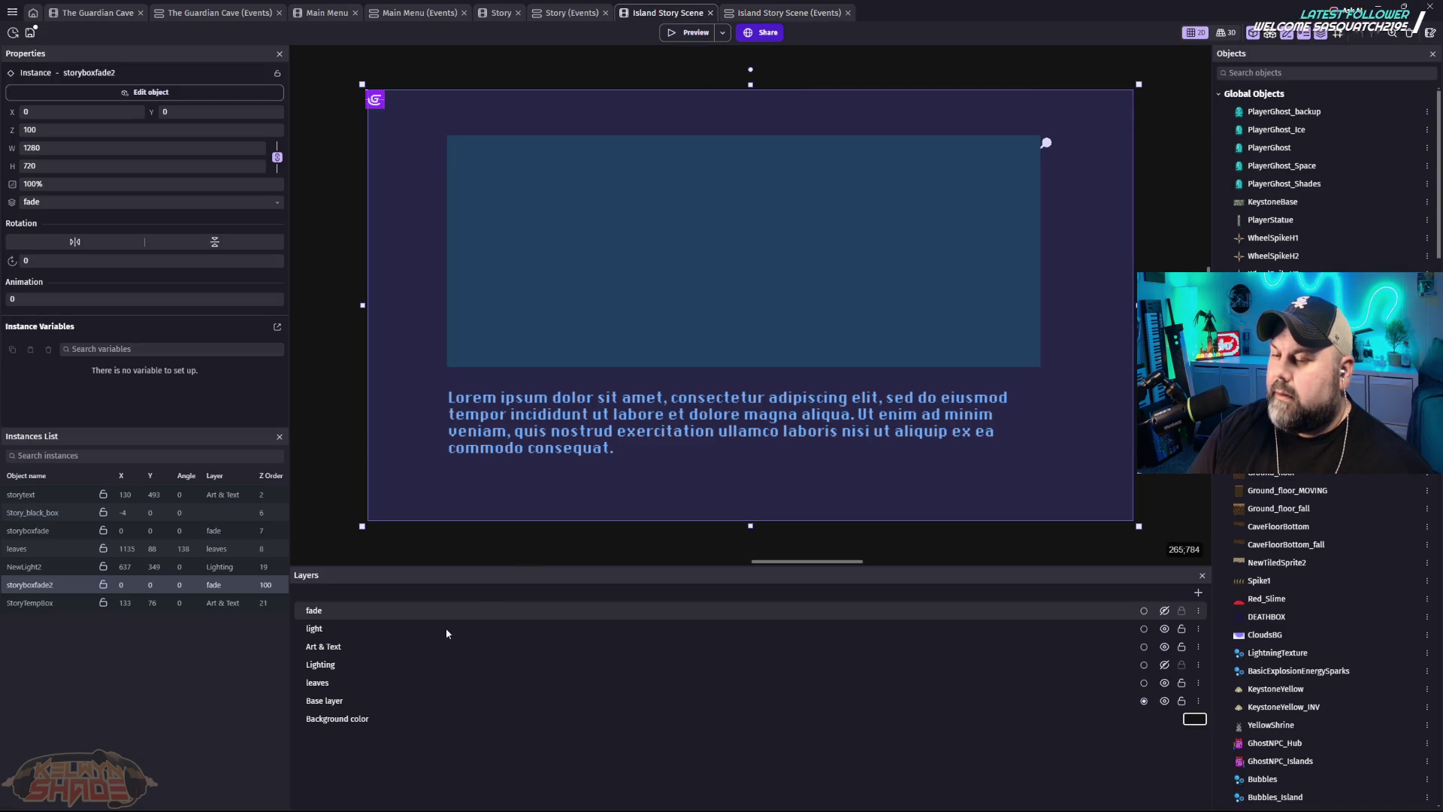
Step: Show the fade layer, preview the game with the black overlay, and open the event sheet
click(1164, 610)
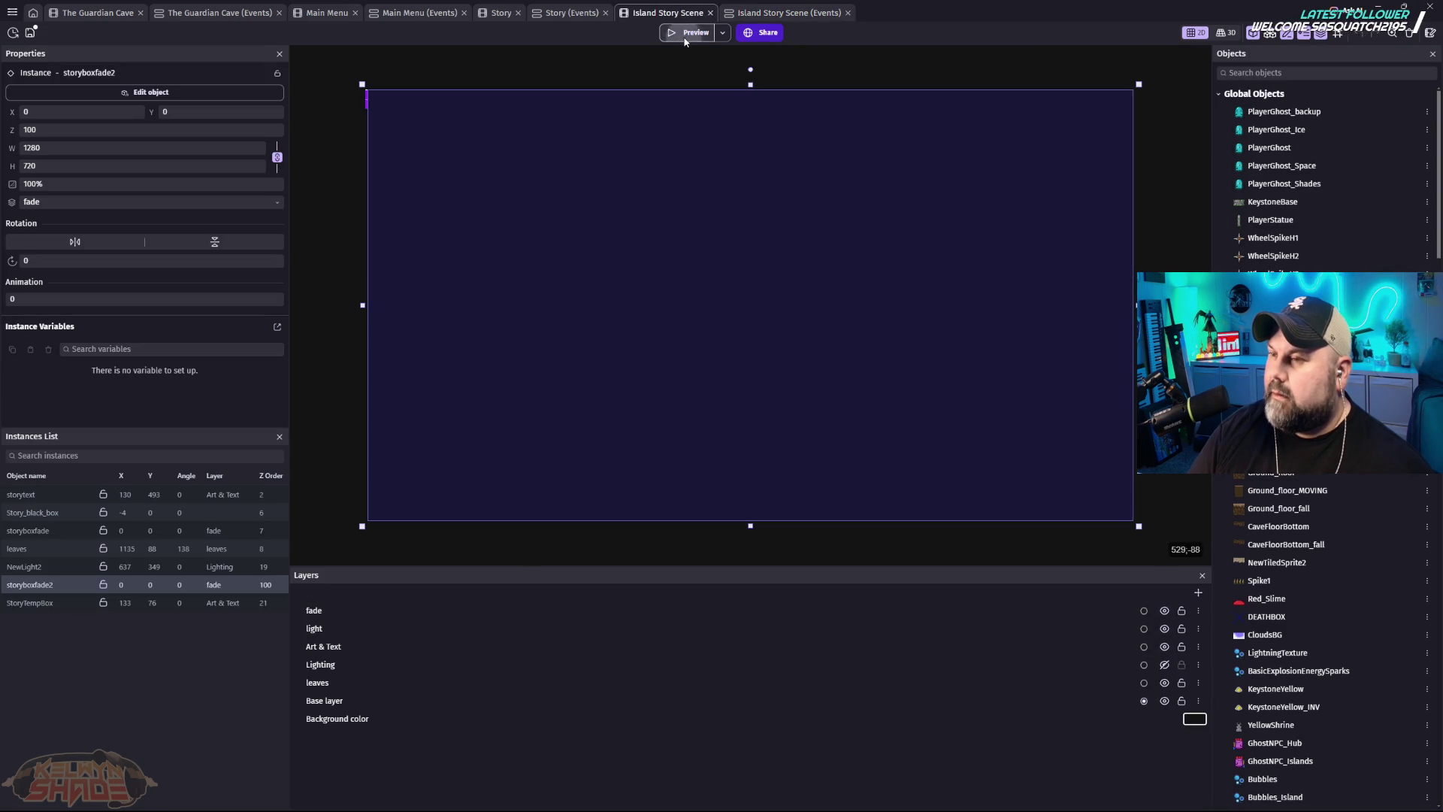
click(685, 38)
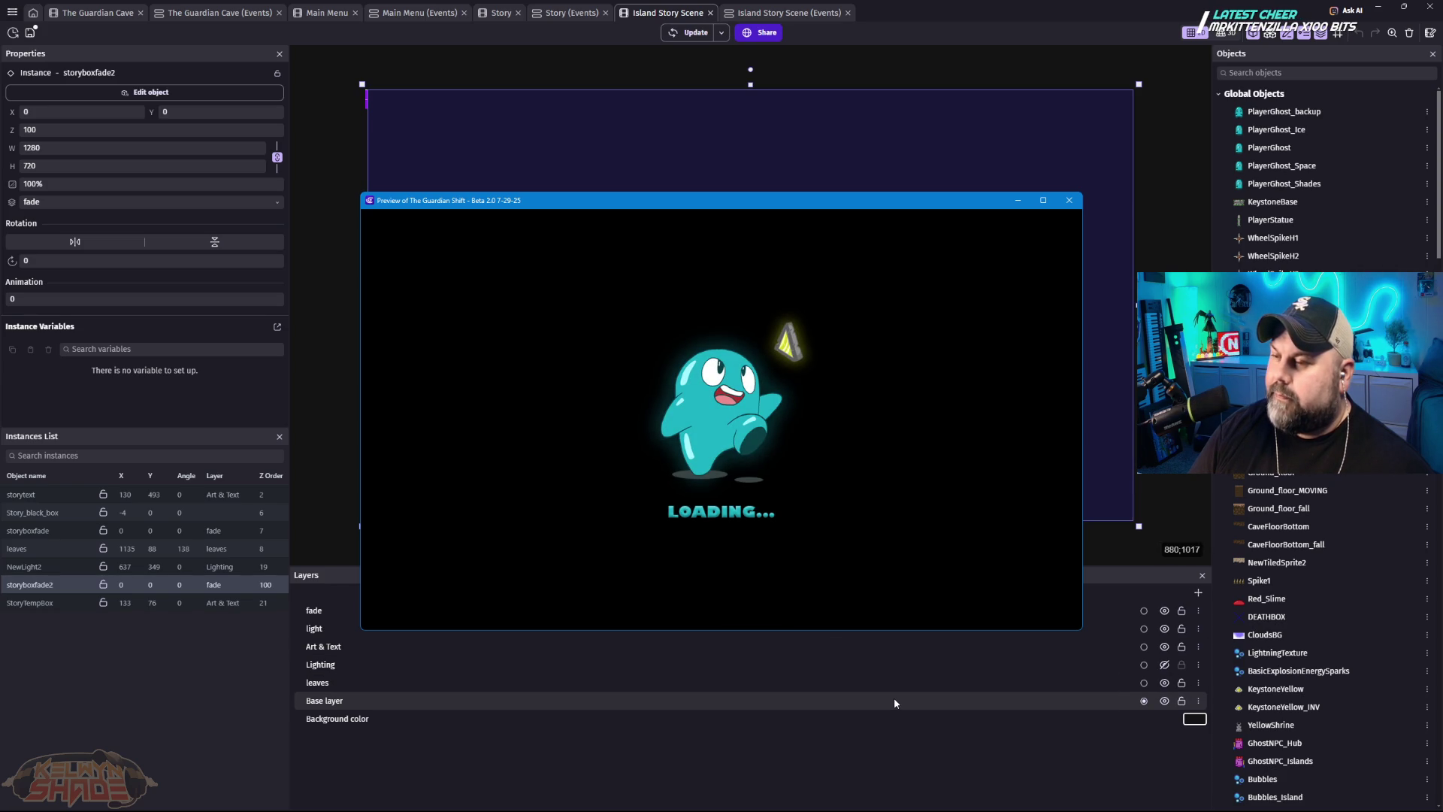
click(1070, 204)
click(800, 14)
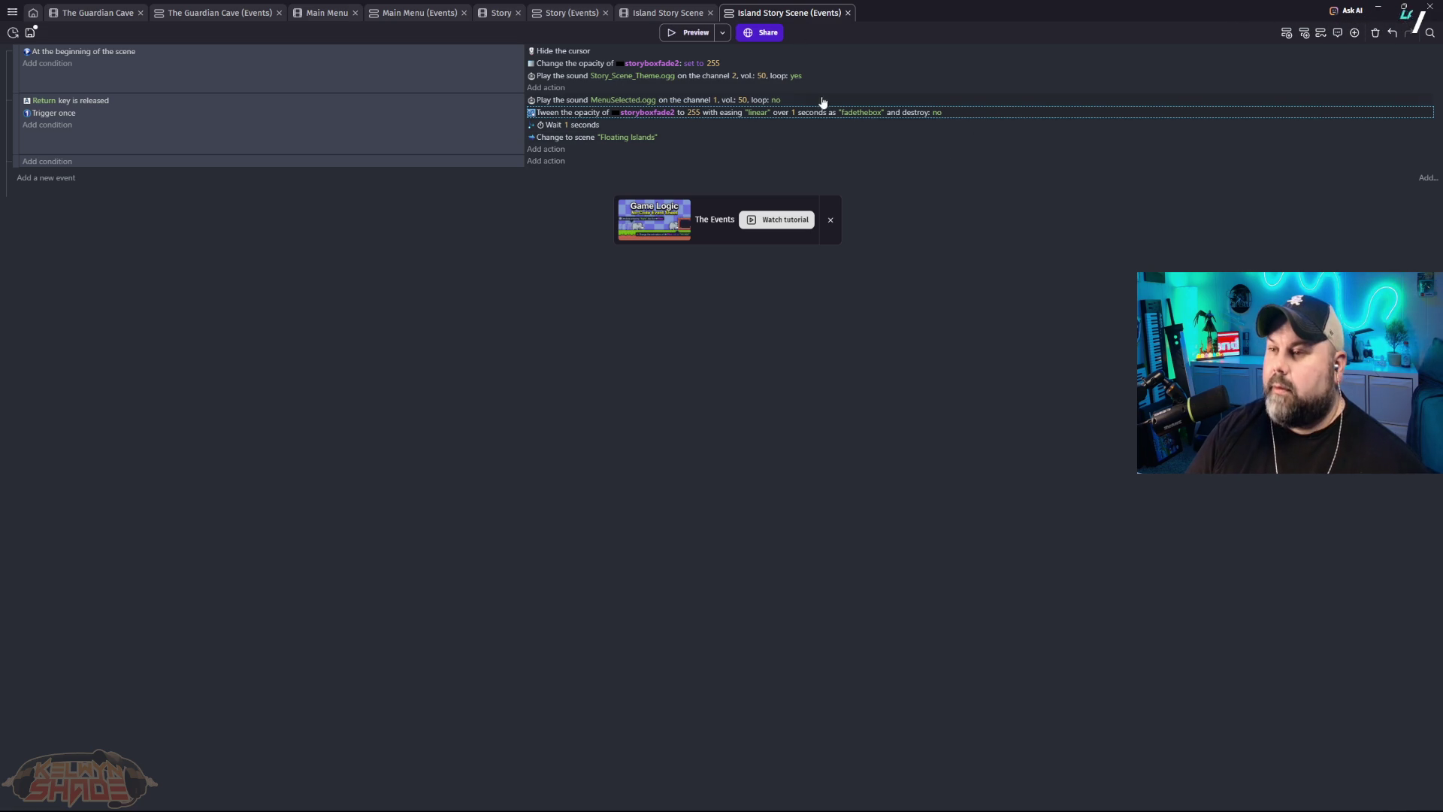
Step: Replace the scene-start opacity action with a pasted opacity tween that fades to 0, below Hide the cursor
click(749, 63)
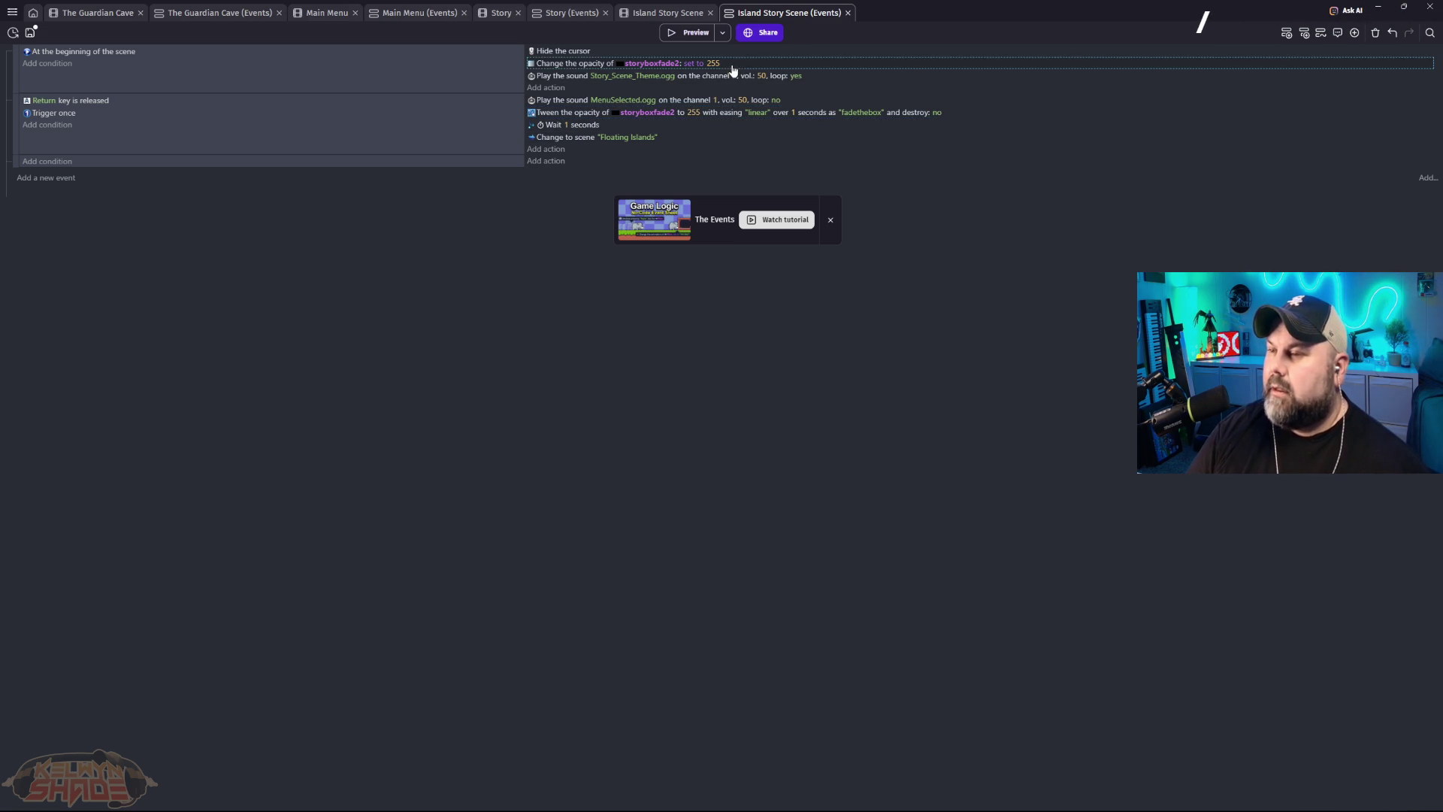
key(Delete)
key(ctrl+v)
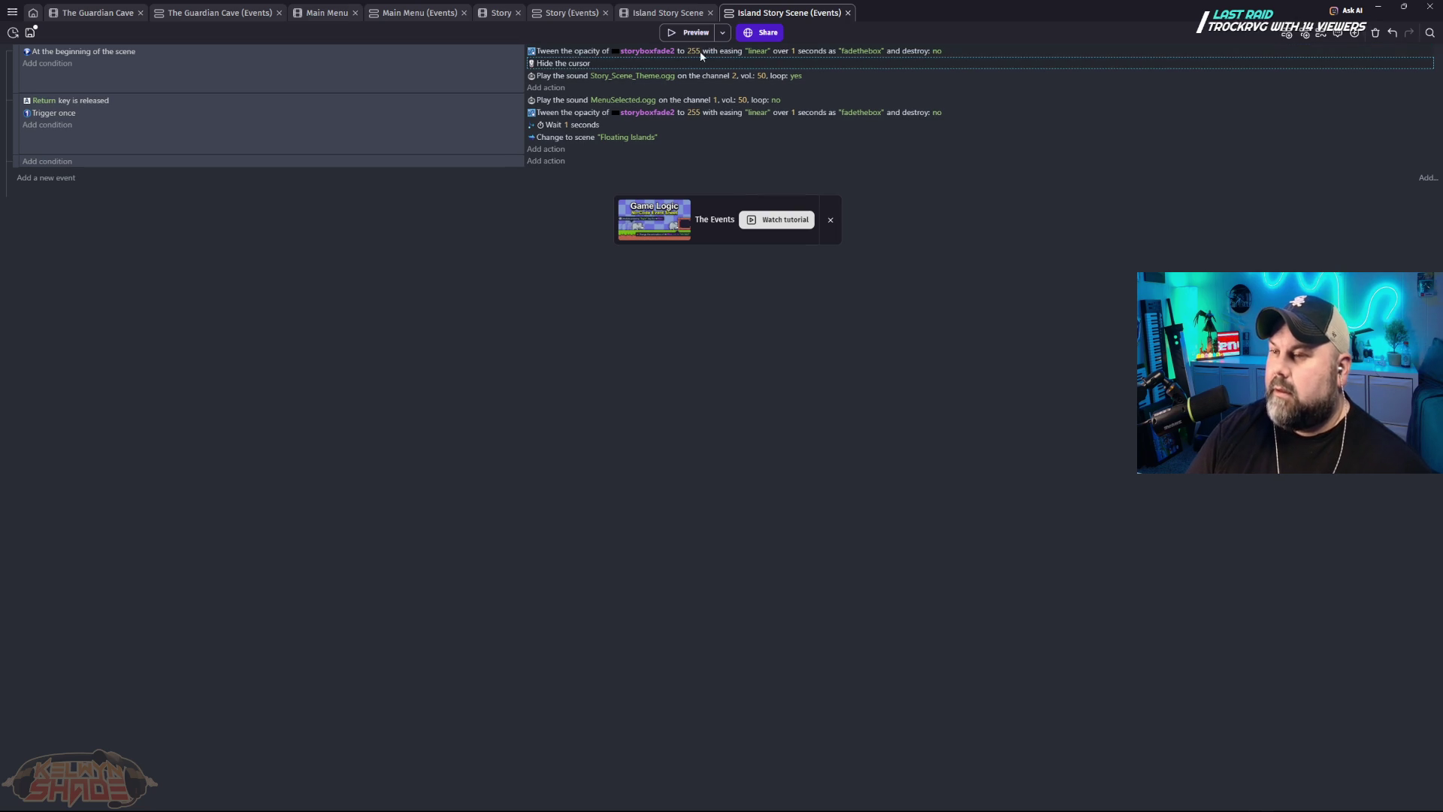
drag(714, 51, 721, 75)
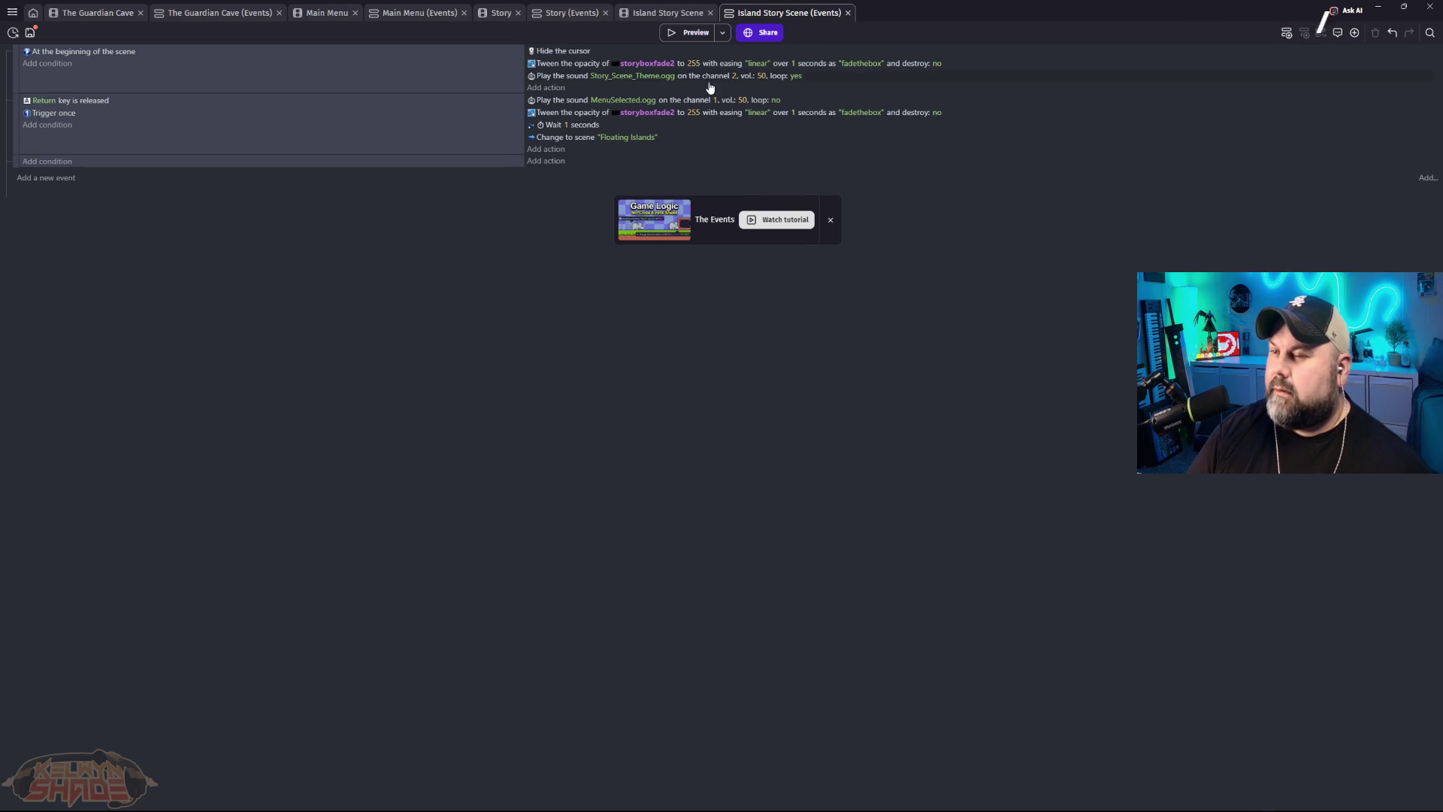
click(693, 64)
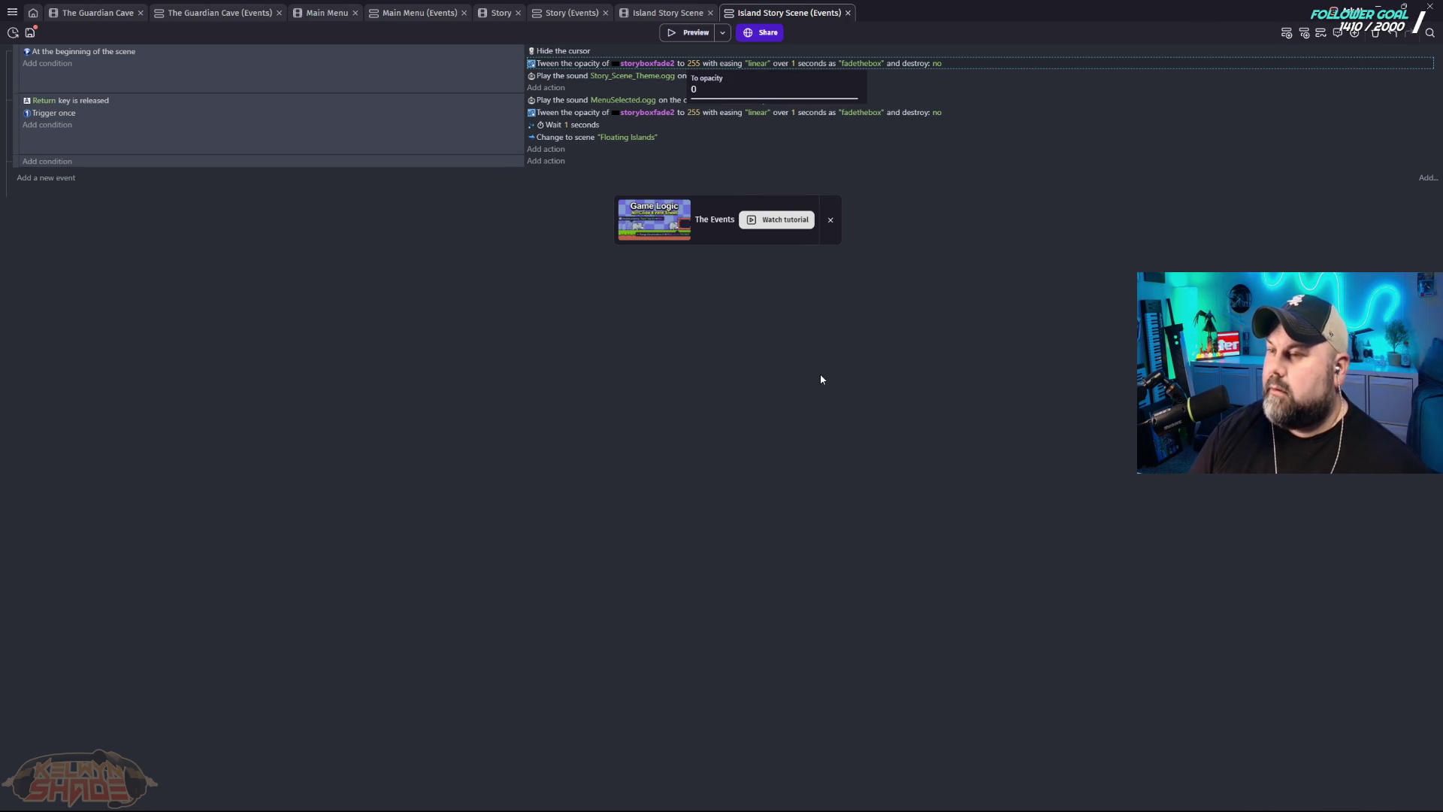
key(Return)
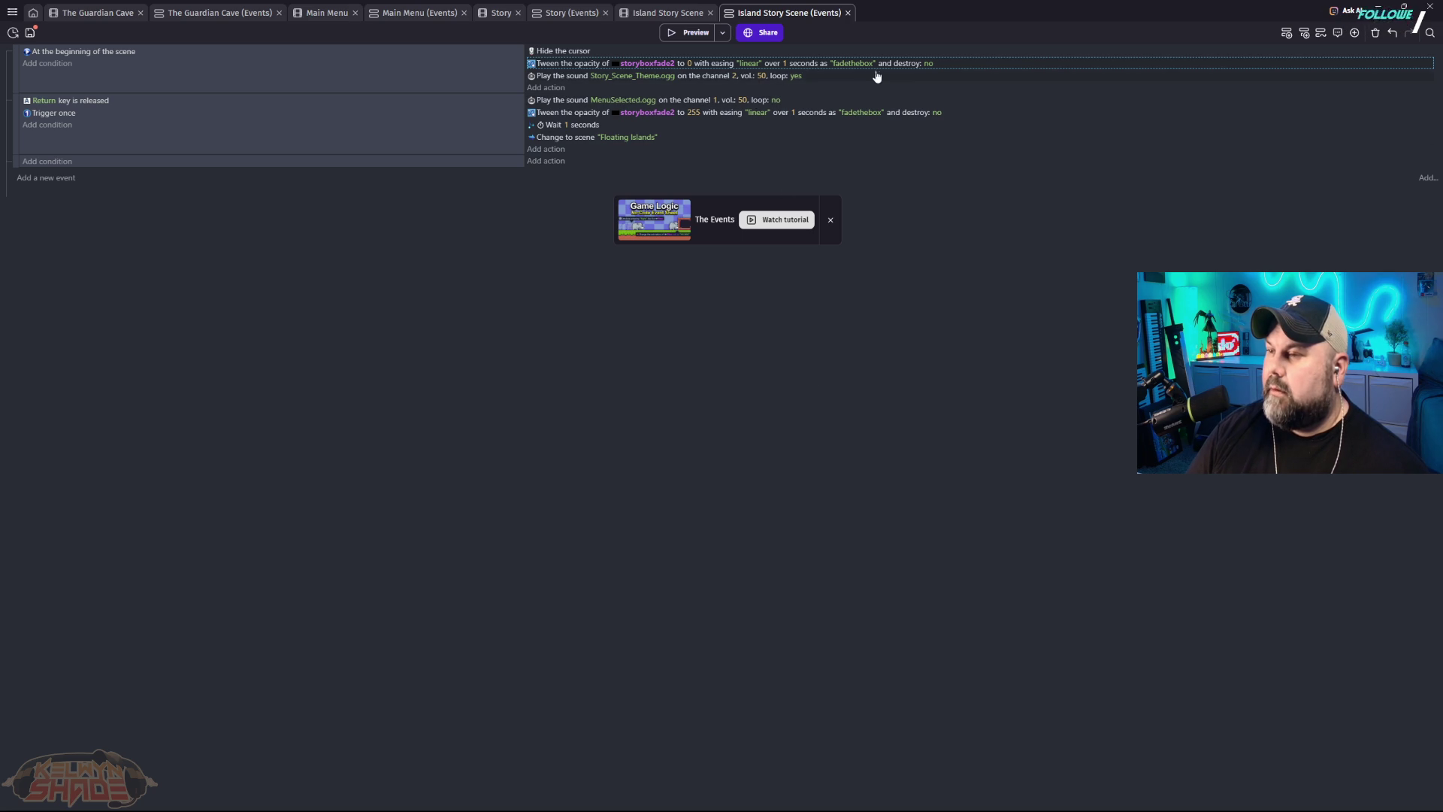
Step: Test the game in a preview, then review the fadethebox tween identifier without changing it
click(685, 33)
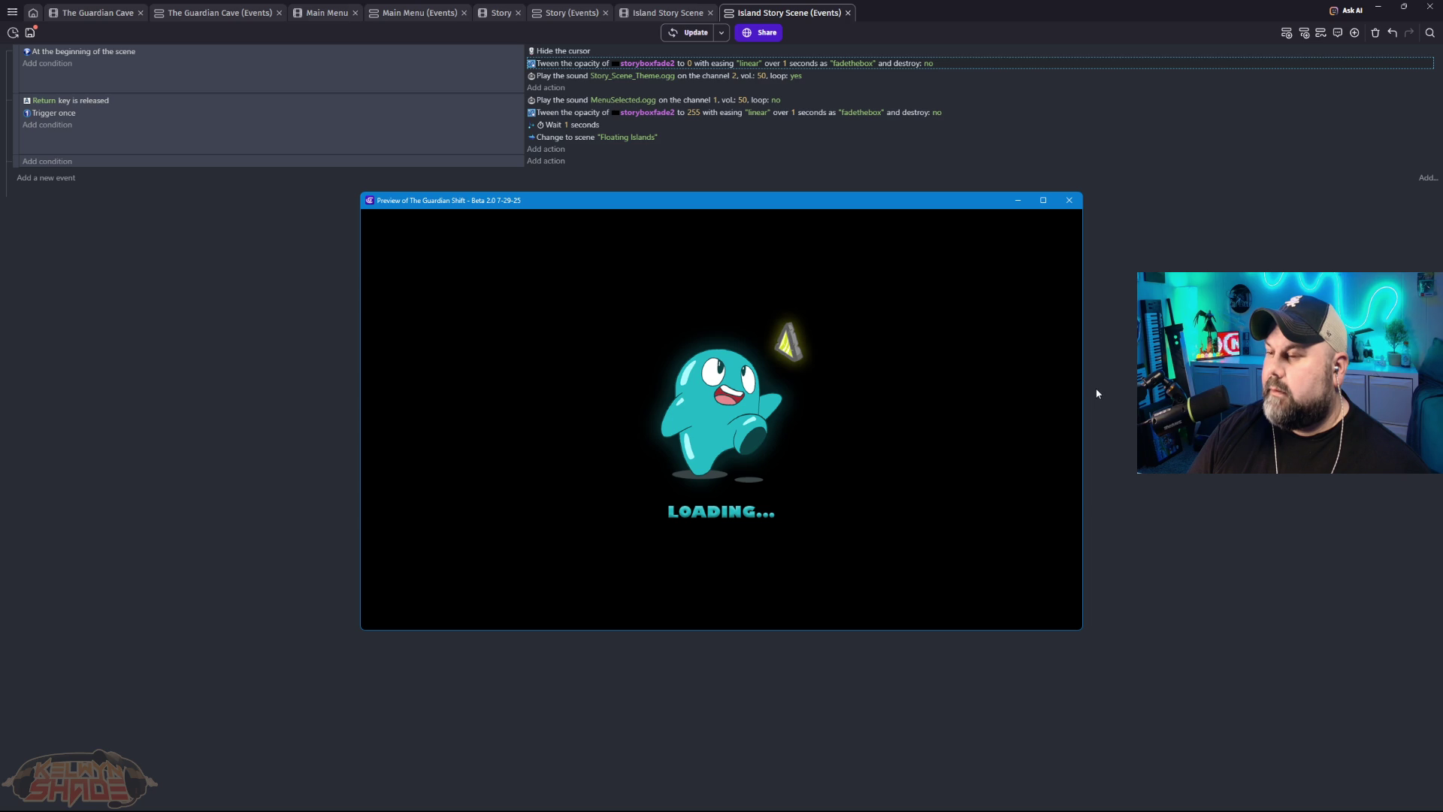
click(1072, 203)
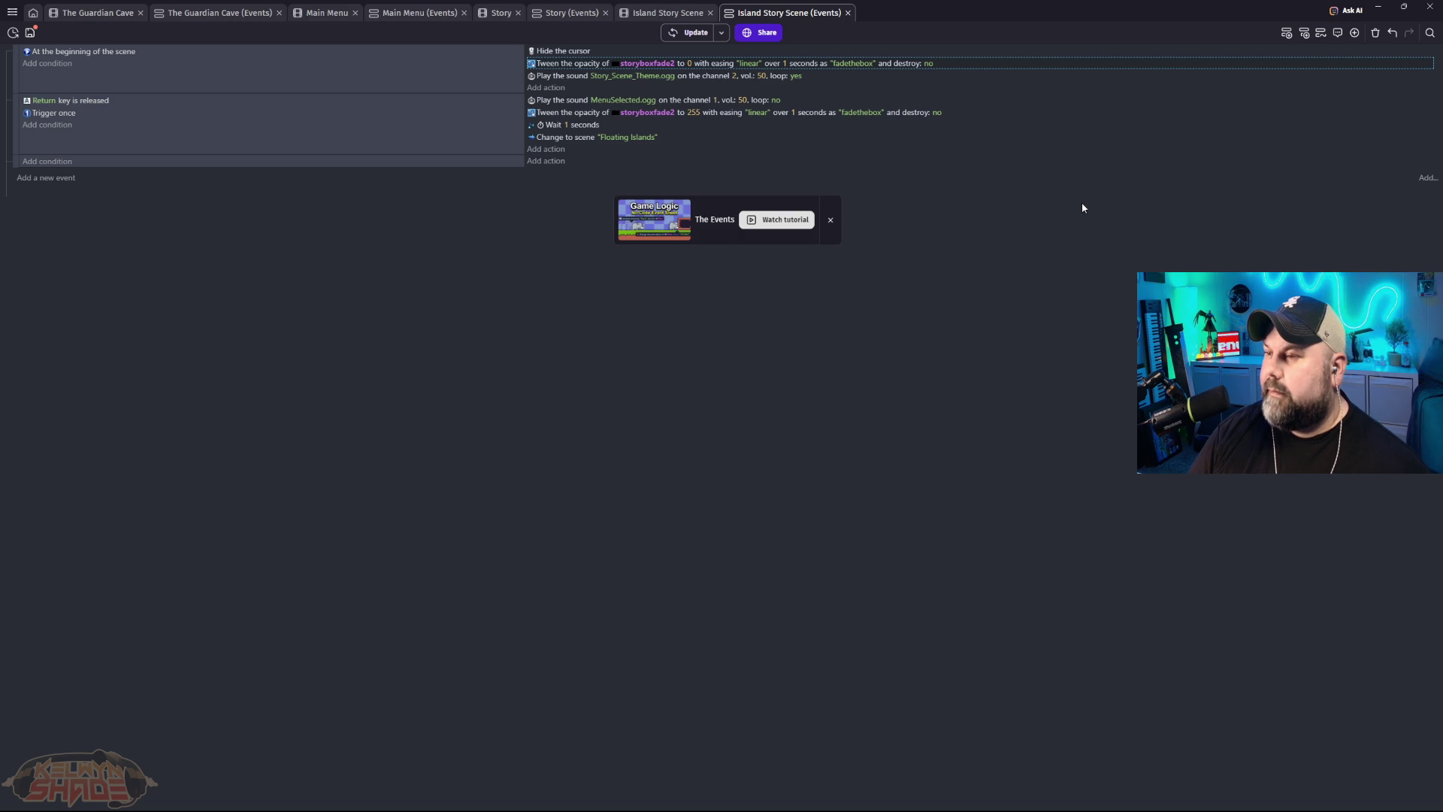
click(843, 64)
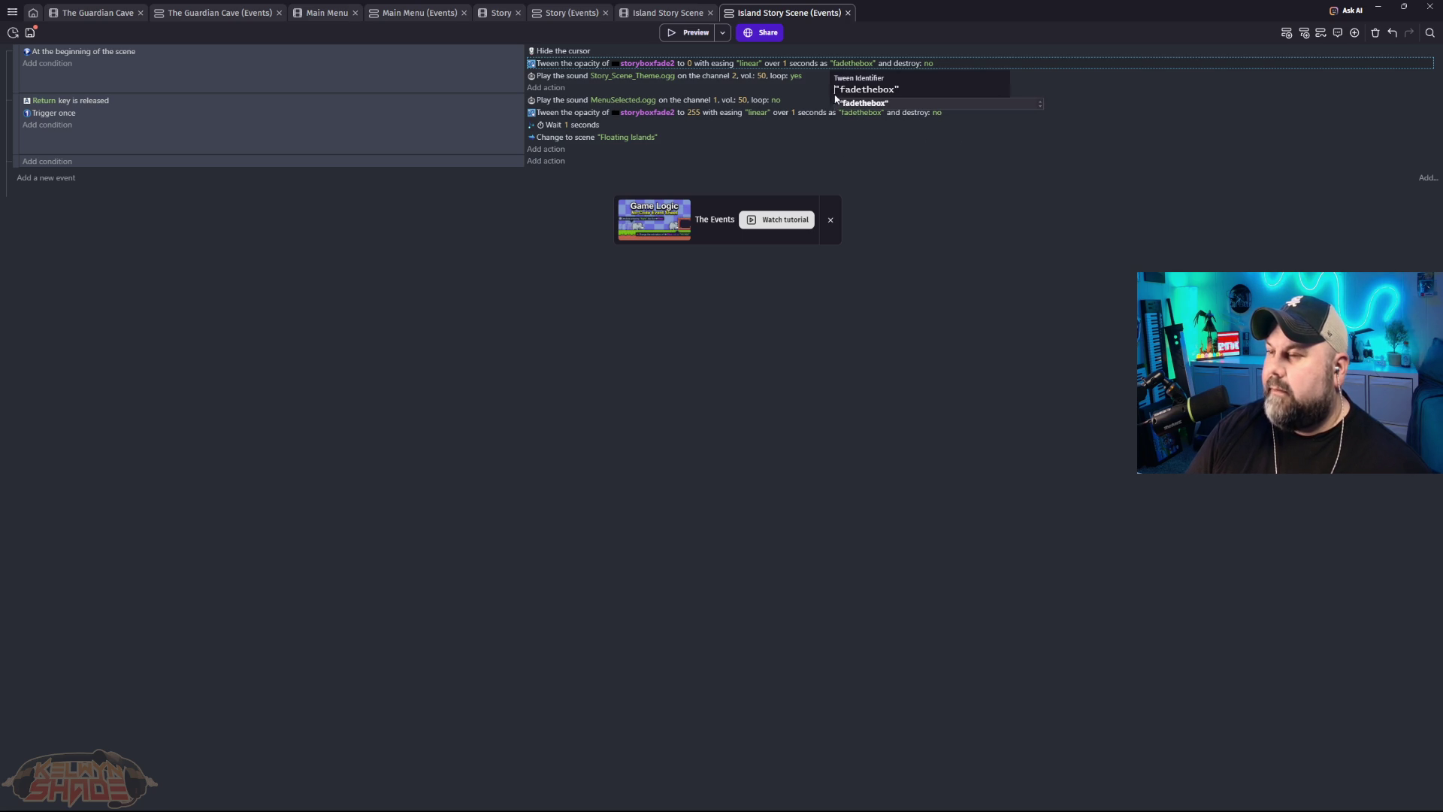
click(916, 93)
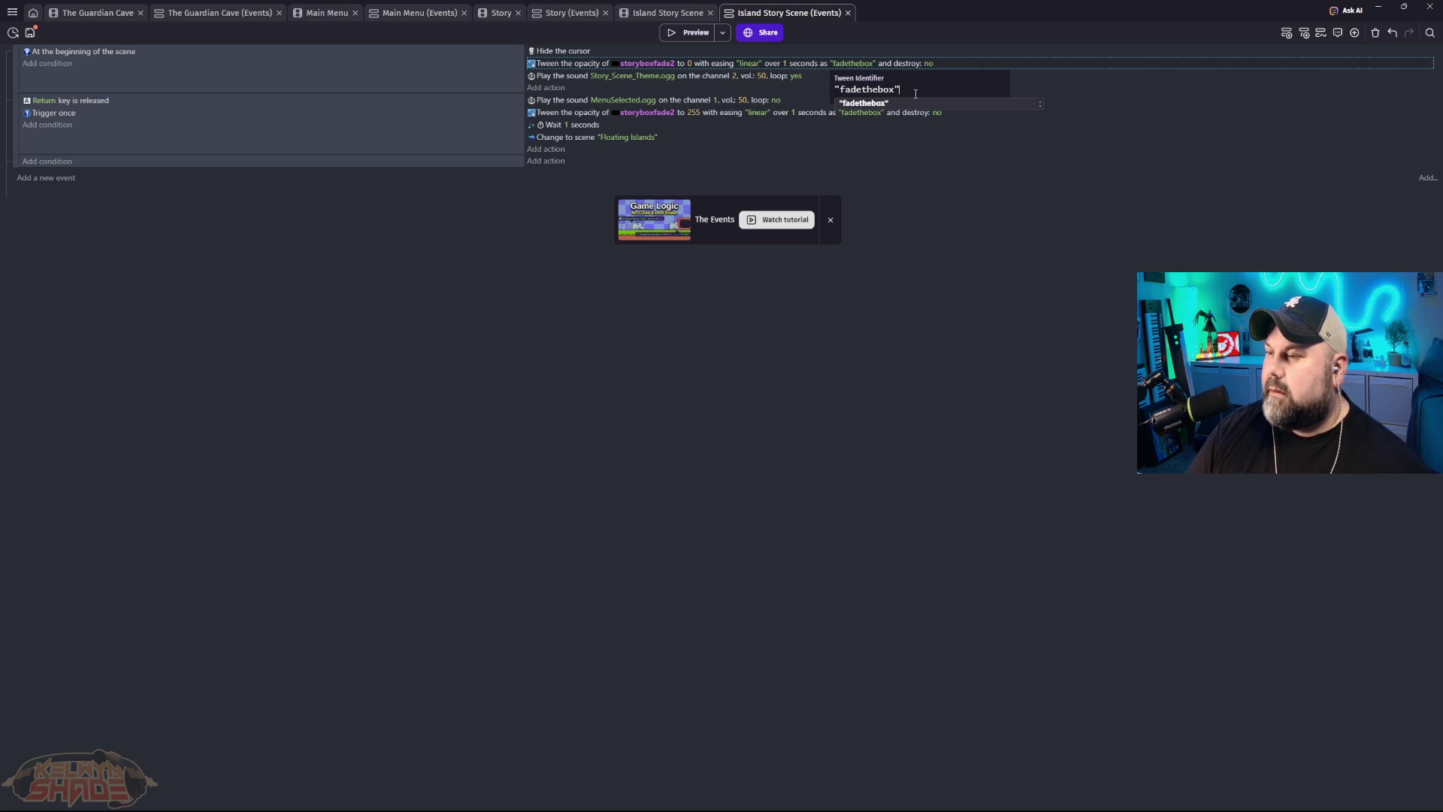
click(946, 290)
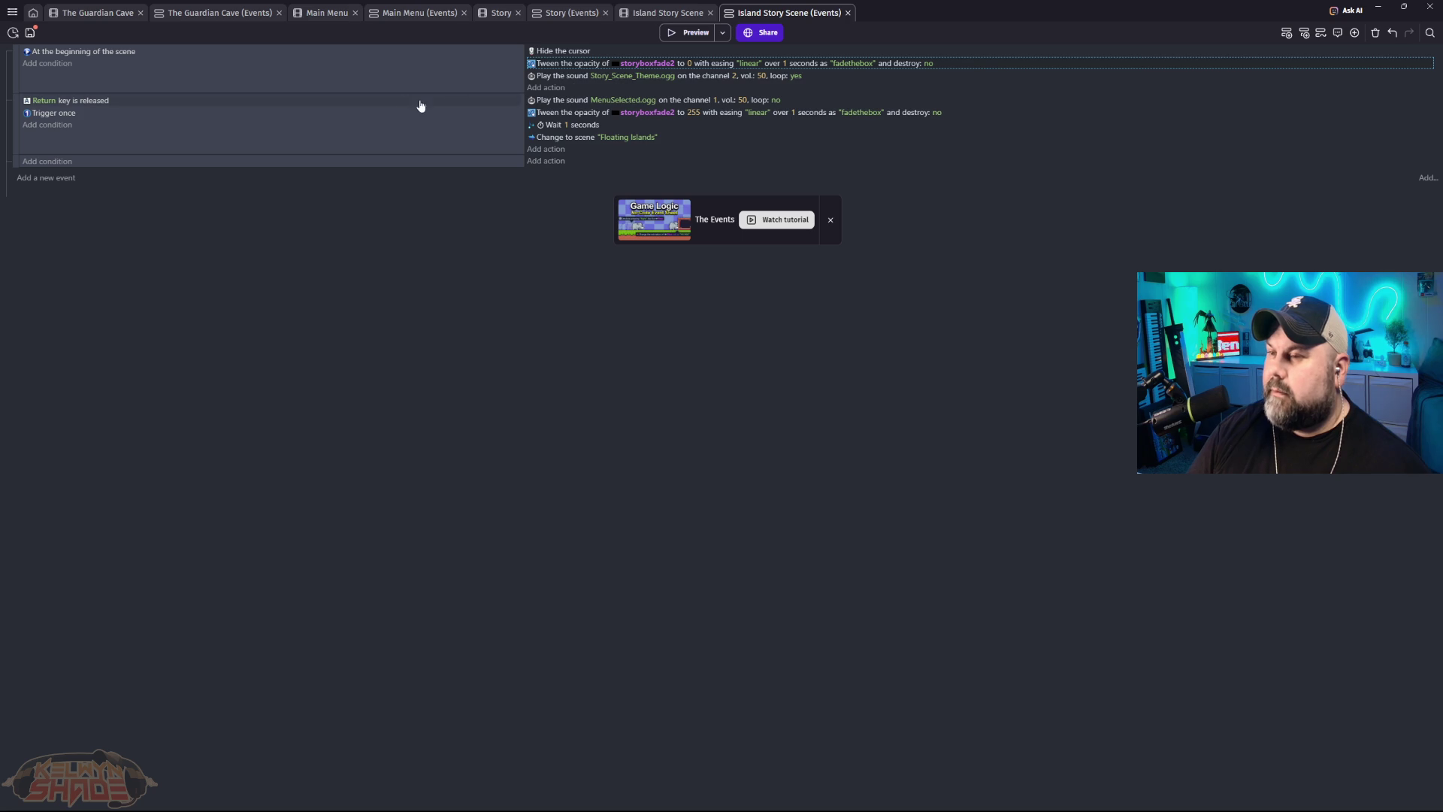
click(665, 13)
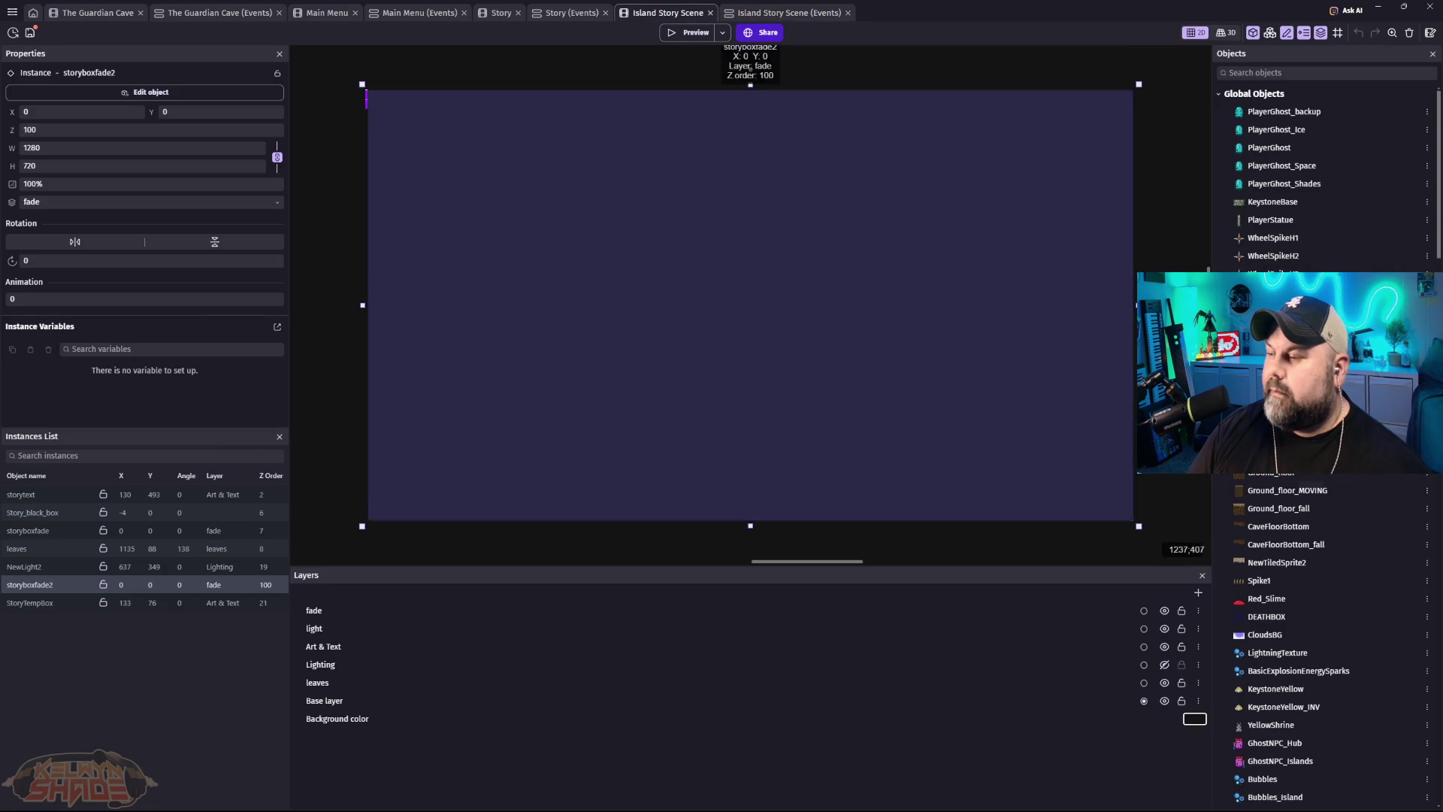
scroll(1332, 621, down, 10)
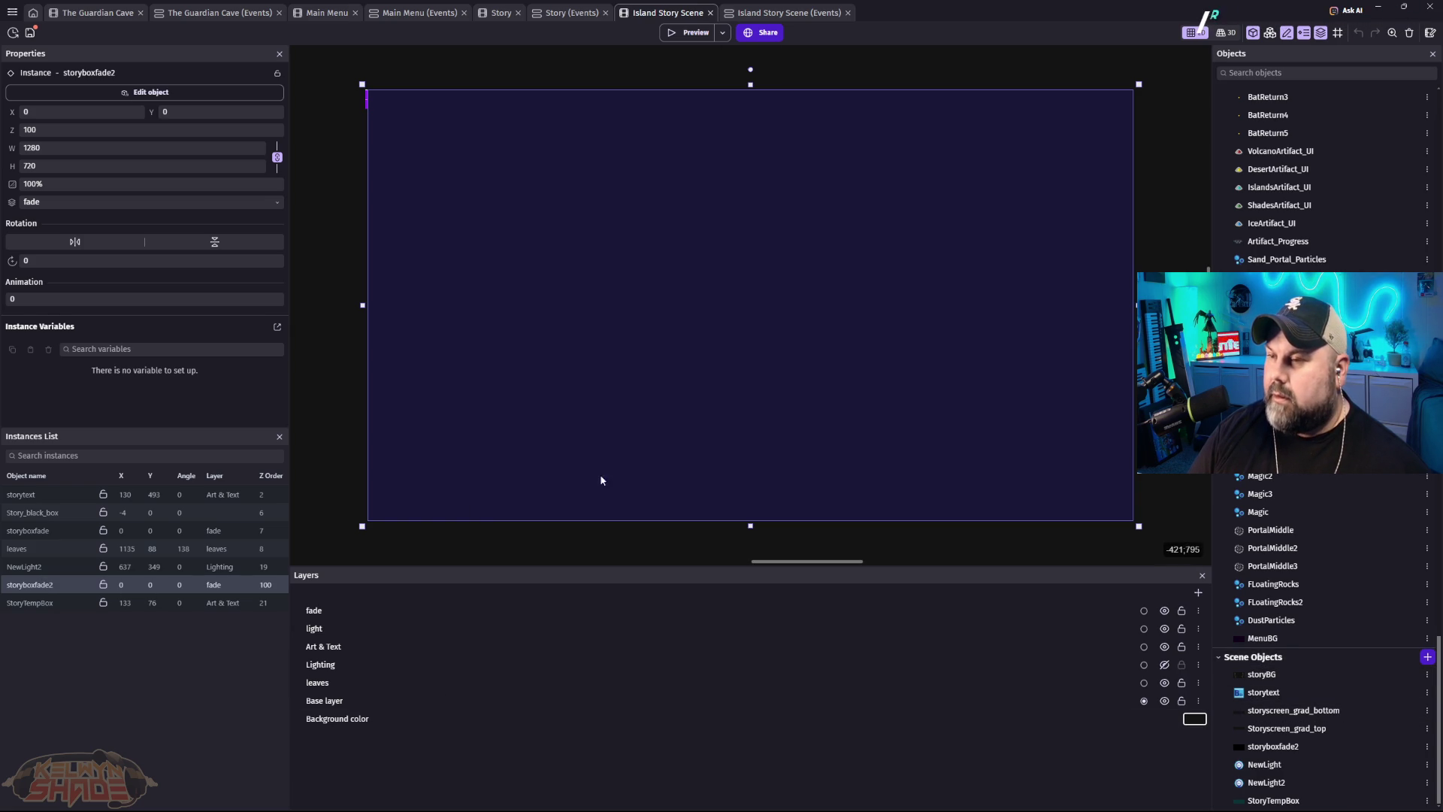
double_click(675, 447)
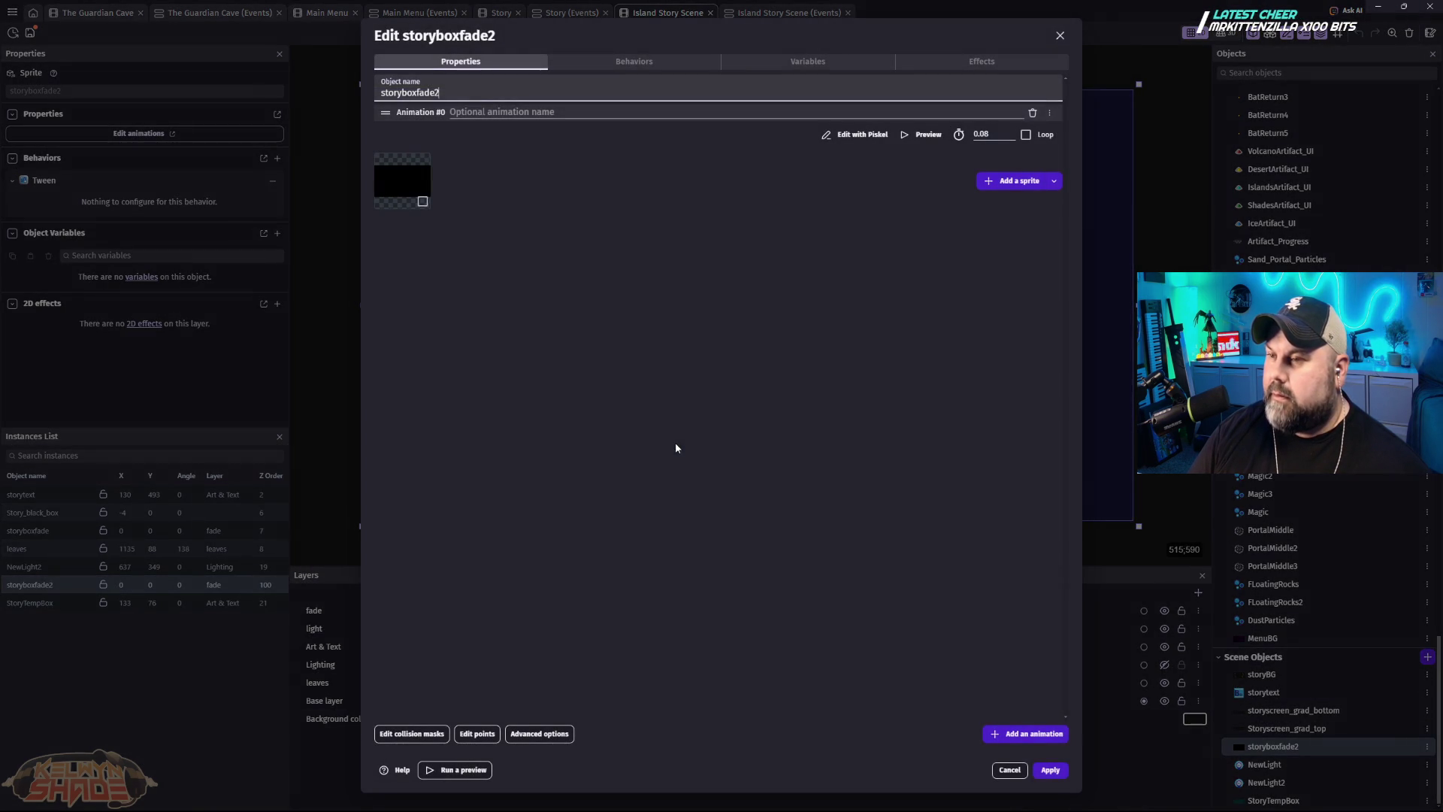
click(701, 66)
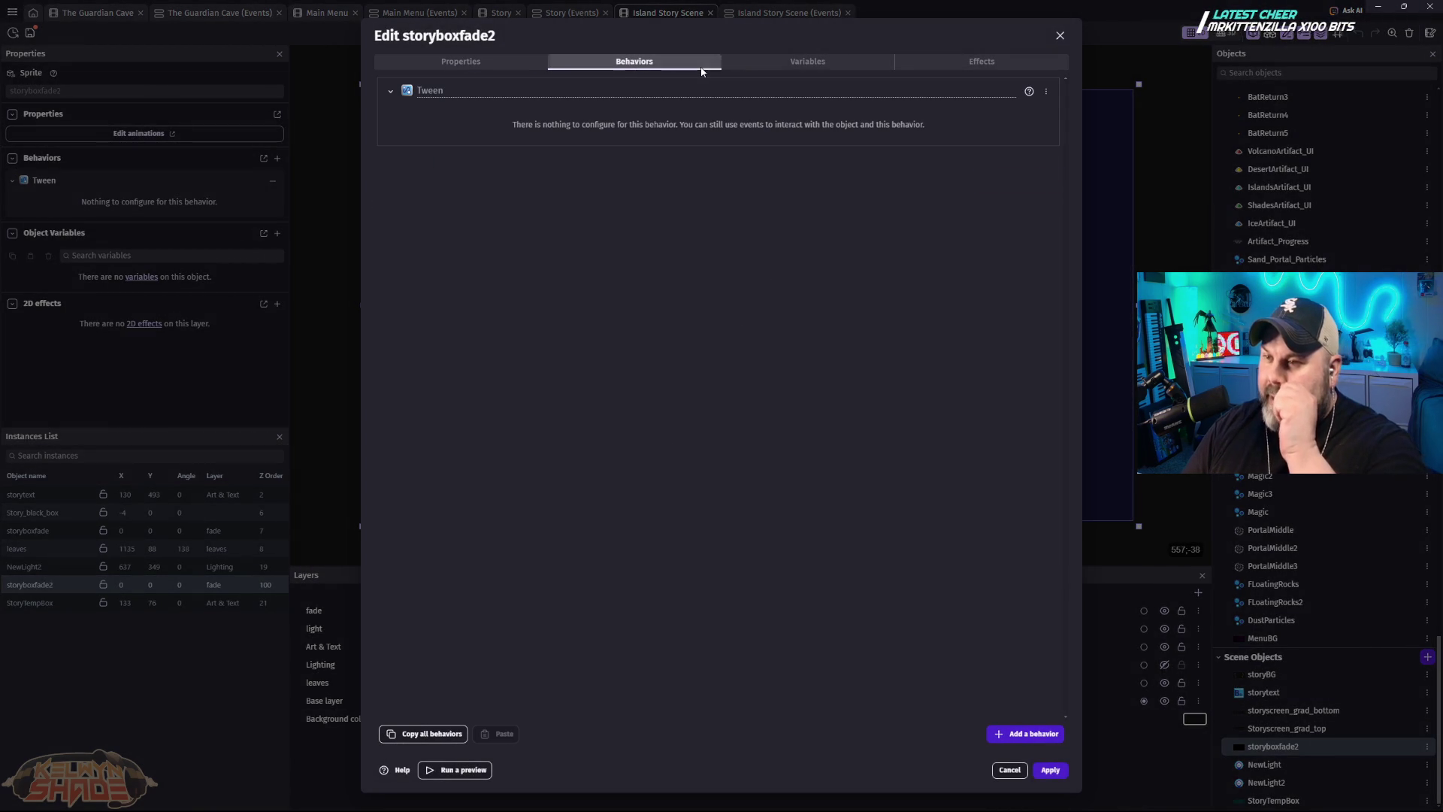
click(832, 62)
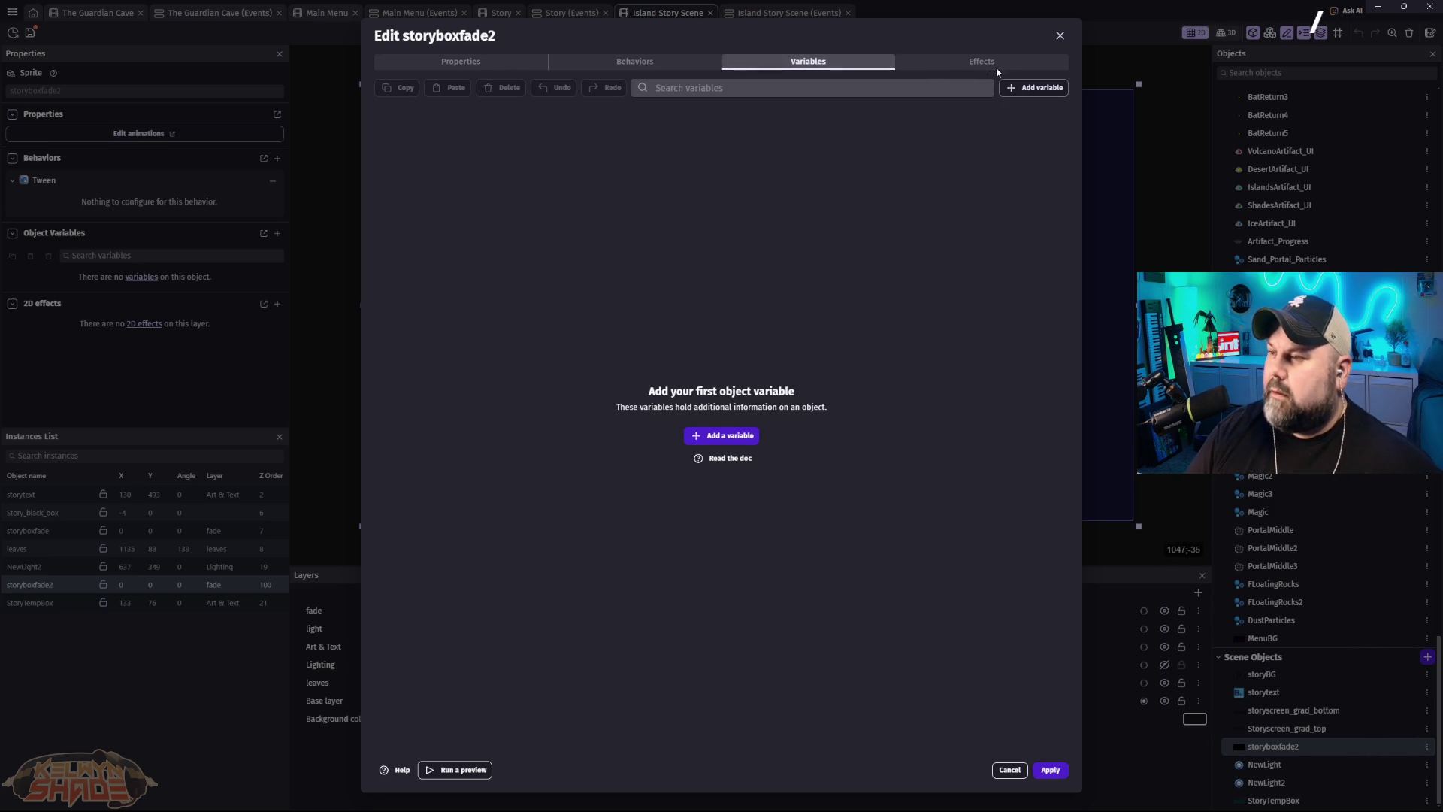
click(989, 68)
click(448, 63)
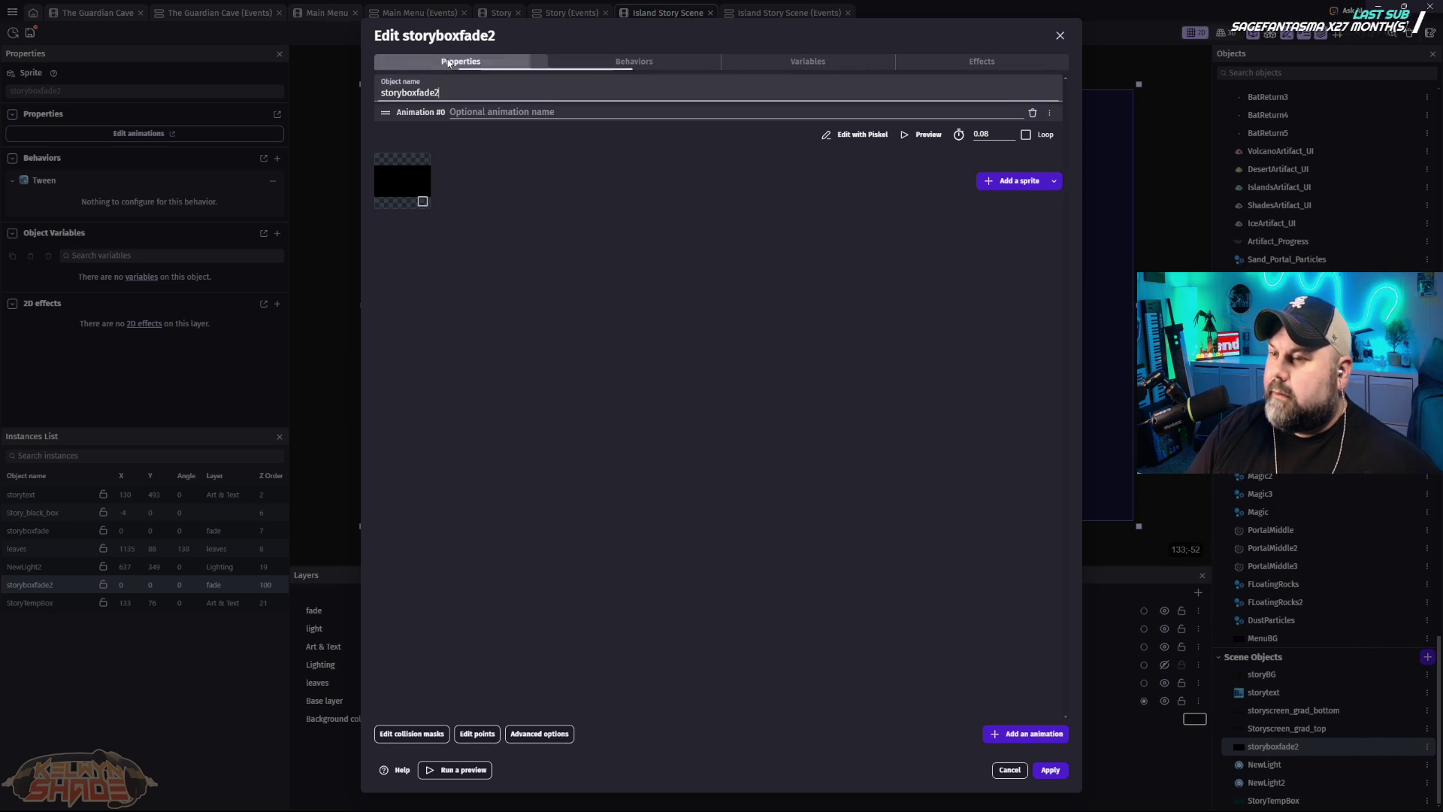
click(1059, 36)
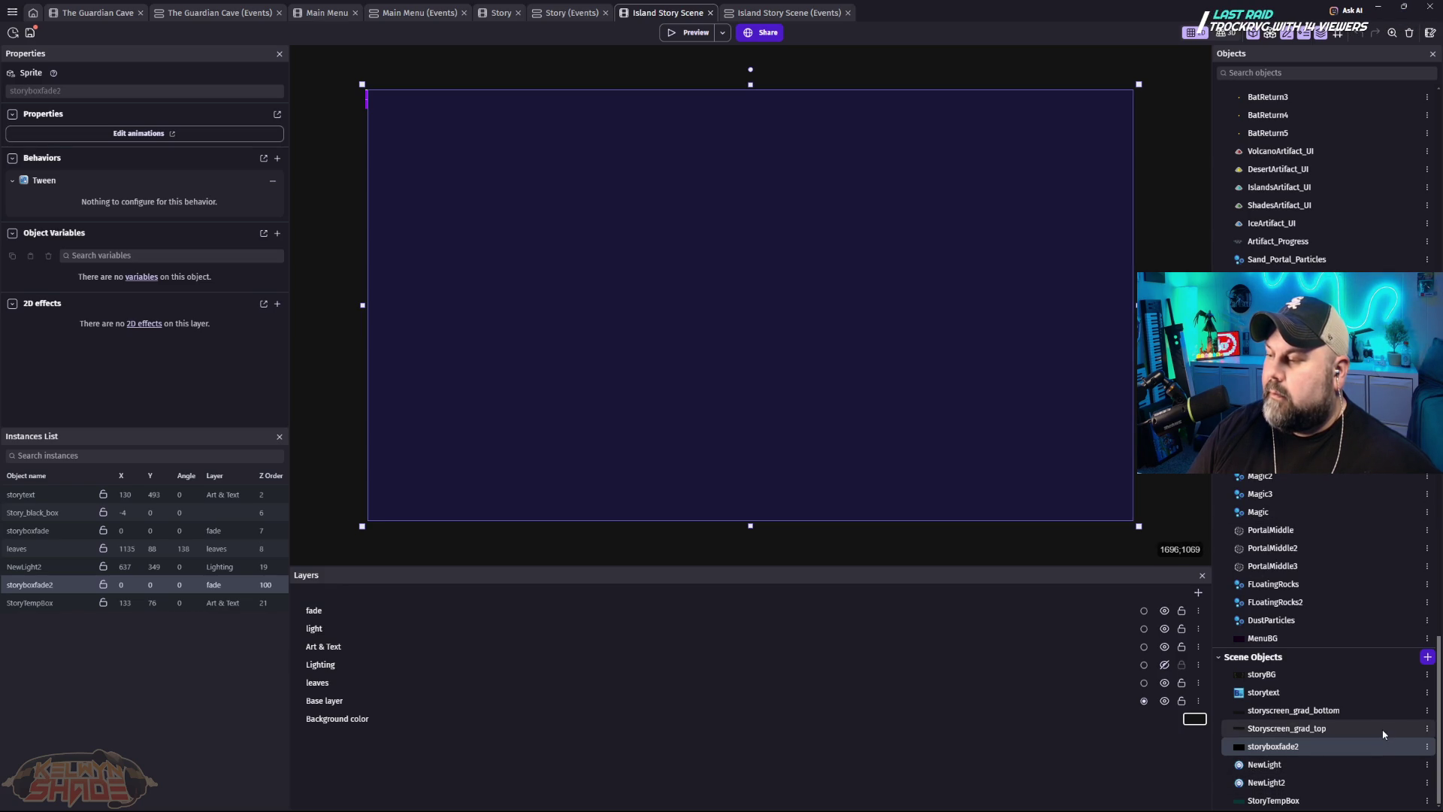
click(777, 217)
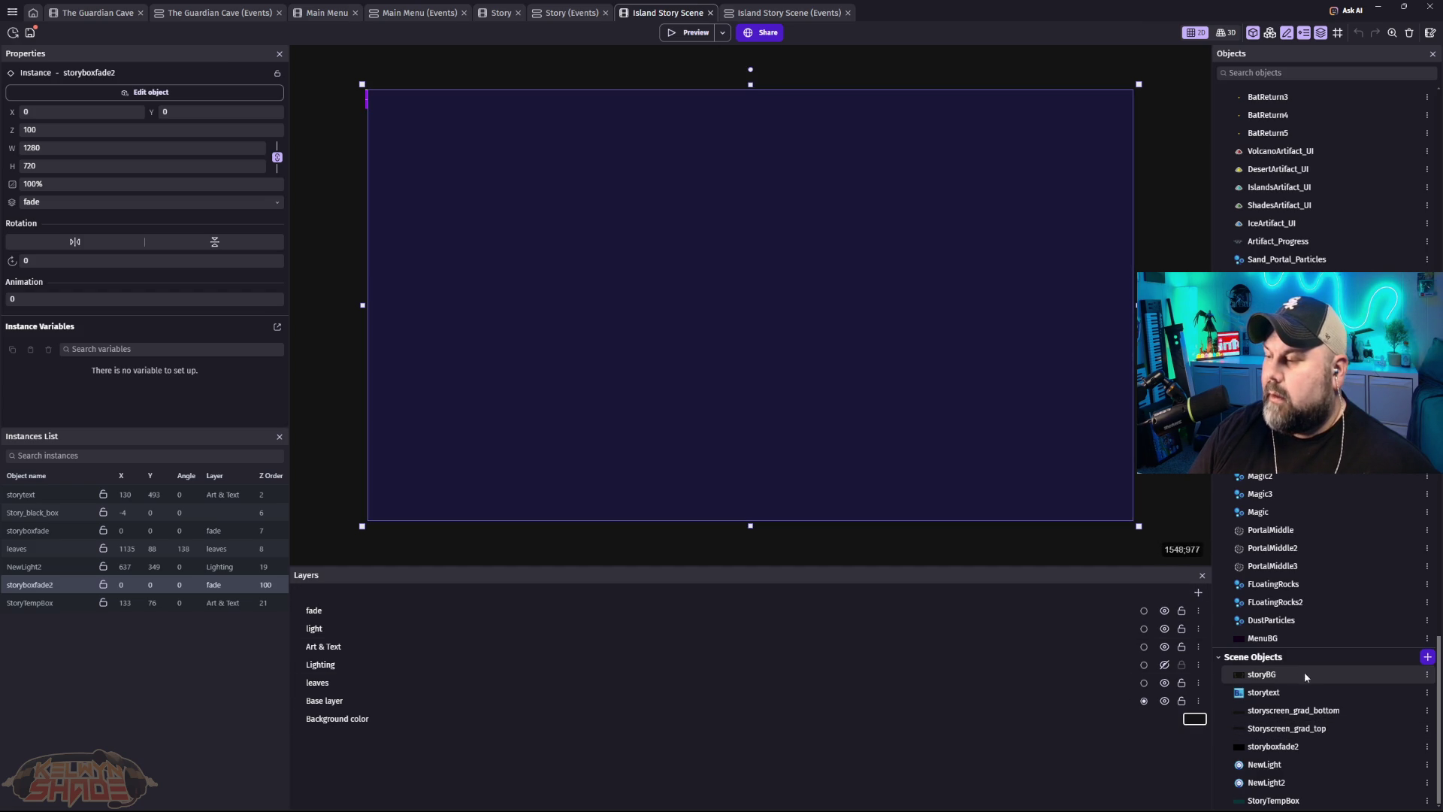
double_click(439, 618)
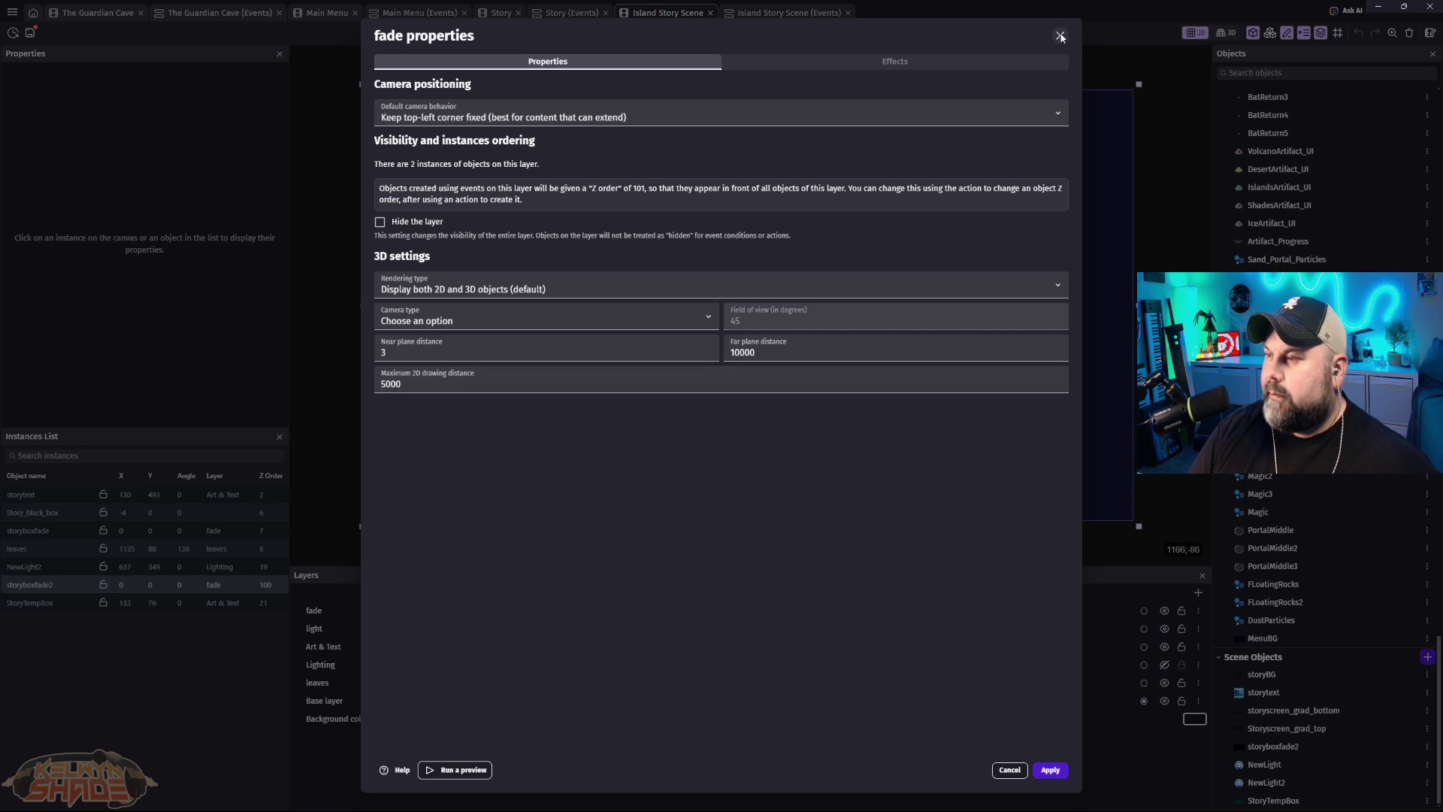
click(1060, 36)
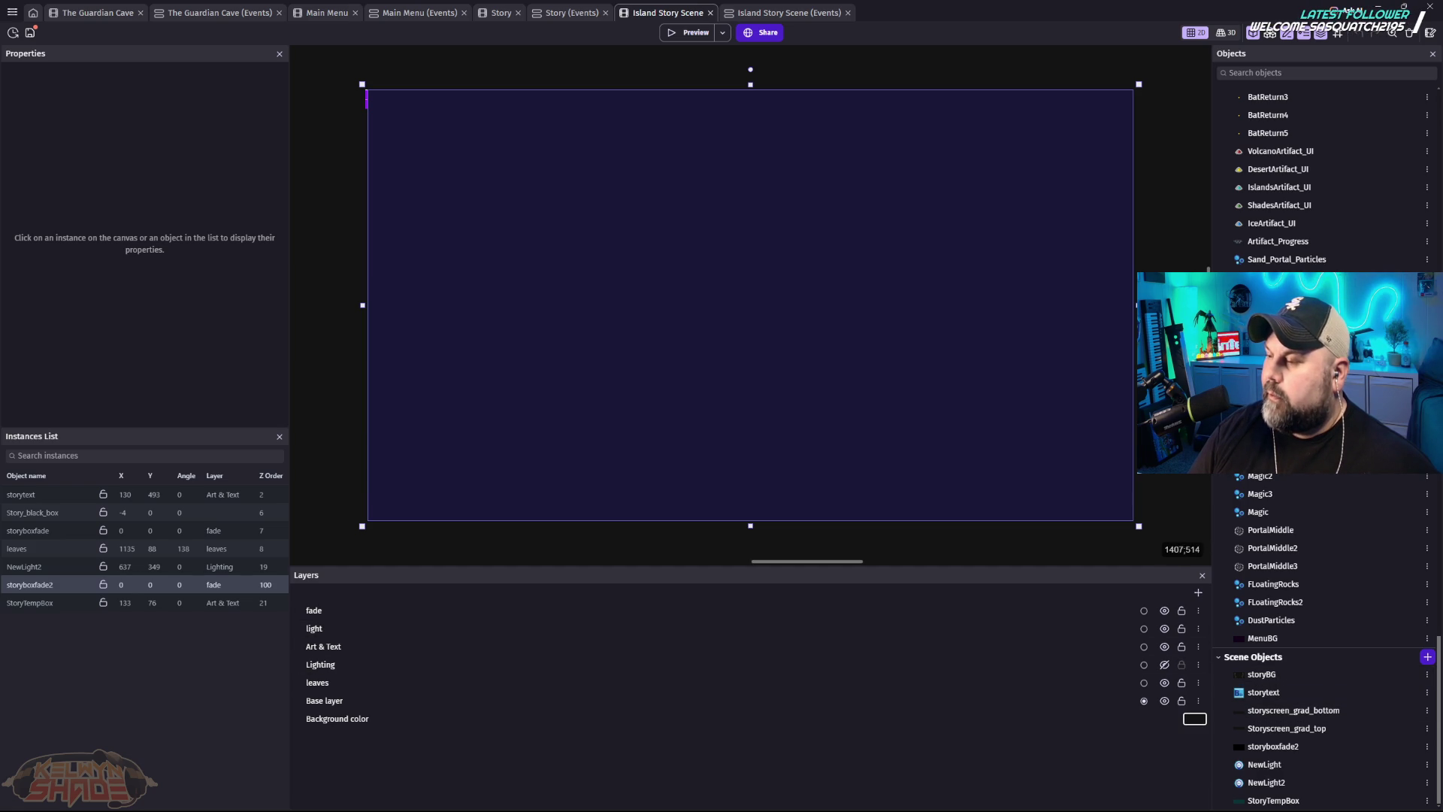
Step: Point the first opacity tween at storyboxfade2 and test it in a game preview
key(ctrl+Tab)
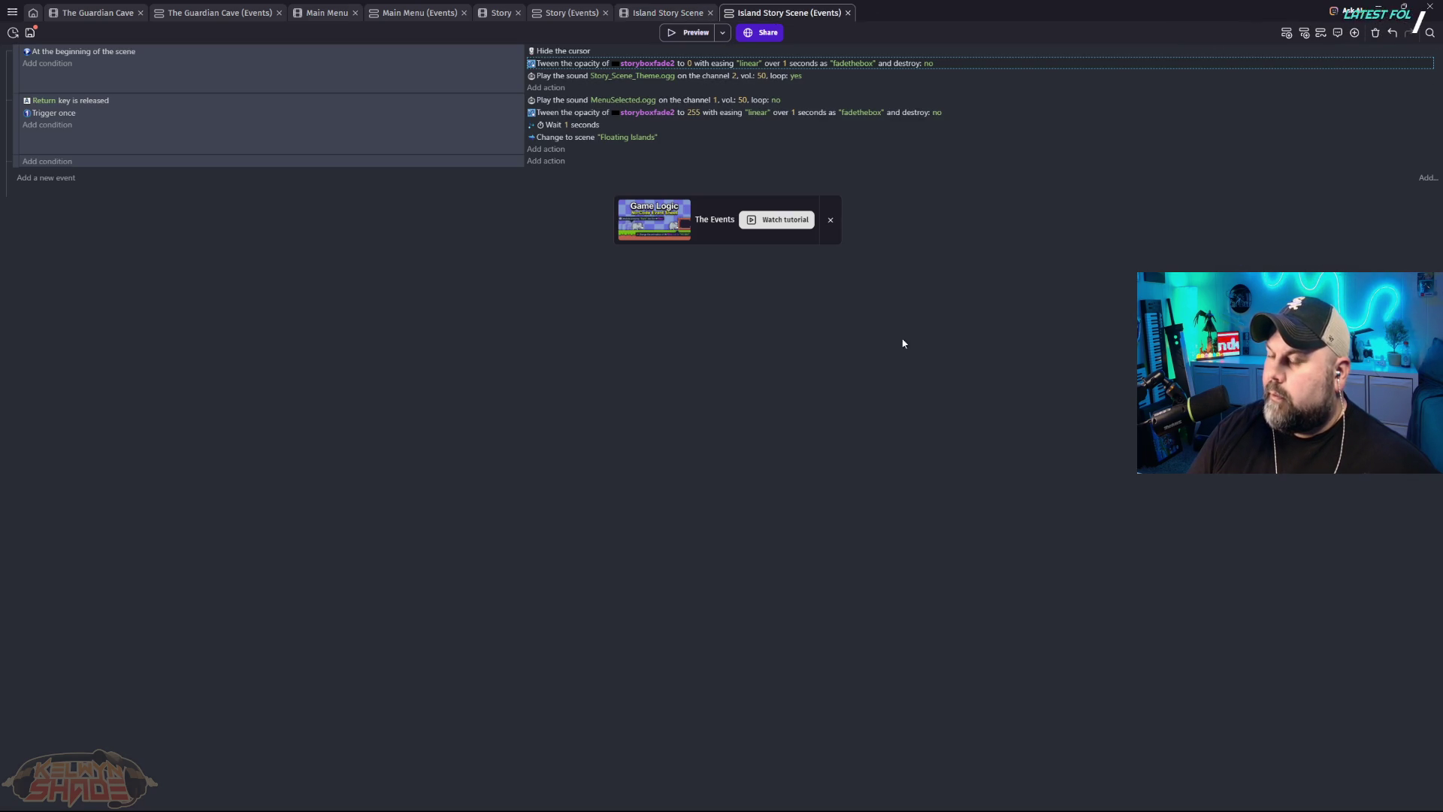
click(649, 64)
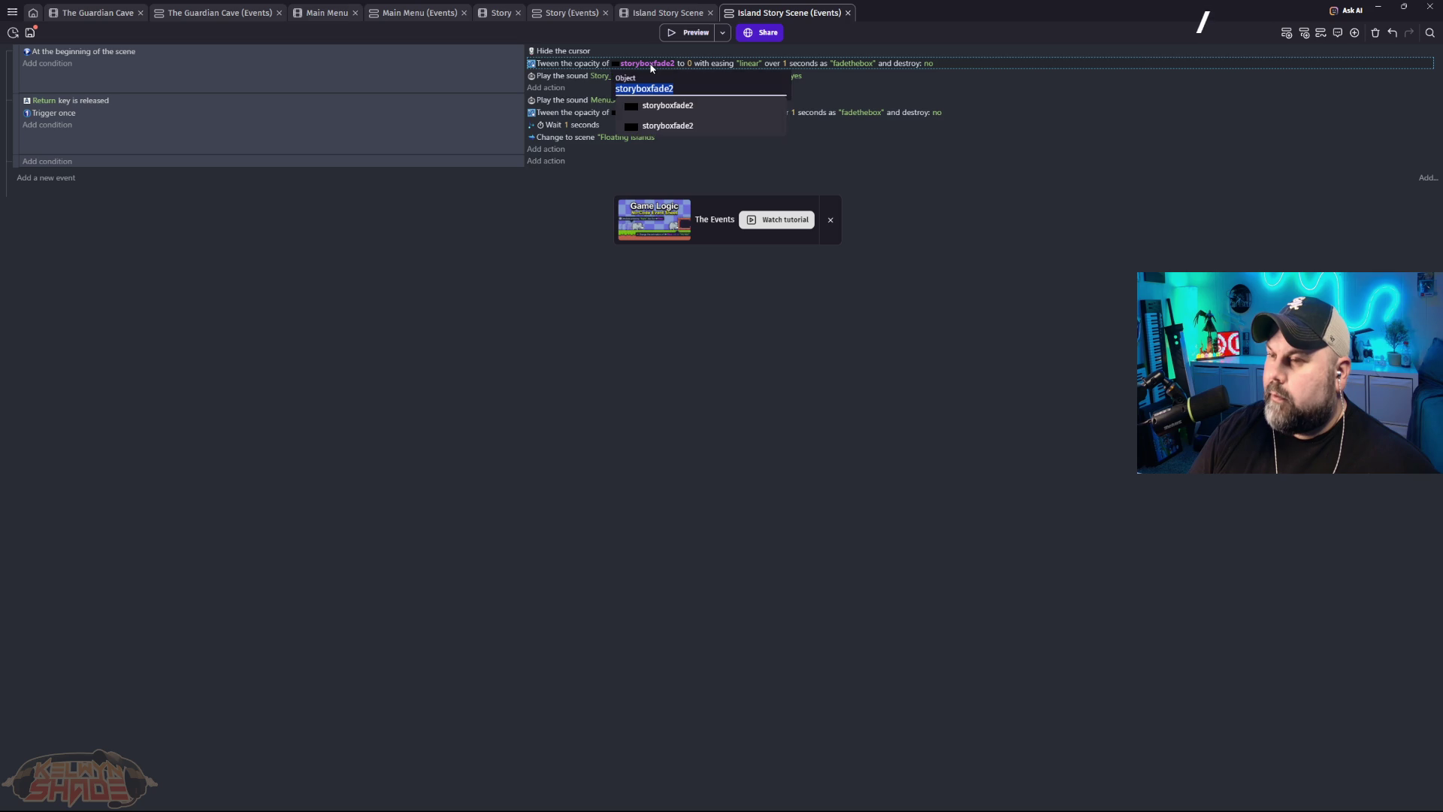
click(665, 109)
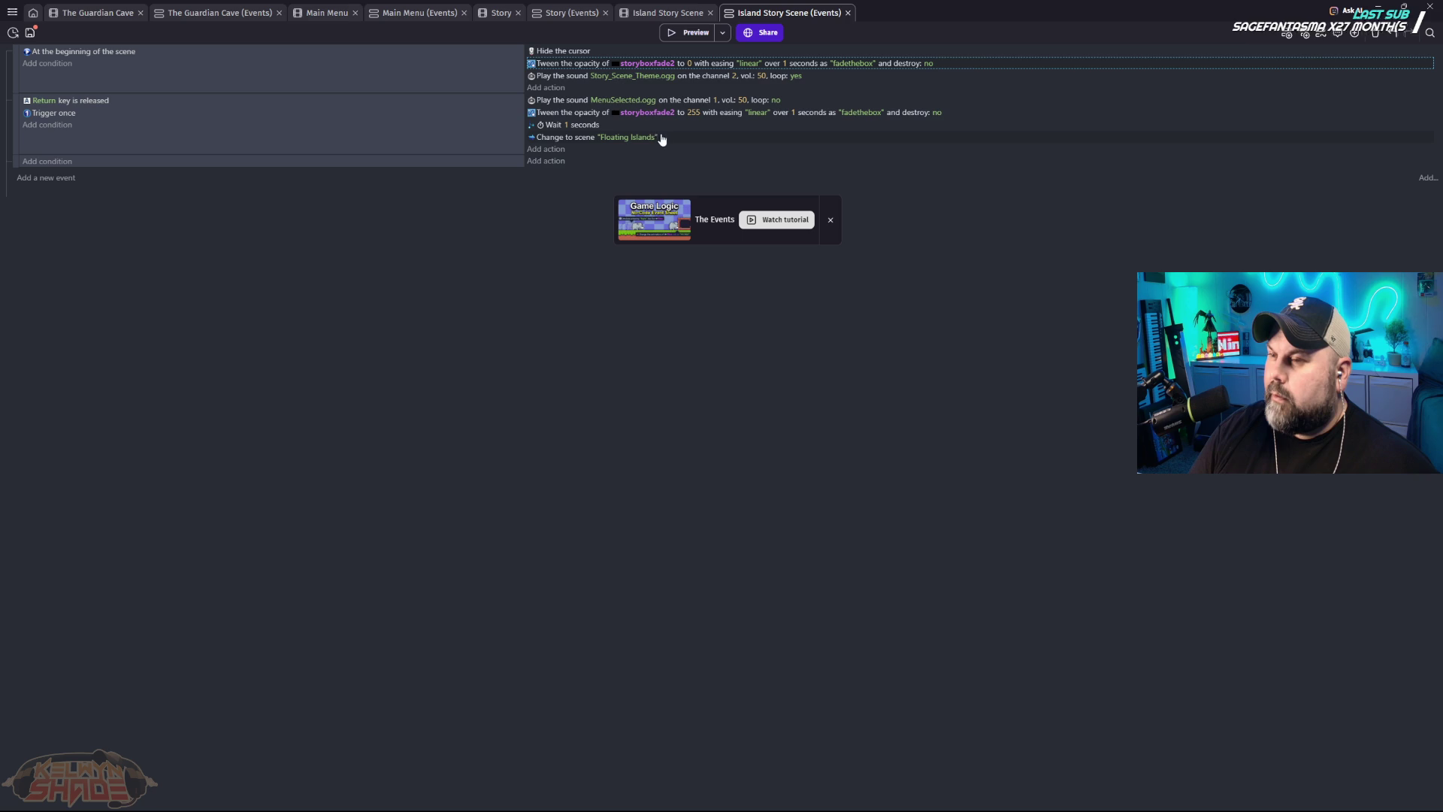
click(651, 112)
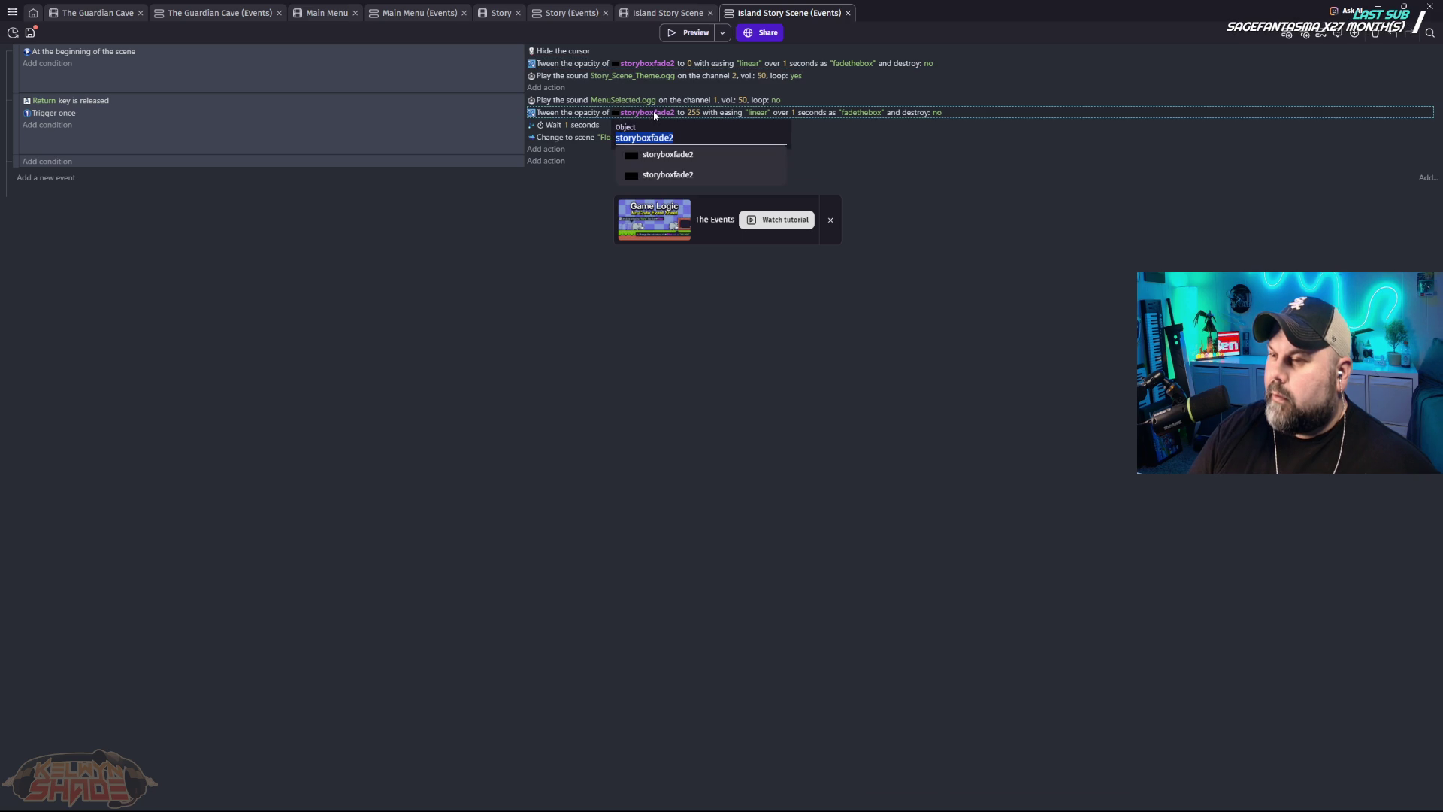
key(Escape)
click(686, 32)
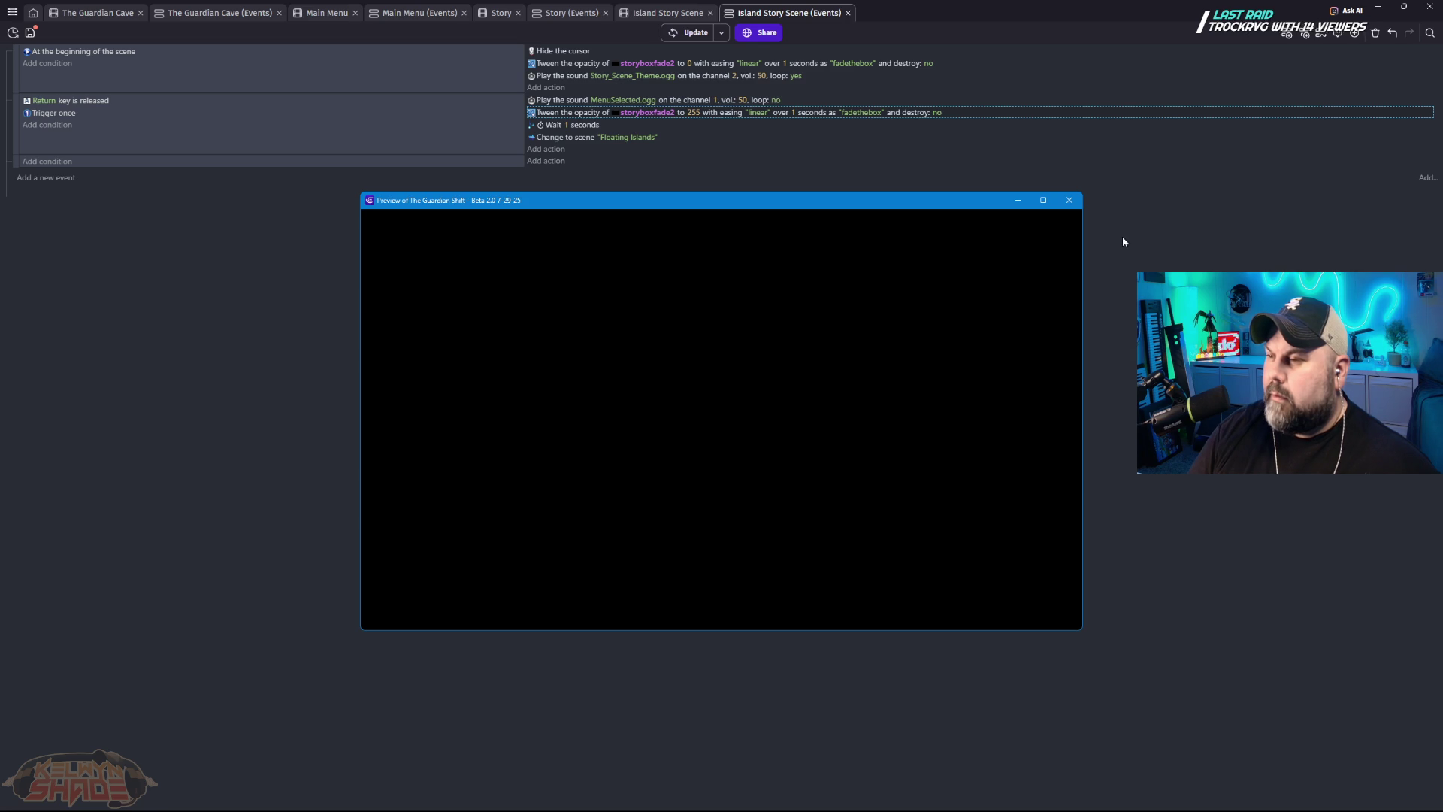
click(1069, 201)
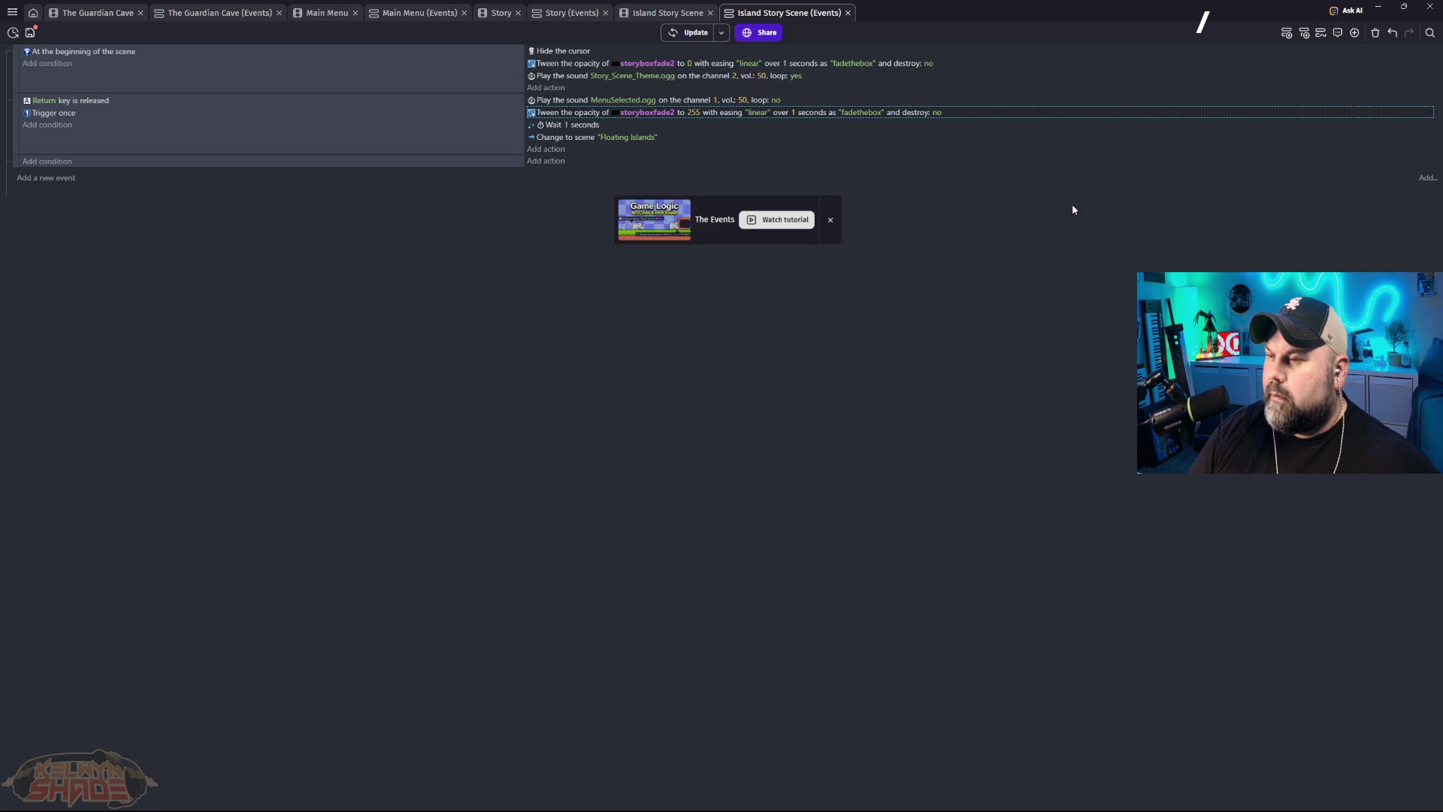
Step: Set the second opacity tween's object to storyboxfade2 and relaunch the preview with F5
click(647, 64)
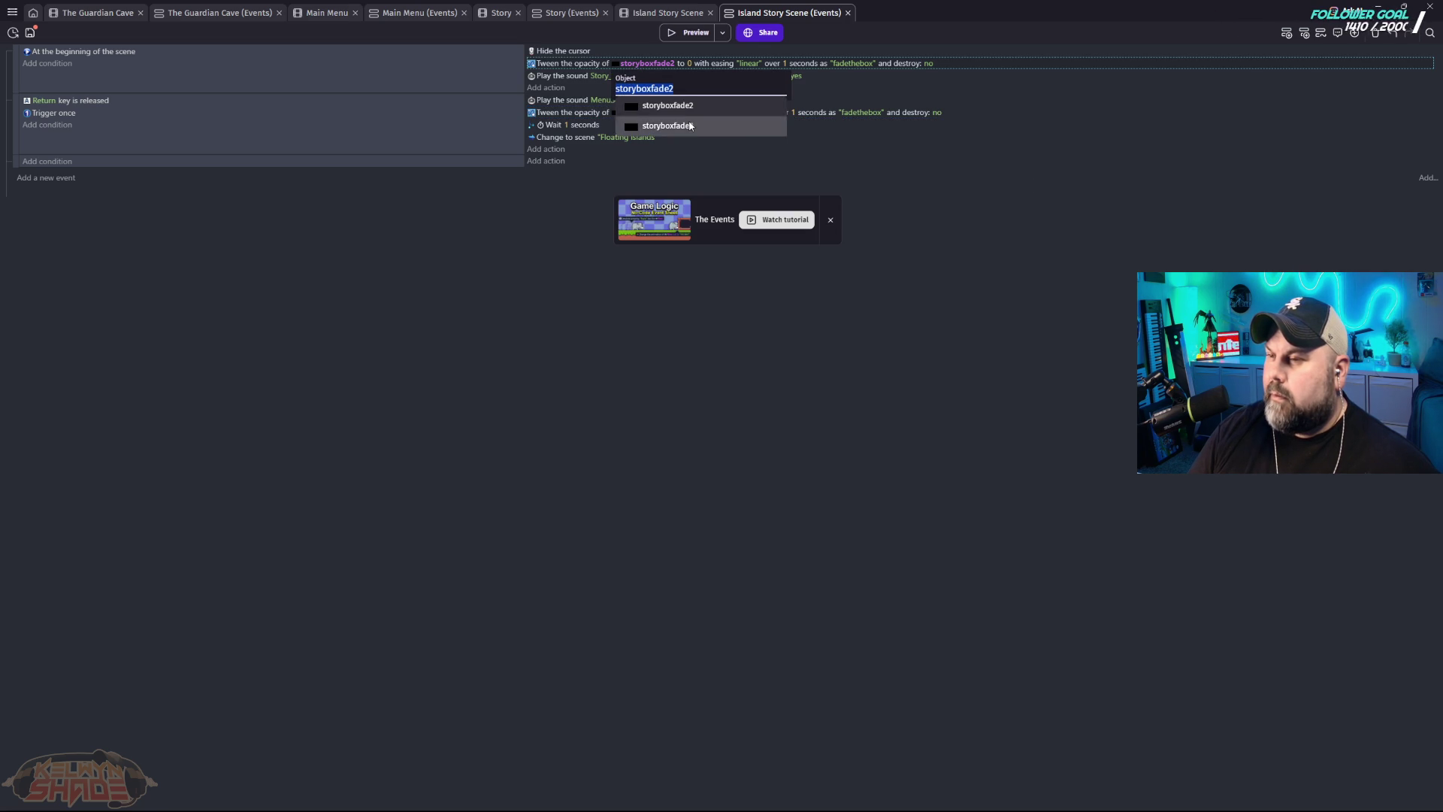
click(667, 125)
click(647, 112)
click(693, 189)
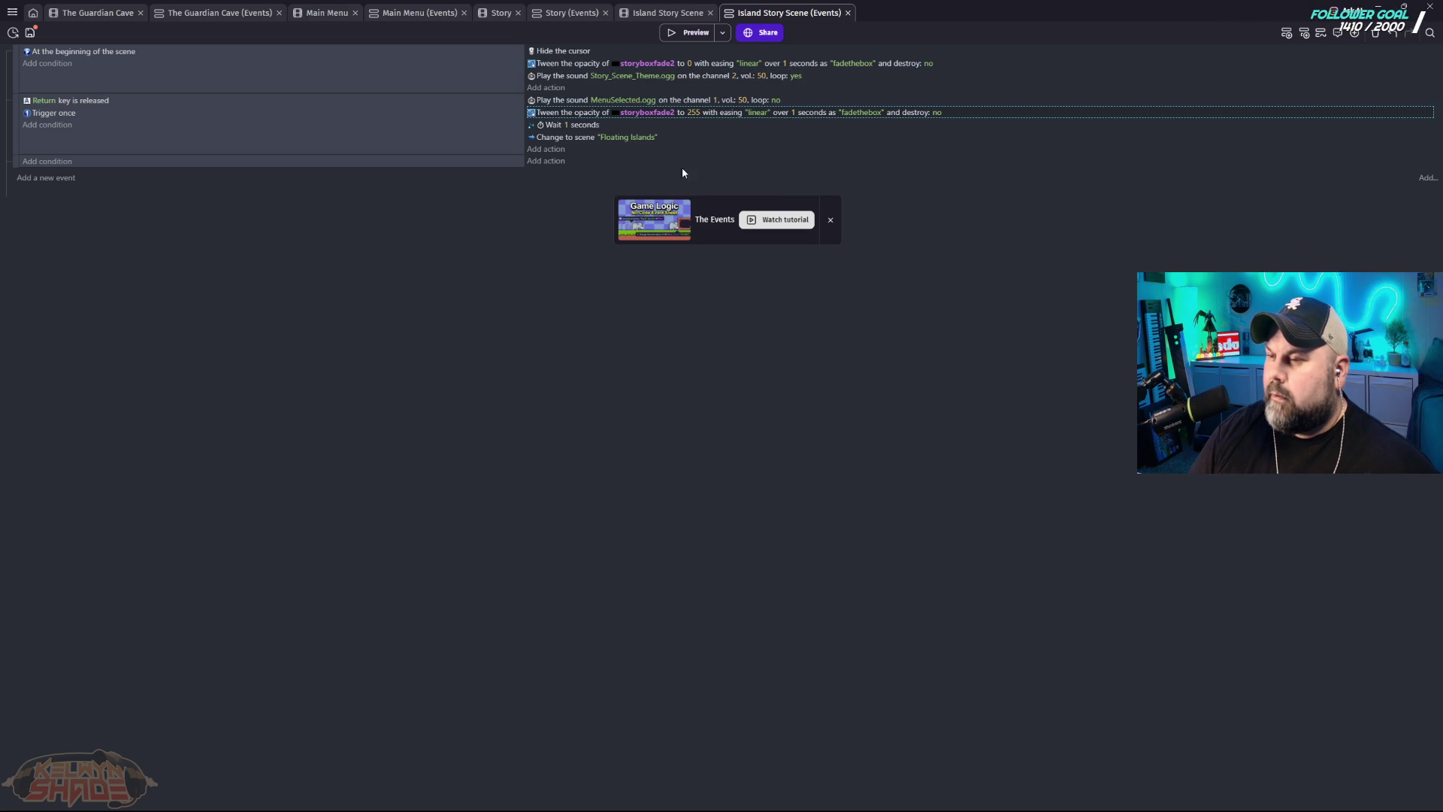
key(F5)
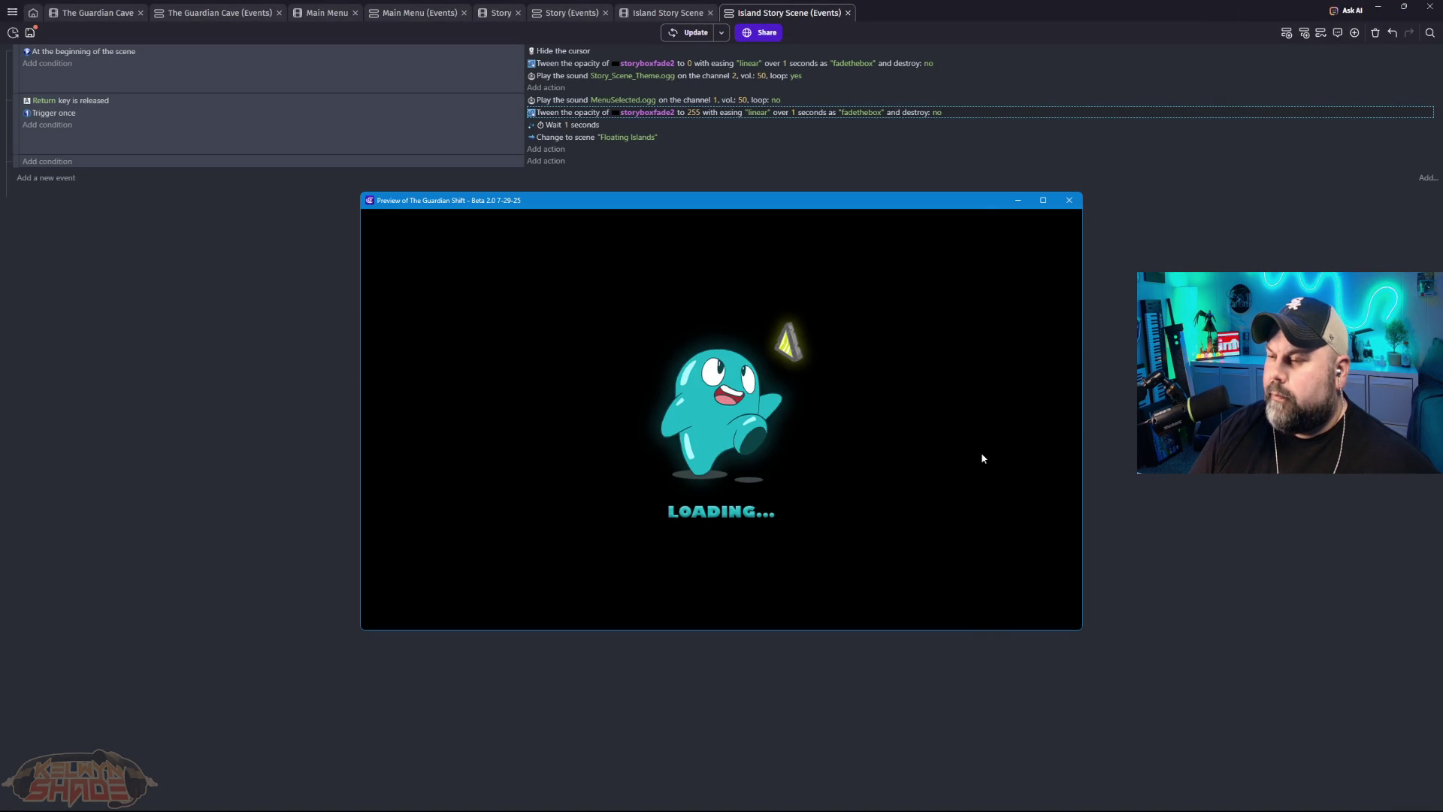
click(1070, 202)
click(596, 66)
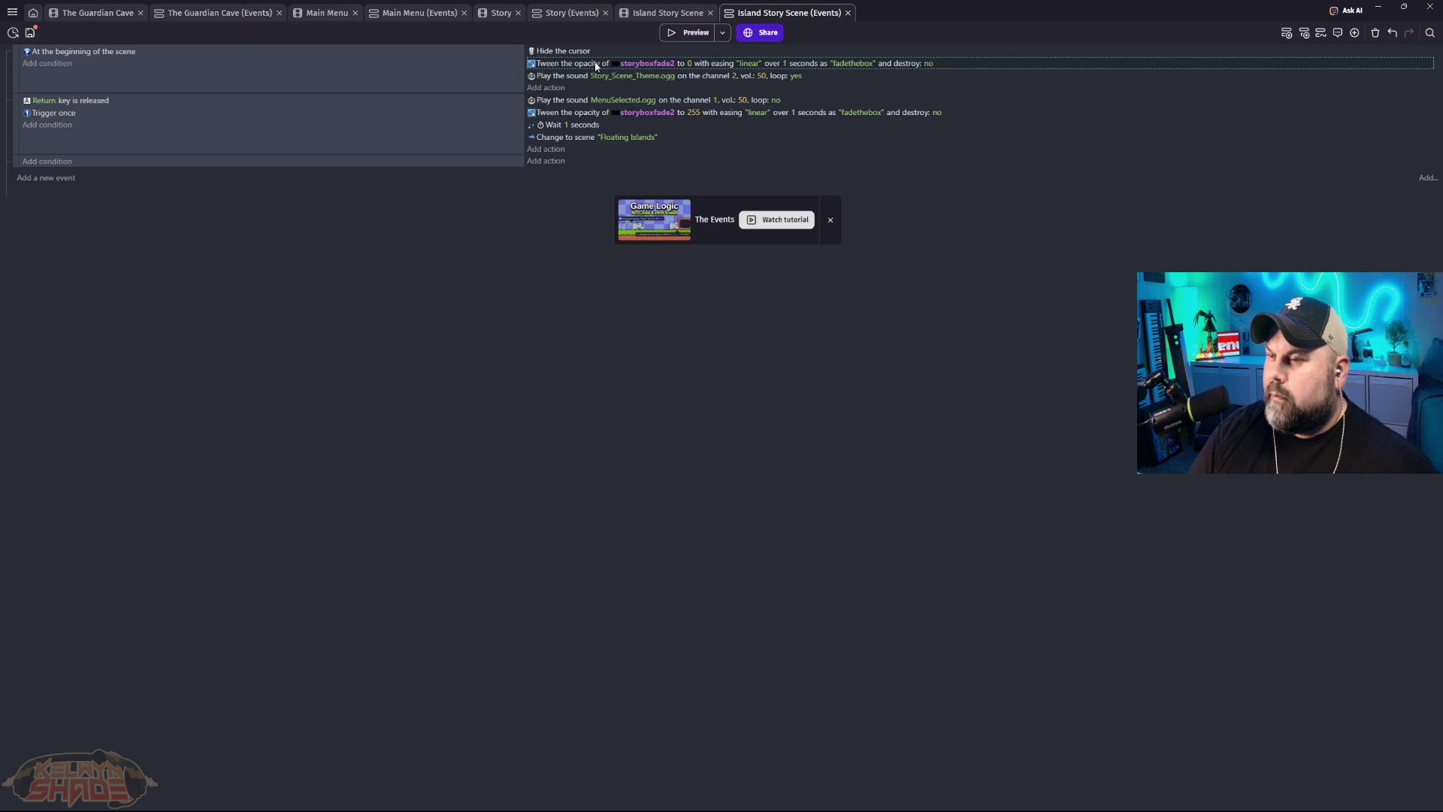
double_click(596, 63)
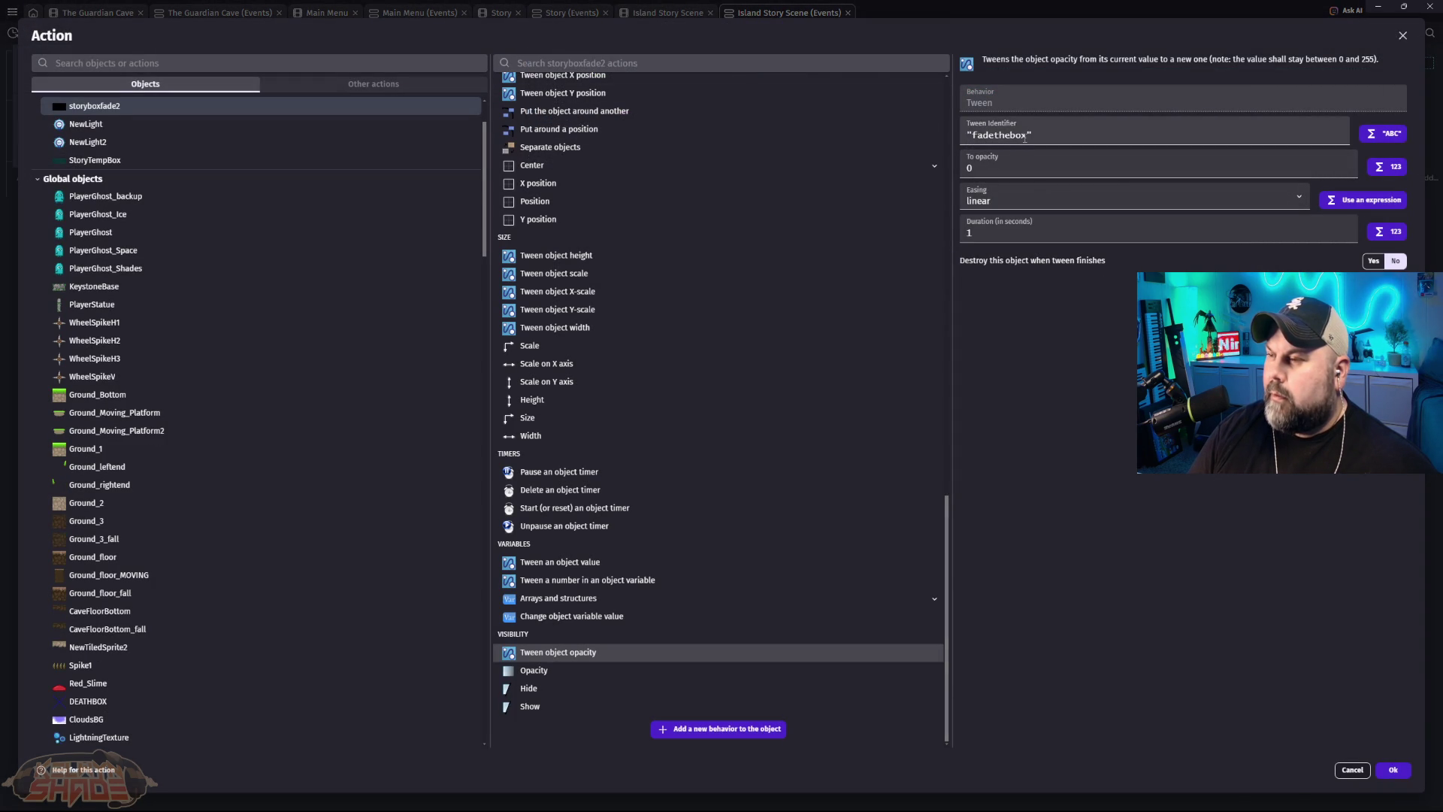
drag(1030, 136, 998, 138)
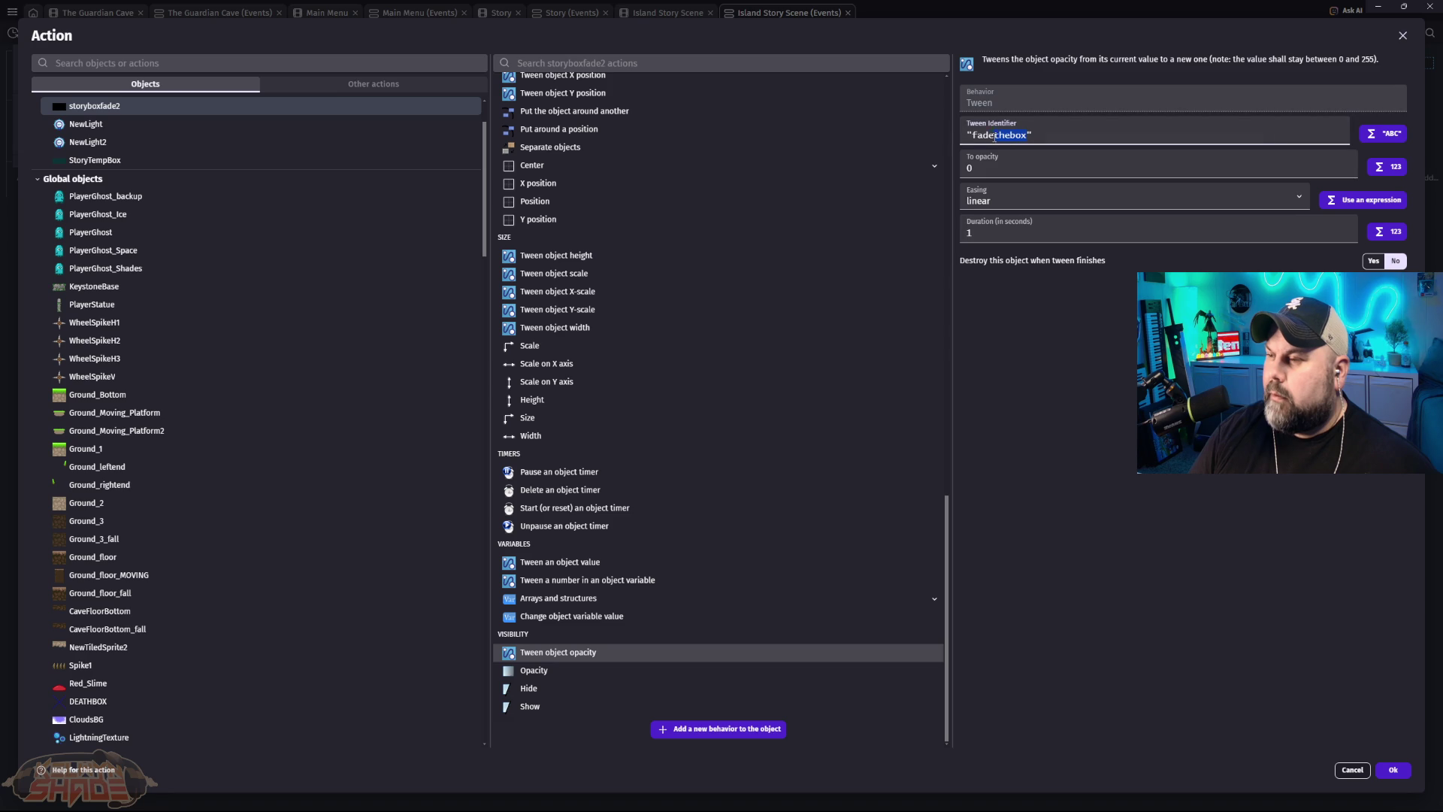
text(fade)
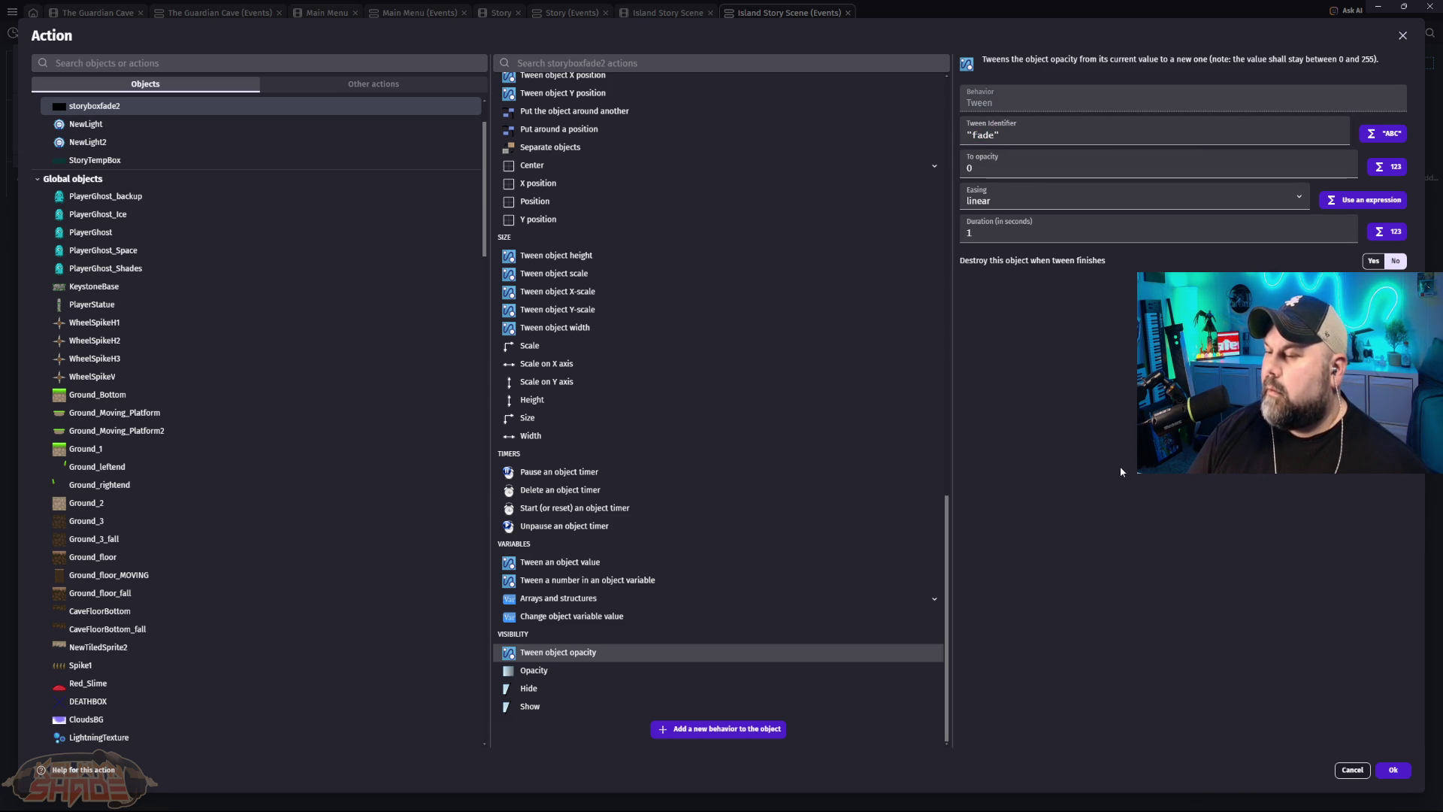
click(1396, 774)
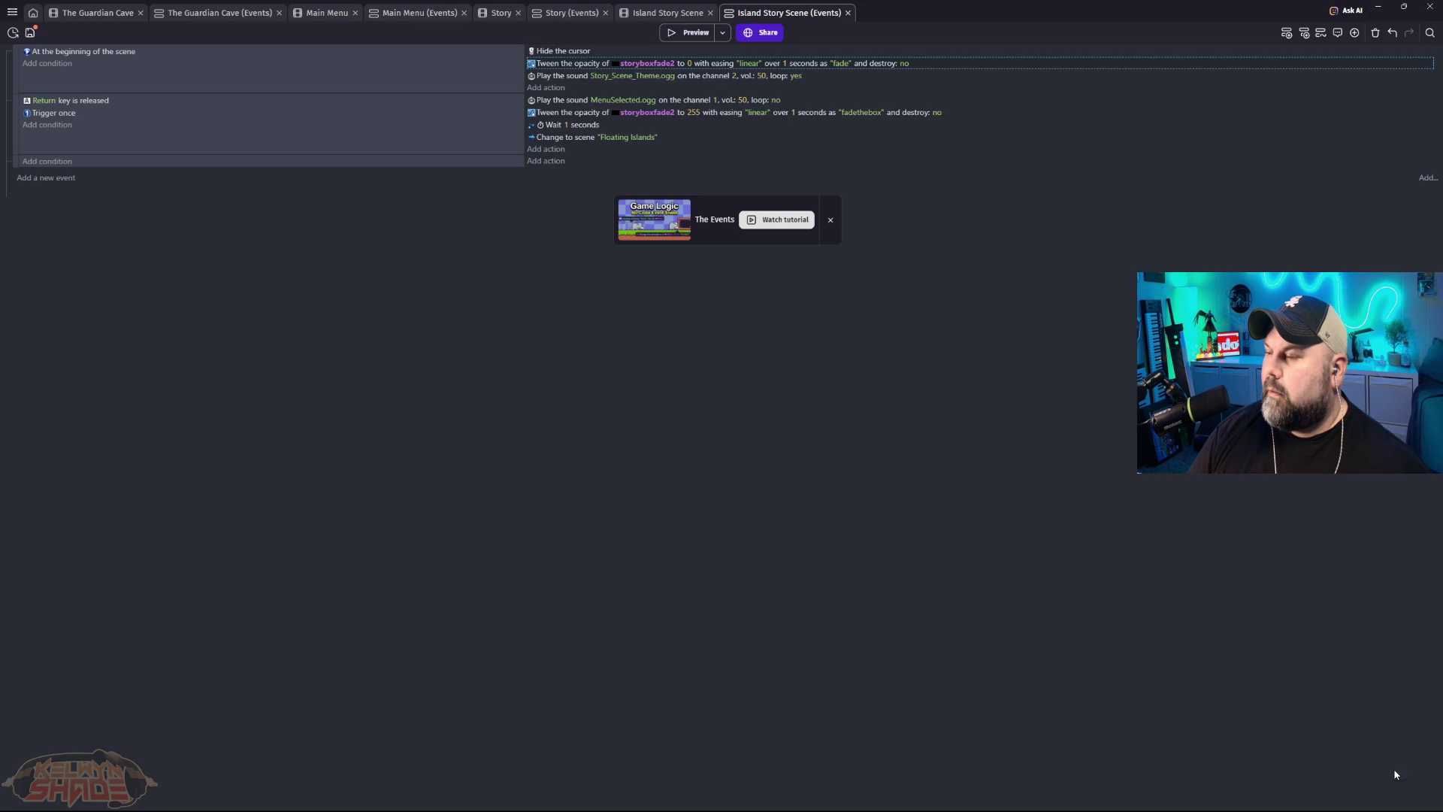
click(862, 113)
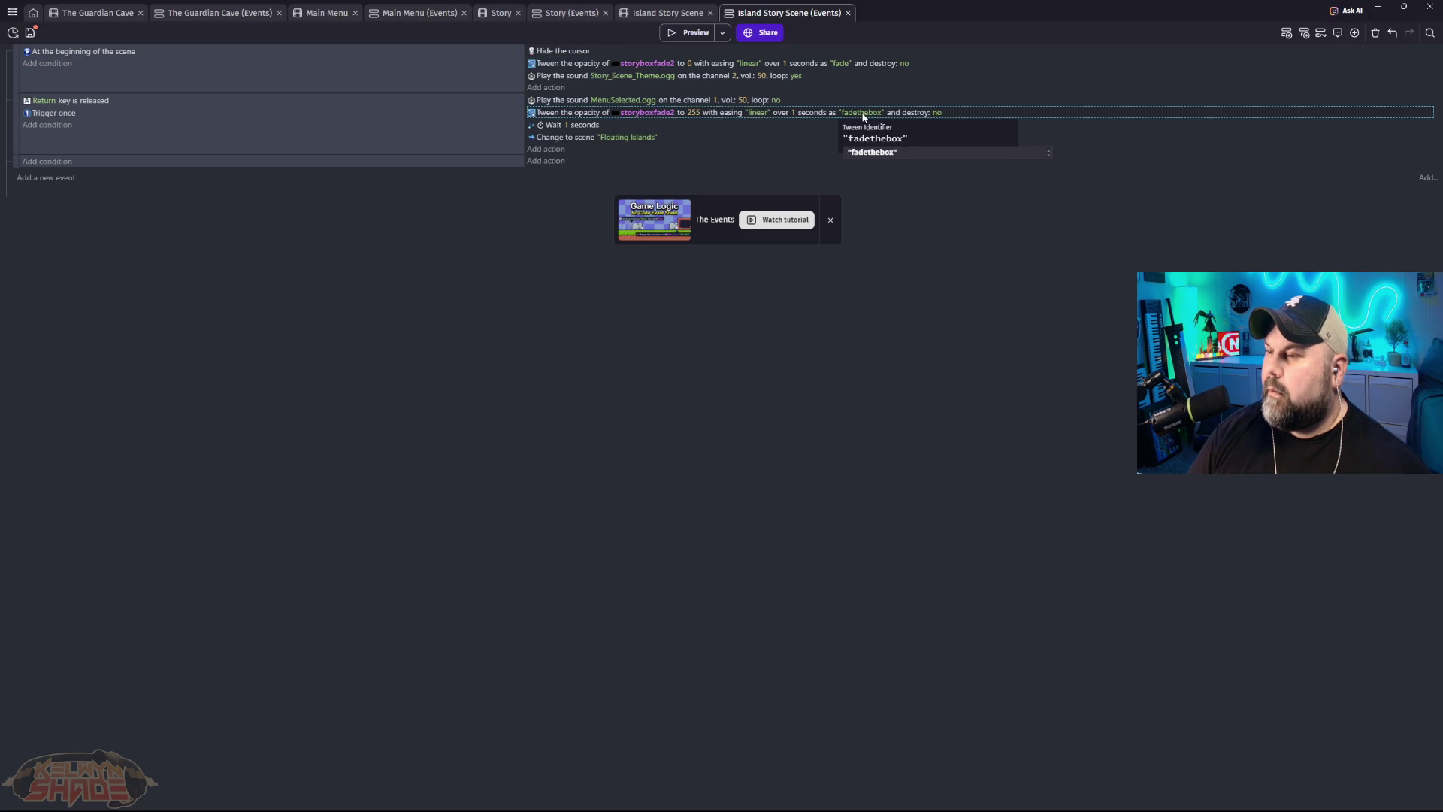
drag(902, 138, 883, 140)
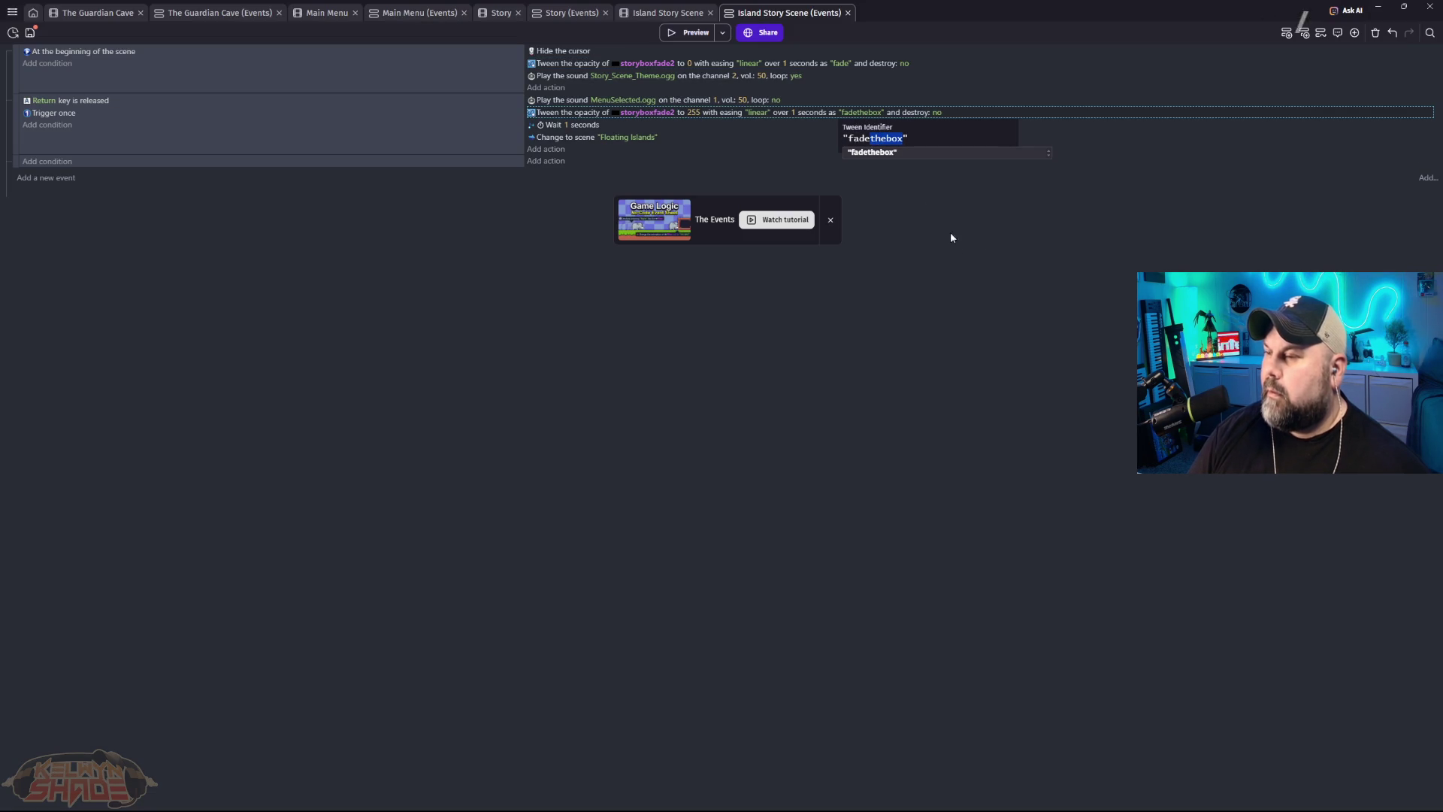
click(1060, 336)
key(F5)
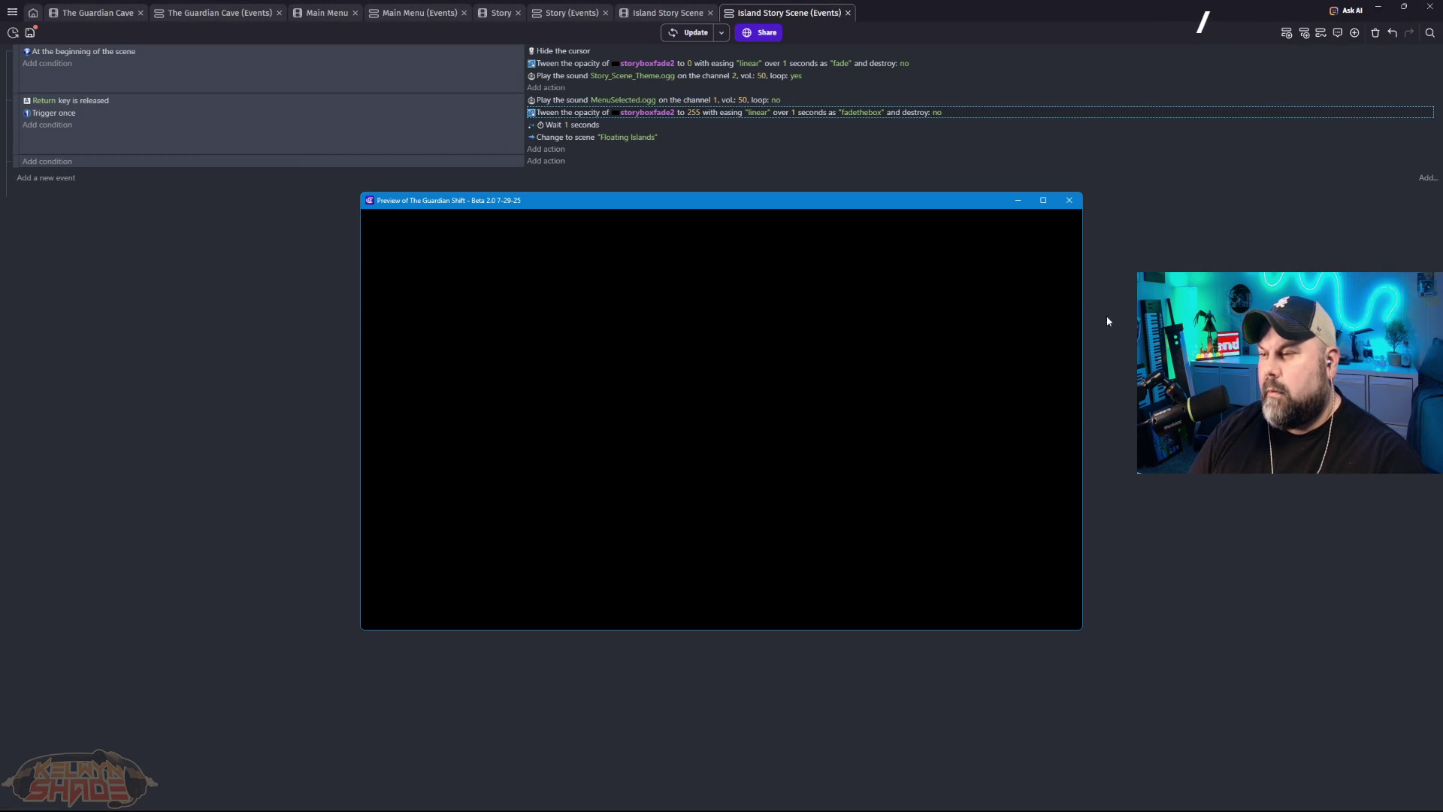
click(1071, 203)
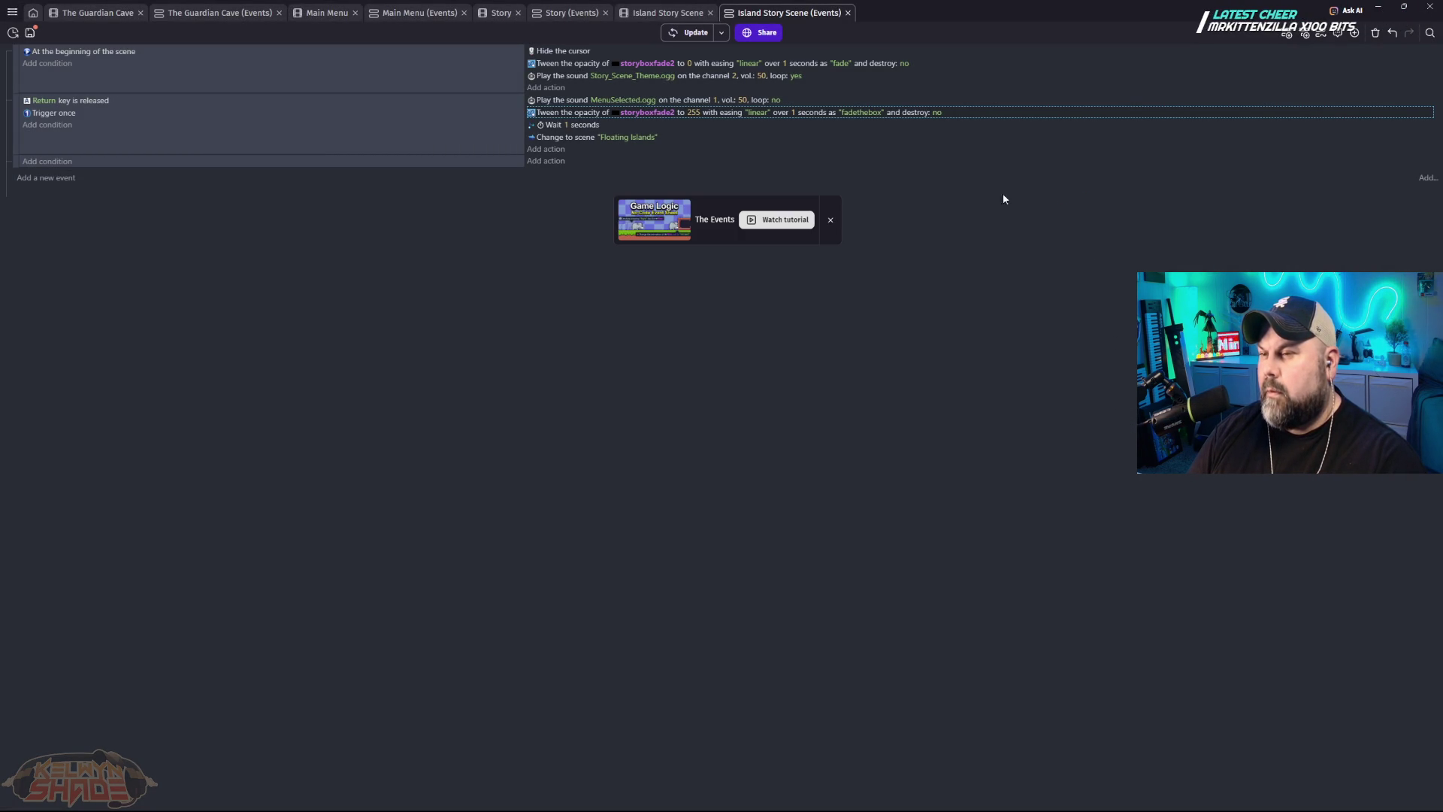
click(560, 66)
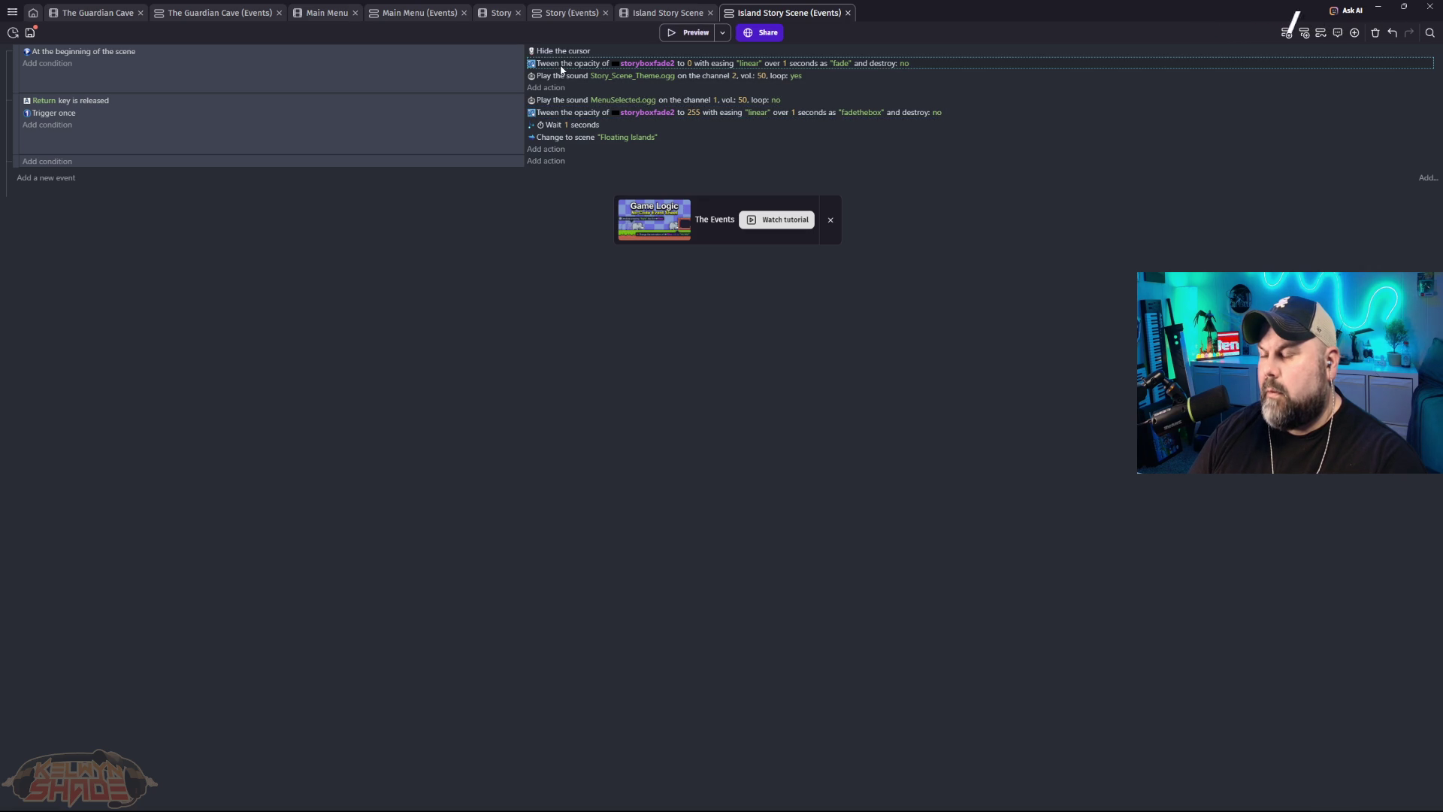
double_click(562, 69)
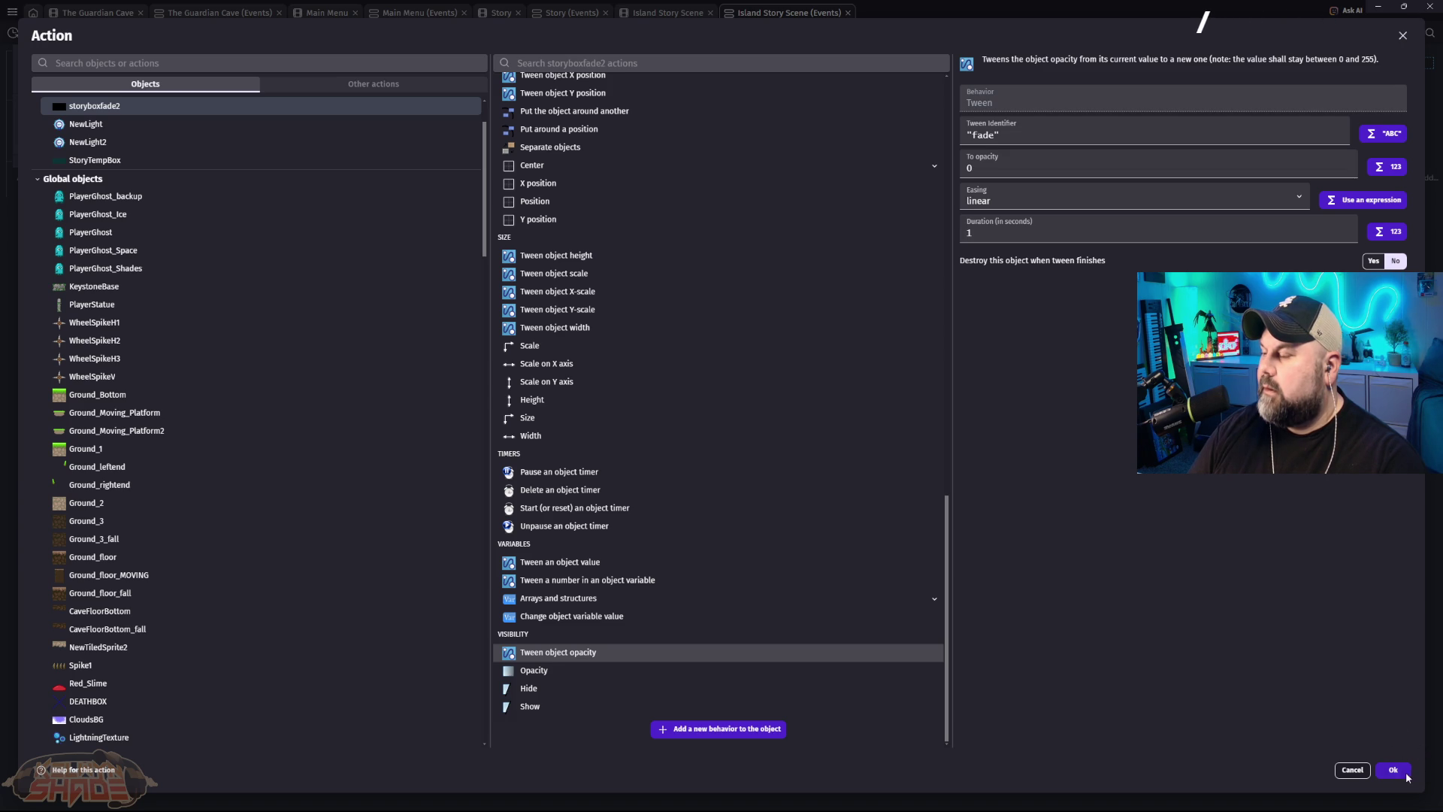
click(1361, 776)
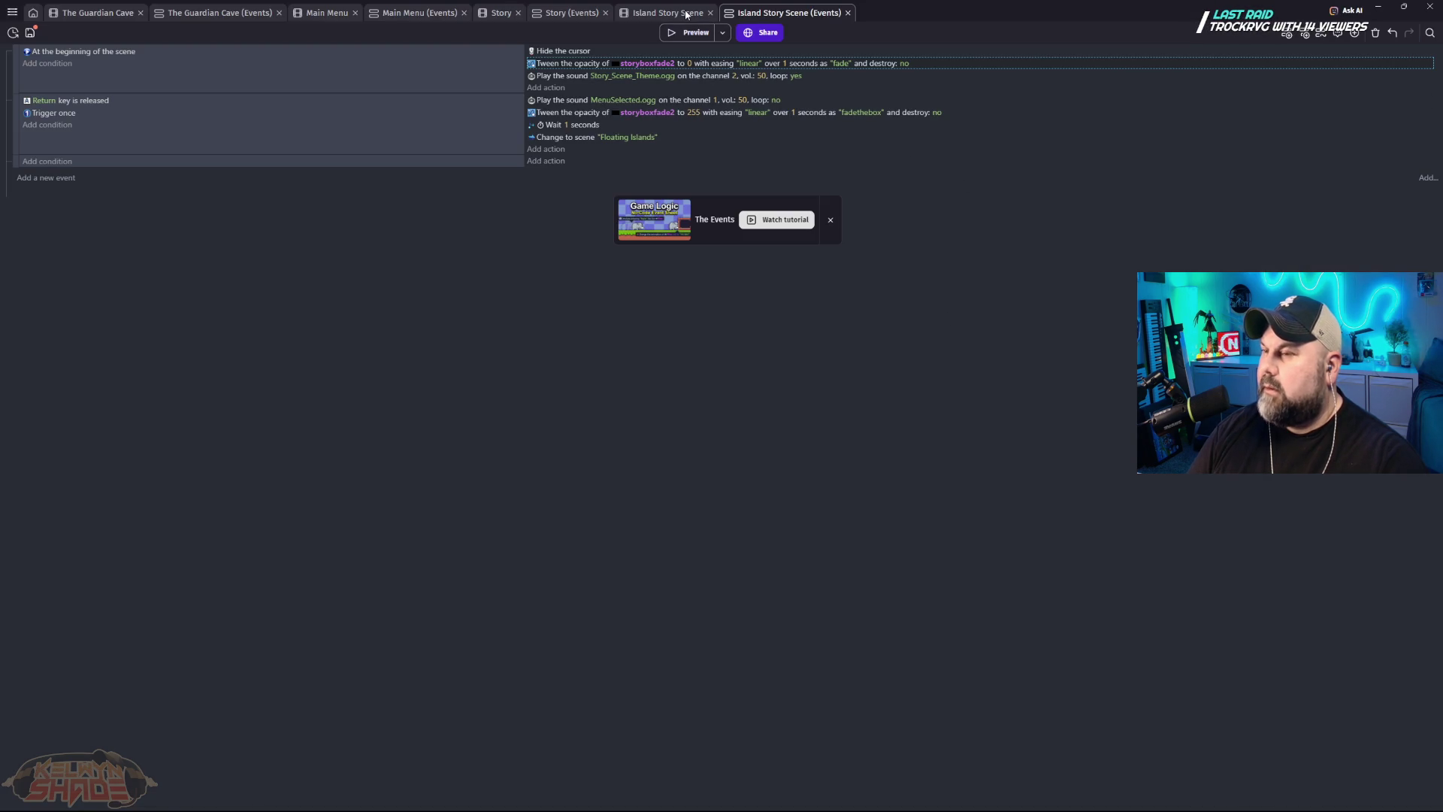
Step: Review the storyboxfade2 object's Behaviors, Effects and Variables in its object editor
click(686, 14)
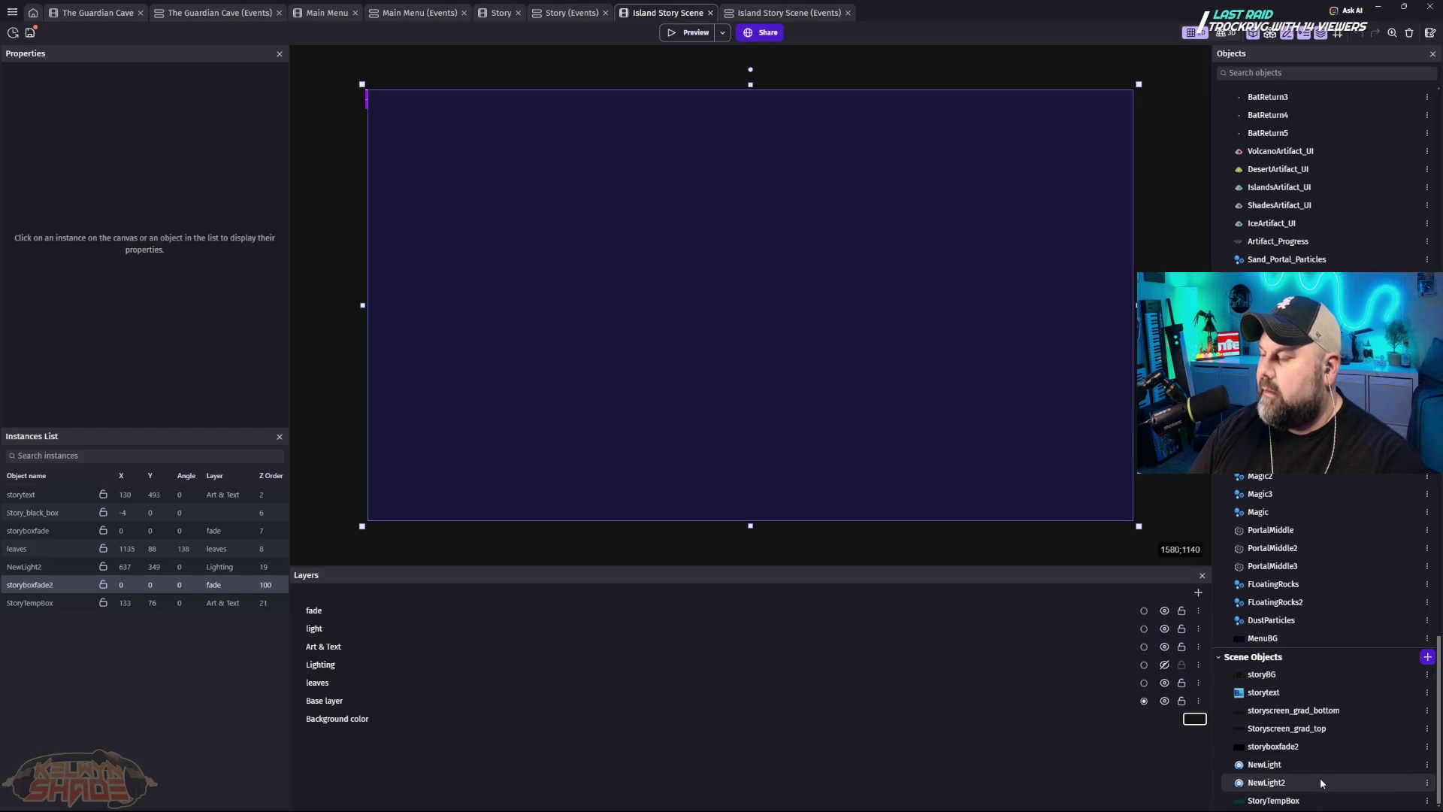
click(1280, 747)
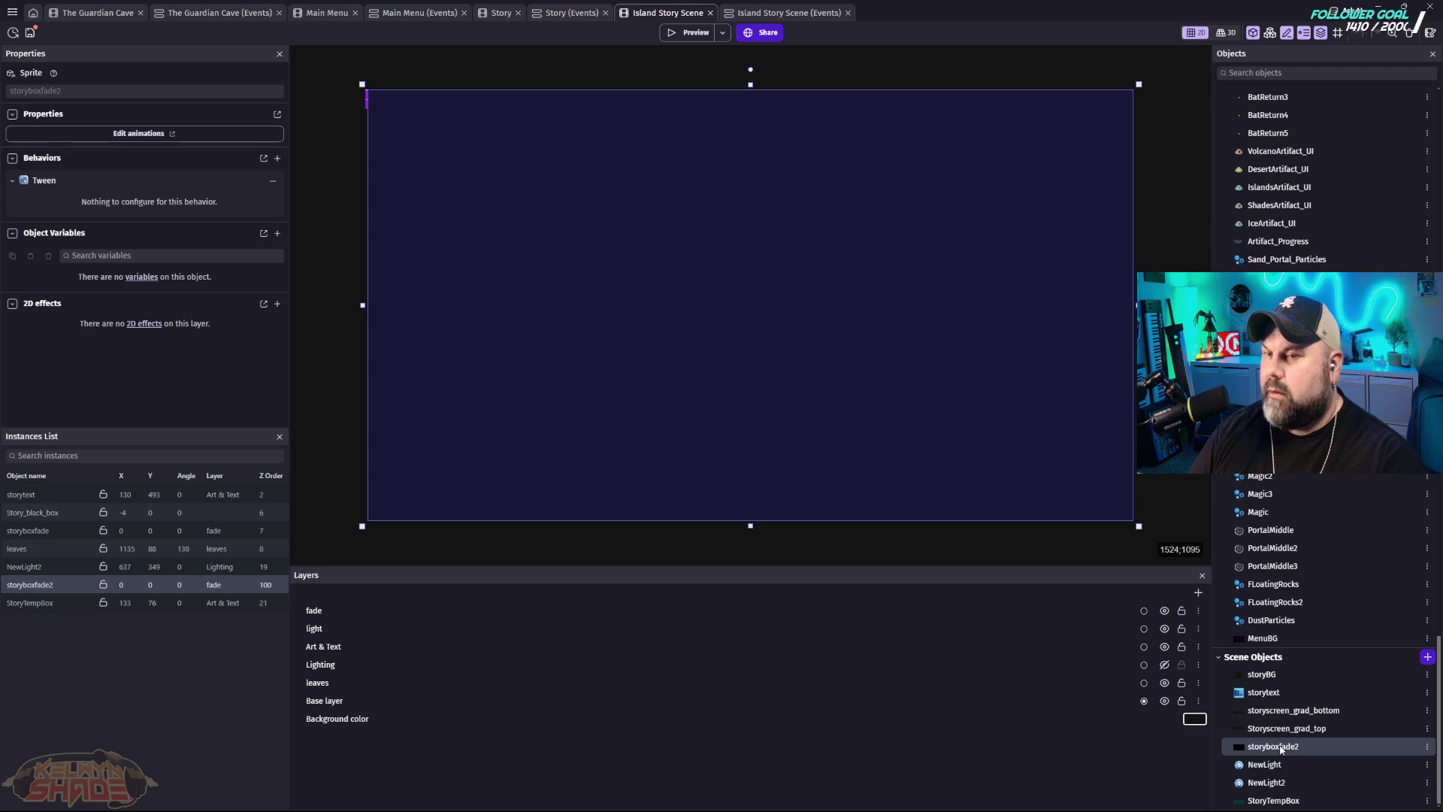
double_click(1281, 747)
click(651, 66)
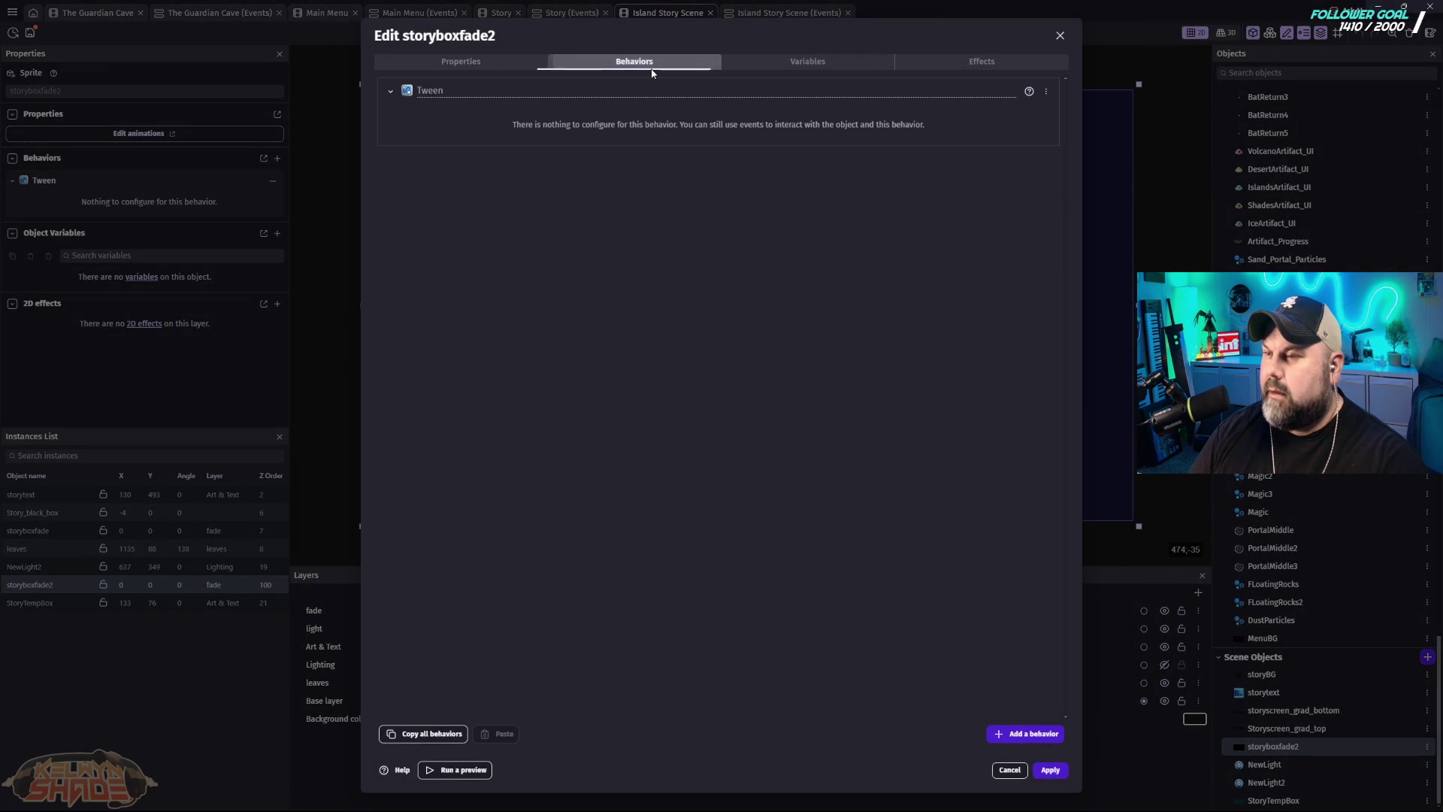
click(977, 62)
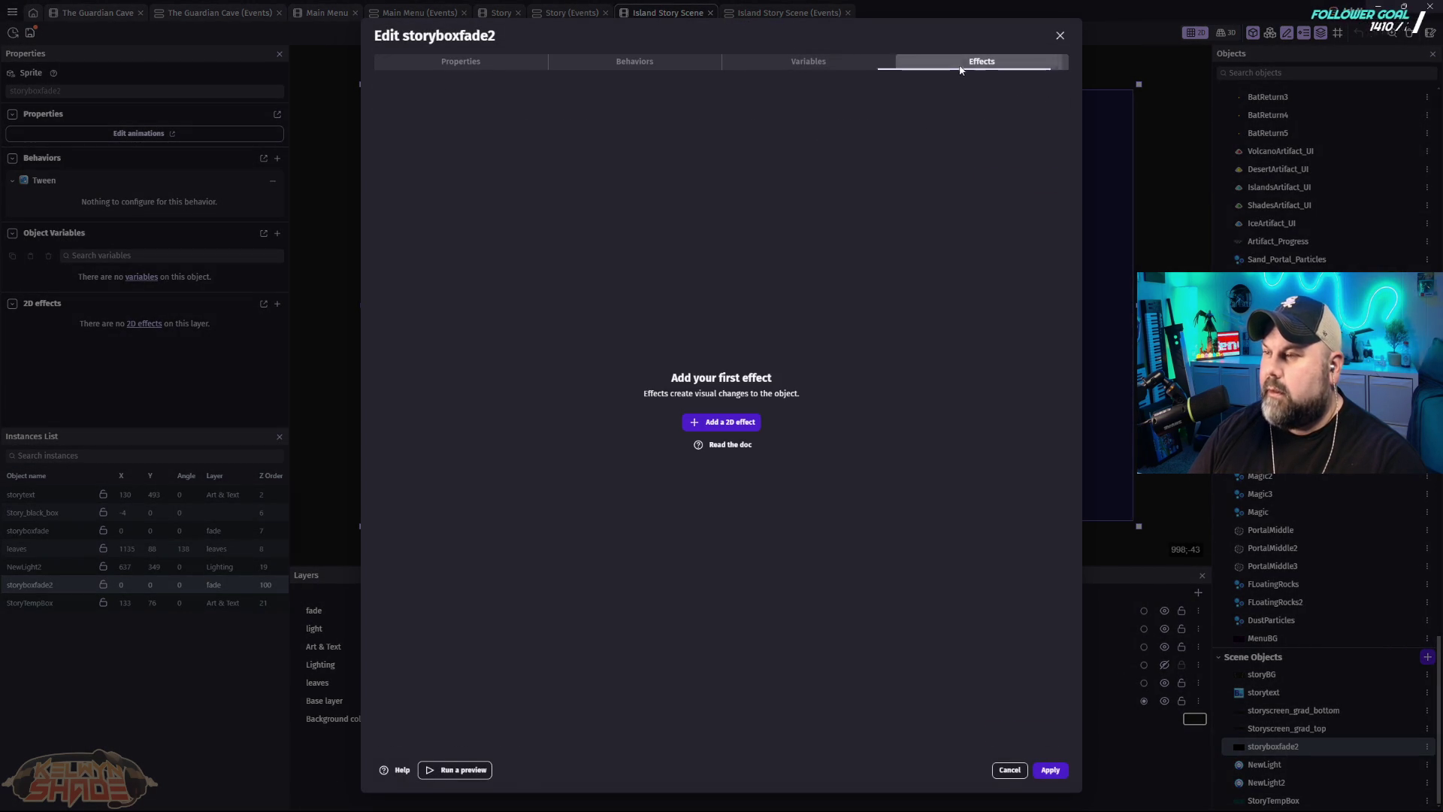
click(800, 64)
click(626, 66)
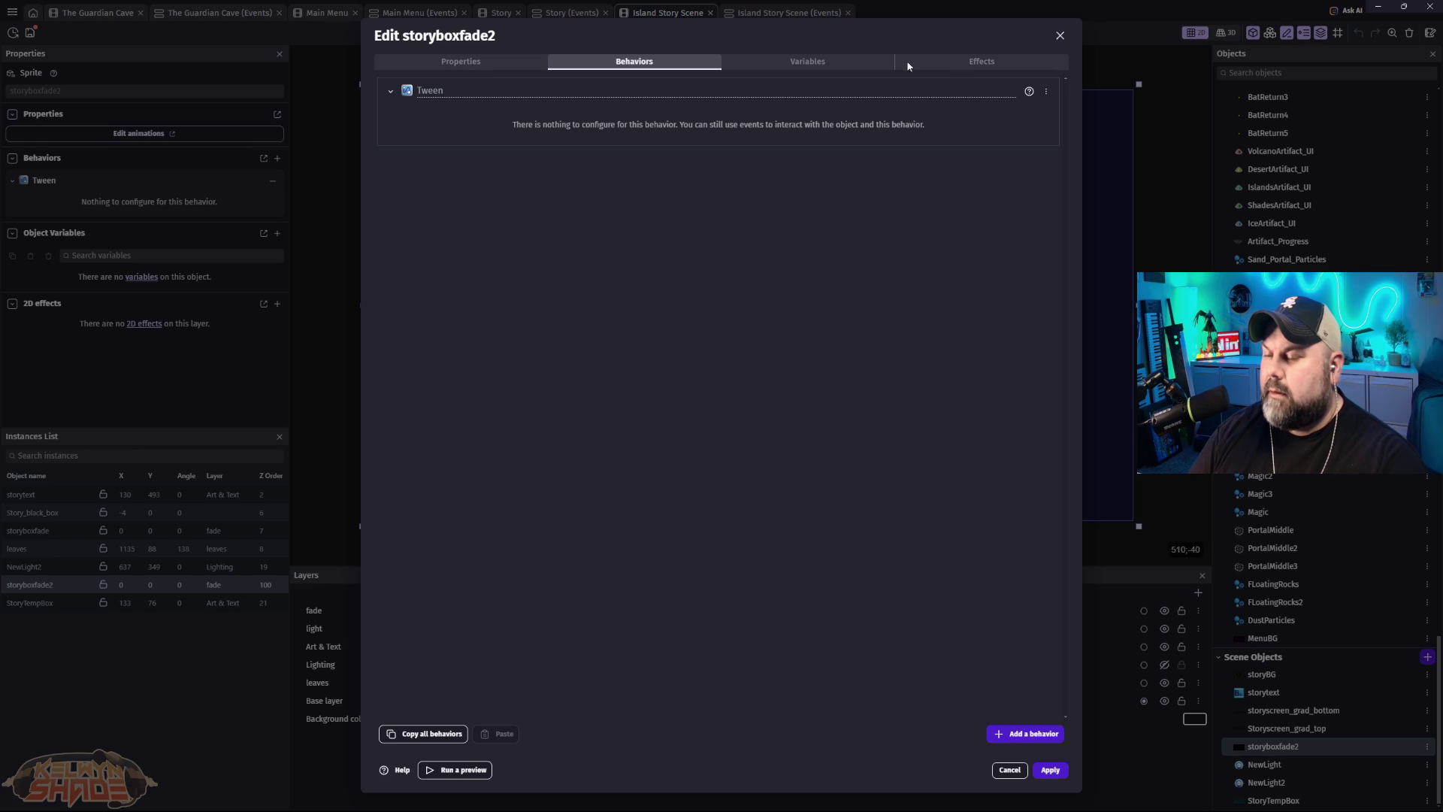
key(Escape)
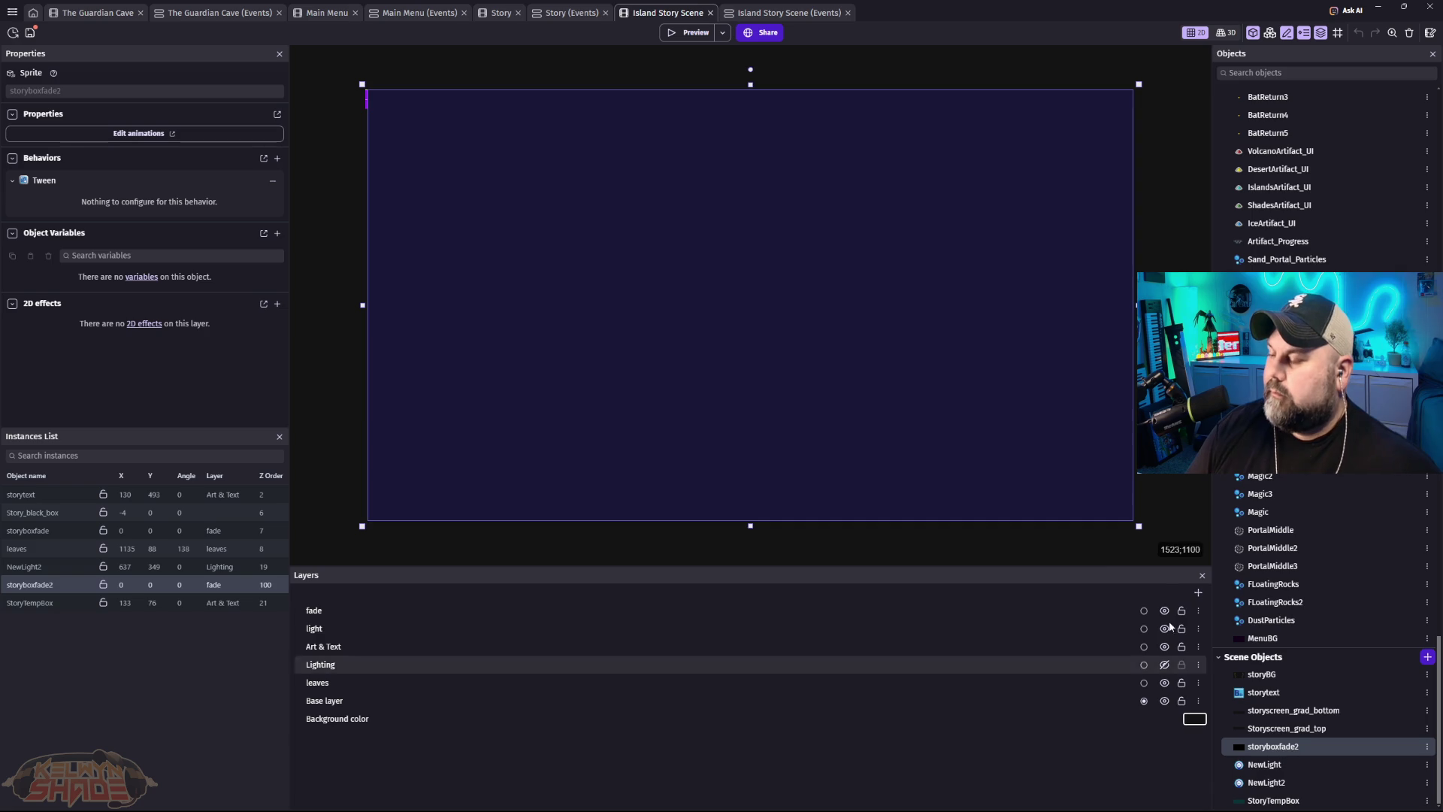
Step: Select the storyboxfade2 instance in the scene and show its object properties again
click(974, 464)
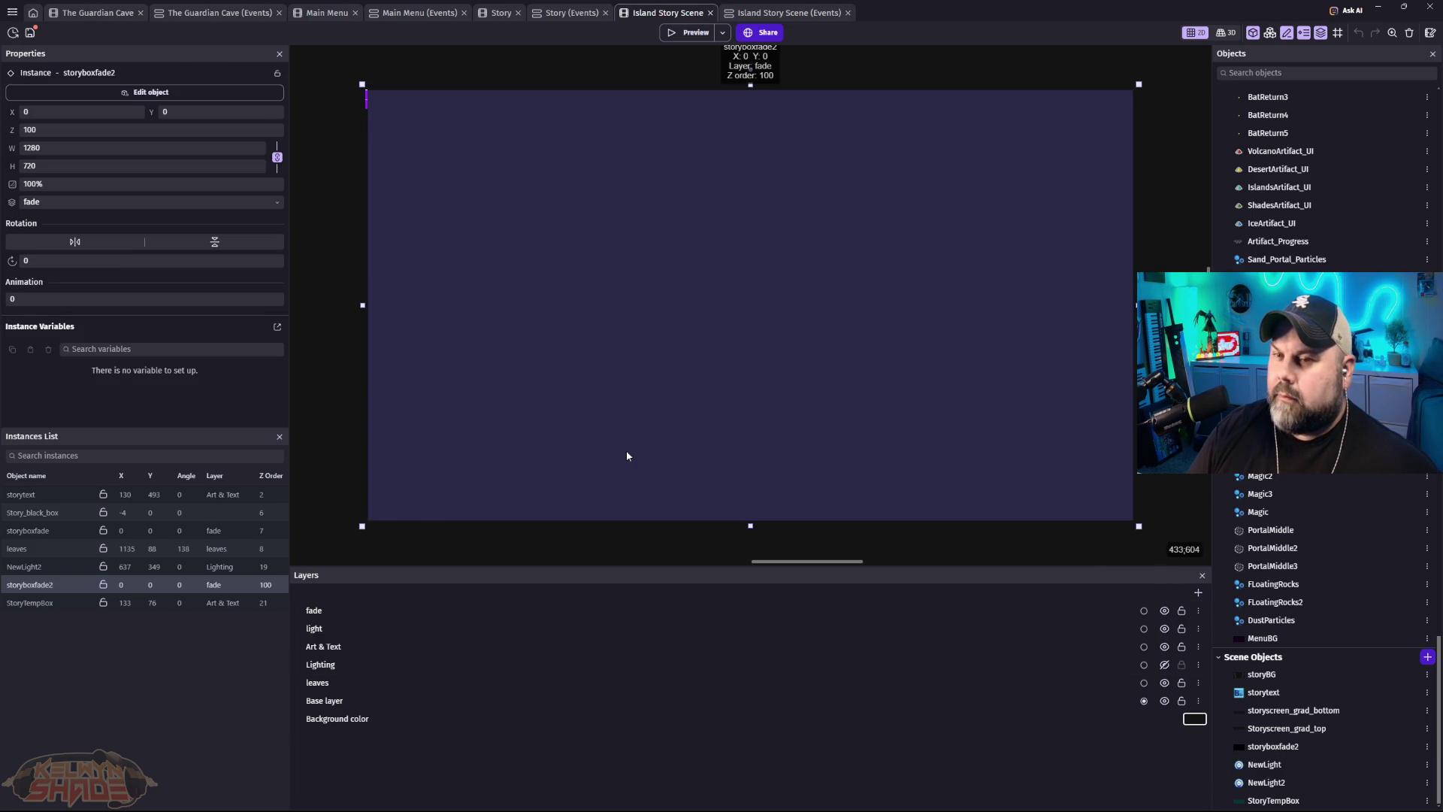
click(180, 93)
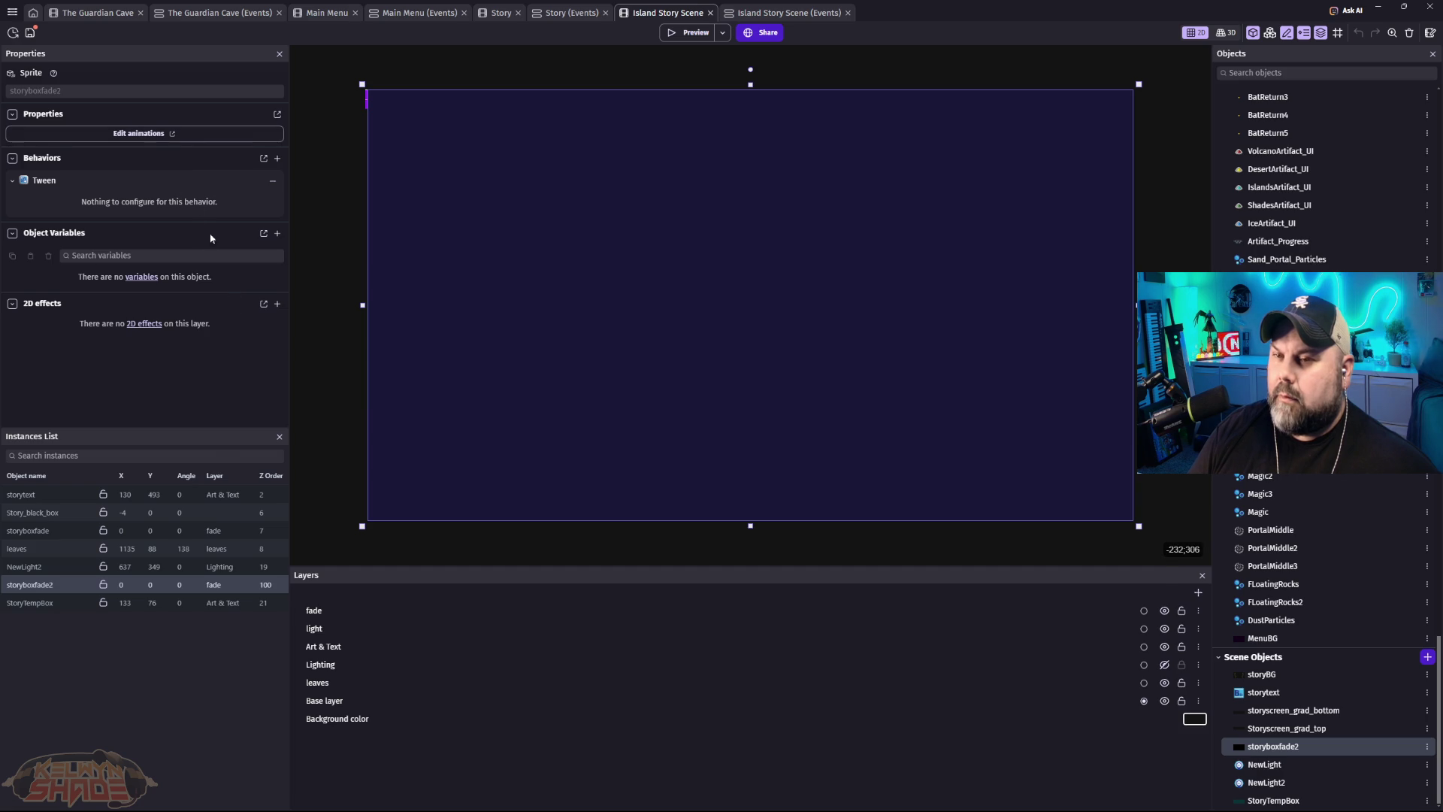
click(784, 12)
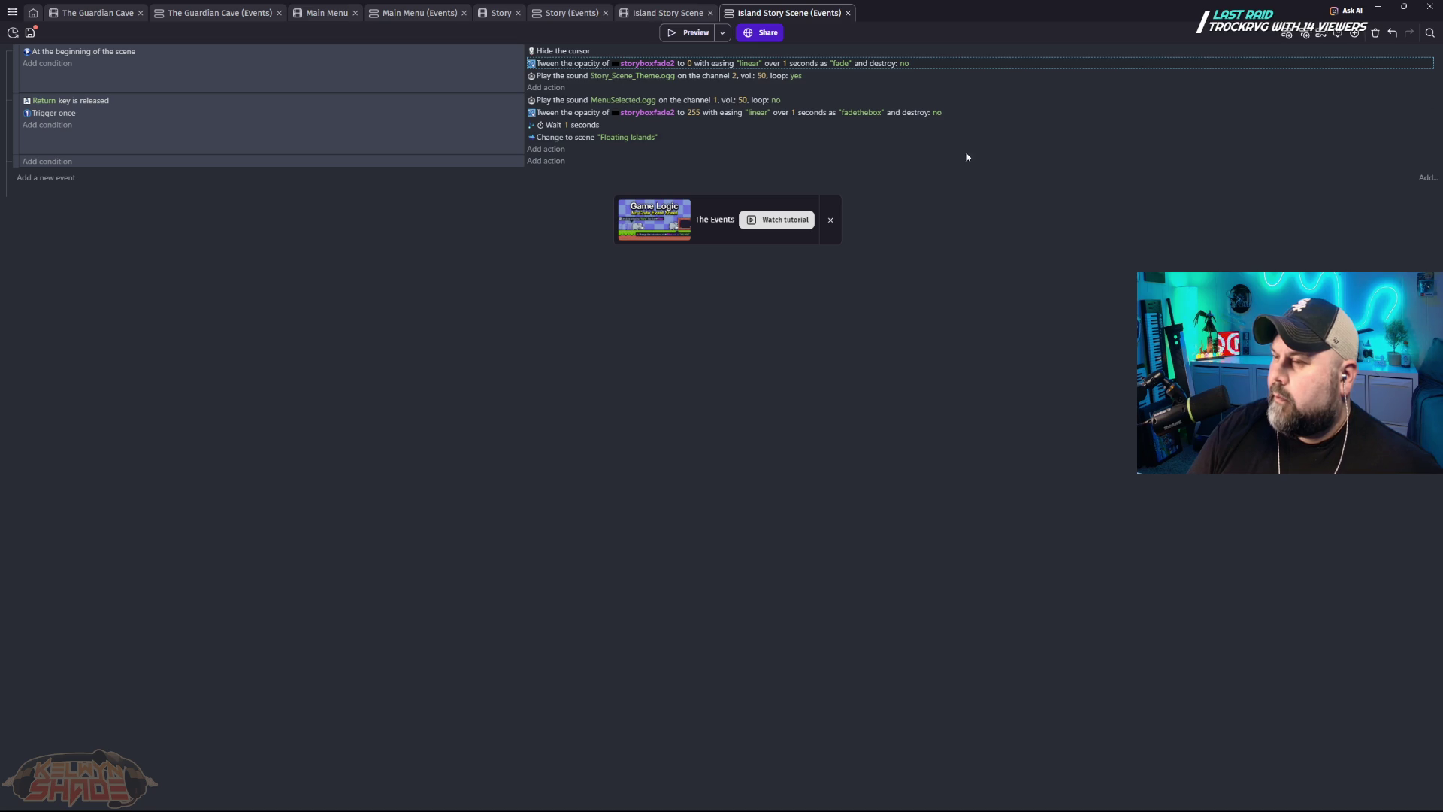
Step: Shorten the 255-opacity tween's identifier from 'fadethebox' to 'fade', leaving its object as storyboxfade2
click(857, 113)
click(903, 138)
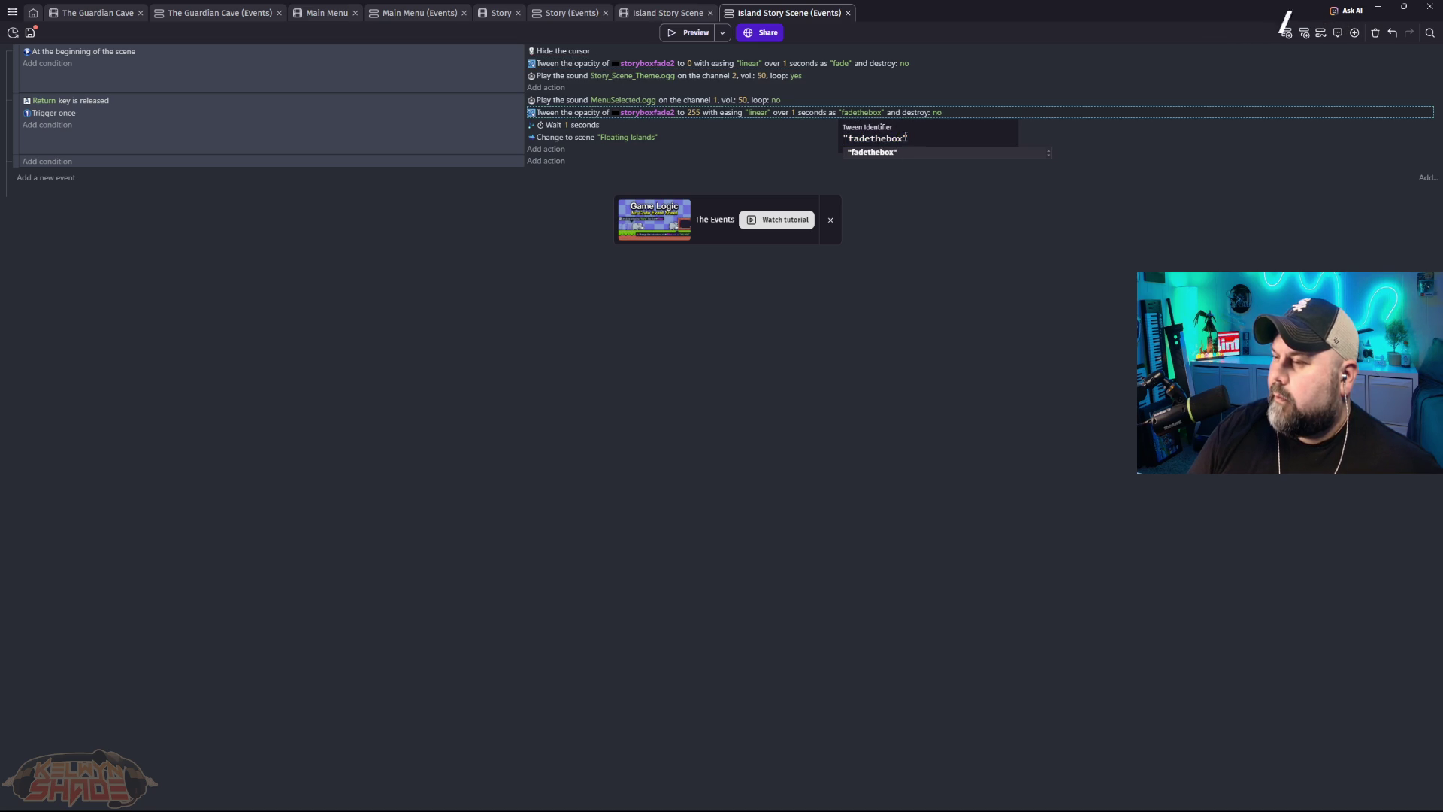
drag(902, 138, 869, 138)
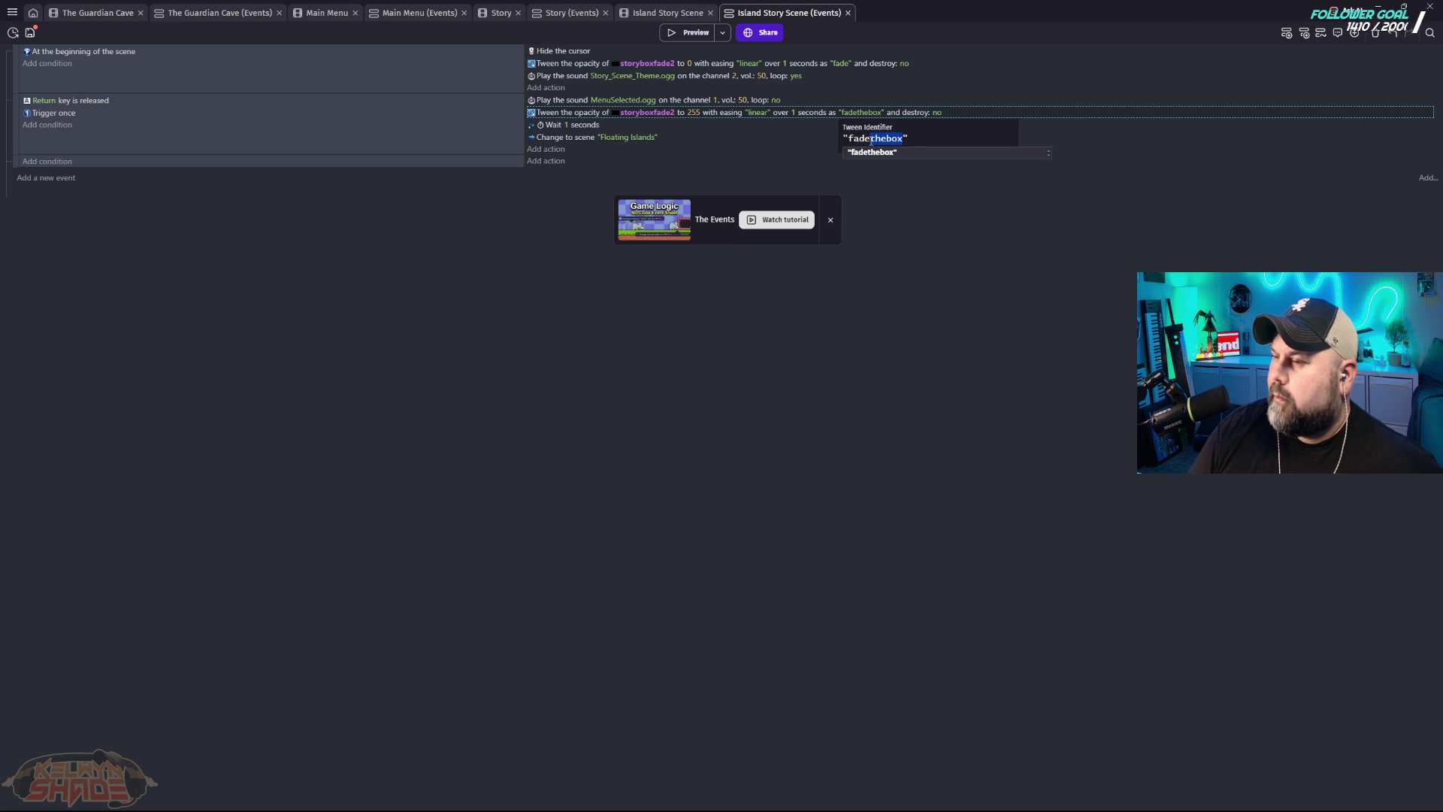
key(BackSpace)
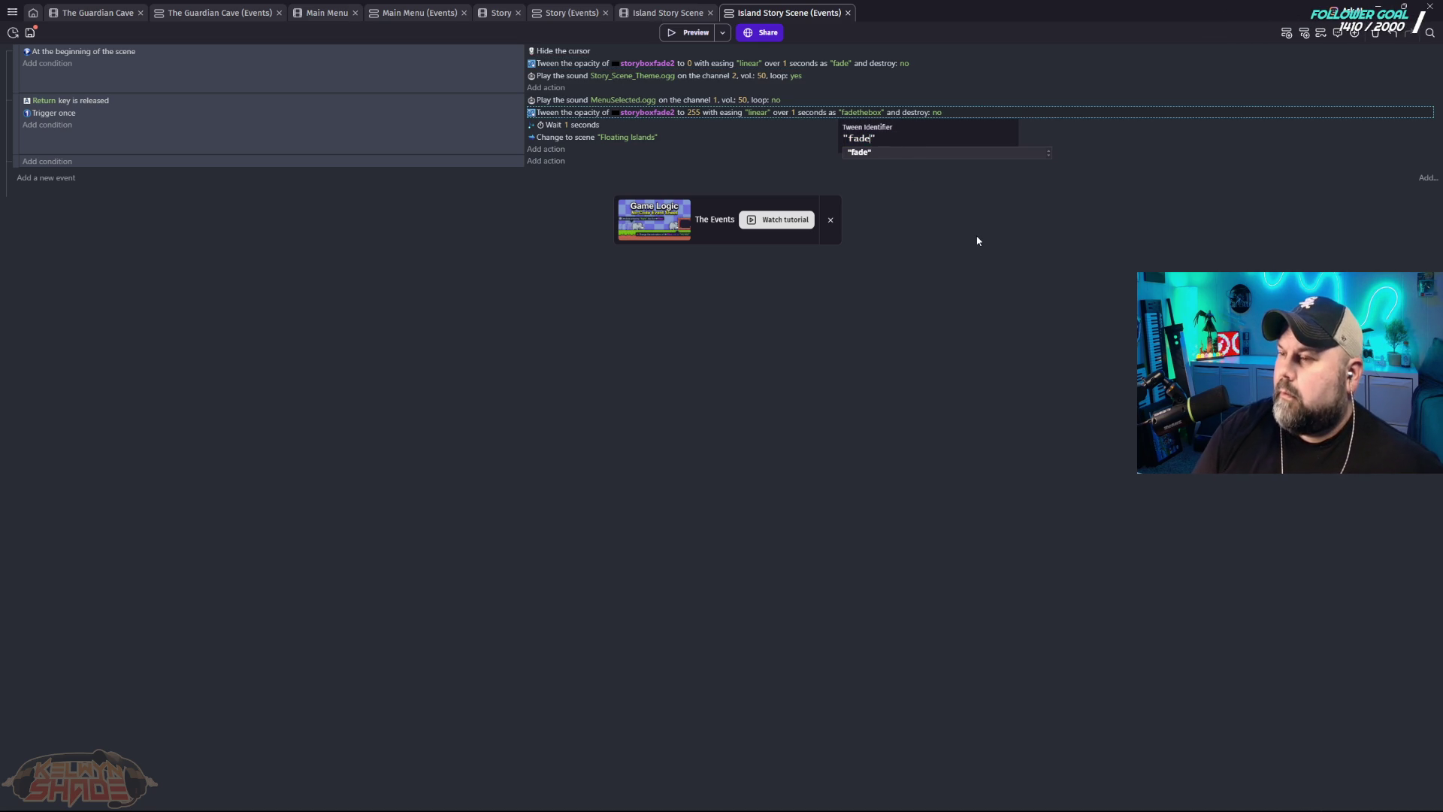
key(Return)
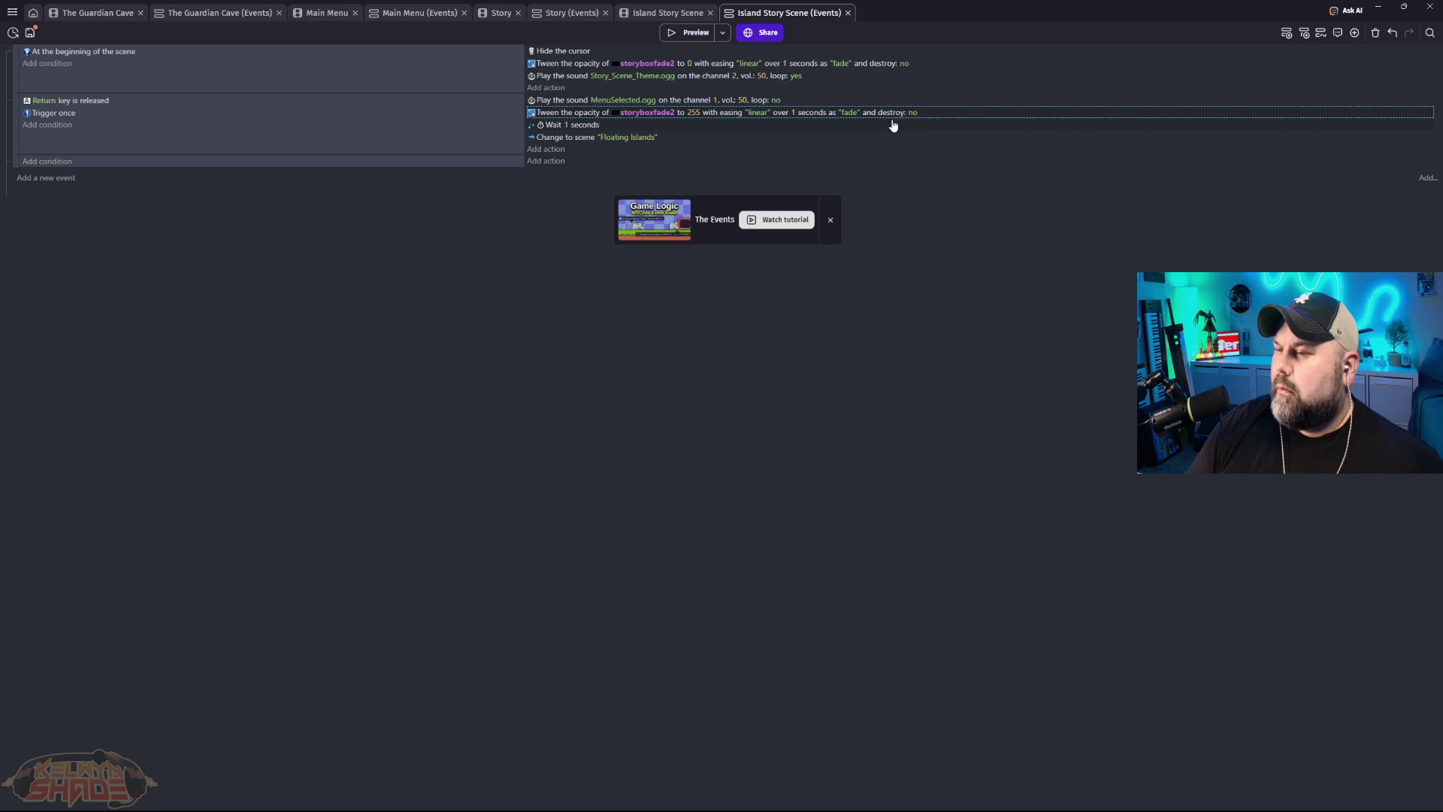
click(648, 113)
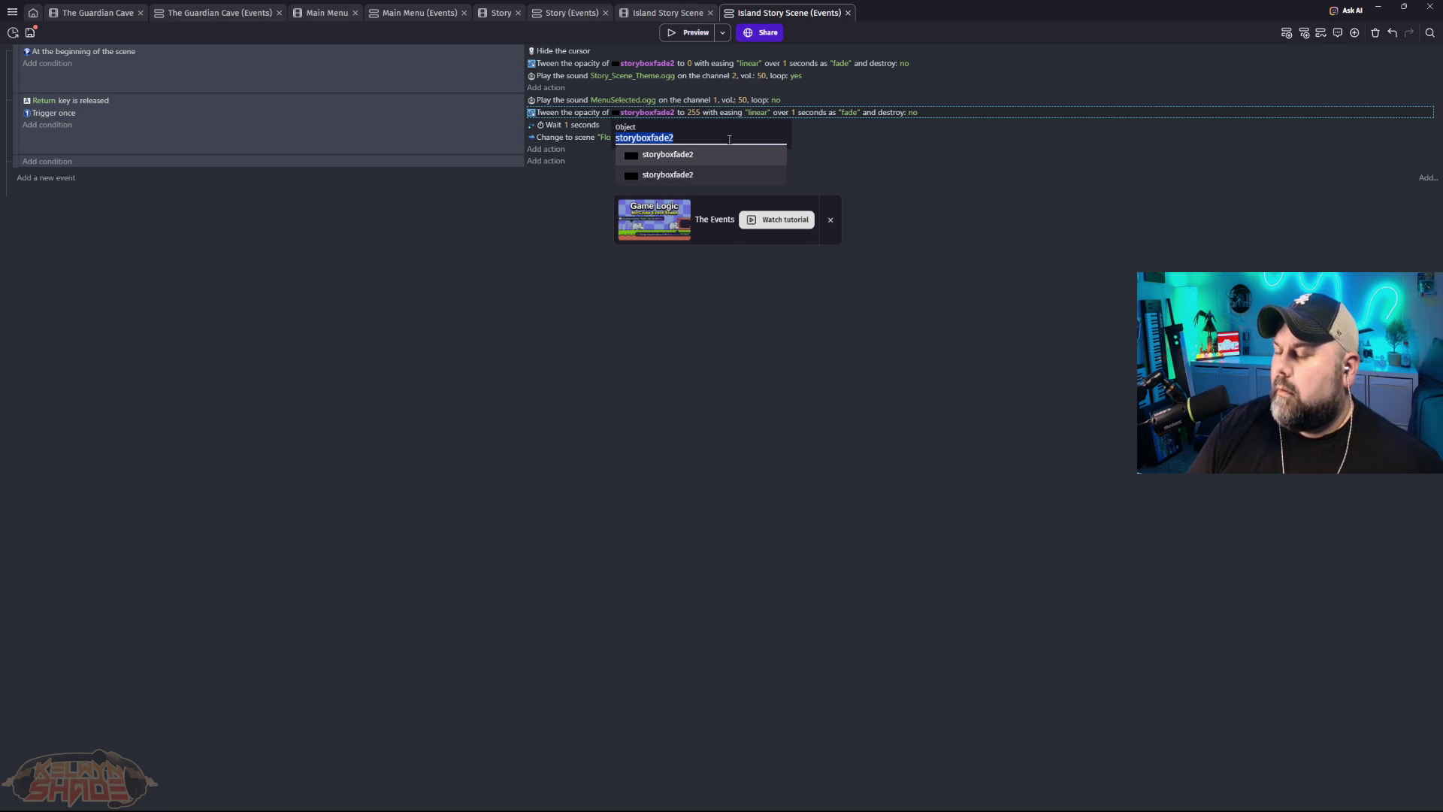
click(955, 179)
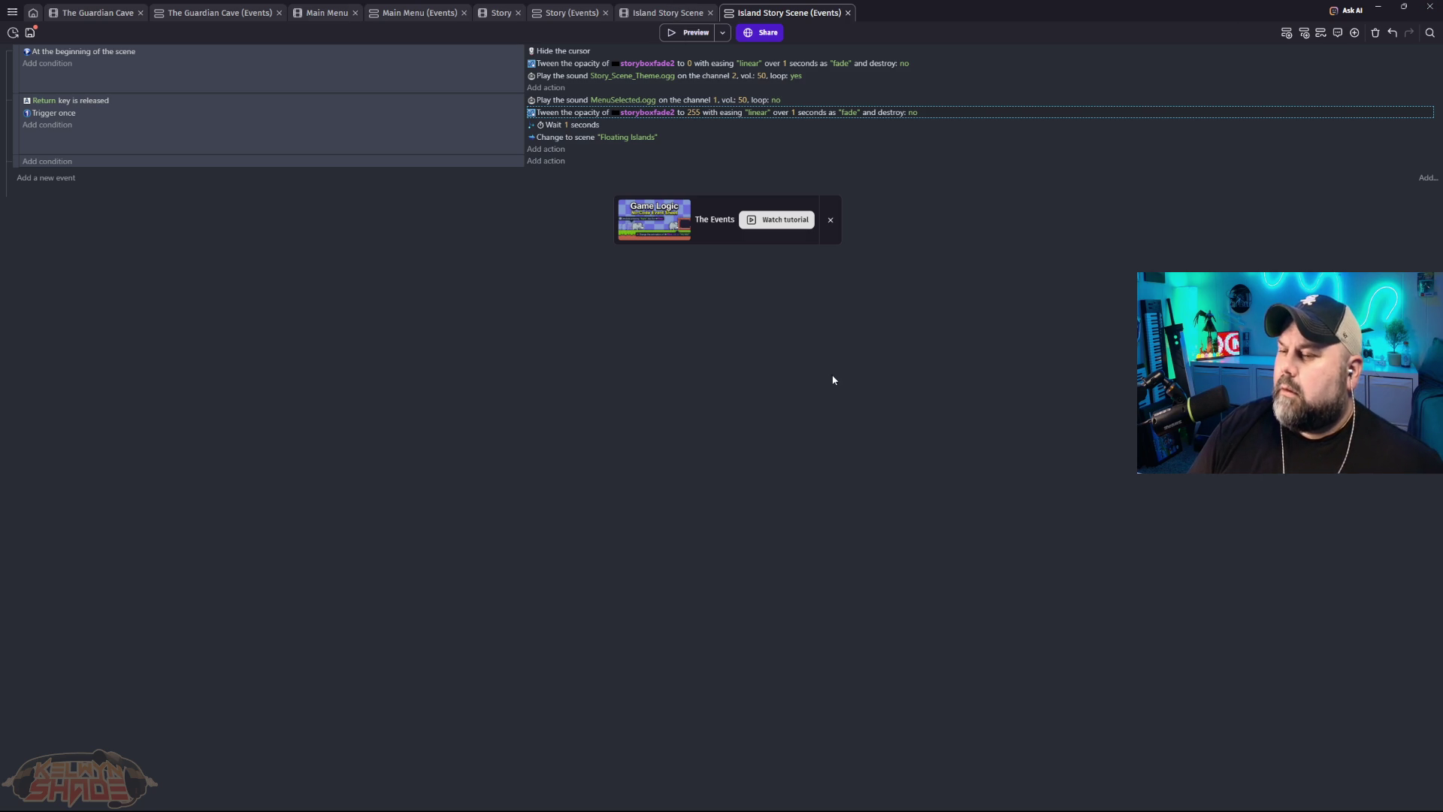
key(ctrl+shift+Tab)
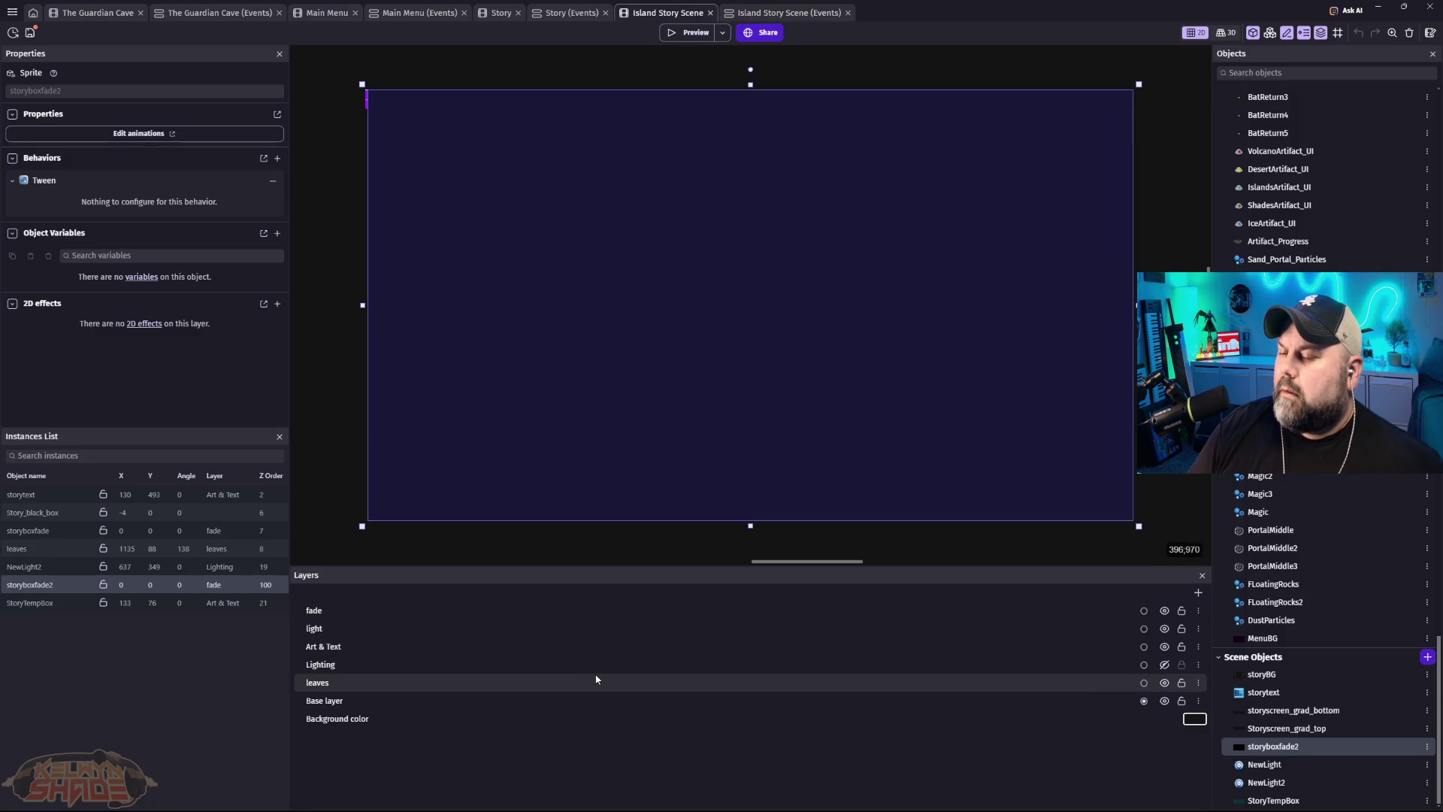
Step: Review the fade and leaves layers' properties in the Layers panel without changing them
click(390, 611)
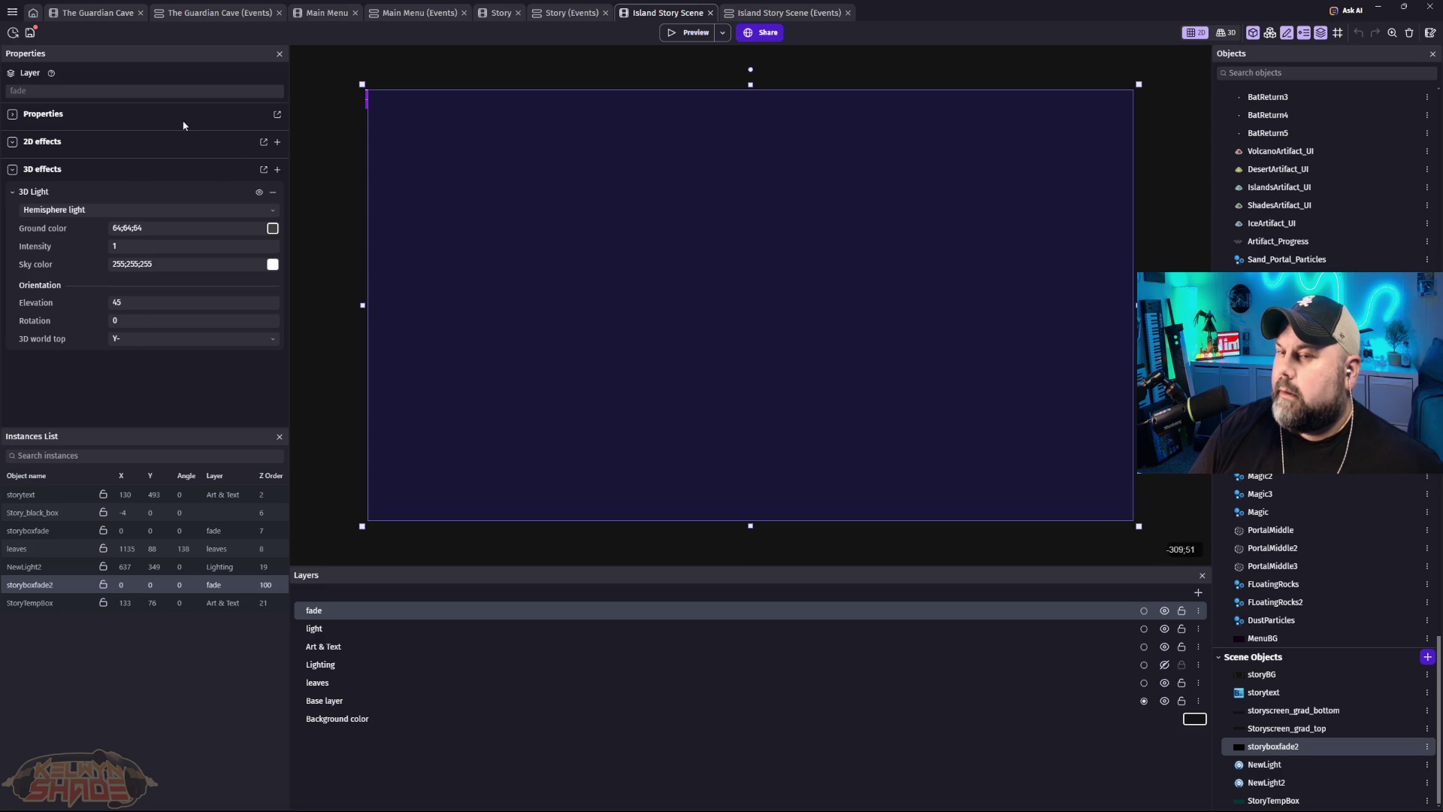
click(13, 116)
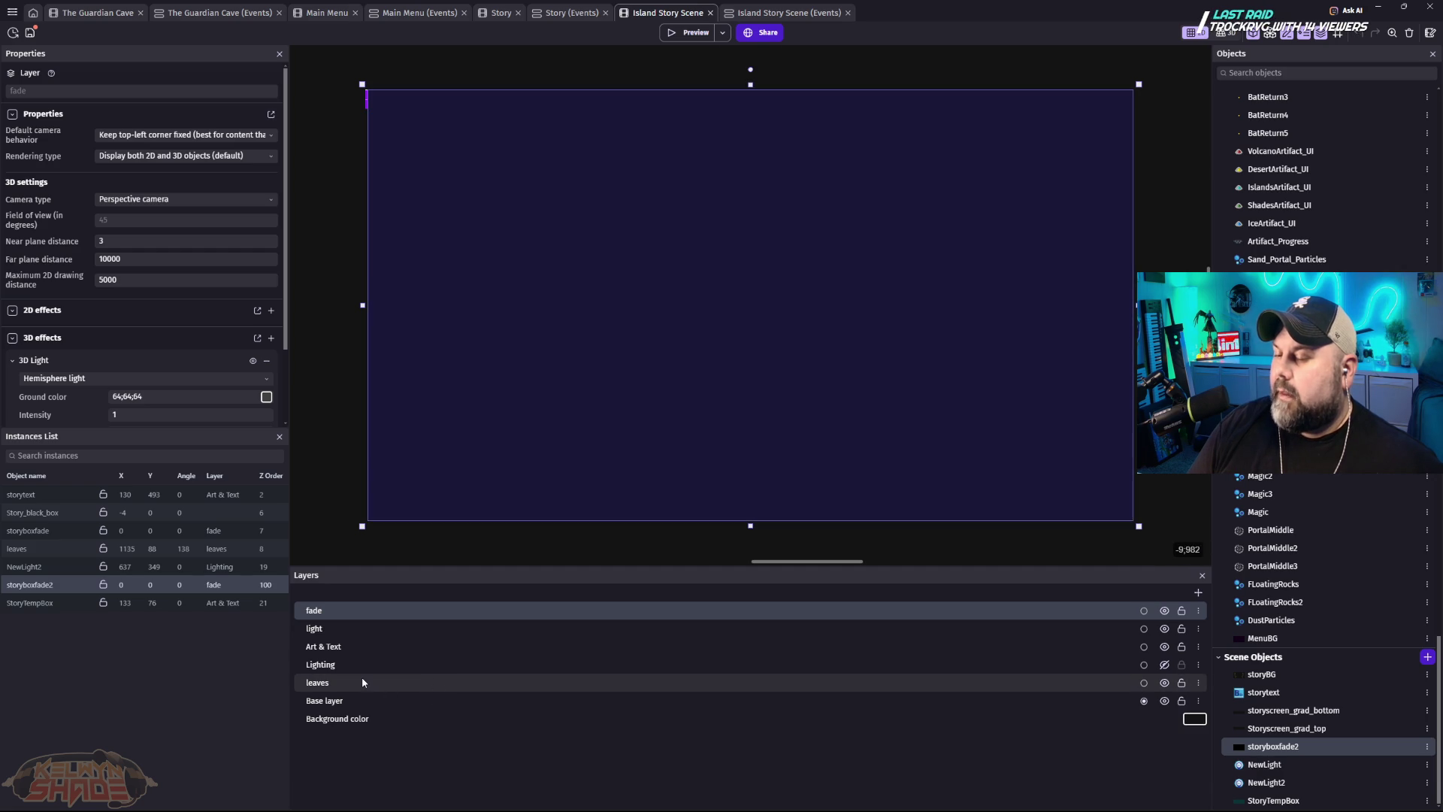
click(342, 684)
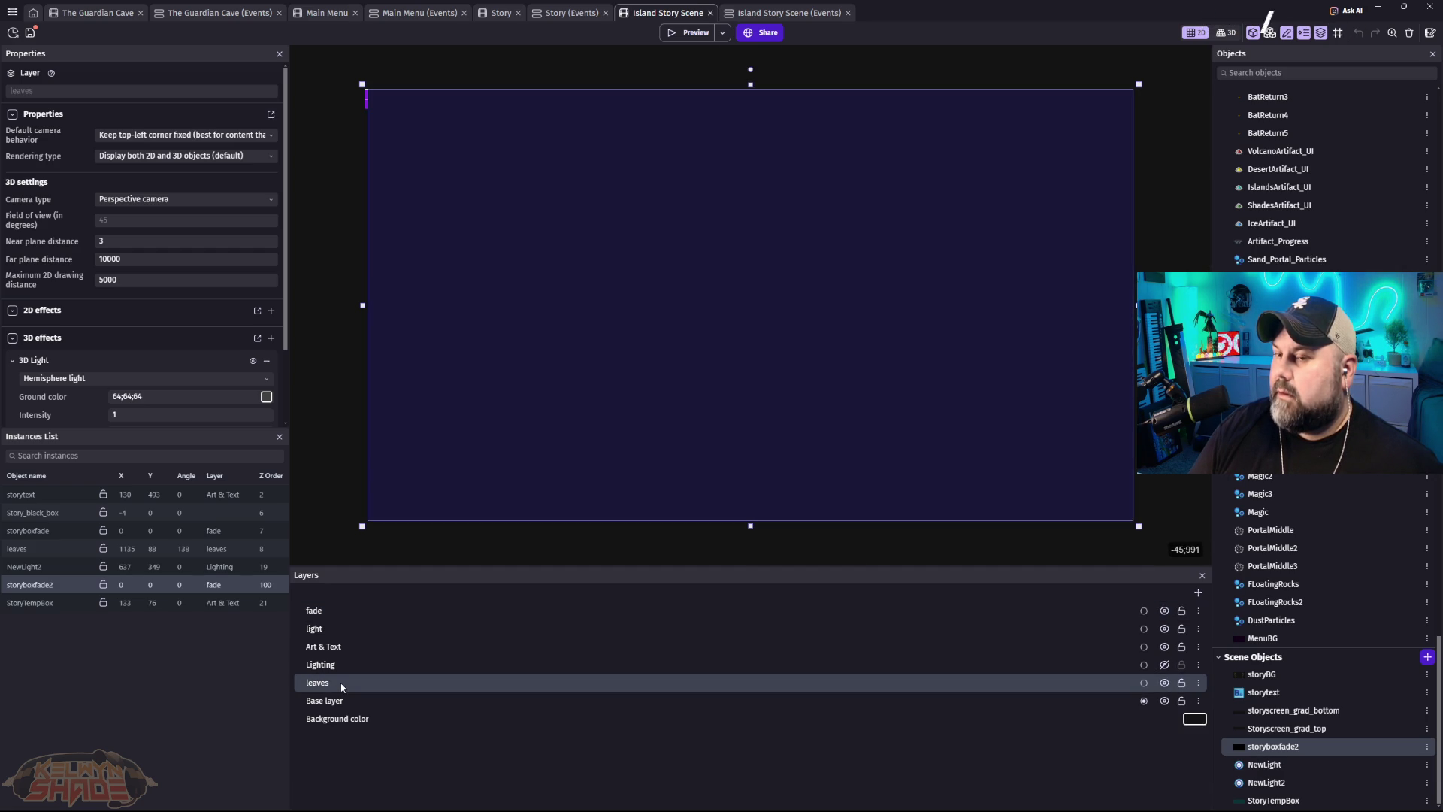
click(339, 617)
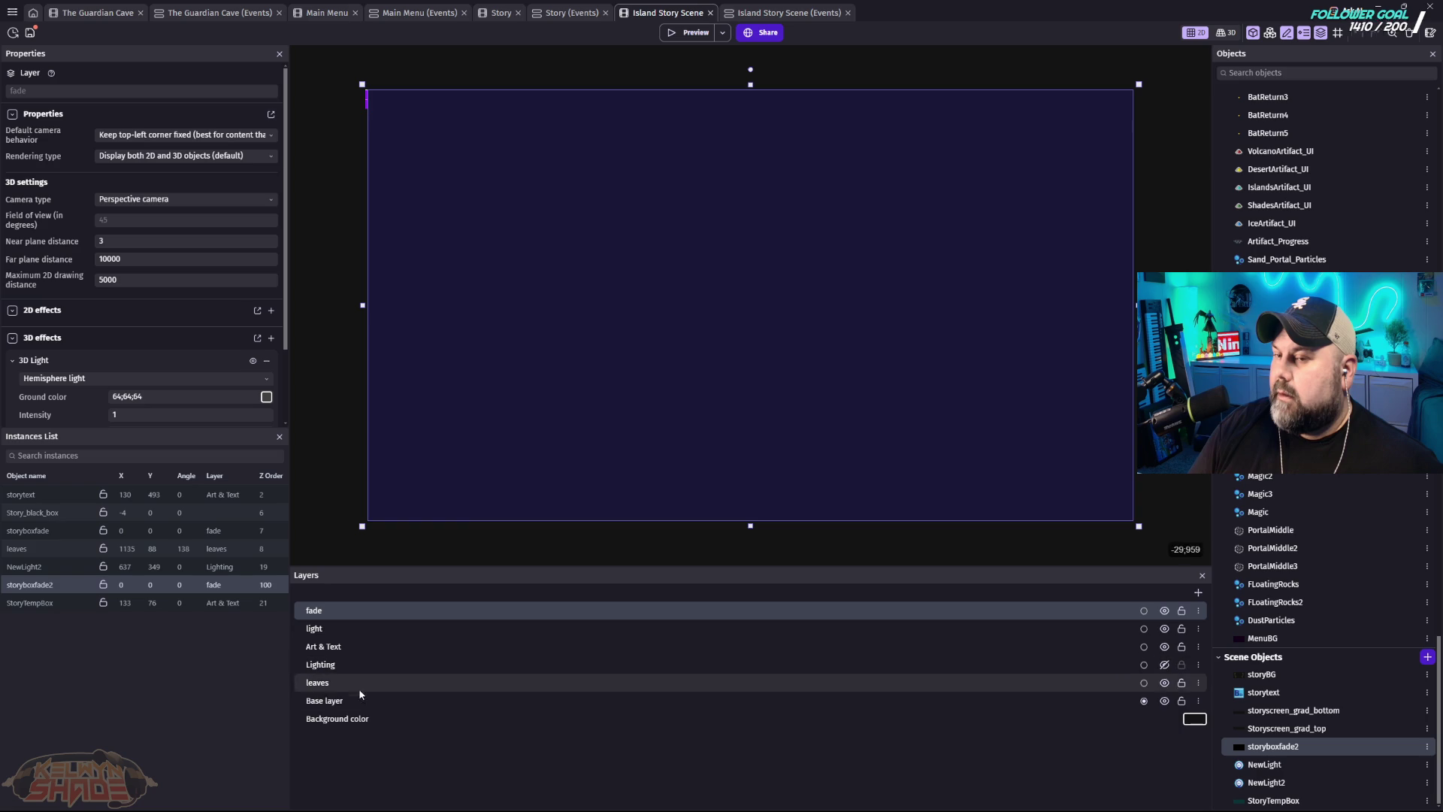
double_click(357, 681)
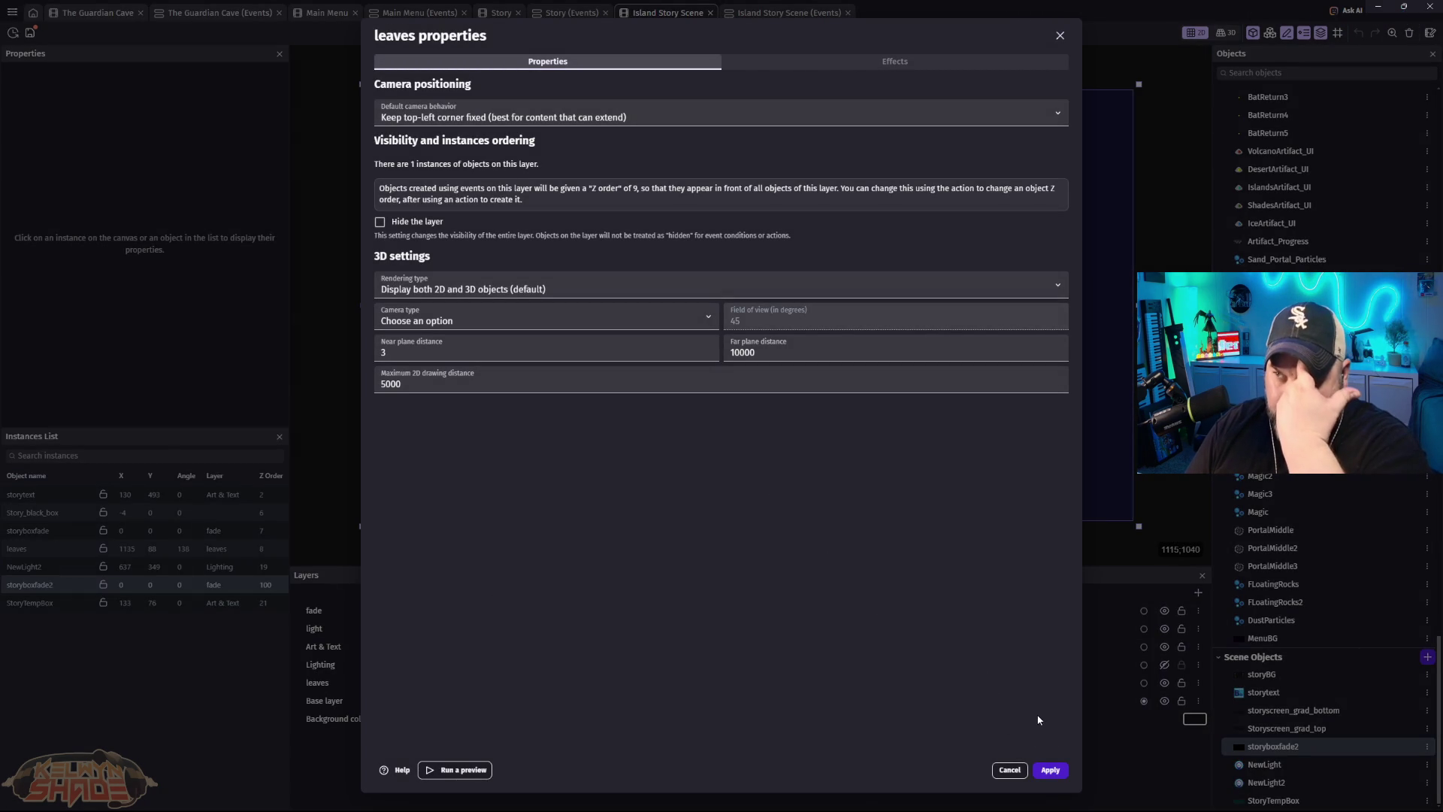
click(1027, 770)
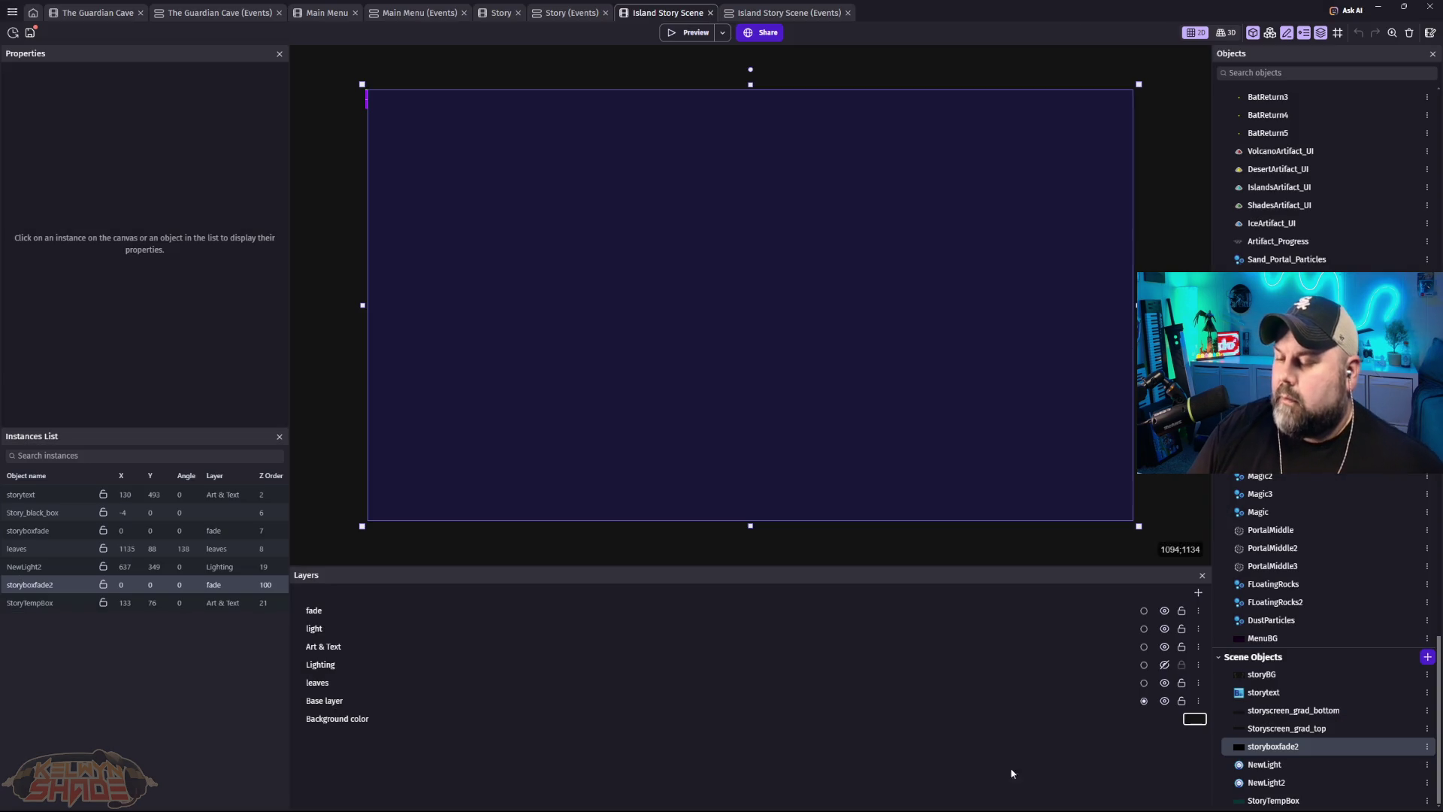
double_click(351, 611)
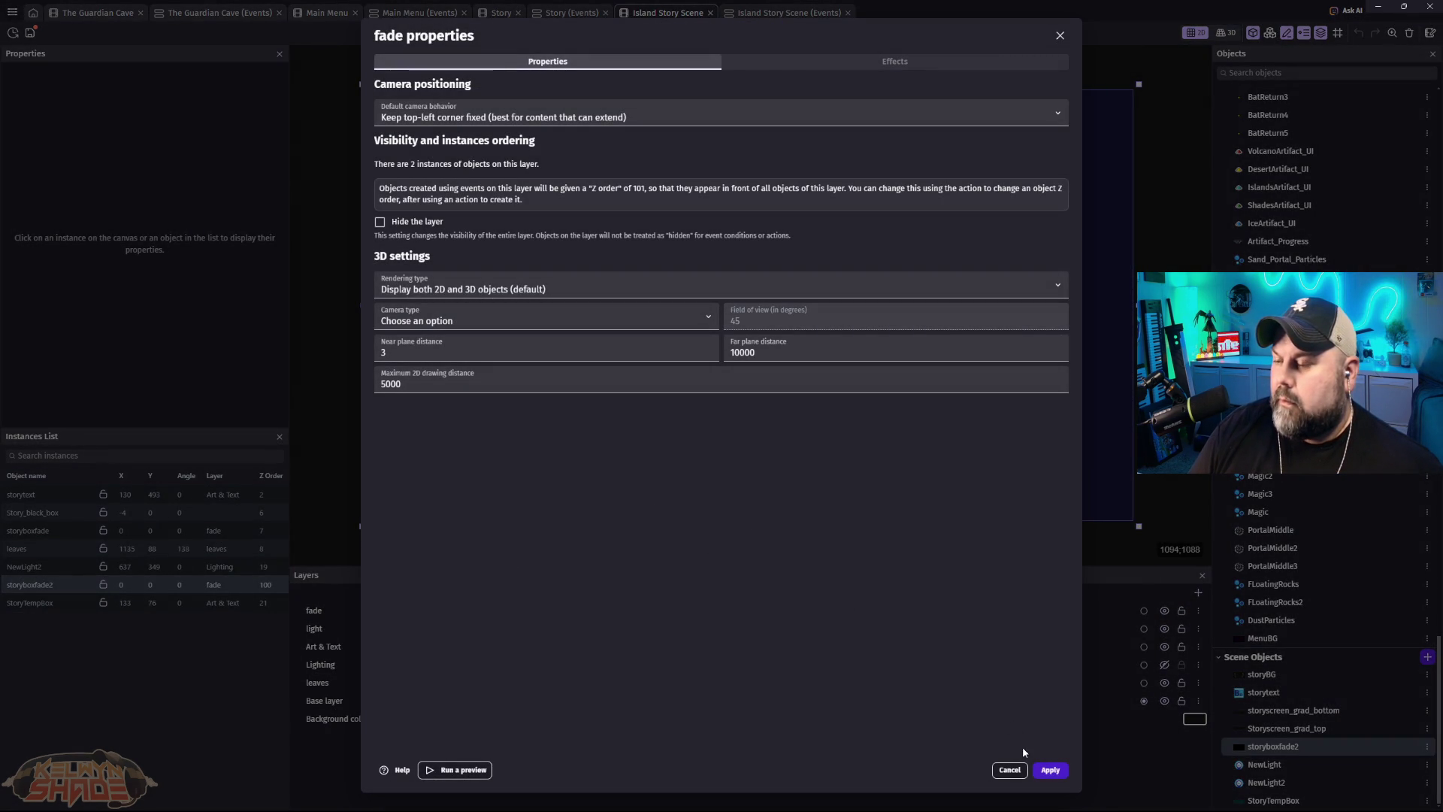
click(1010, 770)
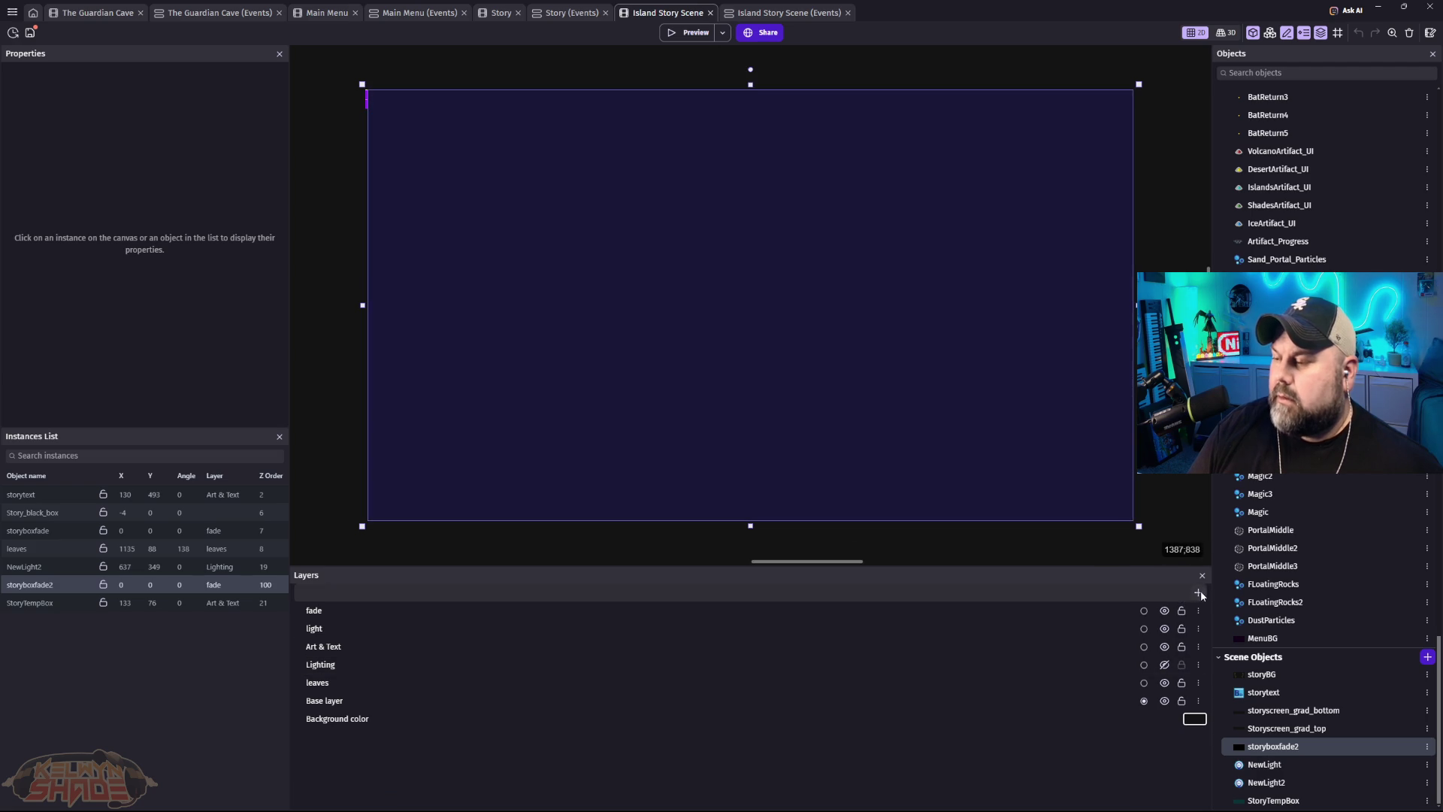
Step: Add a new layer named 'Layer' and place it below the light layer
click(1198, 593)
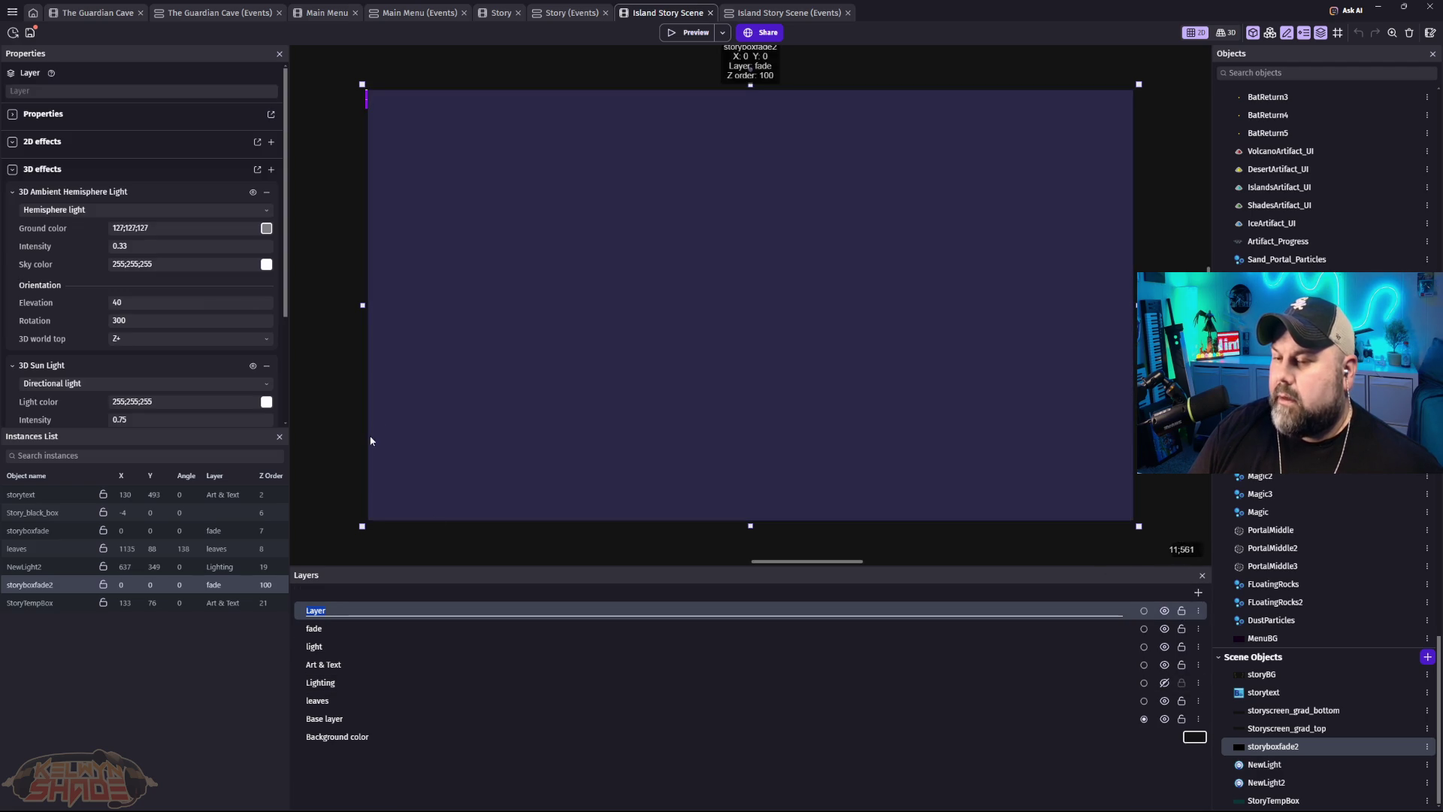
click(443, 776)
drag(350, 613, 353, 657)
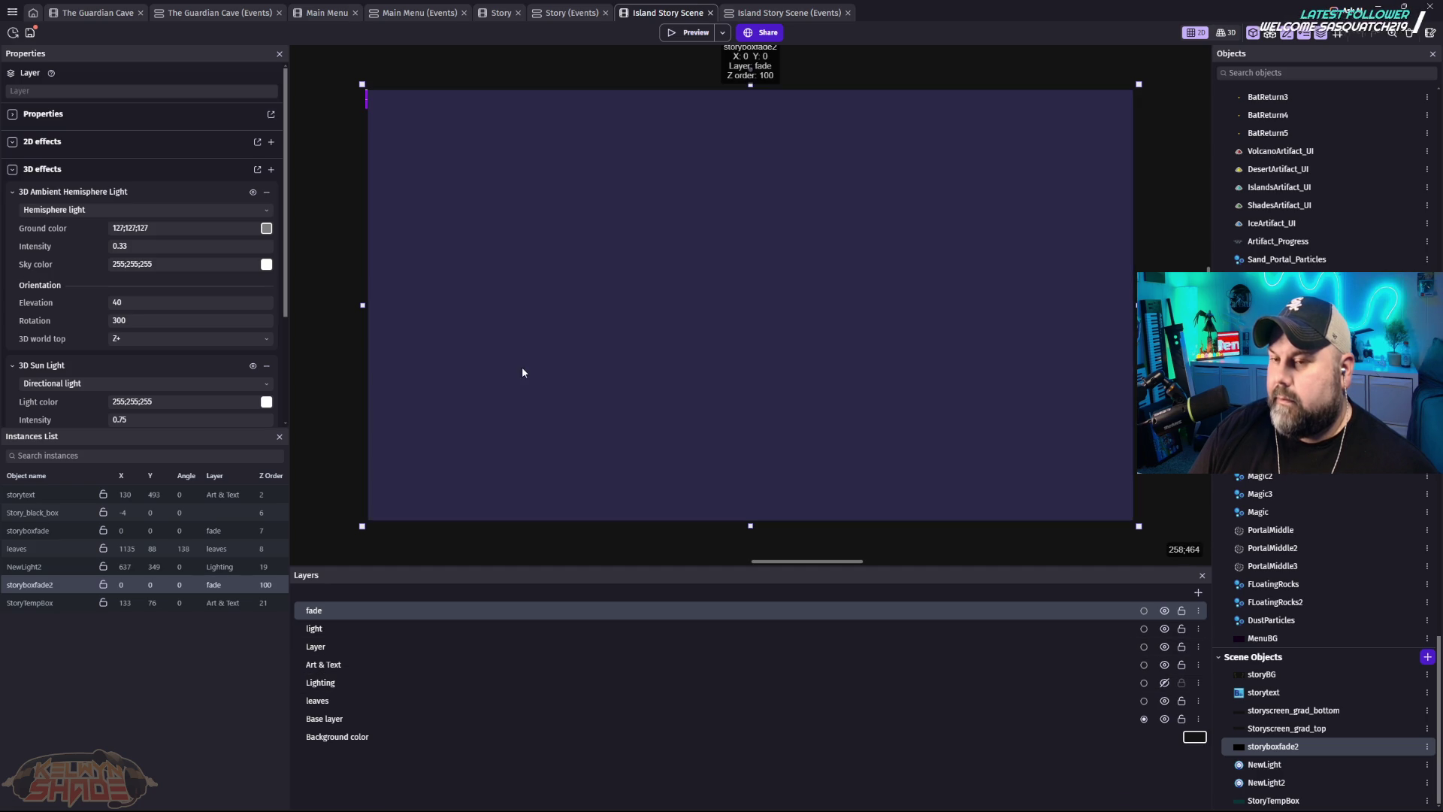
Step: Move the storyboxfade2 overlay onto 'Layer' and test the scene in a preview
click(513, 377)
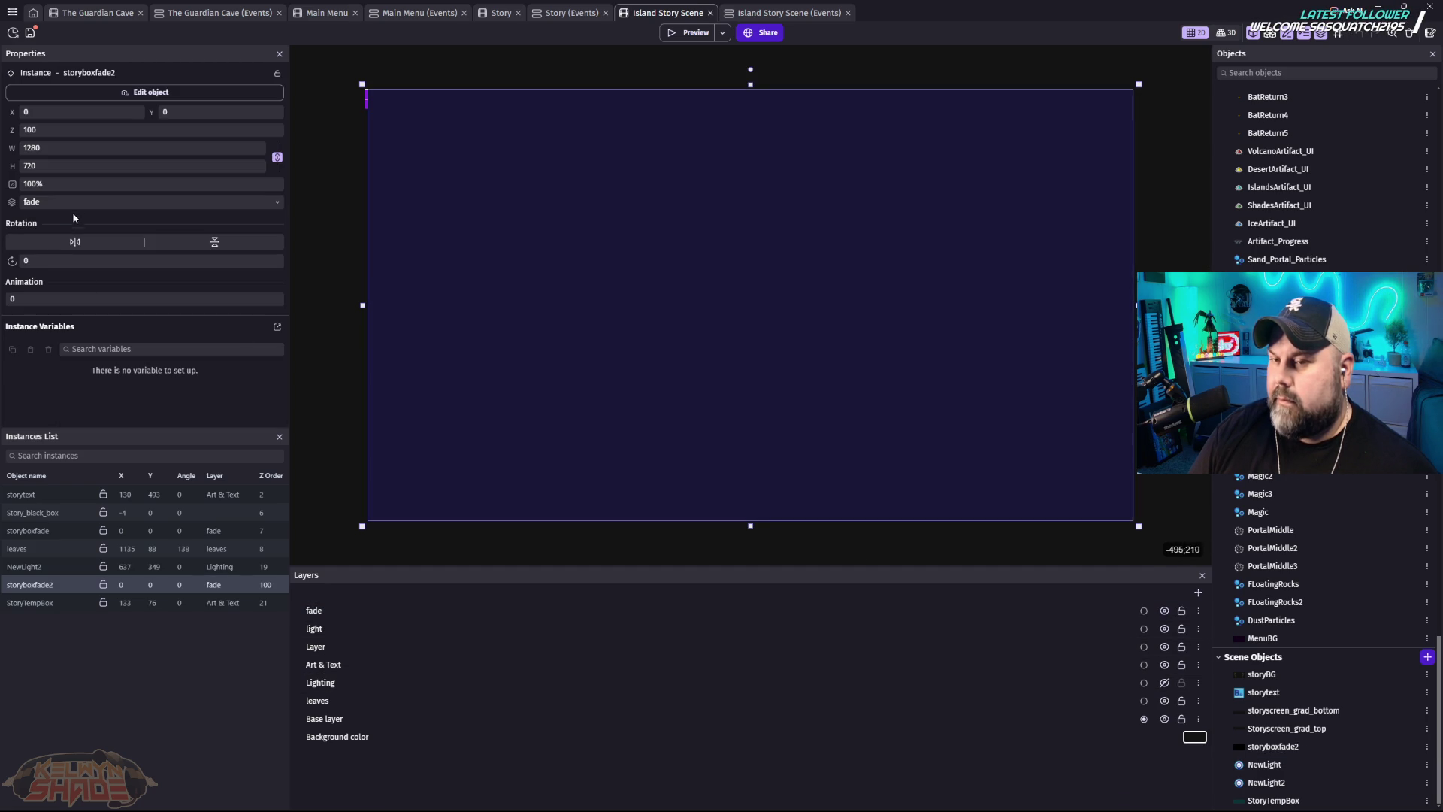
click(78, 203)
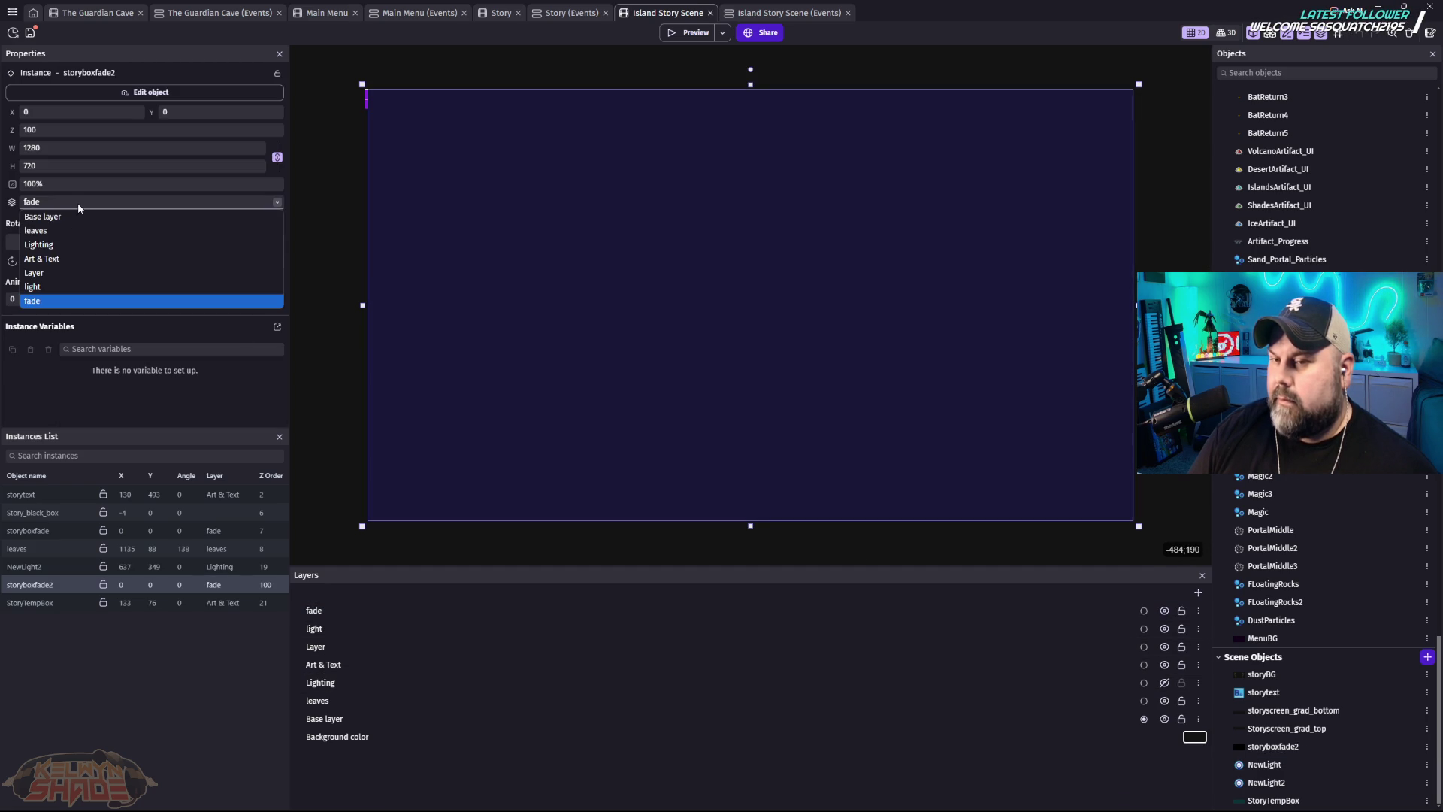
click(53, 272)
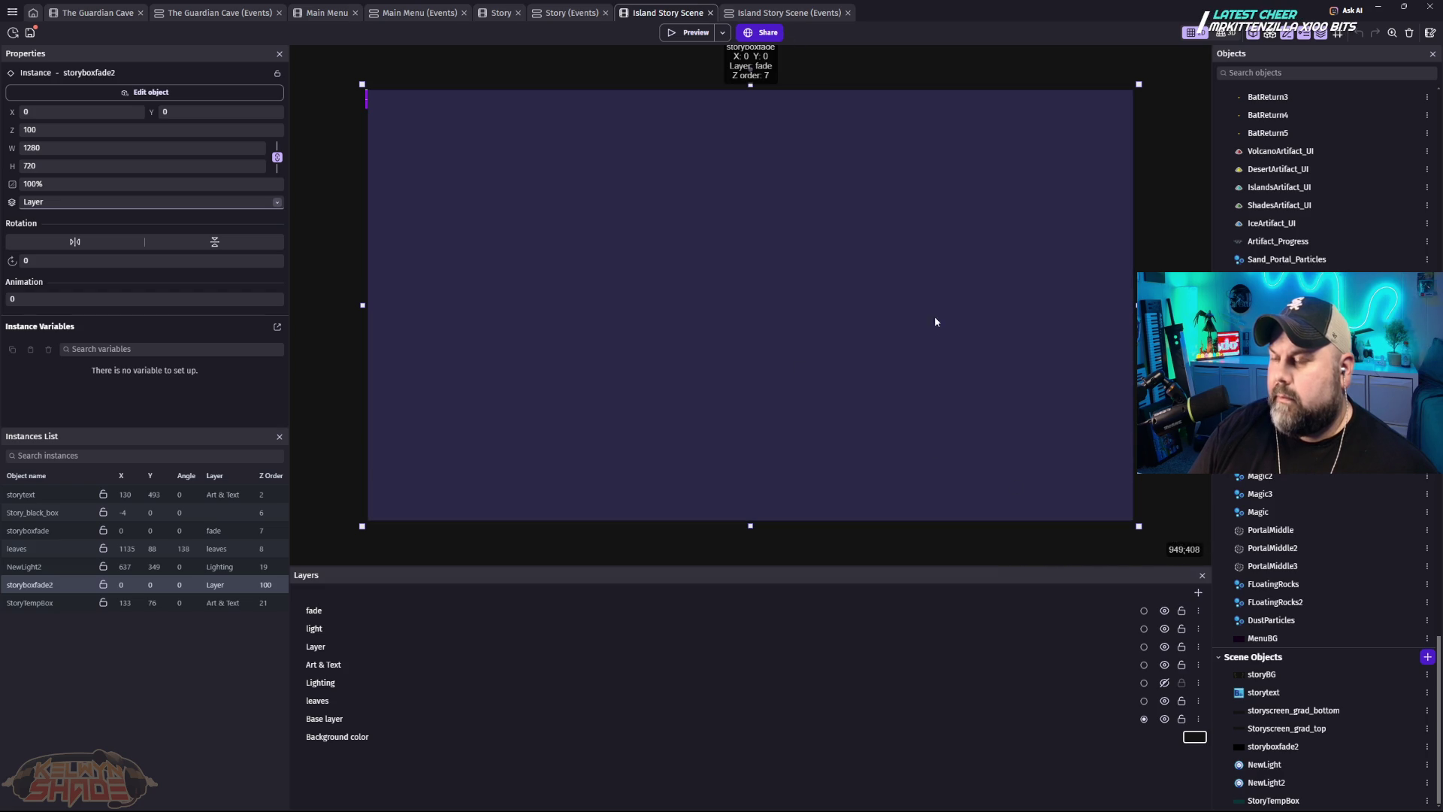
key(F5)
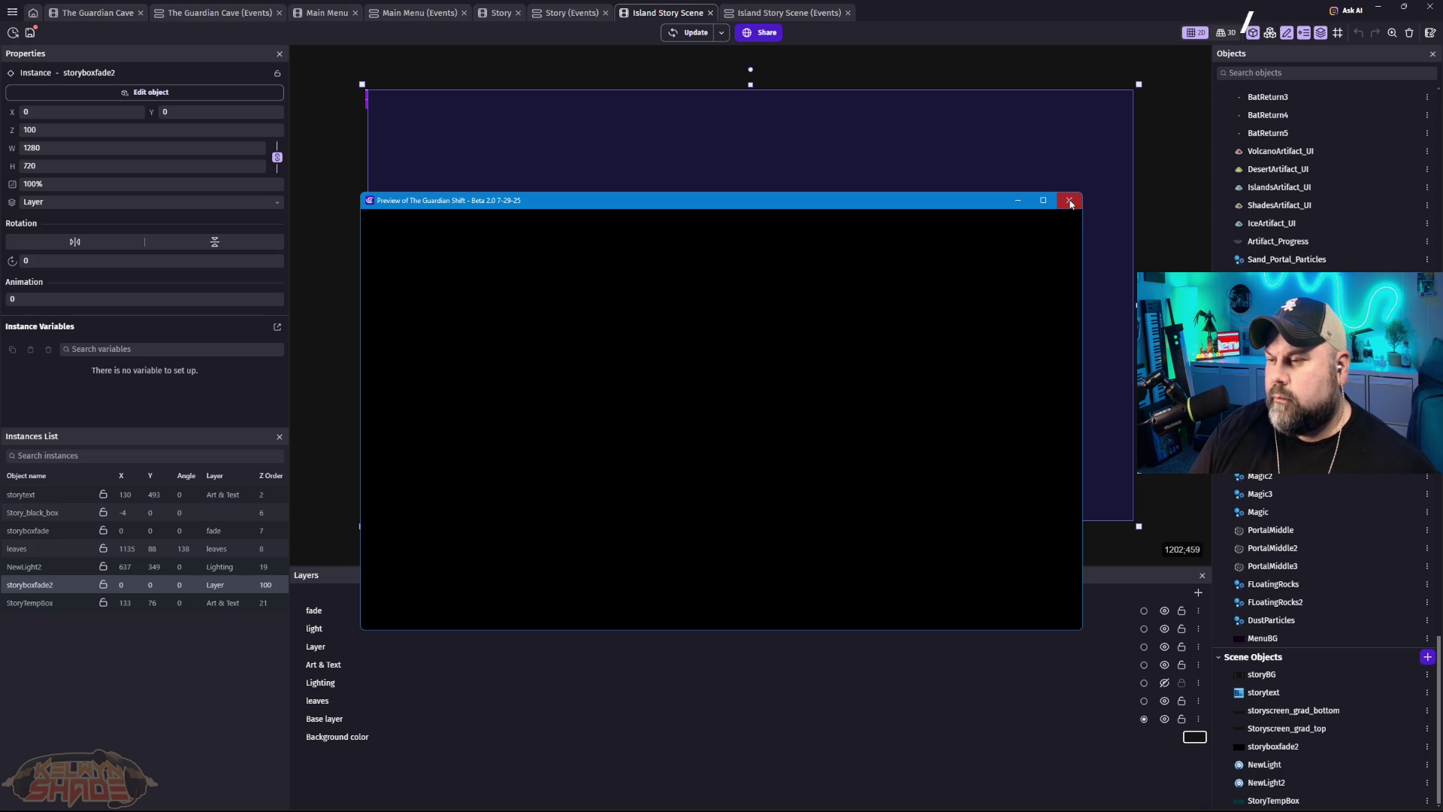
click(1070, 201)
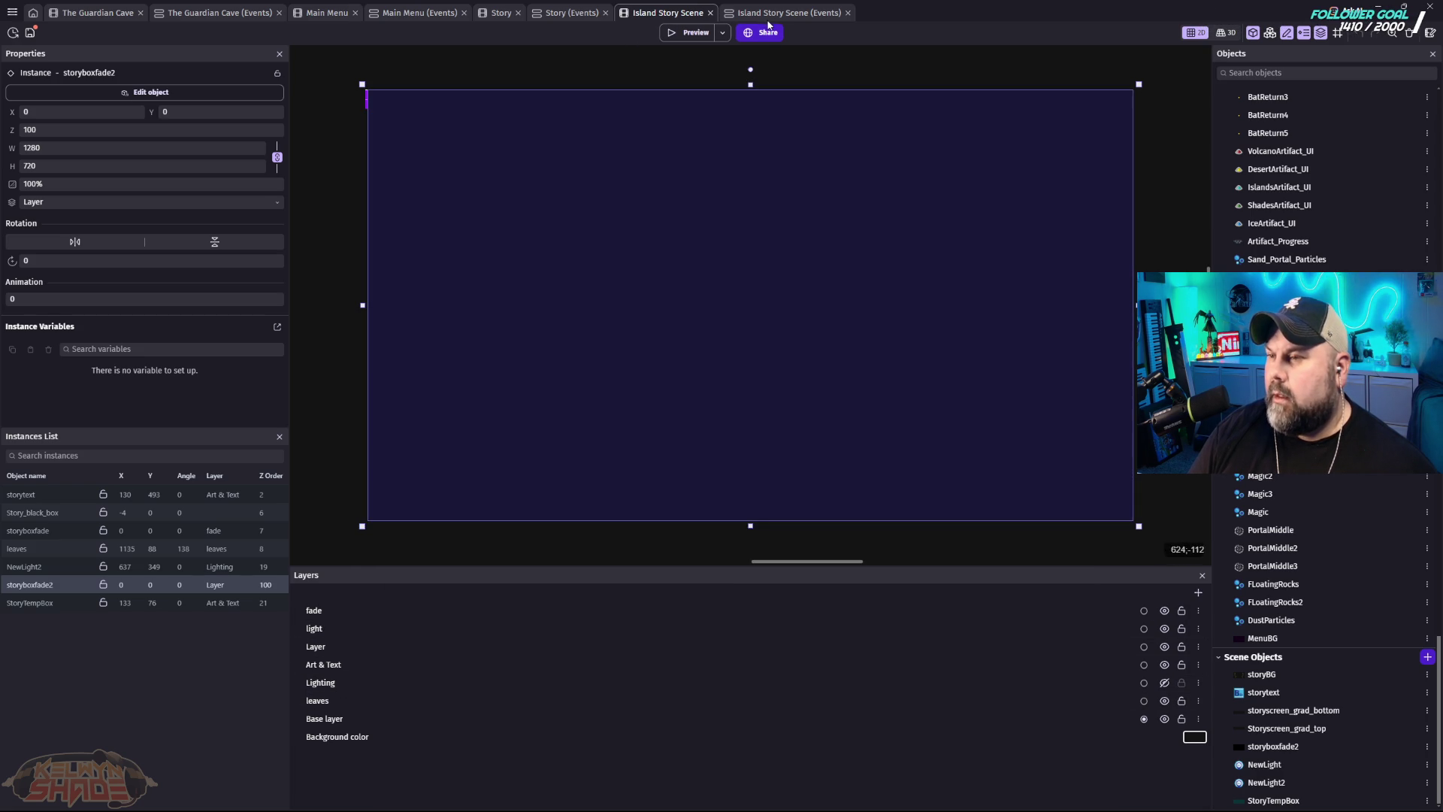
click(788, 13)
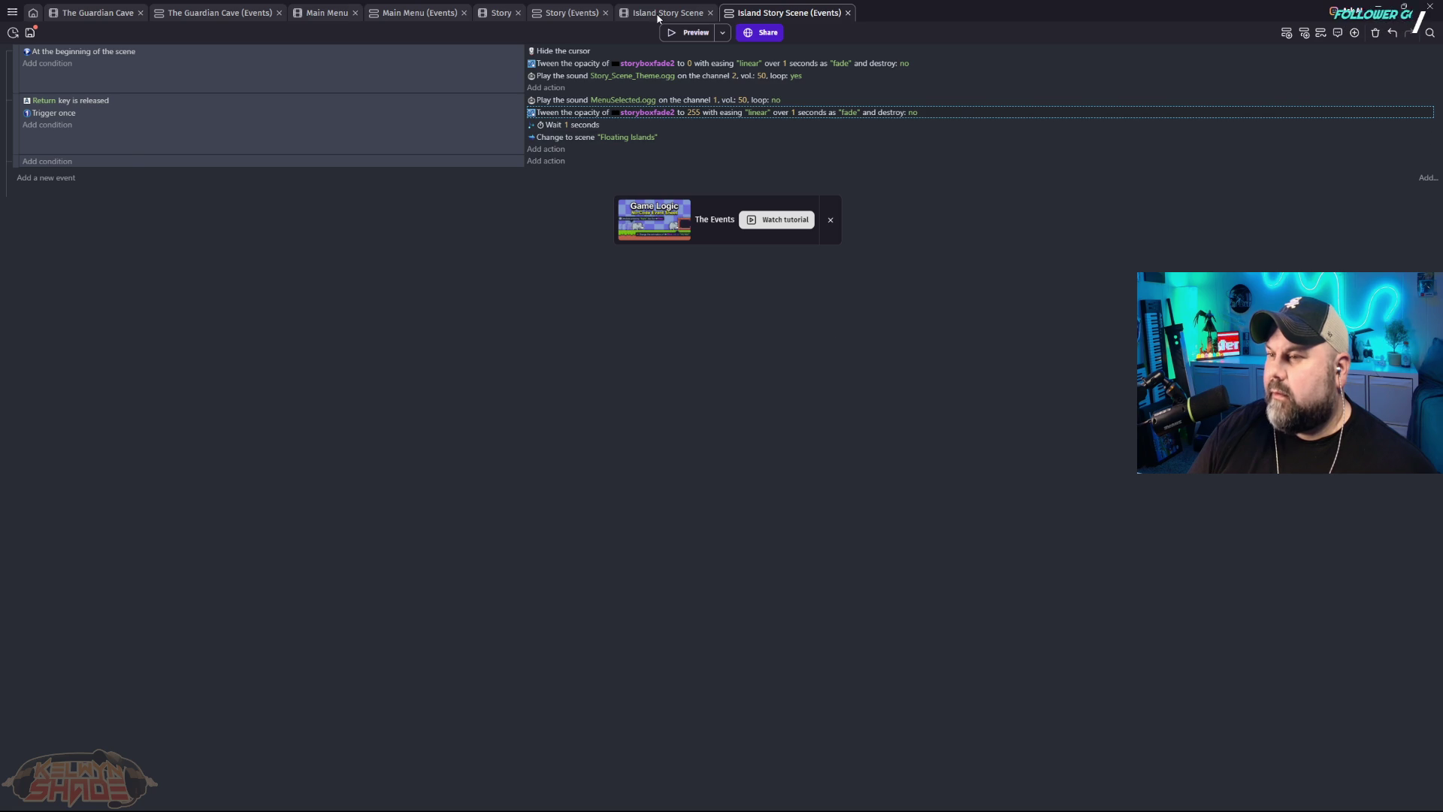
Step: Delete both storyboxfade2 opacity tween actions from the Island Story Scene events
key(ctrl+shift+Tab)
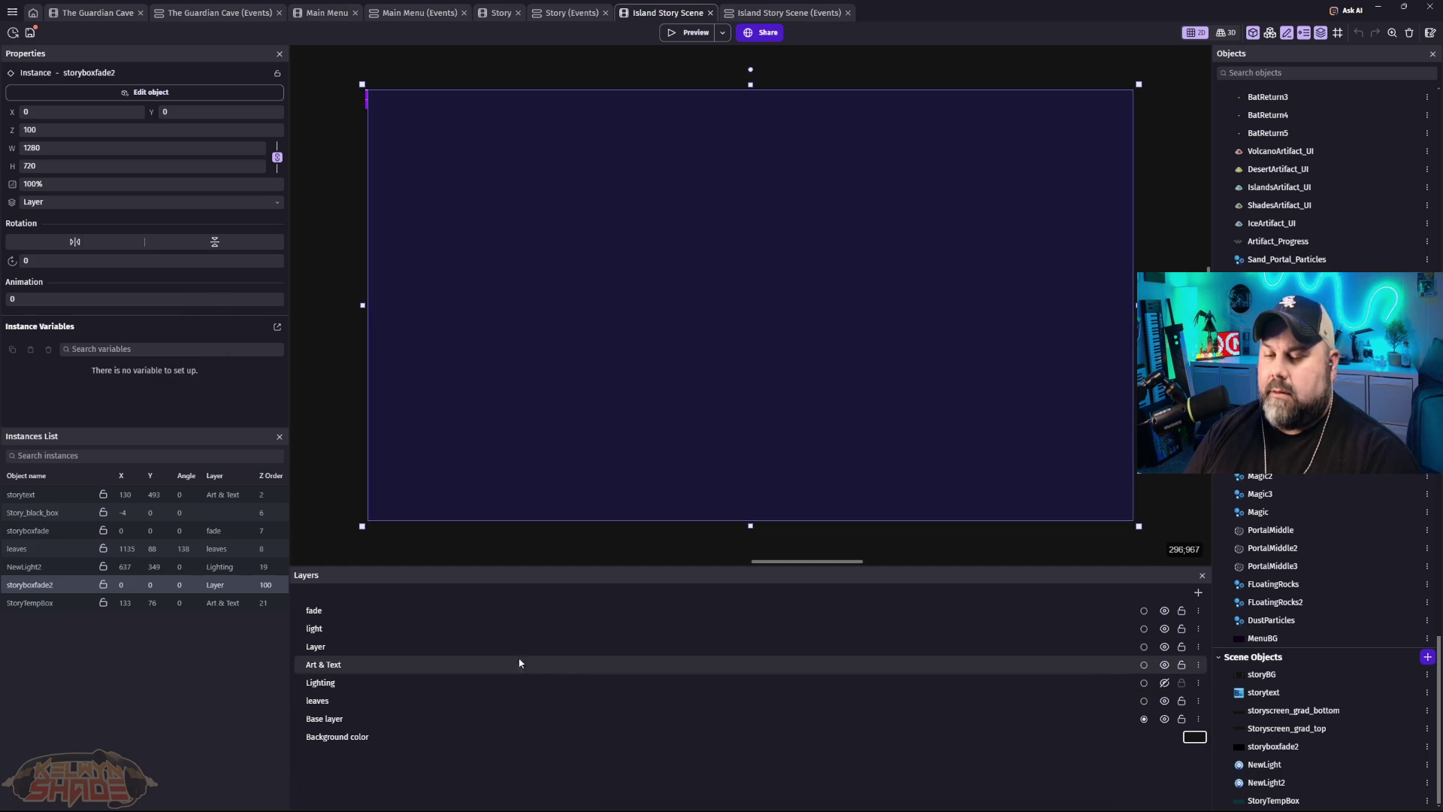
click(779, 15)
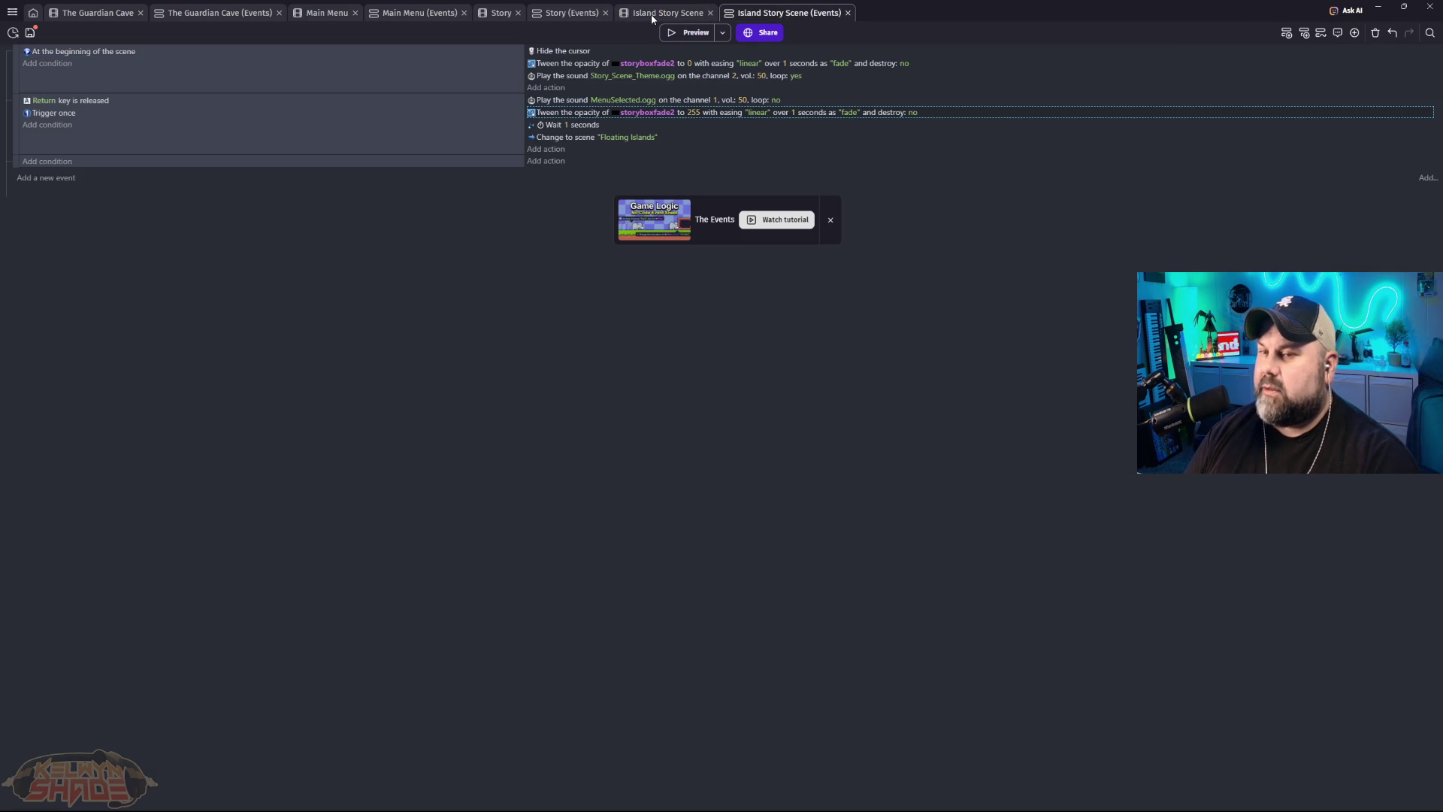
click(980, 66)
key(Delete)
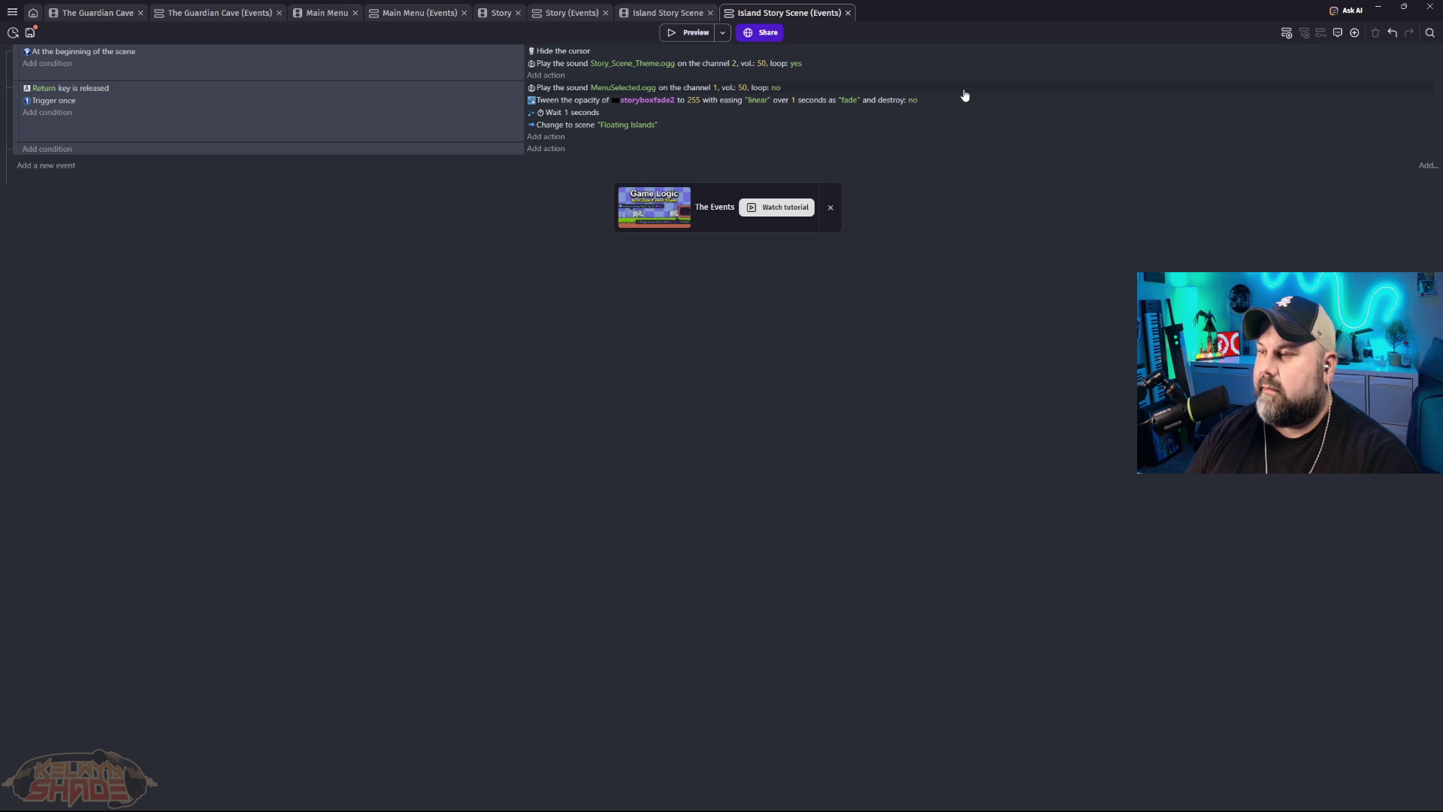
click(945, 100)
key(Delete)
key(ctrl+shift+Tab)
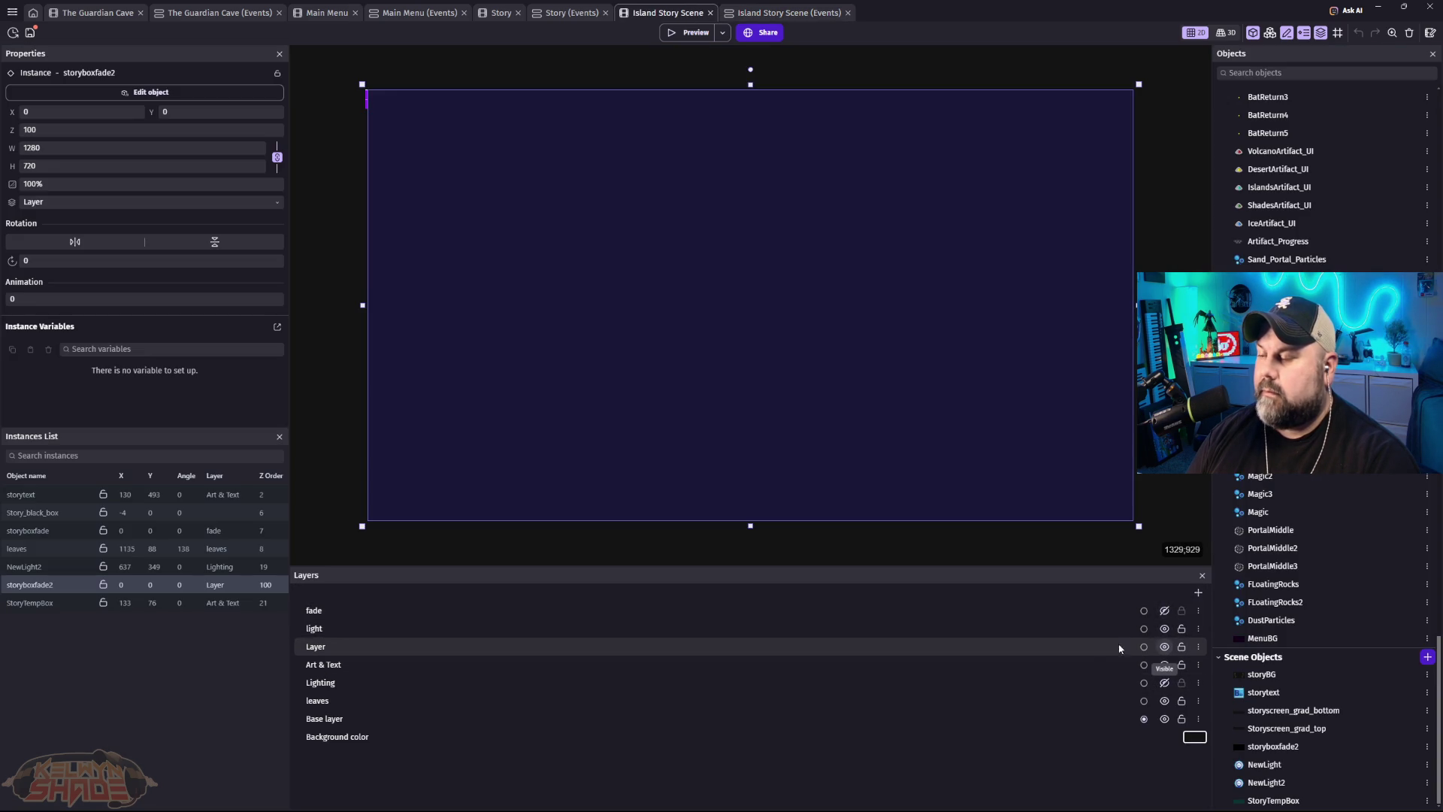
Step: Keep the 'Layer' layer and move the storyboxfade2 overlay onto the Art & Text layer
click(1092, 647)
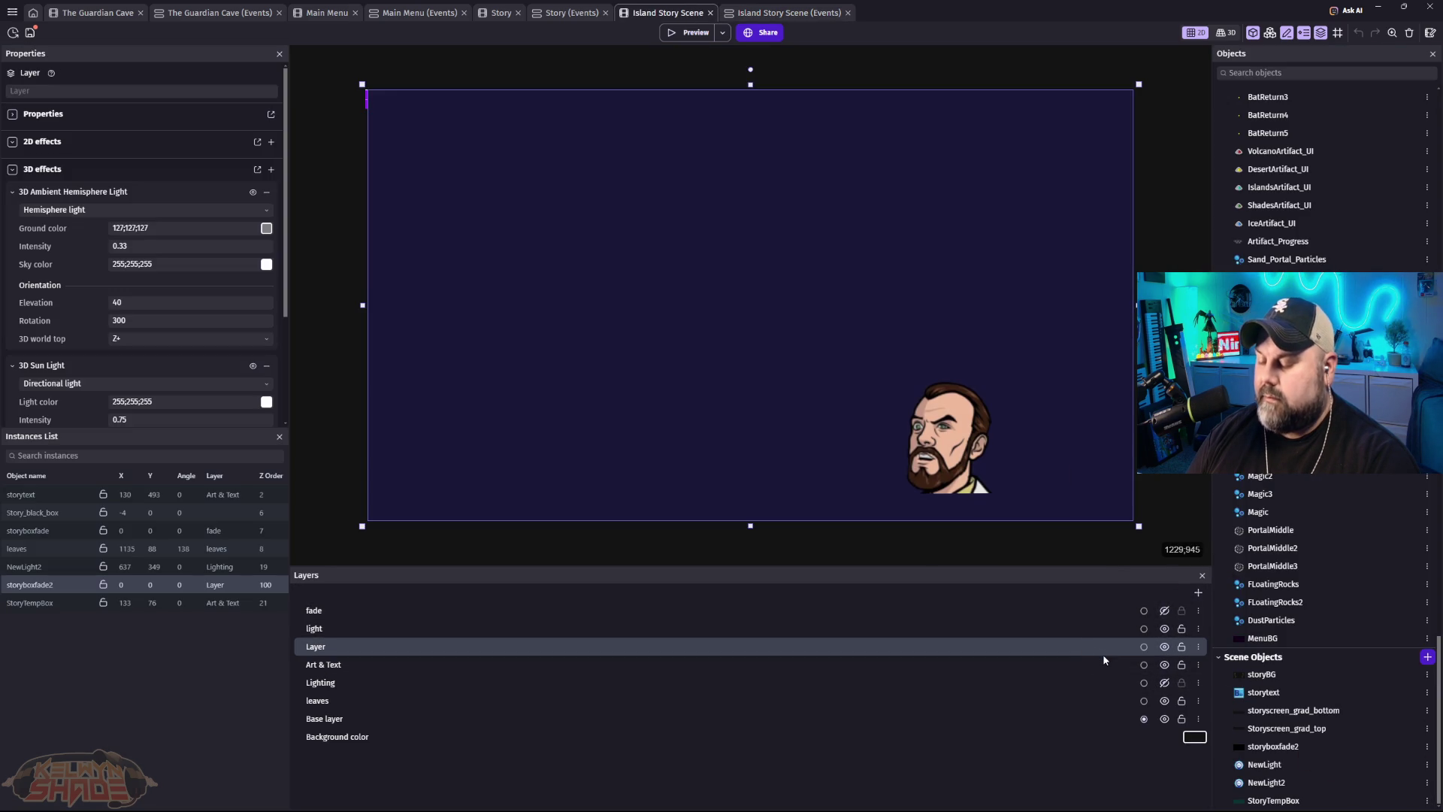
key(Delete)
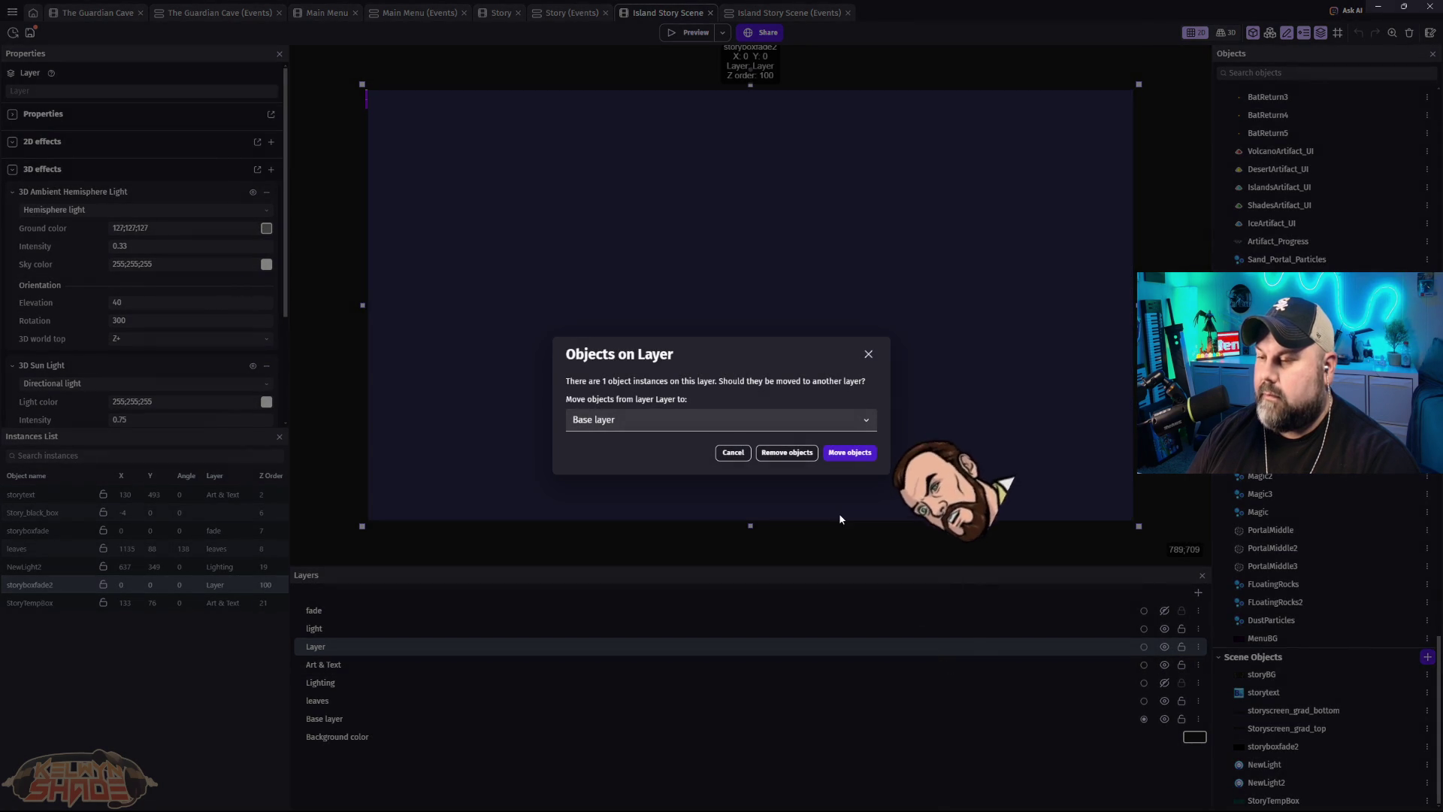
click(869, 356)
click(540, 436)
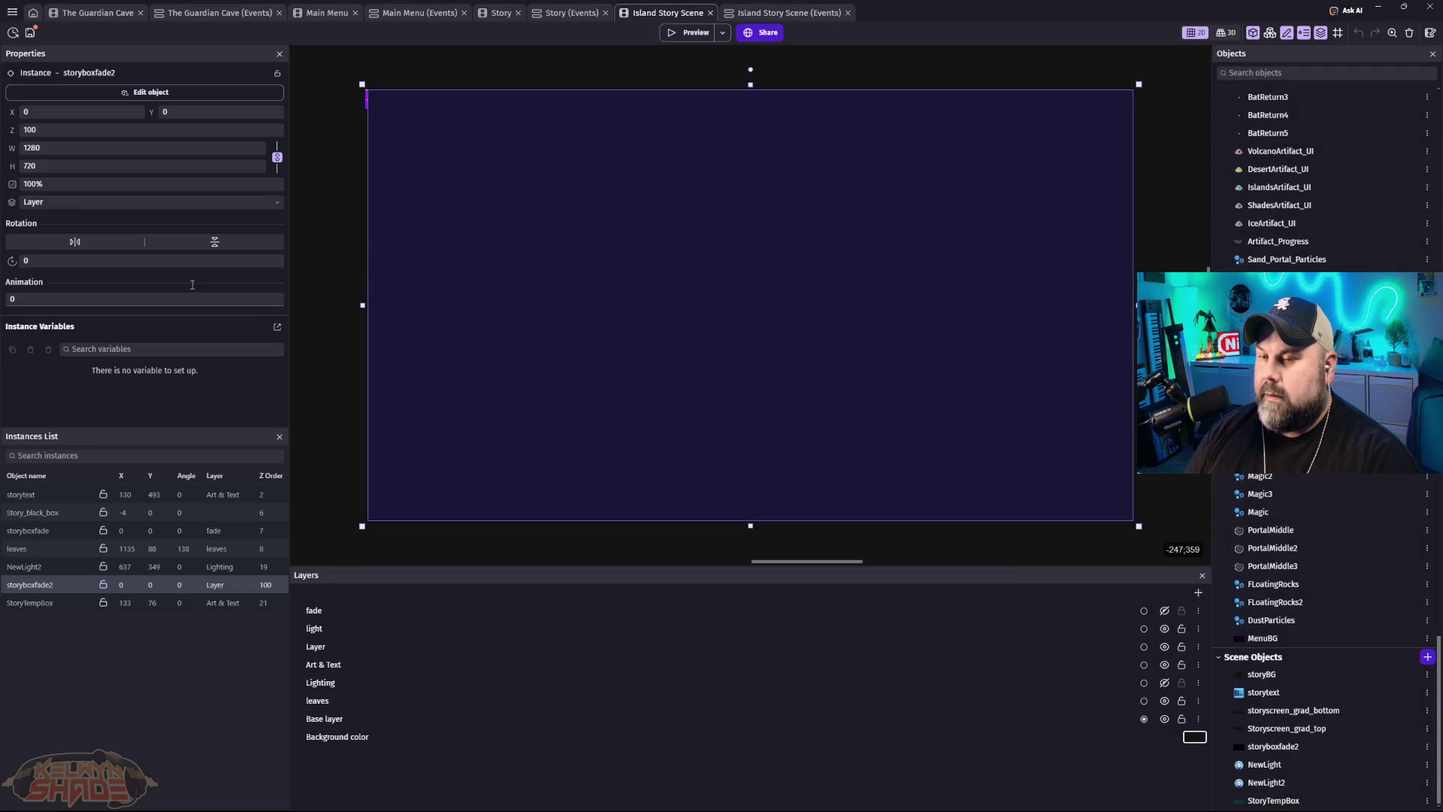
click(70, 203)
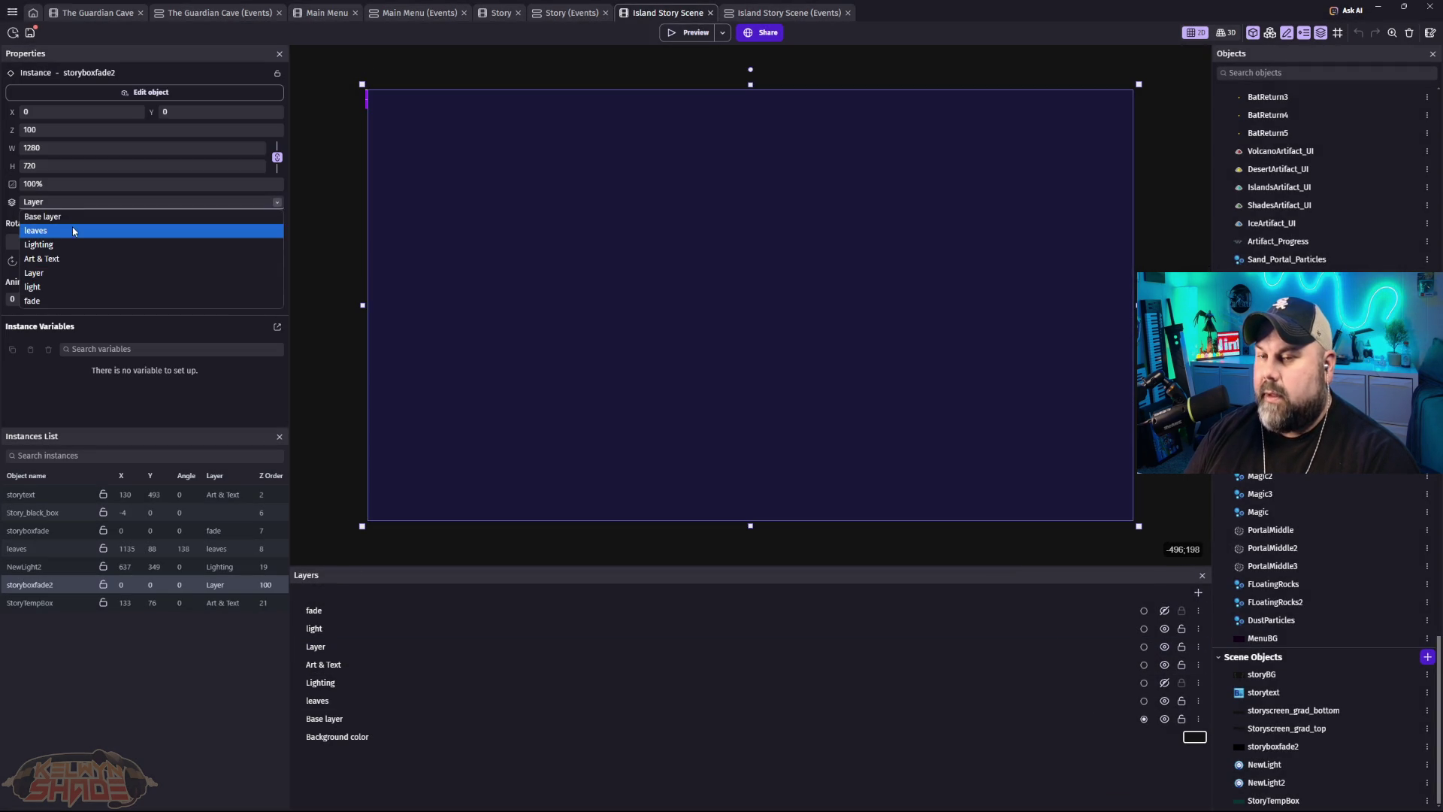
click(41, 258)
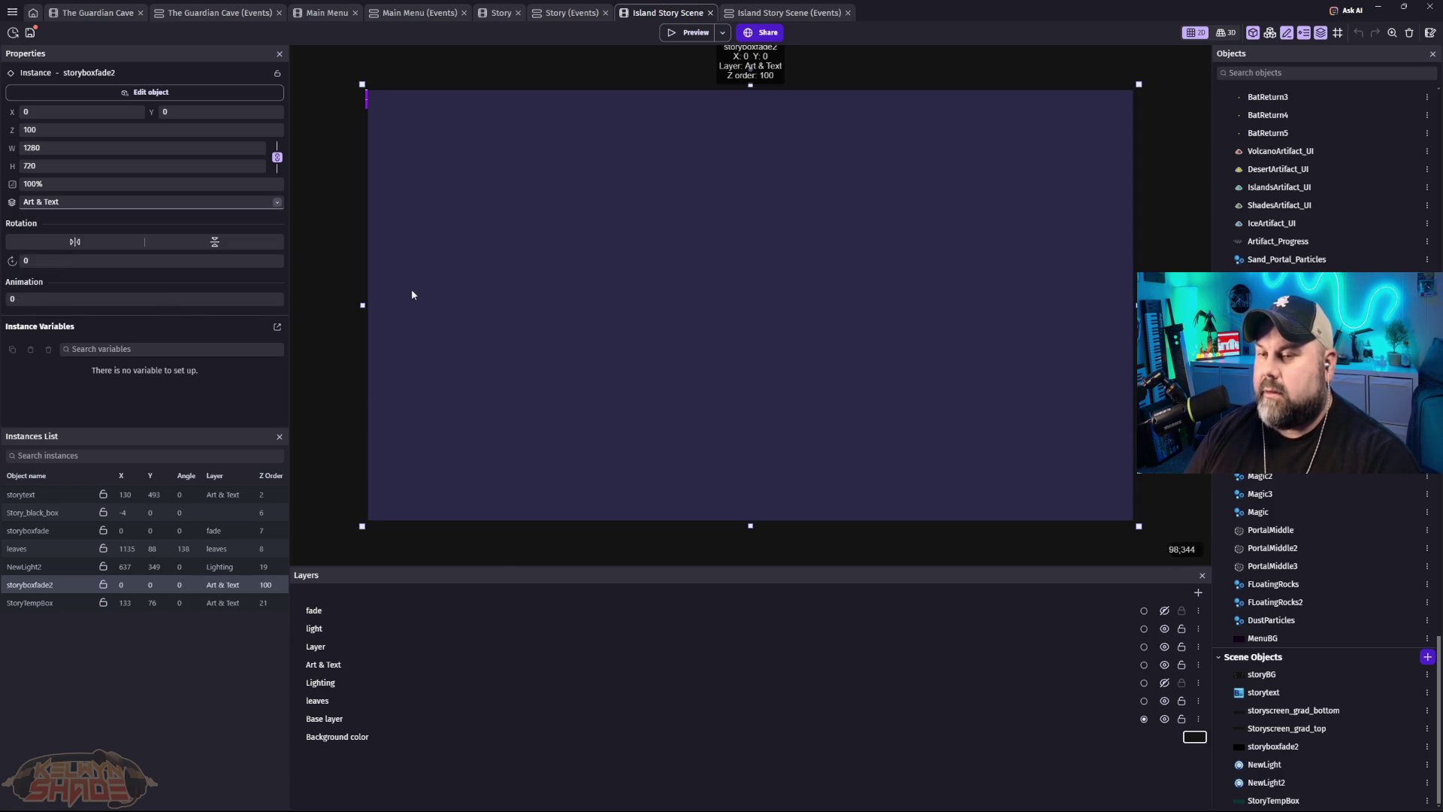
click(794, 14)
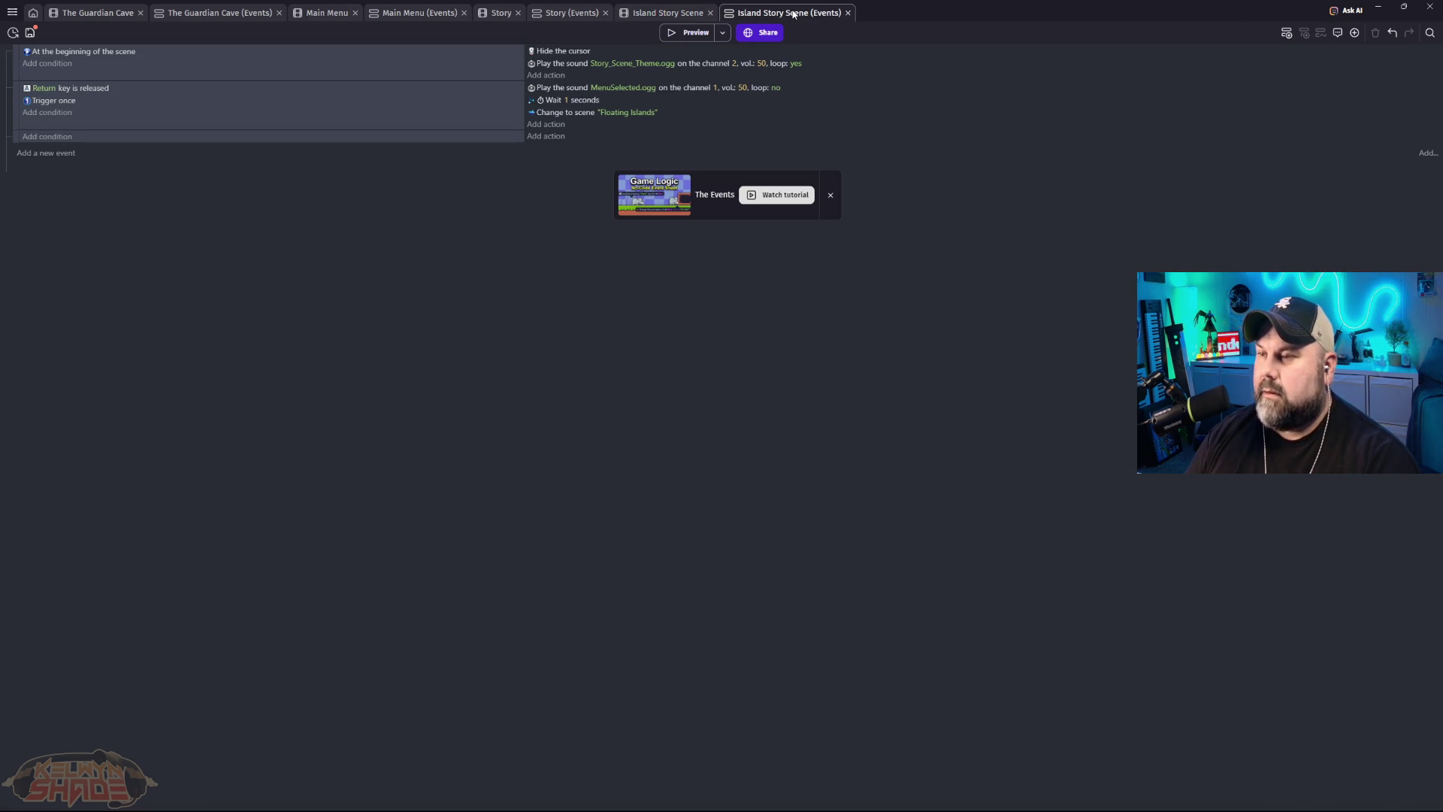
Step: After a test preview, delete the storyboxfade2 instance and preview from The Guardian Cave
click(692, 33)
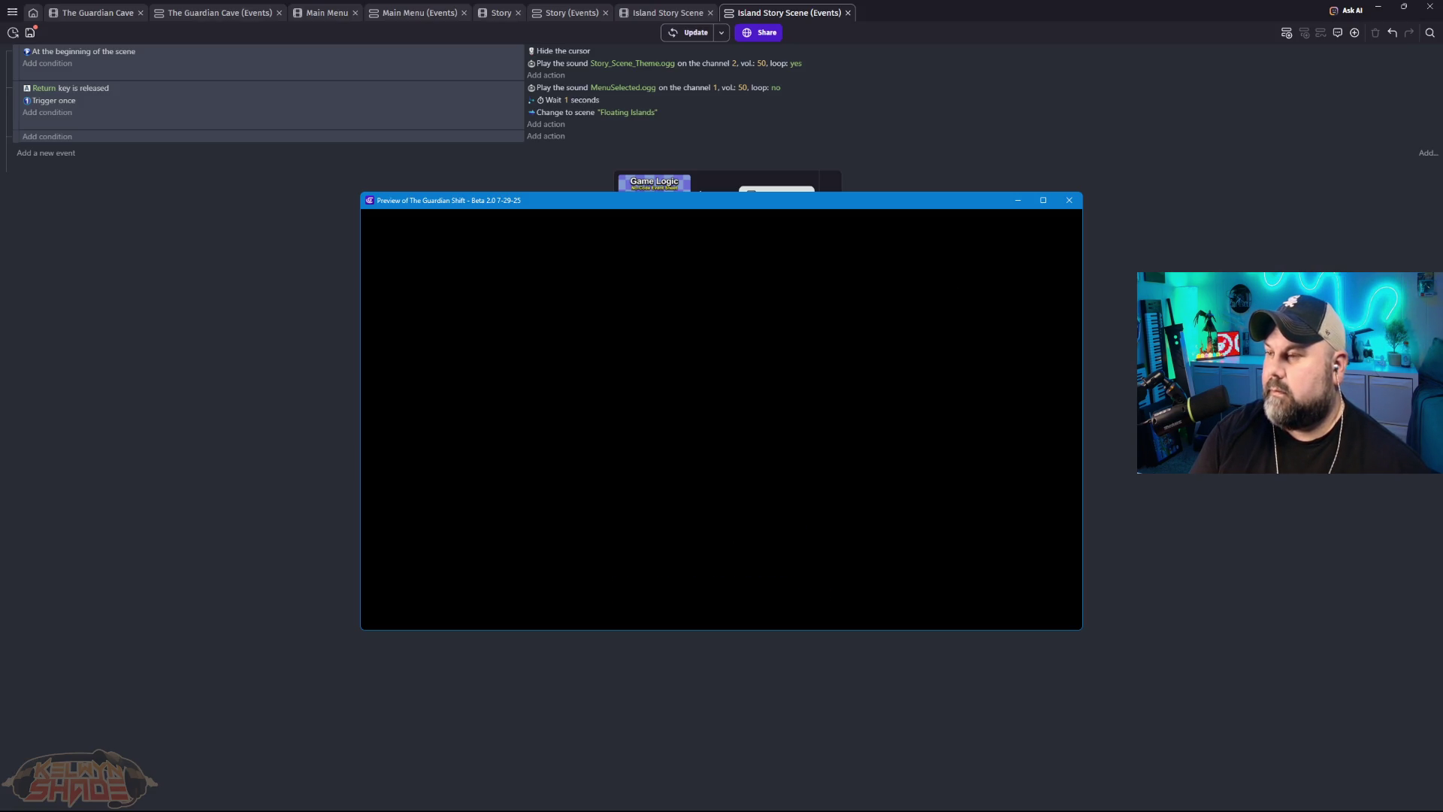
click(1065, 201)
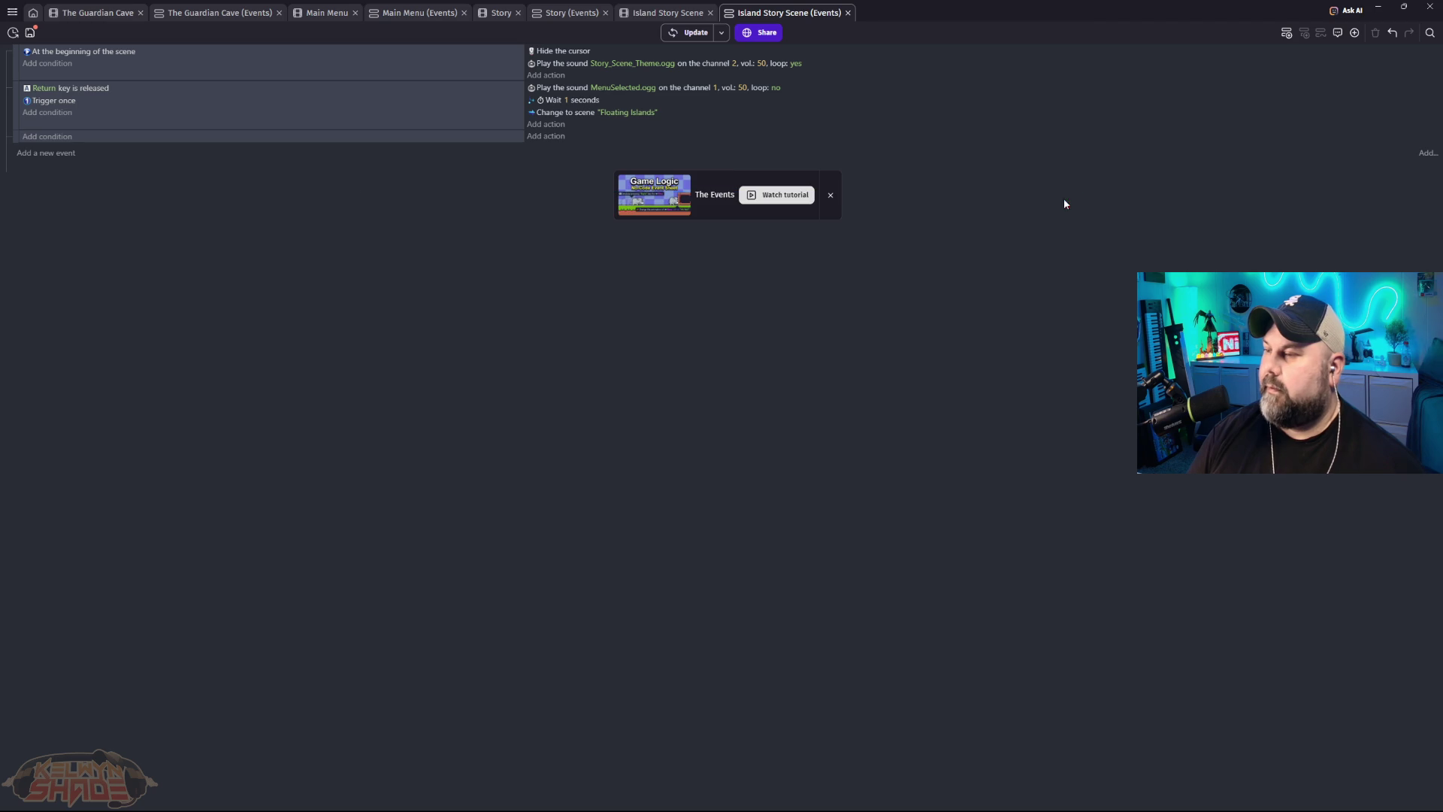
click(658, 14)
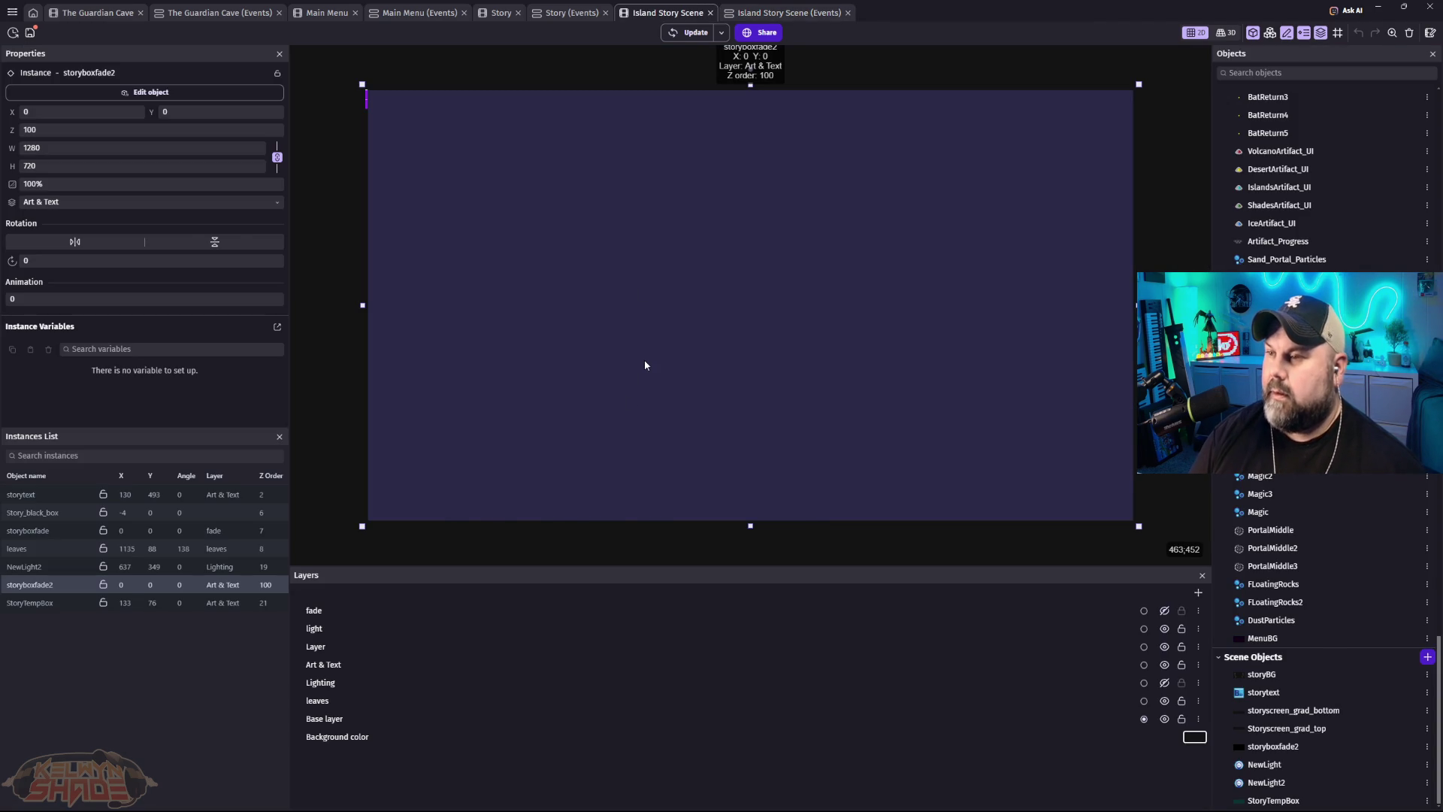
key(Delete)
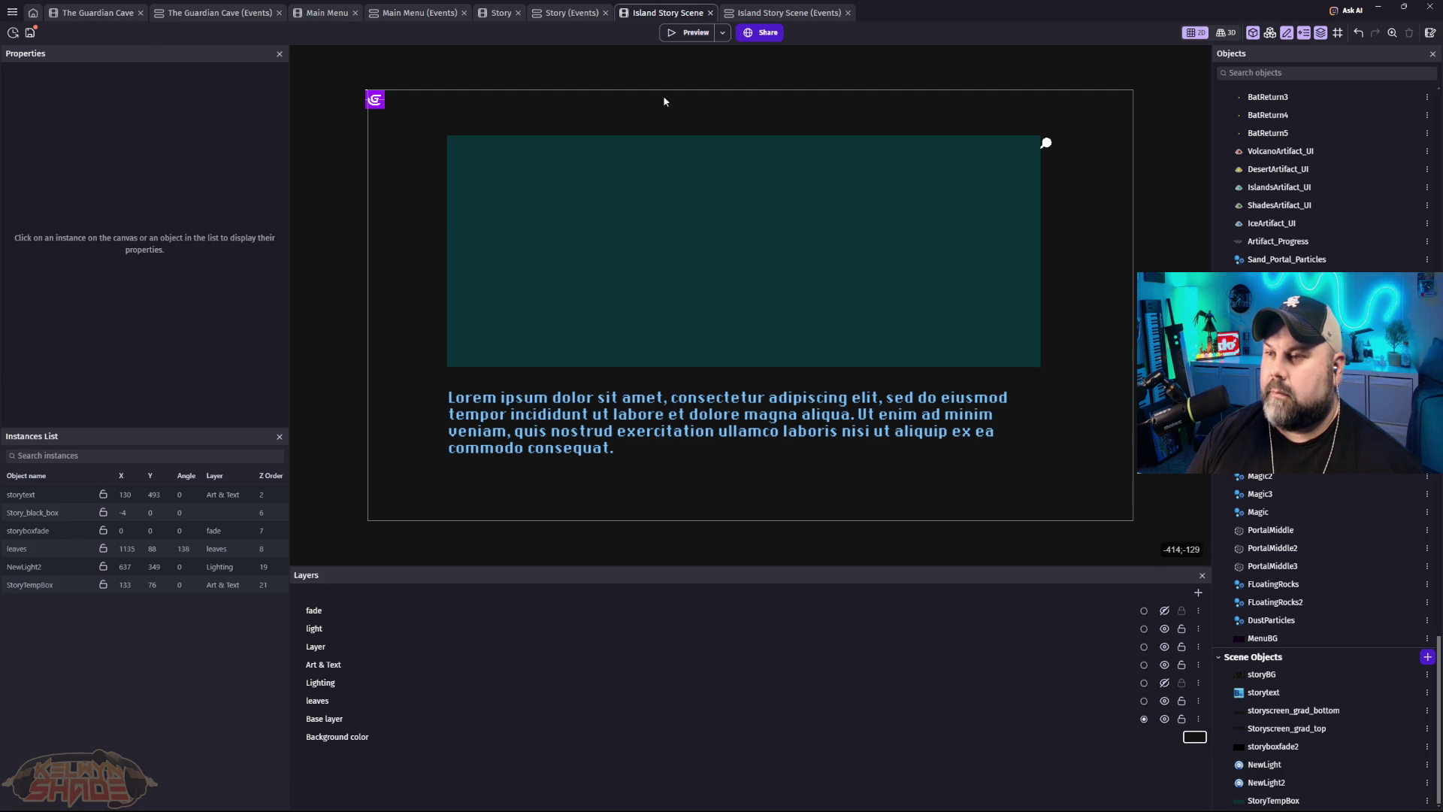
key(ctrl+Tab)
key(F5)
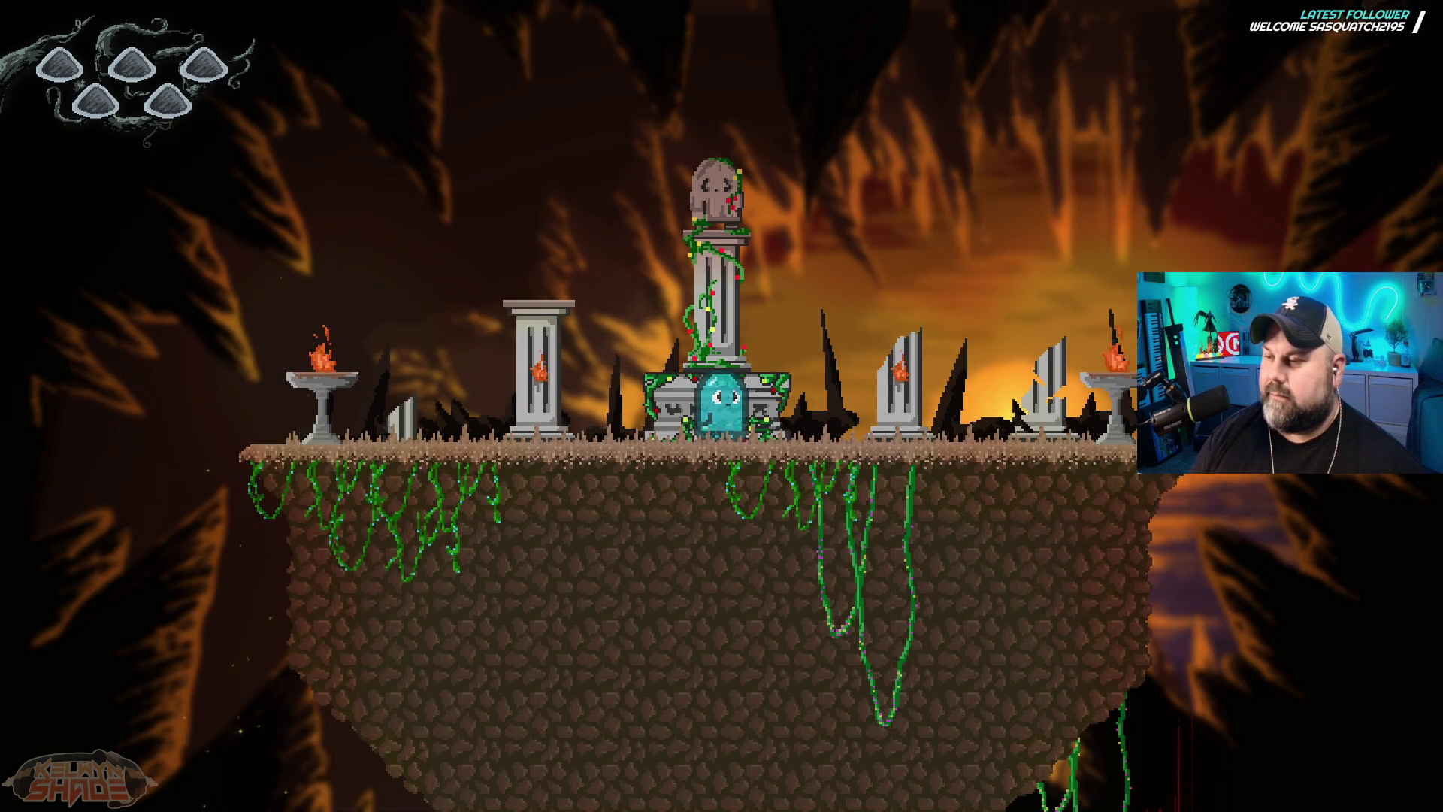
Step: Play through the preview from the cave shrine, across the sky island gap, back to the cave altar
key(Left)
key(space)
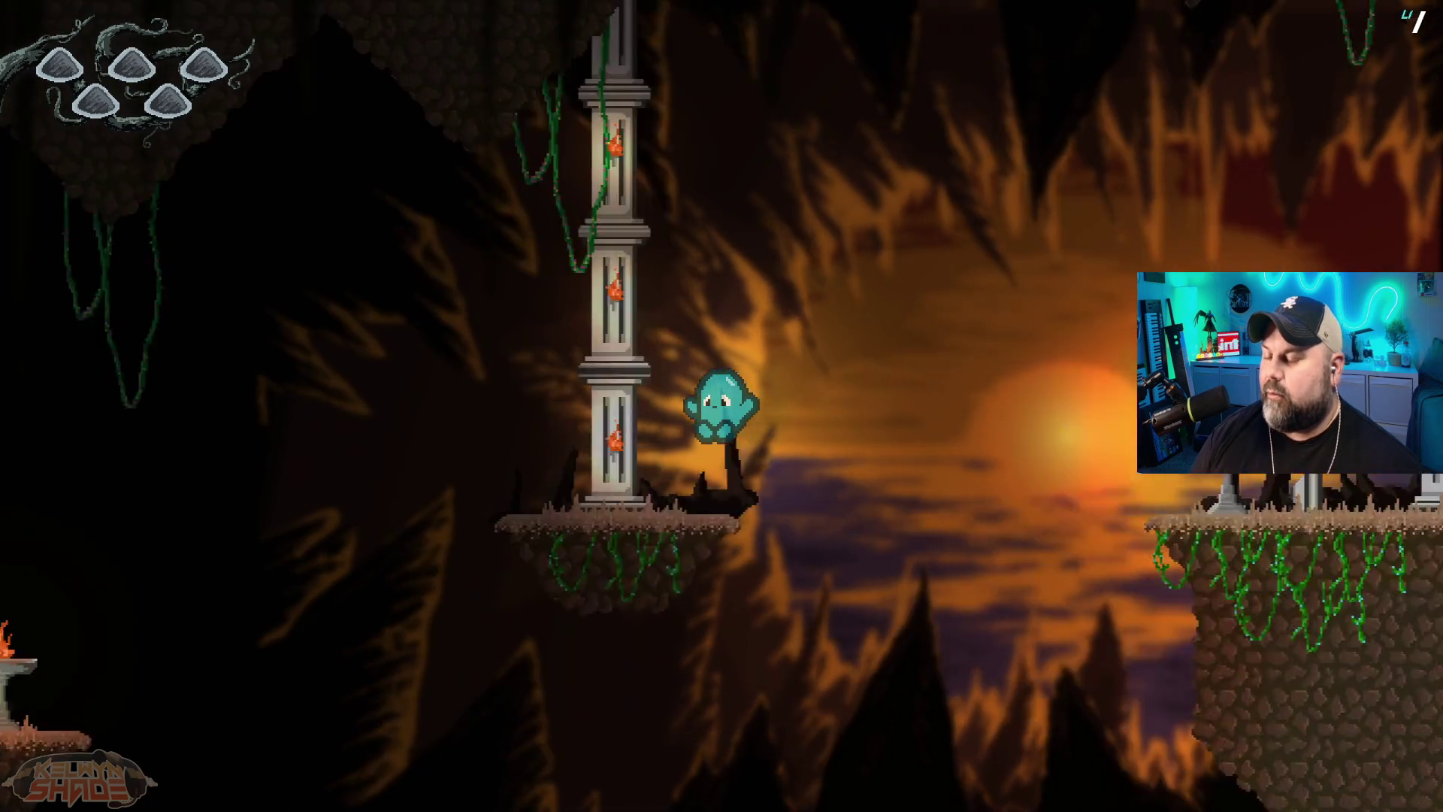
key(Left)
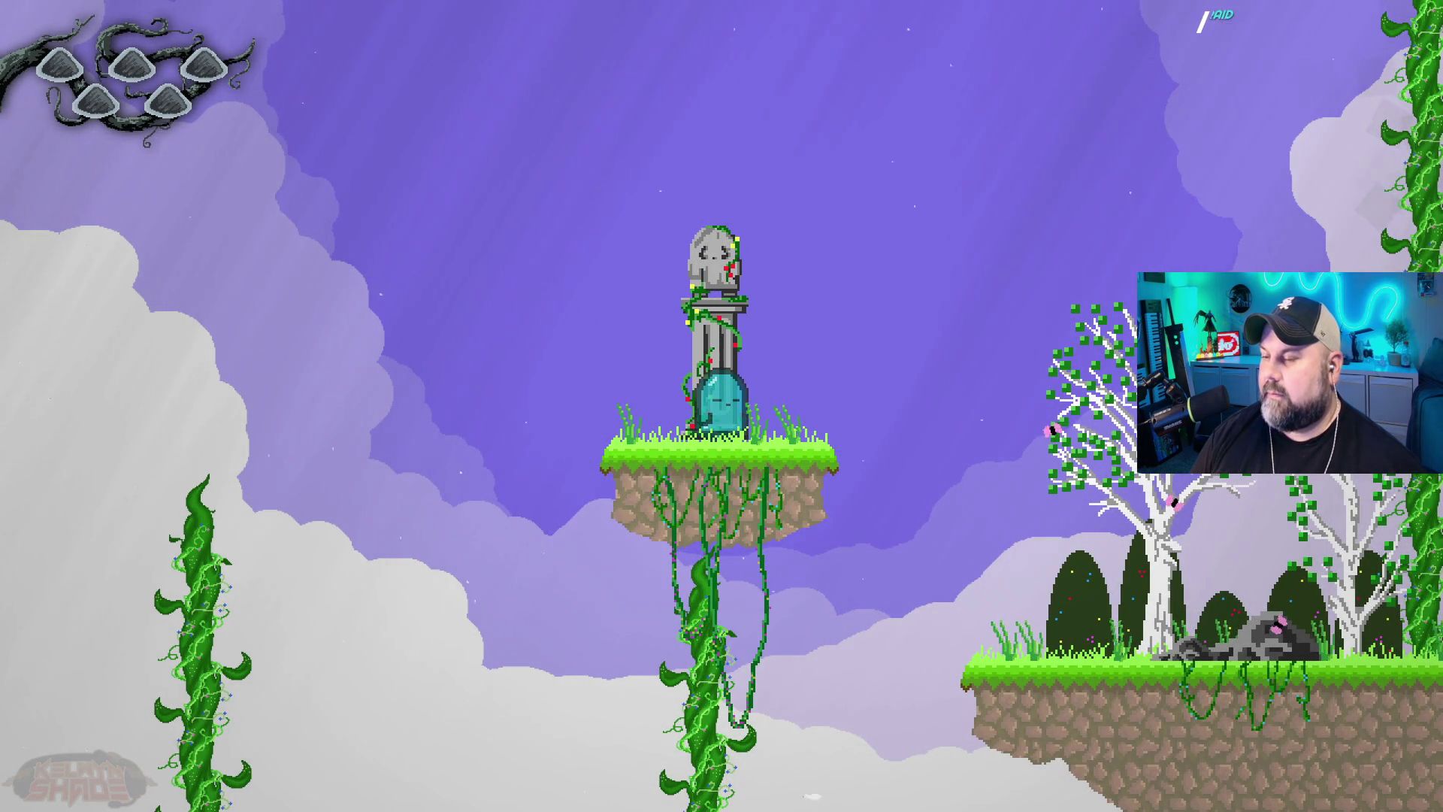
key(Right)
key(space)
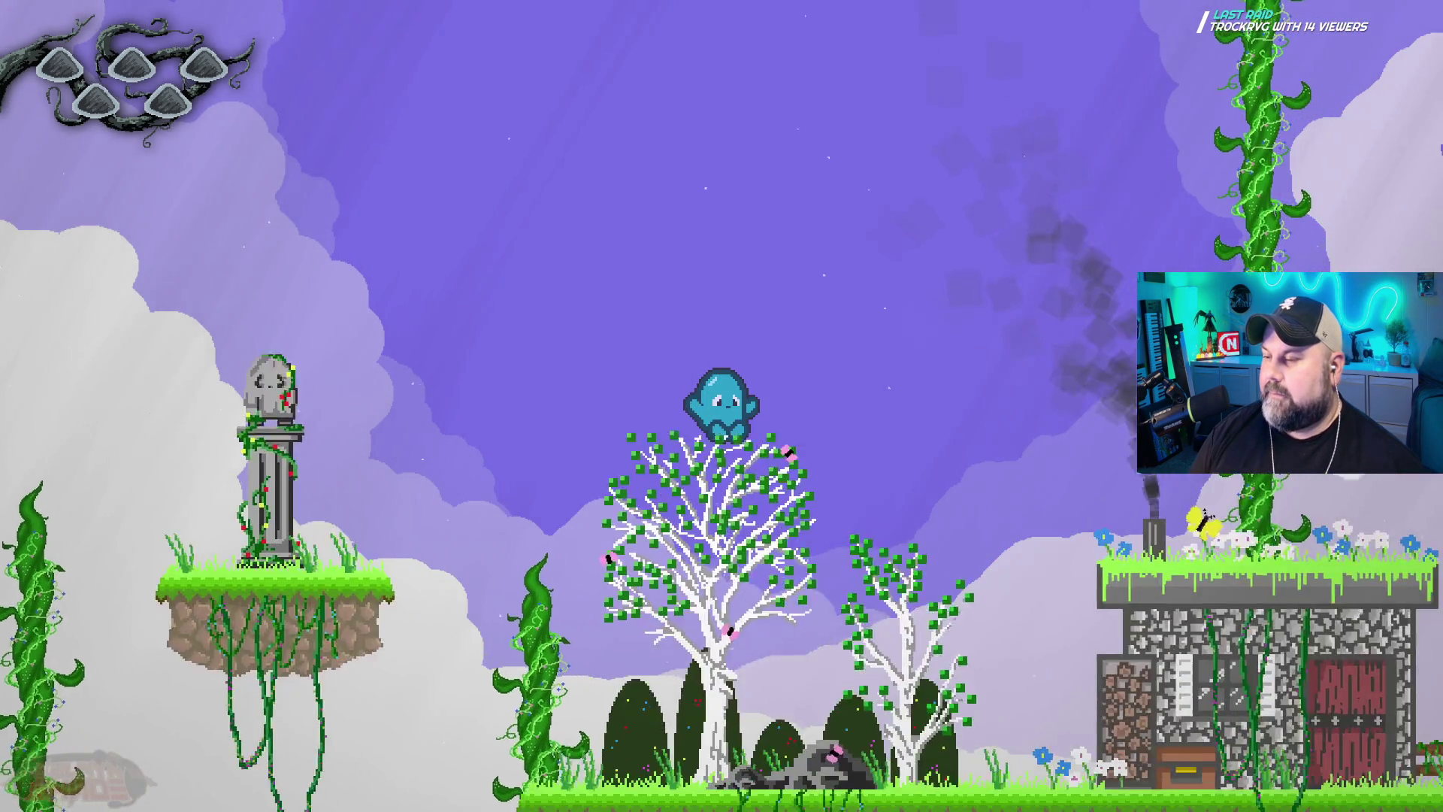
key(Left)
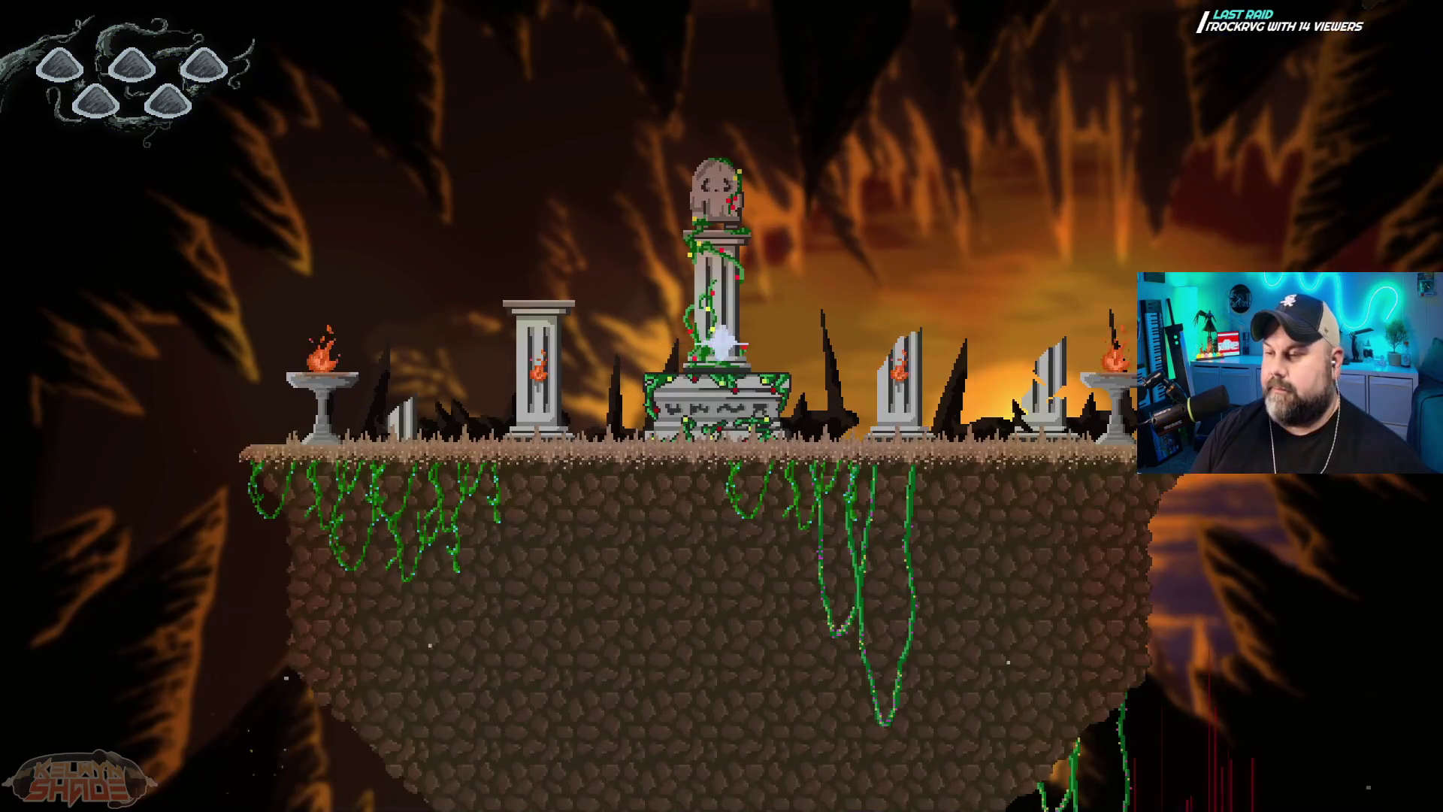
key(Left)
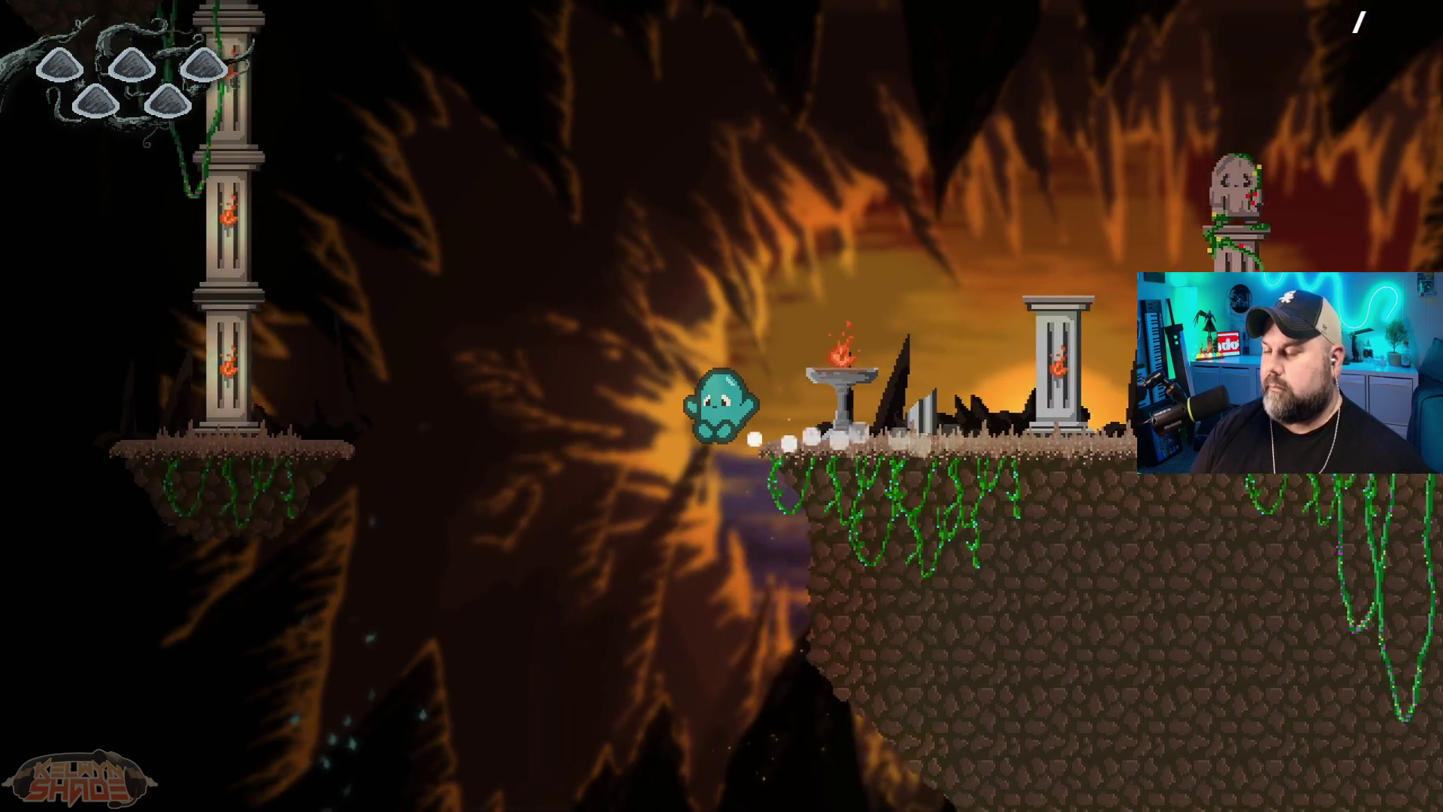